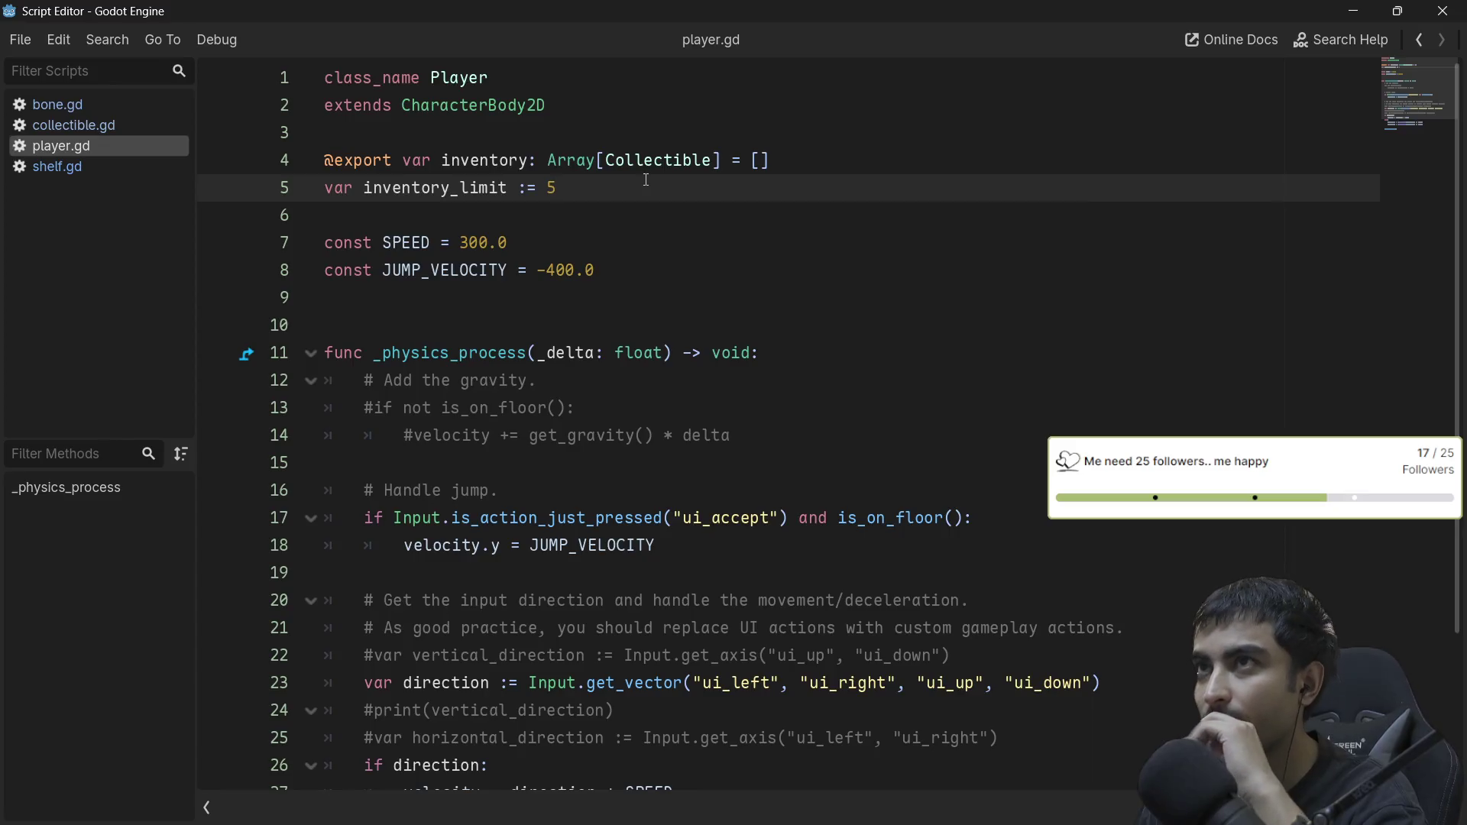
- Test-run the game, walking the player onto the shelf, then open the Shelf scene's attached script
click(1454, 10)
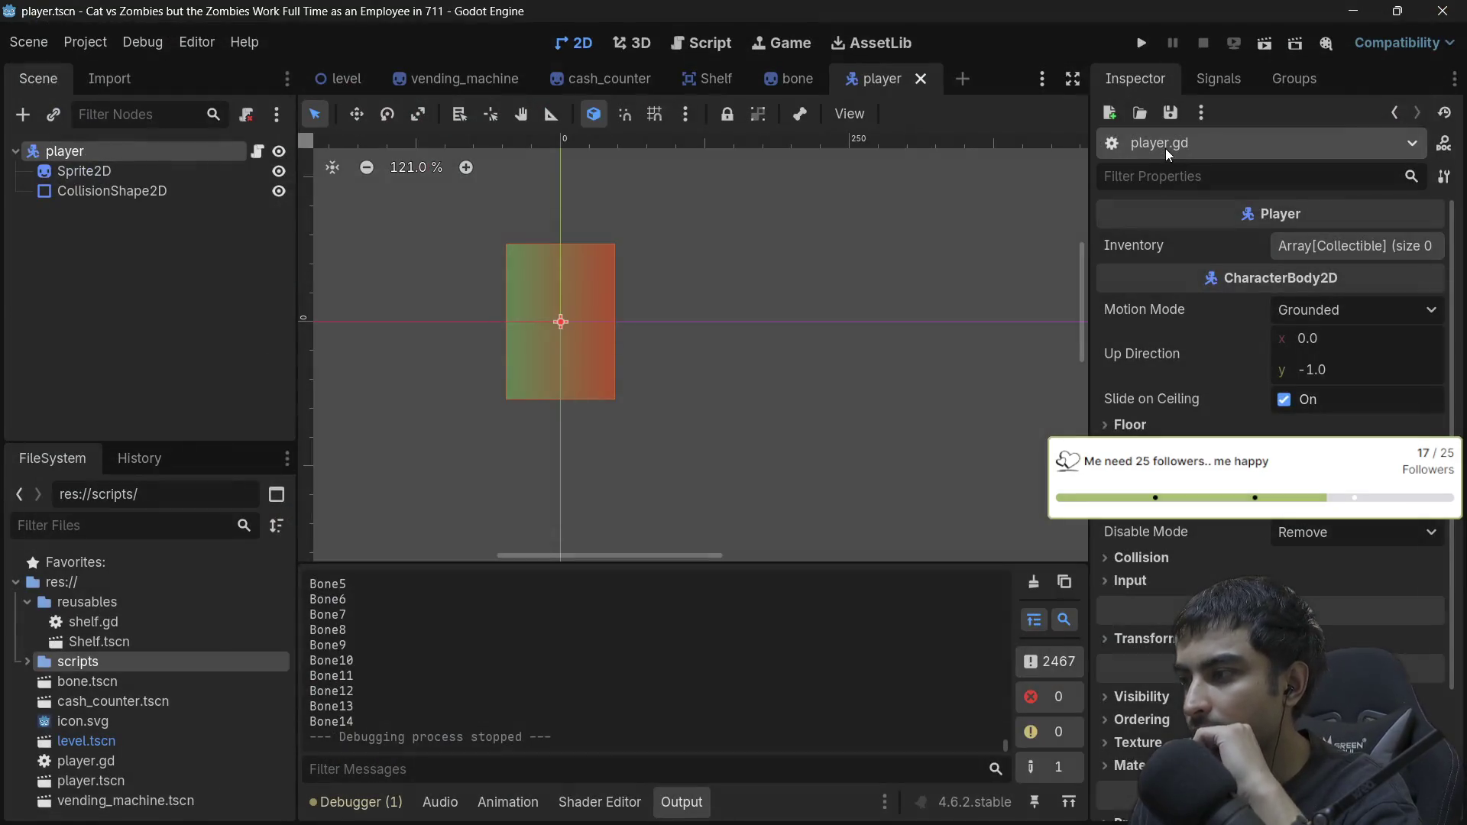
click(1141, 46)
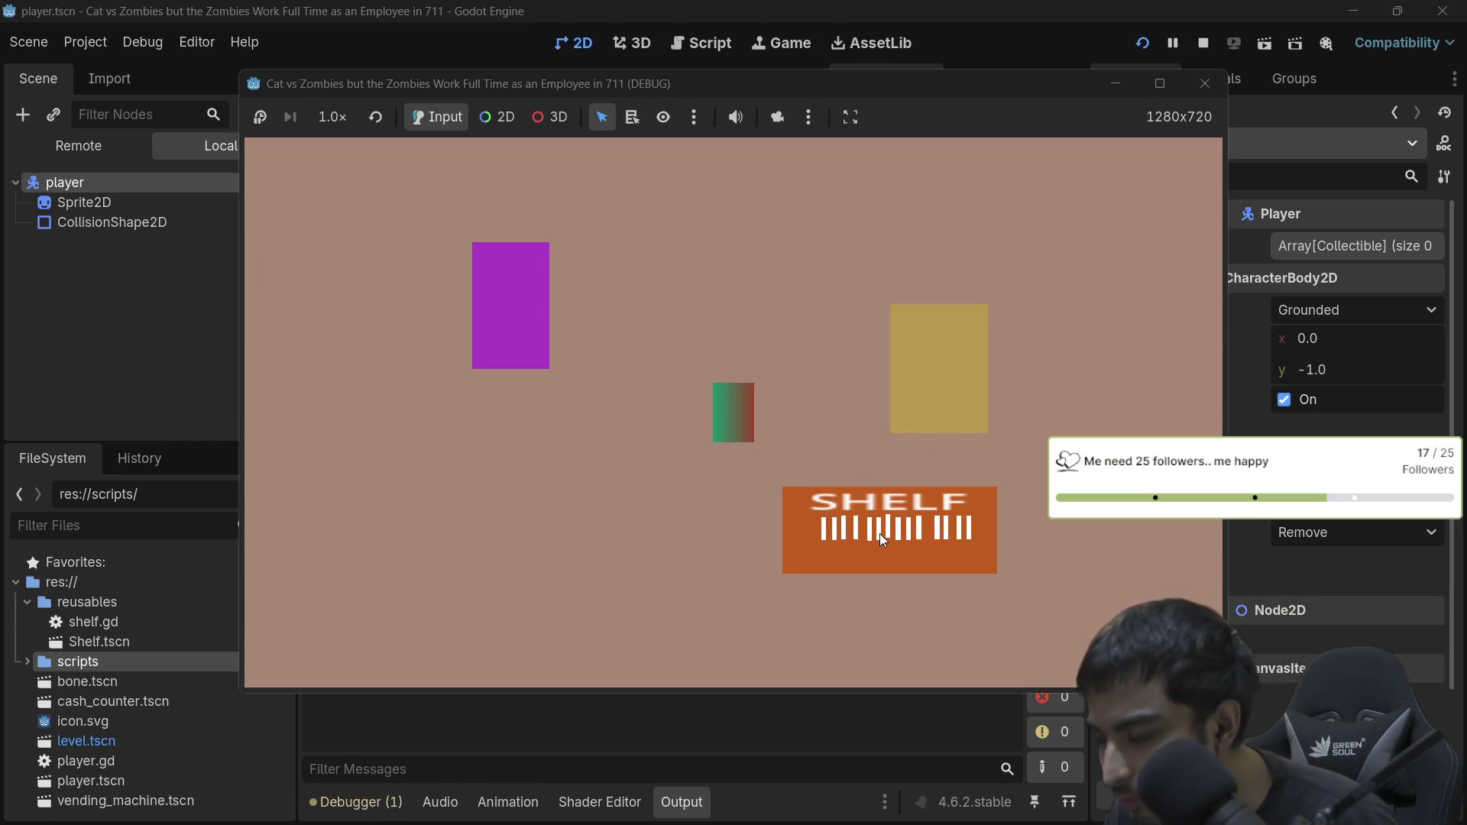
key(Right)
key(Down)
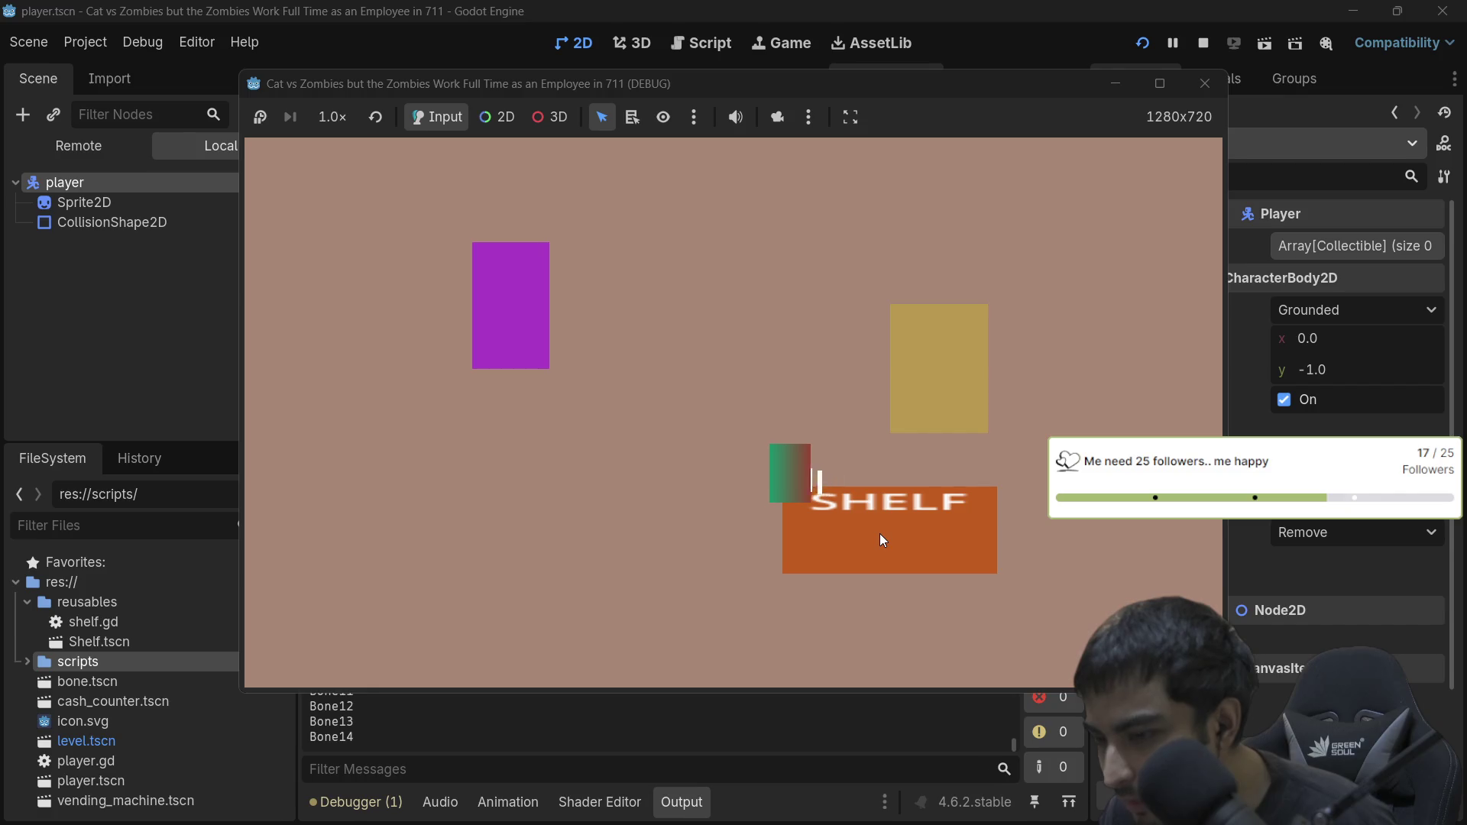
click(1205, 83)
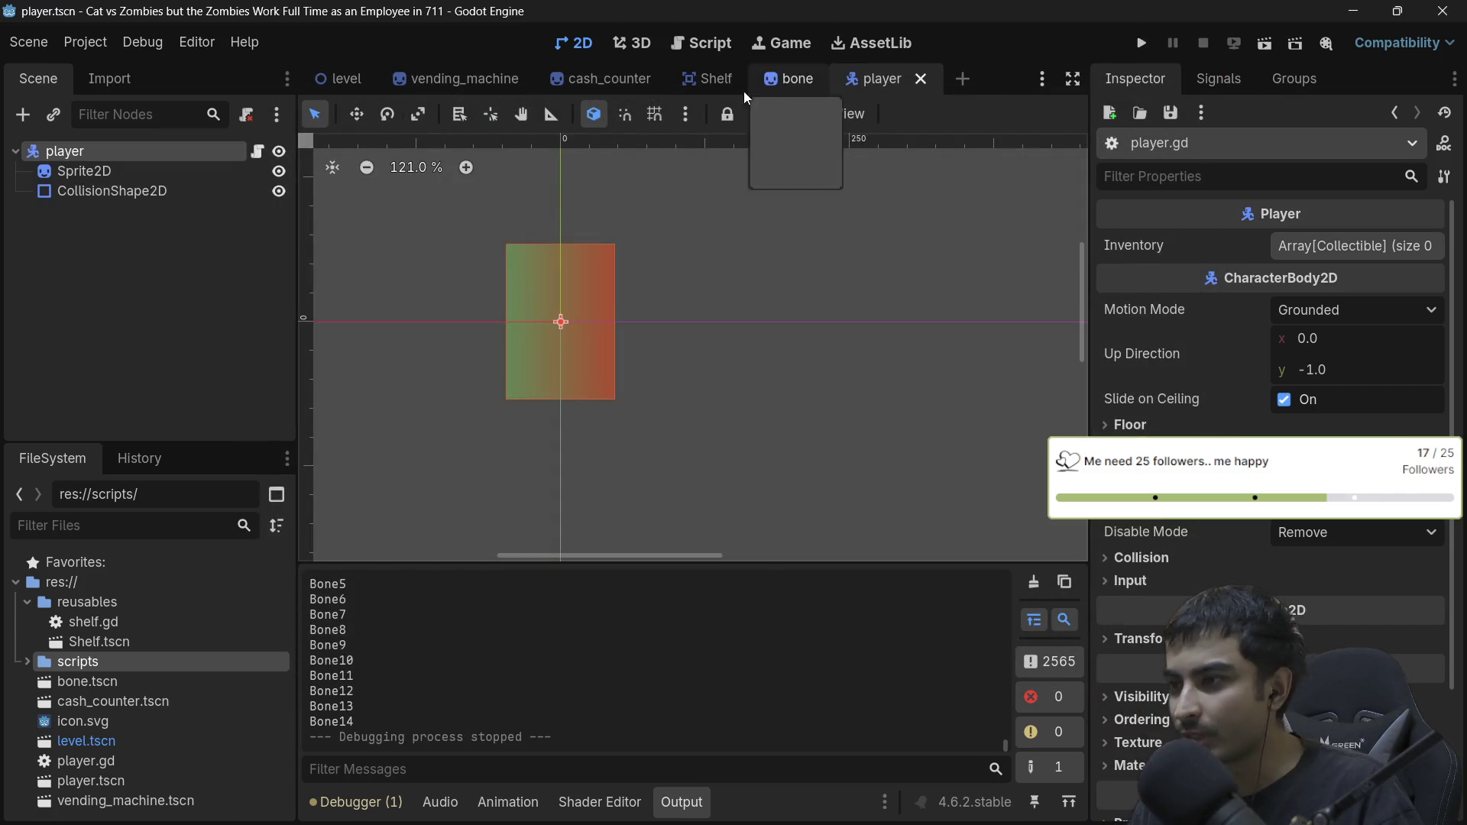
click(705, 81)
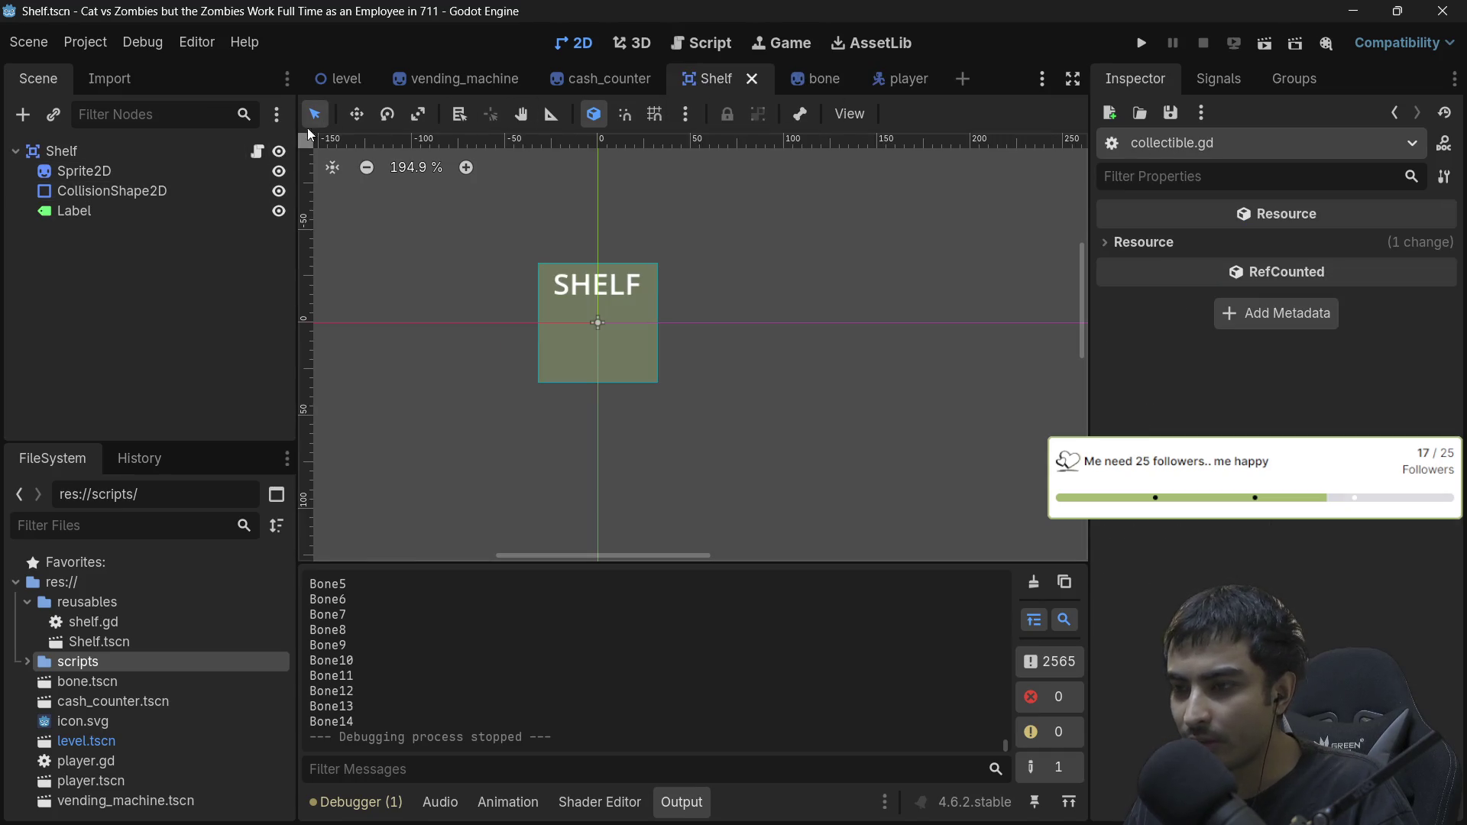
click(257, 151)
- Float the script editor and check player.gd's inventory and inventory_limit declarations
click(1080, 115)
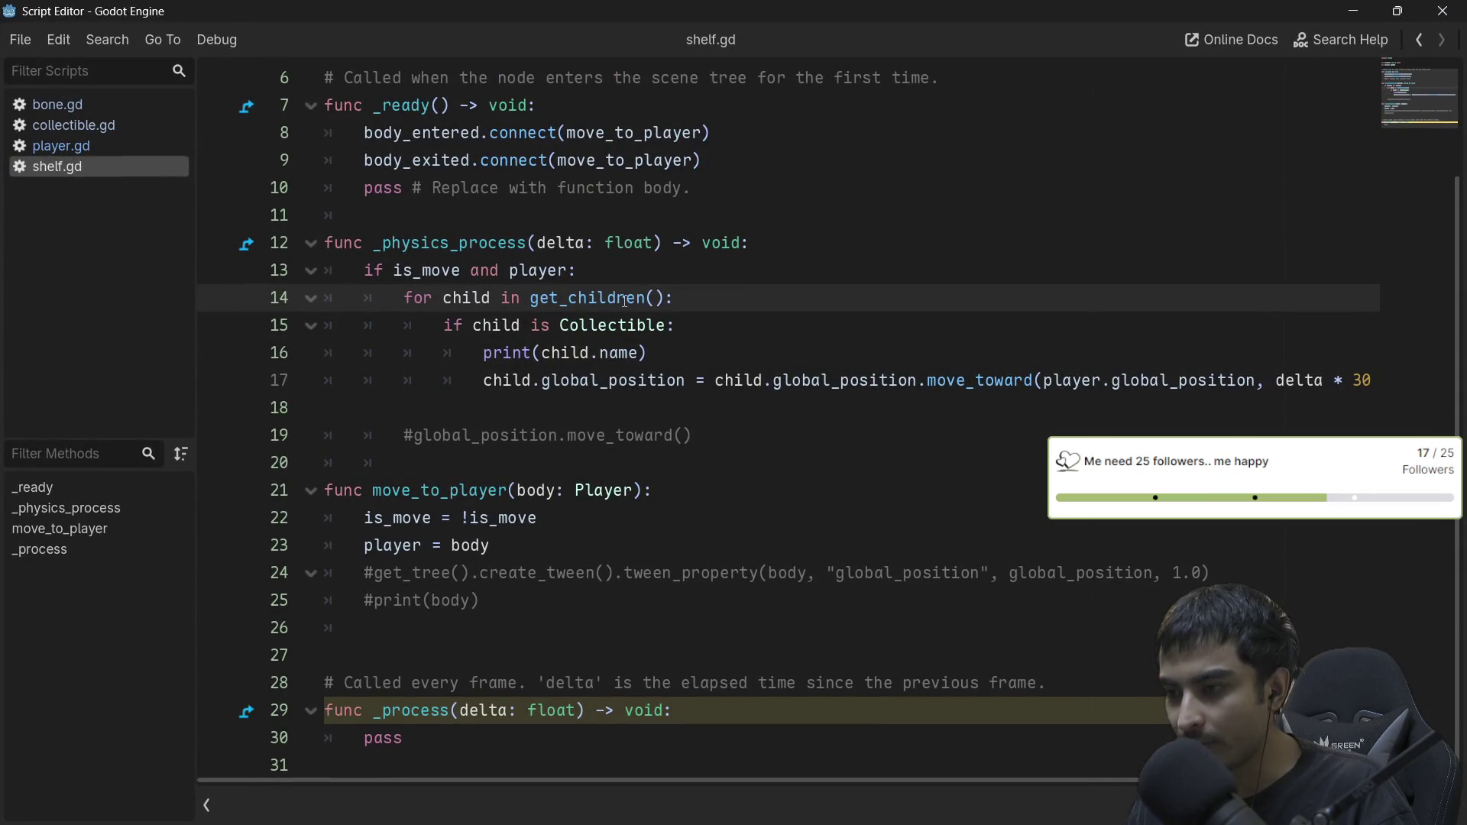
mouse_move(639, 299)
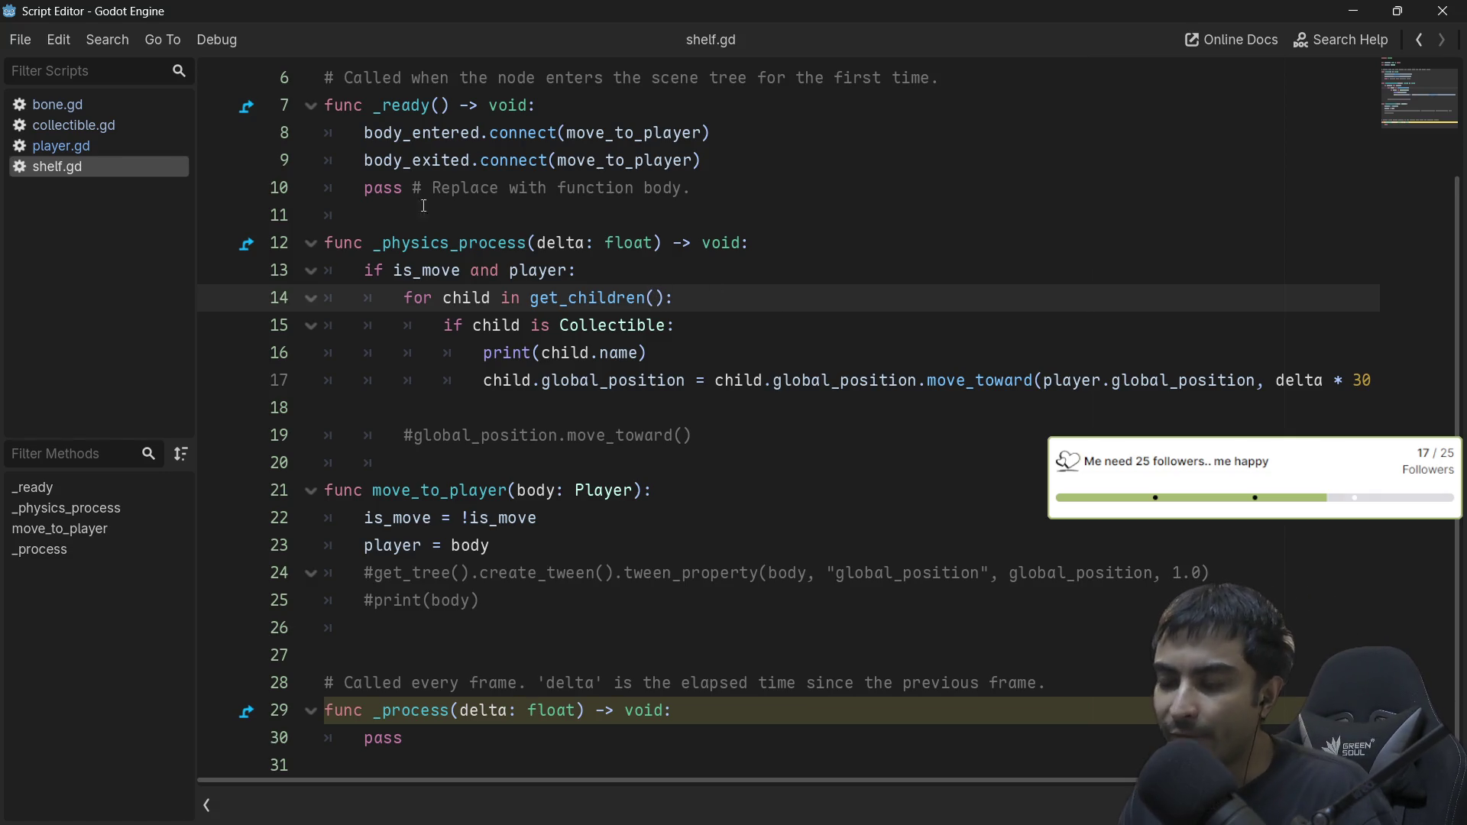
click(65, 152)
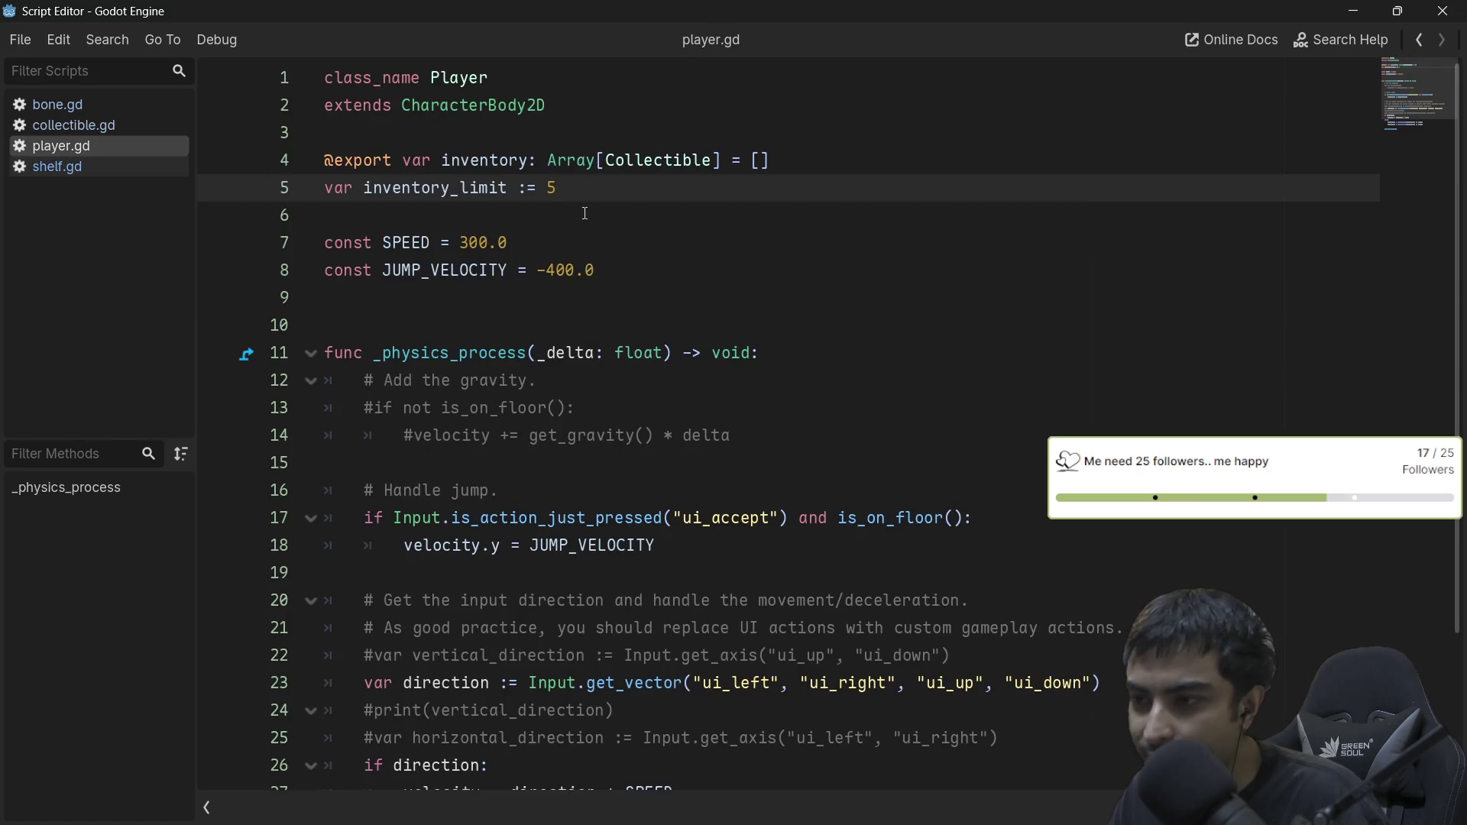
drag(581, 189, 207, 174)
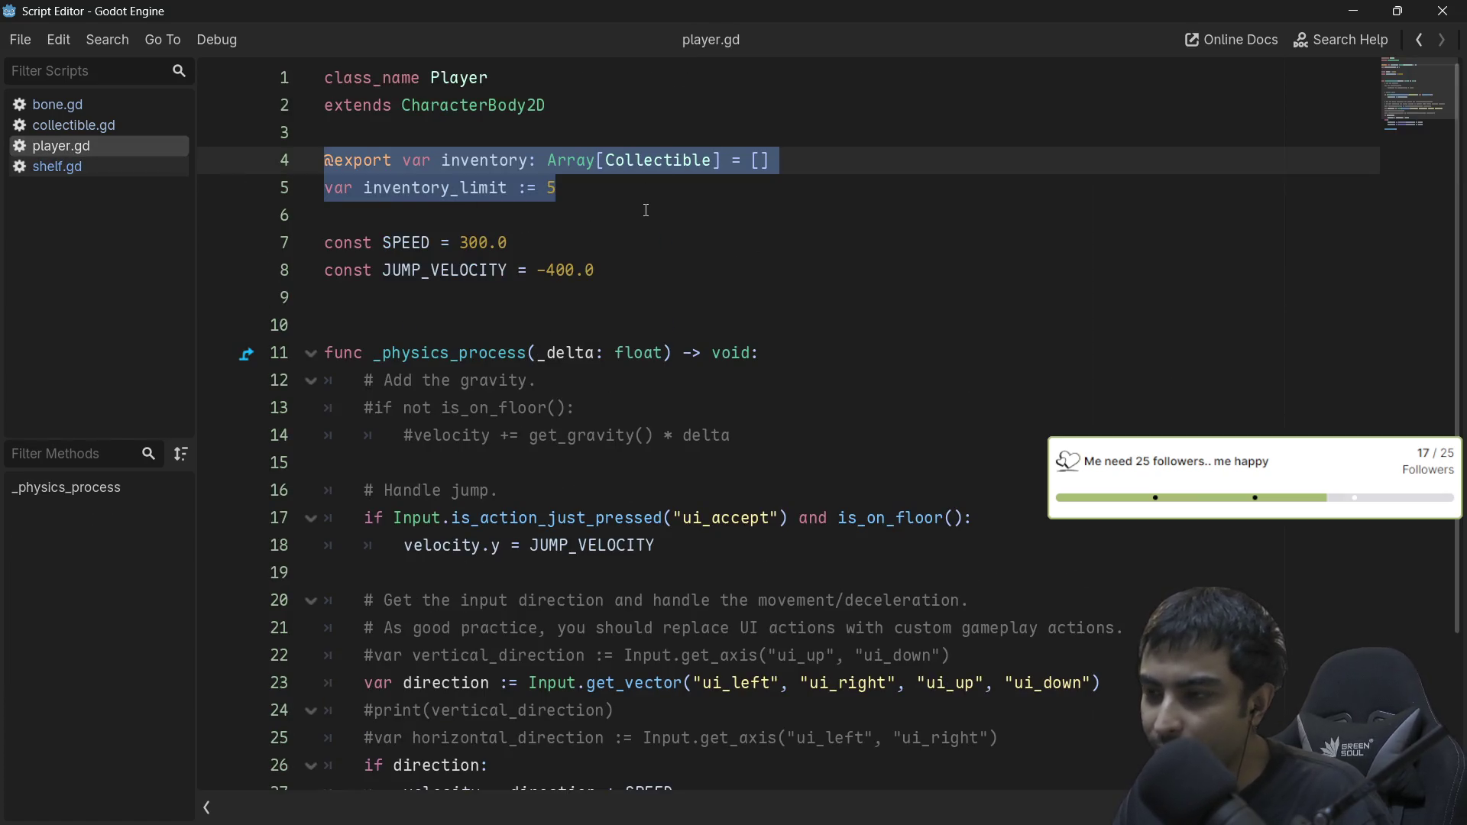
- Return to shelf.gd and place the caret at the end of the is_move check line
click(46, 167)
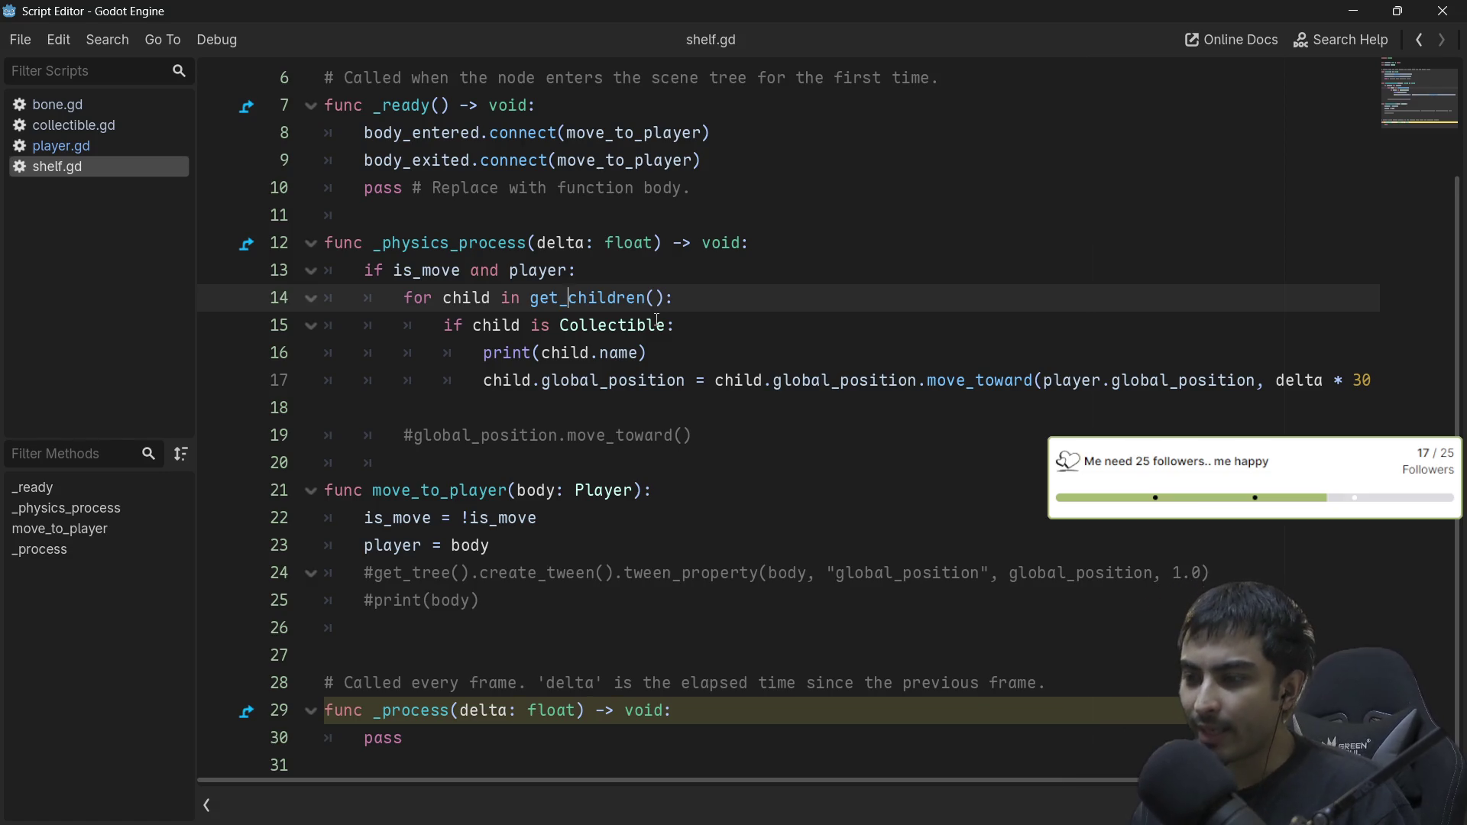
scroll(665, 317, up, 2)
scroll(688, 313, down, 2)
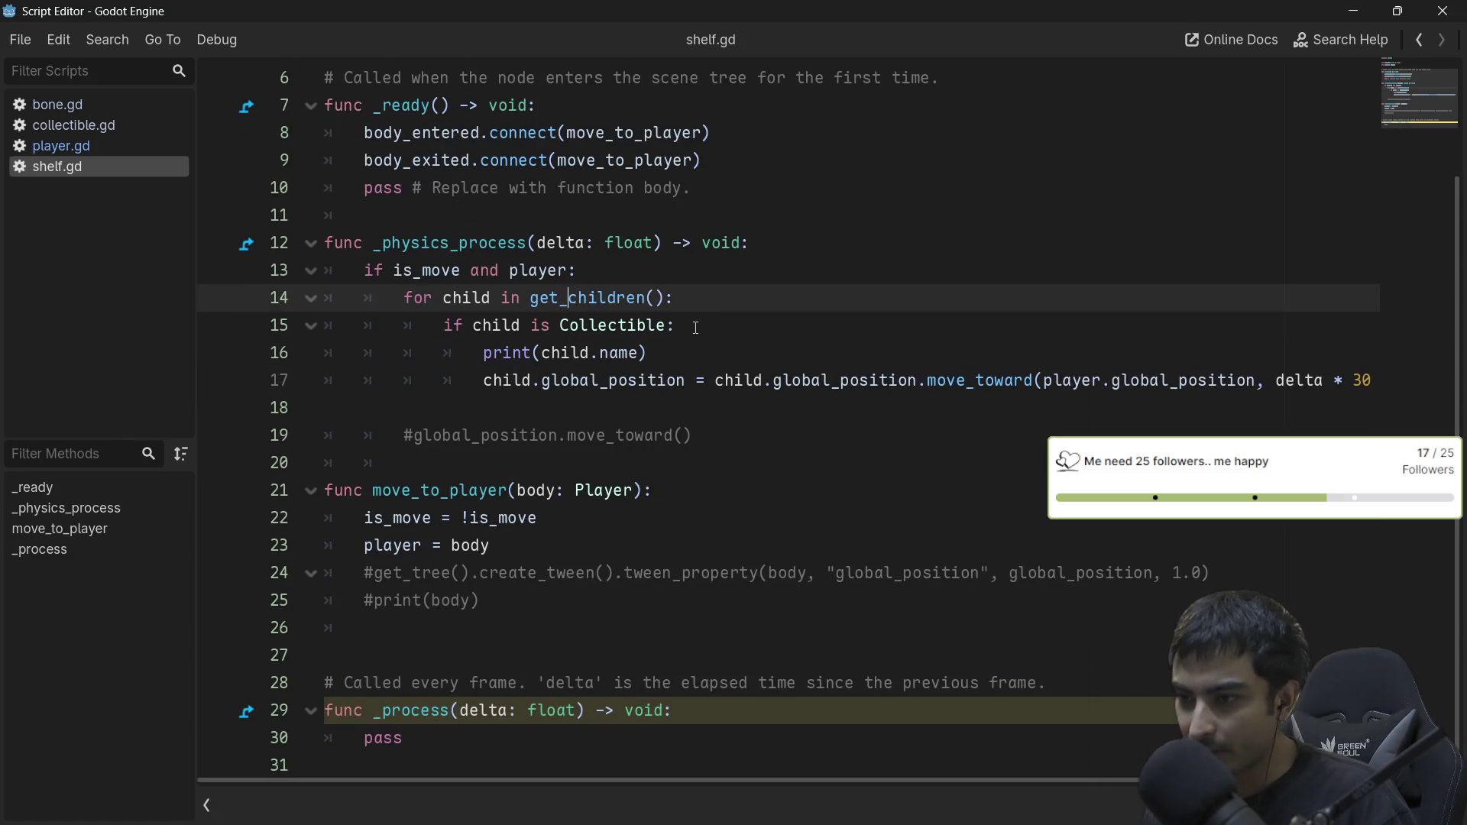
click(615, 268)
key(Return)
text(player.)
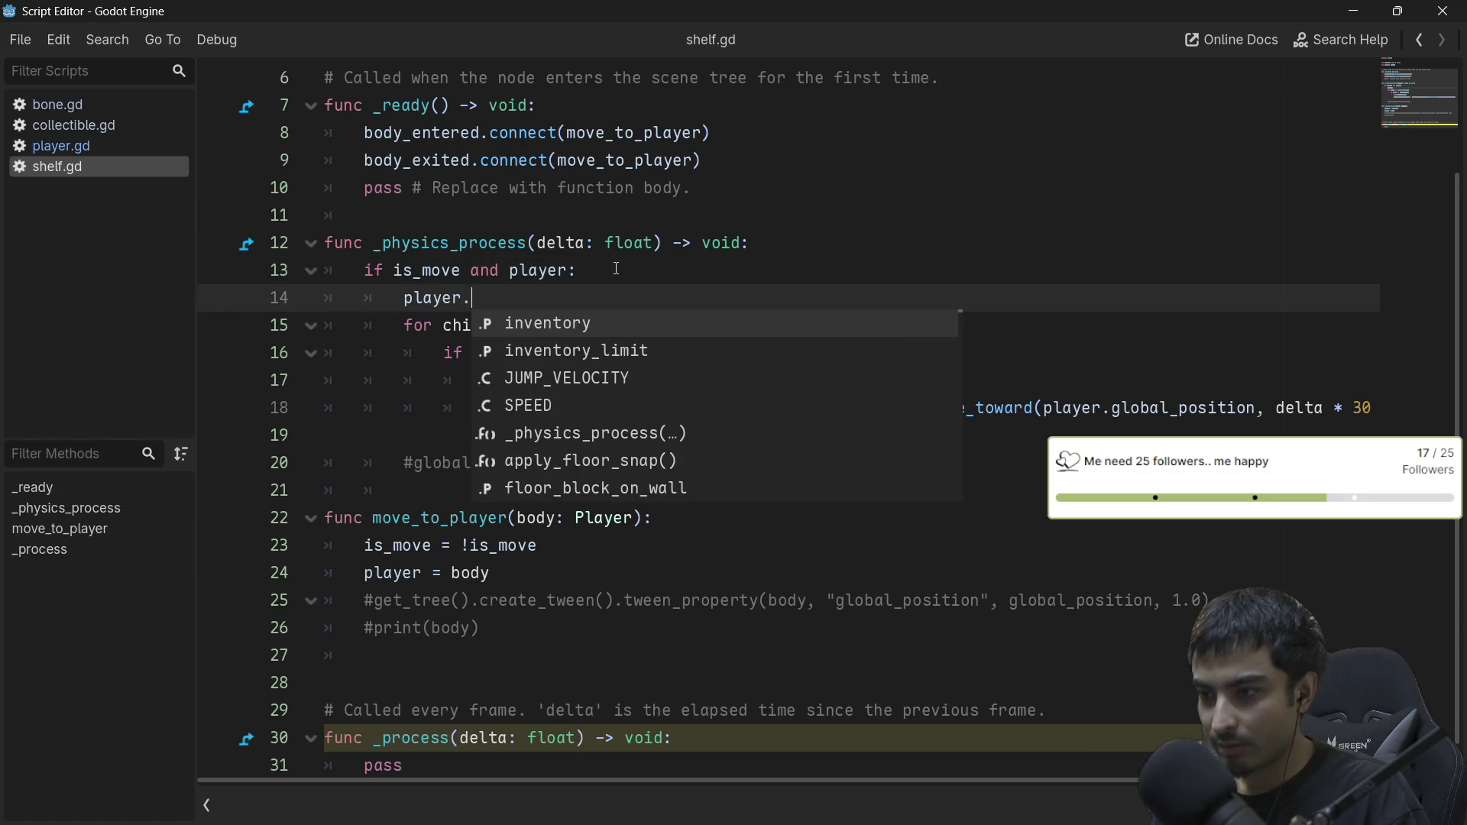
key(BackSpace)
key(BackSpace)
key(BackSpace)
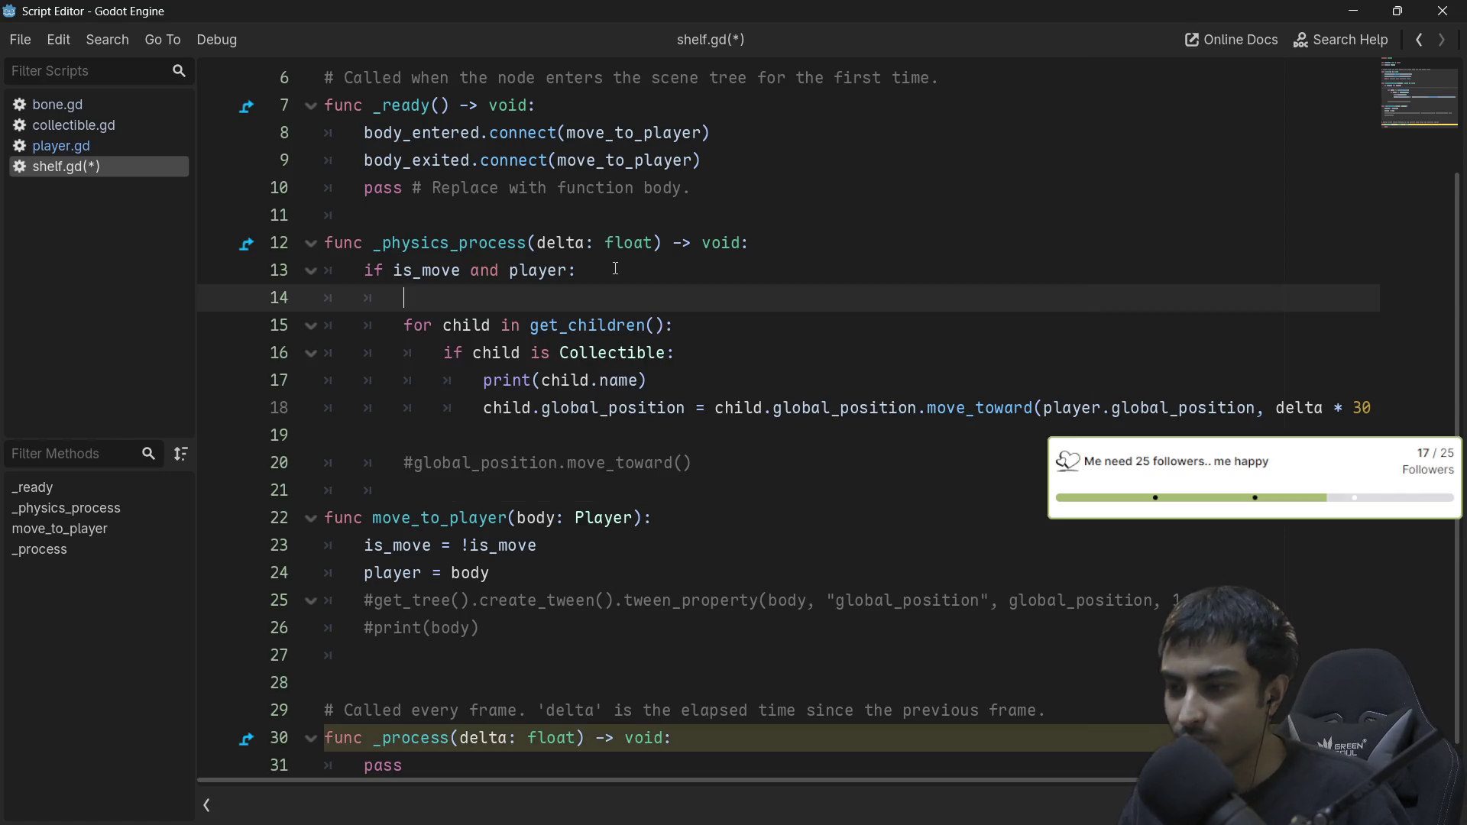
key(BackSpace)
key(BackSpace)
key(BackSpace)
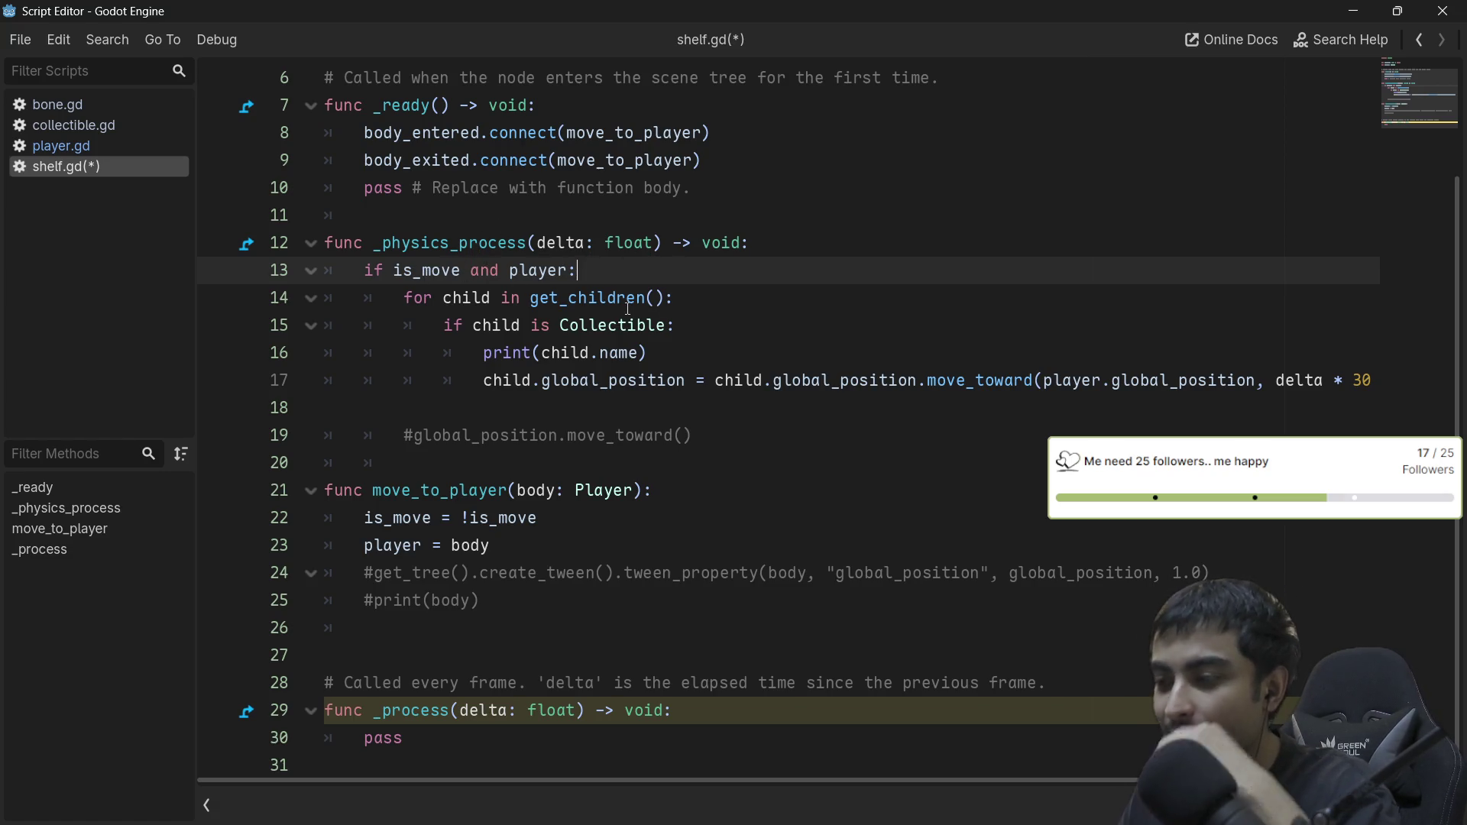
mouse_move(627, 308)
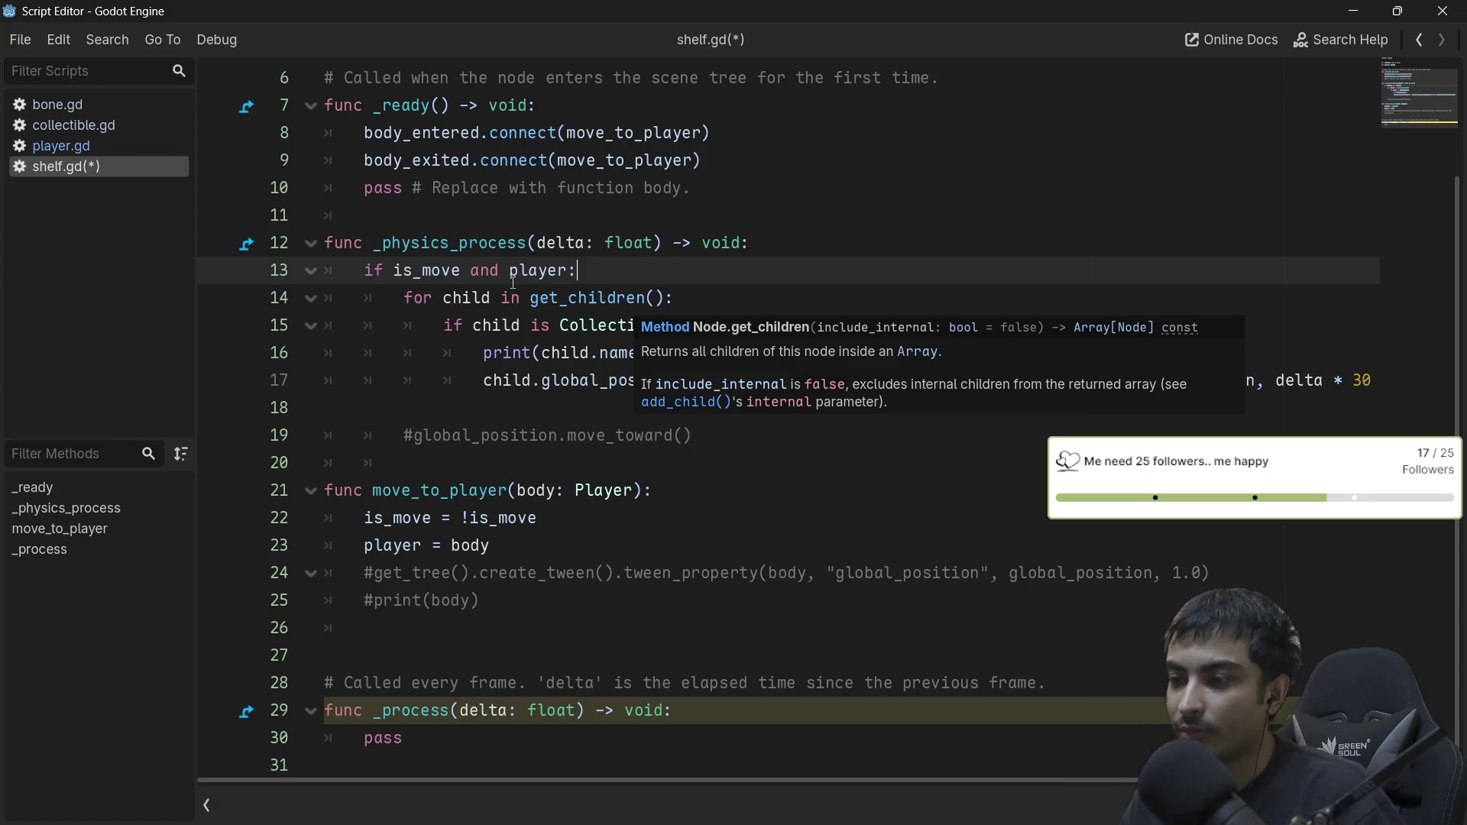
double_click(495, 298)
double_click(630, 305)
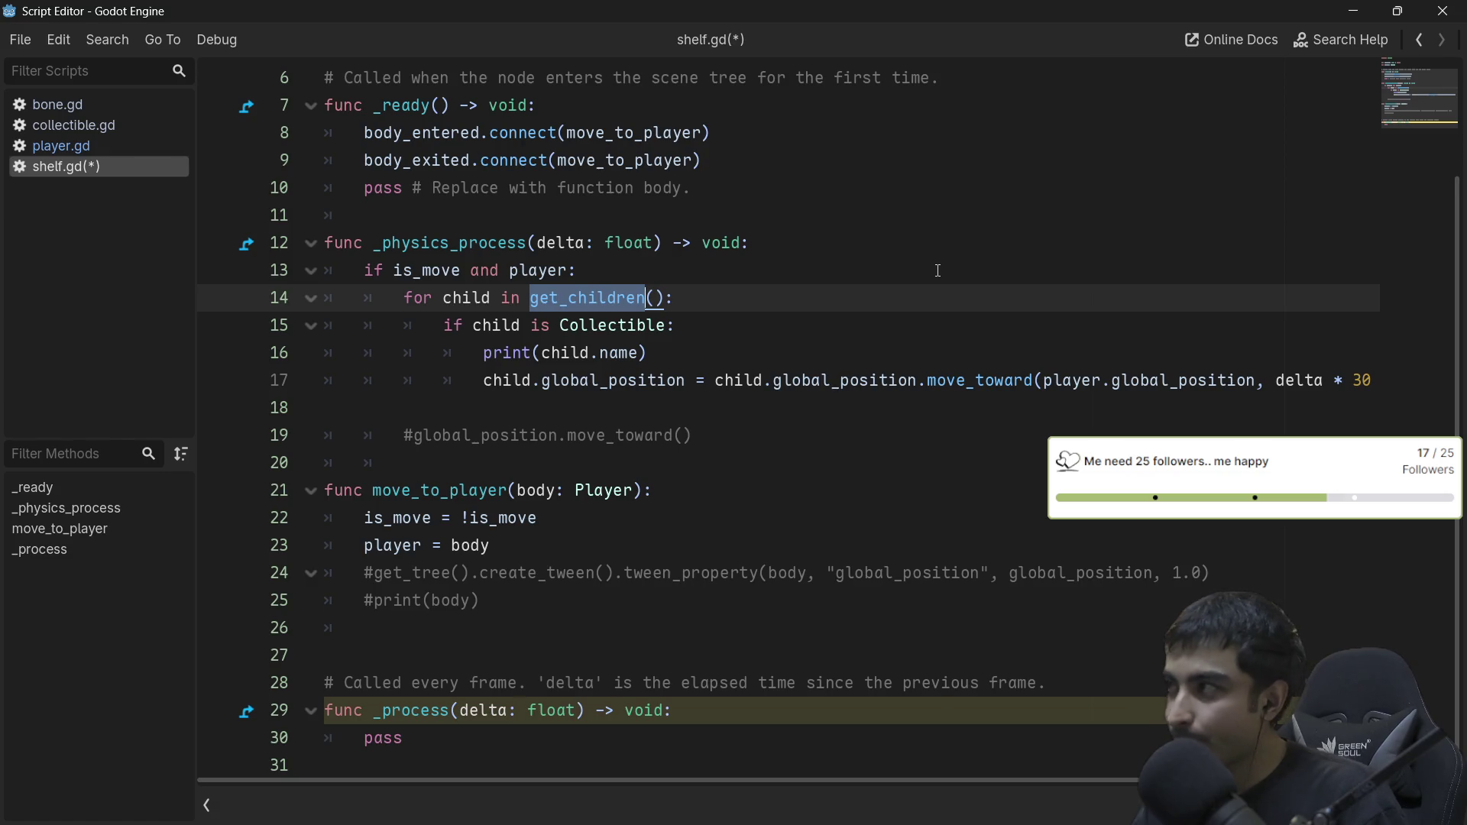
click(686, 300)
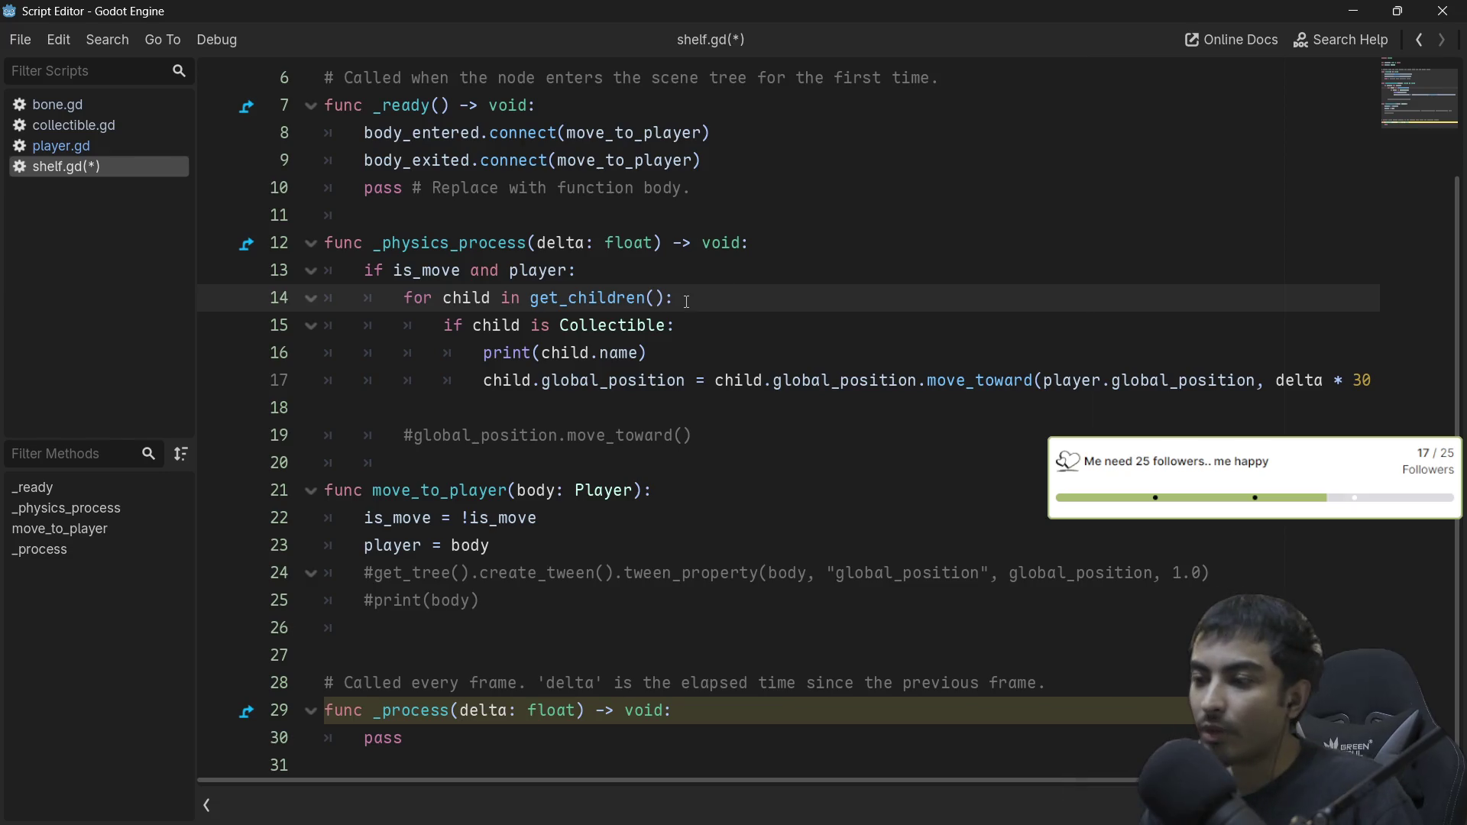
click(780, 246)
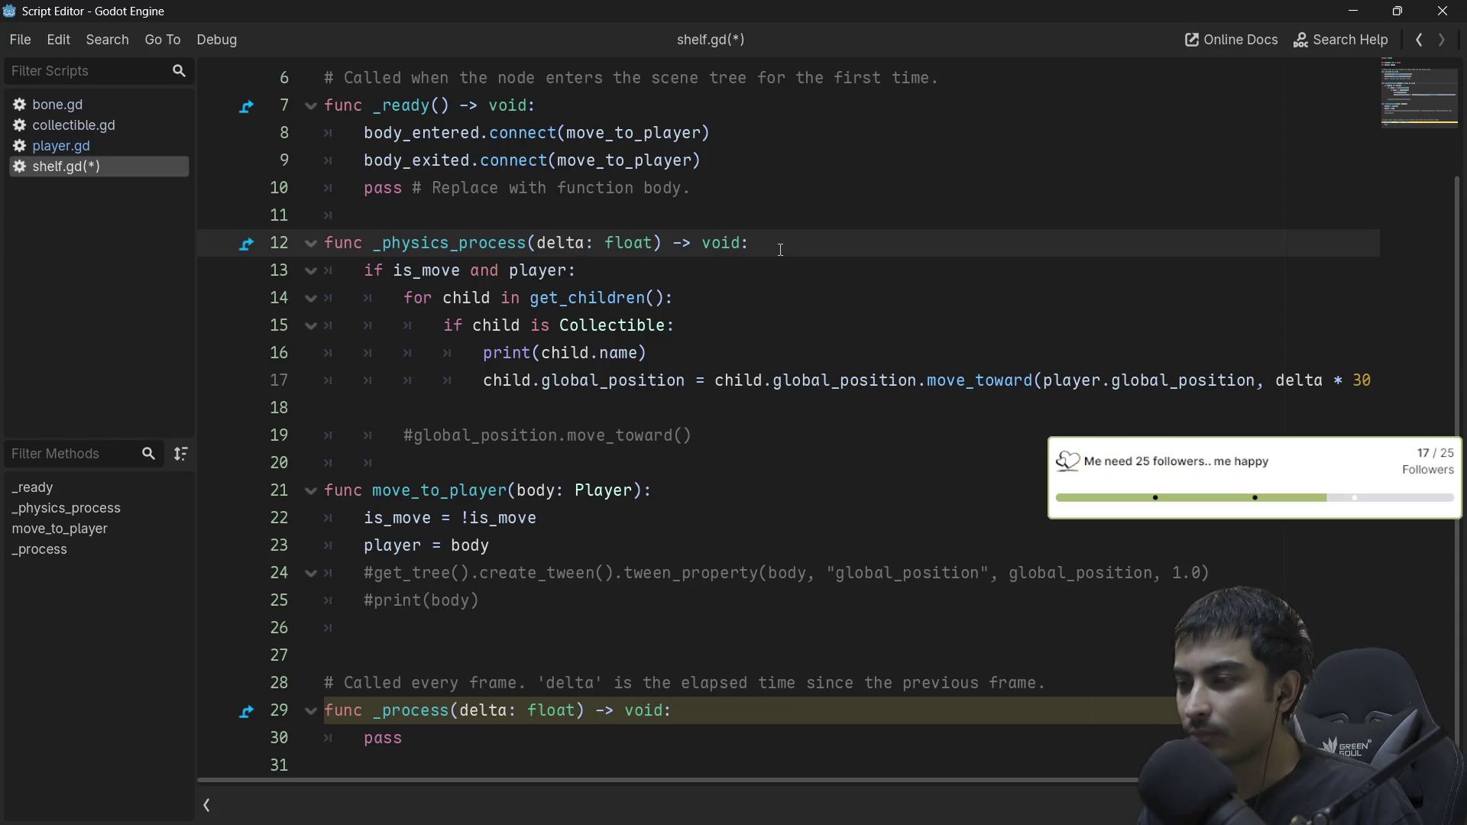
key(Return)
- Type 'var counter = 0' on a new line after the _physics_process header
text(va r)
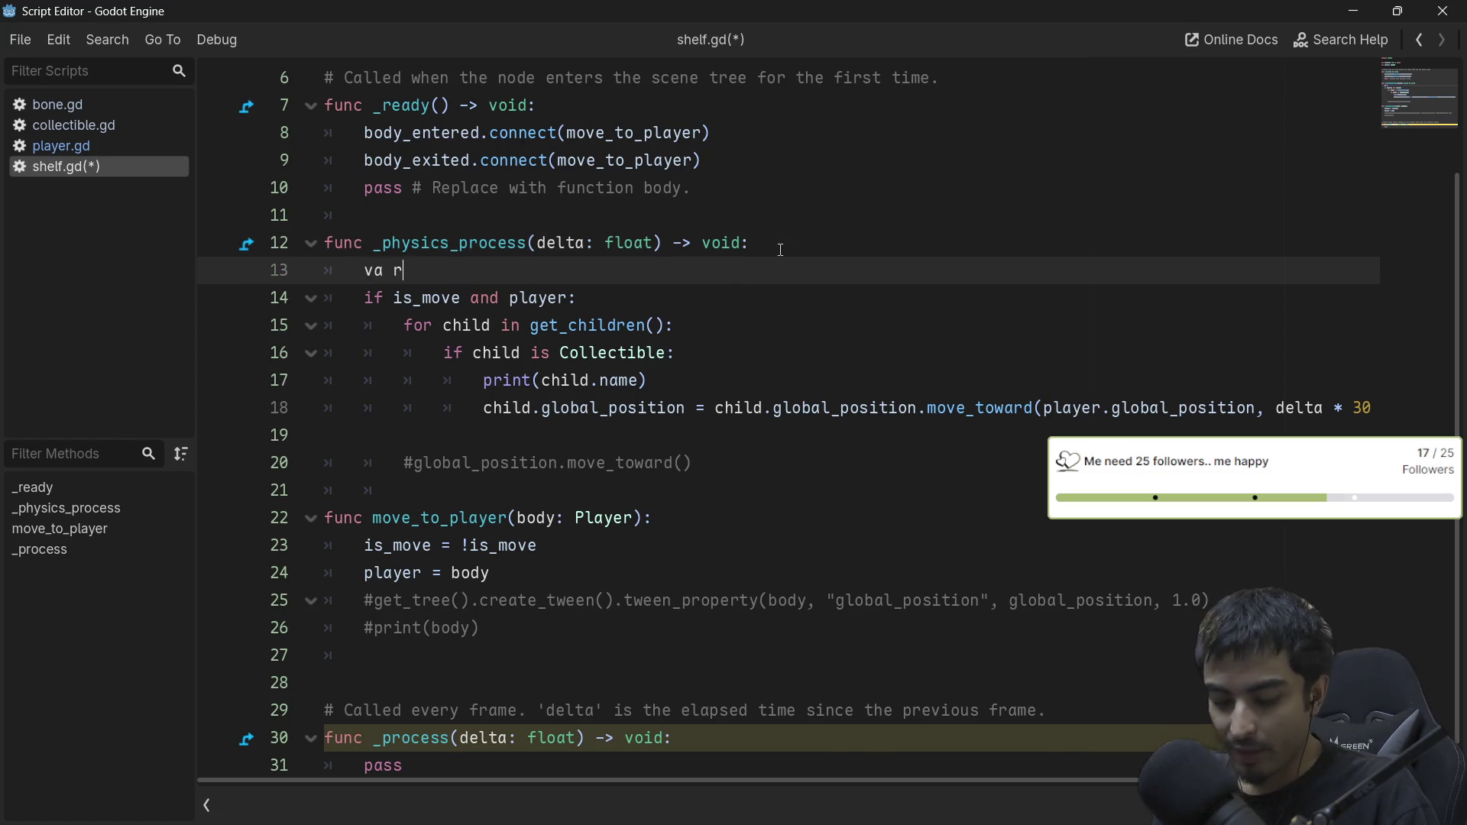
key(BackSpace)
key(BackSpace)
text(r)
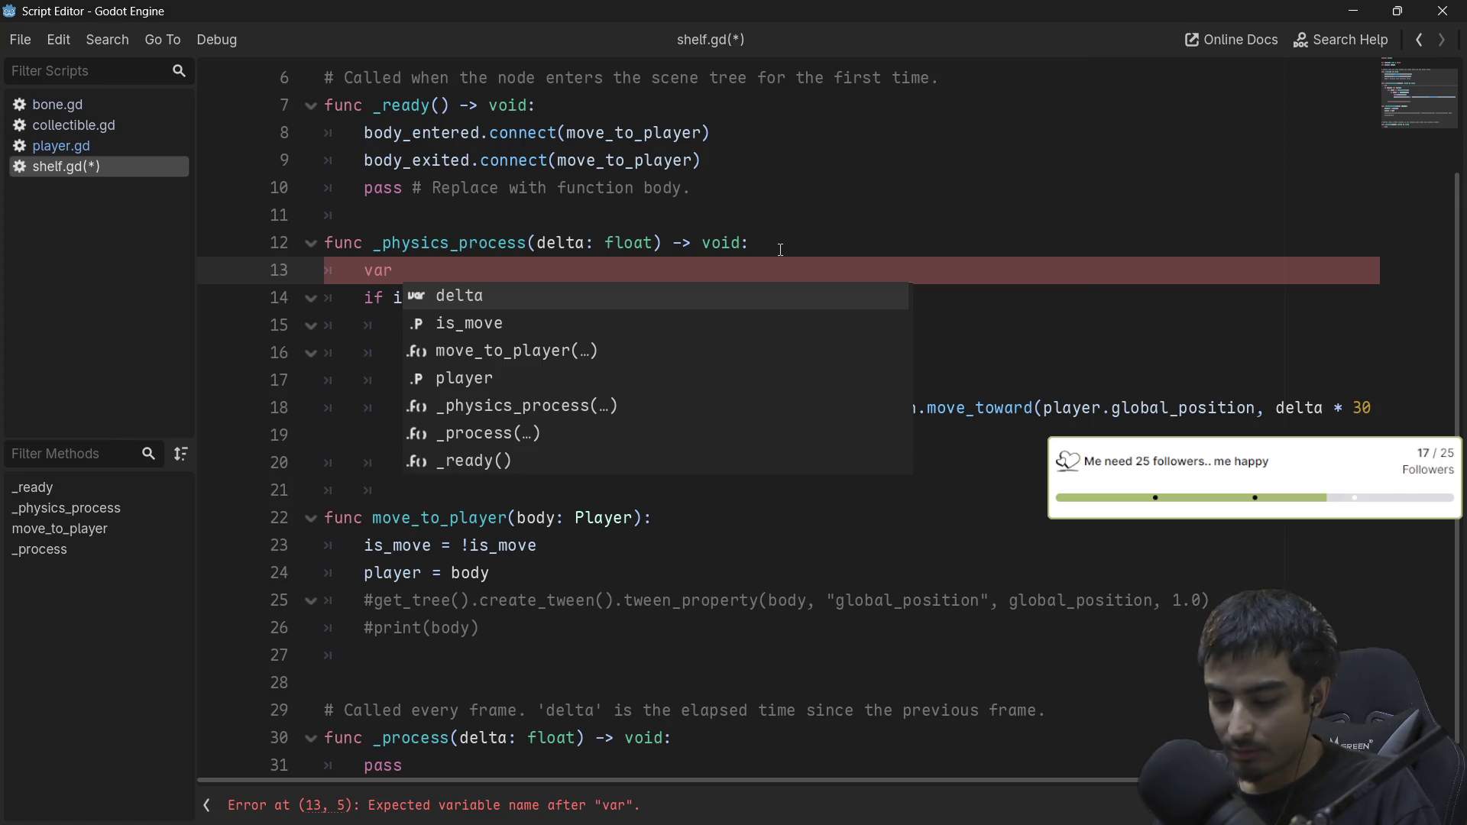
click(771, 216)
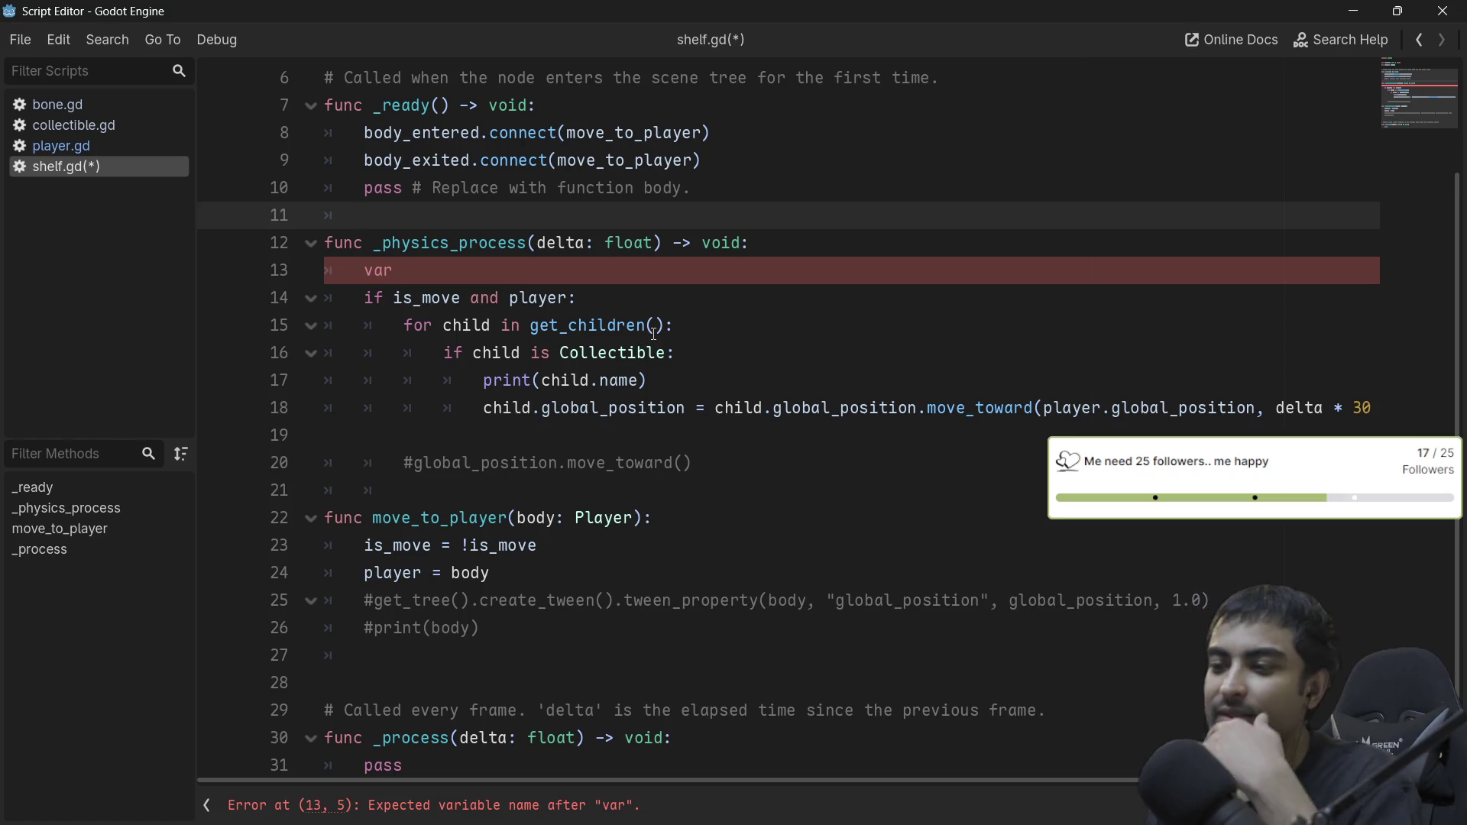
click(426, 271)
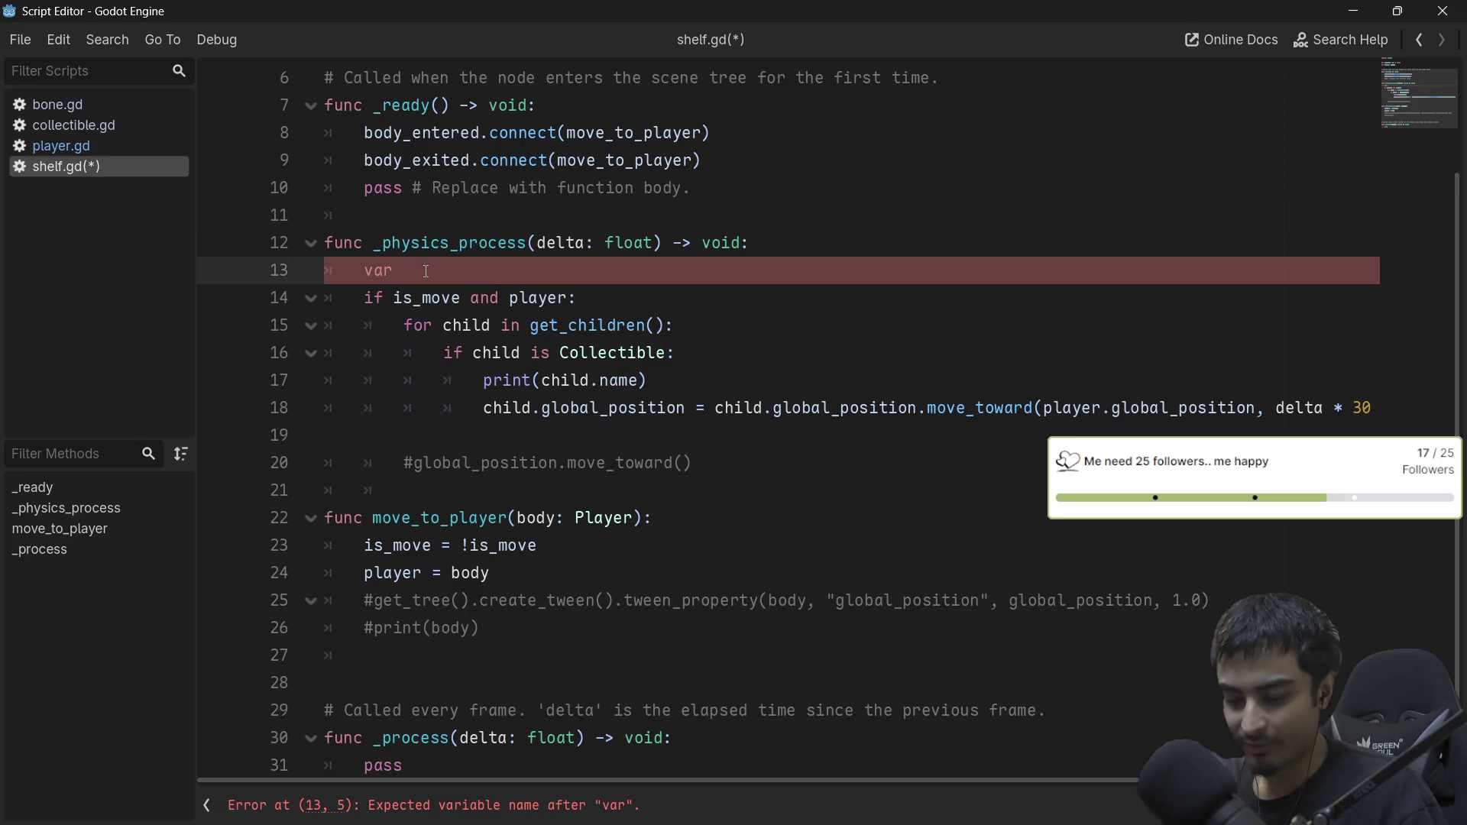
text(coutner)
key(BackSpace)
key(BackSpace)
key(BackSpace)
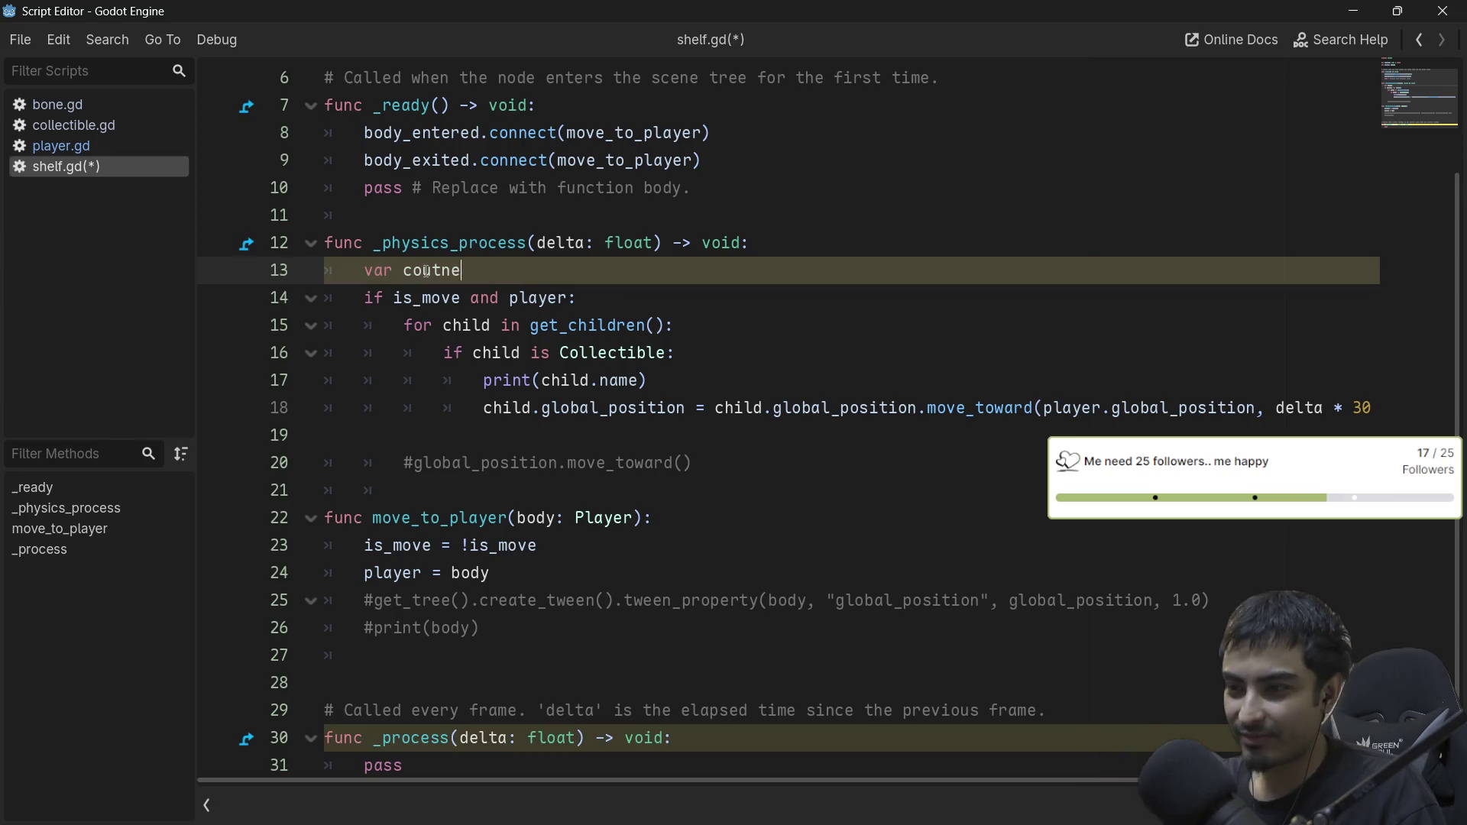
text(nter)
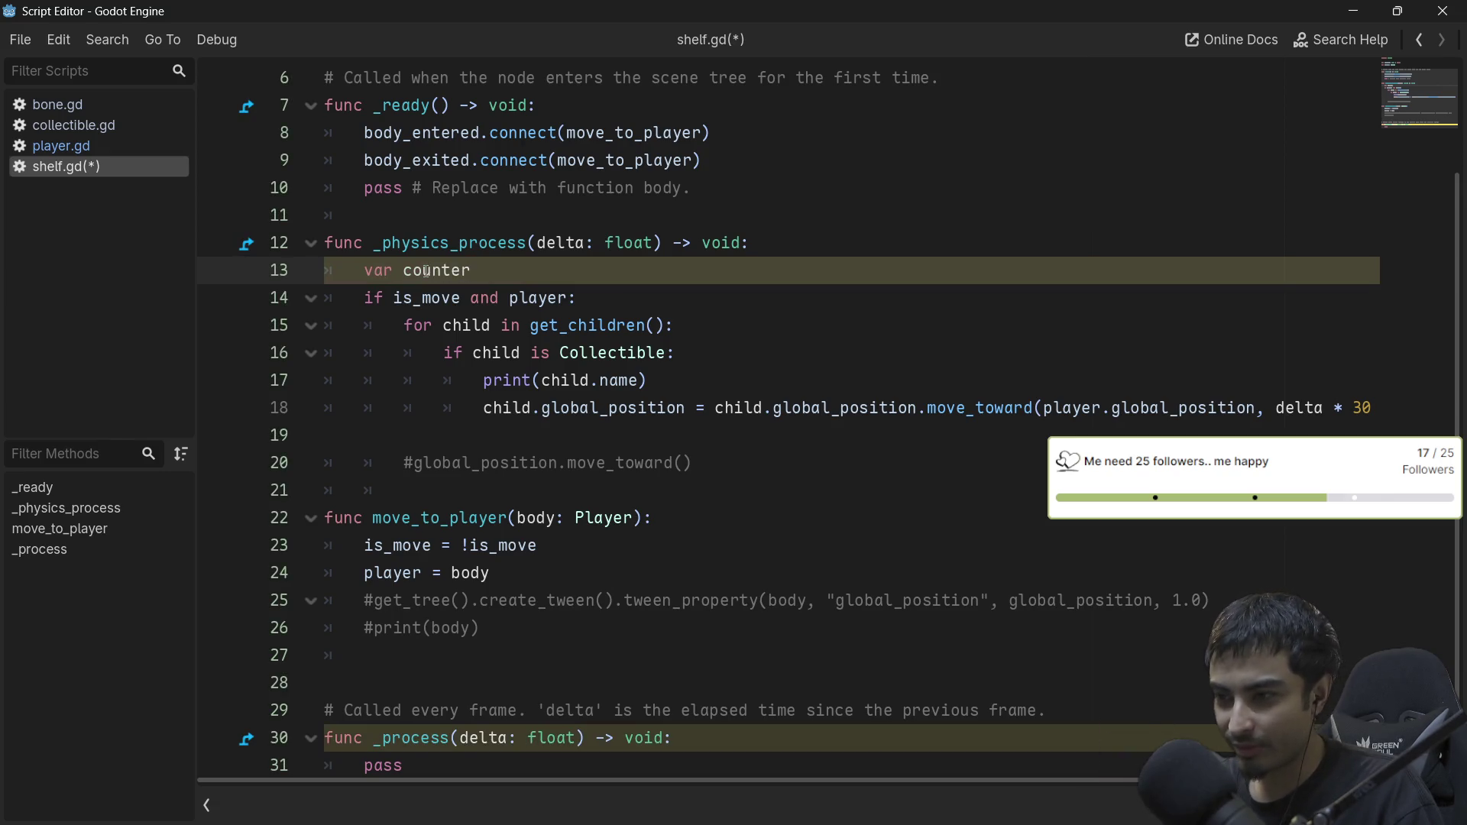
text( = 0)
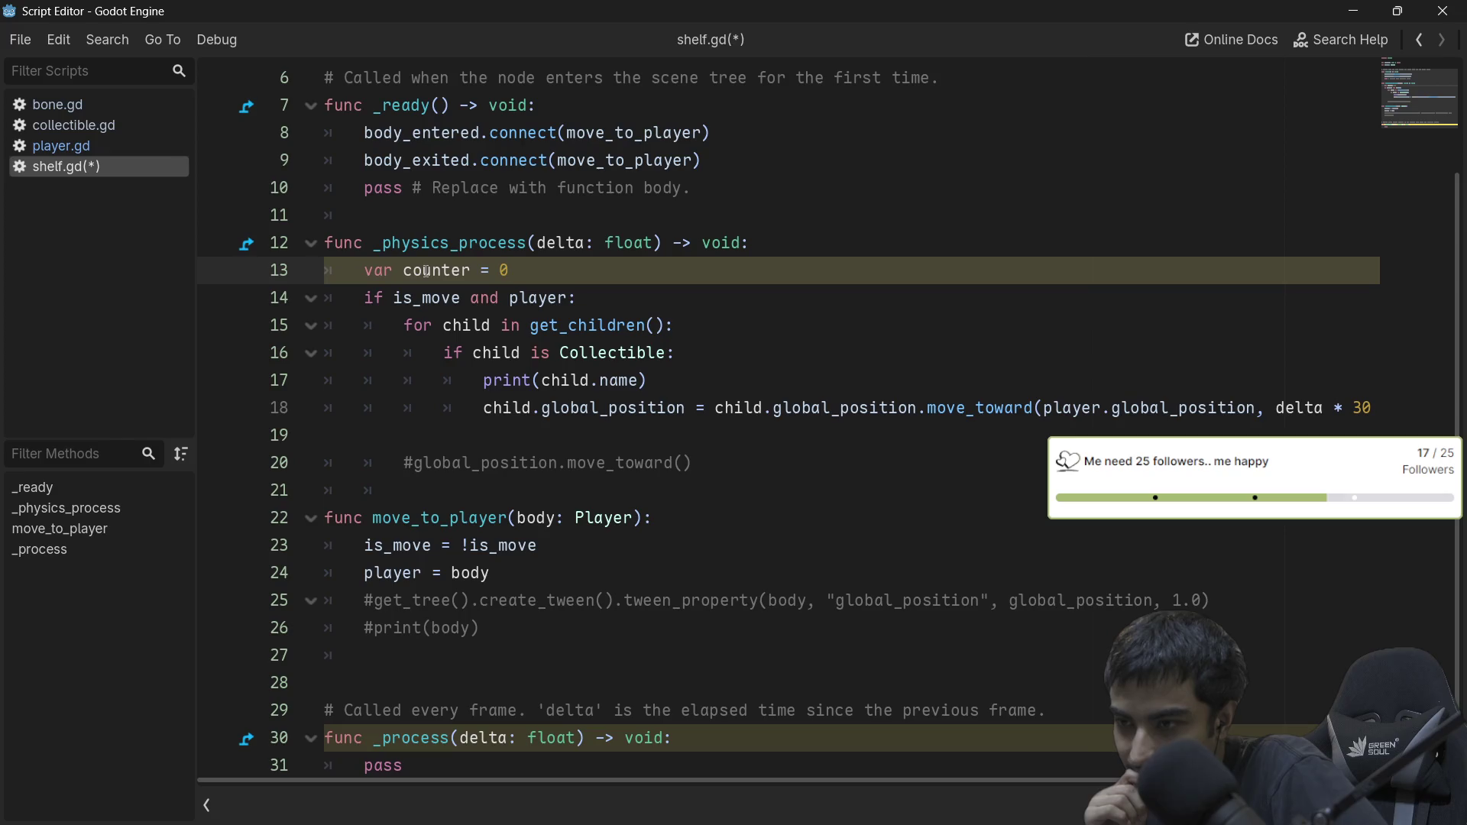
- Move the counter line below 'if is_move and player:' and indent it into that block
key(alt+Down)
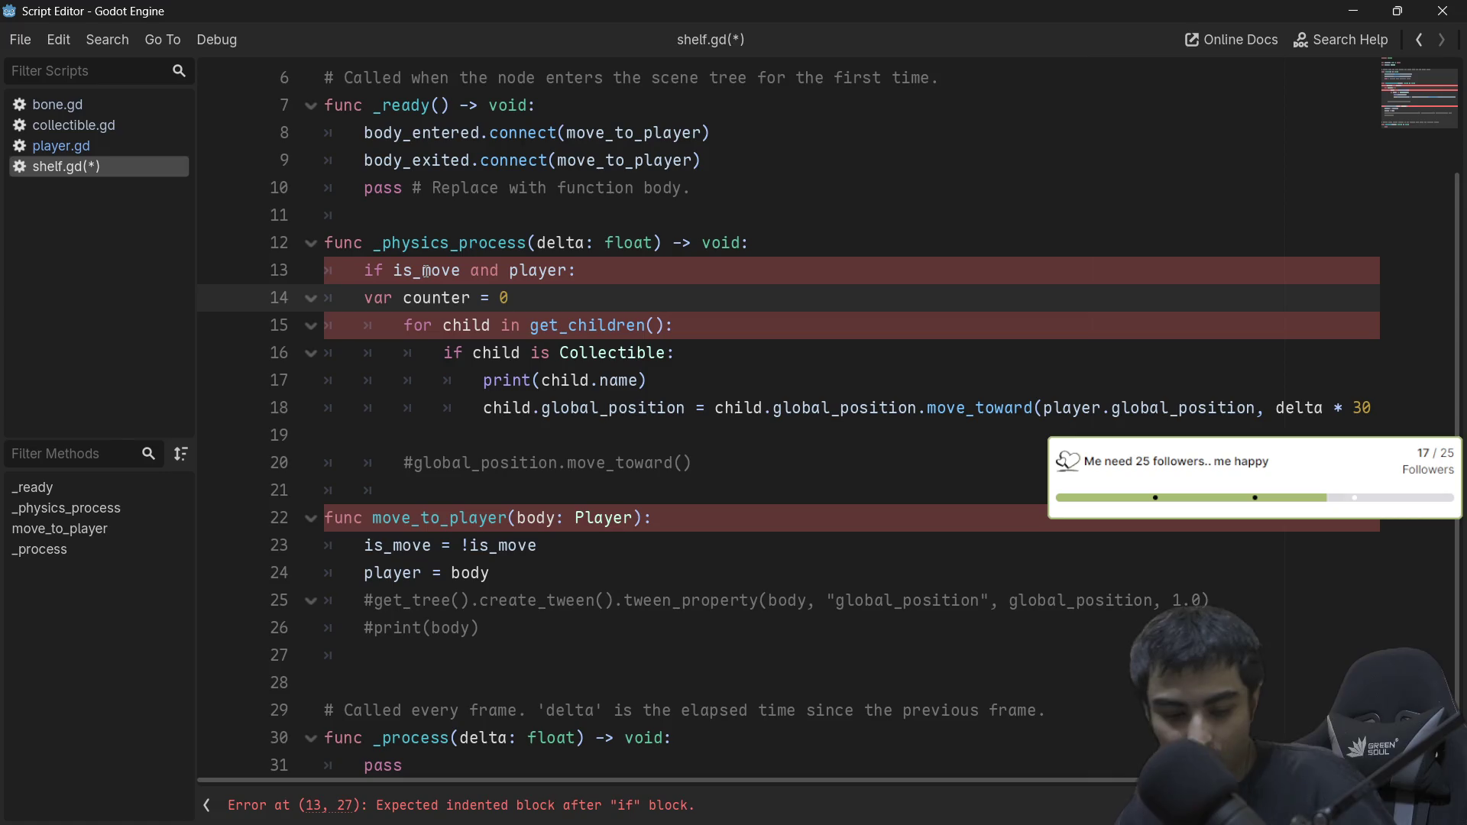
key(Home)
key(Tab)
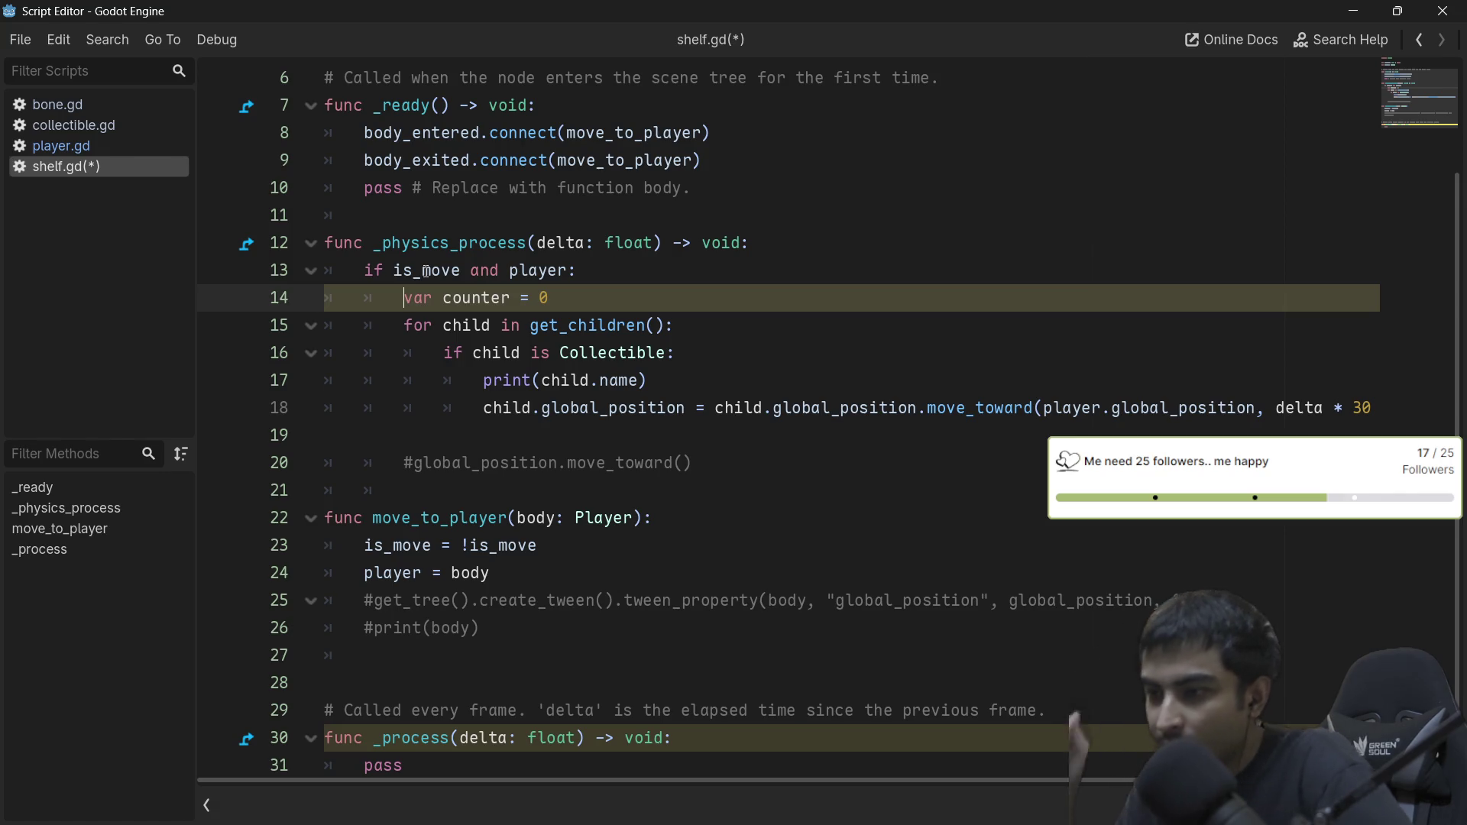
- Retype the loop target on line 15 as 'child' and browse the child-related autocomplete suggestions
double_click(604, 324)
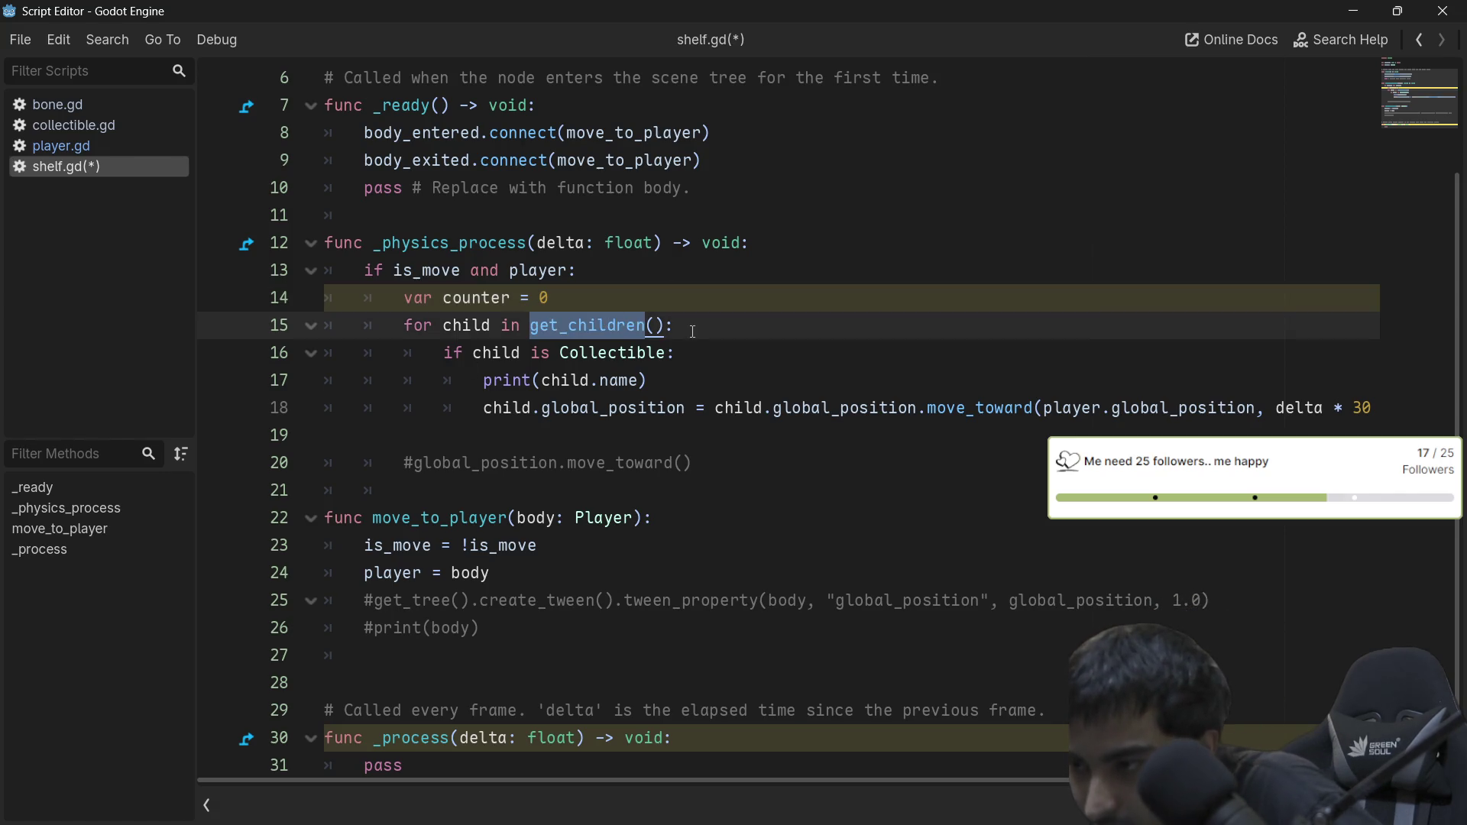
text(child)
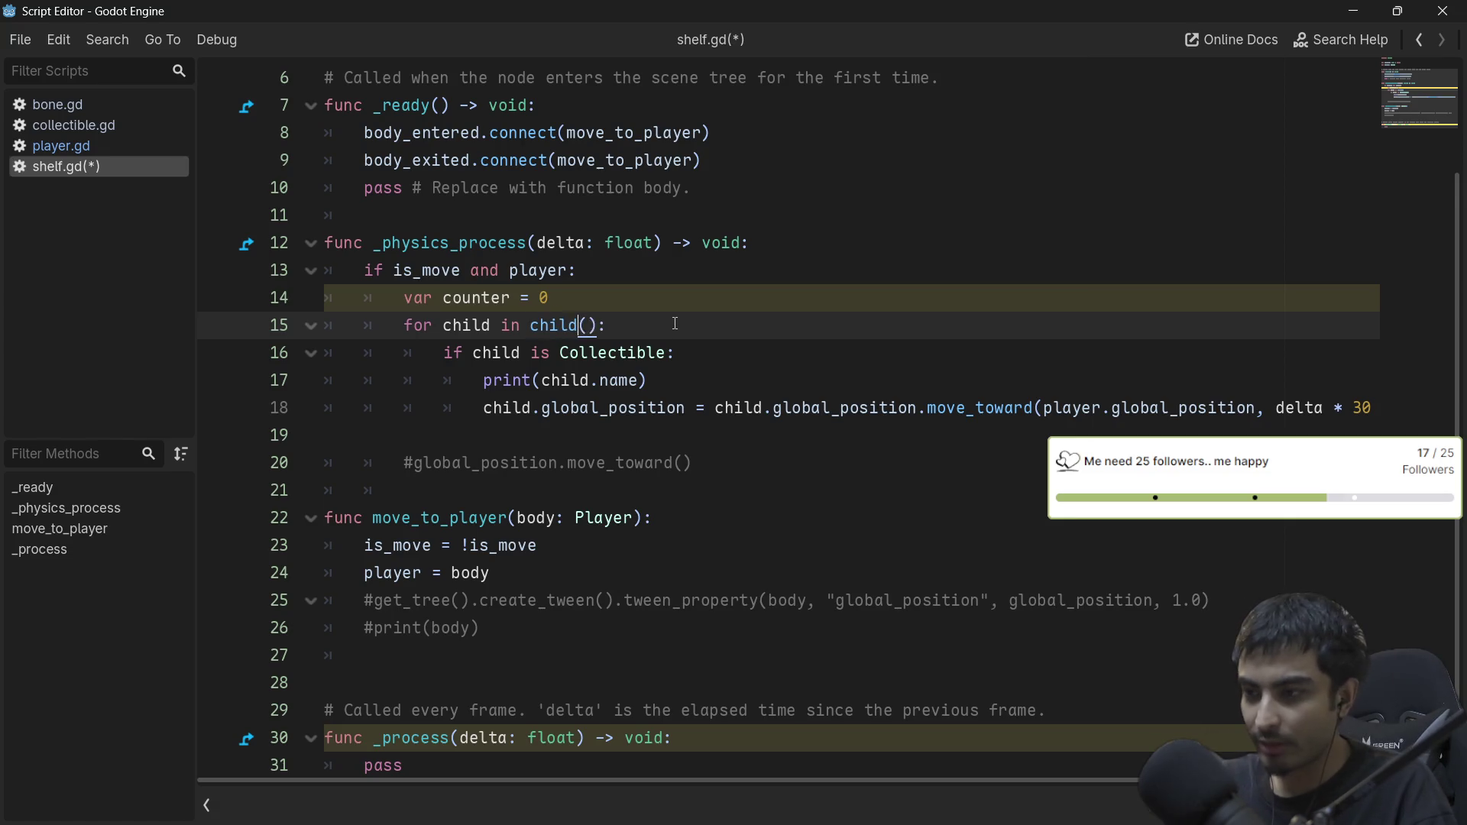
key(Escape)
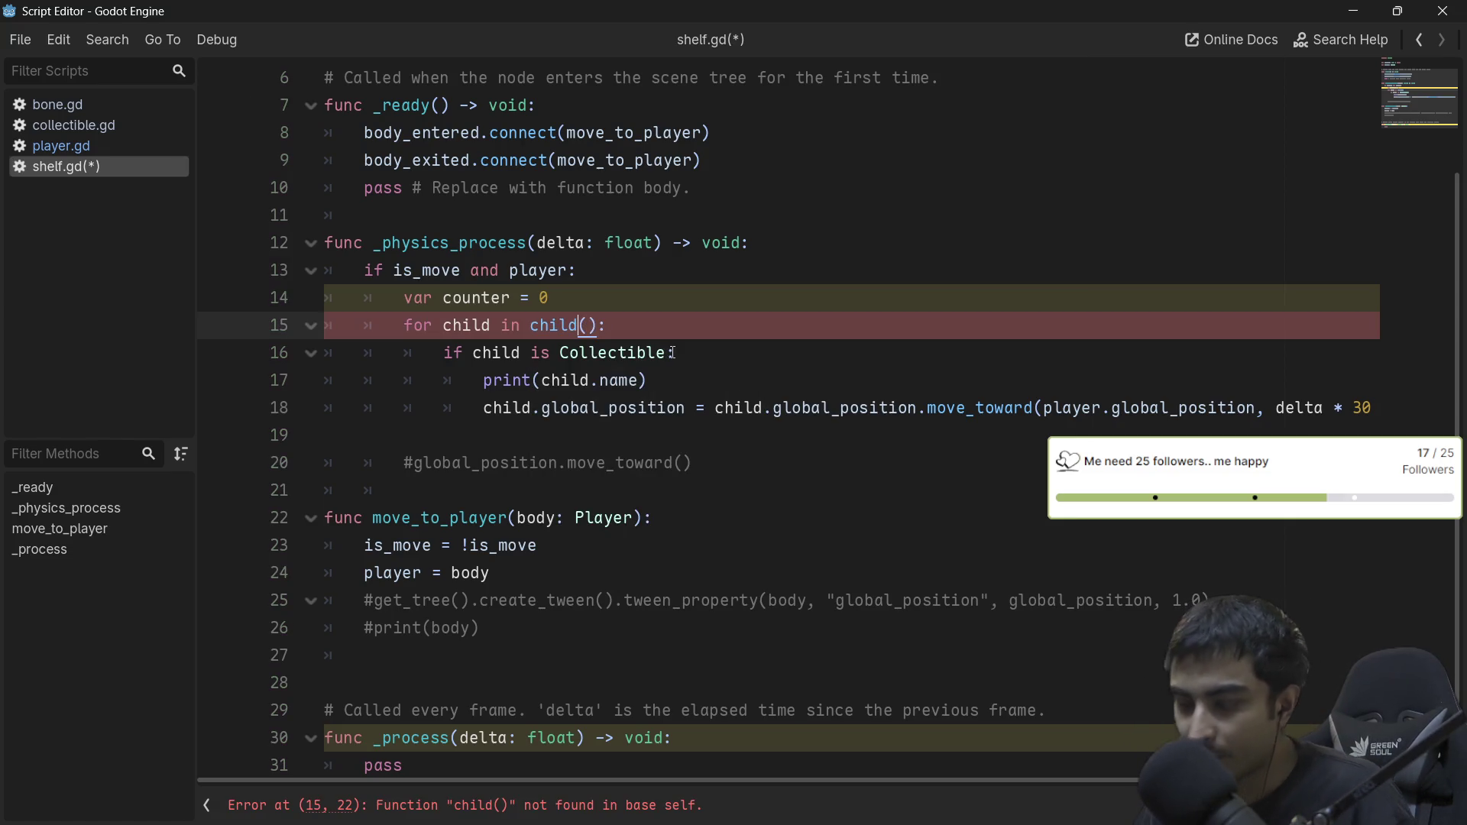
key(ctrl+space)
key(Down)
key(Down)
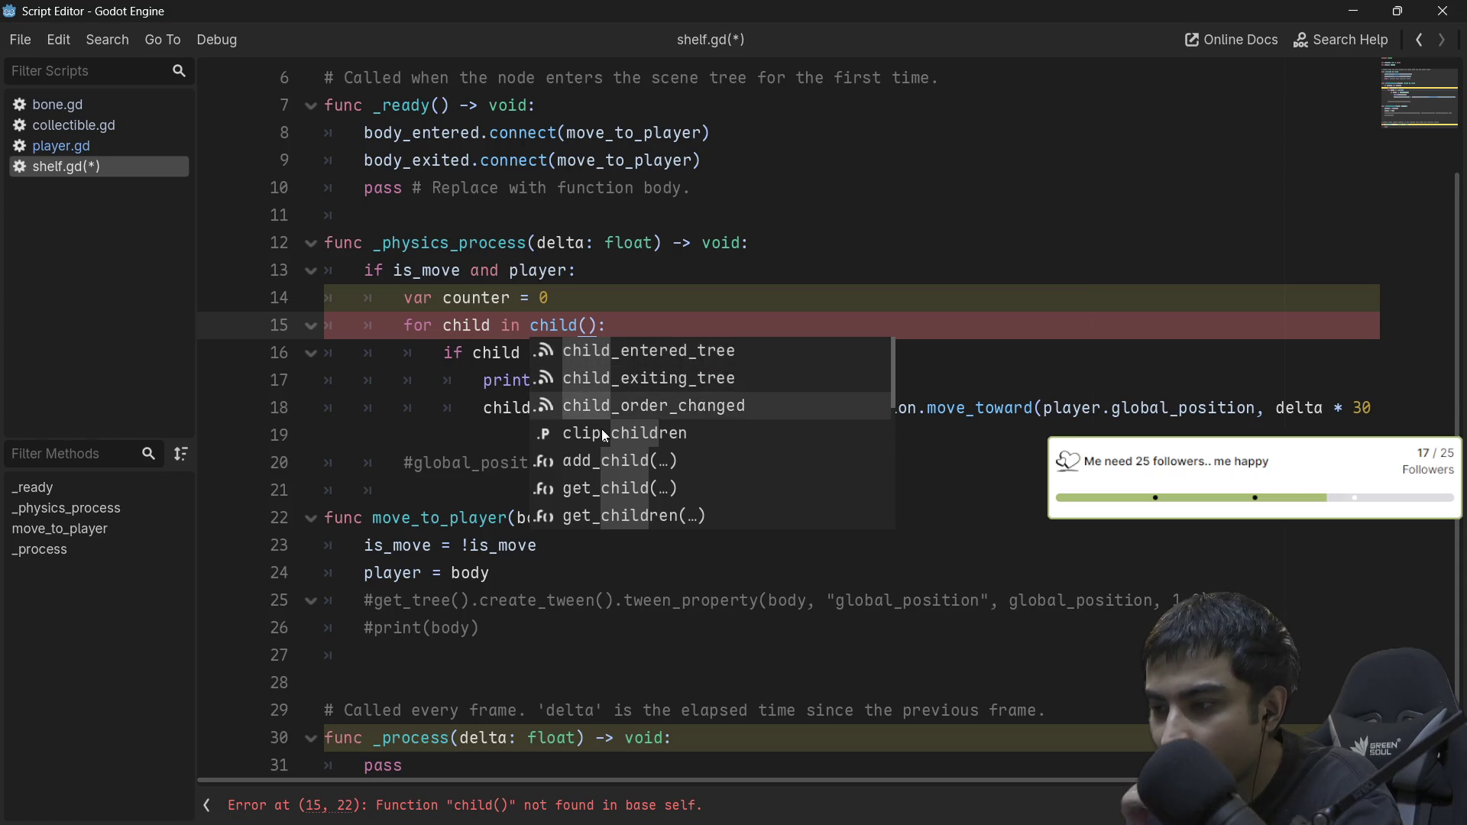
key(Down)
key(Down)
key(Down)
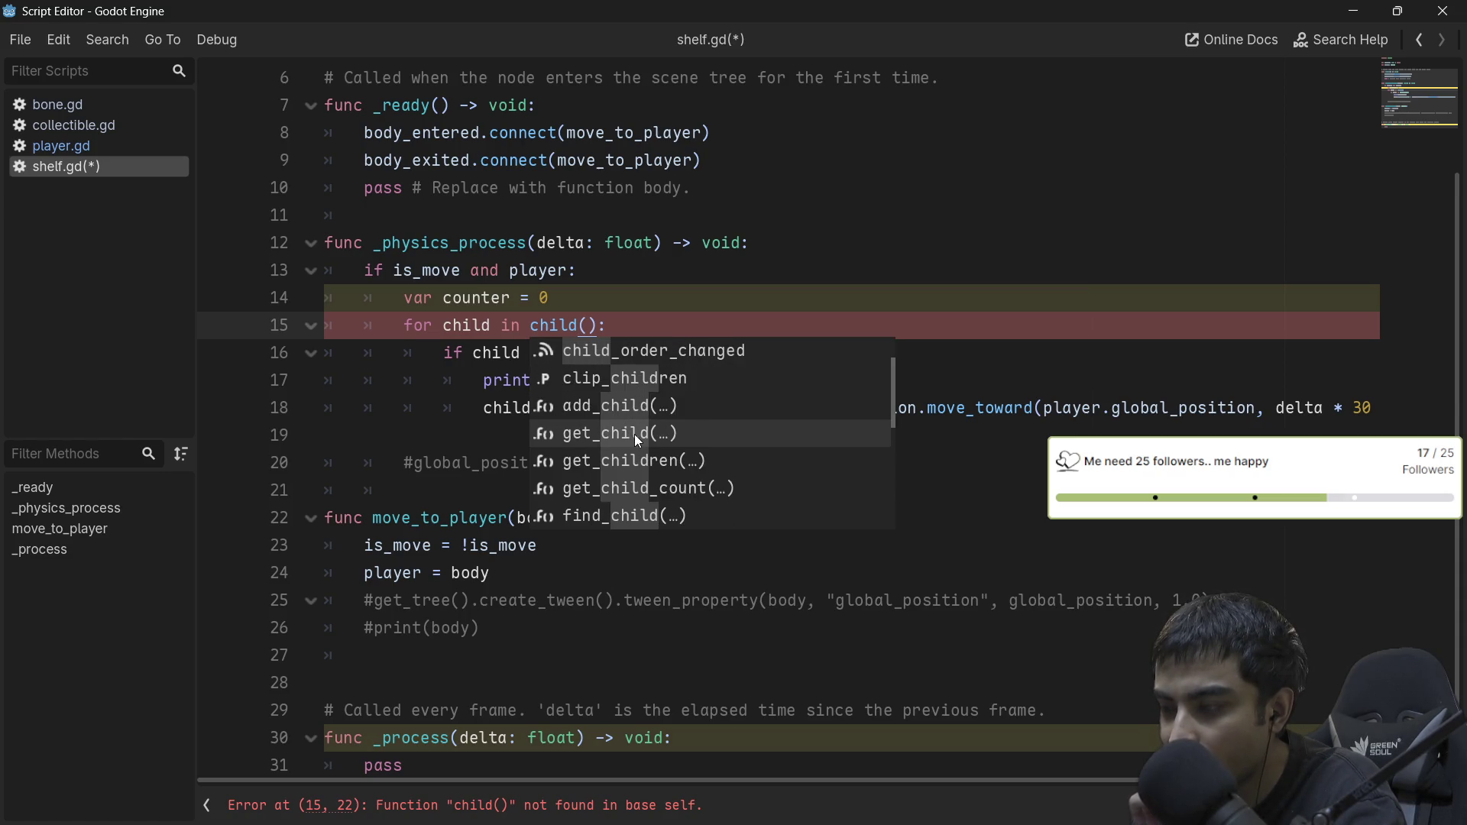
key(Down)
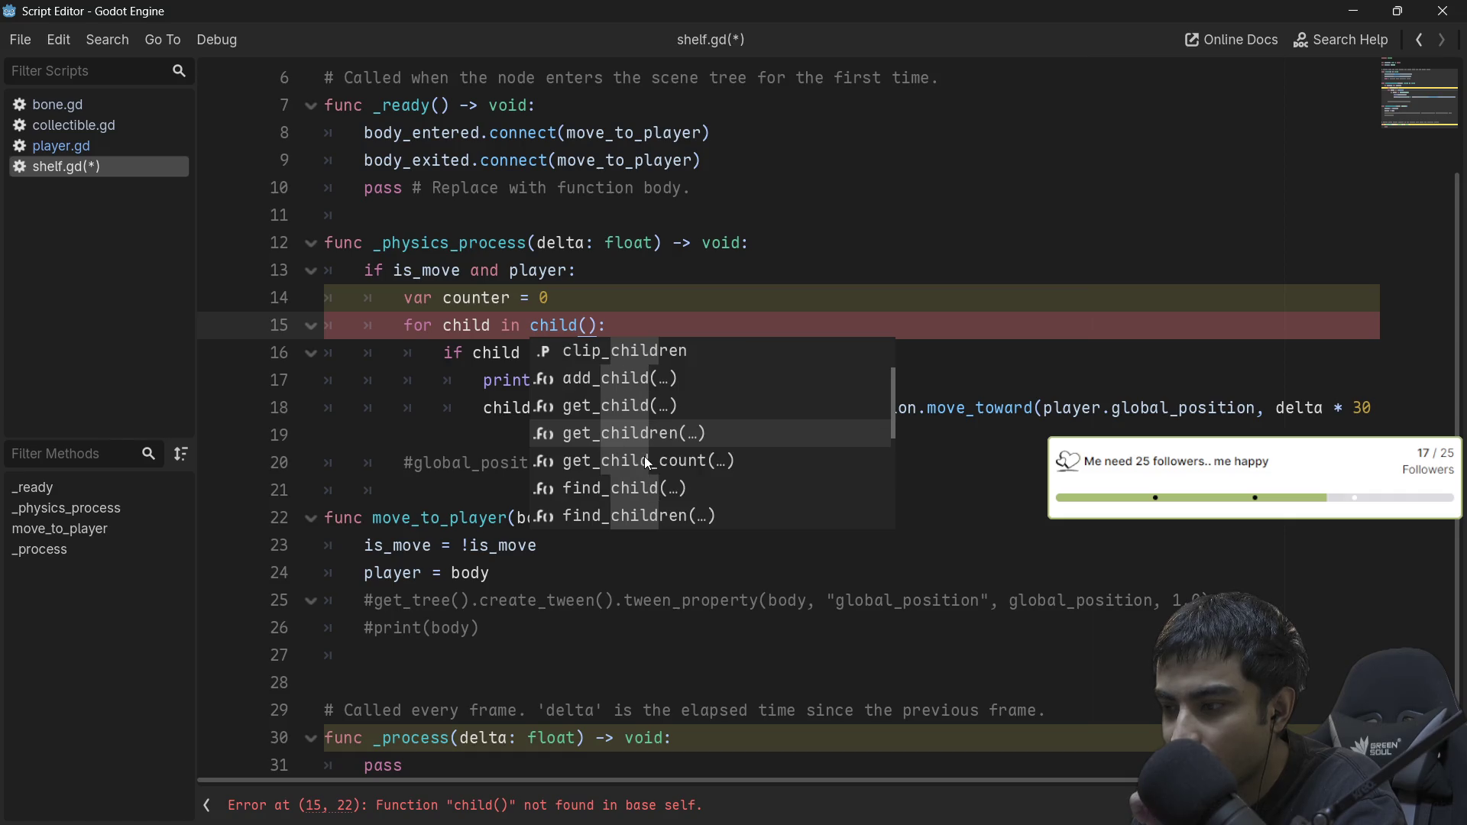
key(Down)
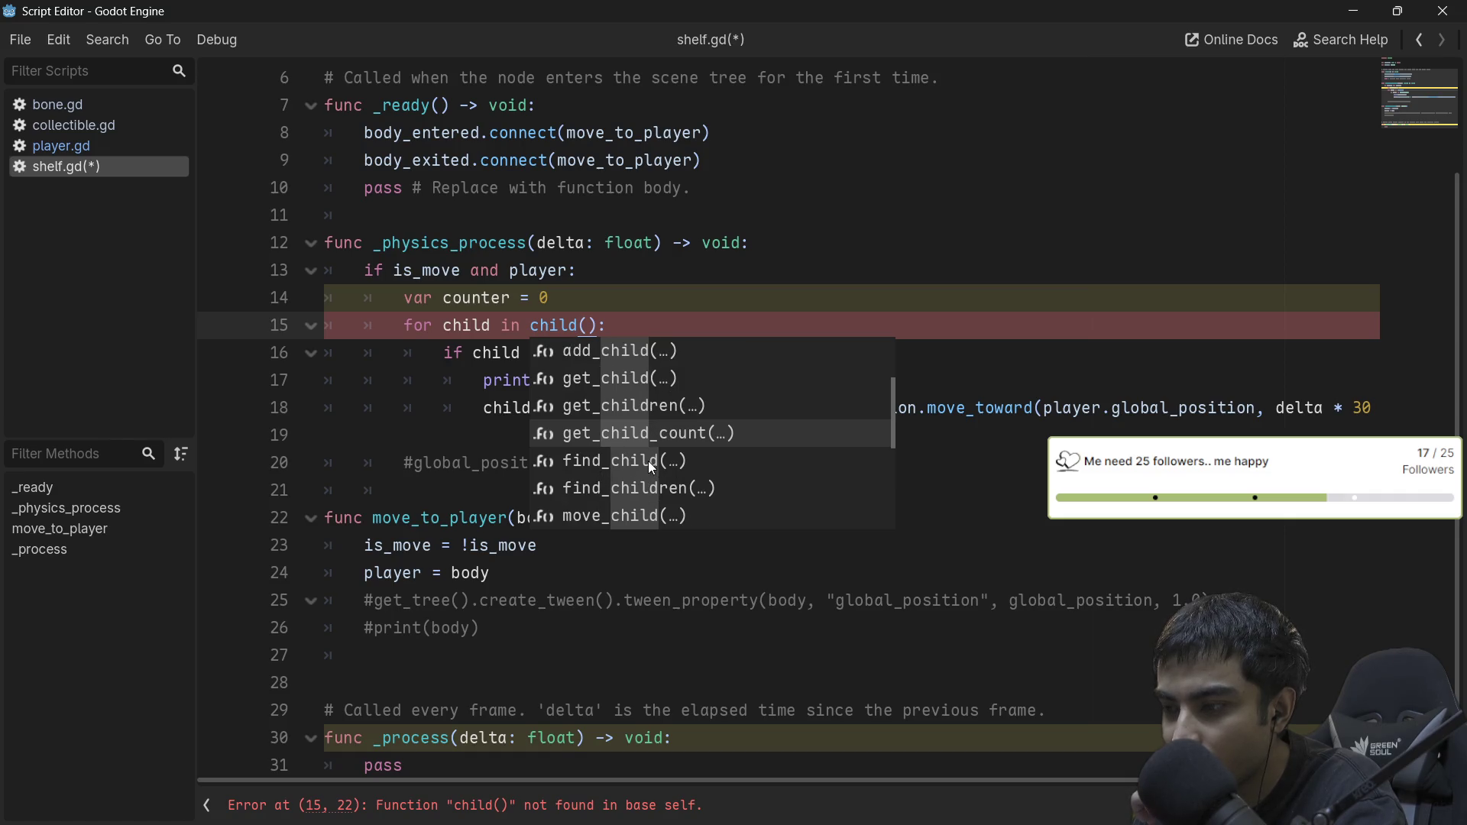
key(Down)
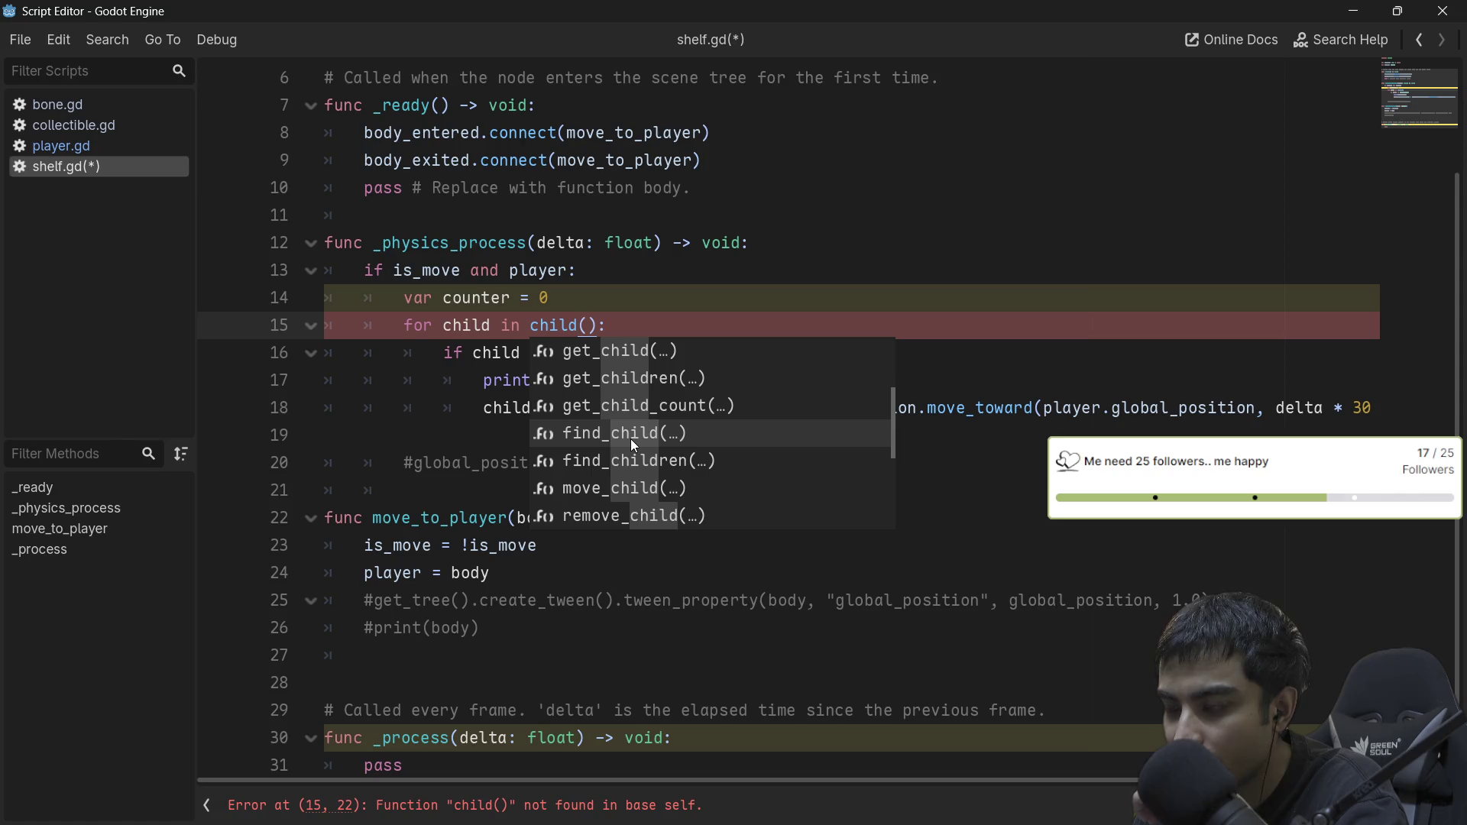
key(Down)
key(Down)
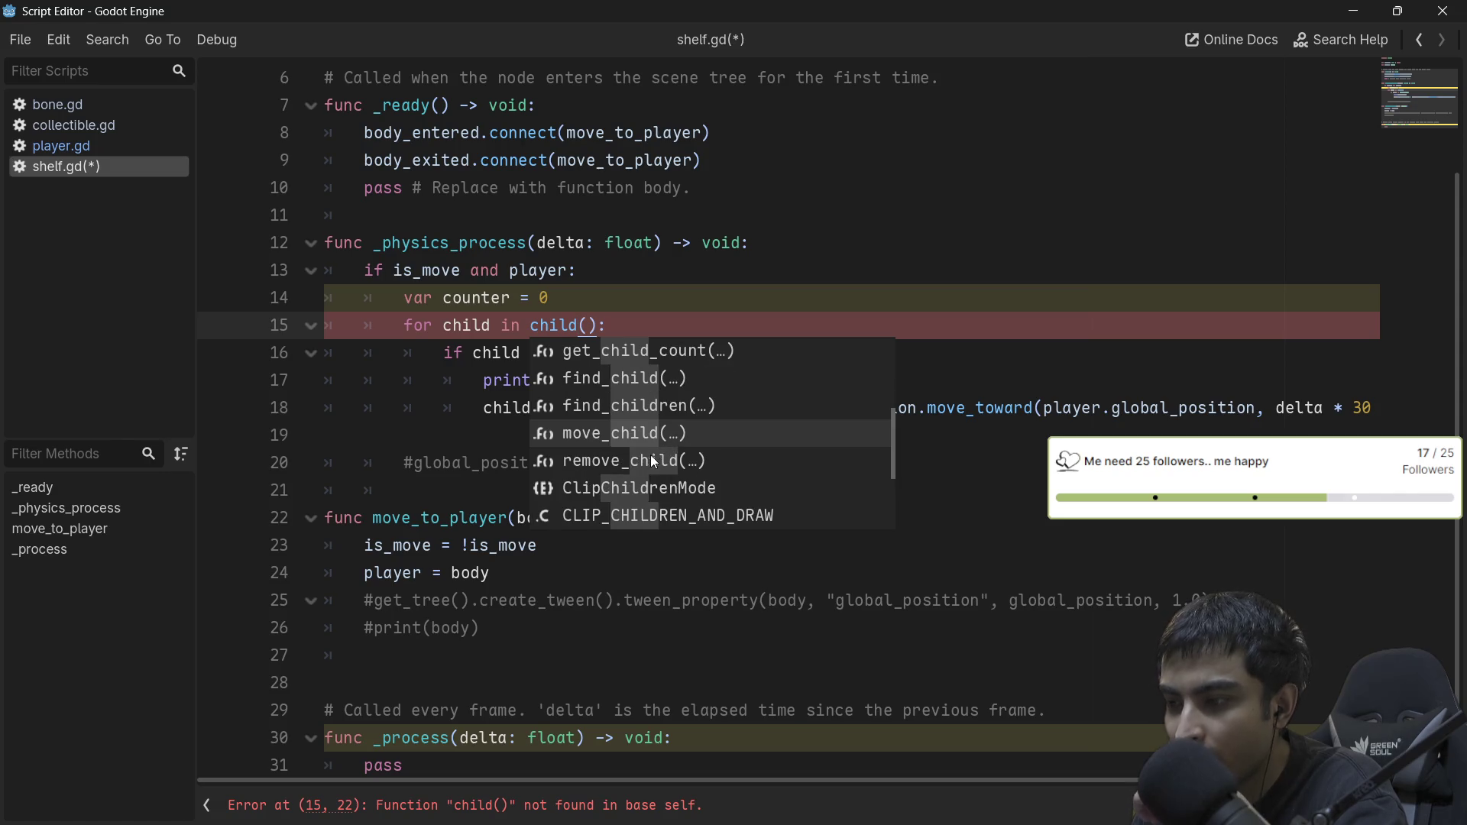
scroll(649, 457, down, 2)
scroll(649, 456, up, 3)
scroll(650, 454, up, 3)
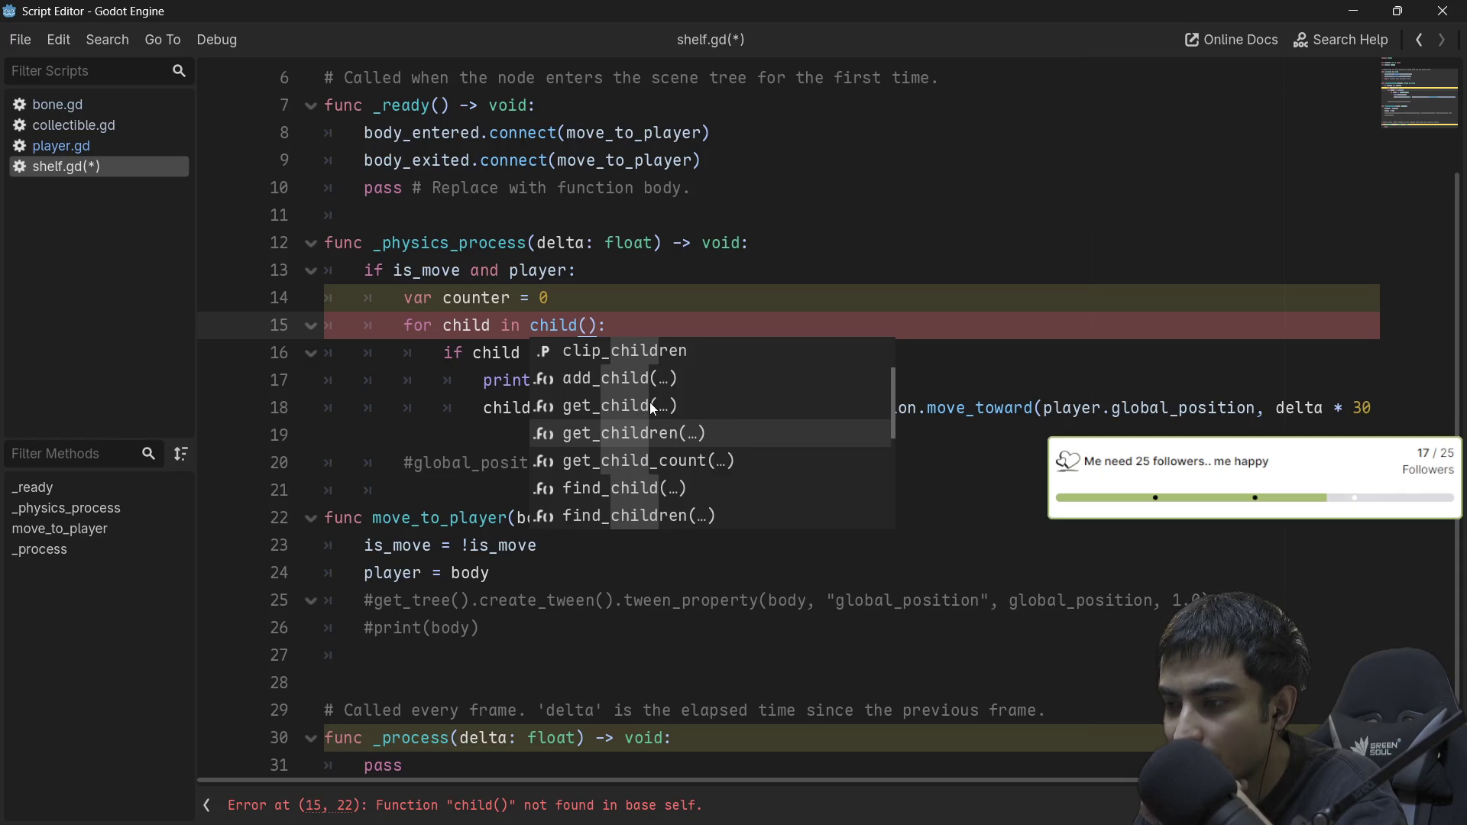
- Try get_child(), undo it, and make the loop iterate over get_children() instead
double_click(626, 404)
mouse_move(589, 330)
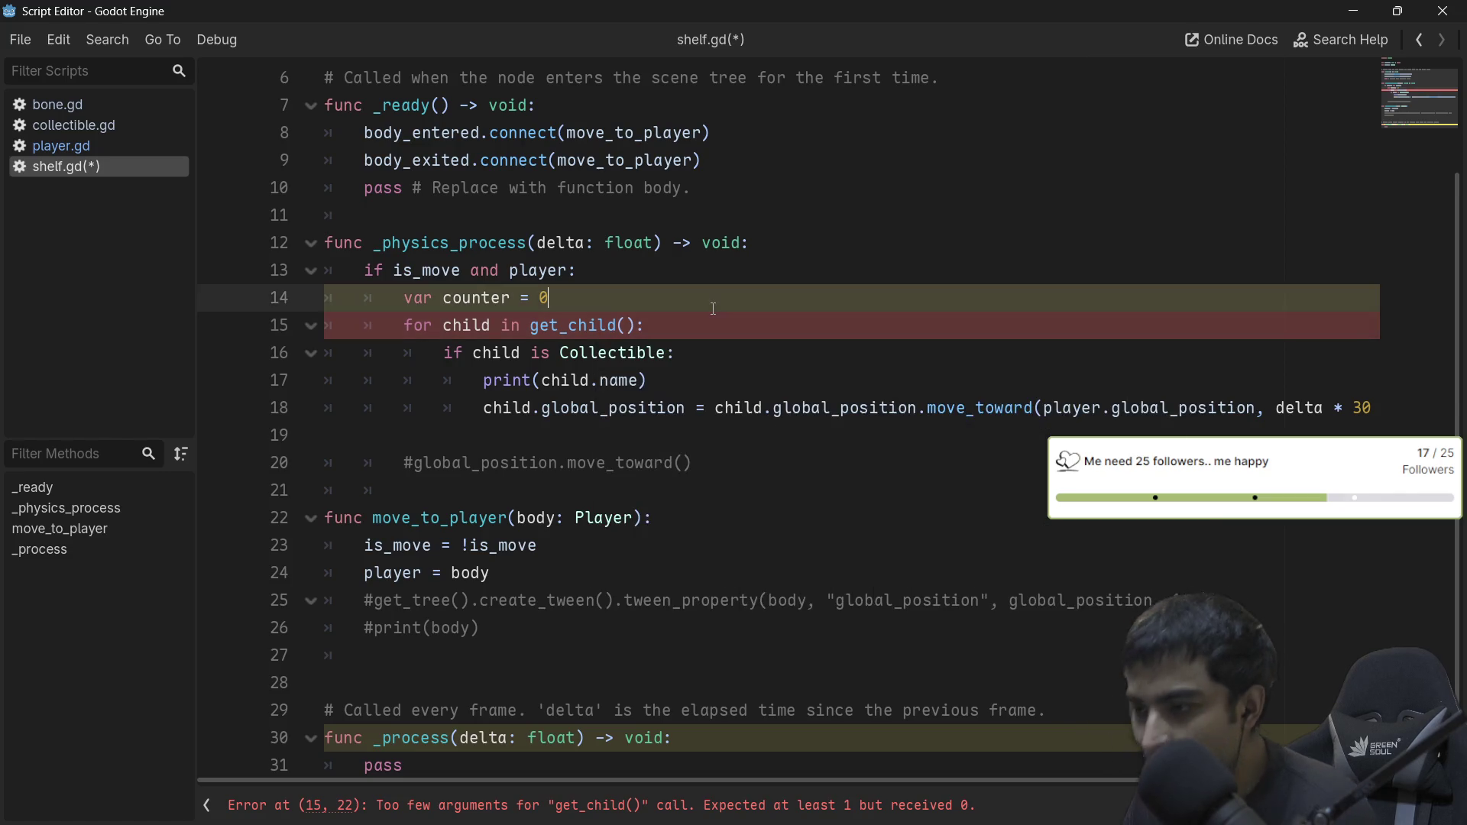
key(ctrl+z)
key(ctrl+z)
key(ctrl+z)
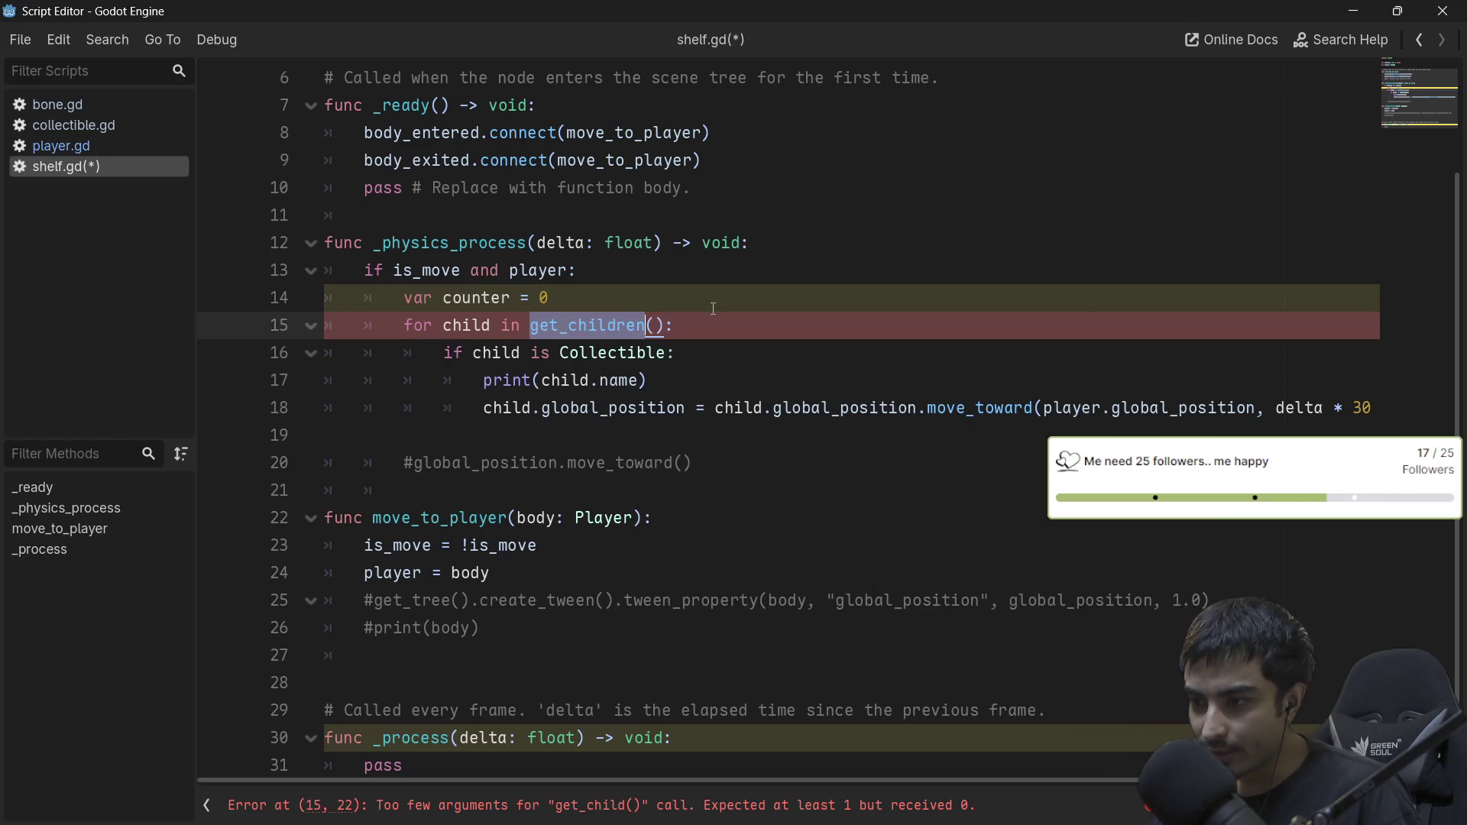
click(718, 327)
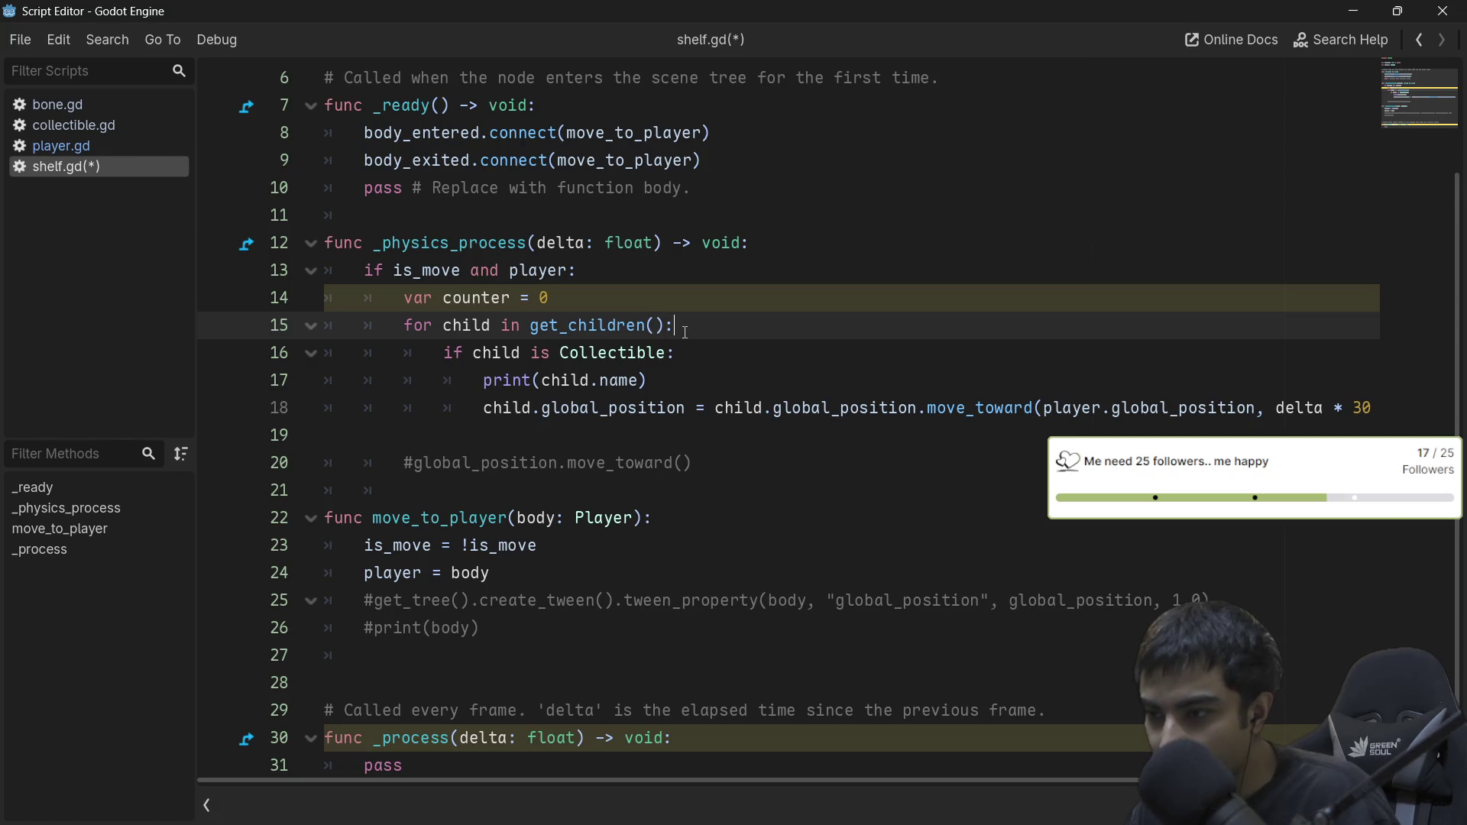
click(621, 296)
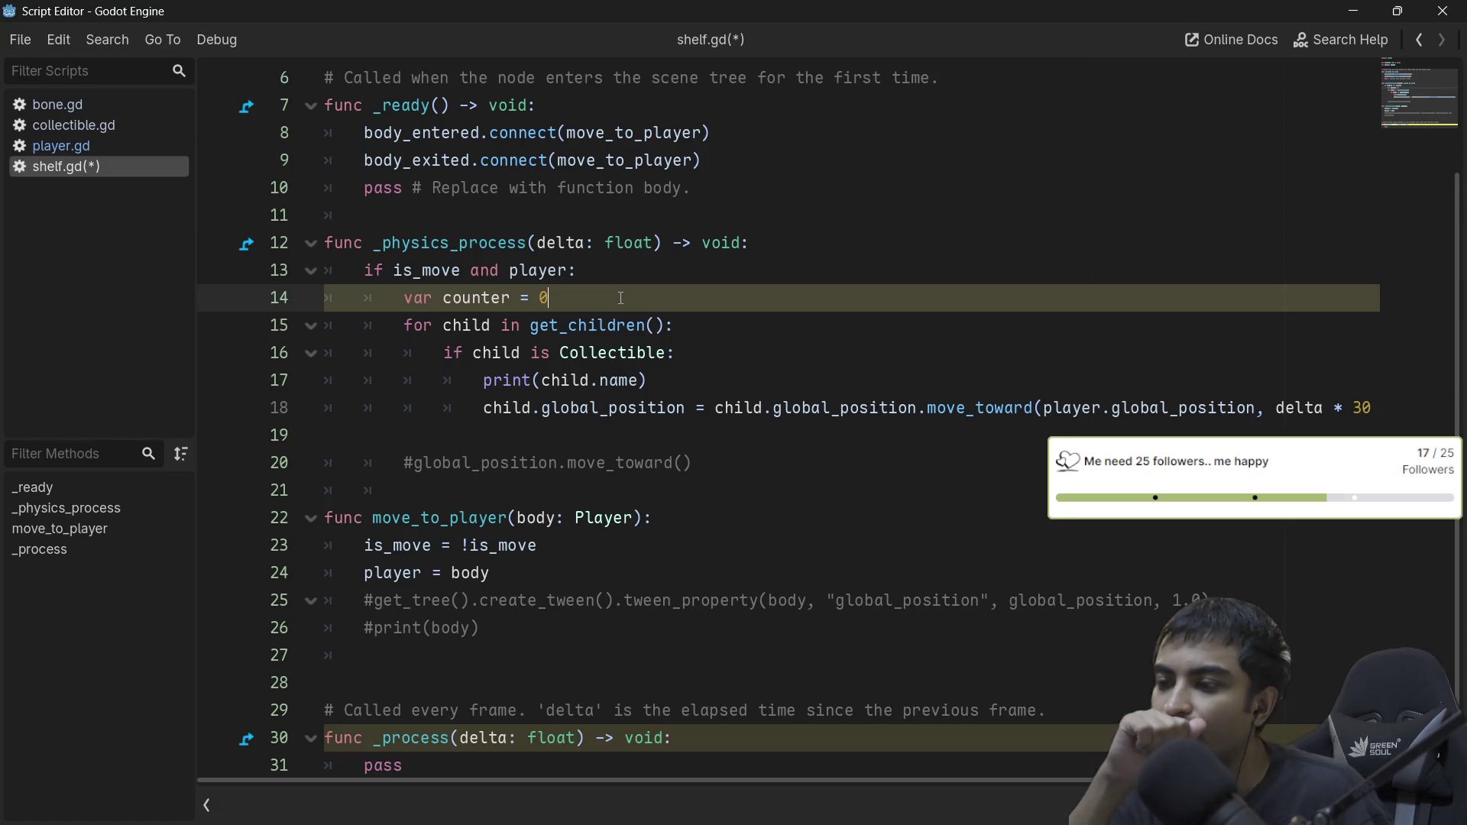
key(Return)
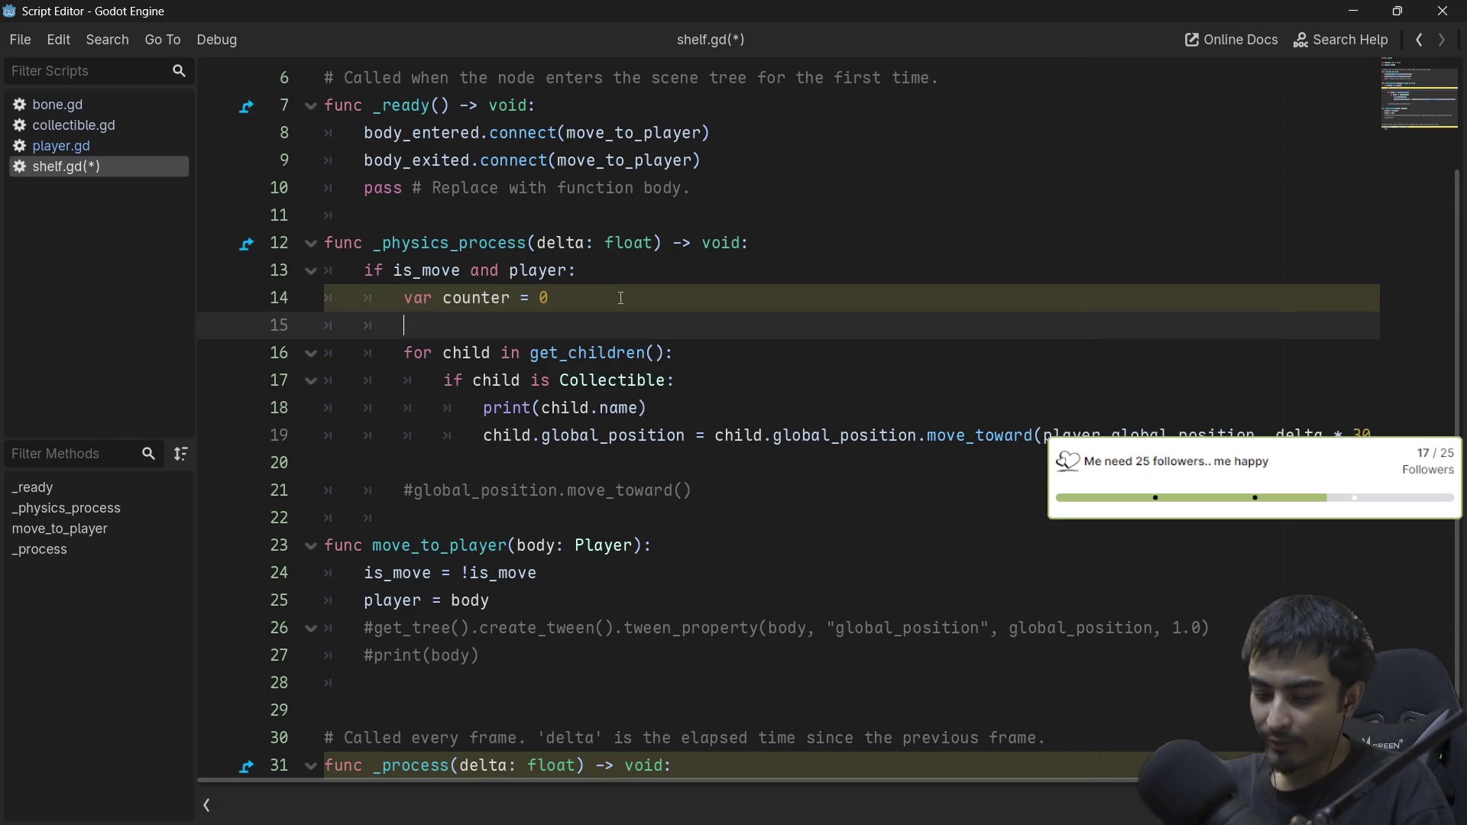
text(var child_)
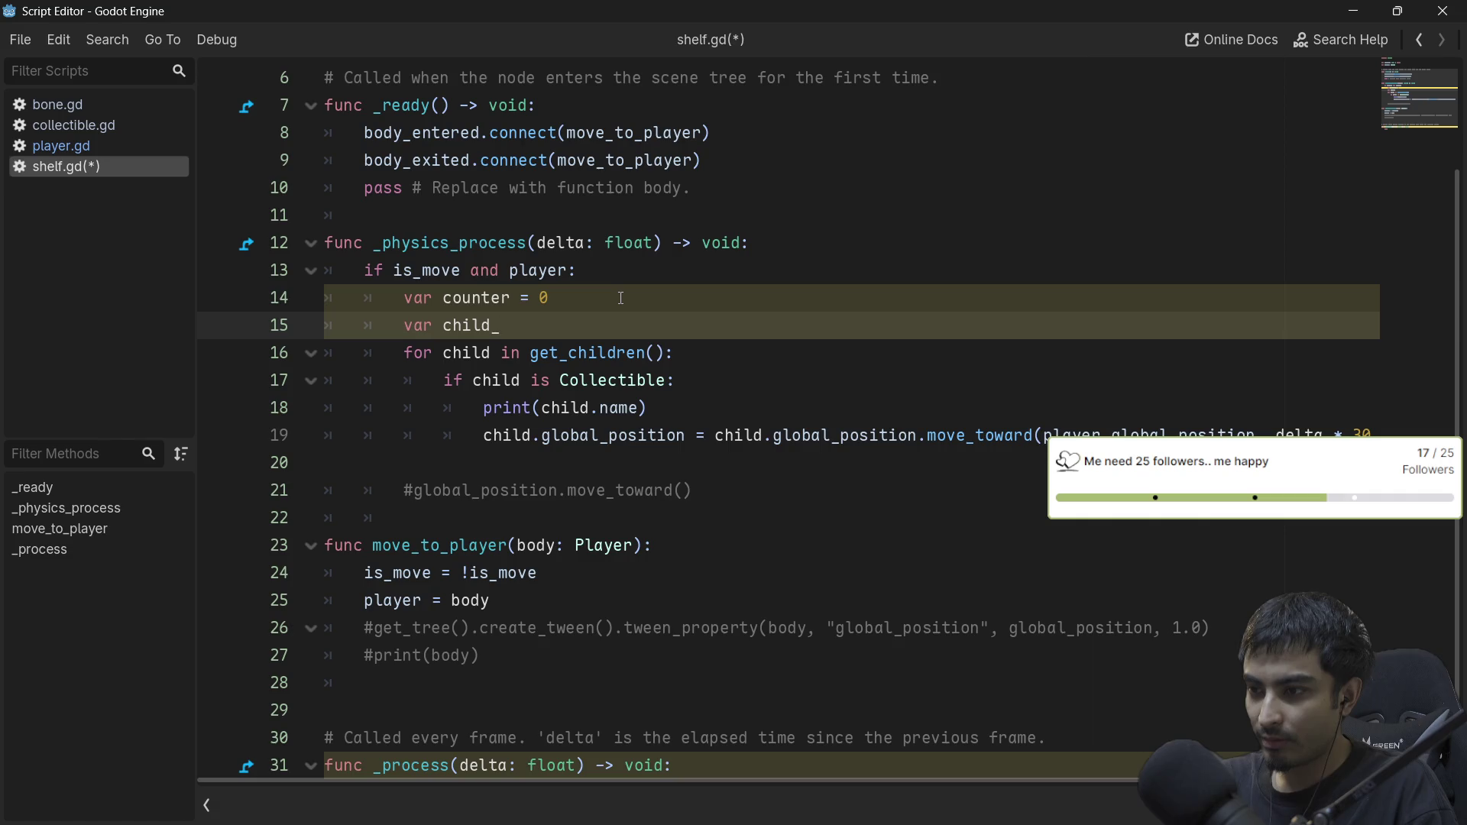
text(size =)
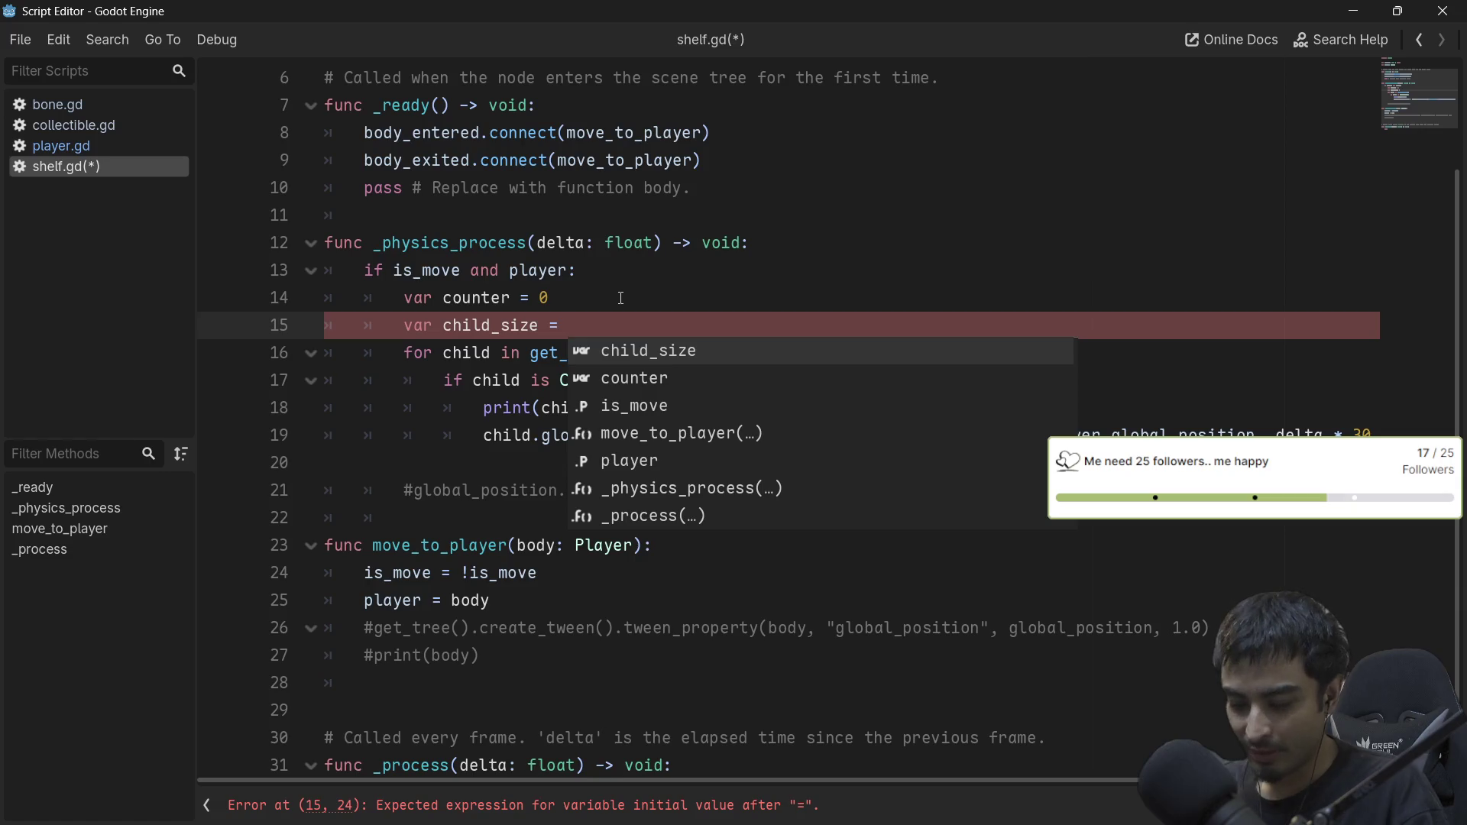
key(BackSpace)
key(BackSpace)
text(:)
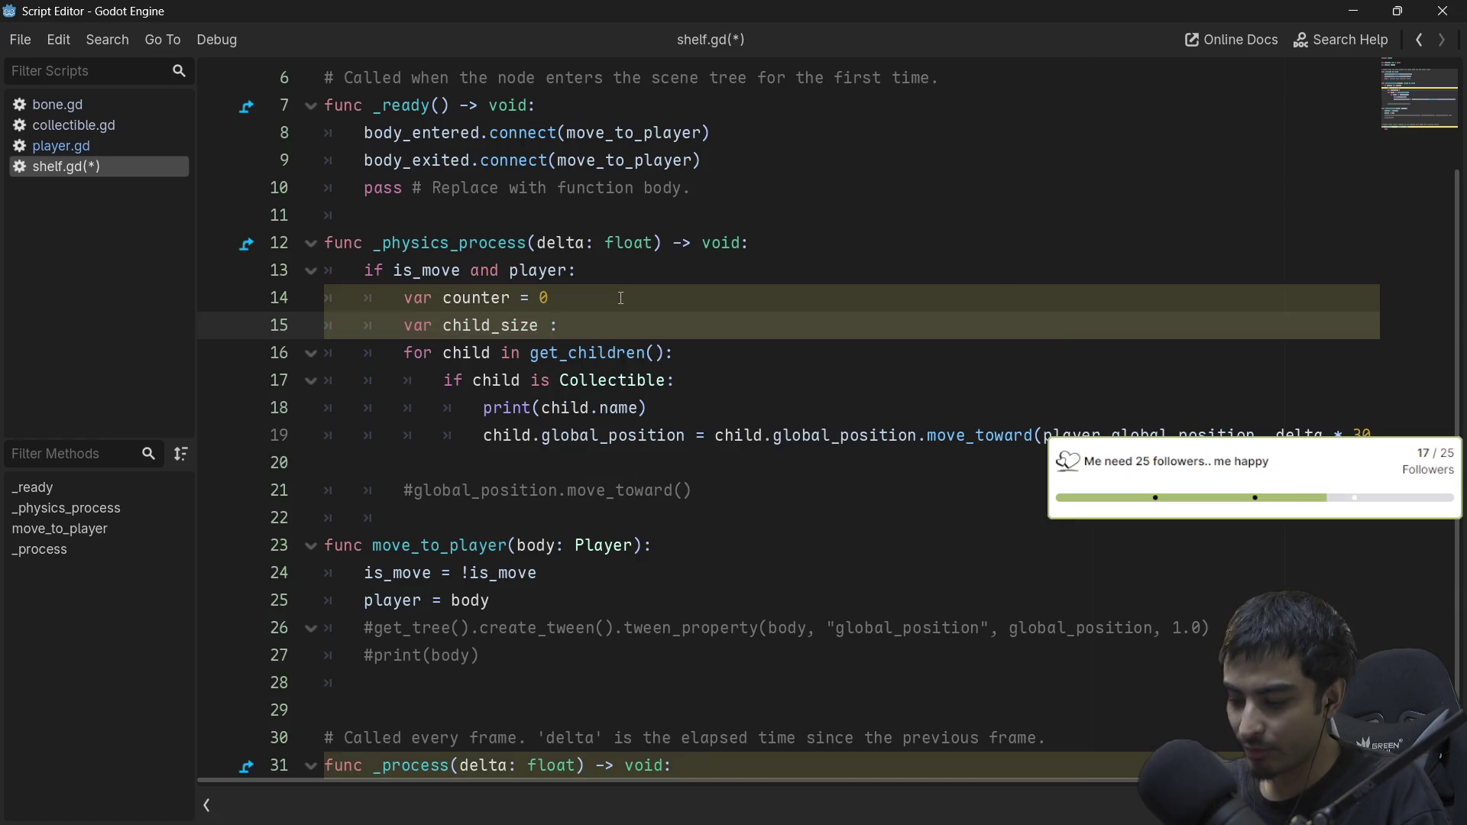
text(= )
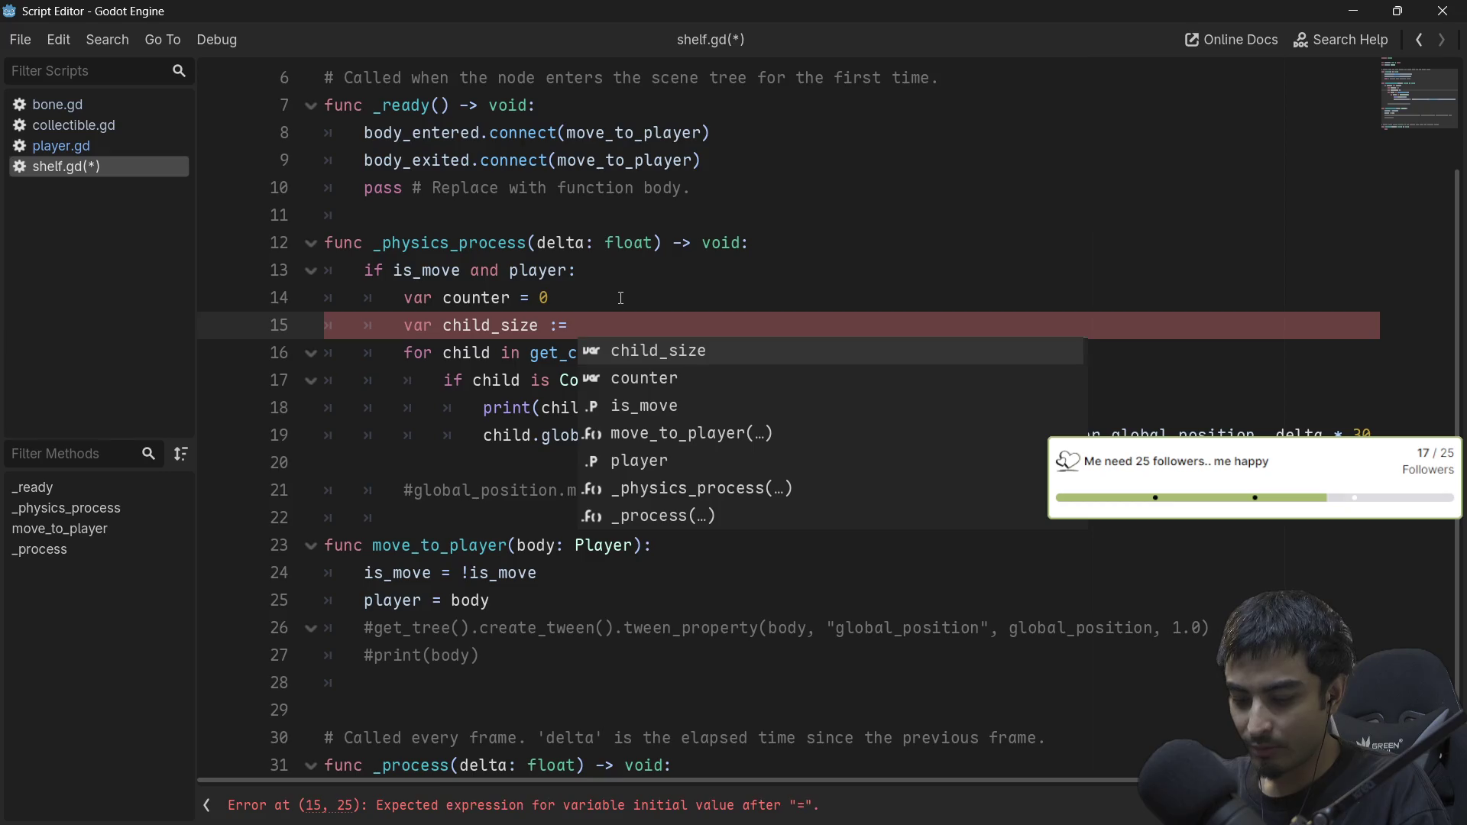
text(getchild)
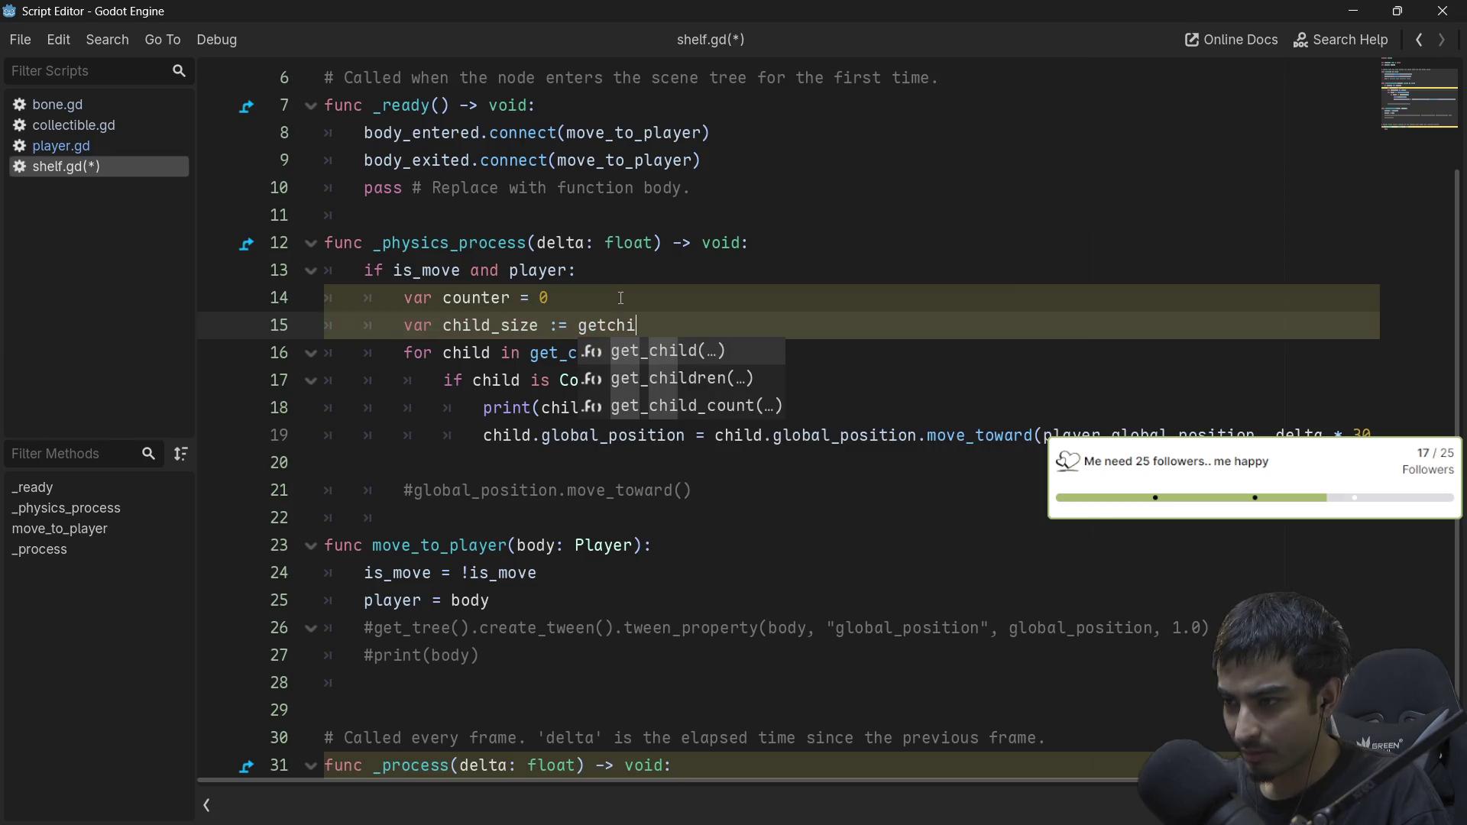
key(Down)
key(Down)
key(Return)
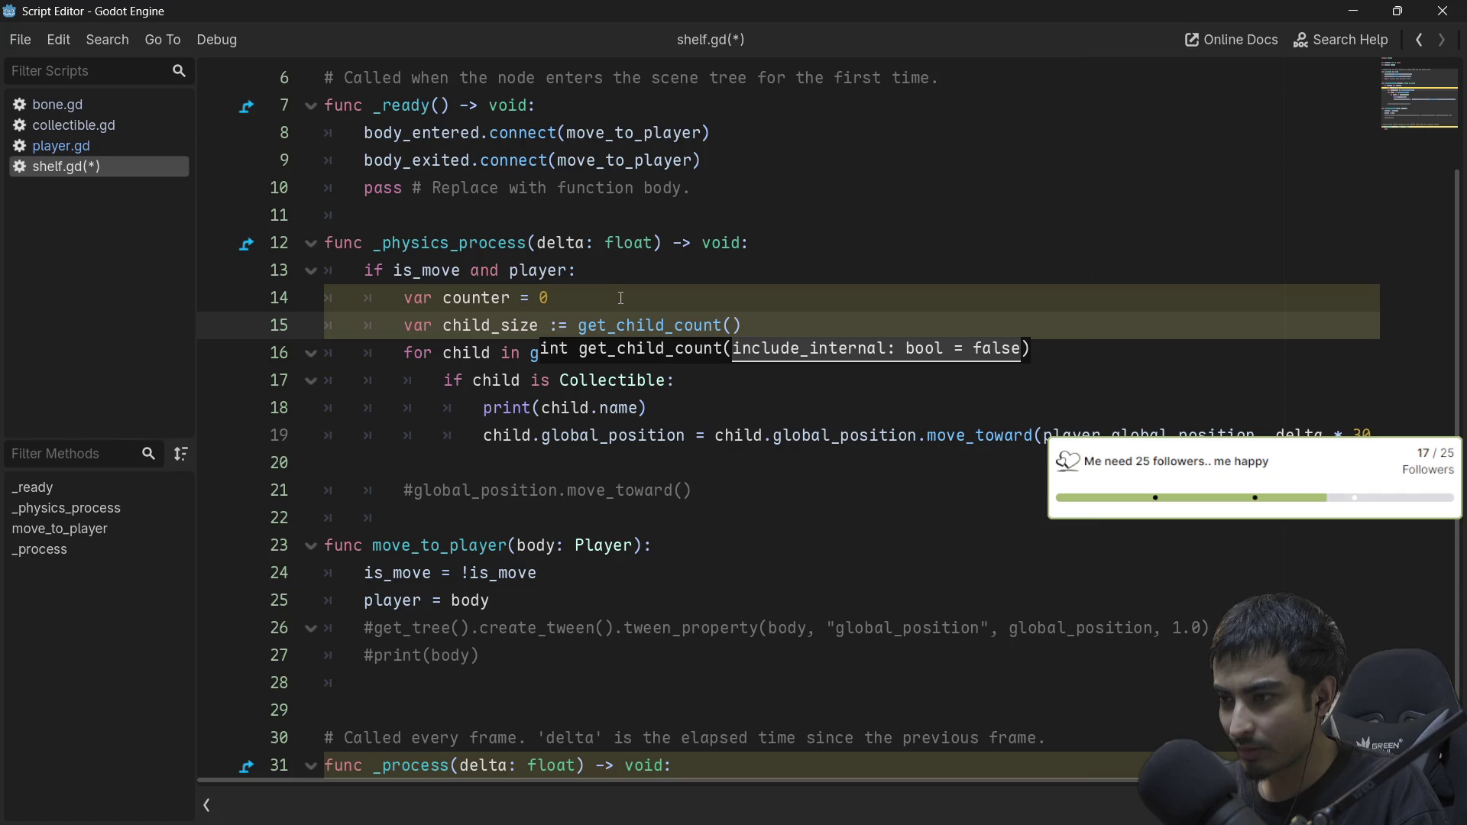
key(End)
key(Return)
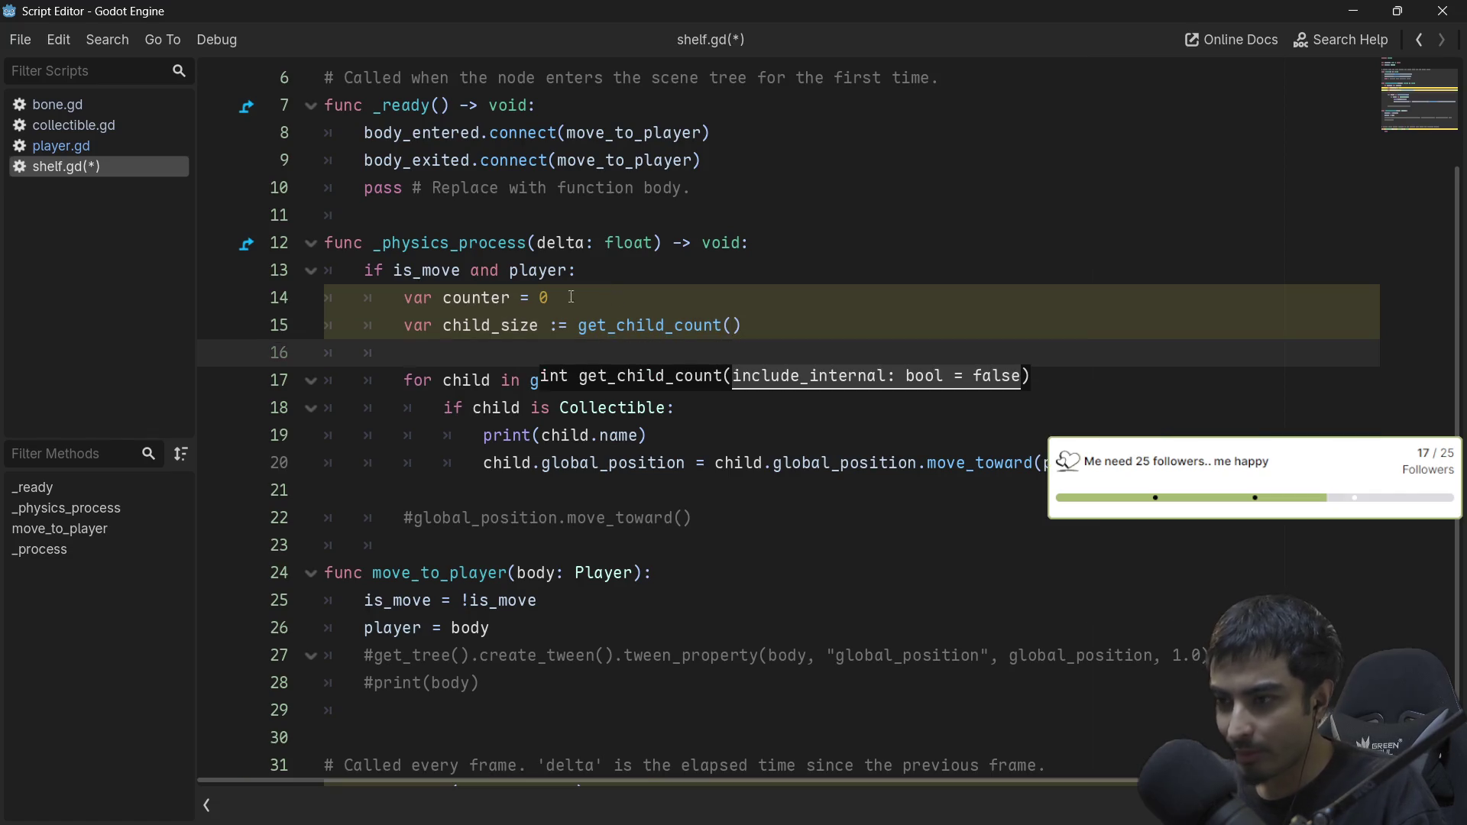
text(print)
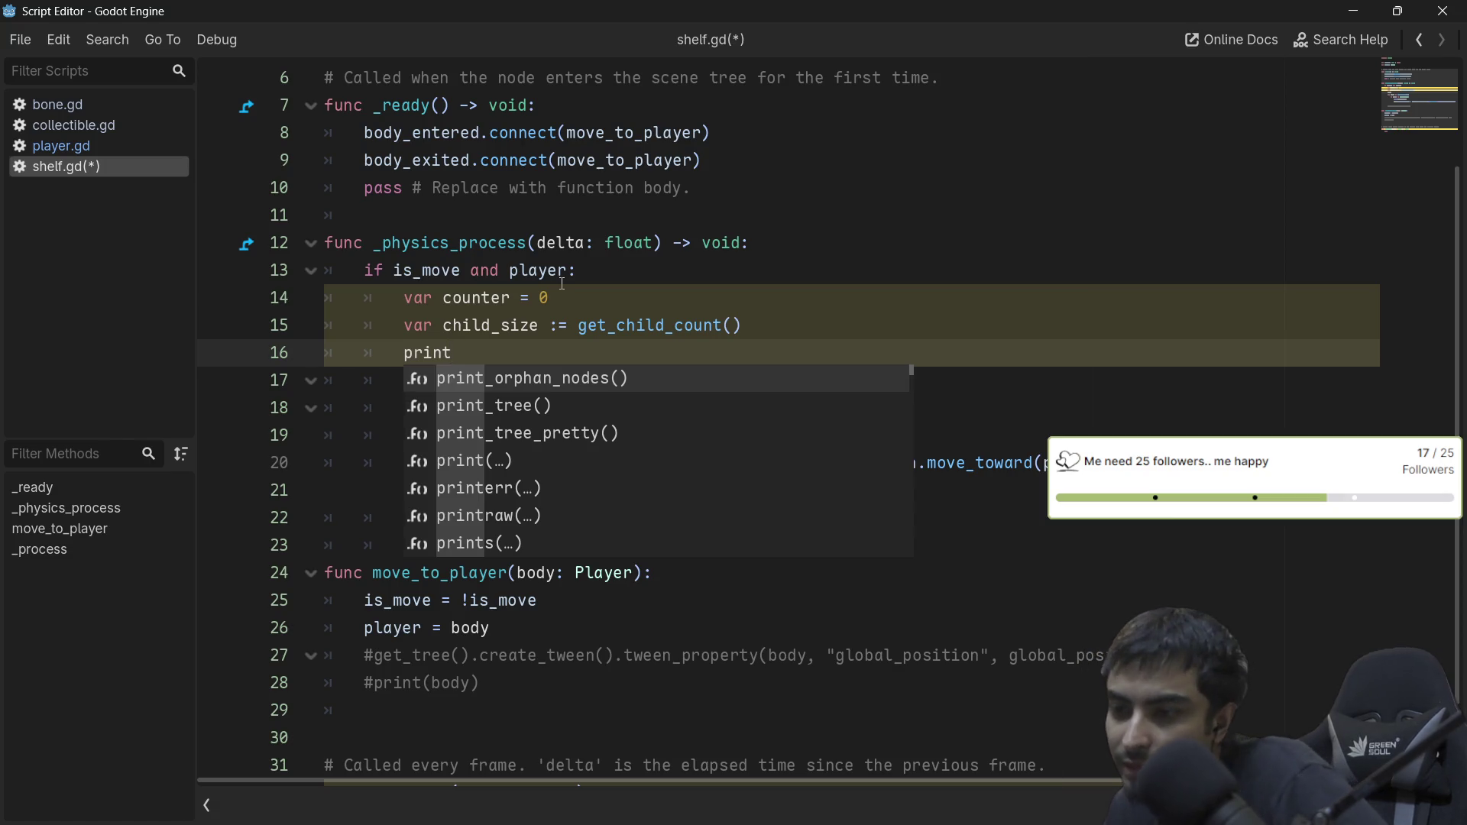
click(537, 270)
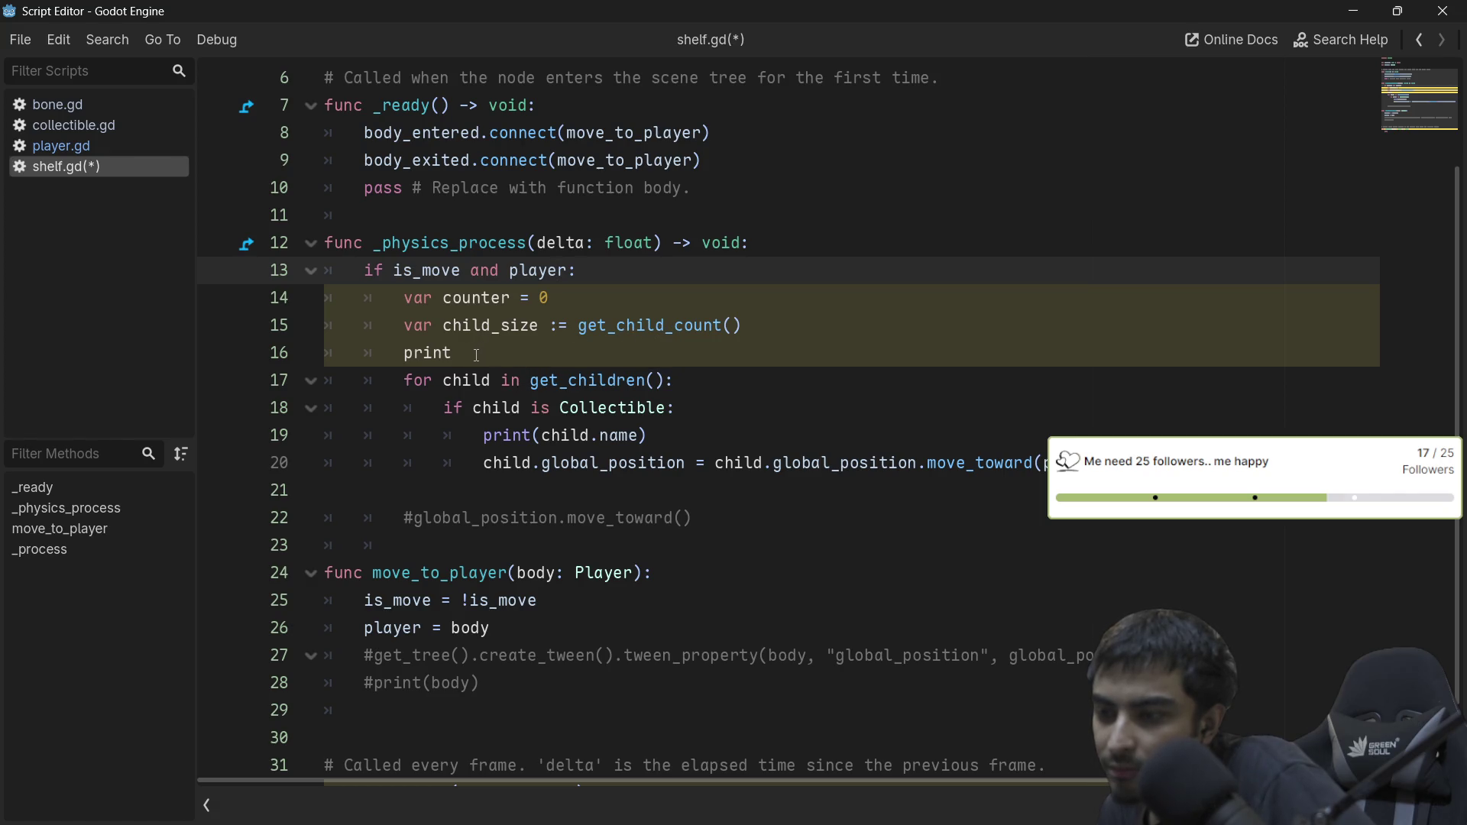
drag(454, 352, 310, 338)
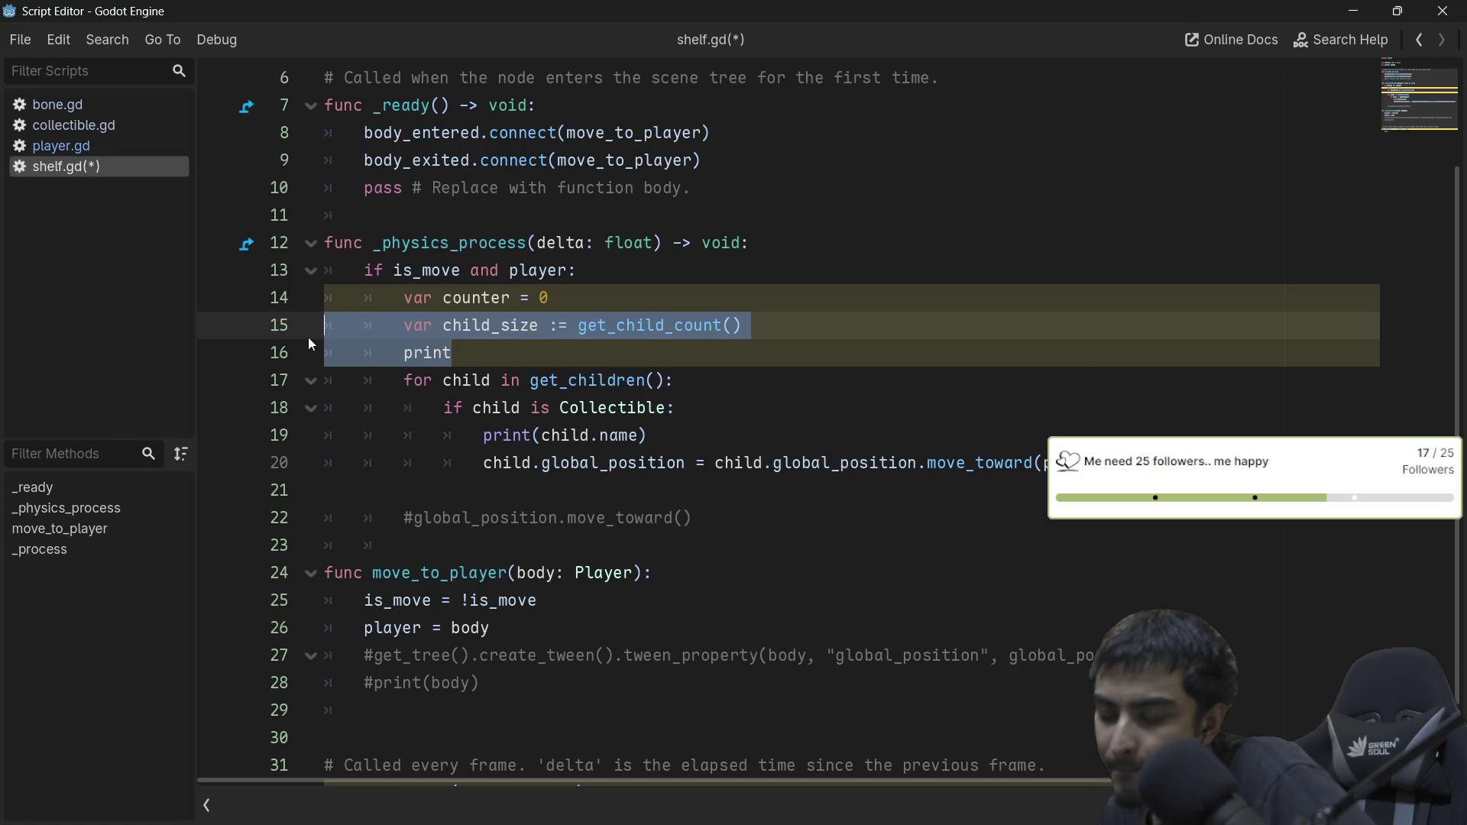
key(BackSpace)
key(BackSpace)
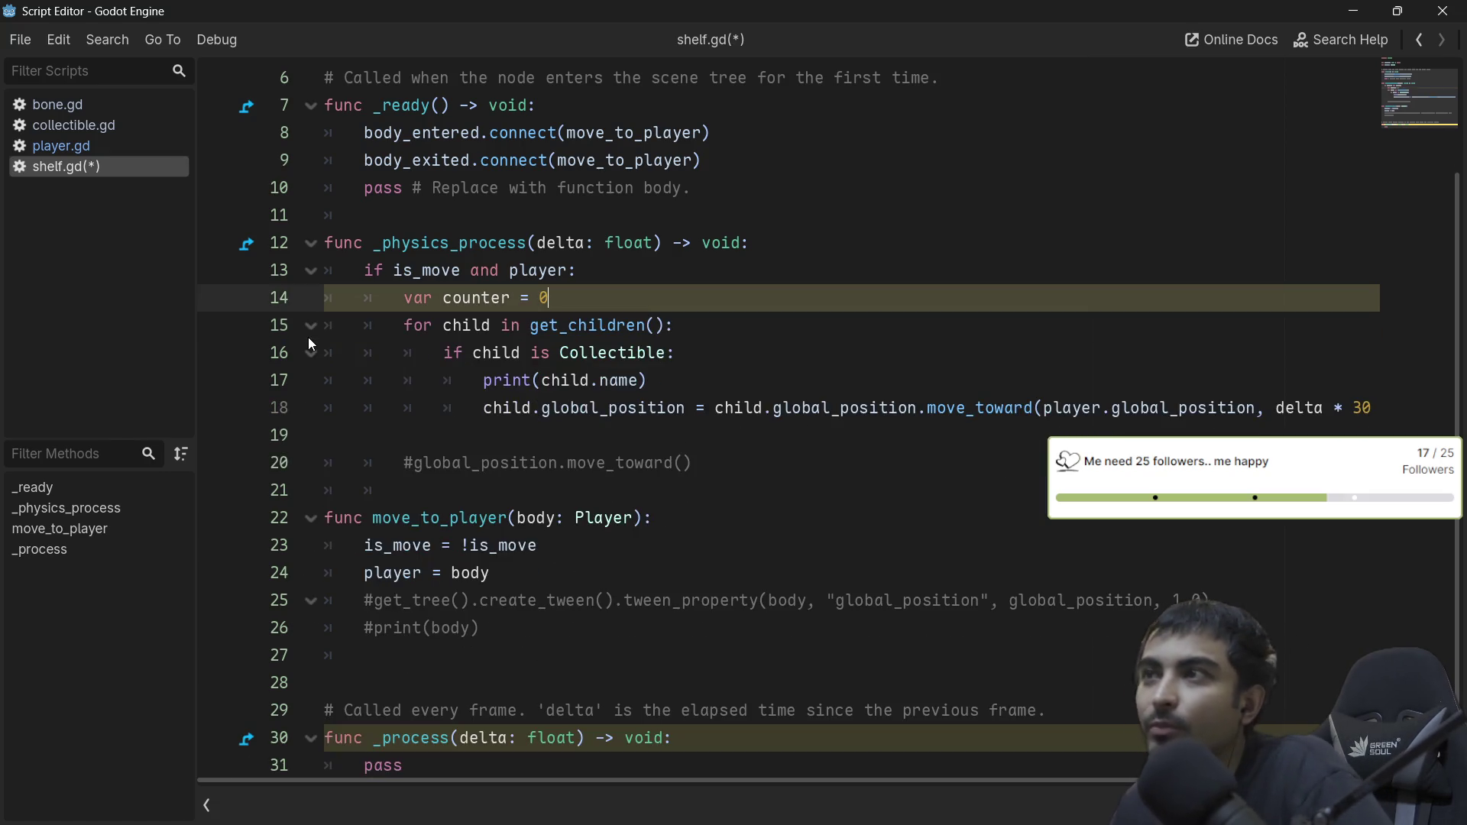
- Move through the children loop lines, adding and discarding a trial line under the Collectible check
double_click(489, 327)
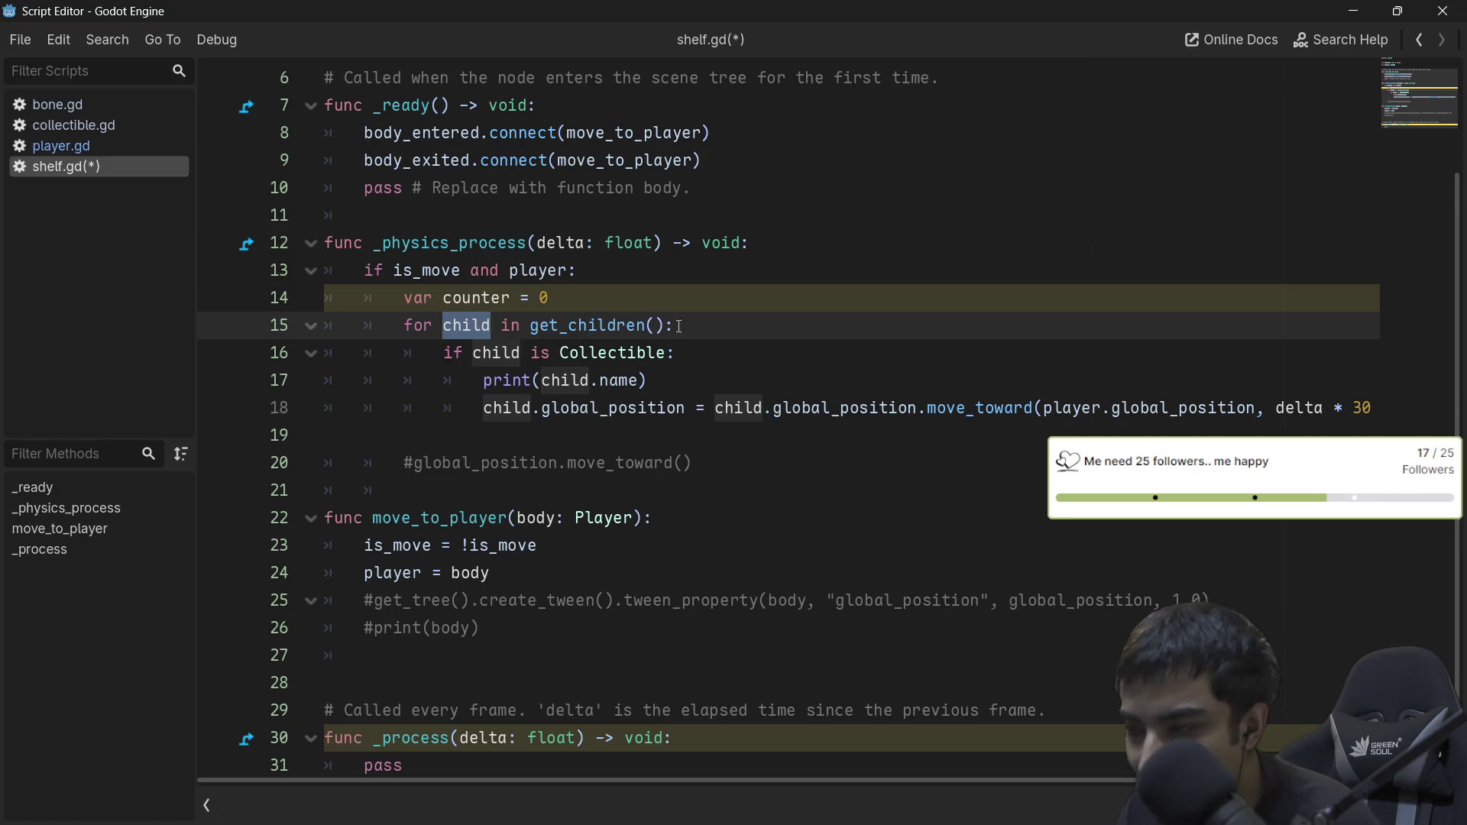
key(End)
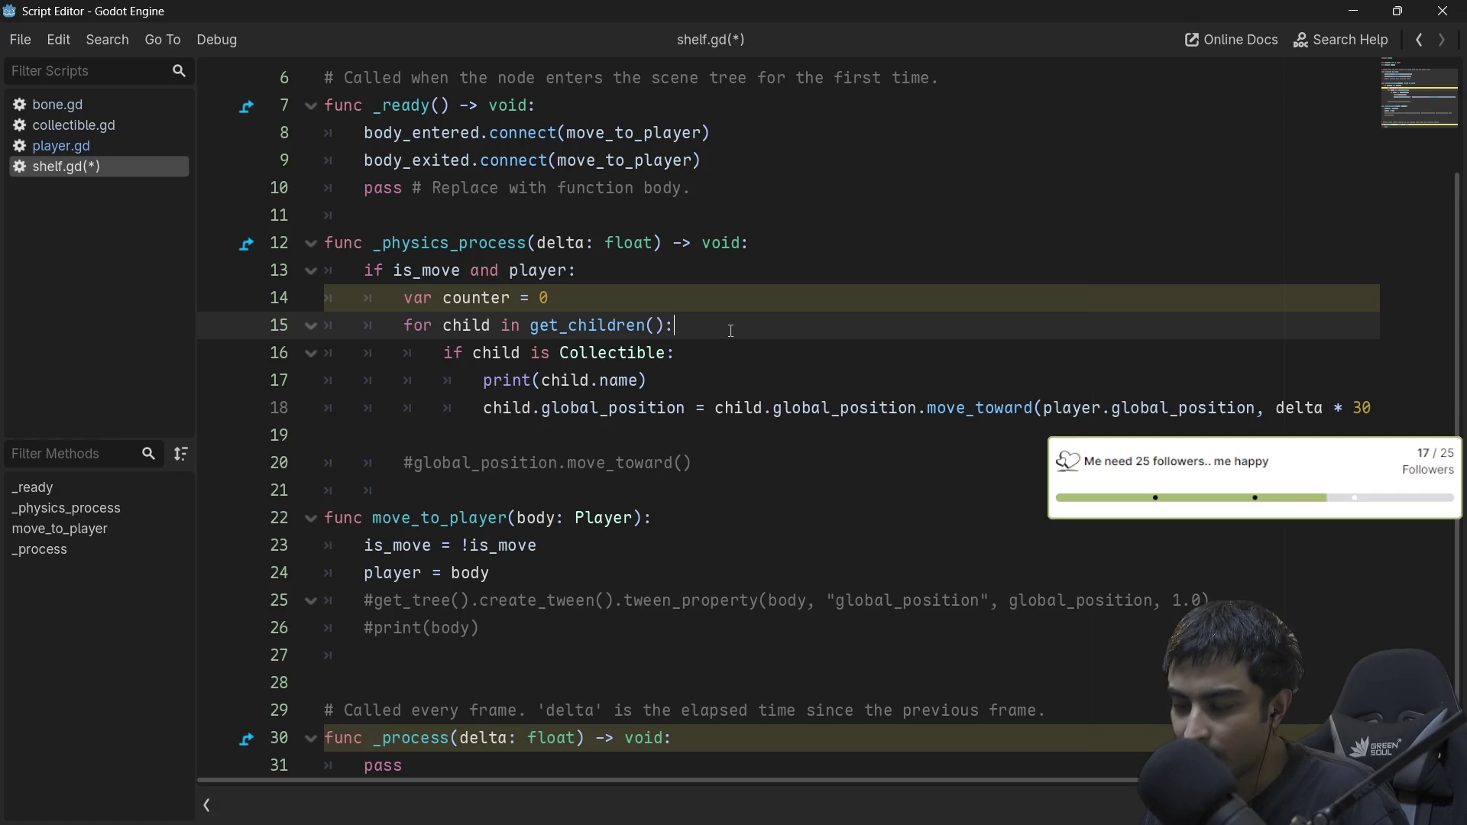
key(Up)
key(Down)
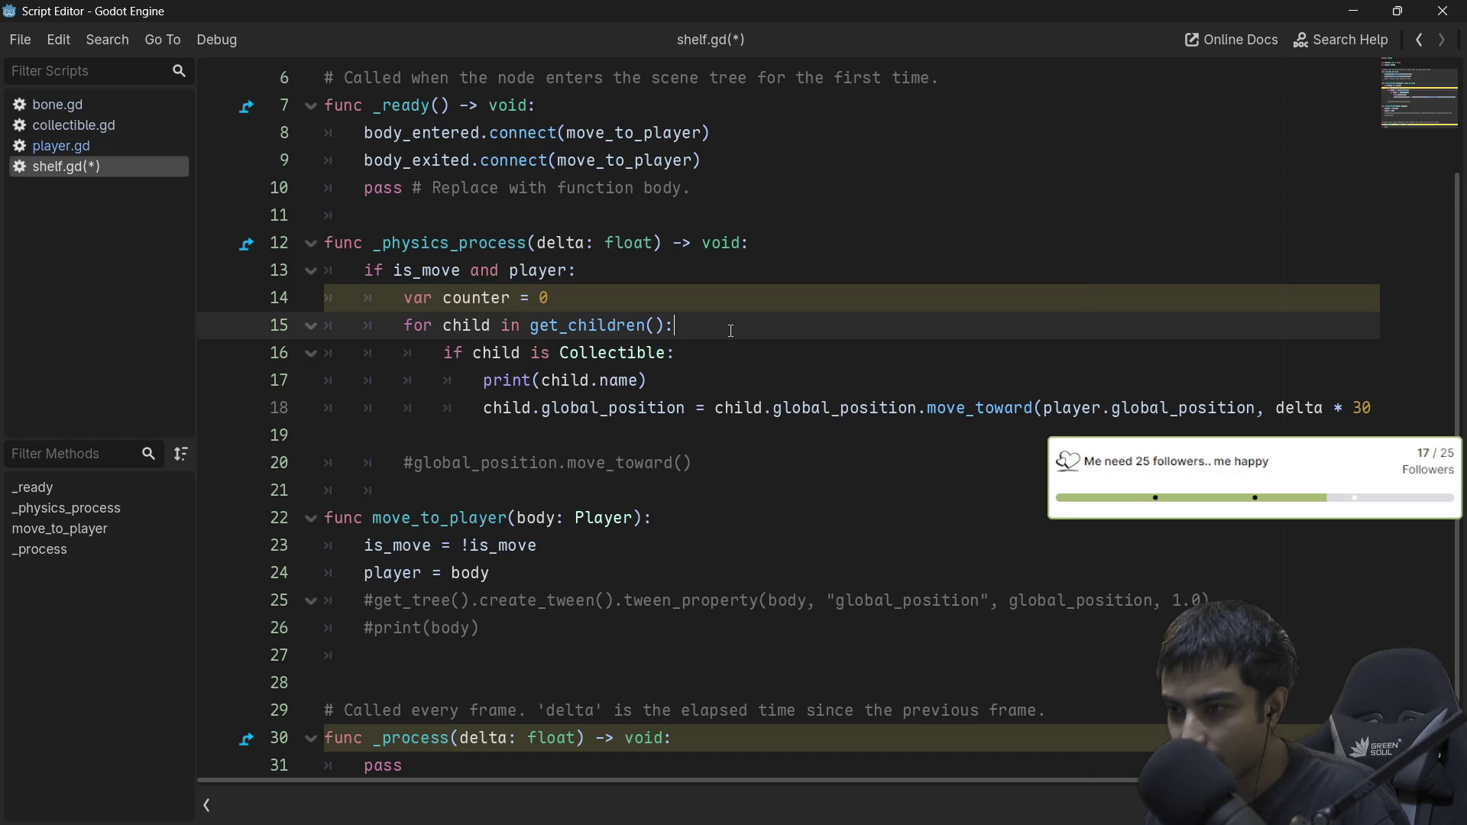
key(Return)
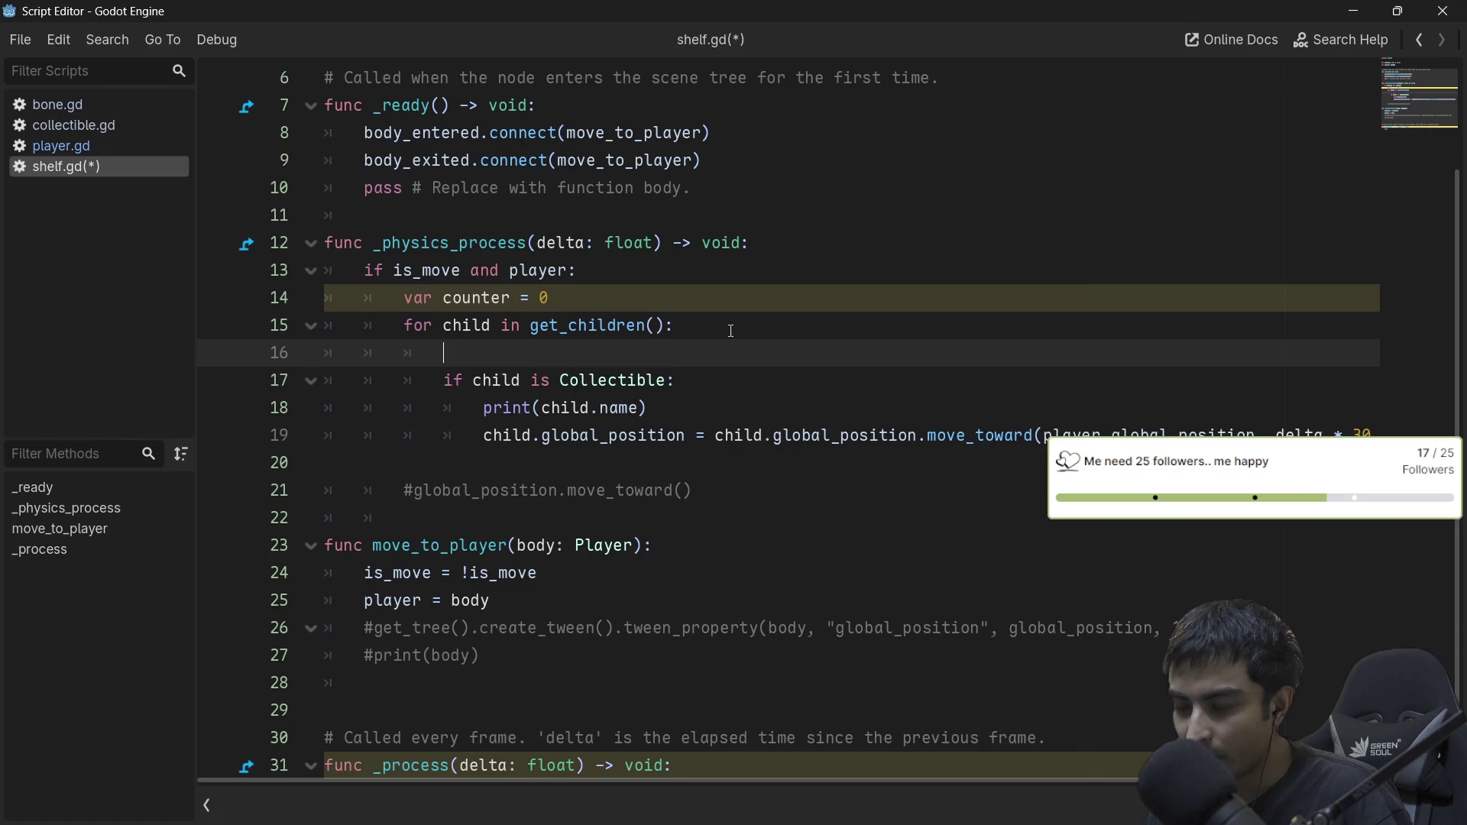
key(BackSpace)
key(BackSpace)
key(BackSpace)
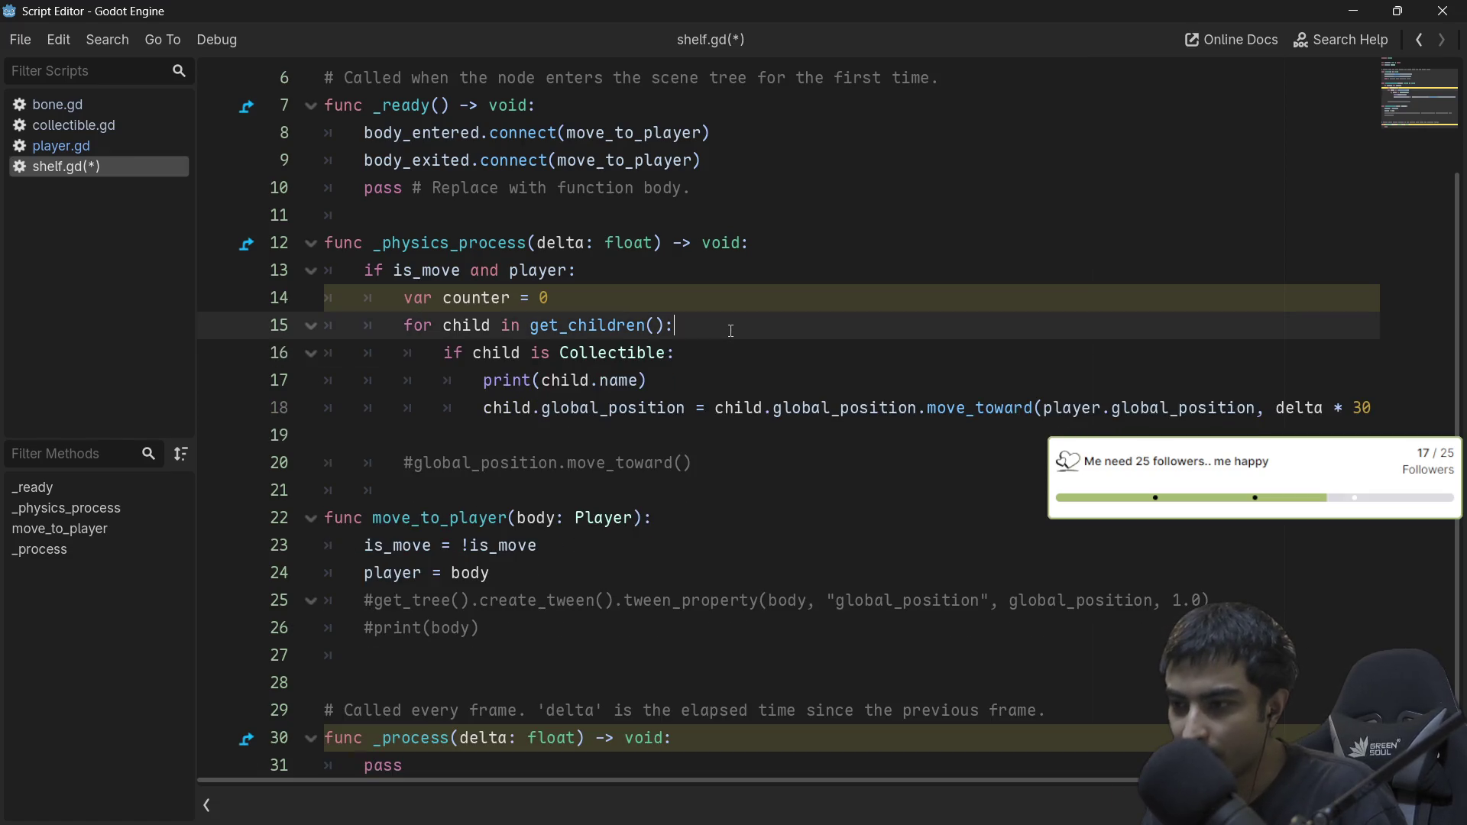
key(Down)
key(Return)
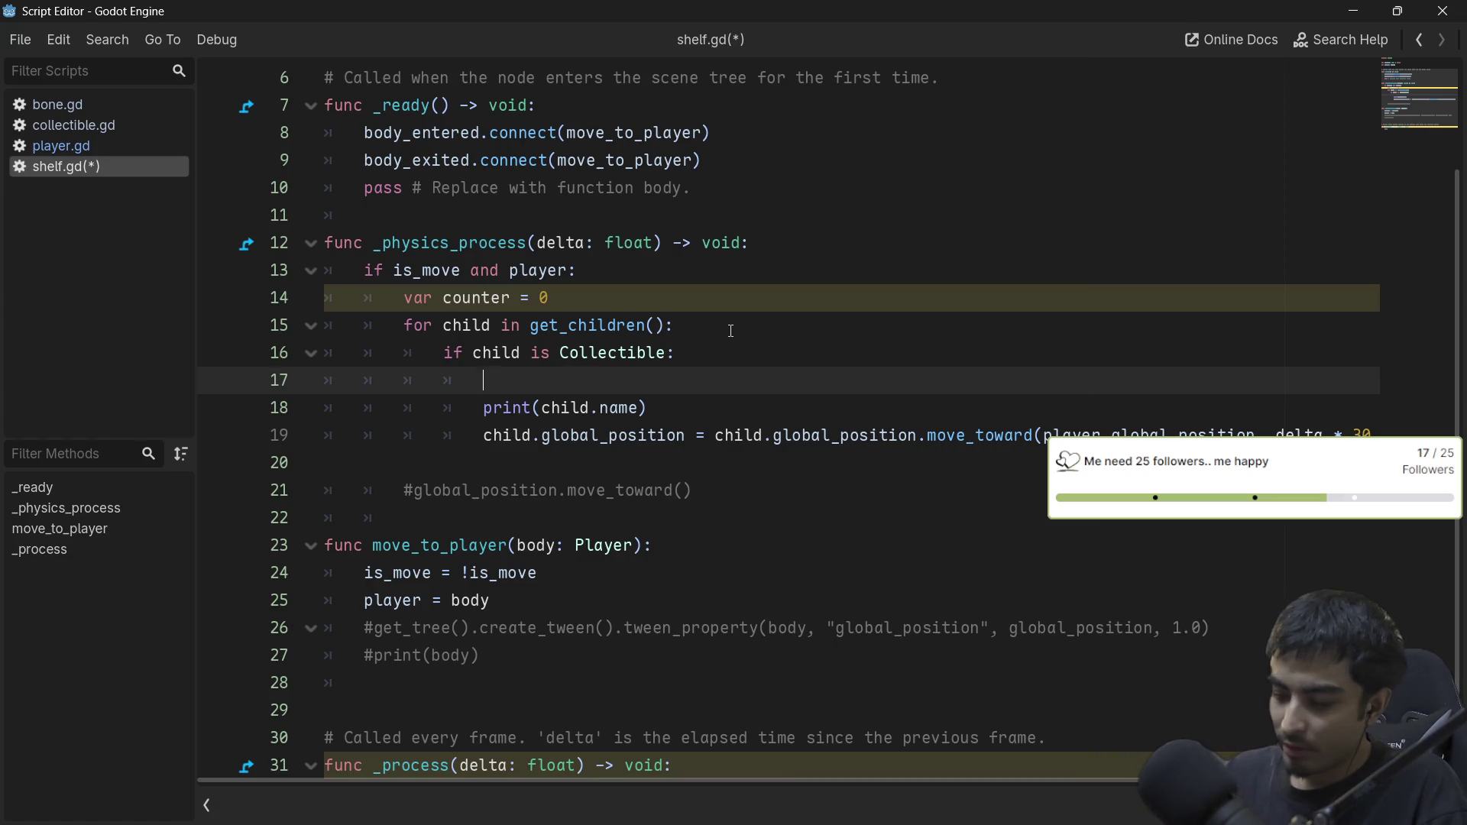
text(player)
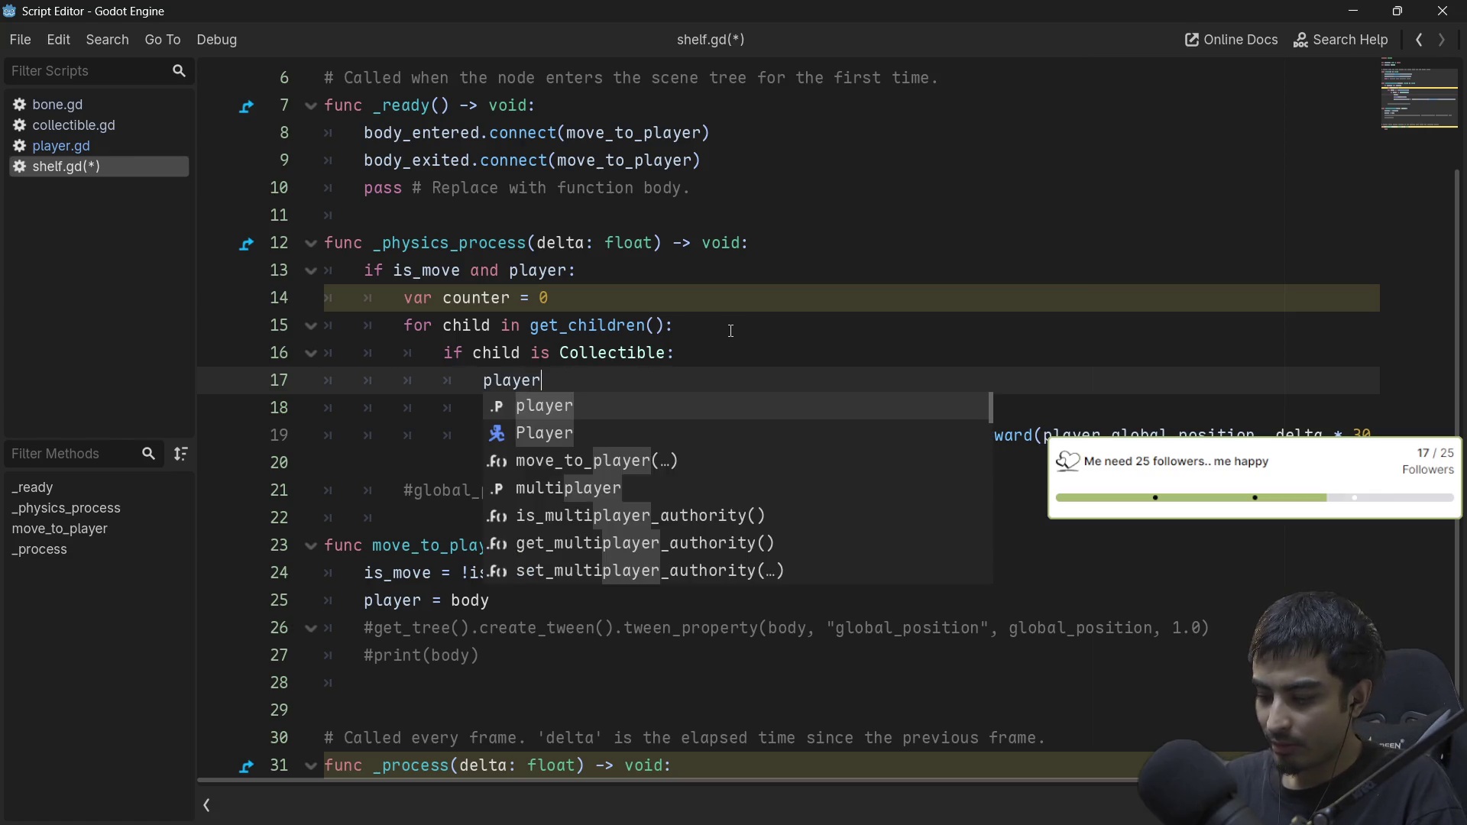
key(BackSpace)
key(BackSpace)
key(BackSpace)
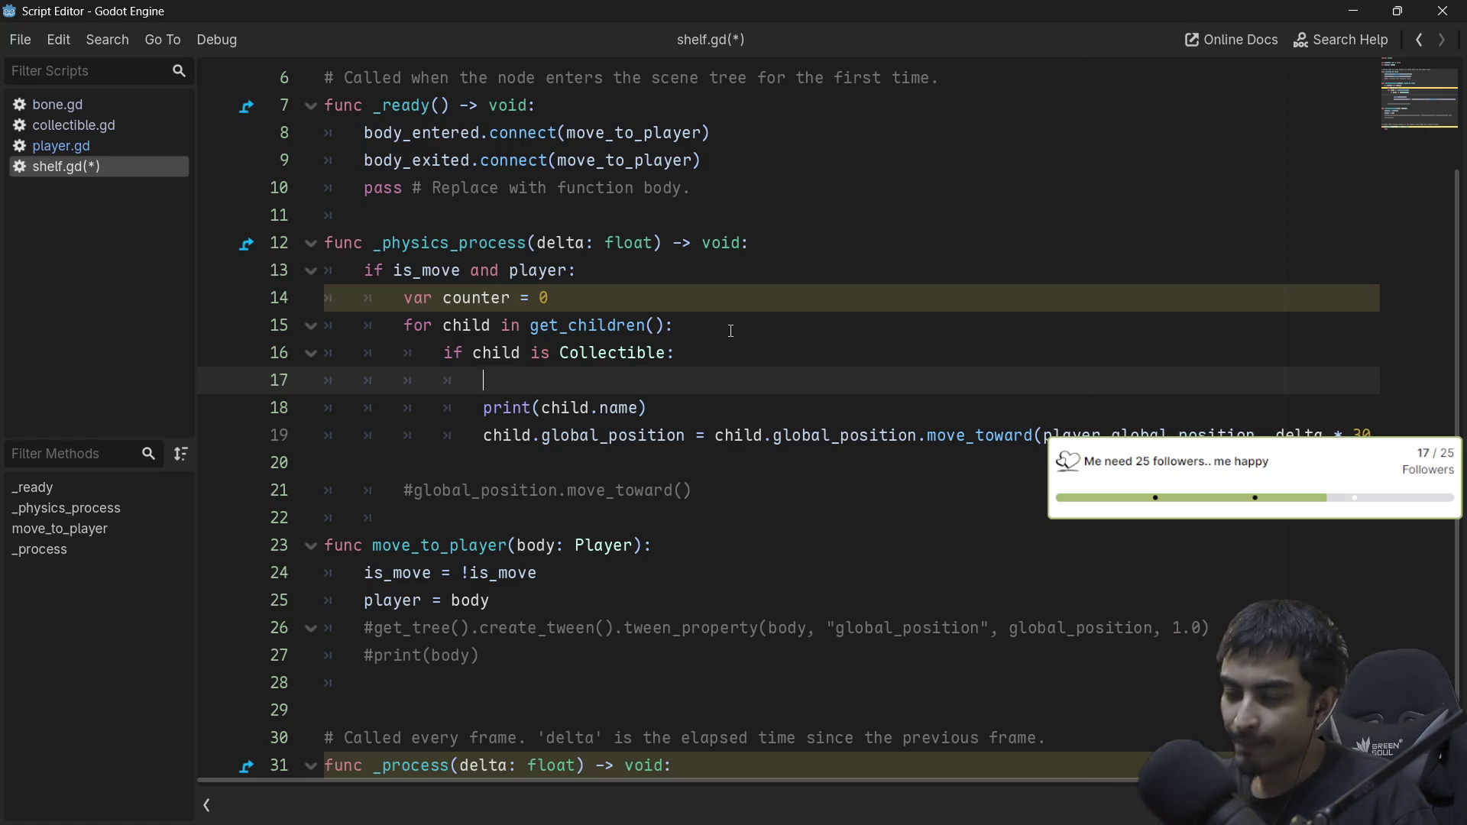
- Change line 16 to 'if child is not Collectible:' with 'return' beneath it
key(Up)
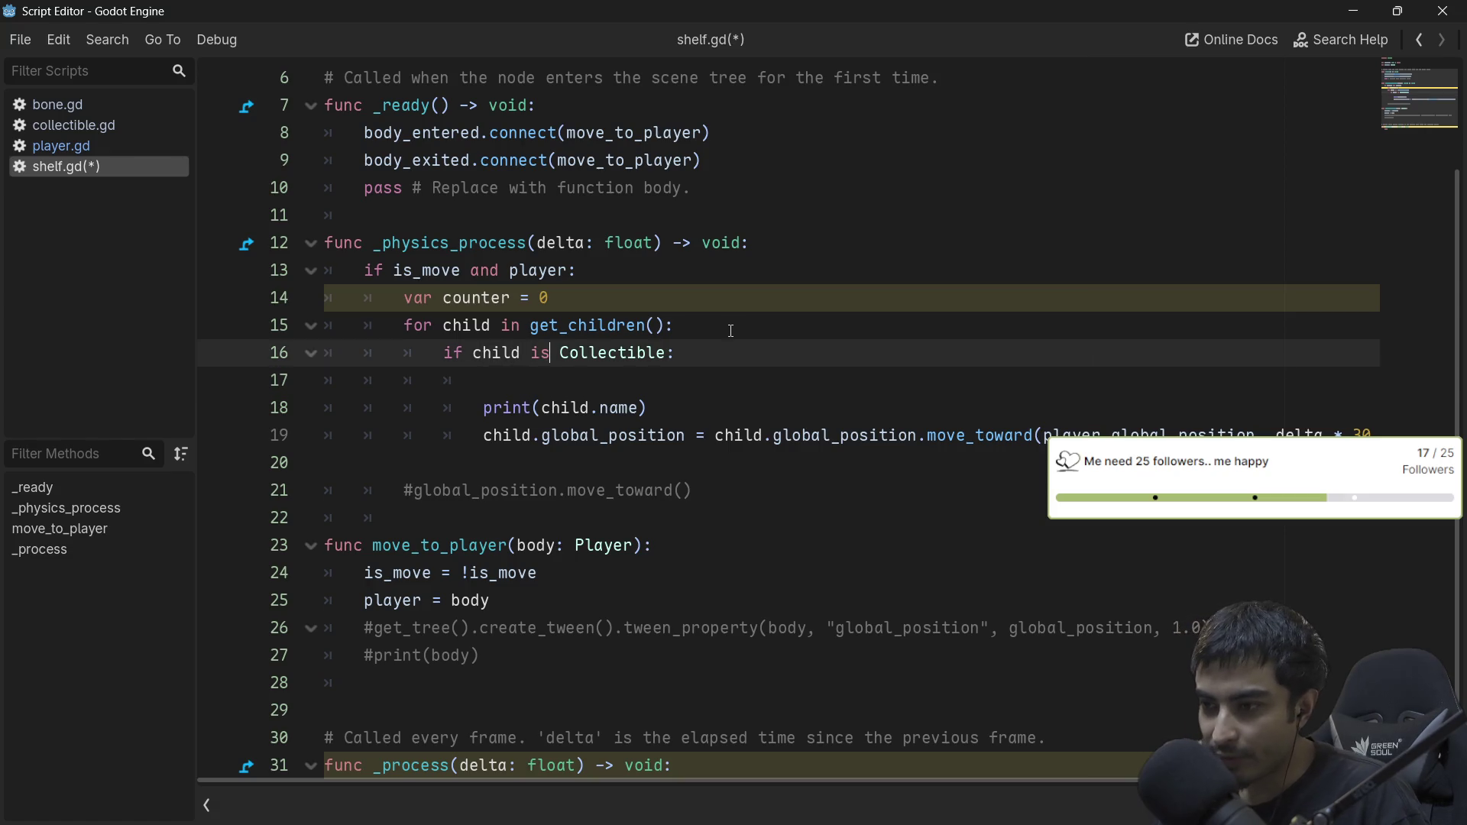
text(not)
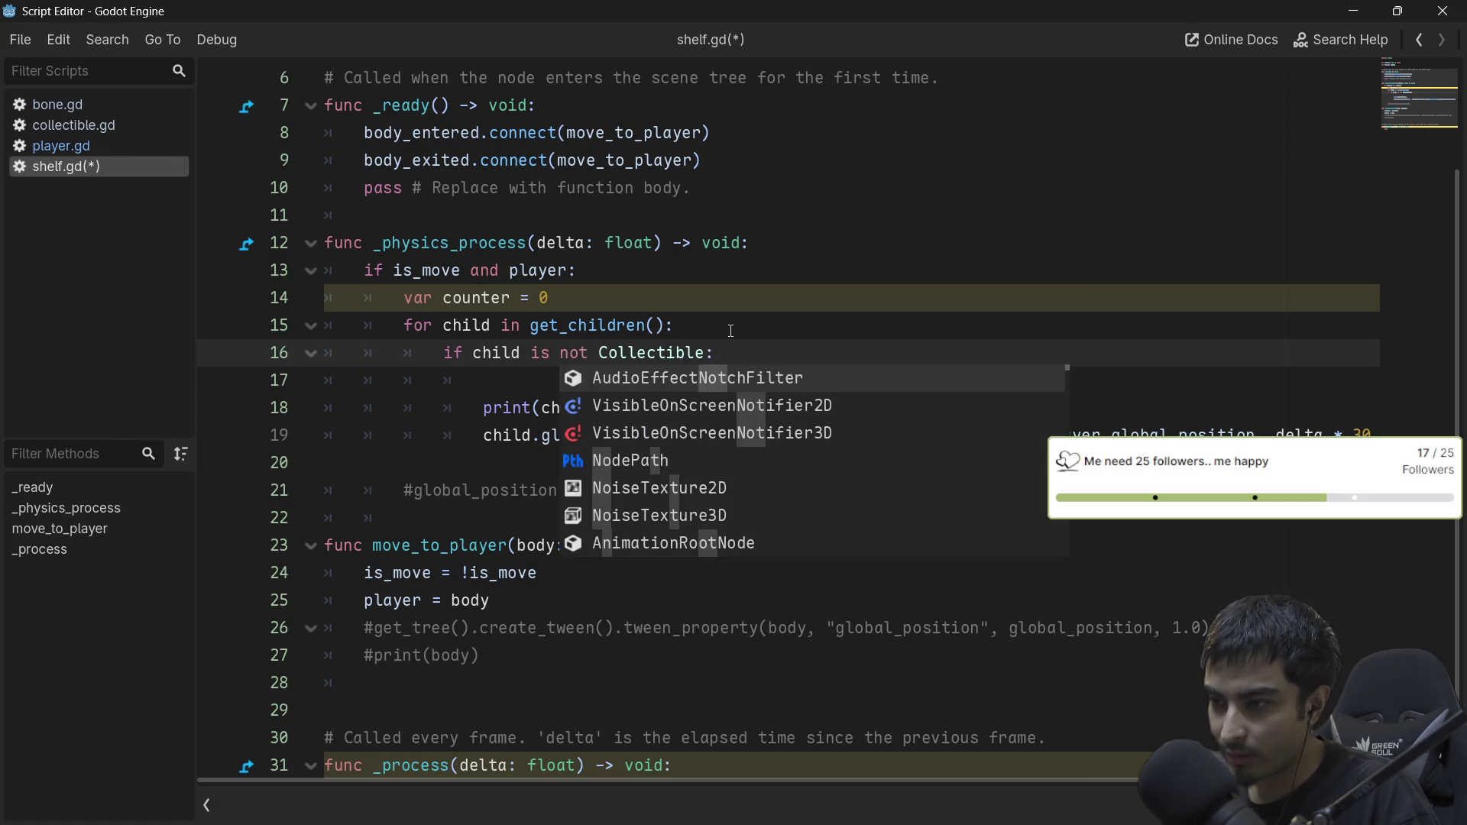
key(Escape)
key(Down)
text(return)
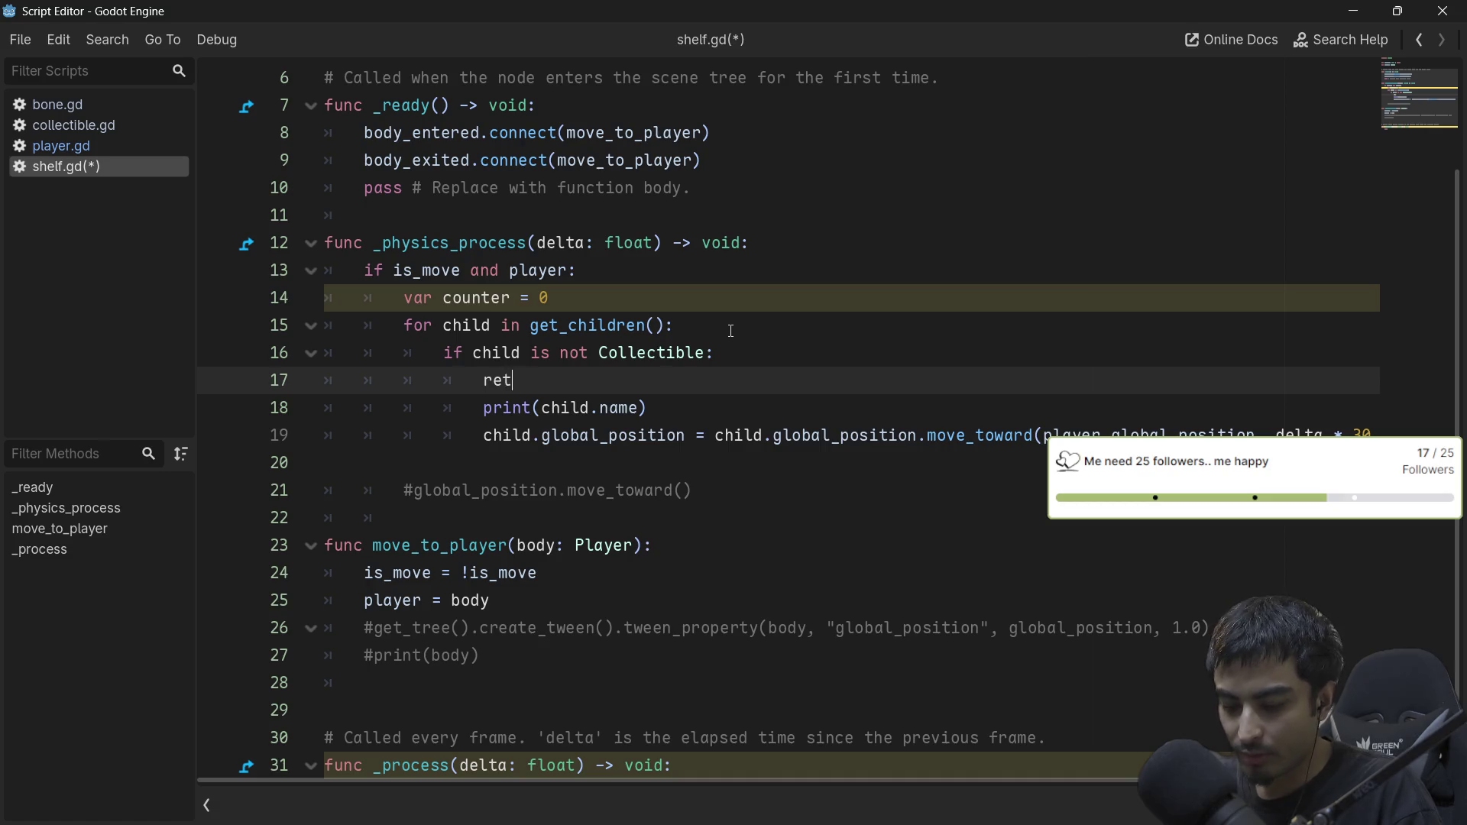
- Dedent the print and movement lines out of the Collectible check and save shelf.gd
key(Down)
key(Left)
key(Left)
key(Left)
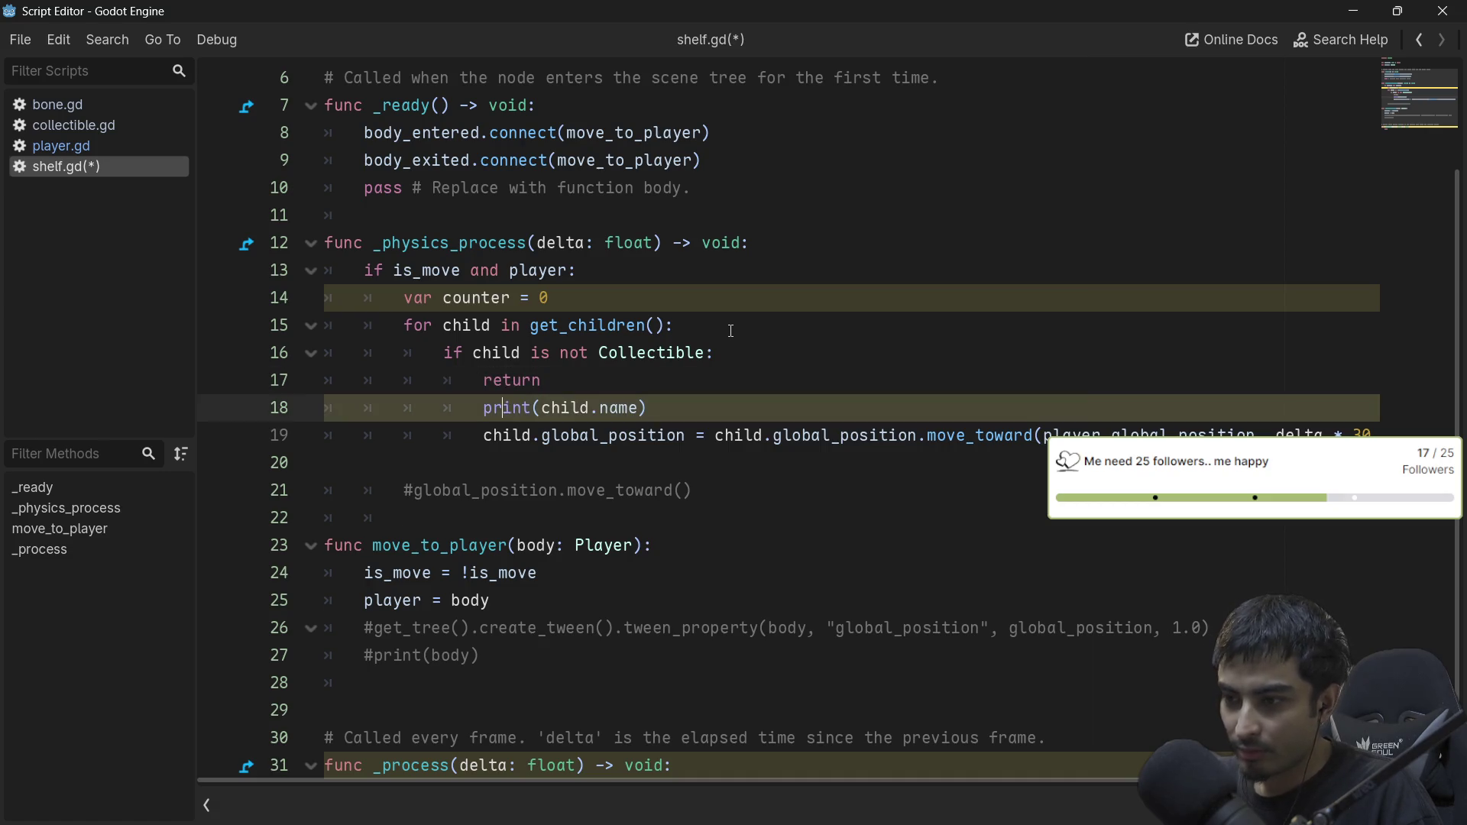
key(shift+Down)
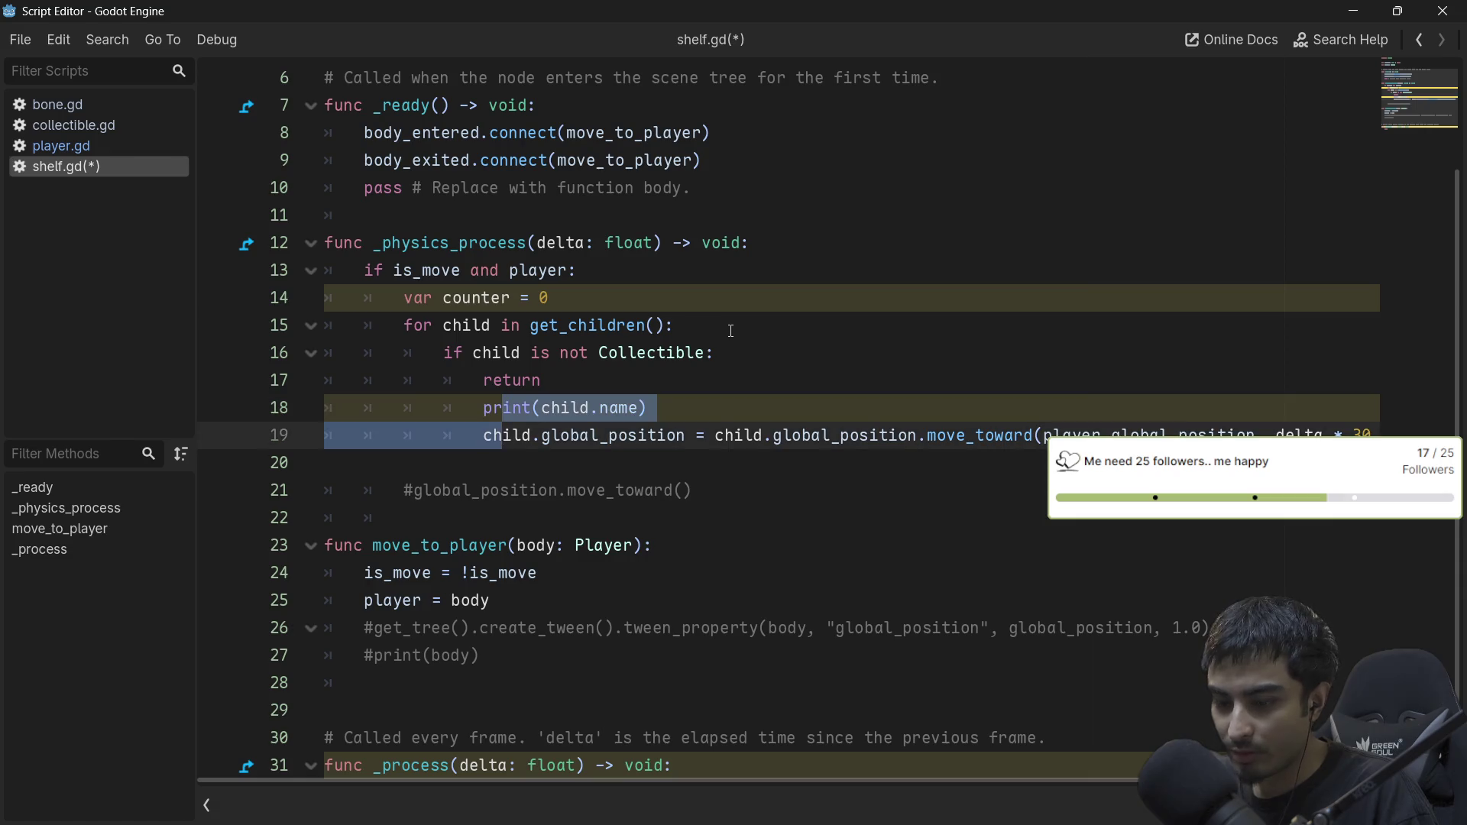
key(shift+Tab)
click(541, 379)
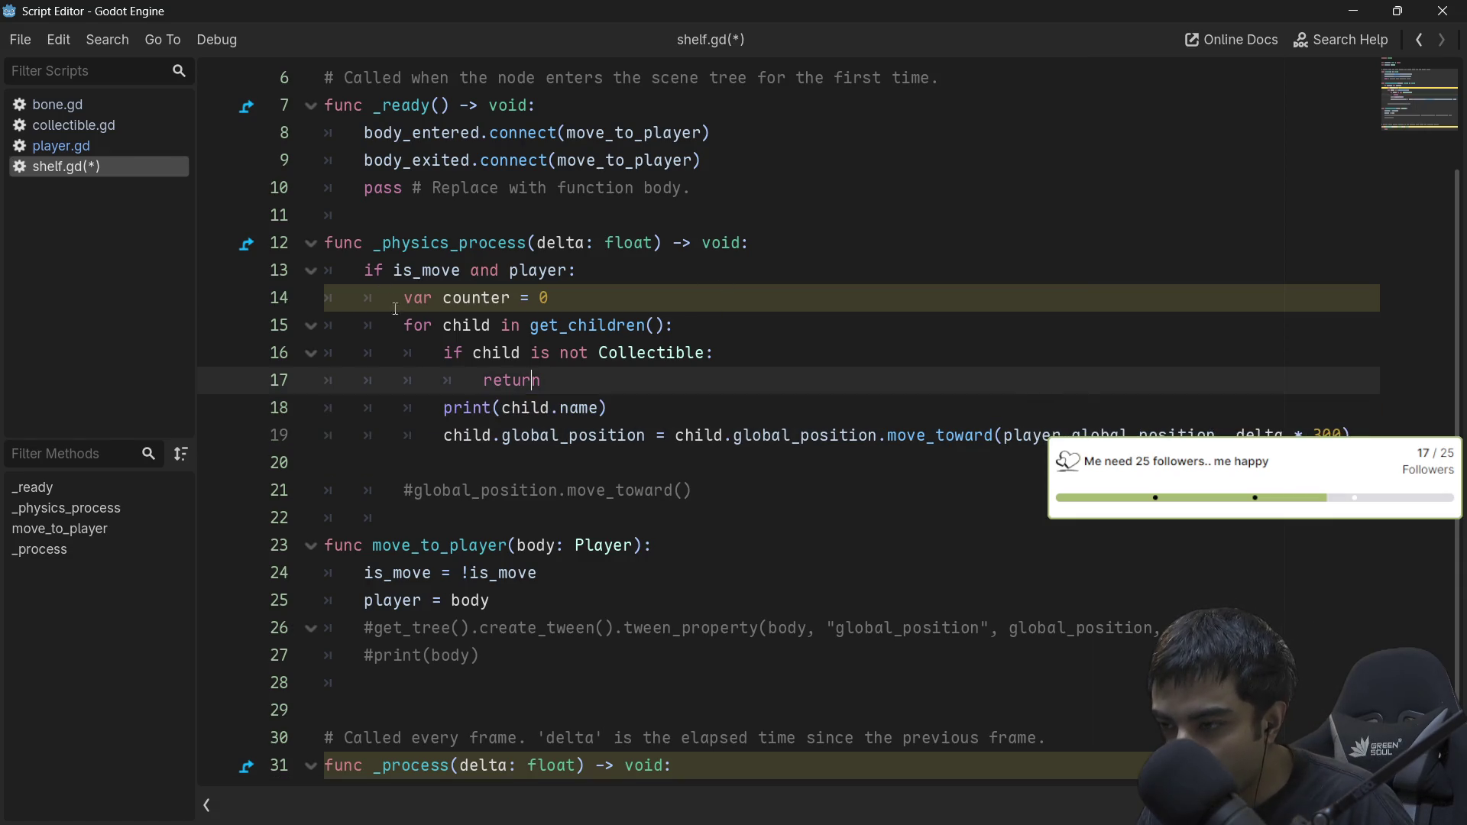
click(493, 435)
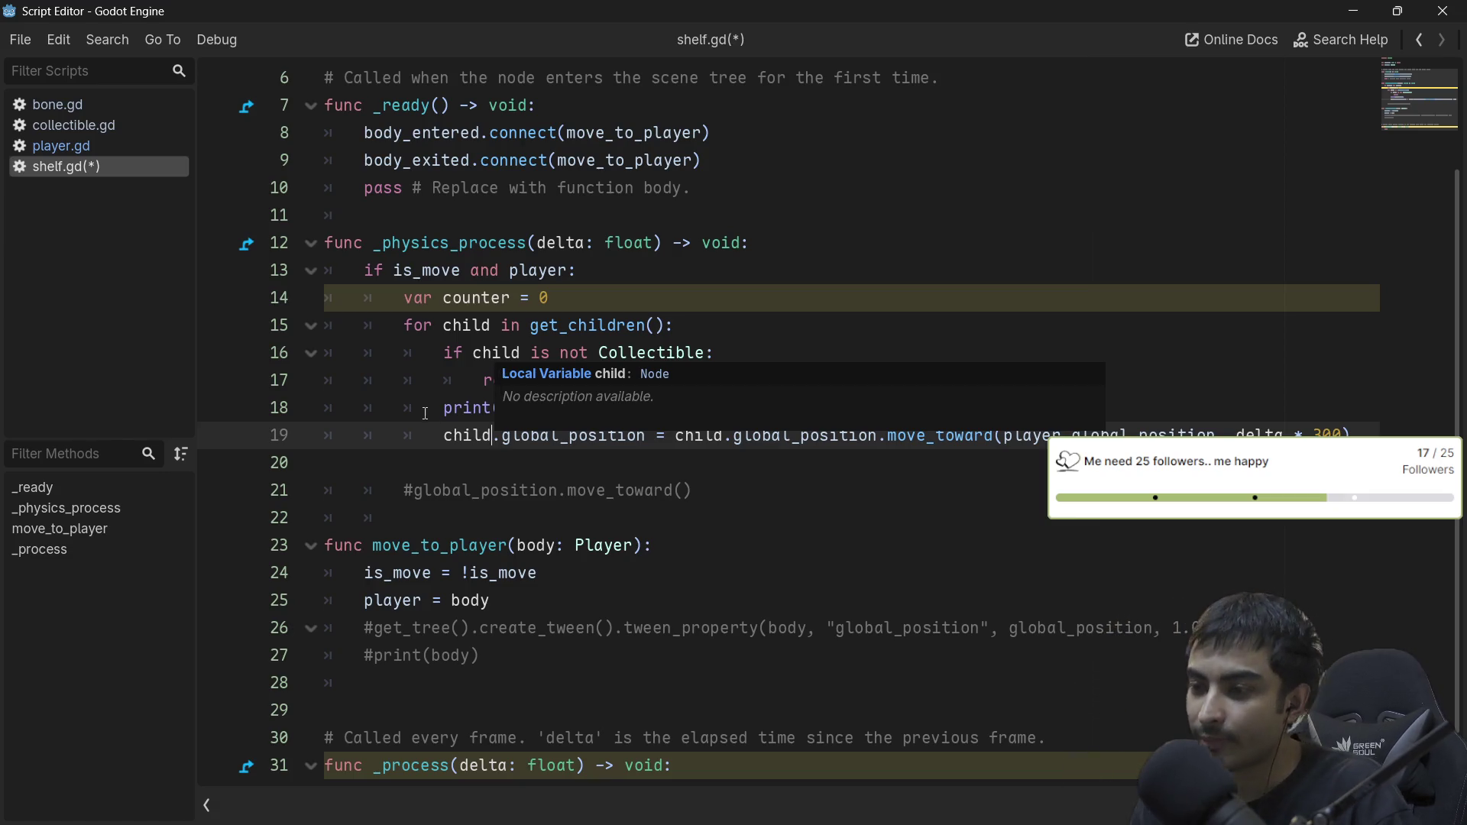
click(467, 407)
drag(443, 408, 458, 463)
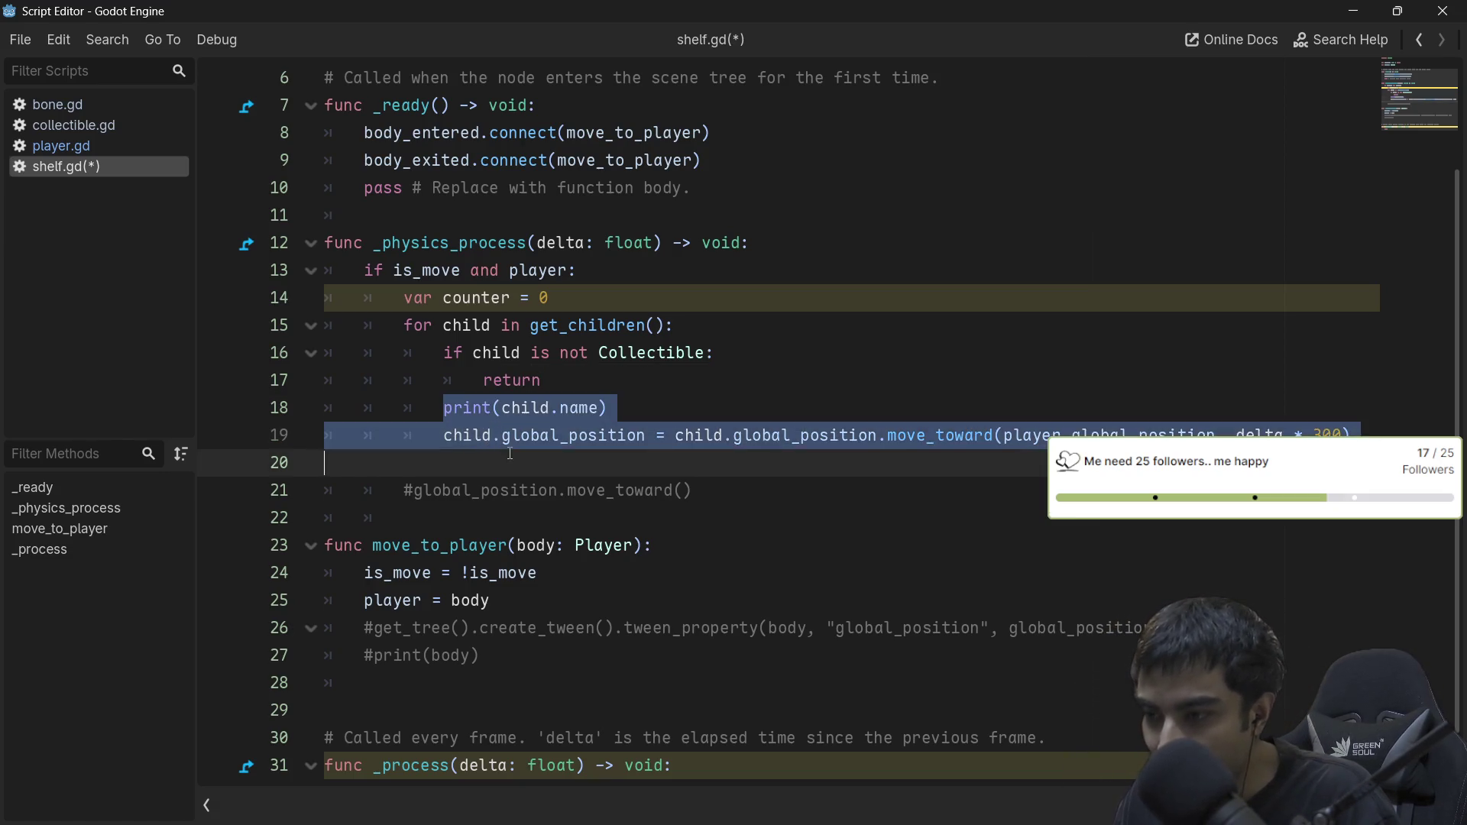
click(656, 468)
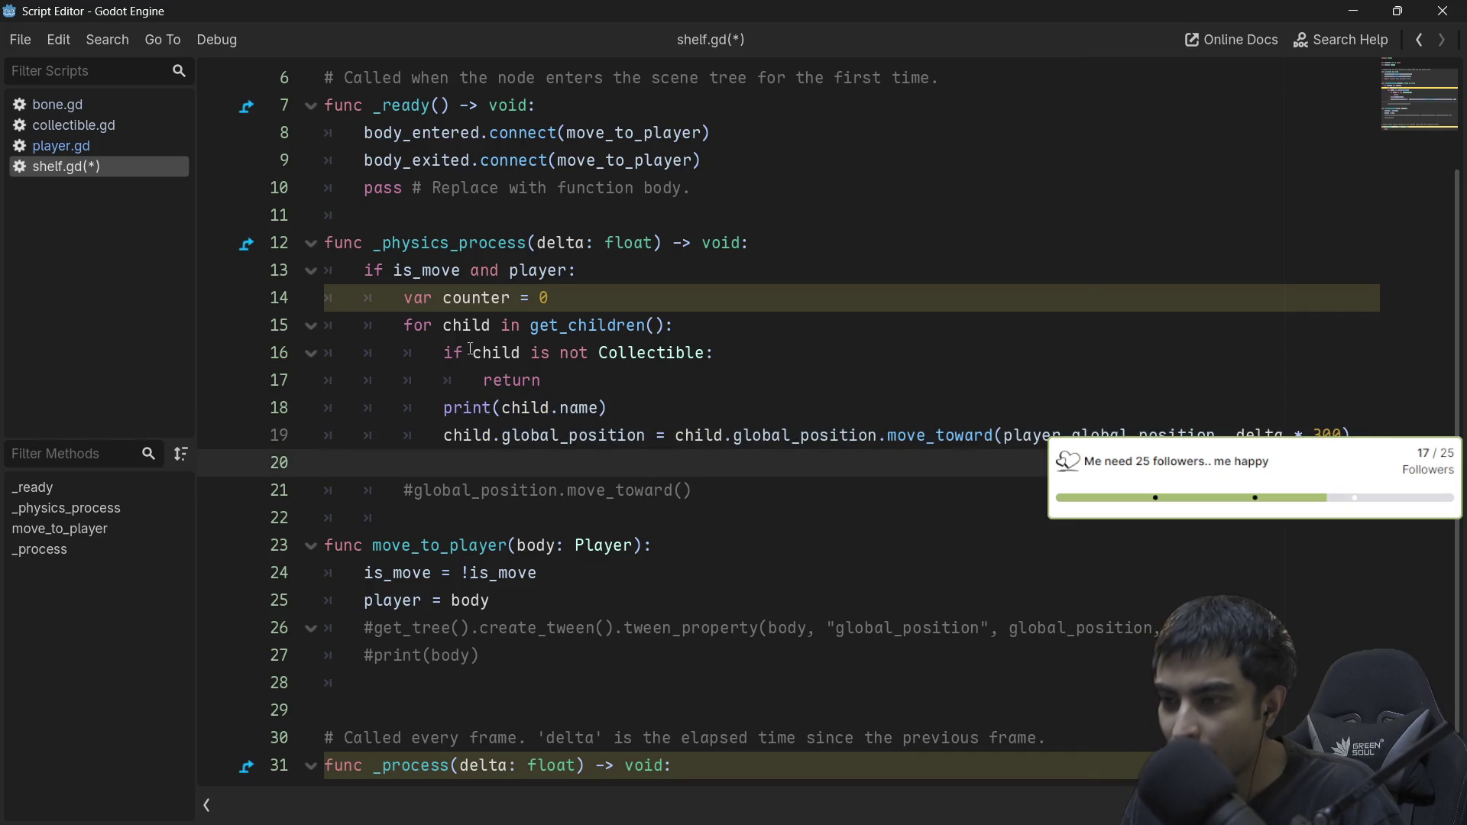
click(468, 407)
key(End)
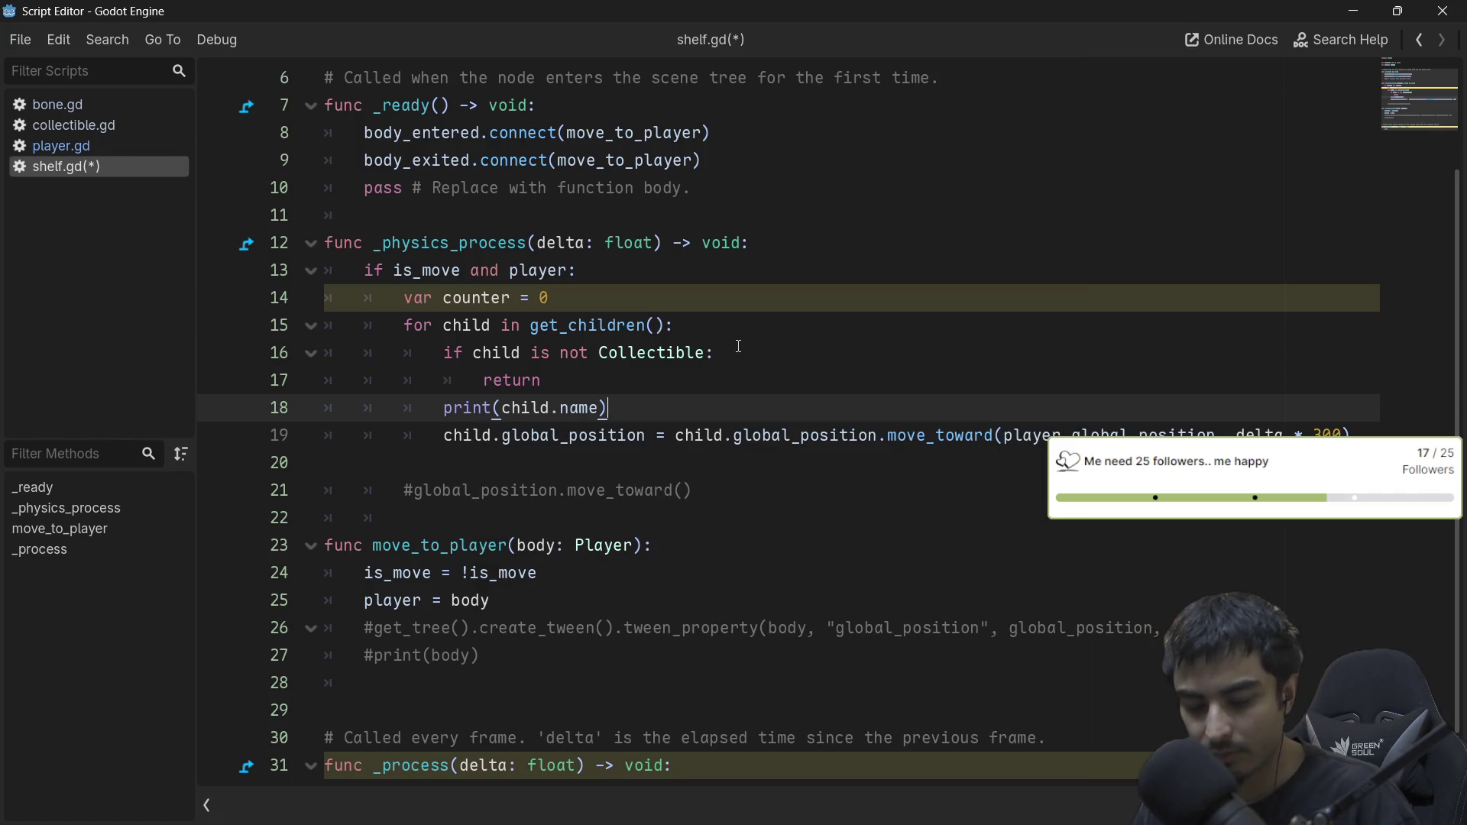
key(ctrl+s)
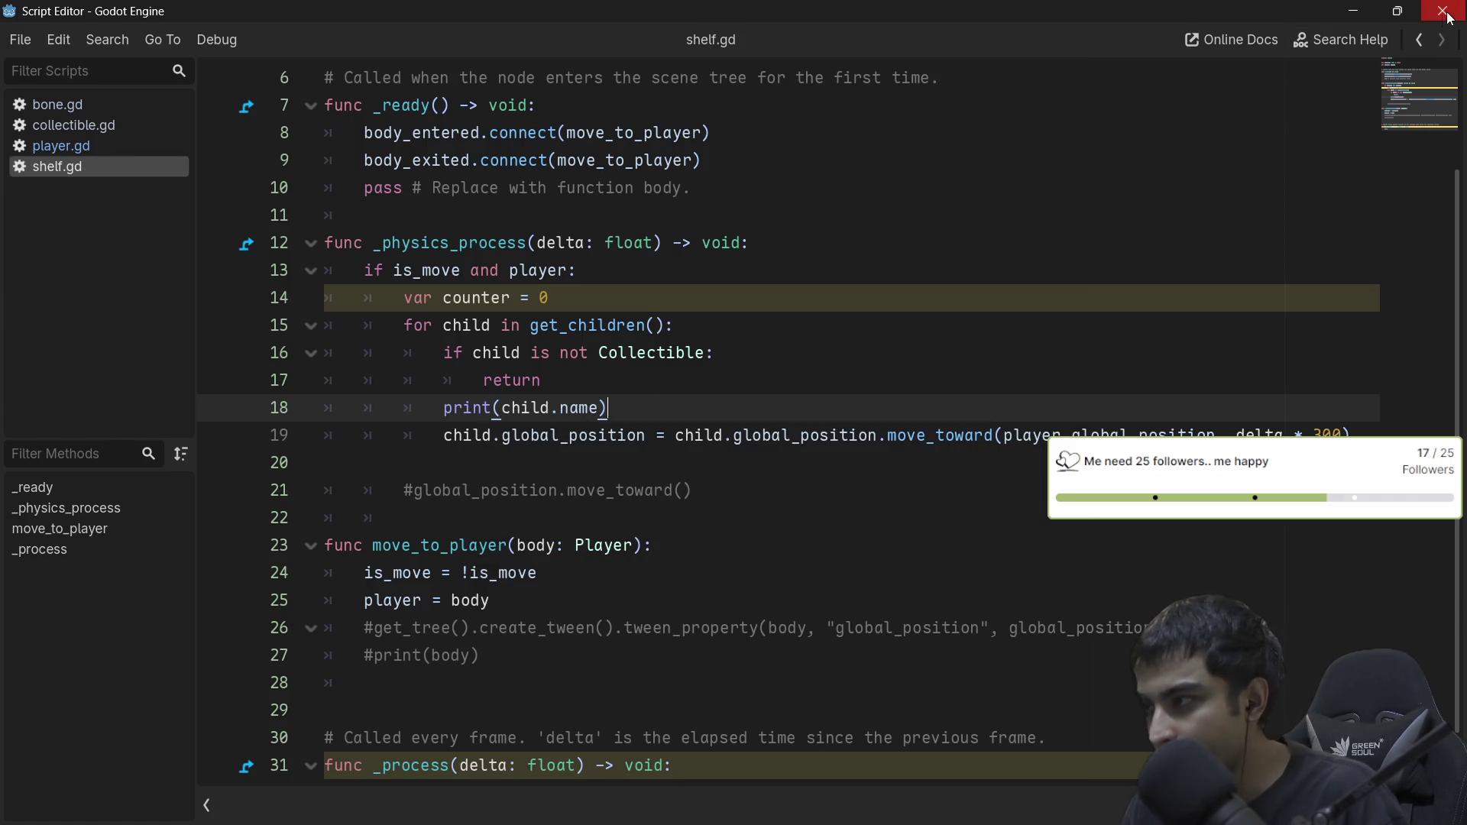
- Run the game, walk the player block onto the shelf with D and S, then stop it
click(1442, 11)
click(1143, 43)
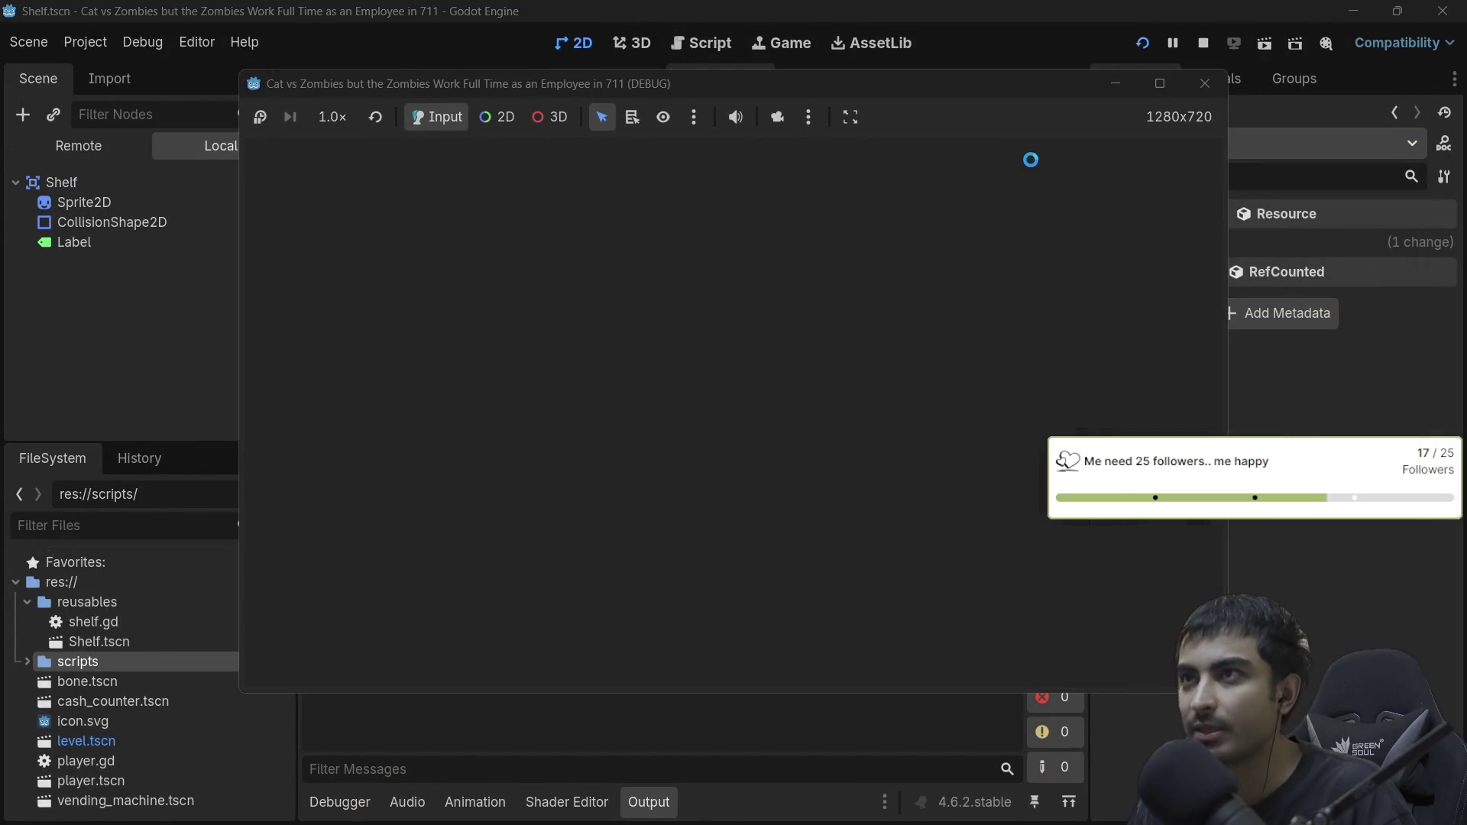
key(d)
key(s)
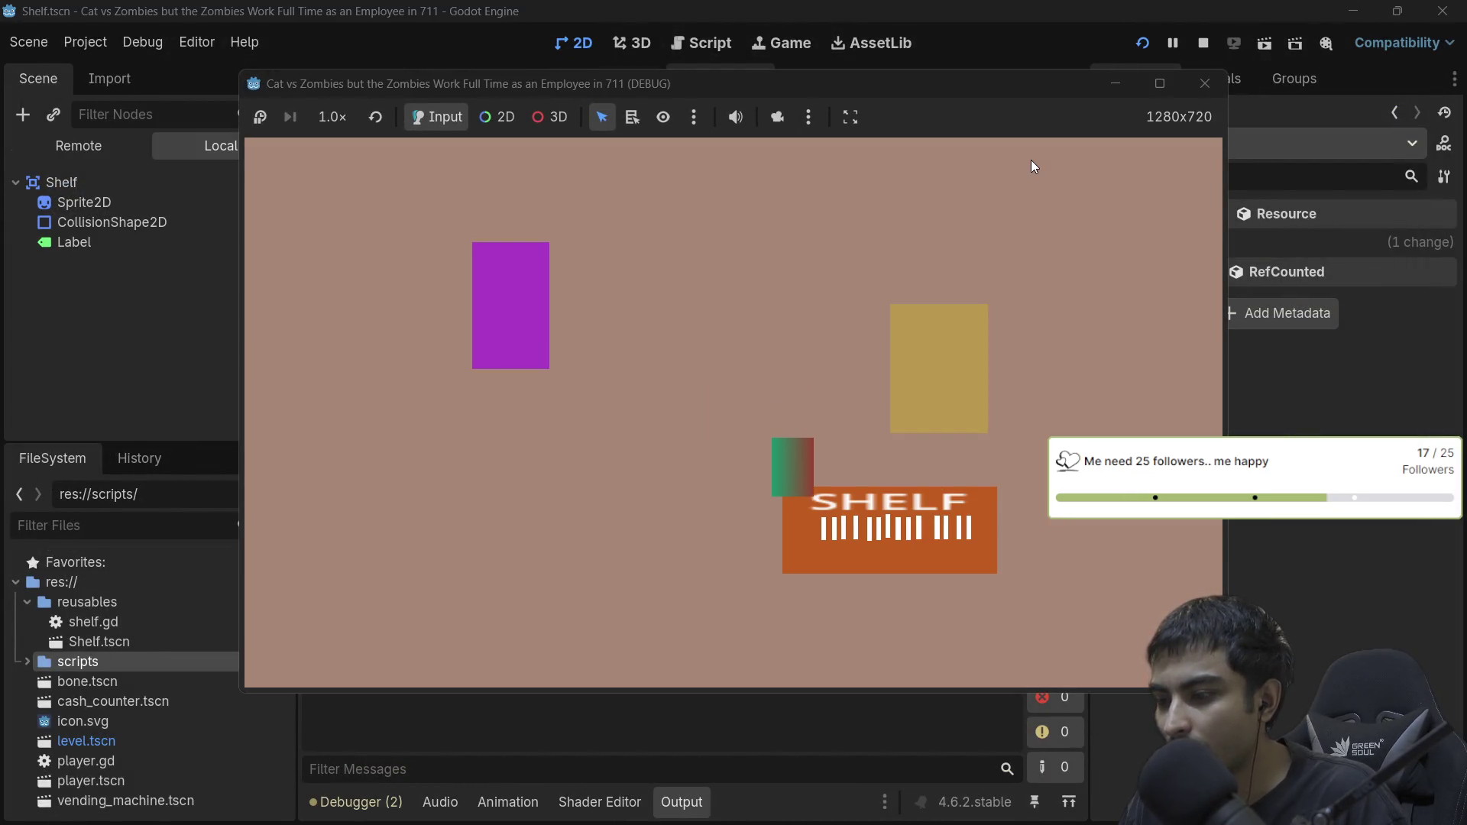
drag(922, 96, 946, 53)
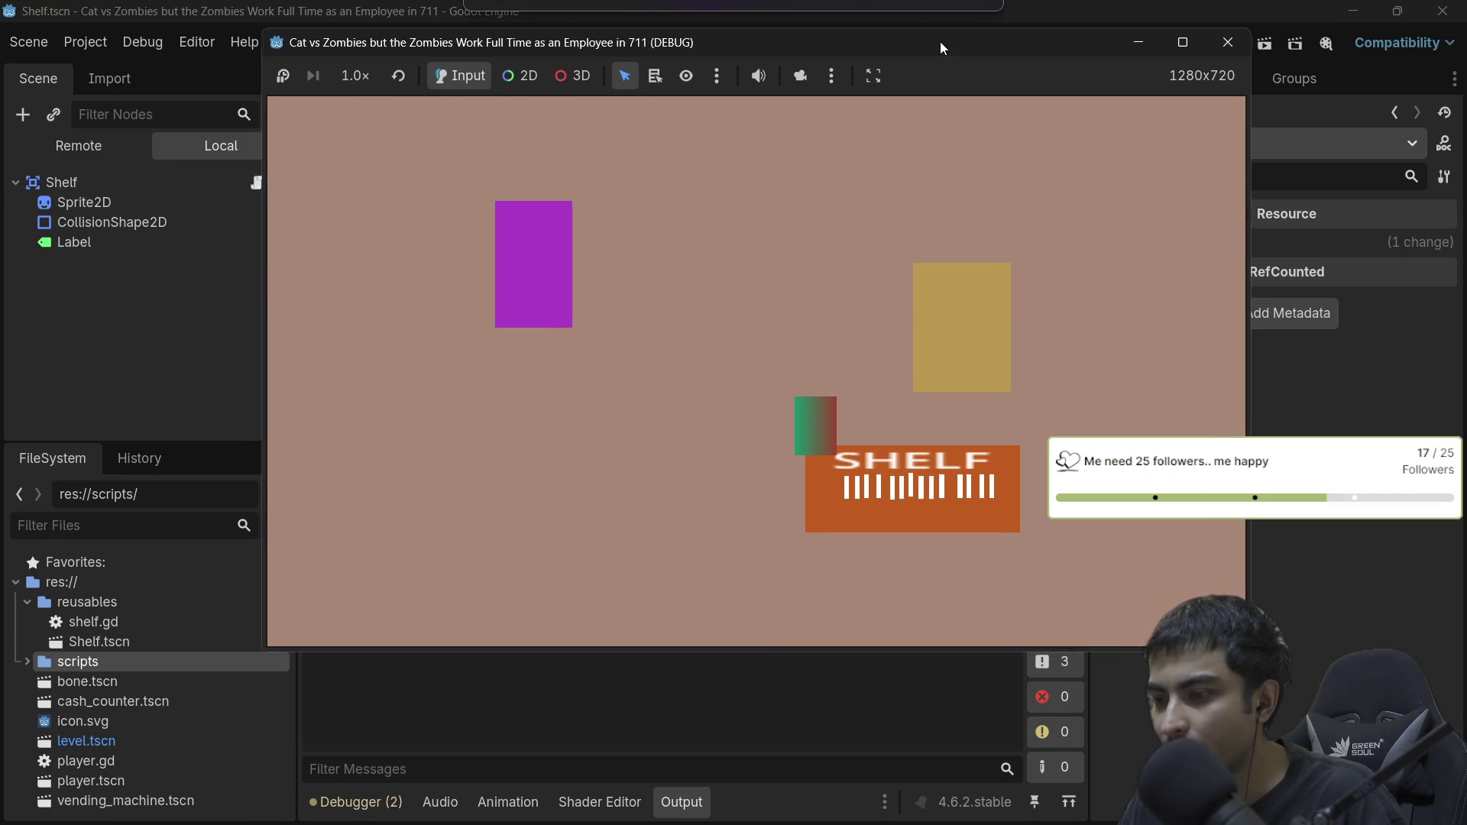
key(s)
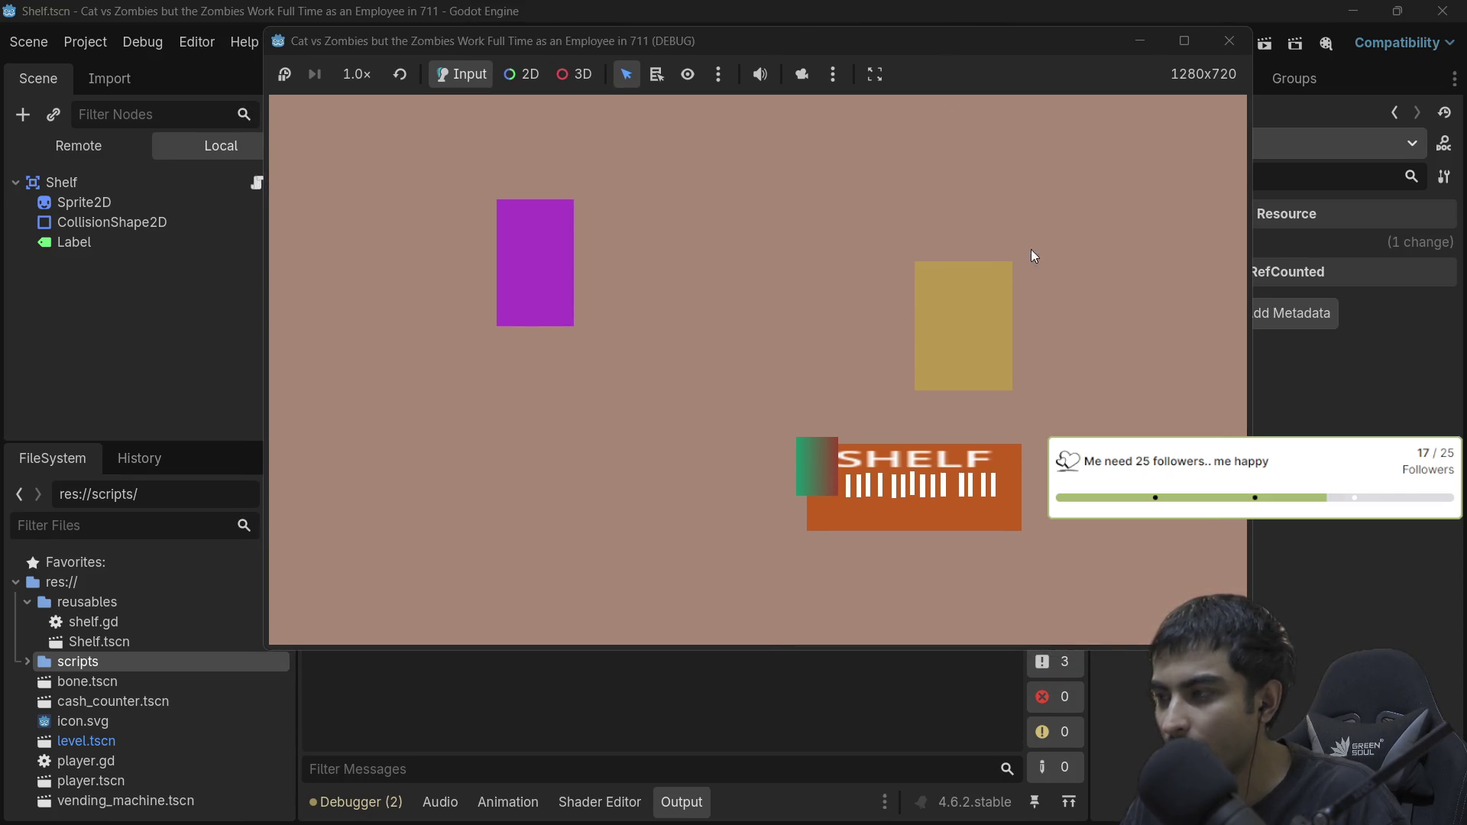
click(1228, 40)
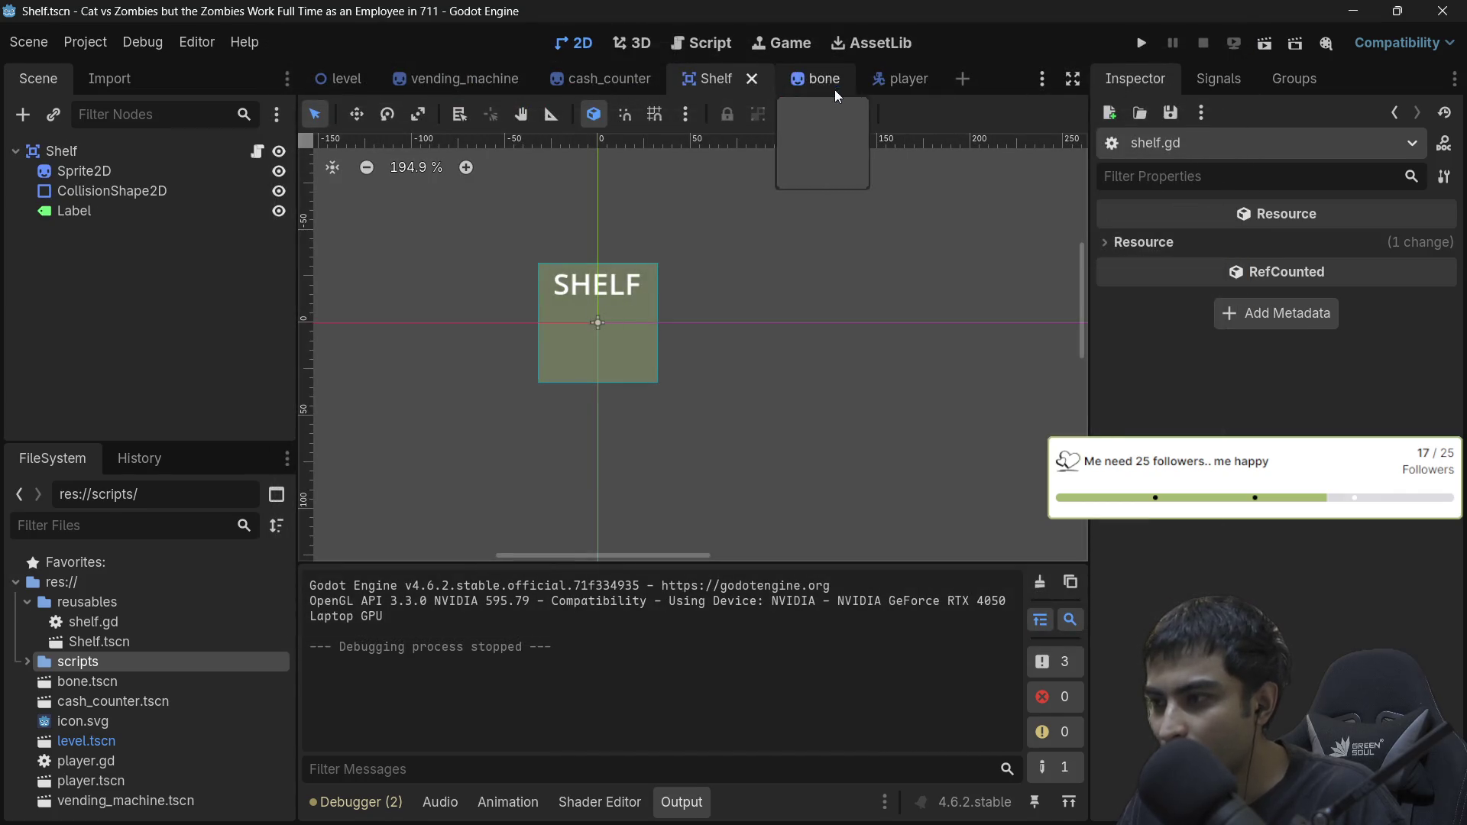
- In a floating script editor, change 'return' on line 17 to 'break' and save shelf.gd
click(722, 43)
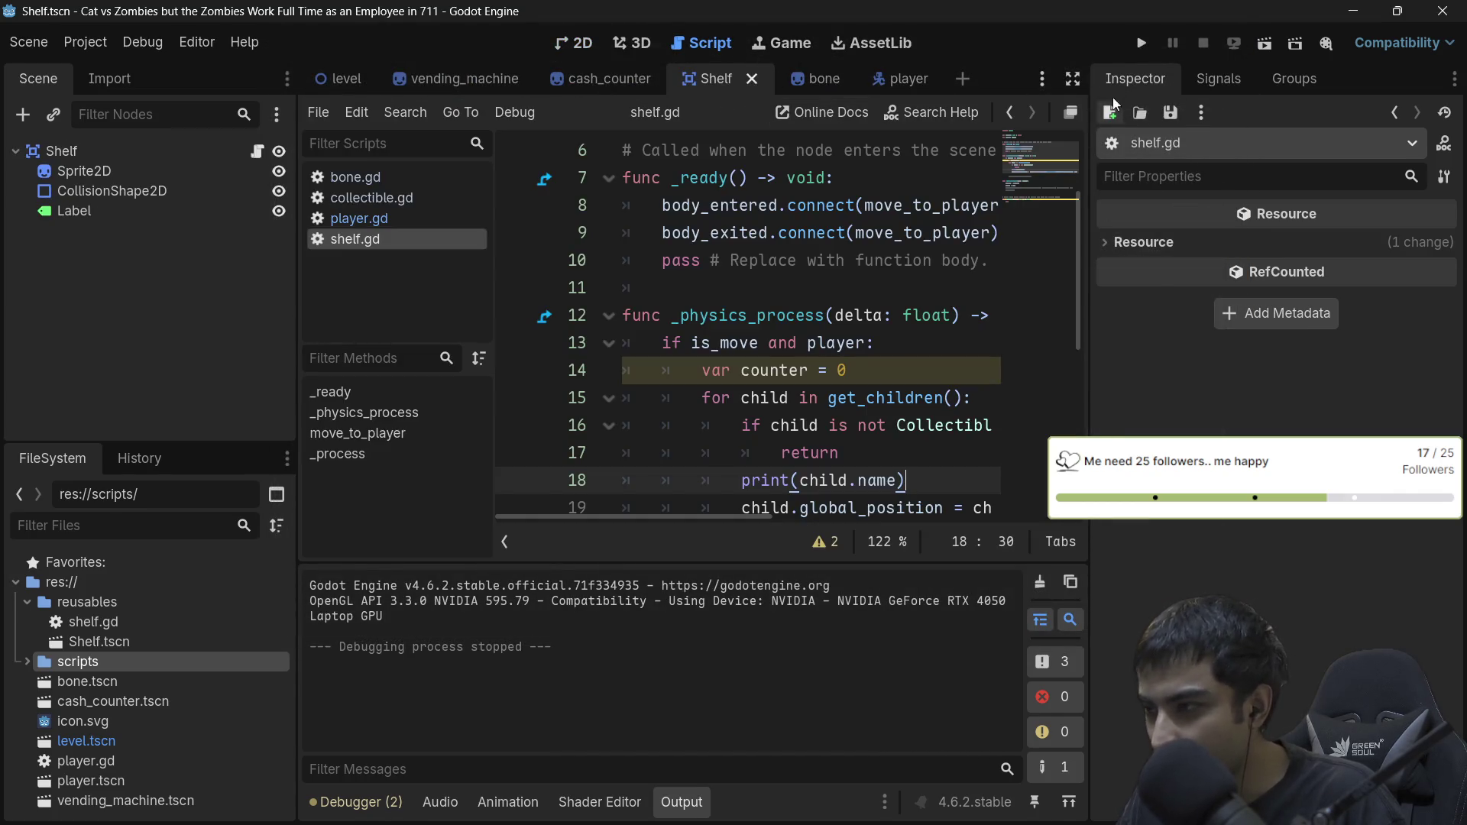
click(1070, 115)
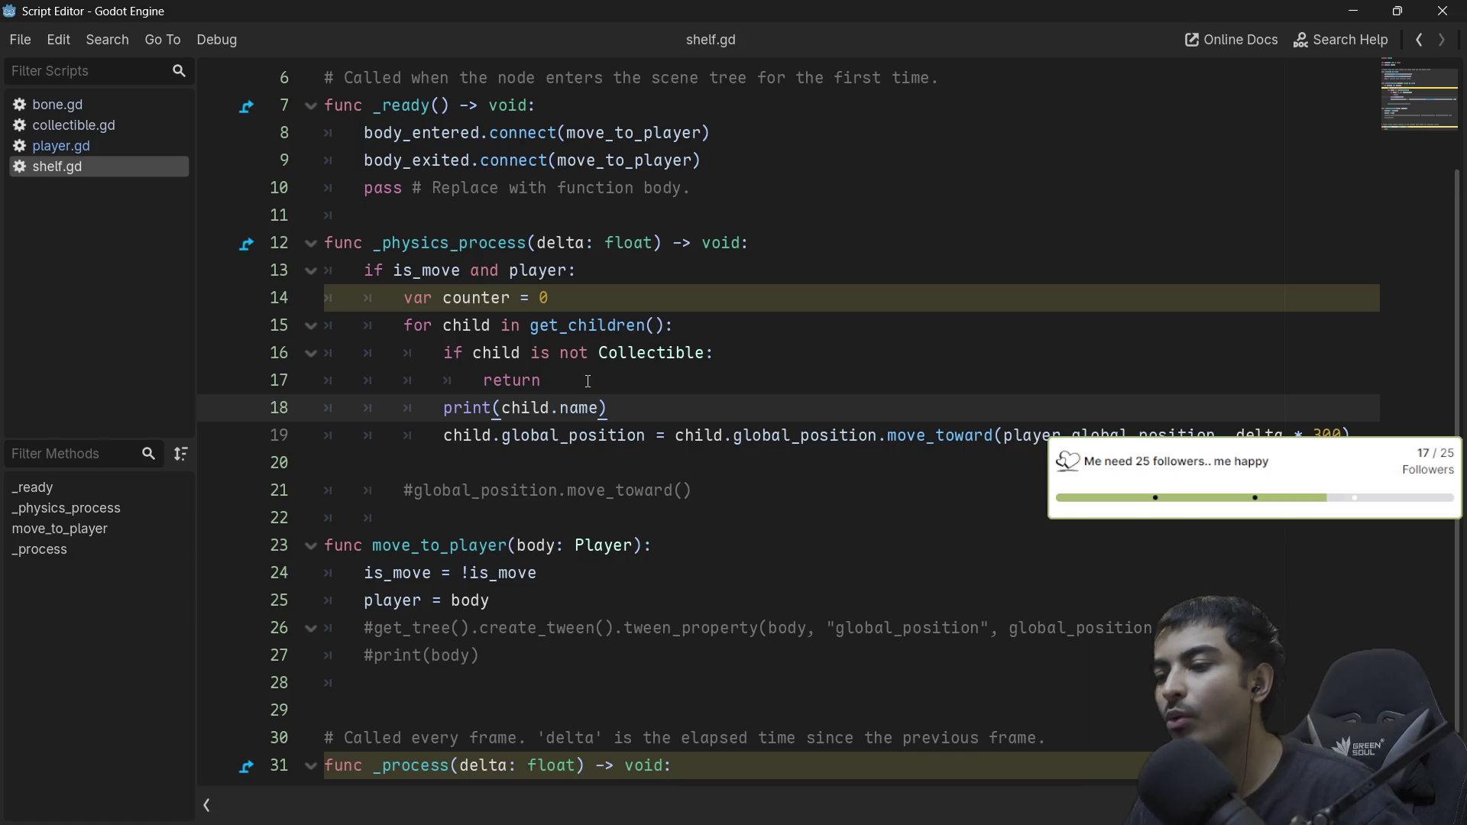
double_click(557, 382)
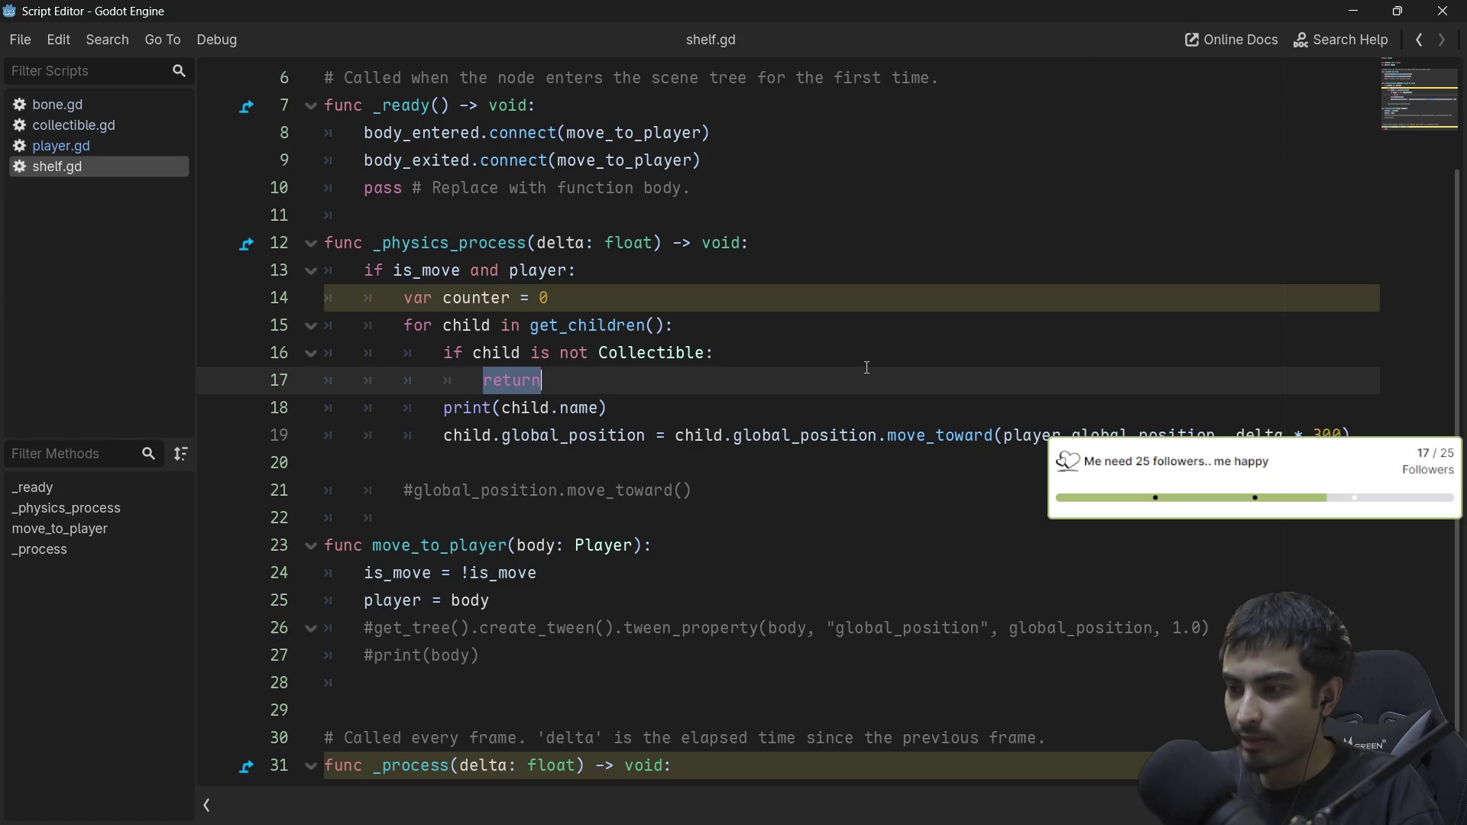
text(break)
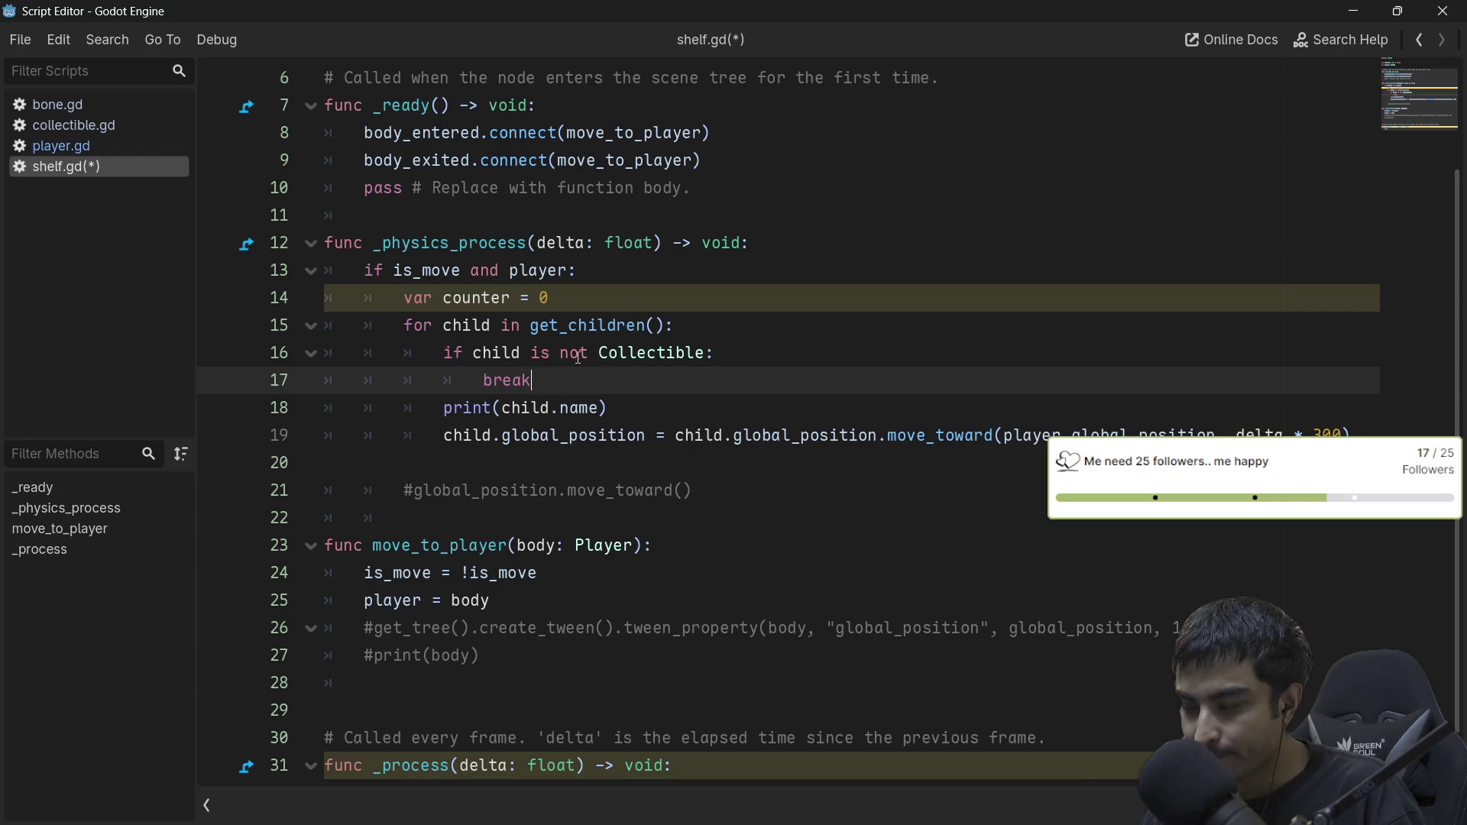
double_click(522, 380)
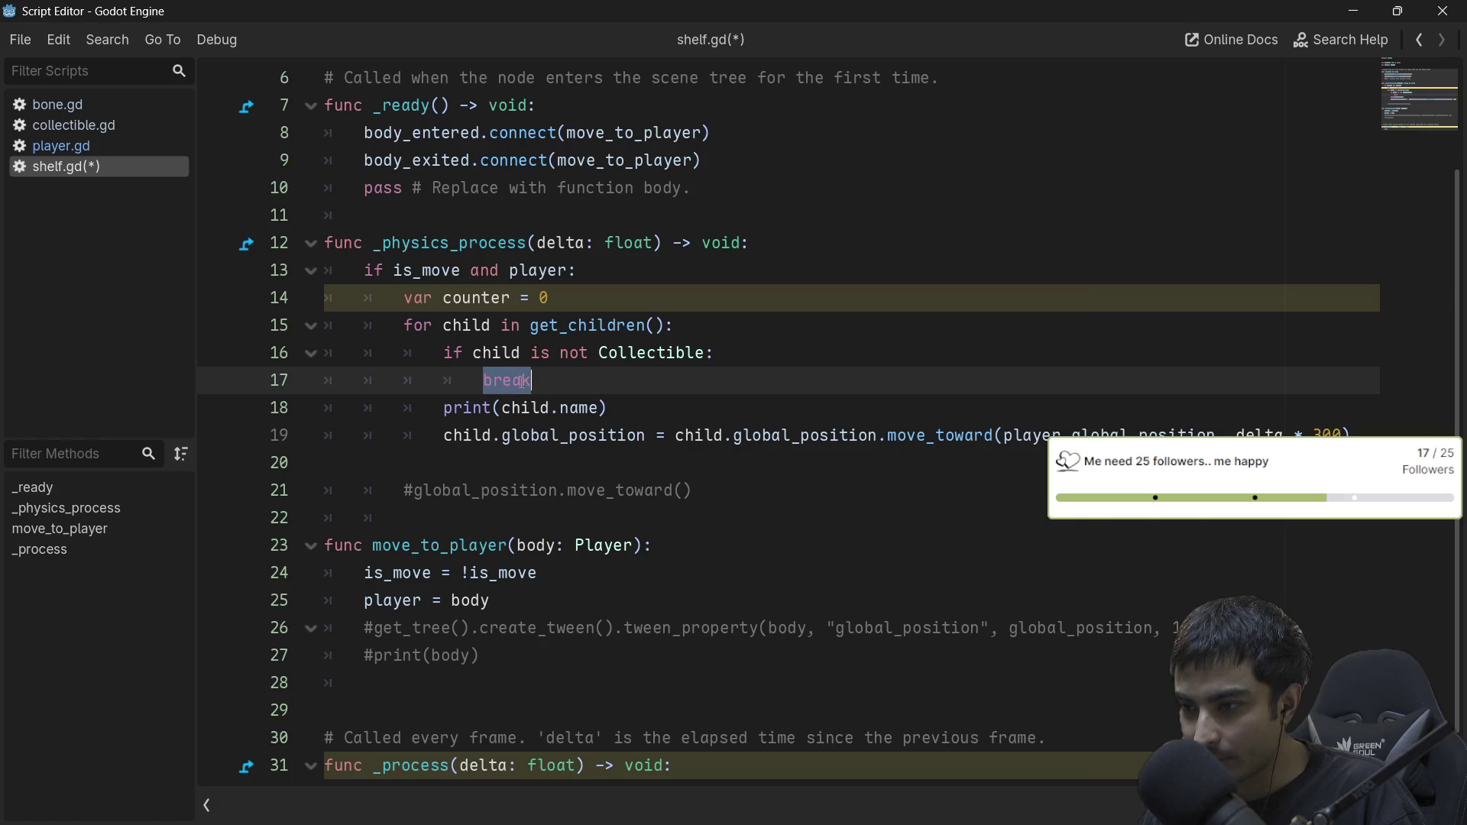
mouse_move(476, 356)
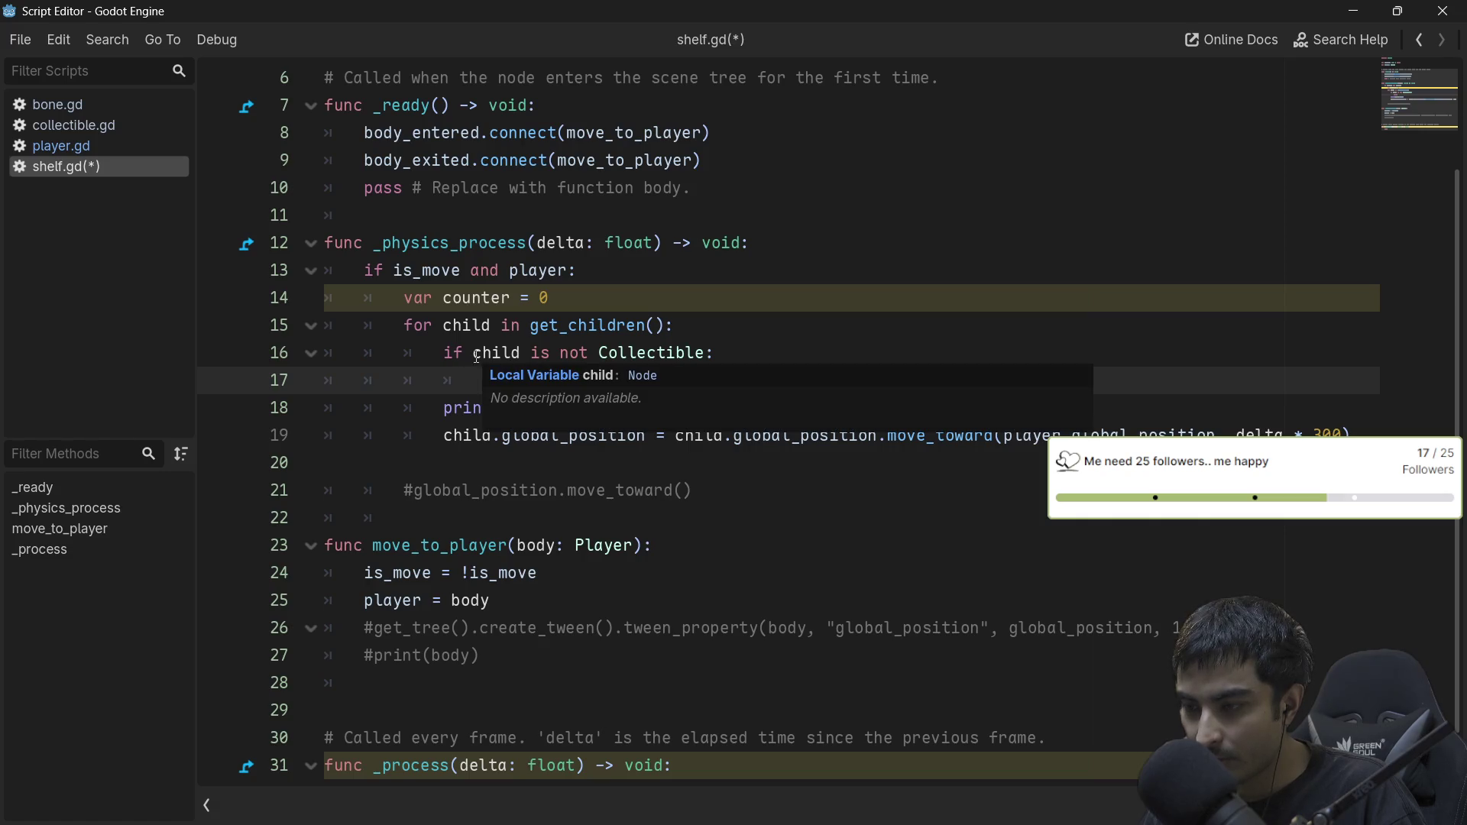
click(470, 326)
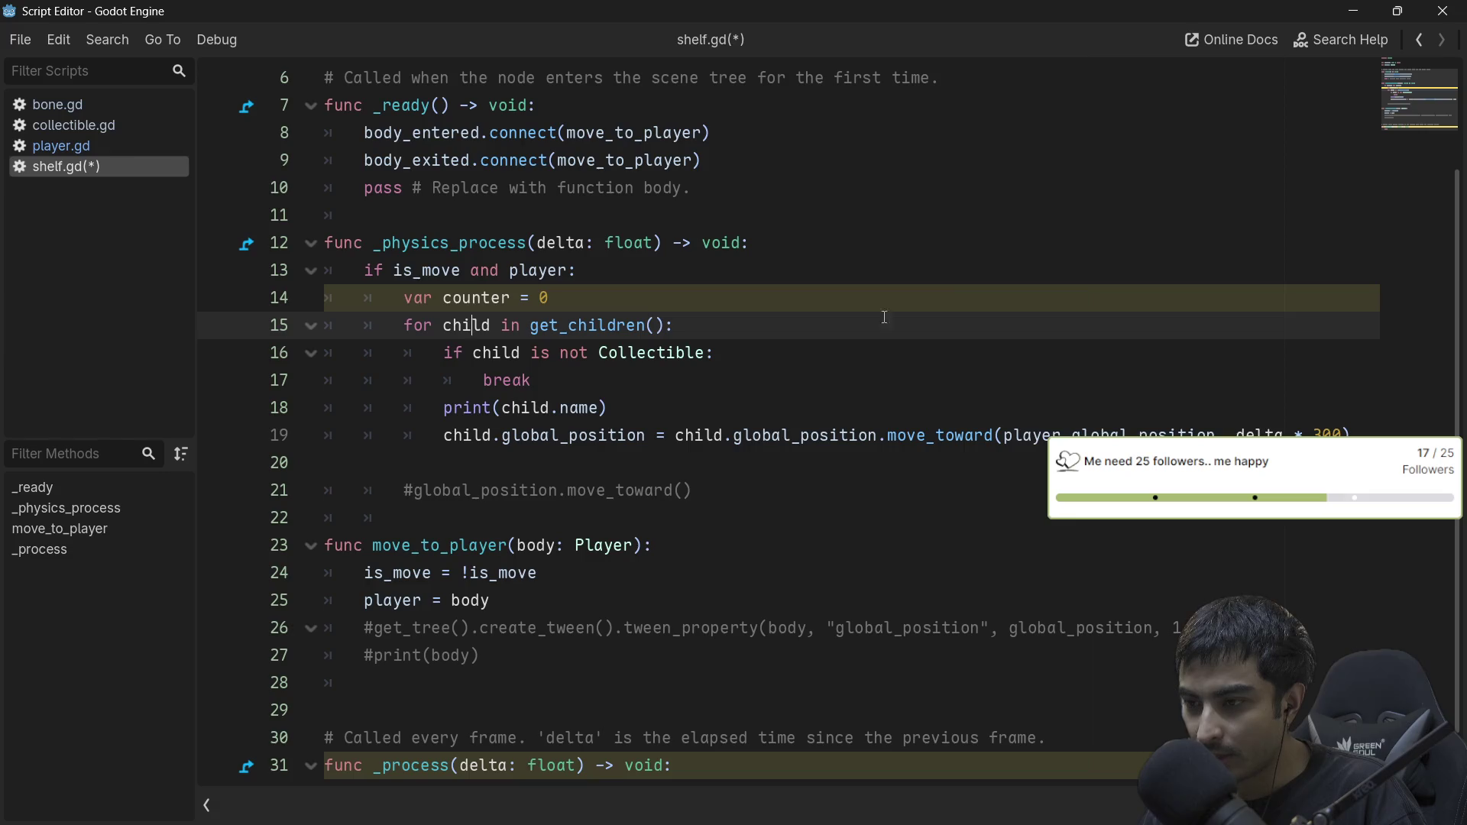
key(ctrl+s)
click(1443, 12)
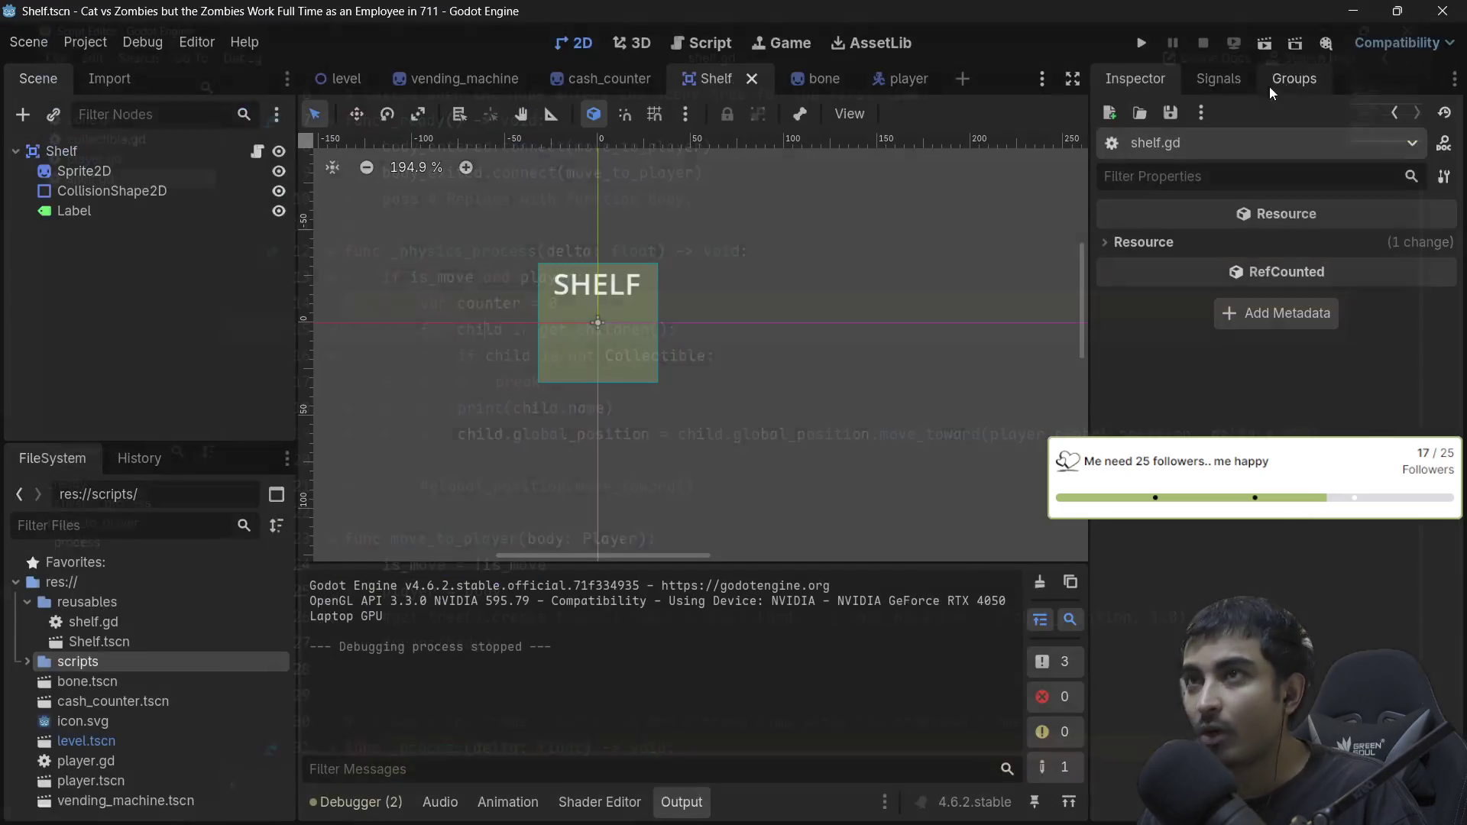
- Run the game with the break version, stop it, and switch back to the Script workspace
click(1141, 43)
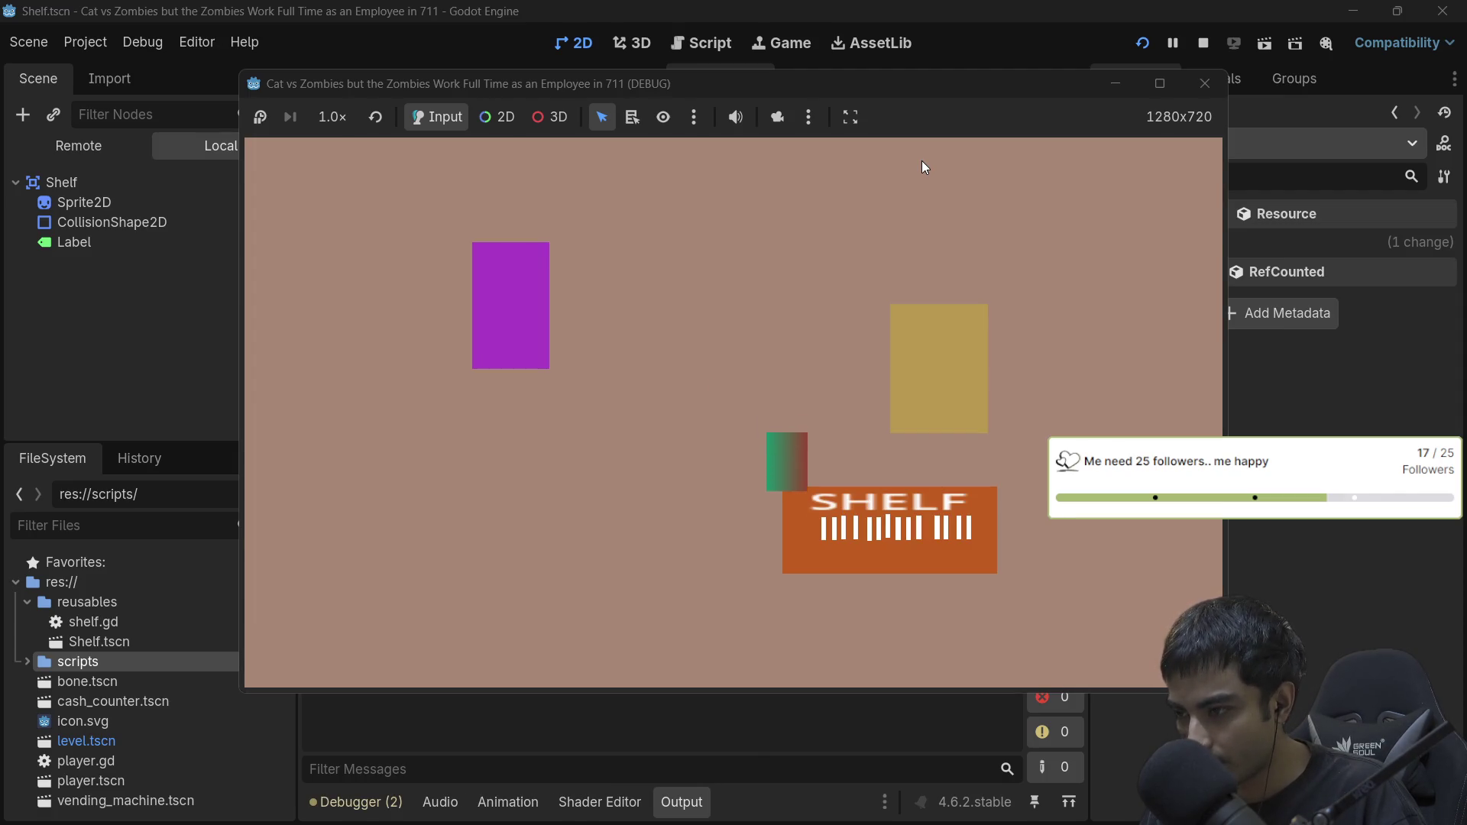
mouse_move(856, 80)
mouse_down()
mouse_move(989, 28)
mouse_move(984, 60)
mouse_move(755, 113)
mouse_move(818, 86)
mouse_move(736, 71)
mouse_up()
click(1211, 71)
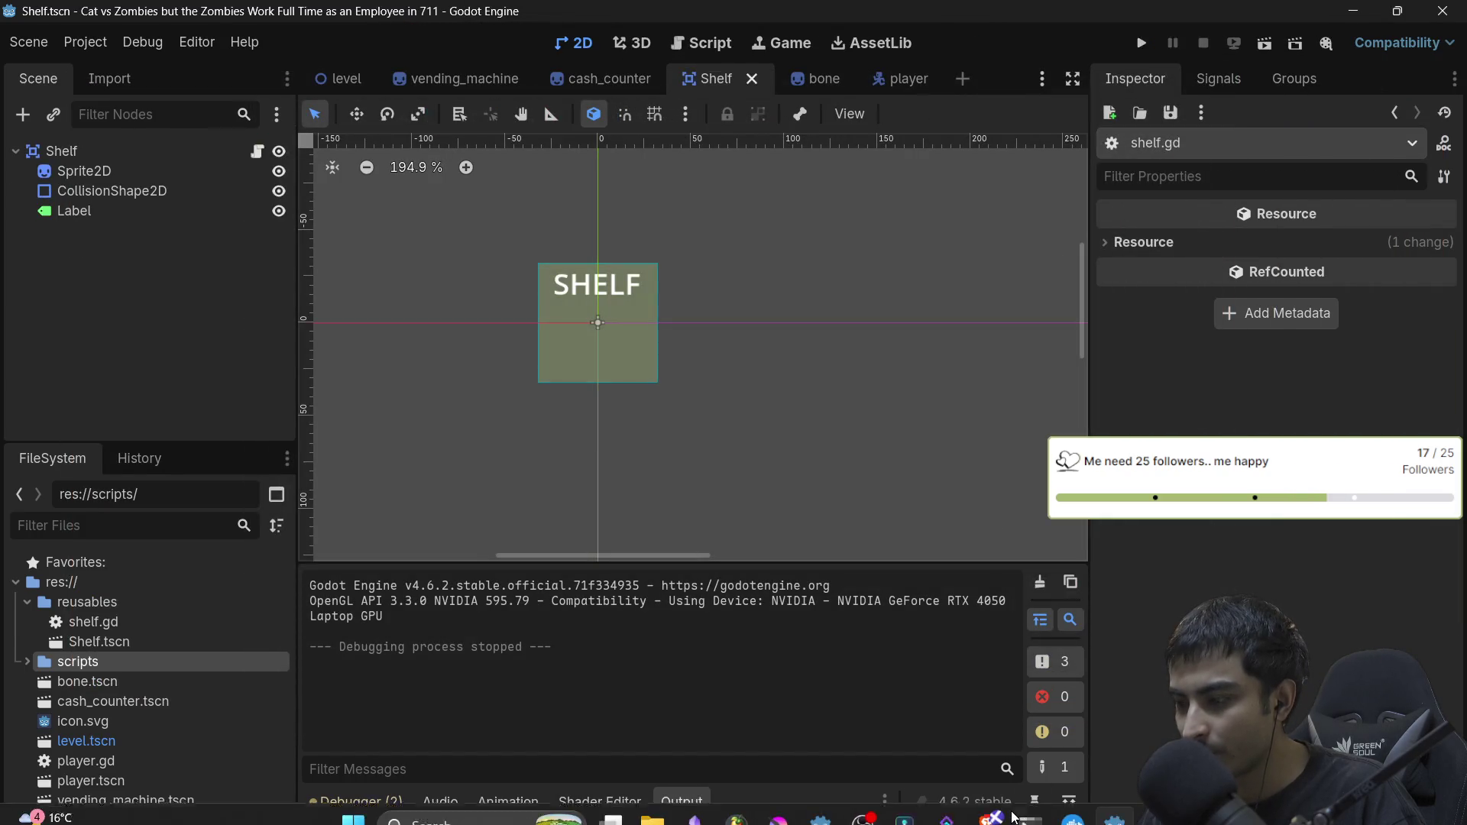
mouse_move(1073, 802)
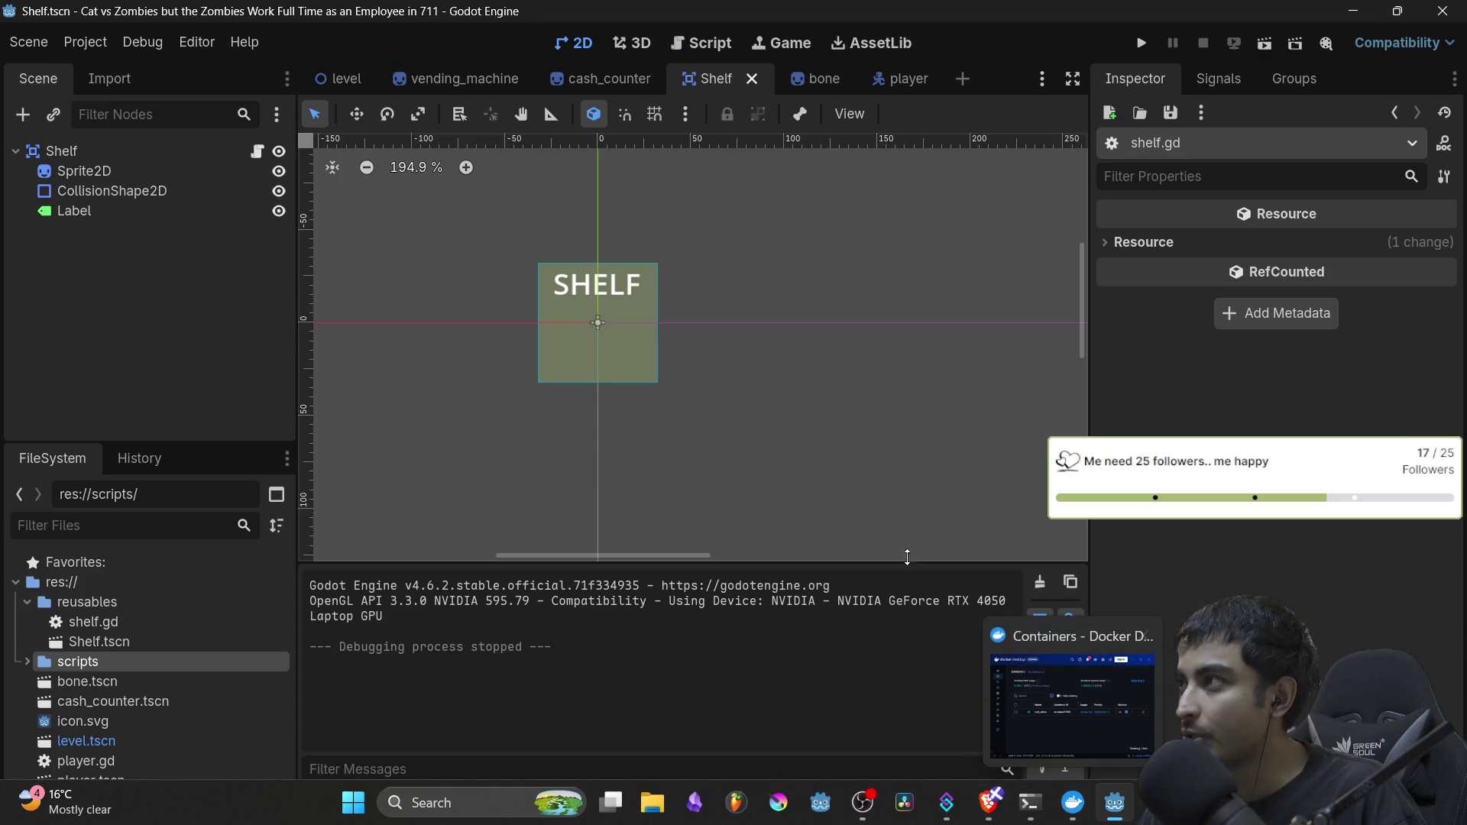
click(709, 45)
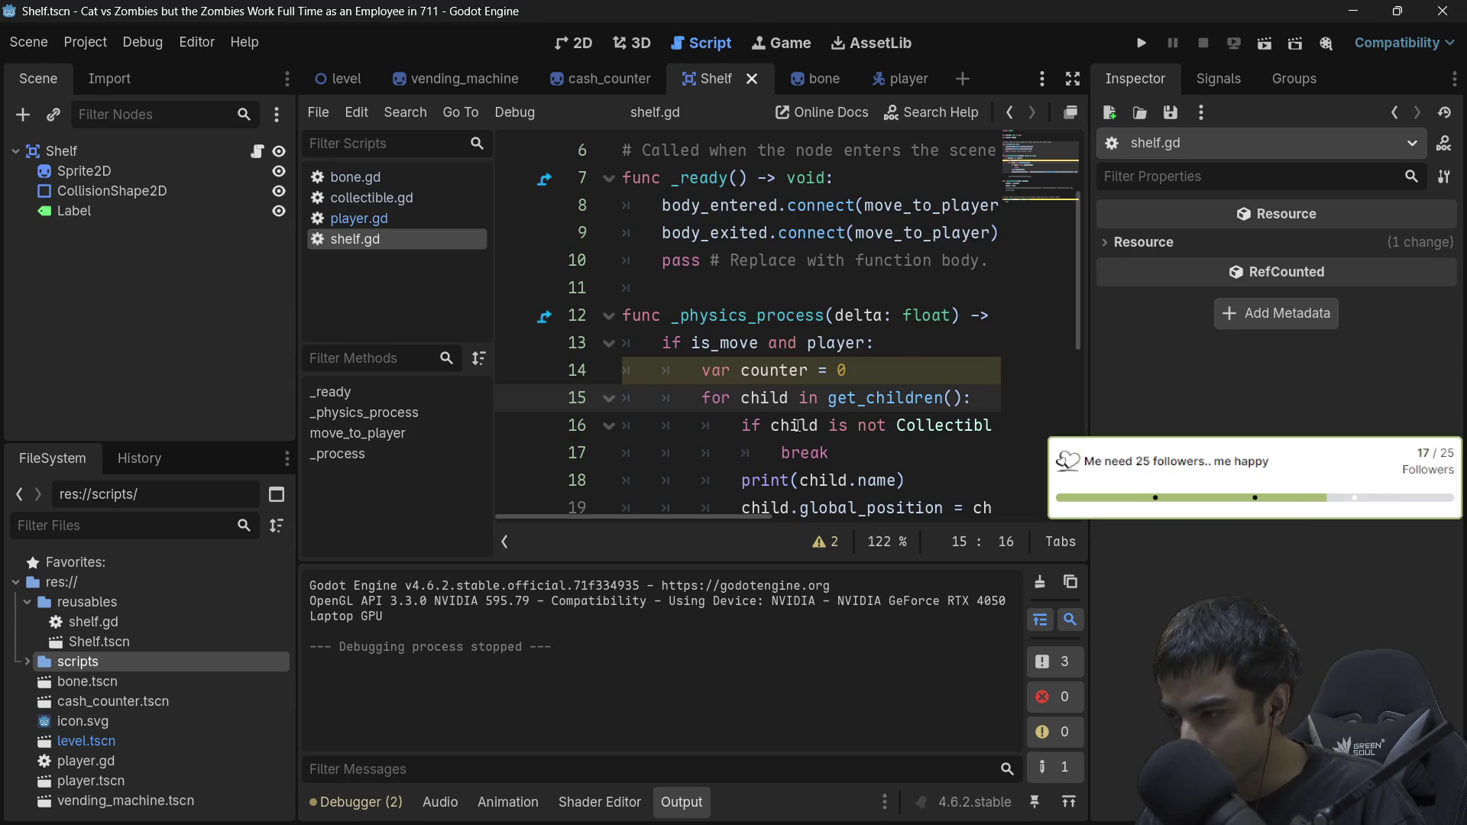
- Change 'break' on line 17 to 'continue' in the floating editor, then run the game
click(1068, 113)
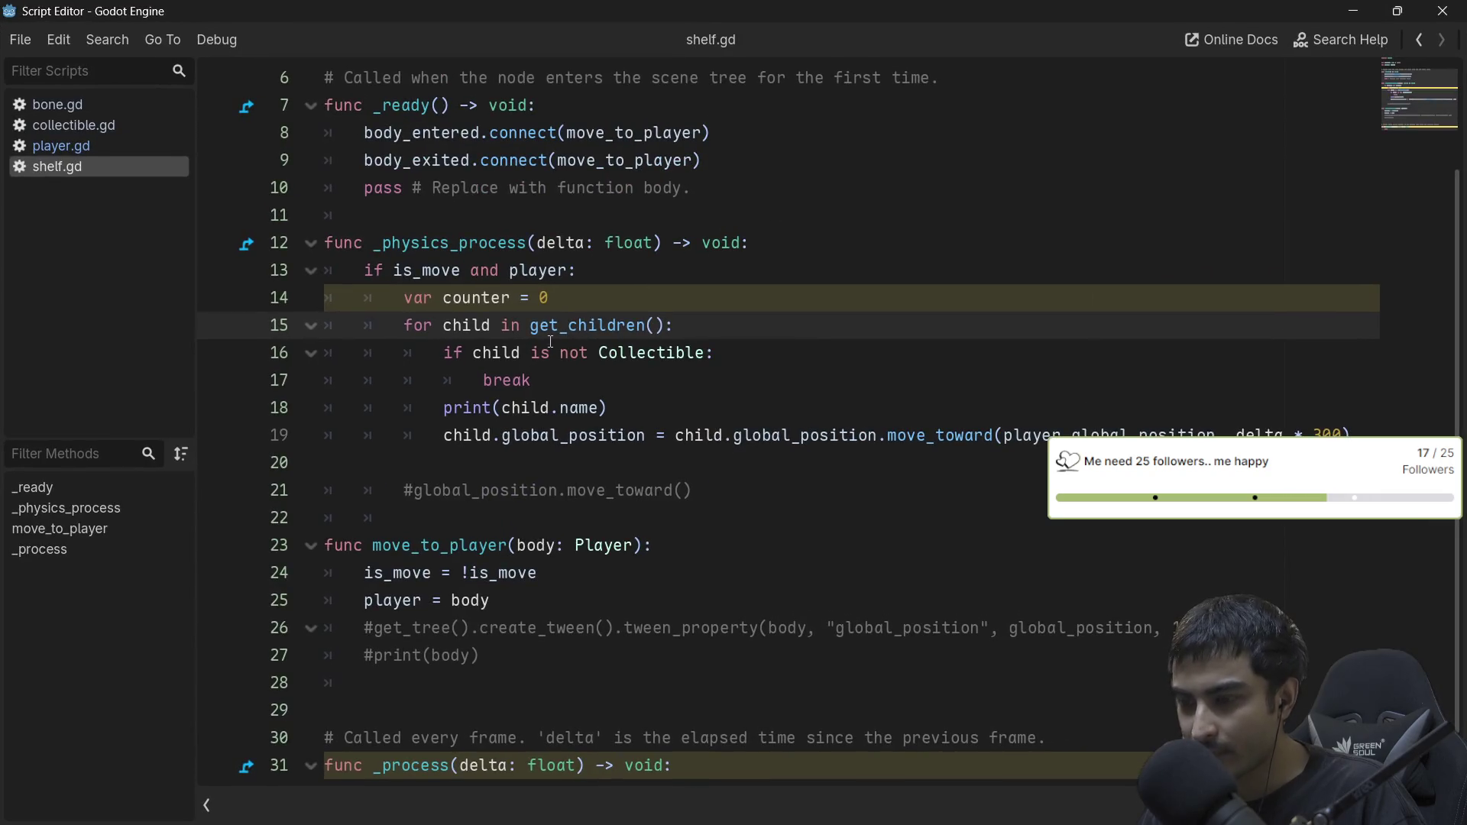
double_click(505, 381)
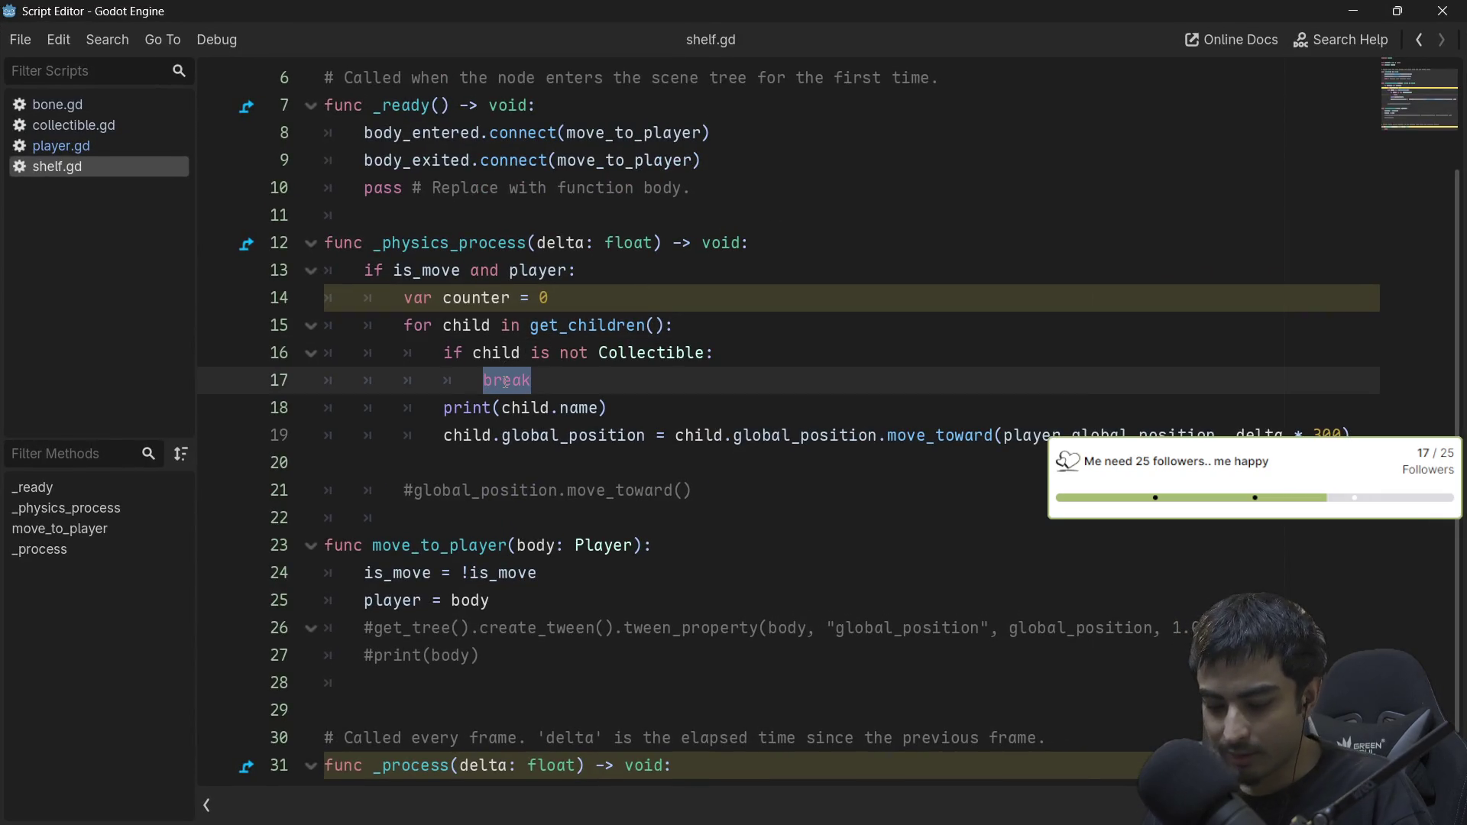
text(continu)
key(BackSpace)
text(e)
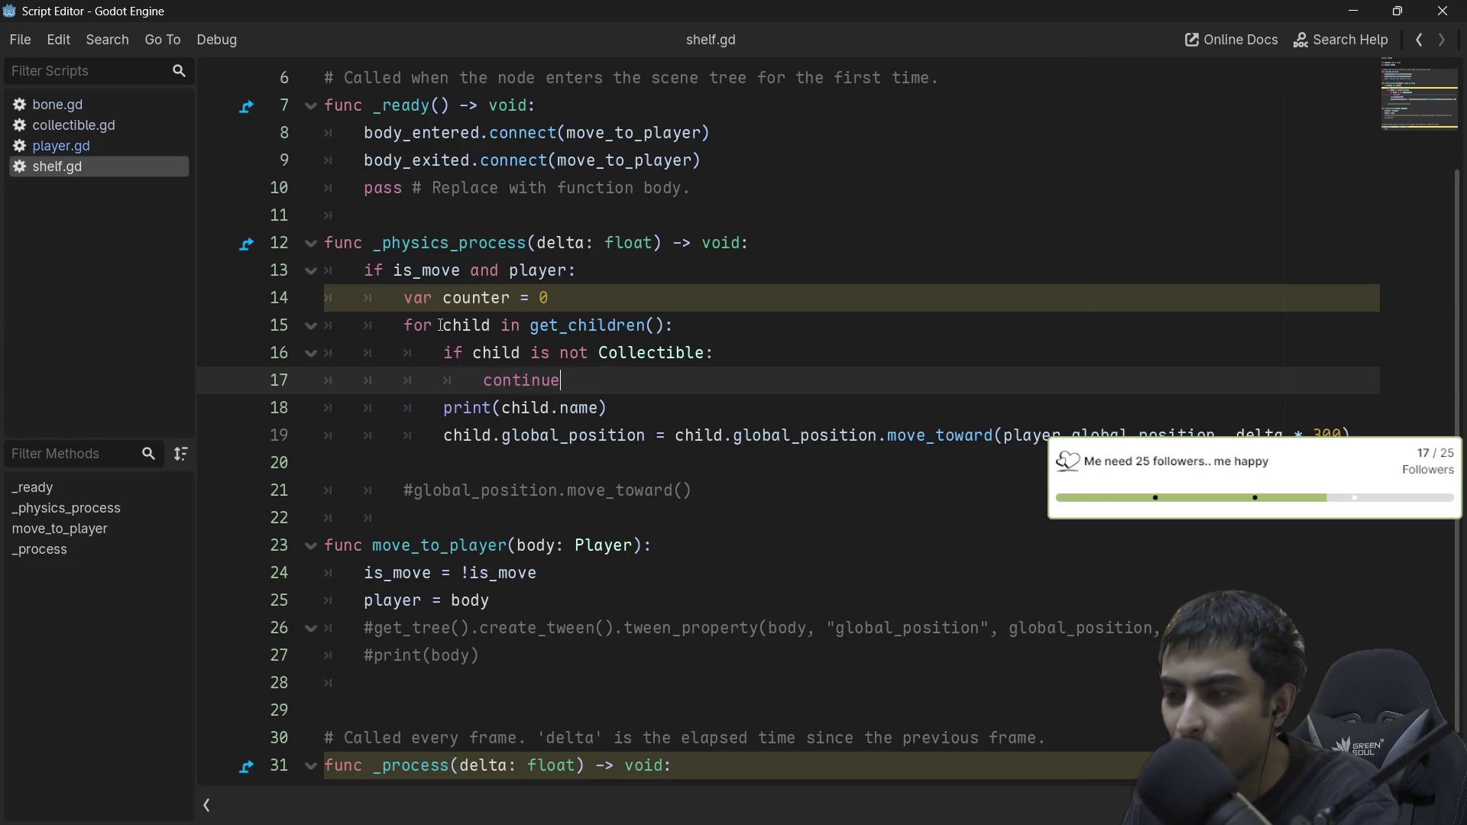
click(1461, 21)
click(1141, 43)
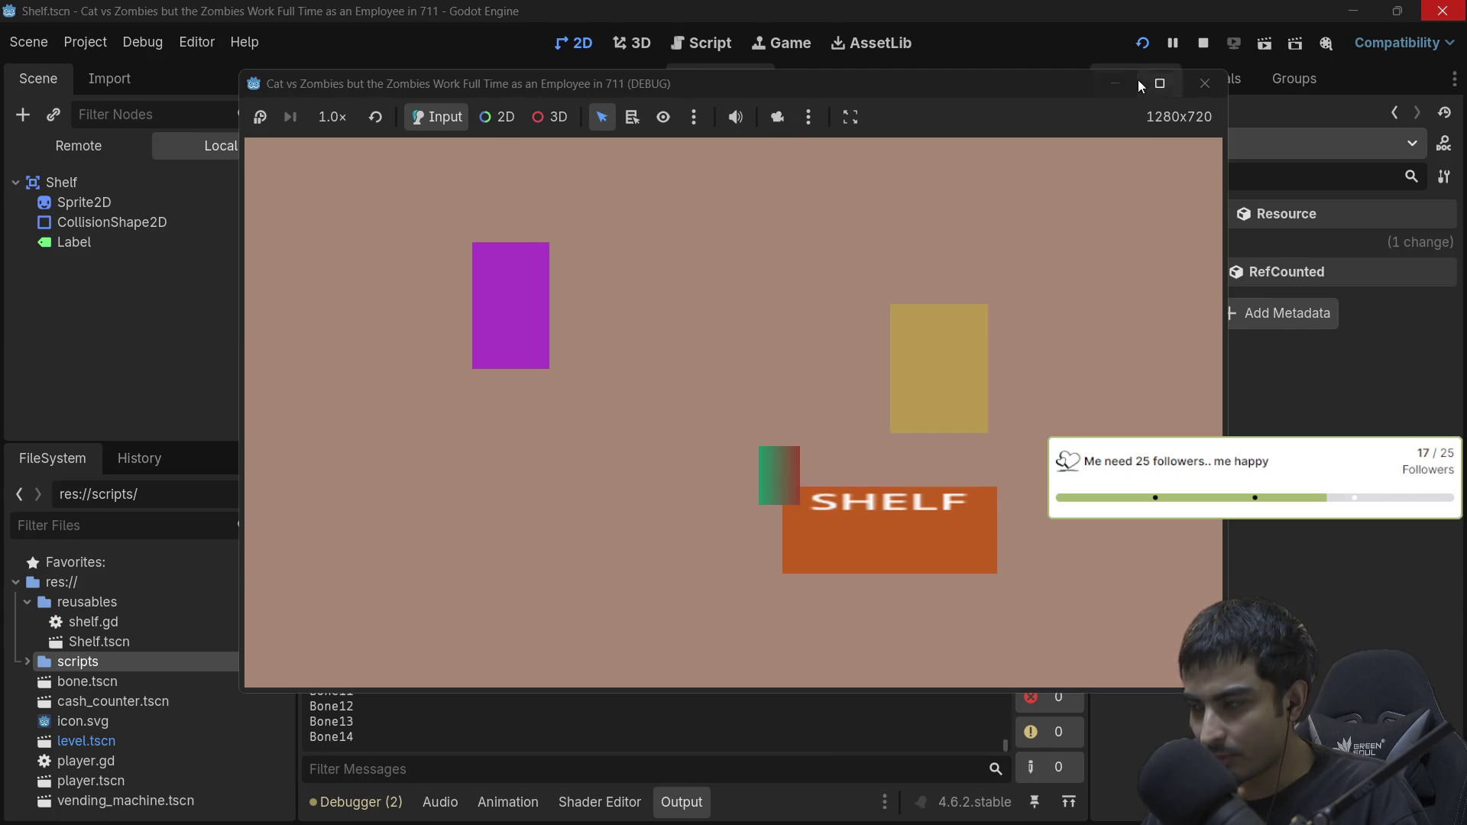
- Restart the game, walk the player onto the shelf with D and S, stop, and return to shelf.gd
click(1204, 83)
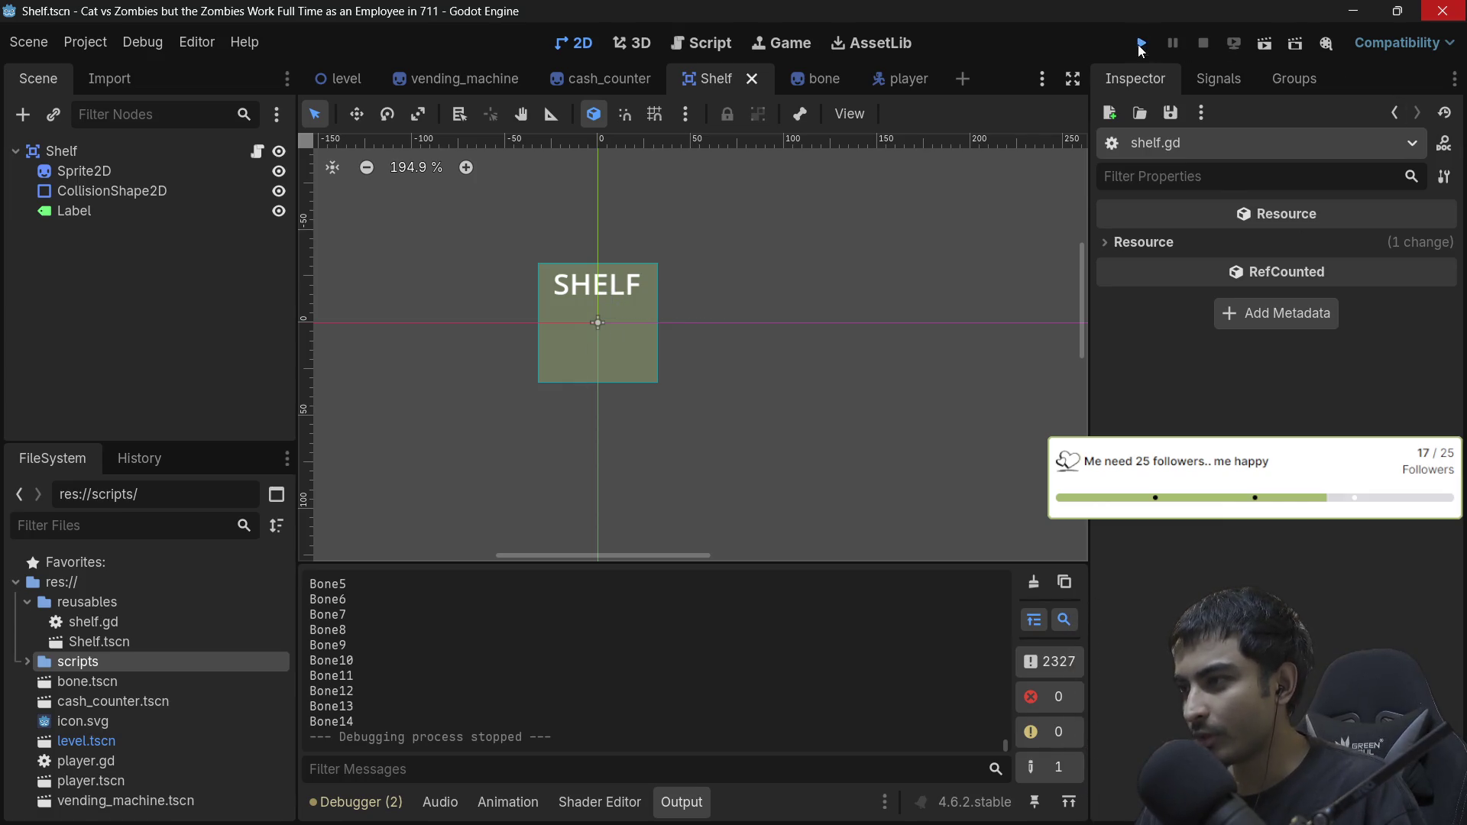
click(1138, 44)
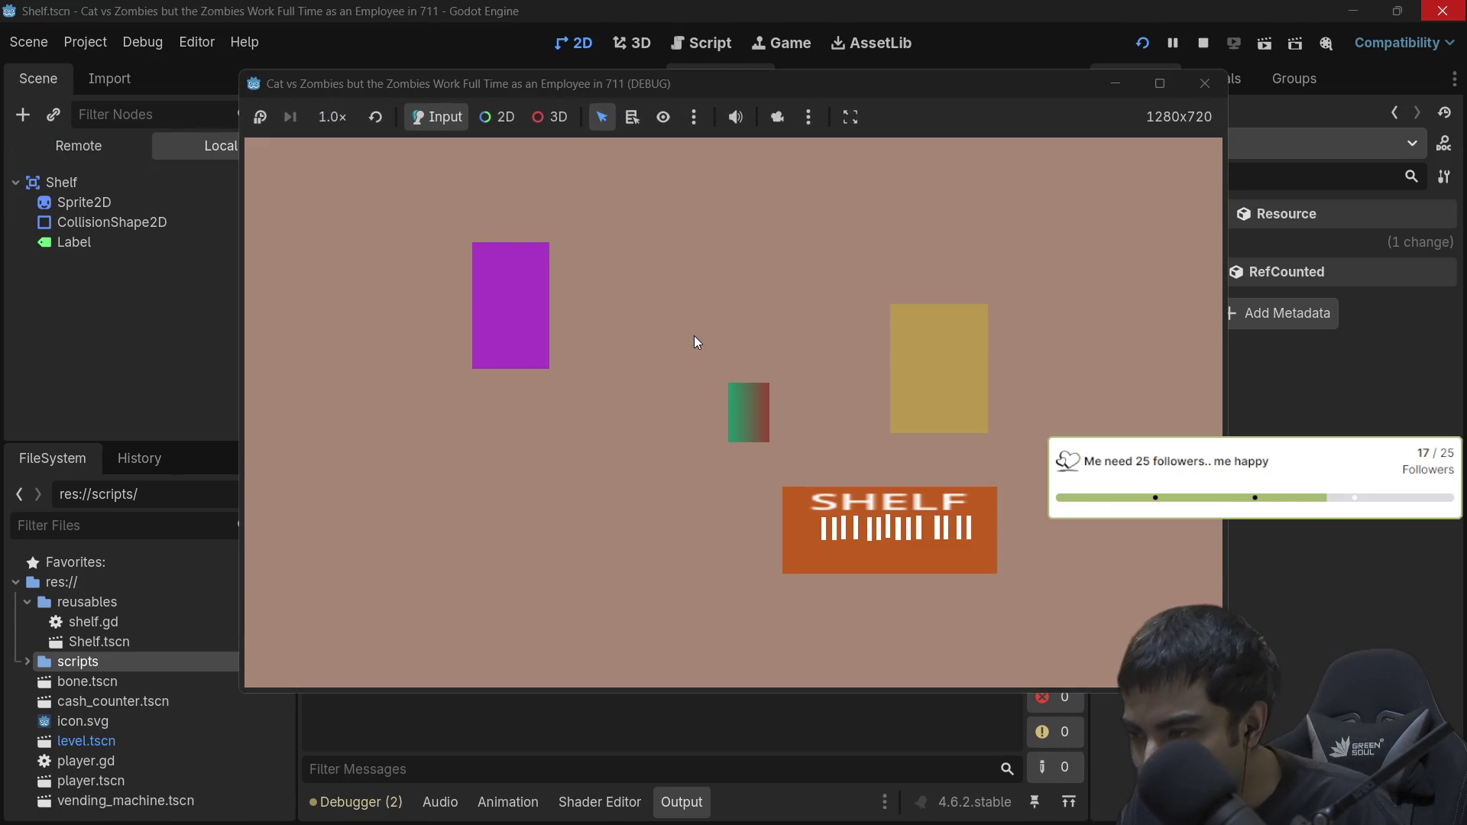
key(d)
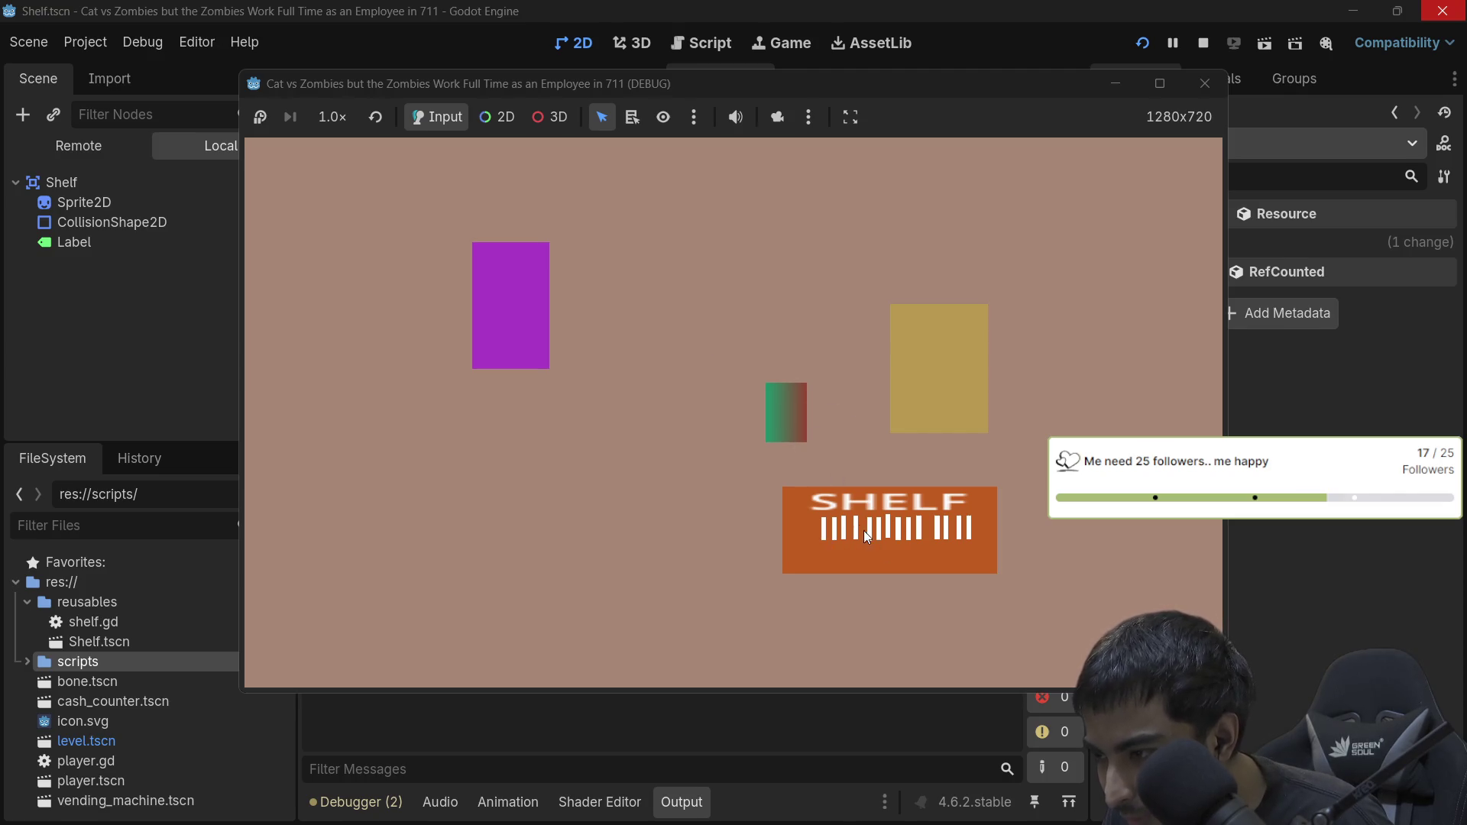
key(s)
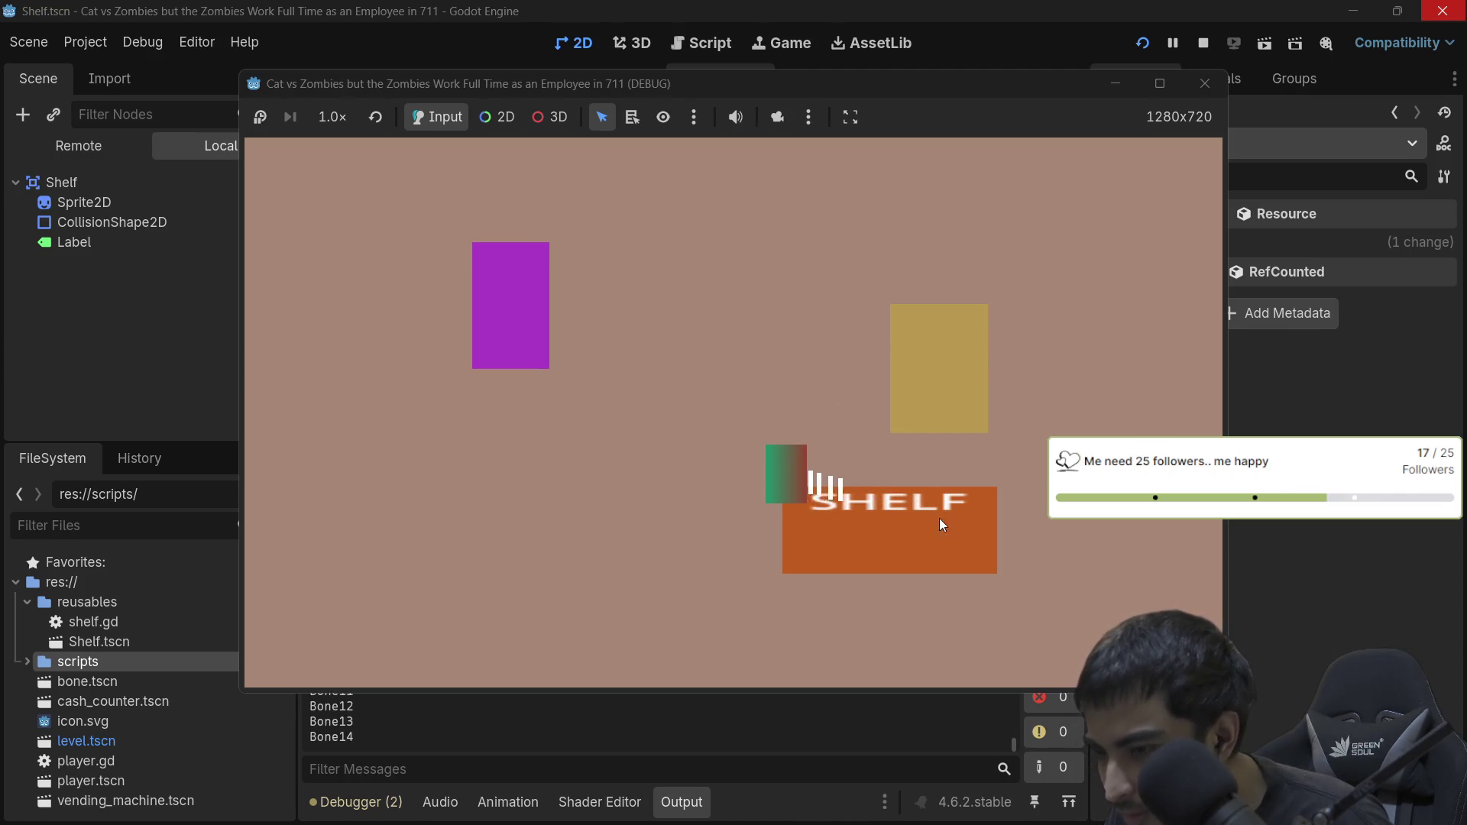
click(1205, 83)
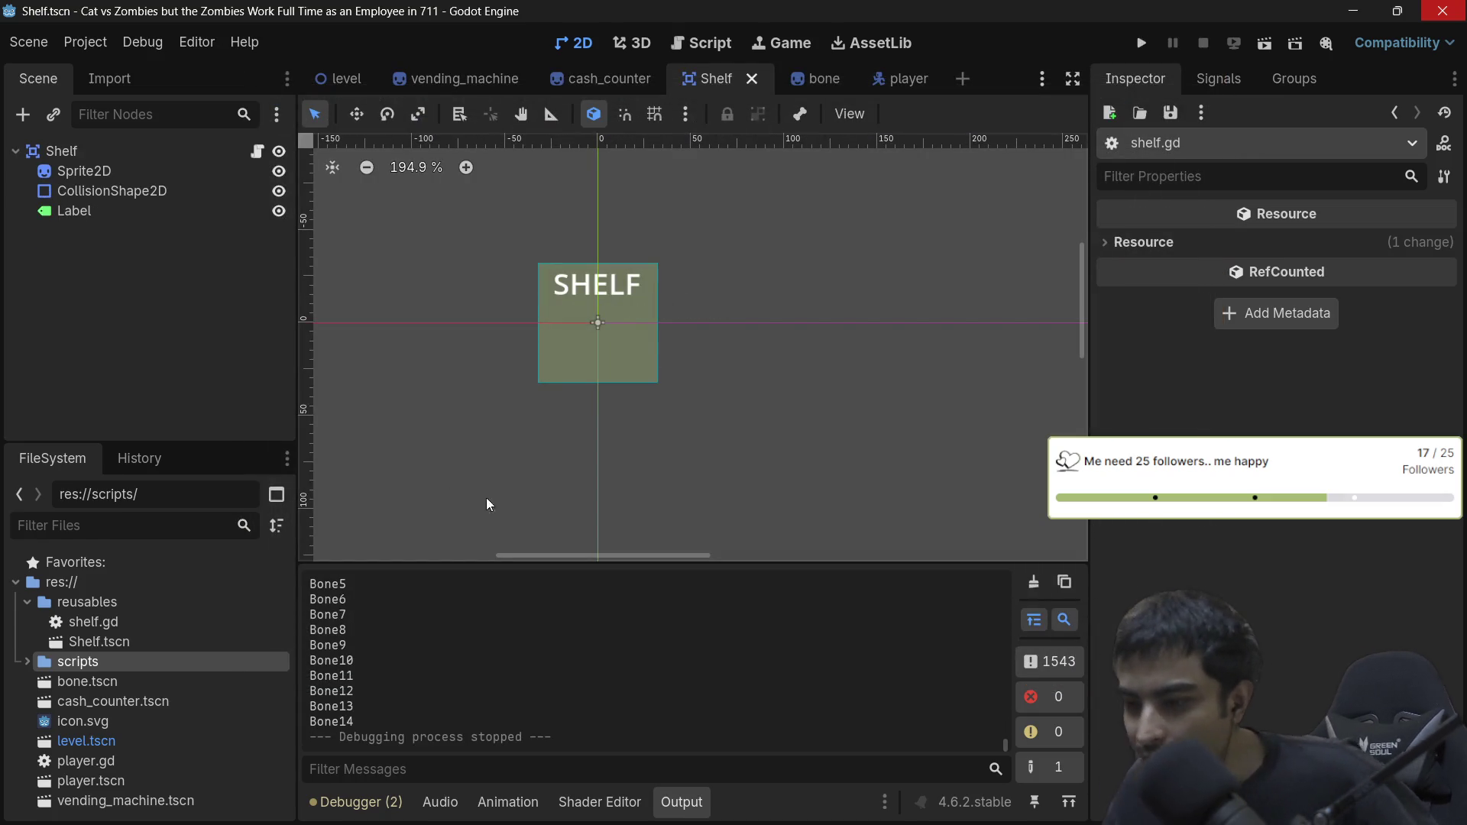
click(715, 49)
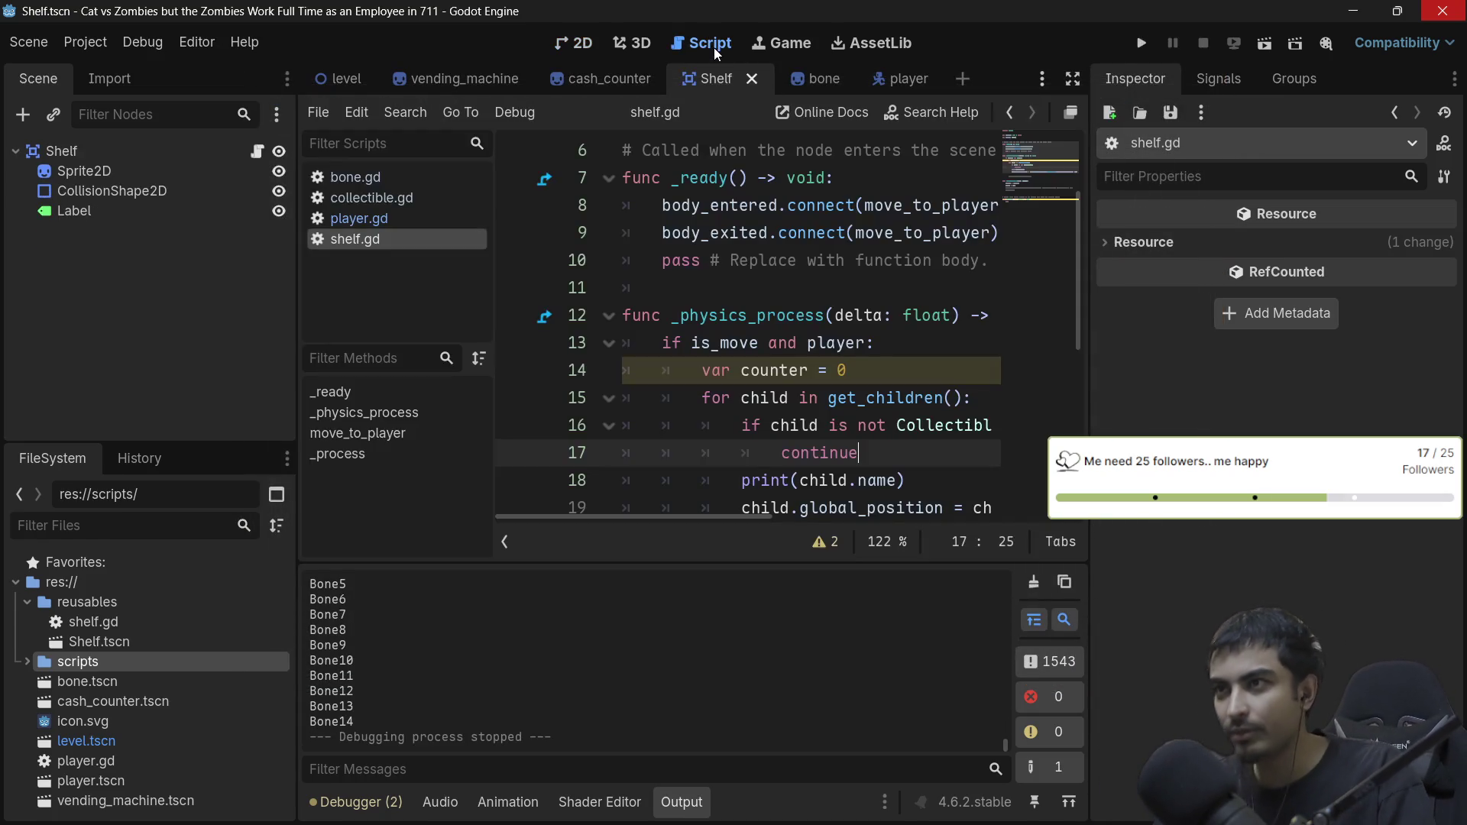
- Detach the shelf.gd Script Editor into its own floating window
scroll(661, 292, down, 1)
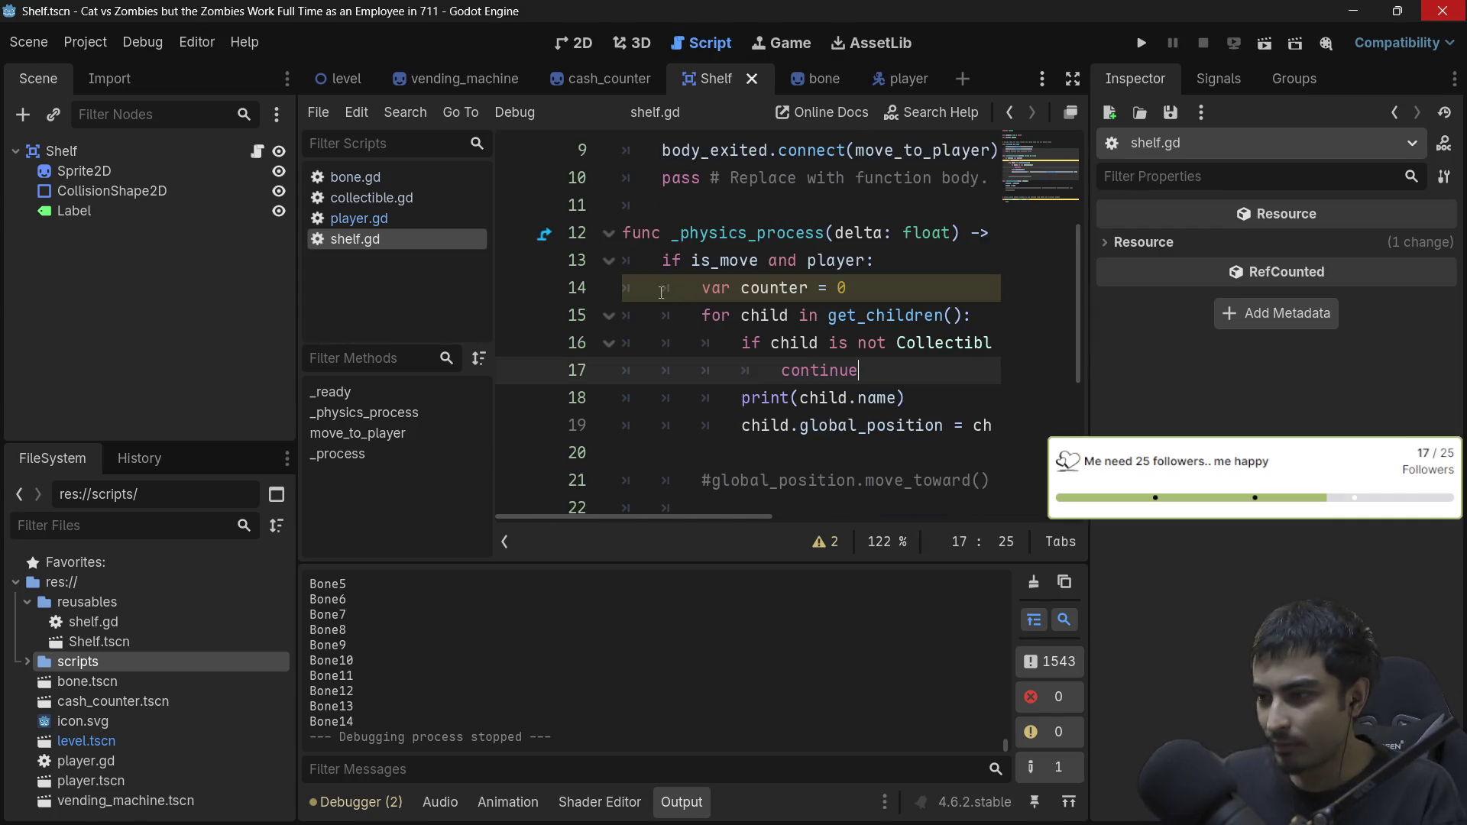
scroll(661, 292, down, 1)
click(1071, 113)
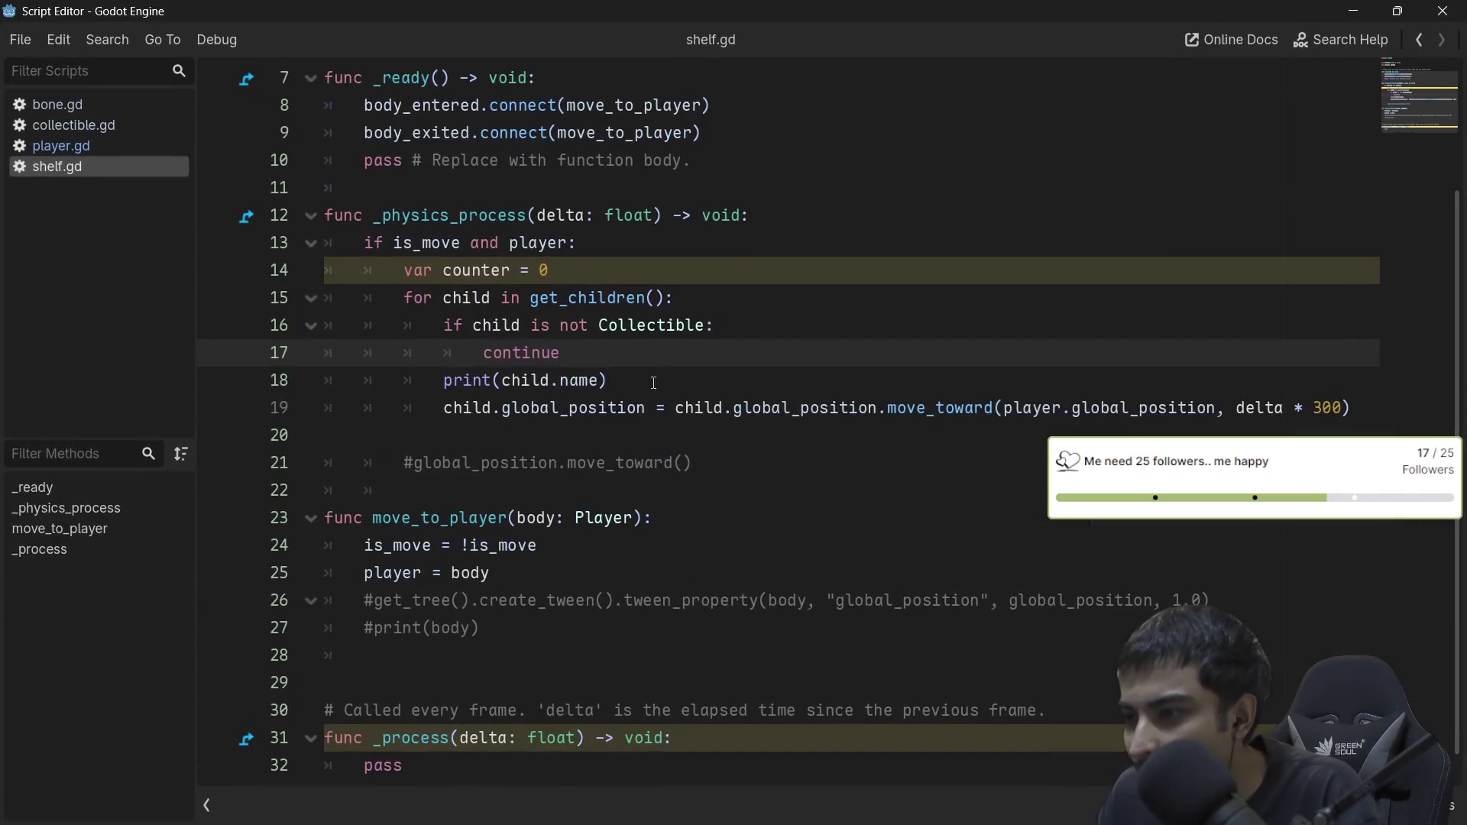
- Review the counter declaration, loop header and print(child.name) line, ending on the movement line
scroll(814, 362, down, 1)
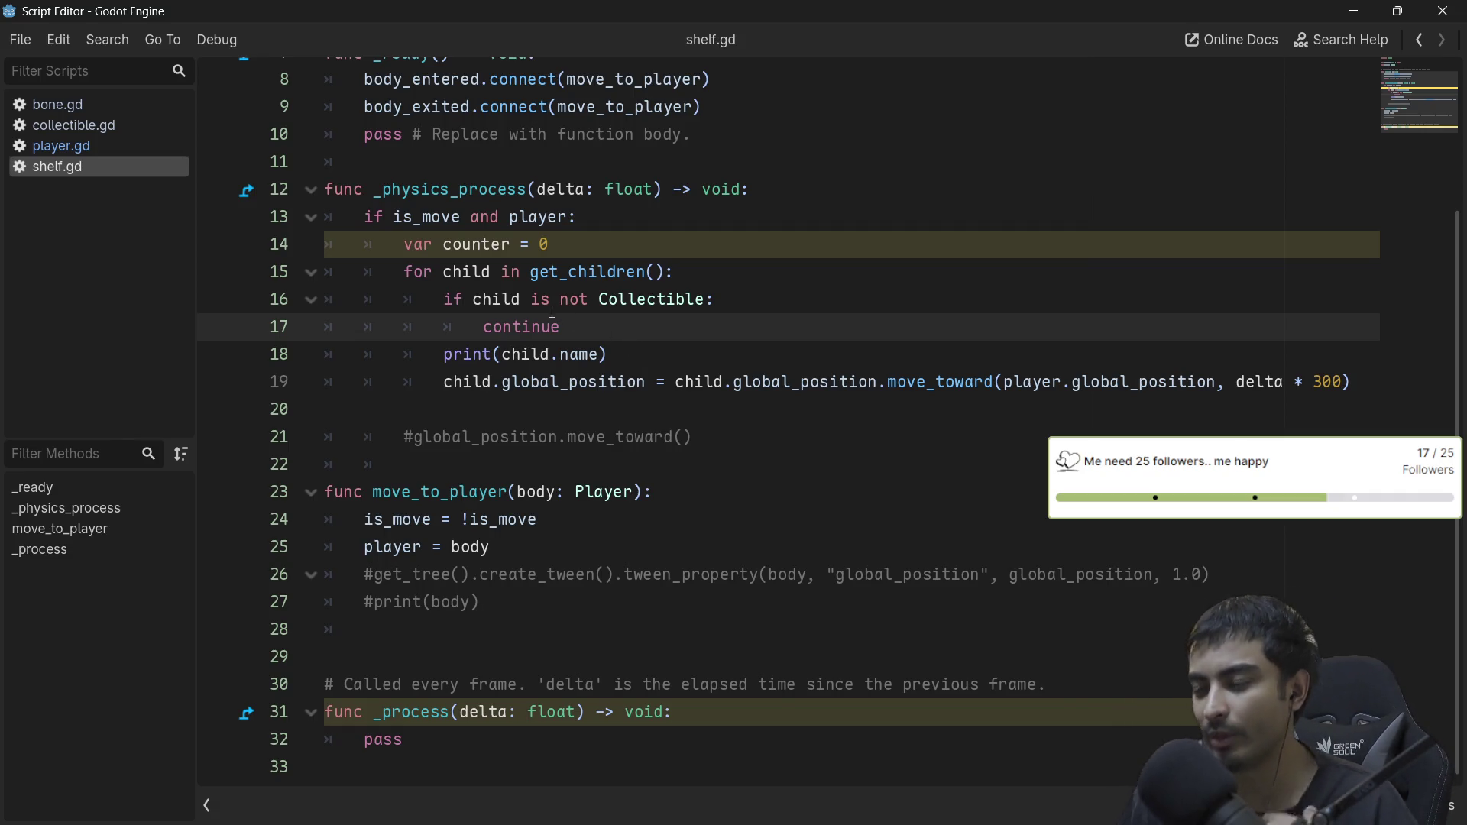
click(640, 359)
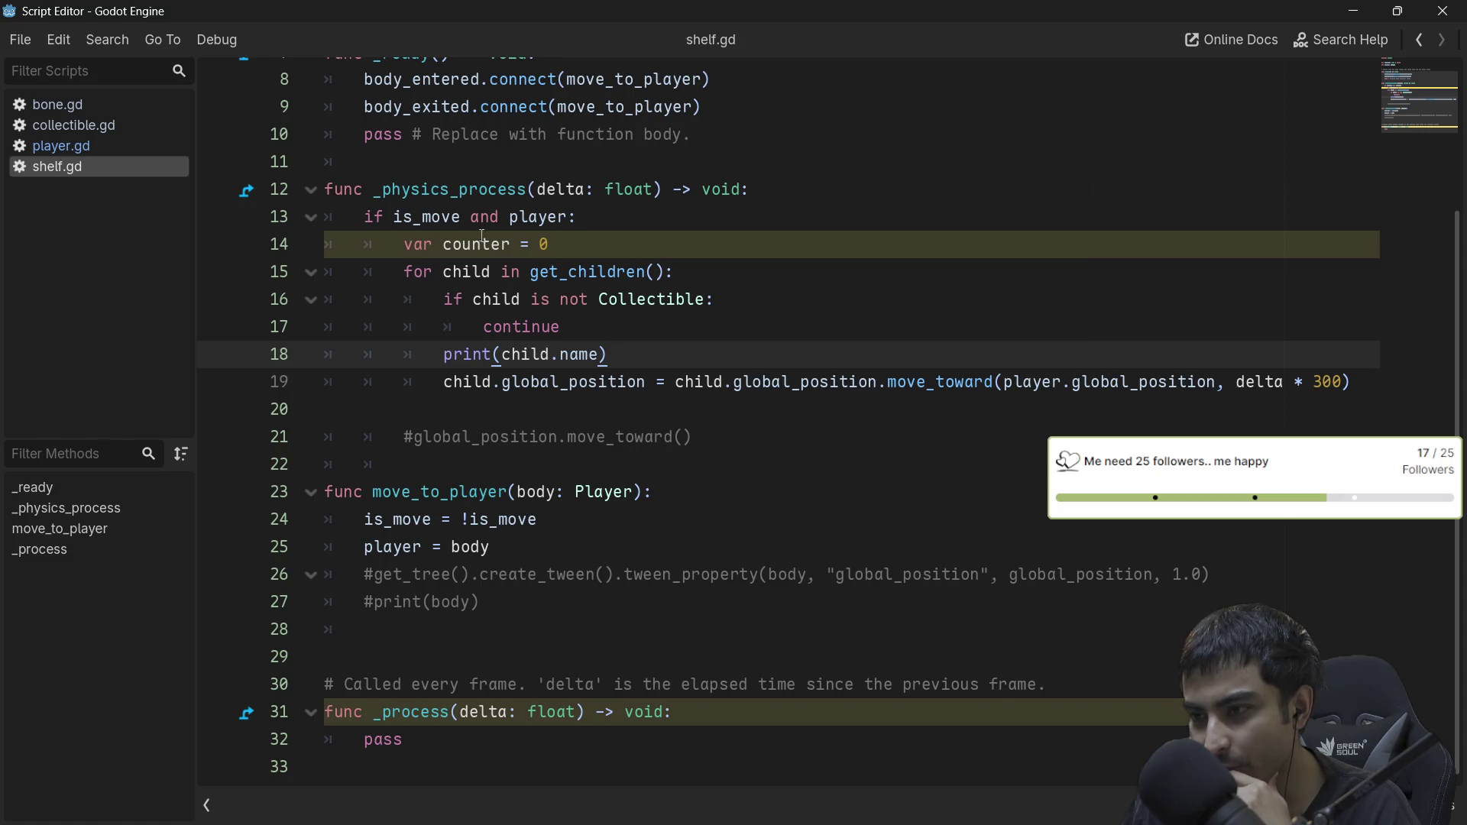
mouse_move(405, 244)
mouse_down()
mouse_move(550, 244)
mouse_move(607, 272)
mouse_up()
click(586, 245)
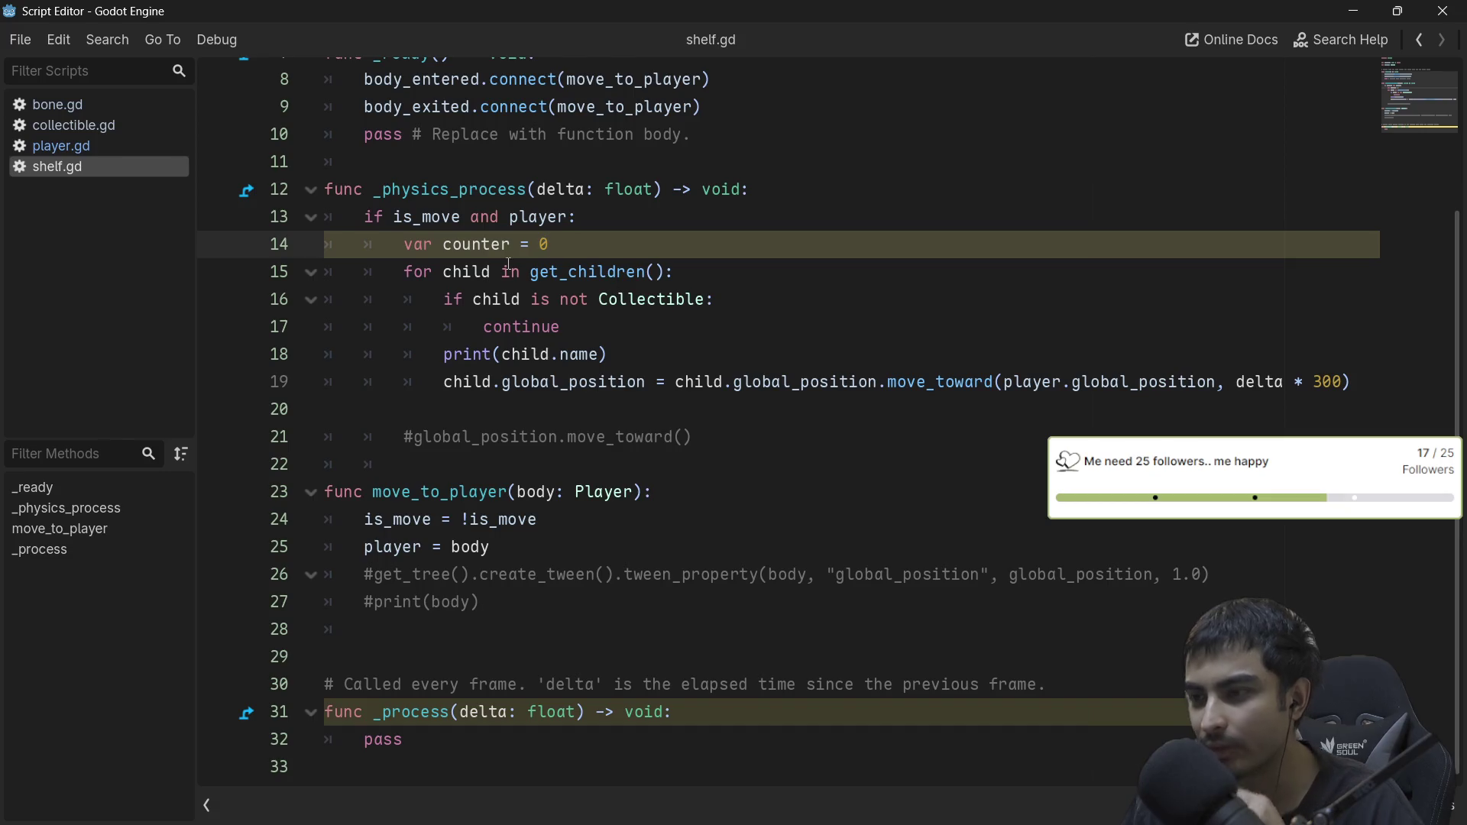
click(633, 364)
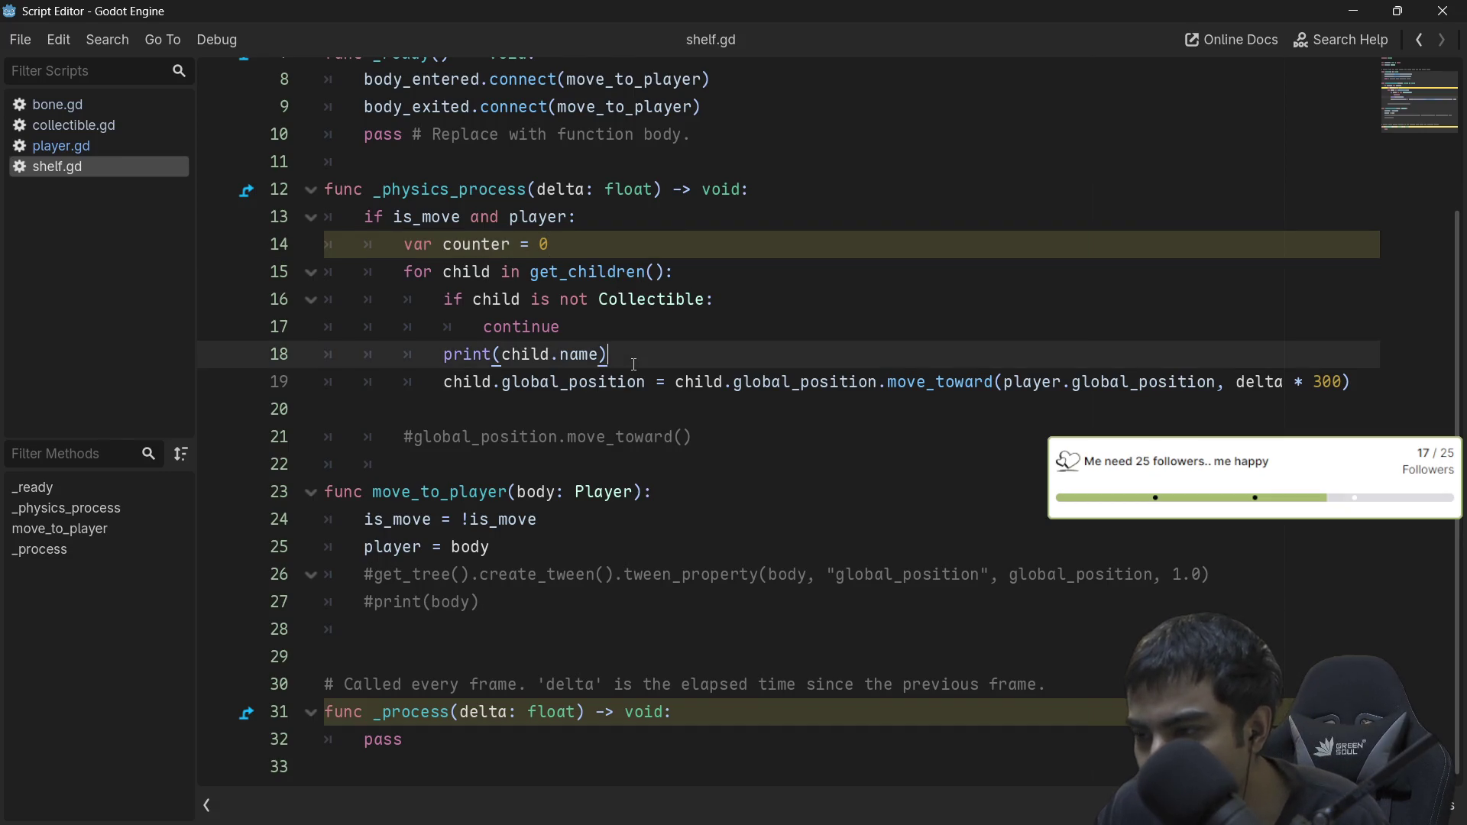
key(Down)
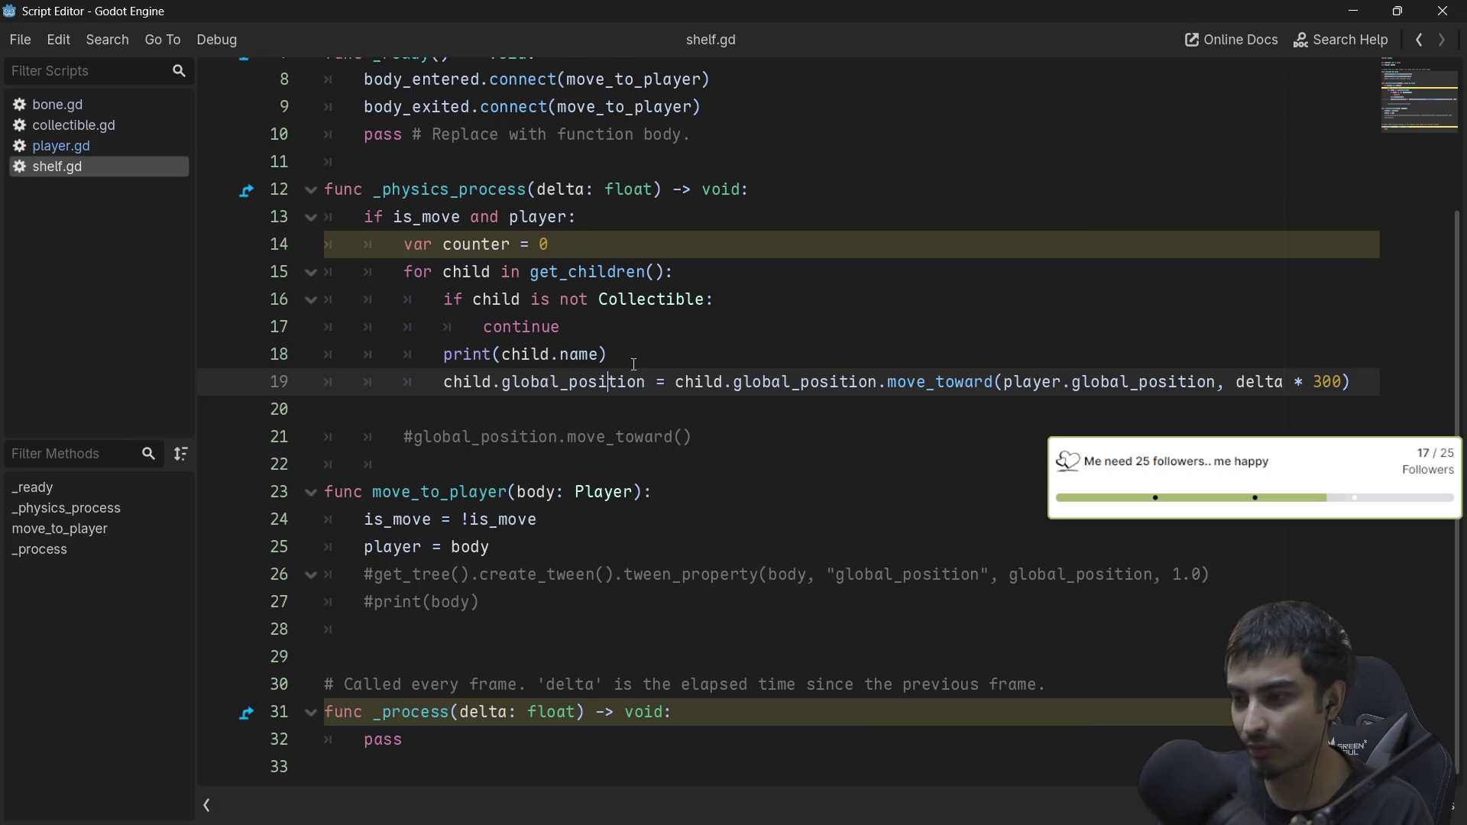
- Add 'counter += 1' after the movement line, then begin 'if counter >= player.in' above it
key(End)
key(Return)
text(unter)
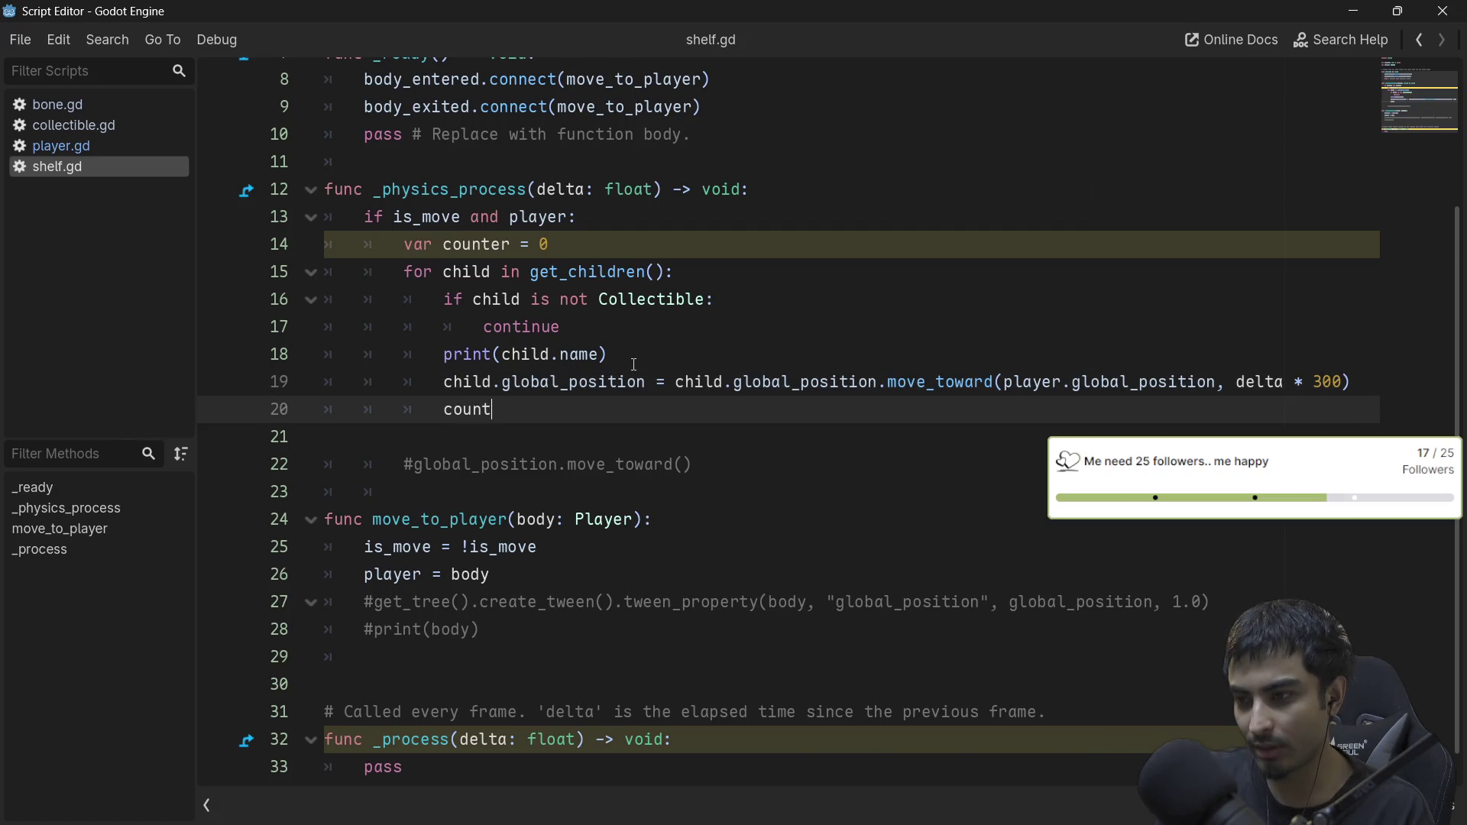
text( +=)
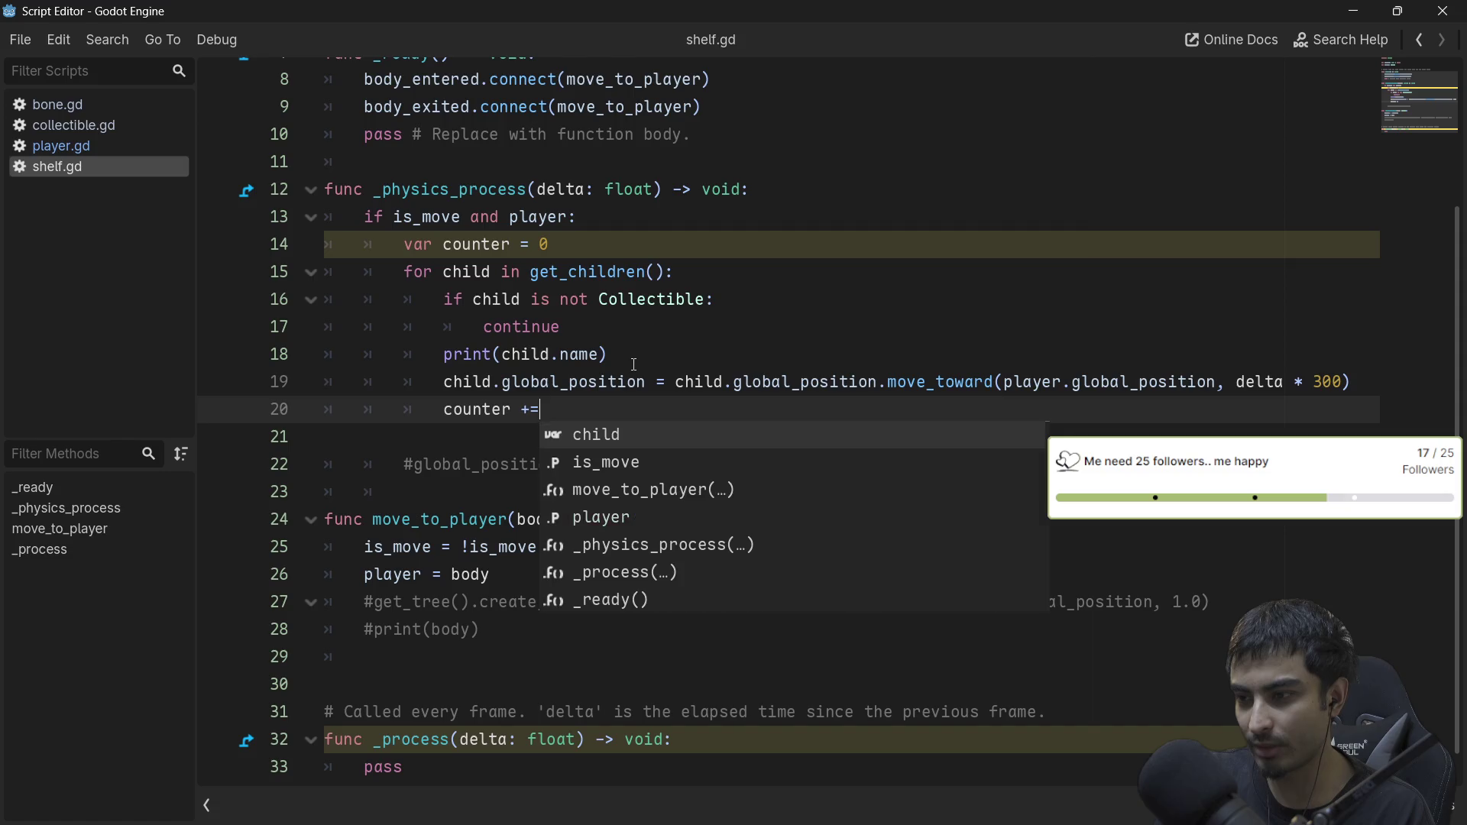
text( 1)
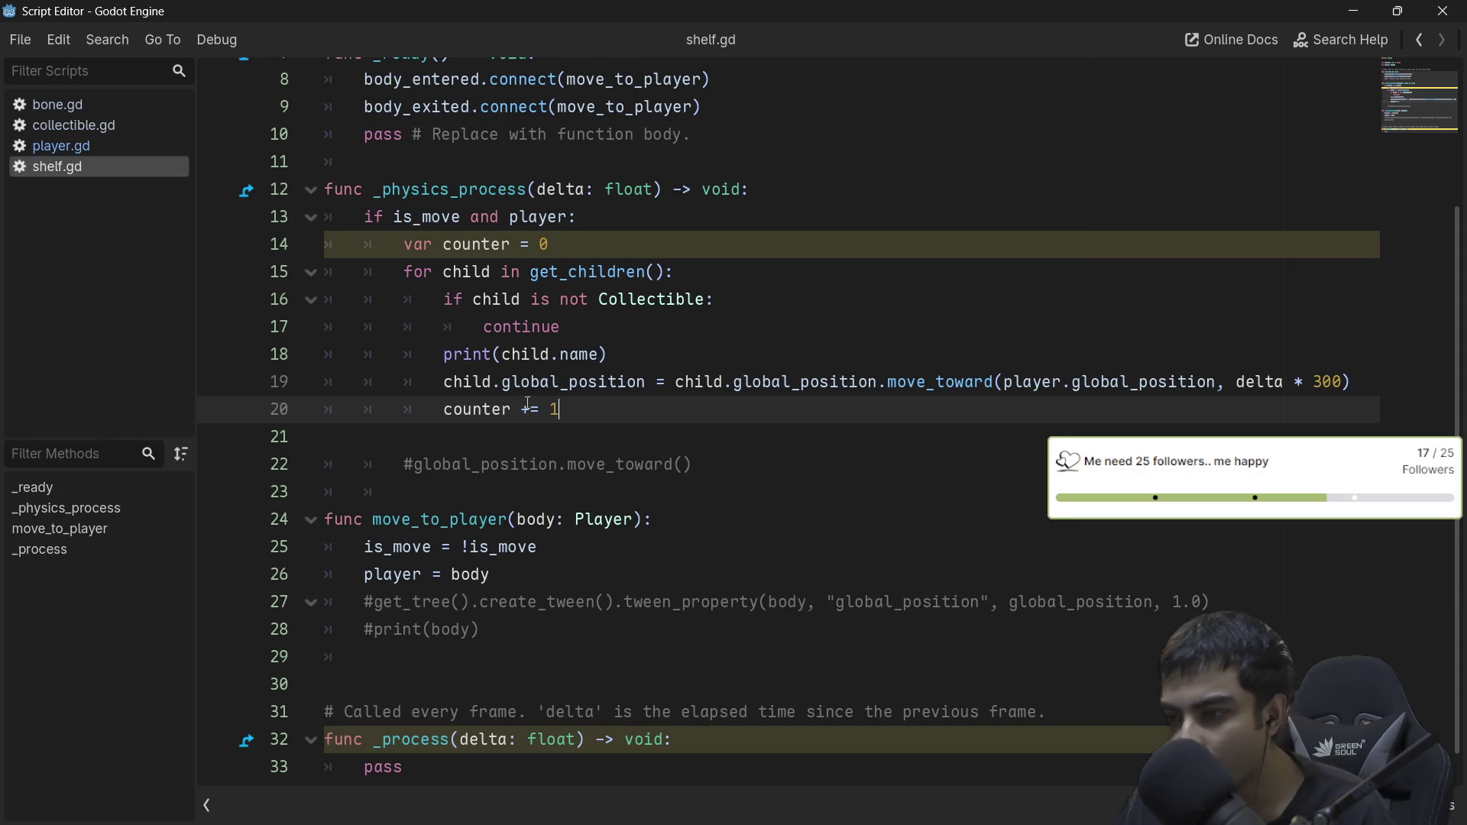
click(538, 391)
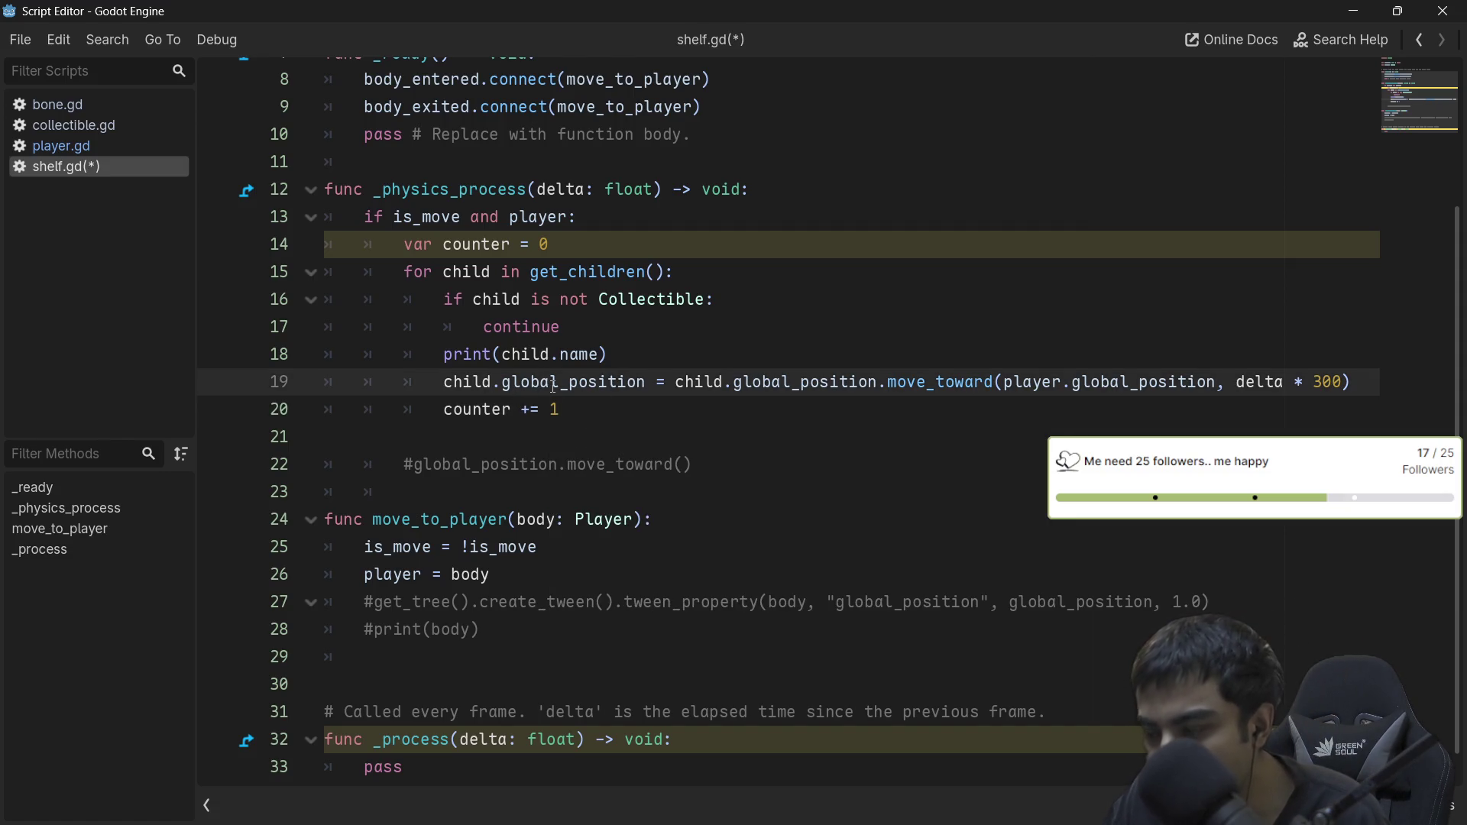
key(End)
key(Return)
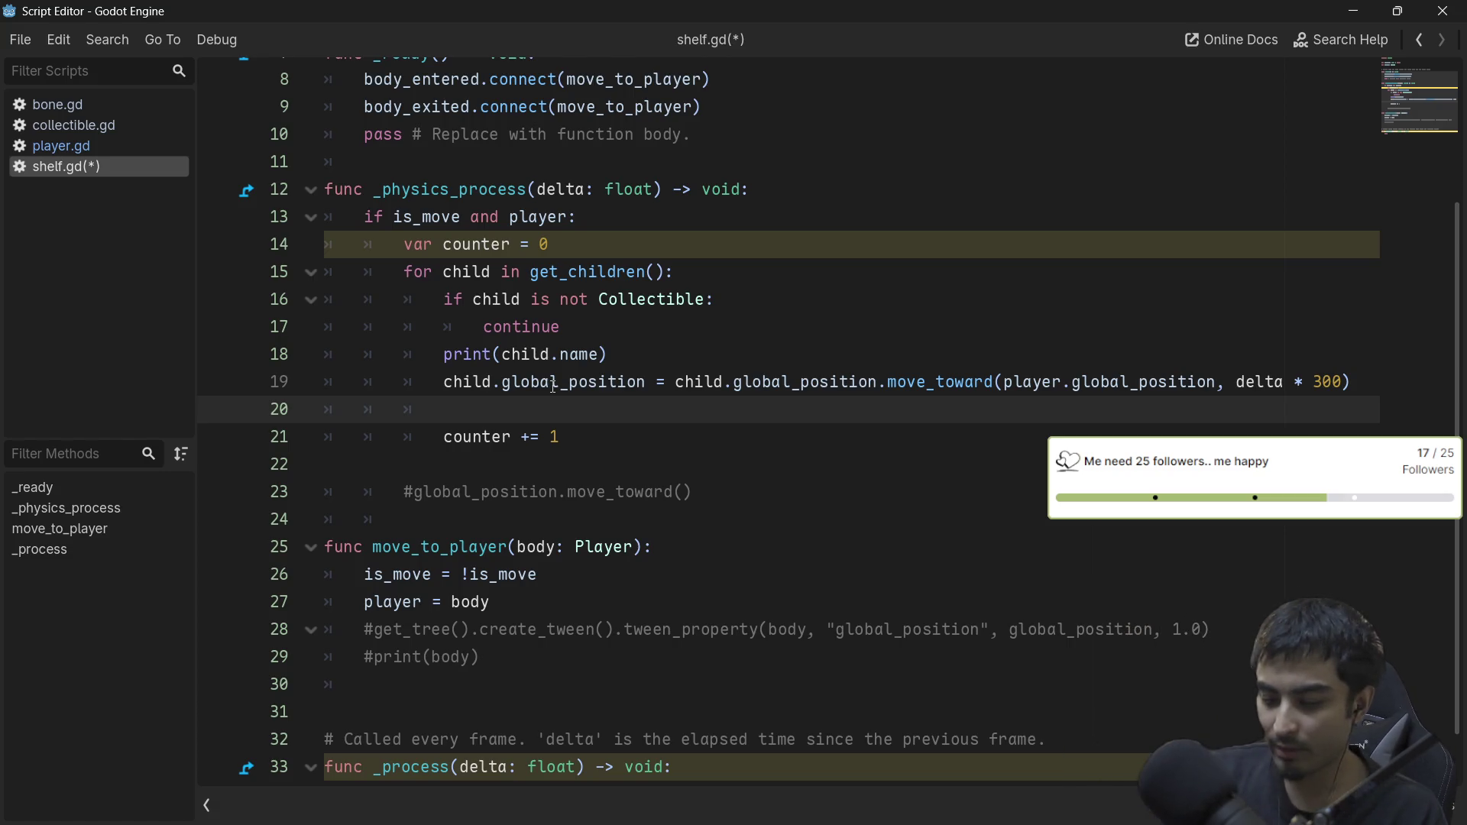
text(f counter)
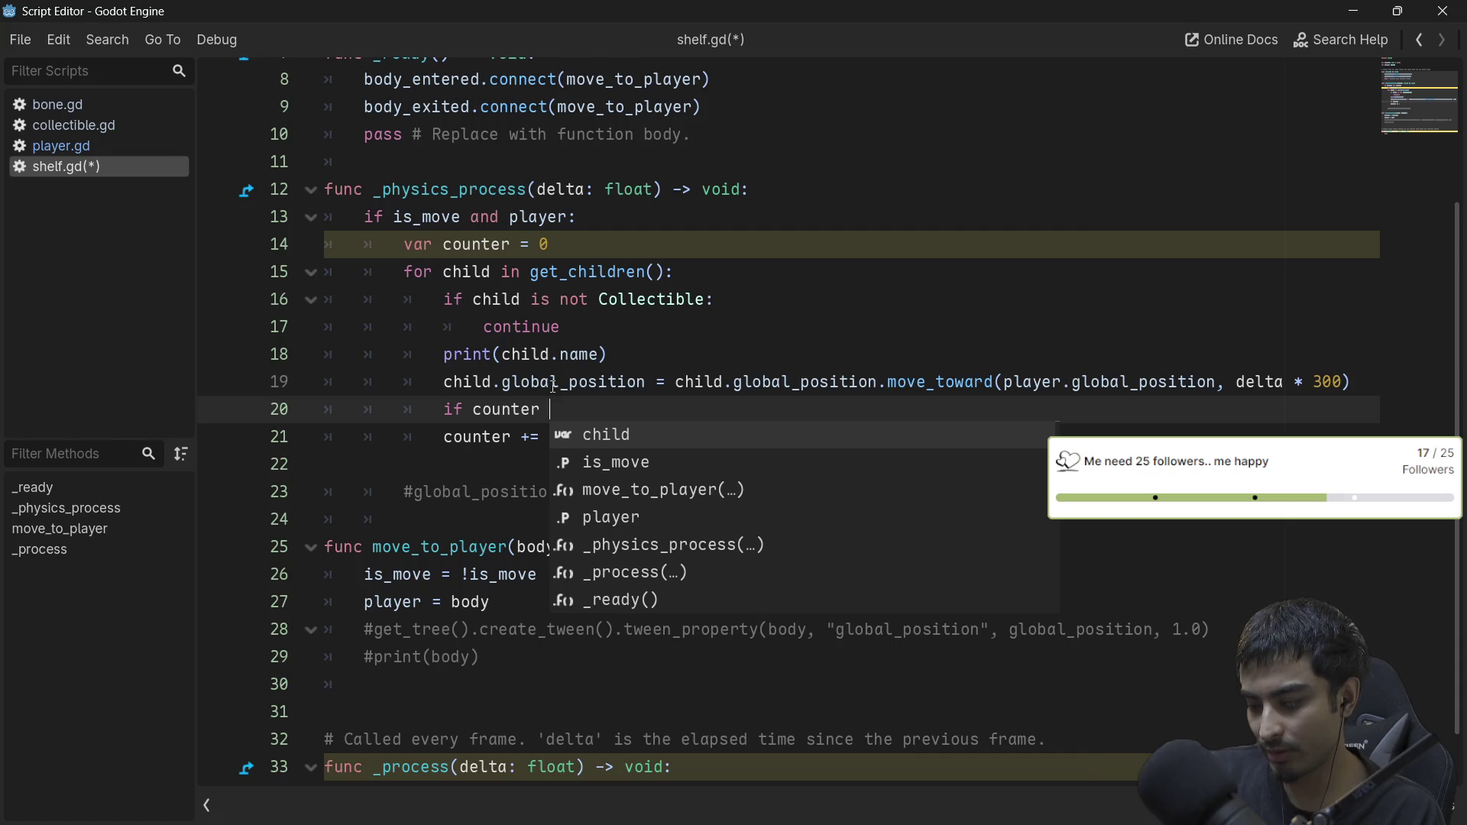
text( >=)
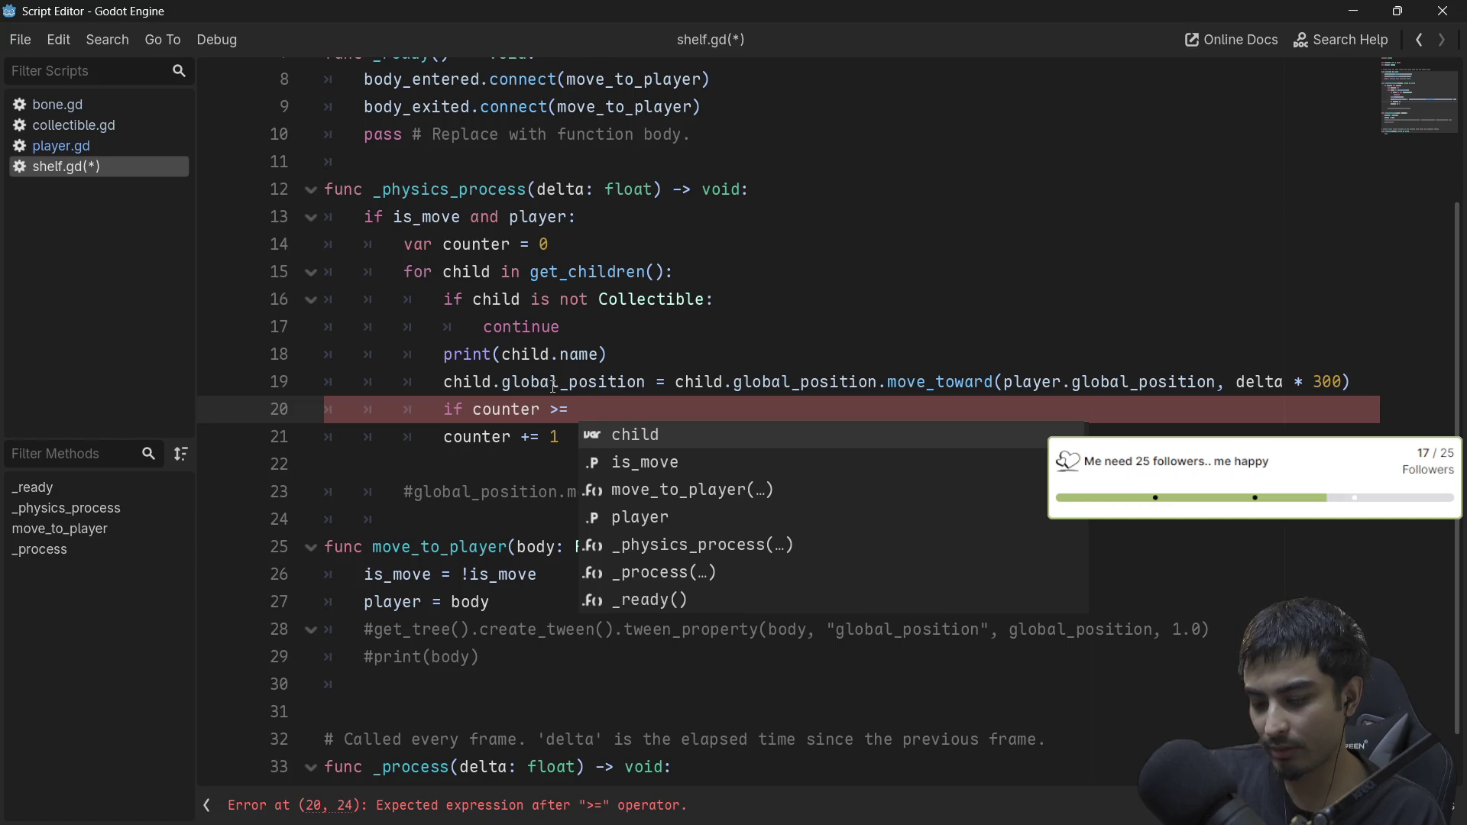
text( player.in)
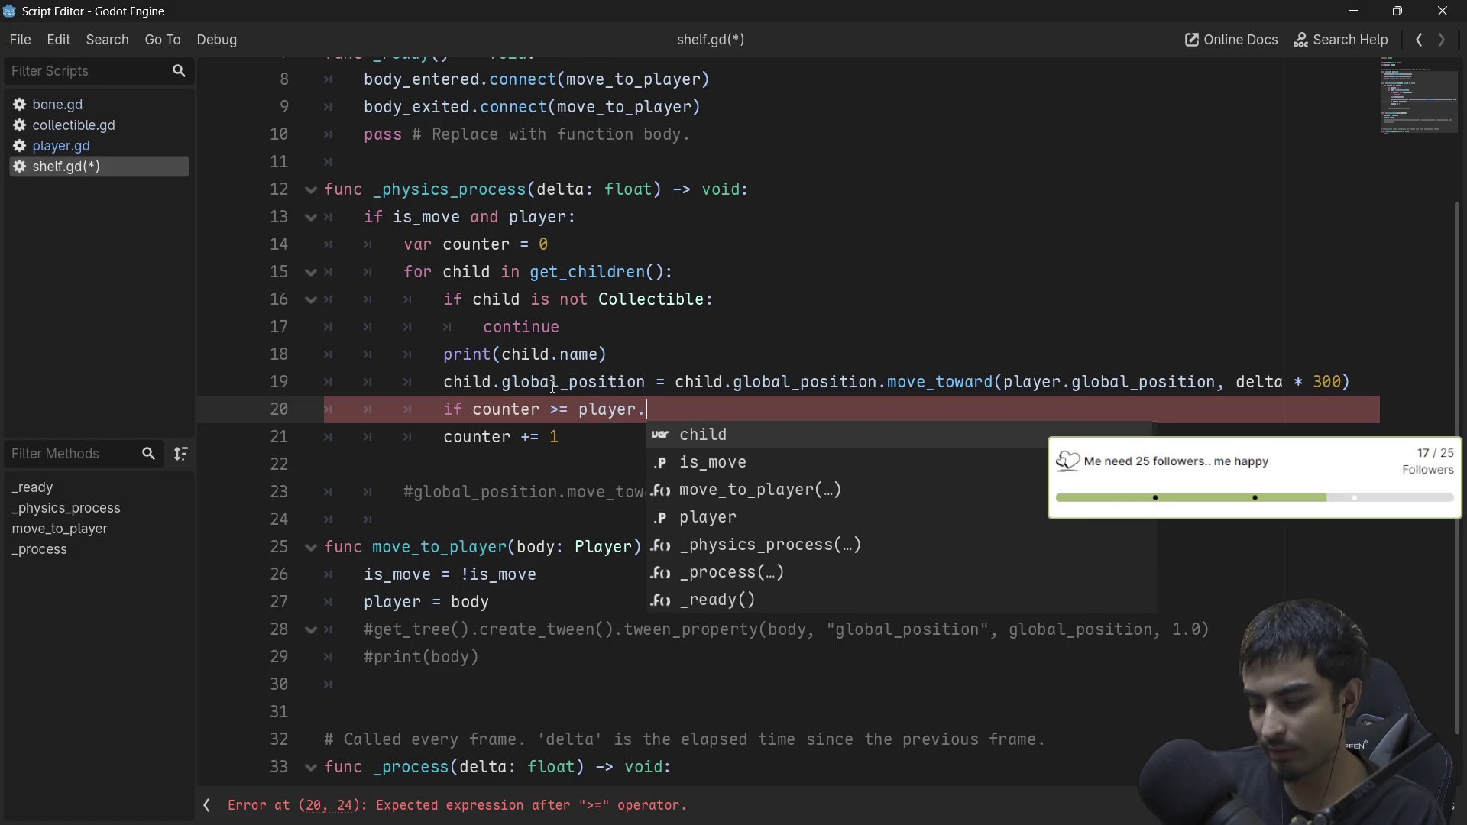
- Complete the if condition with inventory and add an indented 'return' beneath it
key(Return)
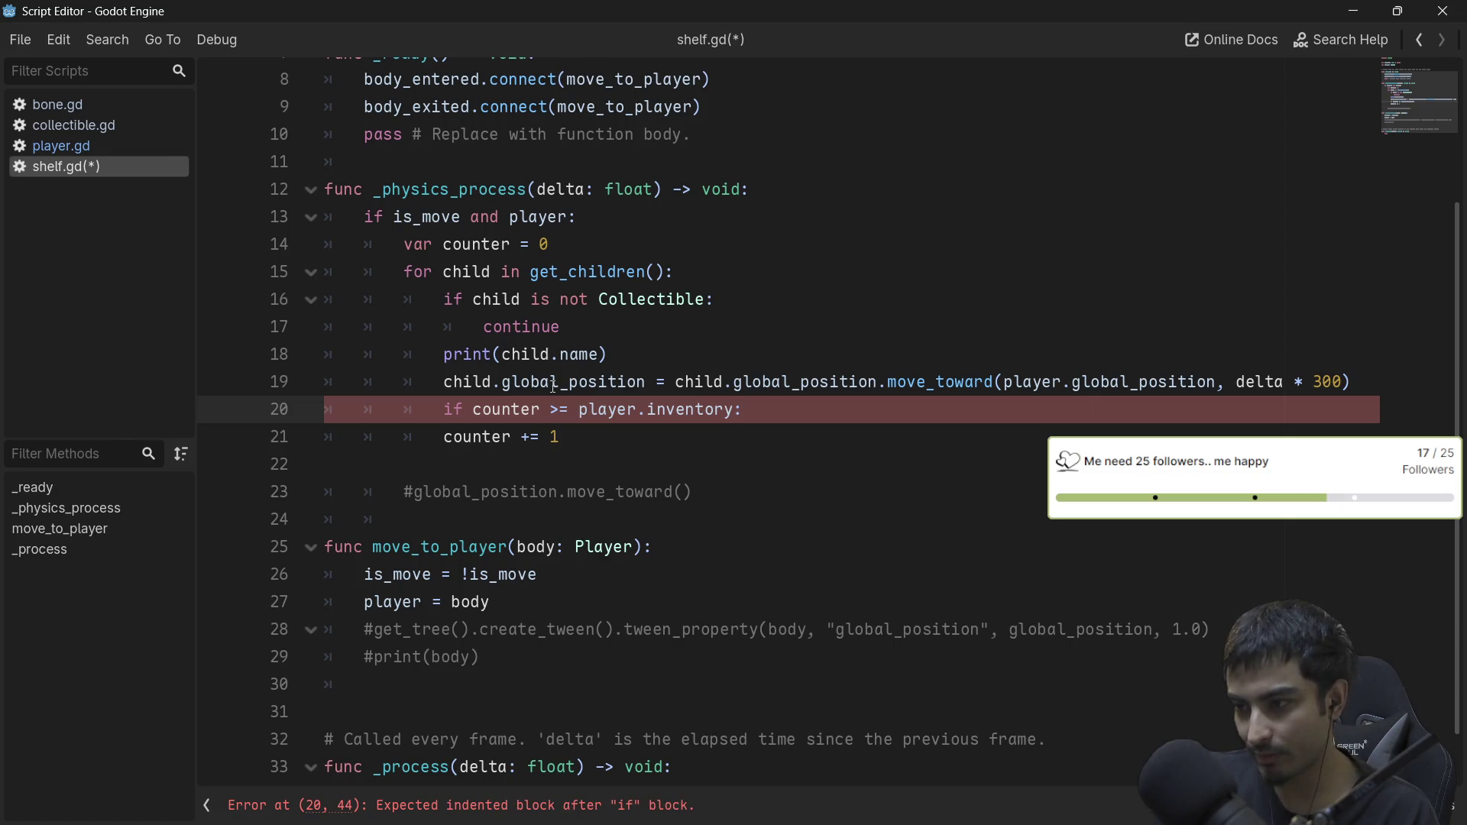
key(Return)
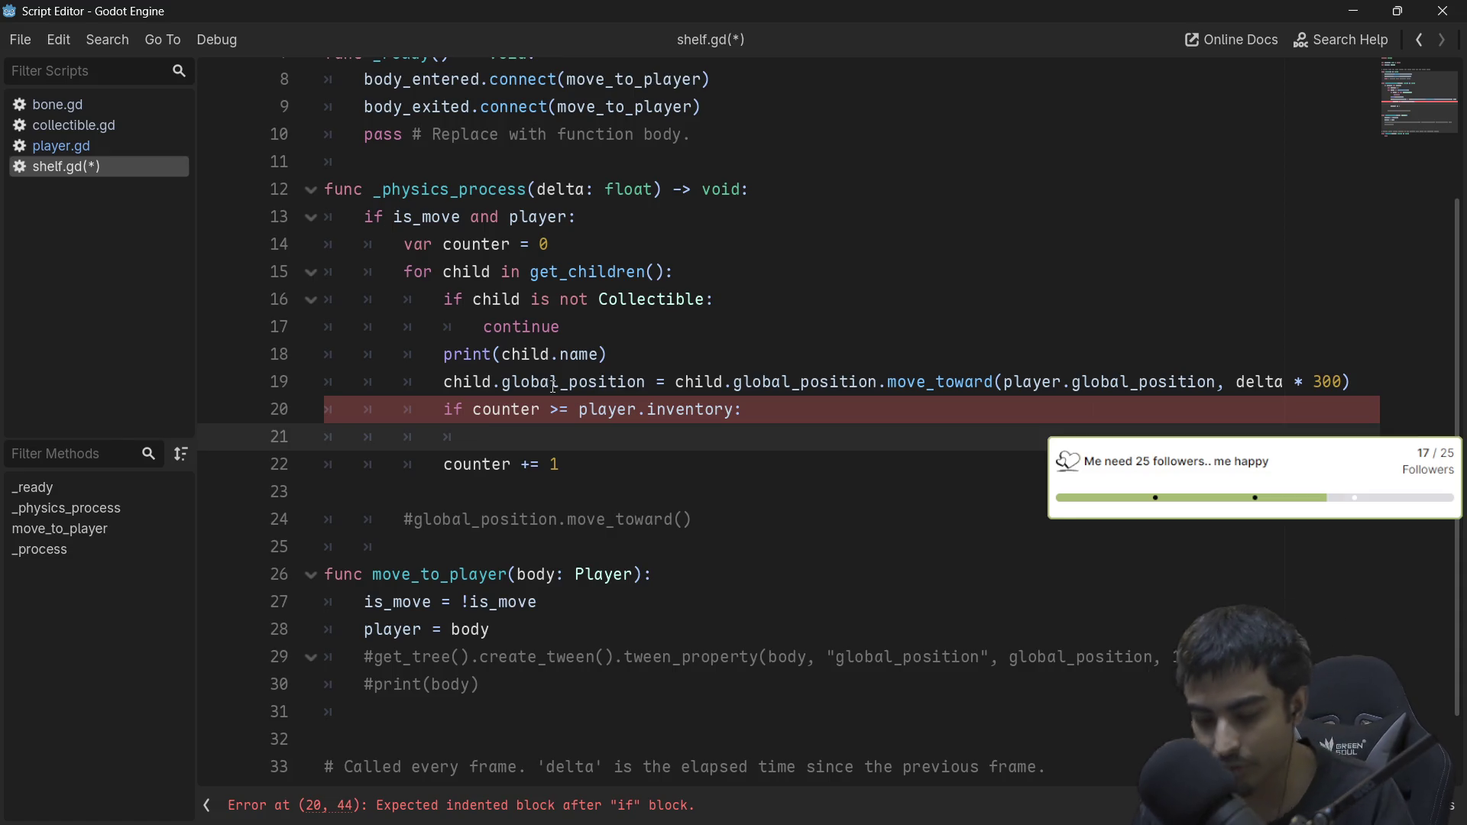
text(return)
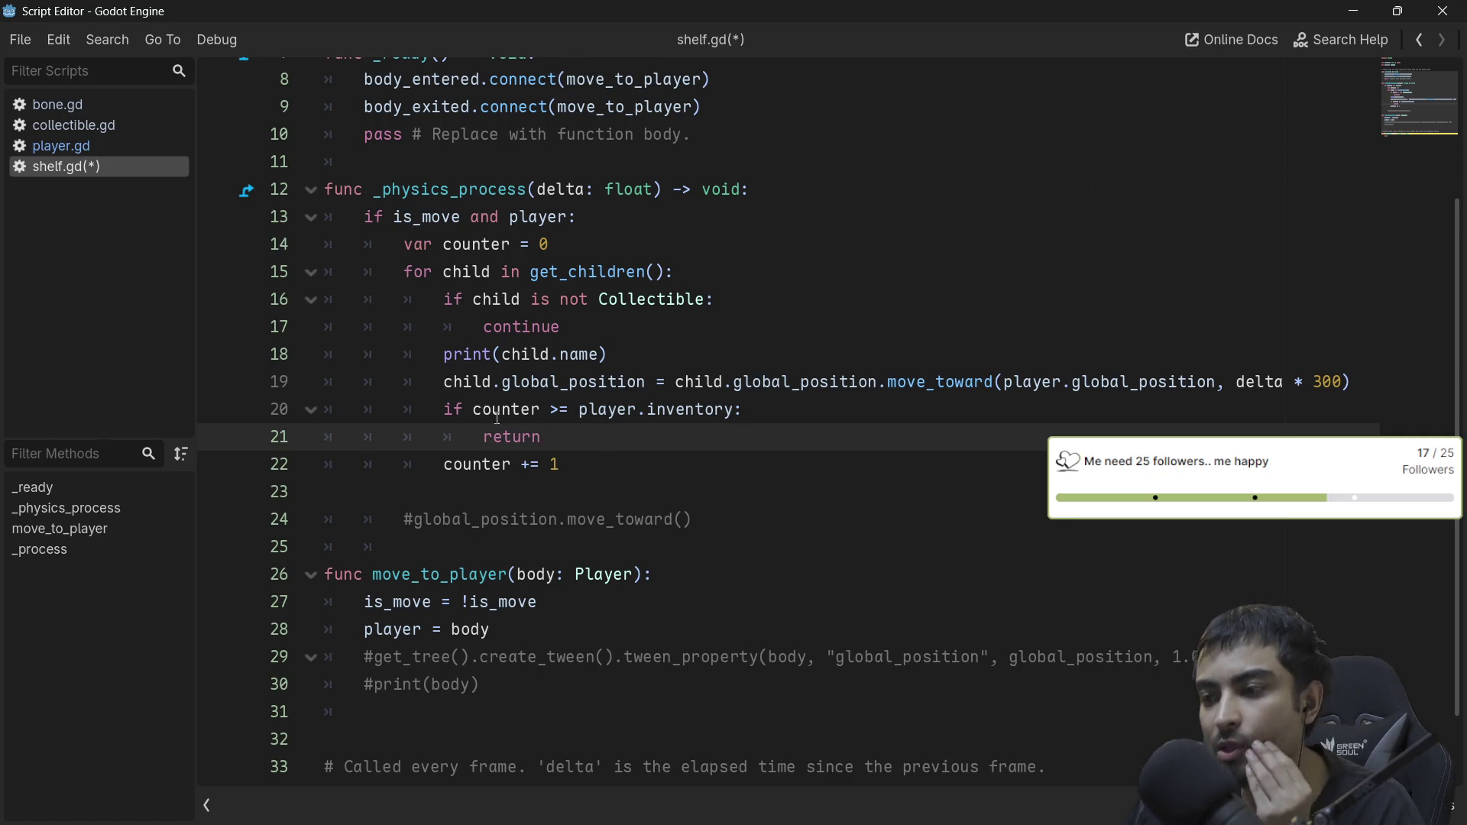
drag(608, 444, 434, 409)
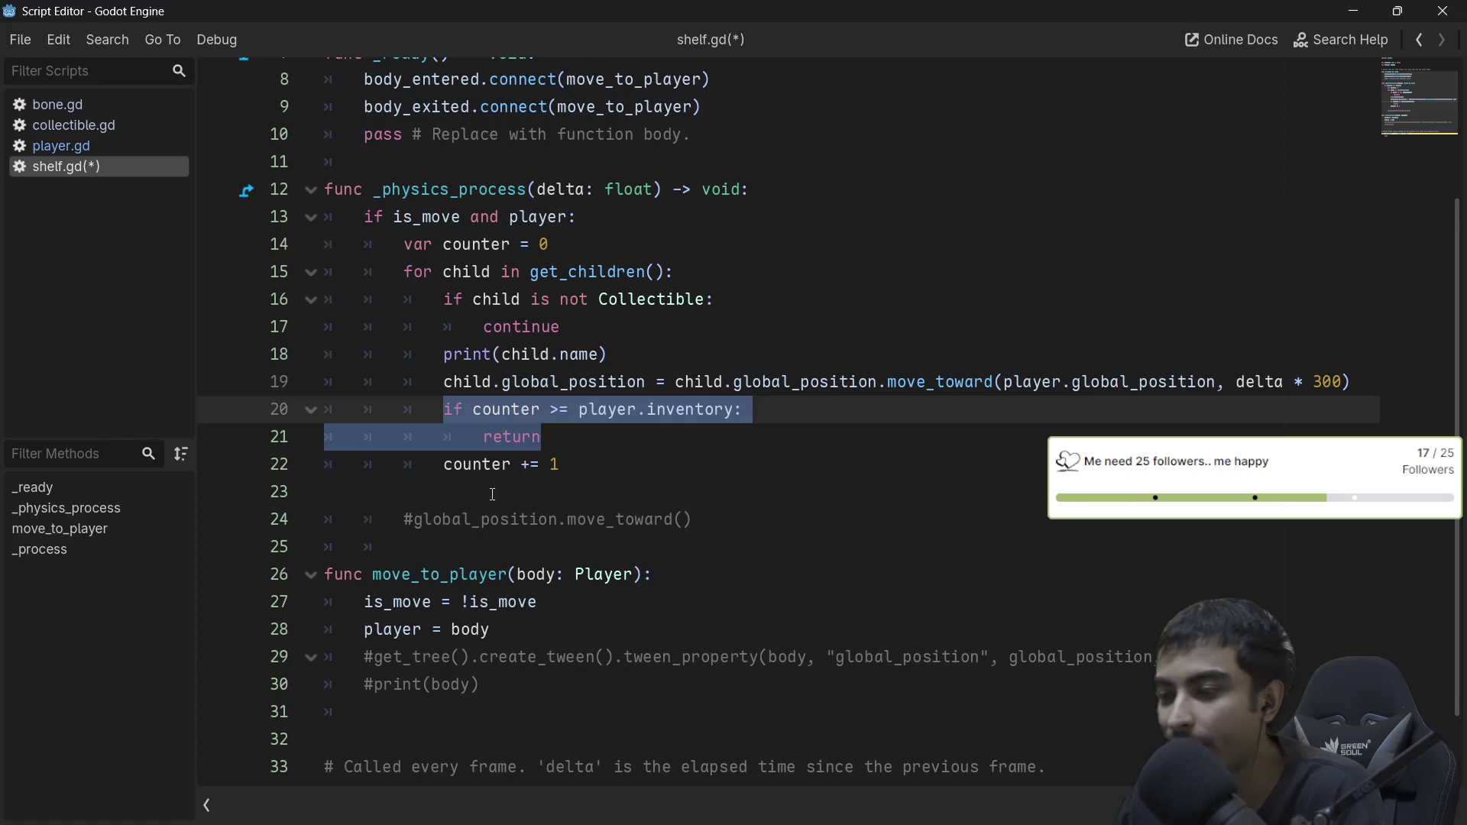
click(590, 465)
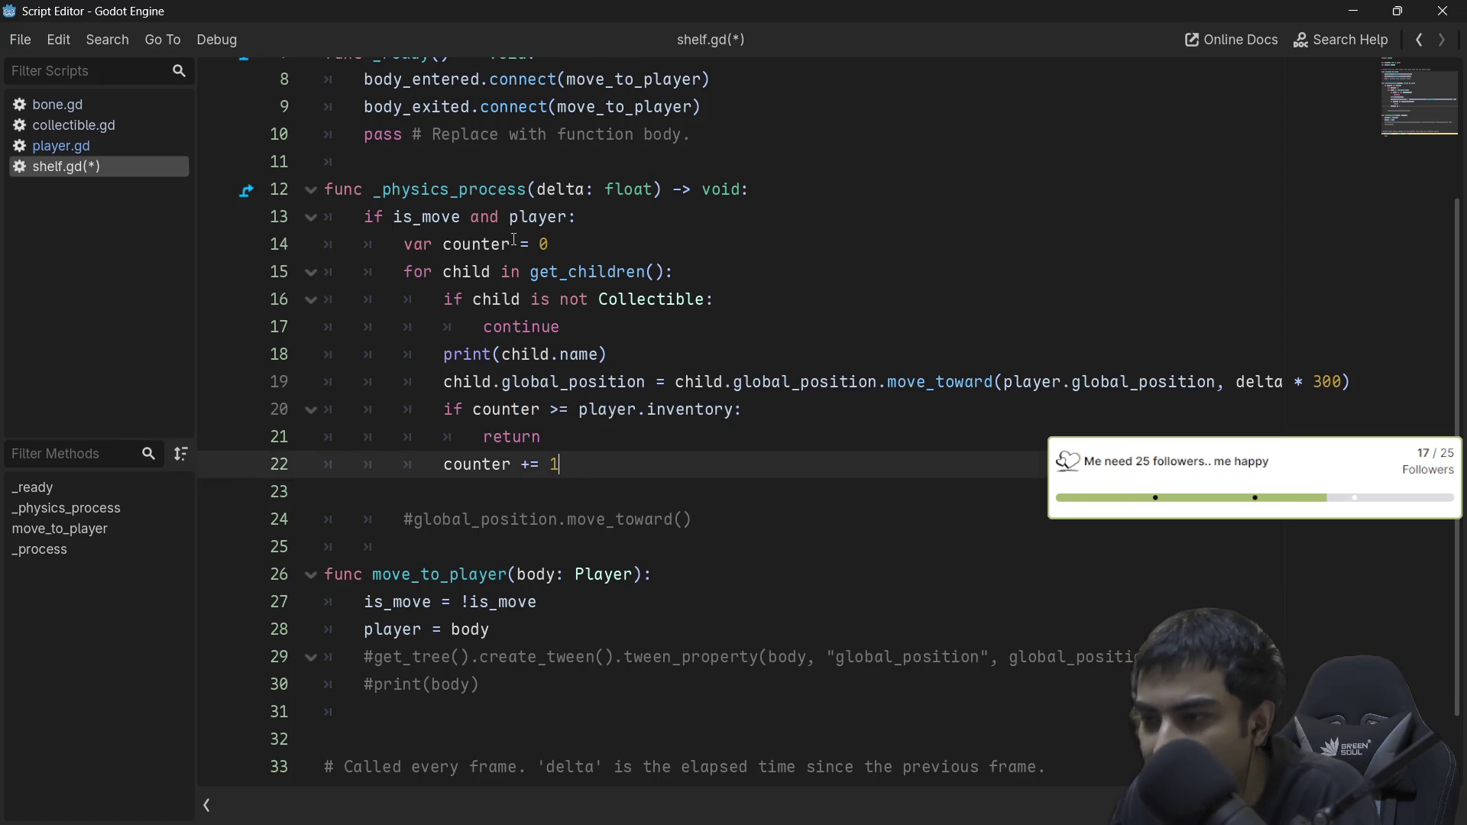
- Make the condition compare counter with player.inventory_limit - 1, then save shelf.gd
click(567, 245)
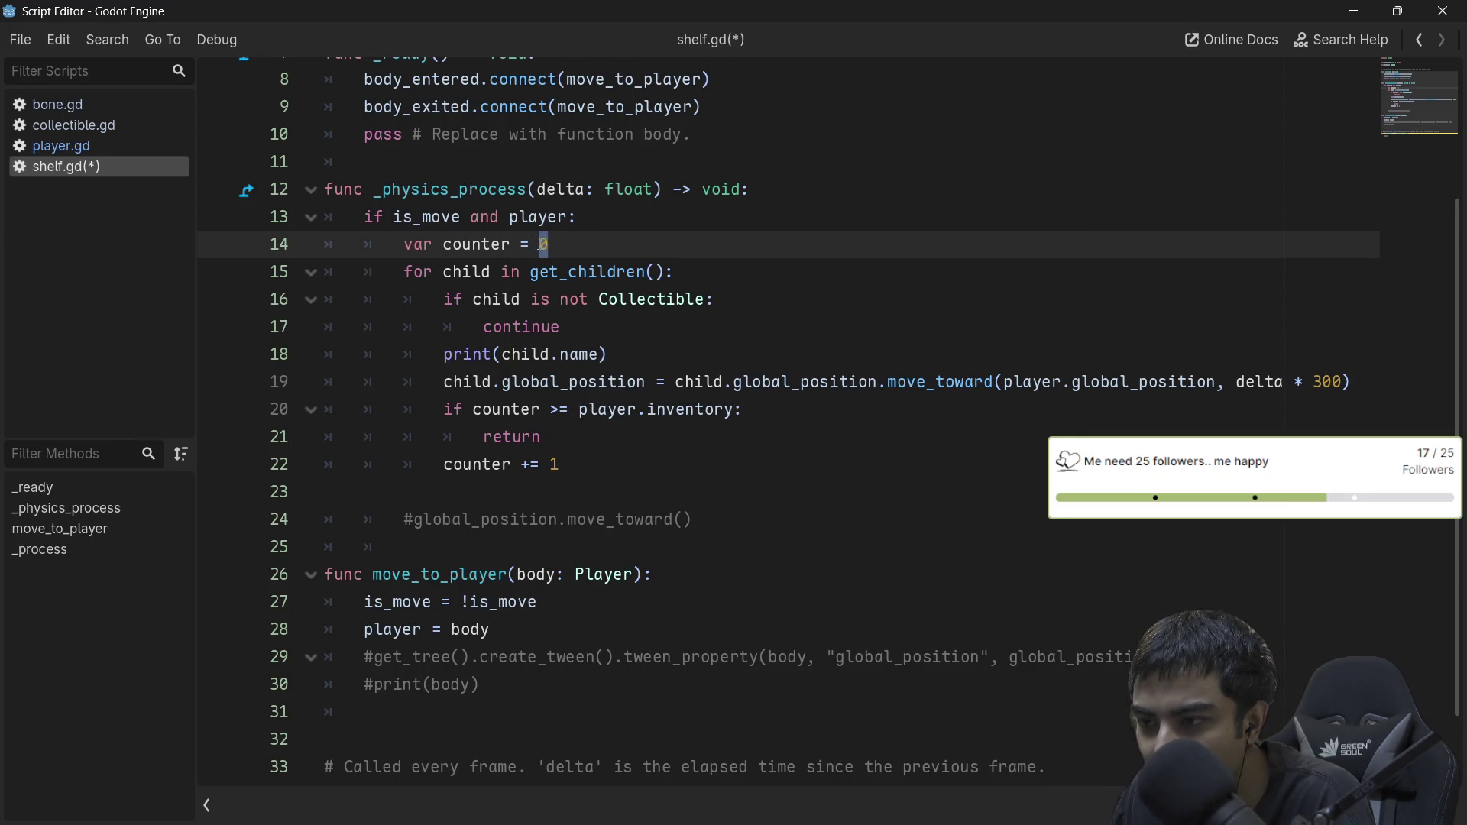
click(736, 411)
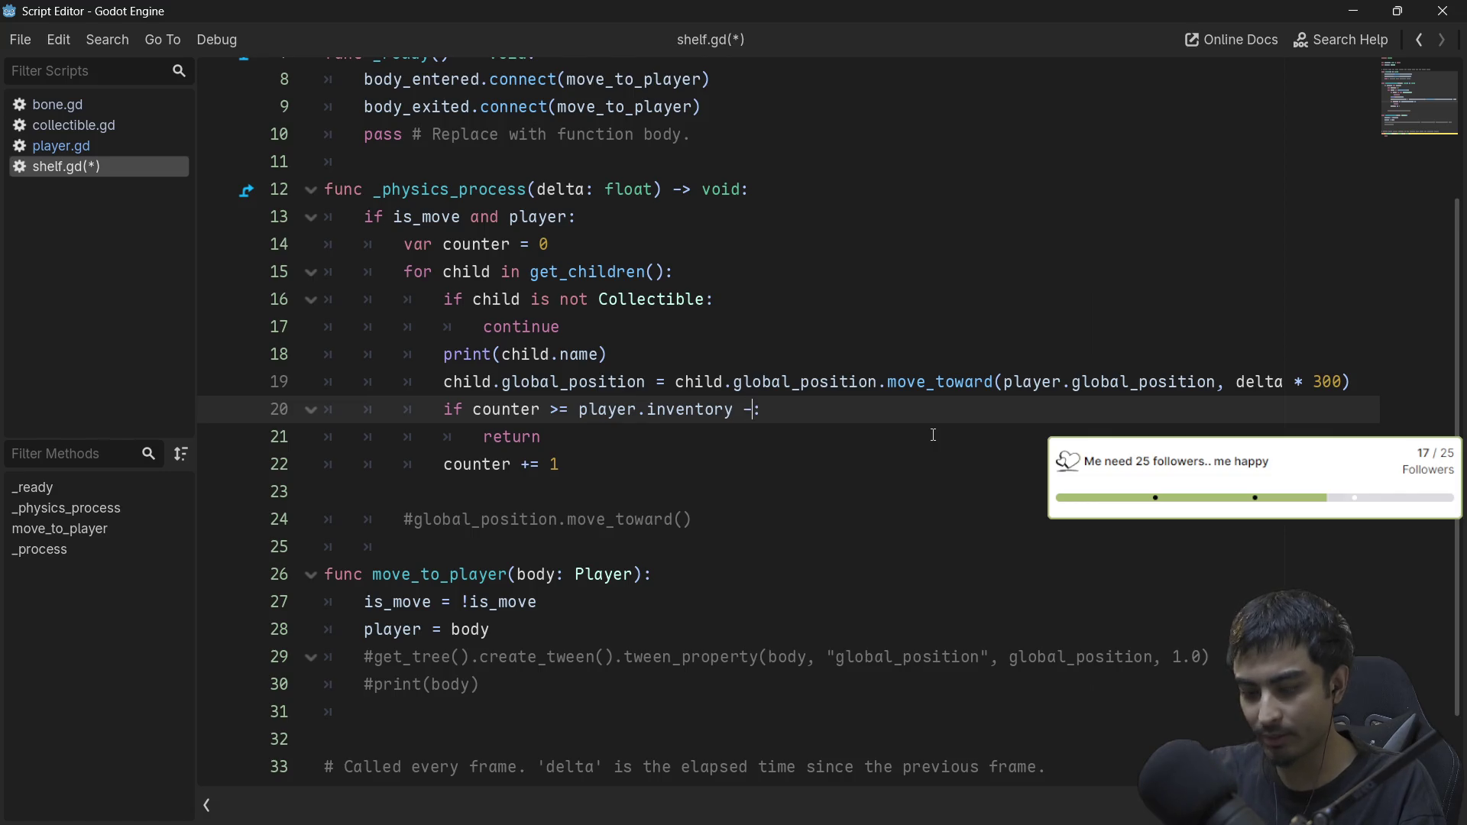
text(1)
click(818, 454)
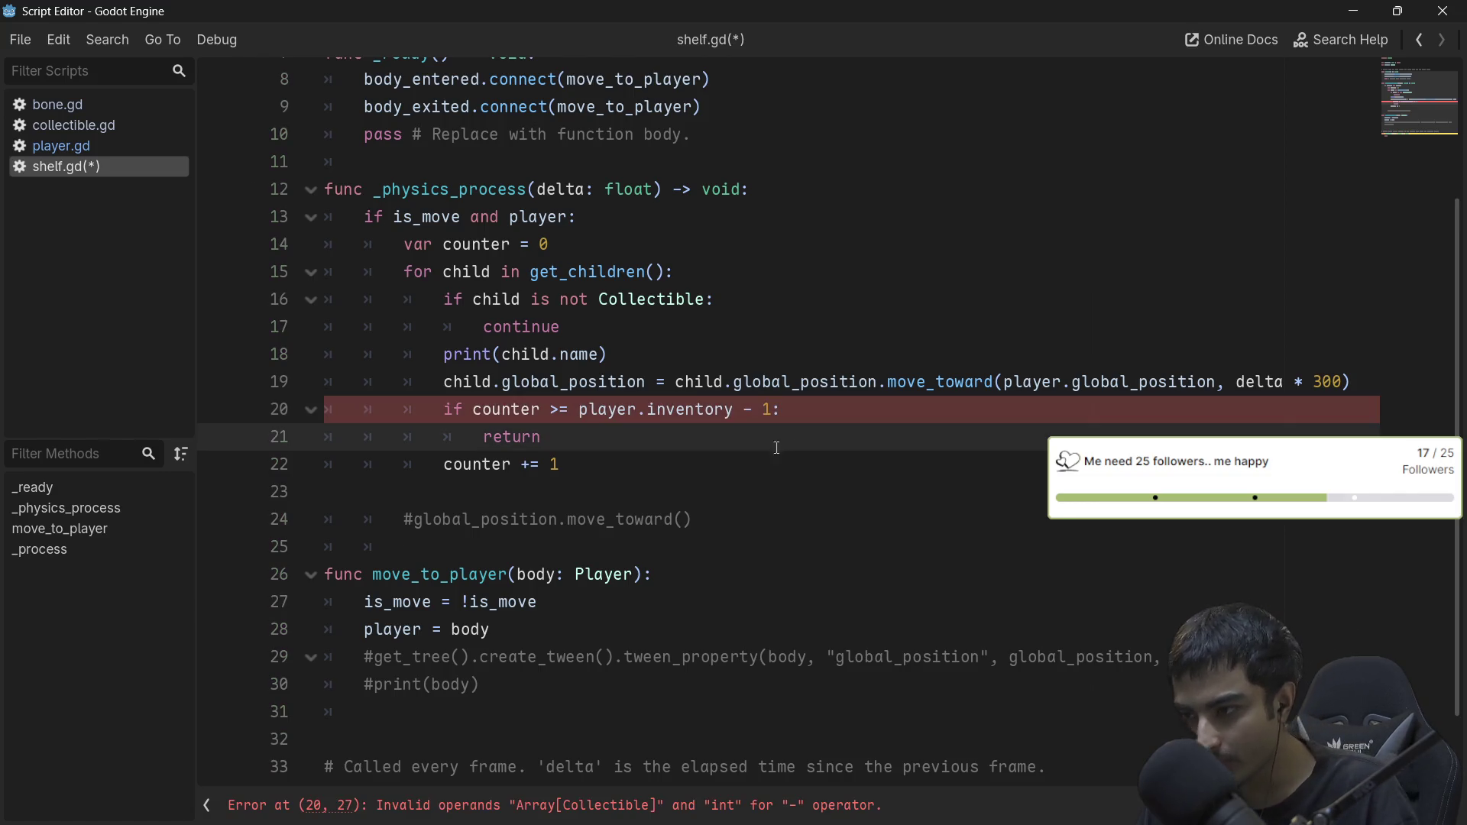
mouse_move(718, 405)
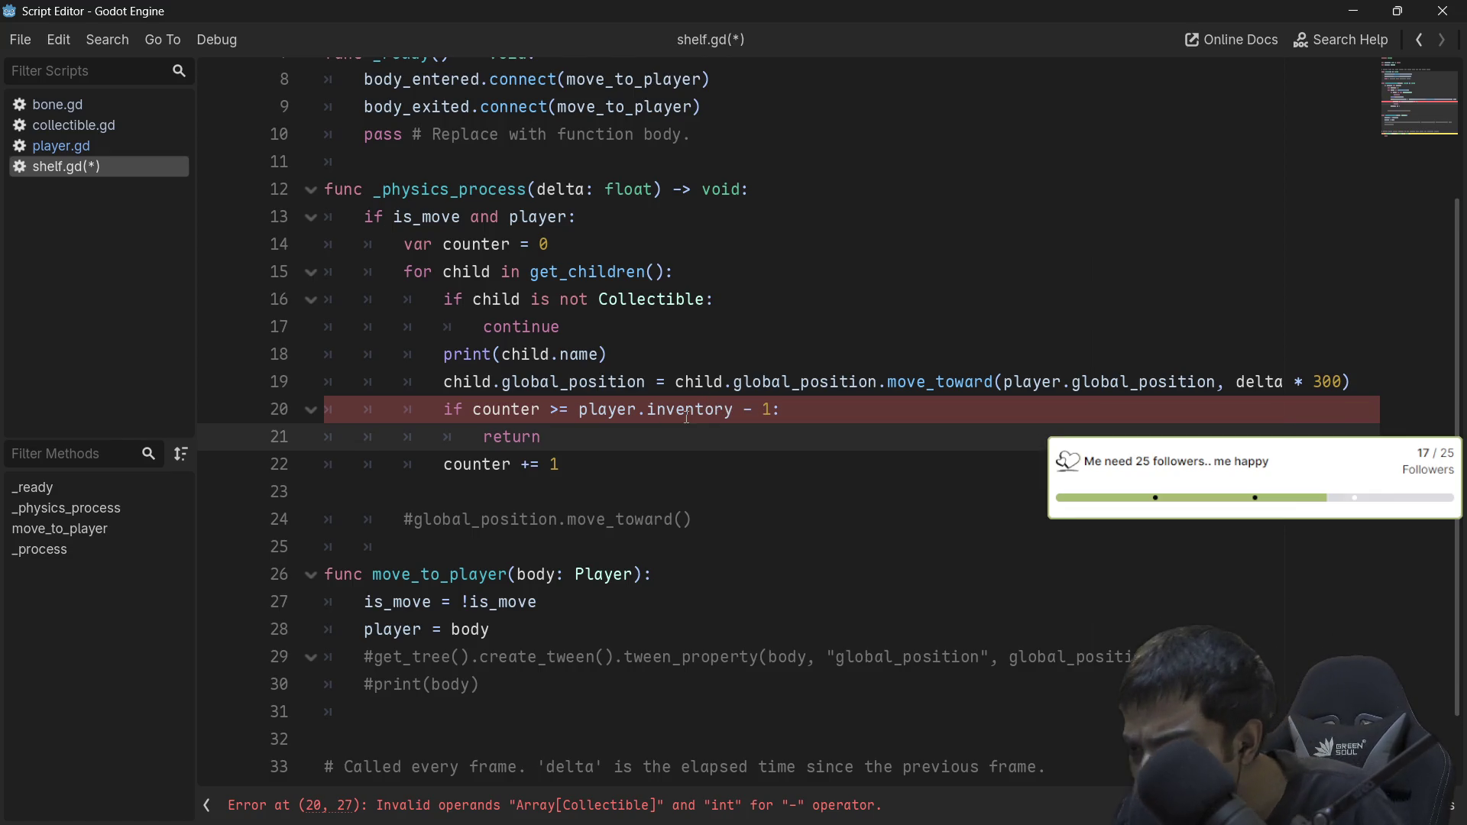
click(732, 410)
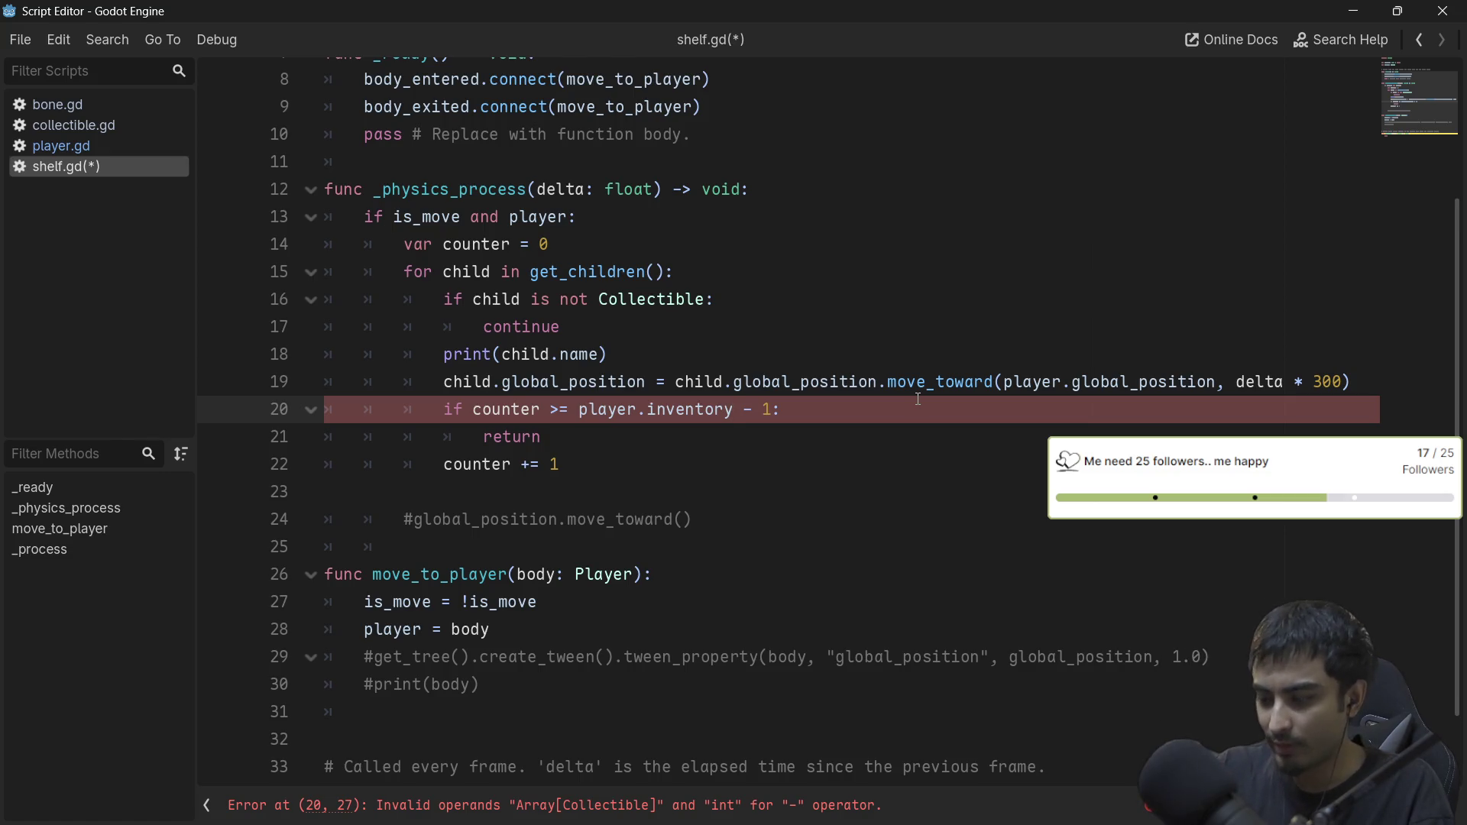
text(_)
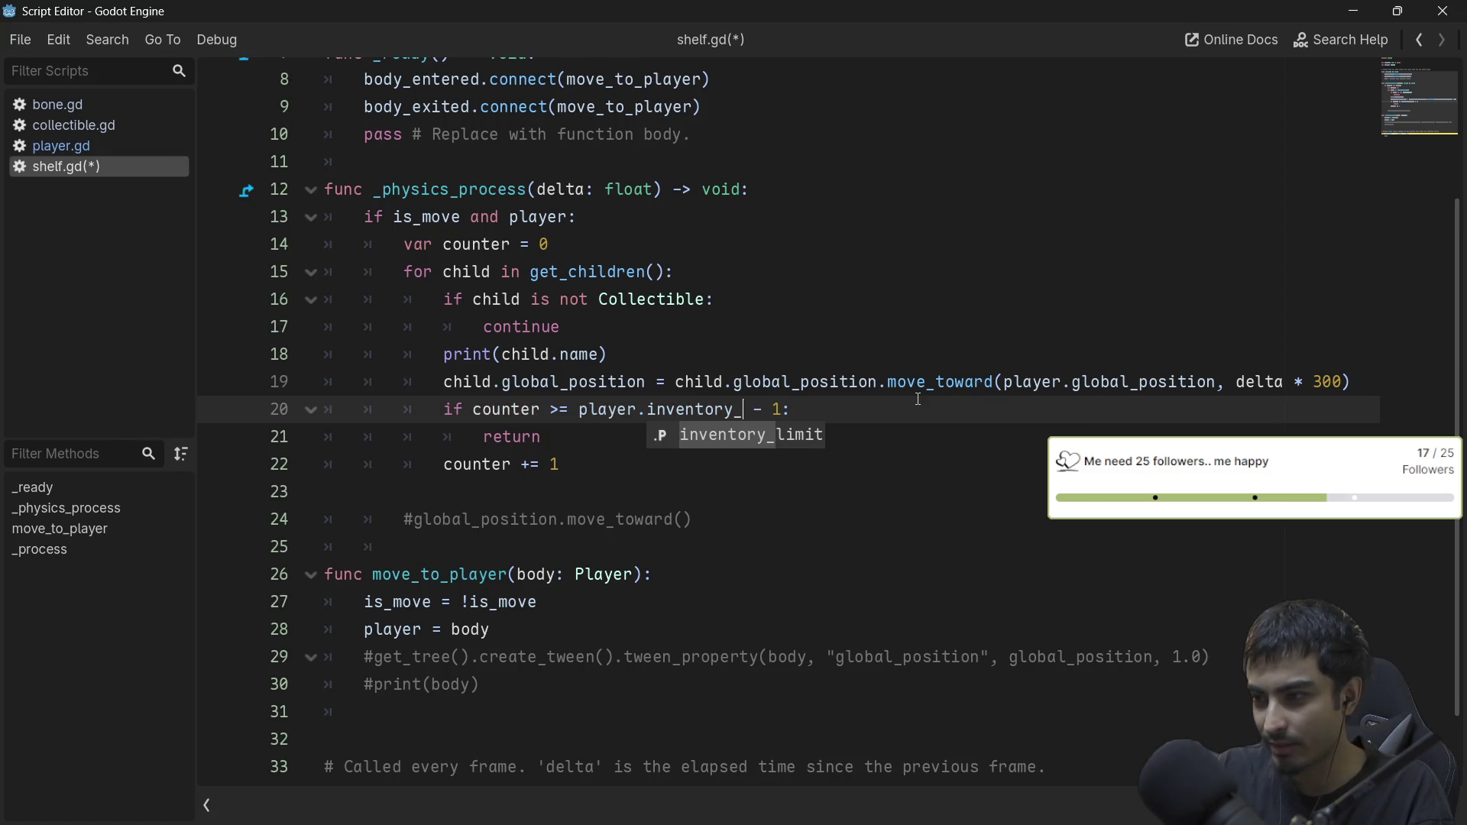
key(Return)
key(ctrl+s)
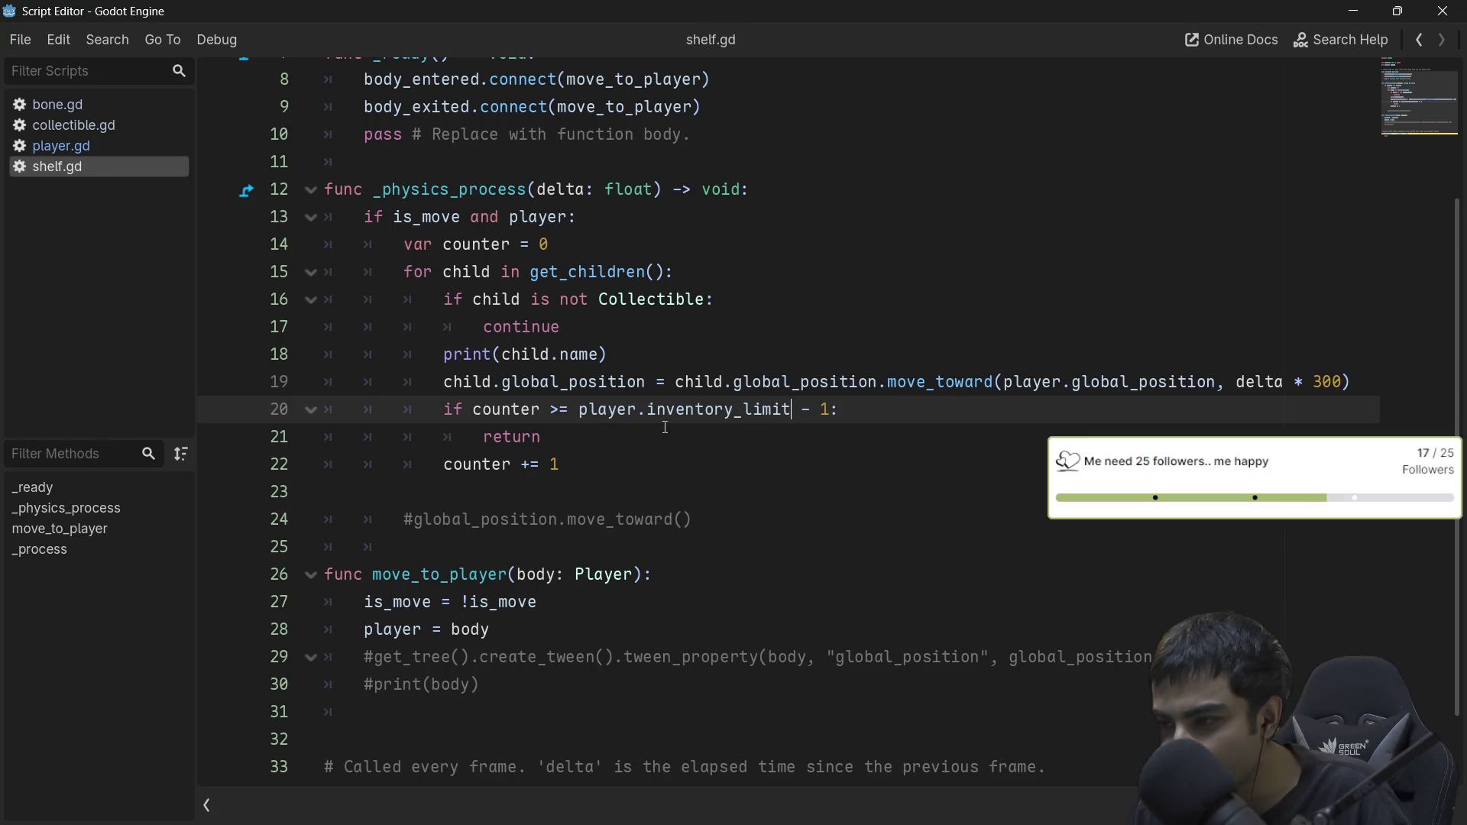
click(619, 475)
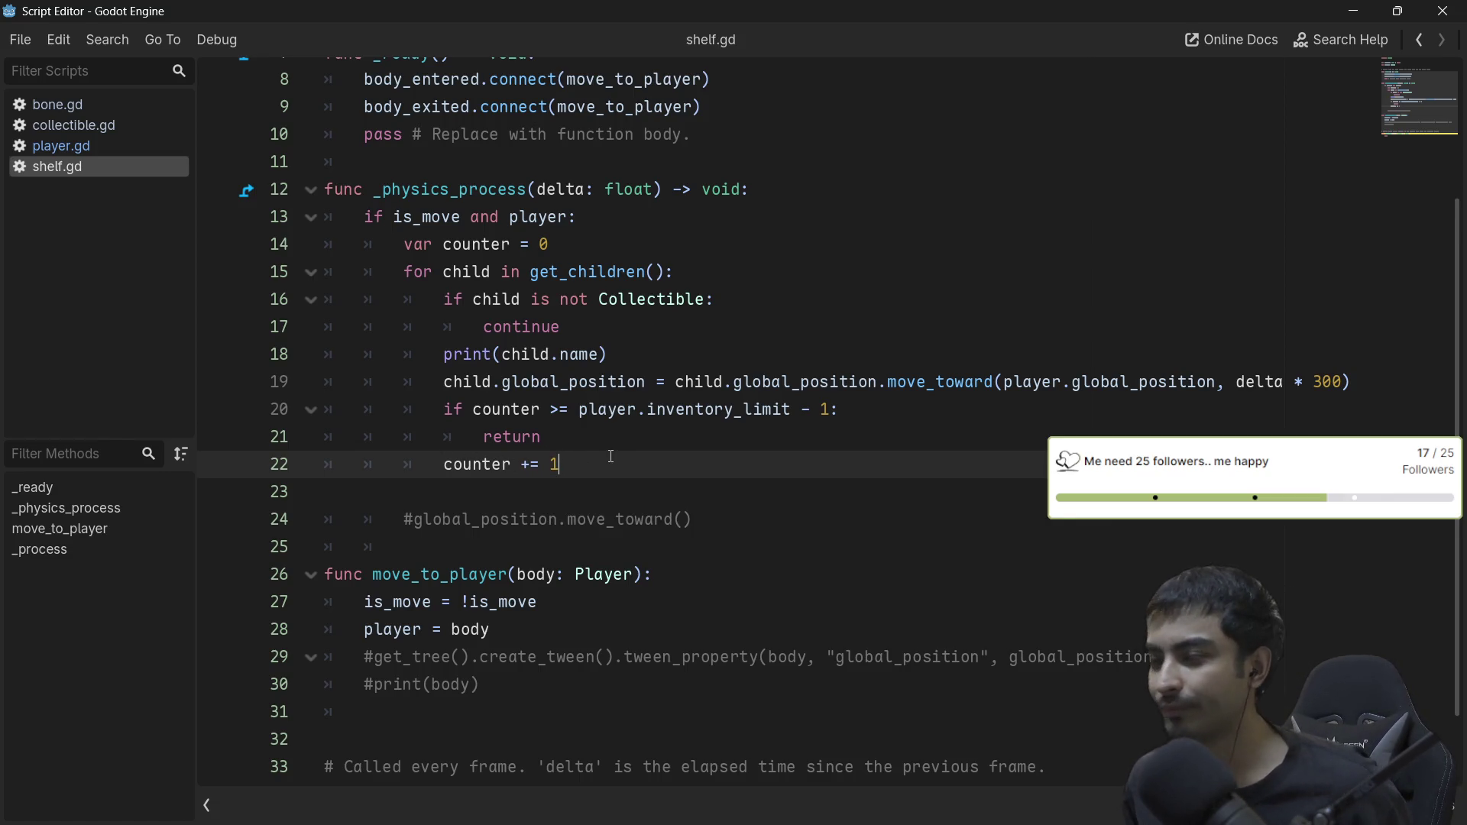
click(955, 273)
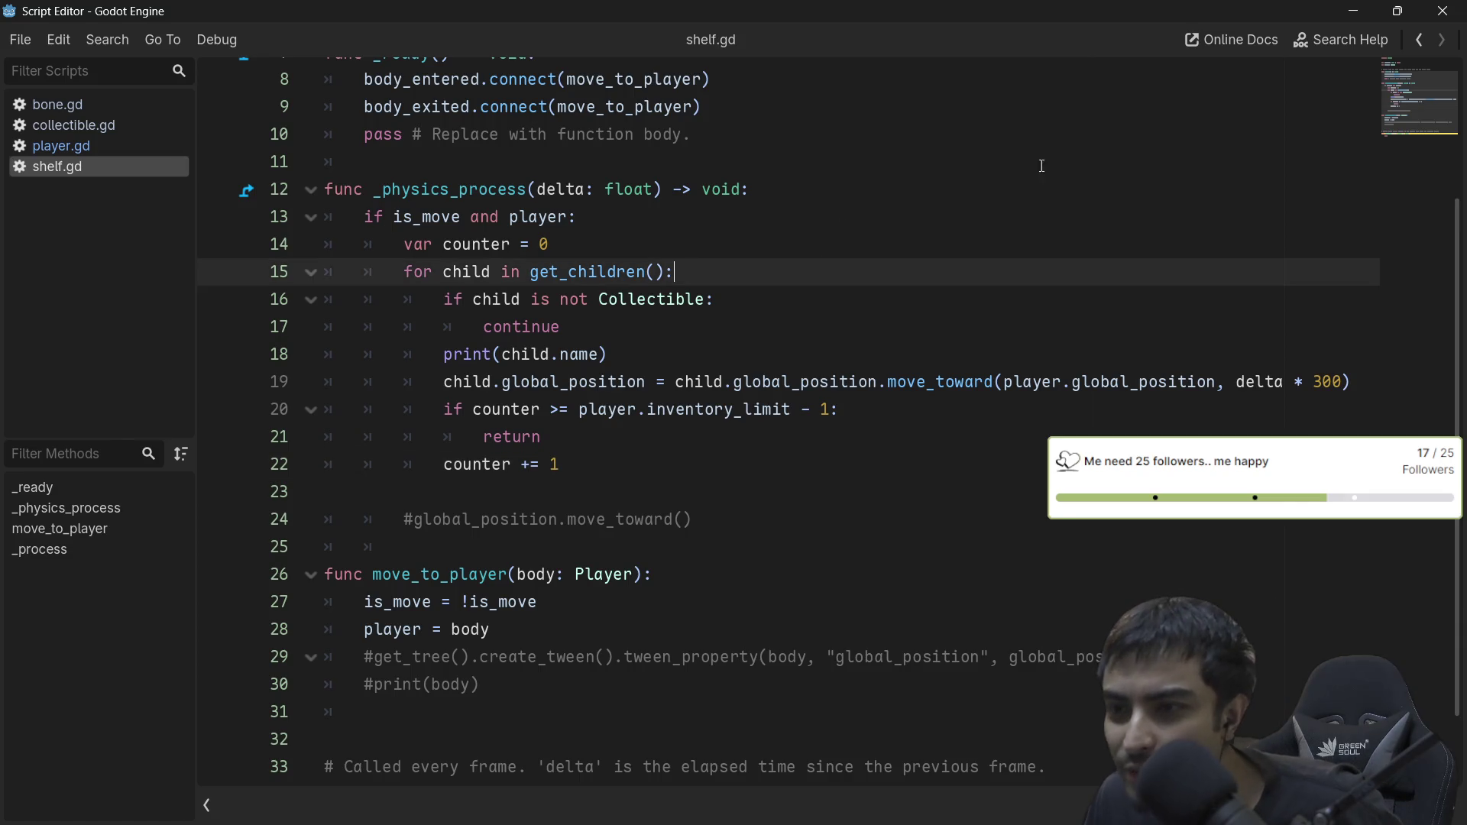
scroll(515, 426, down, 1)
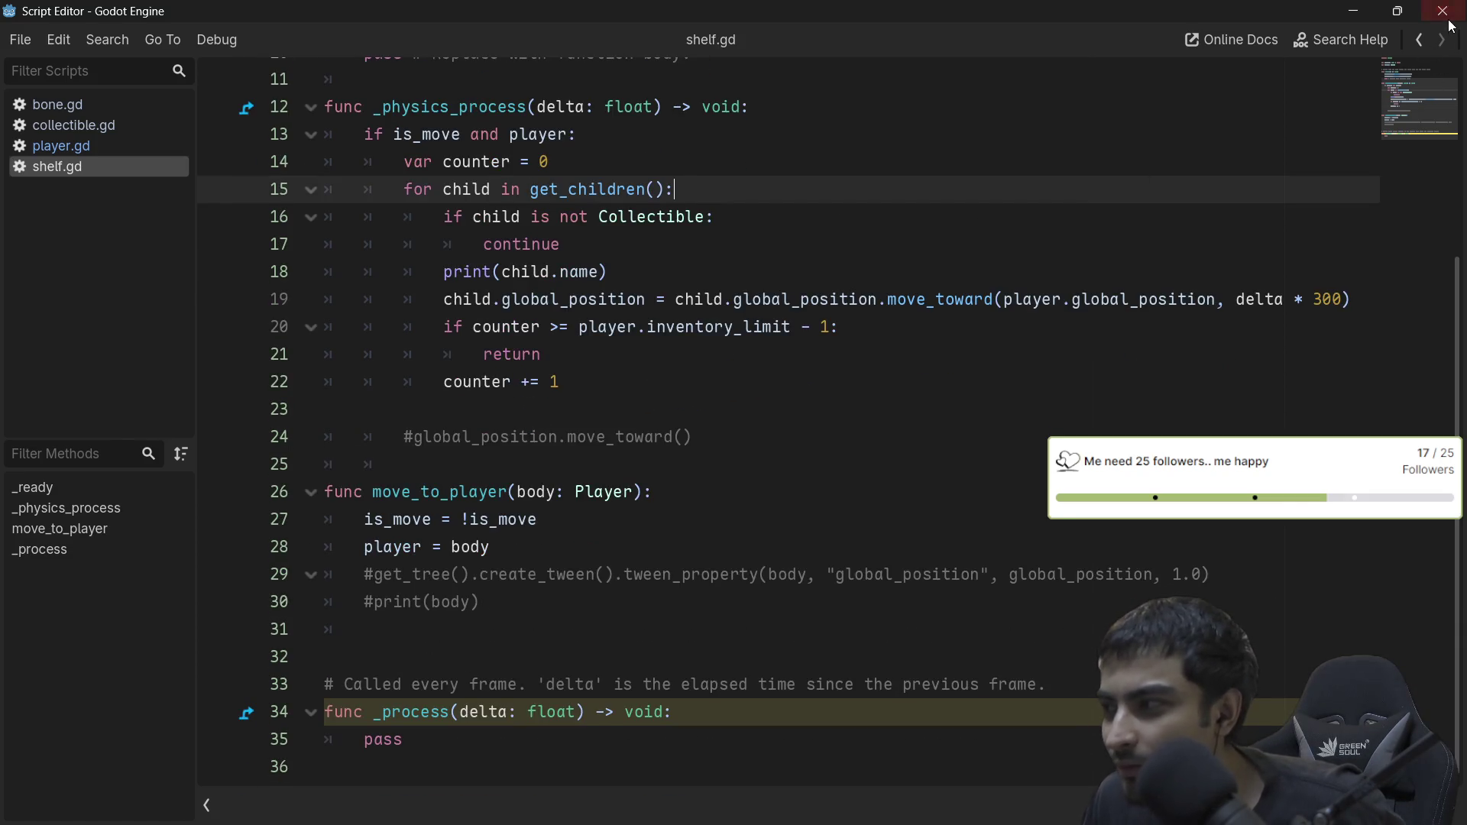
- Close the floating script window, reselect shelf.gd and float the editor again
click(1441, 11)
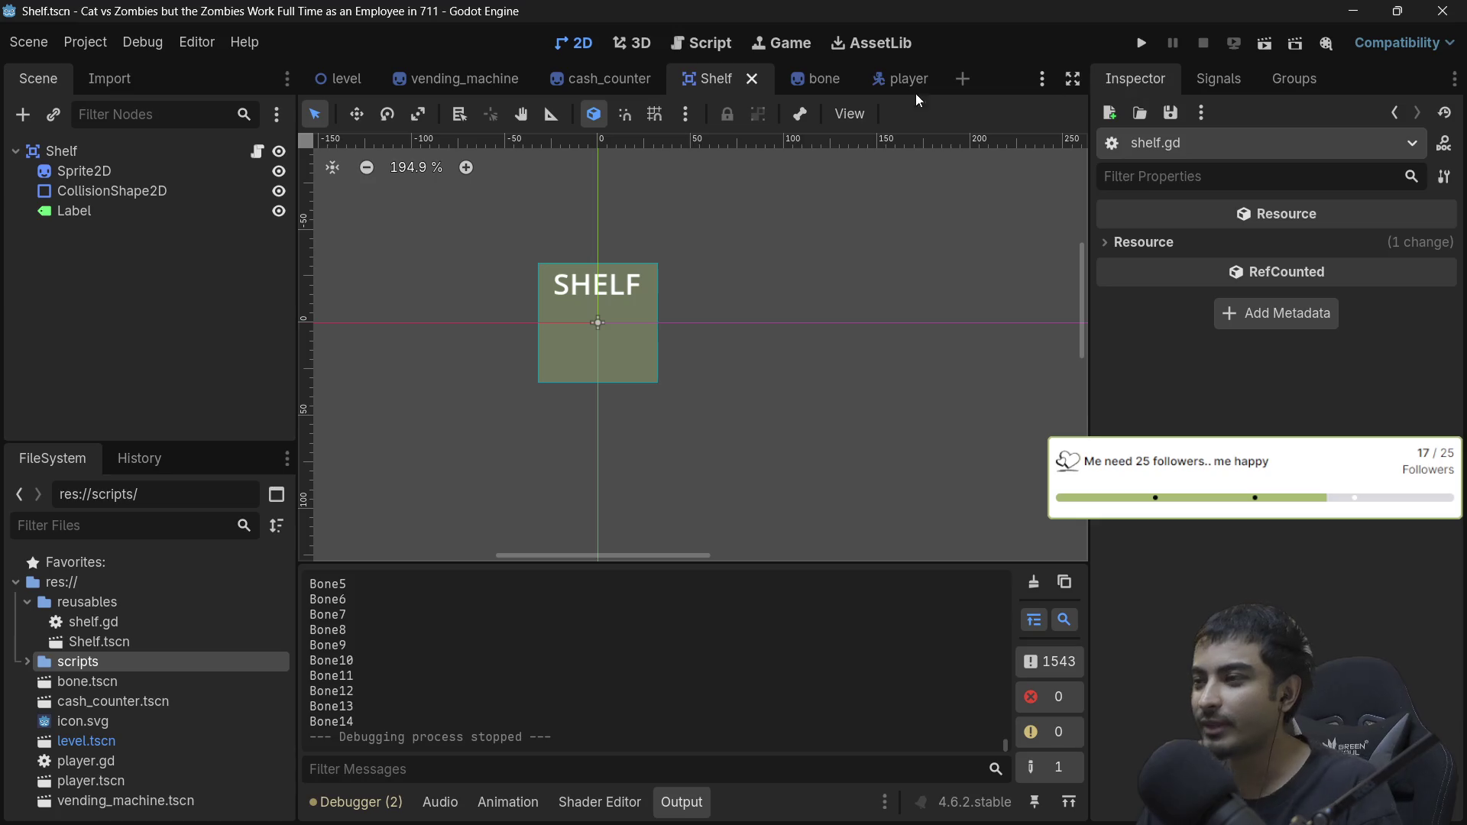
click(710, 44)
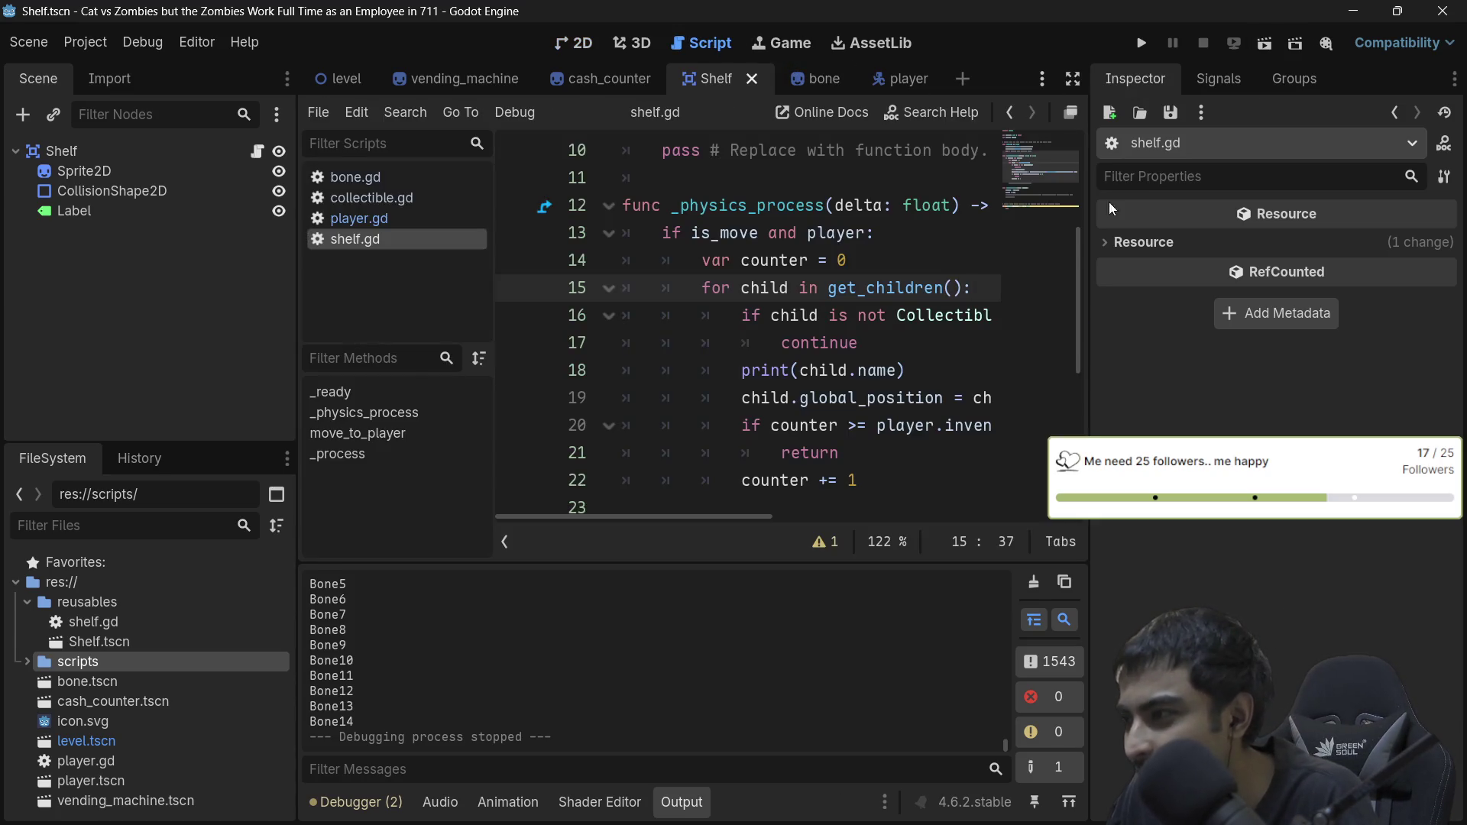
click(1070, 112)
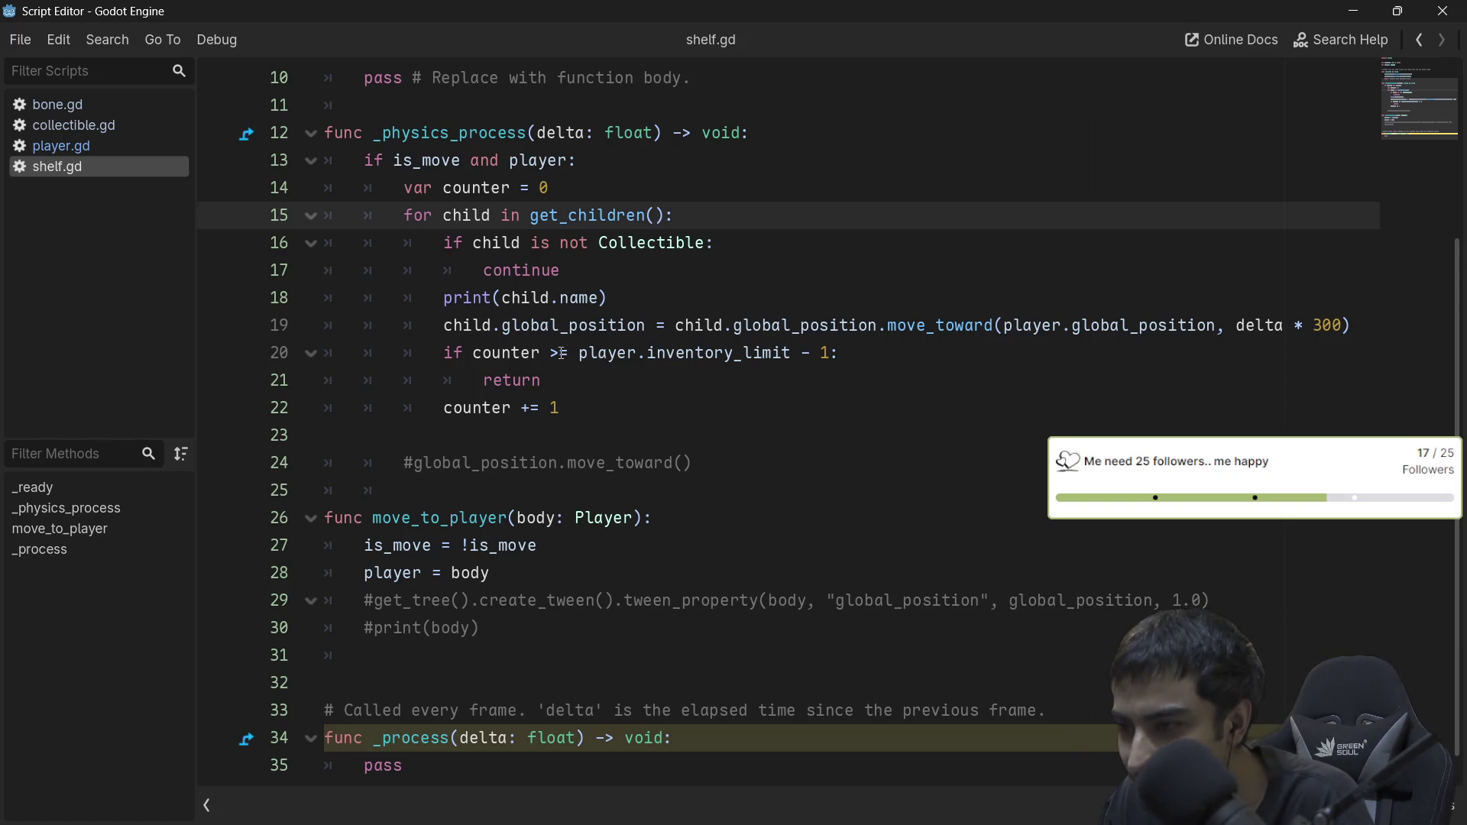
- Check the end of line 22, then run the project with F5
scroll(562, 353, down, 1)
mouse_move(566, 395)
mouse_down()
mouse_move(485, 354)
mouse_move(366, 354)
mouse_up()
click(566, 395)
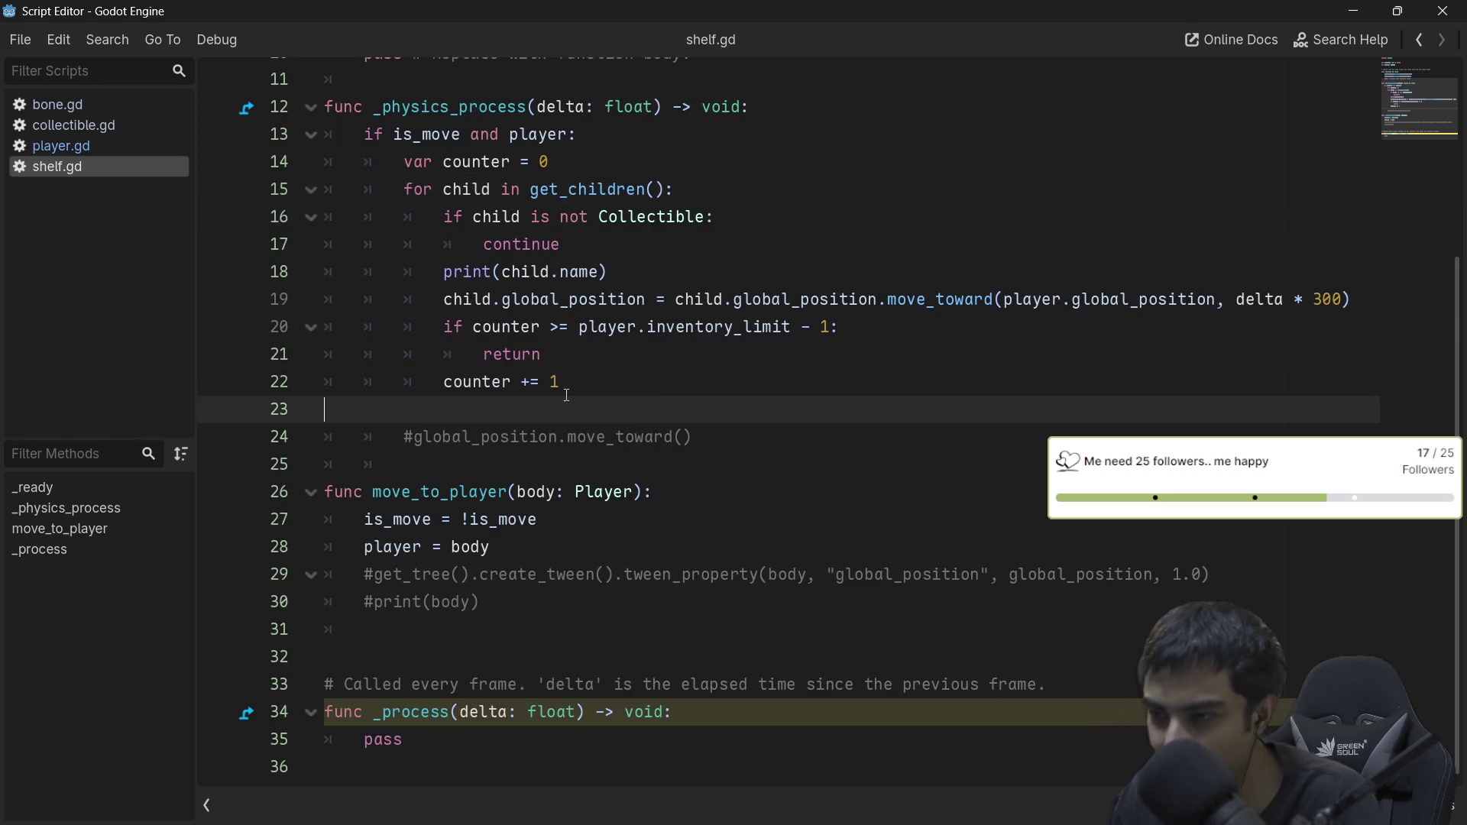
click(613, 390)
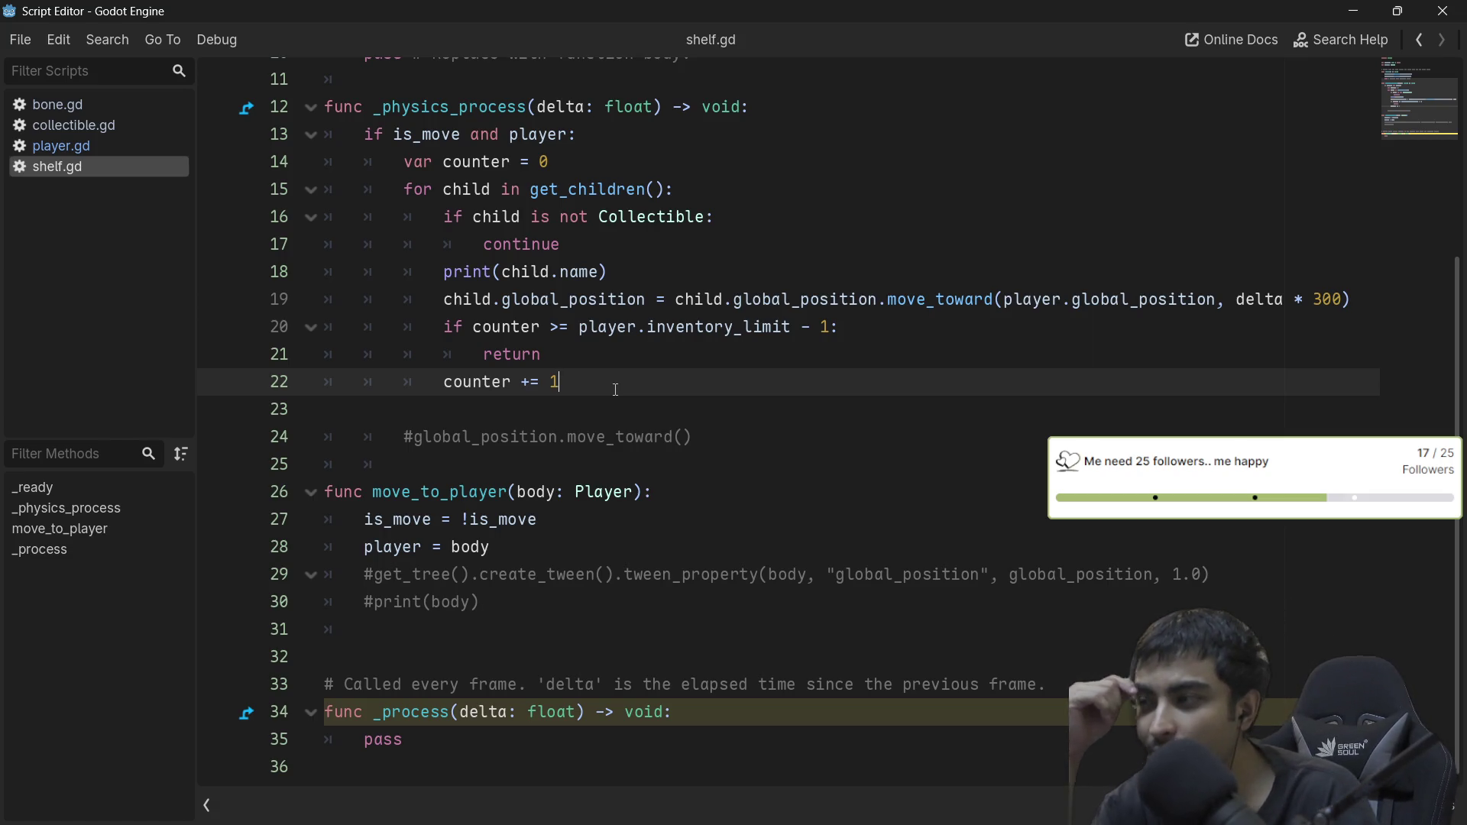
click(1440, 23)
key(F5)
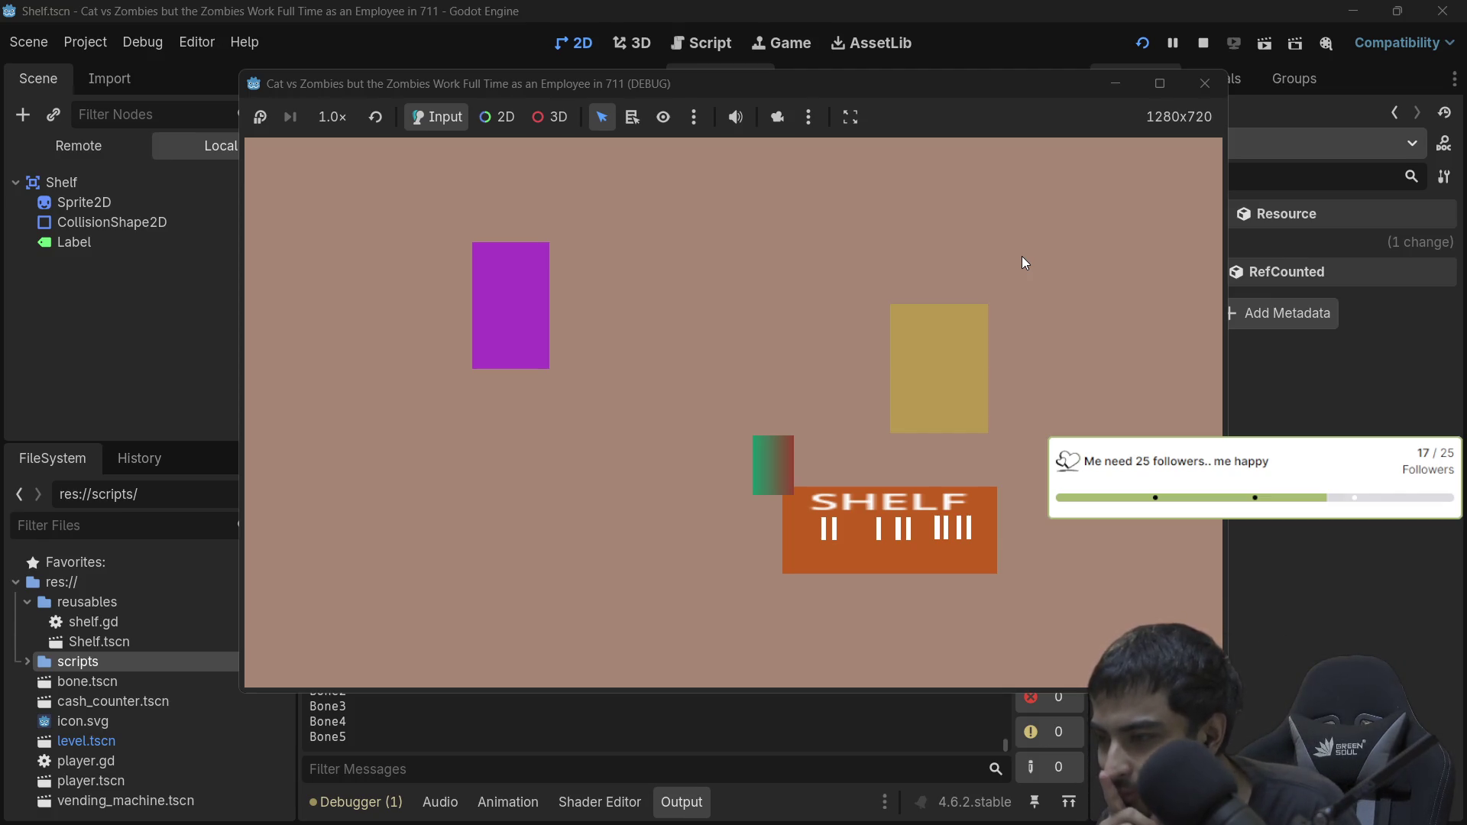
- Stop the game after Bone through Bone5 print, and return to shelf.gd's loop code
click(1206, 84)
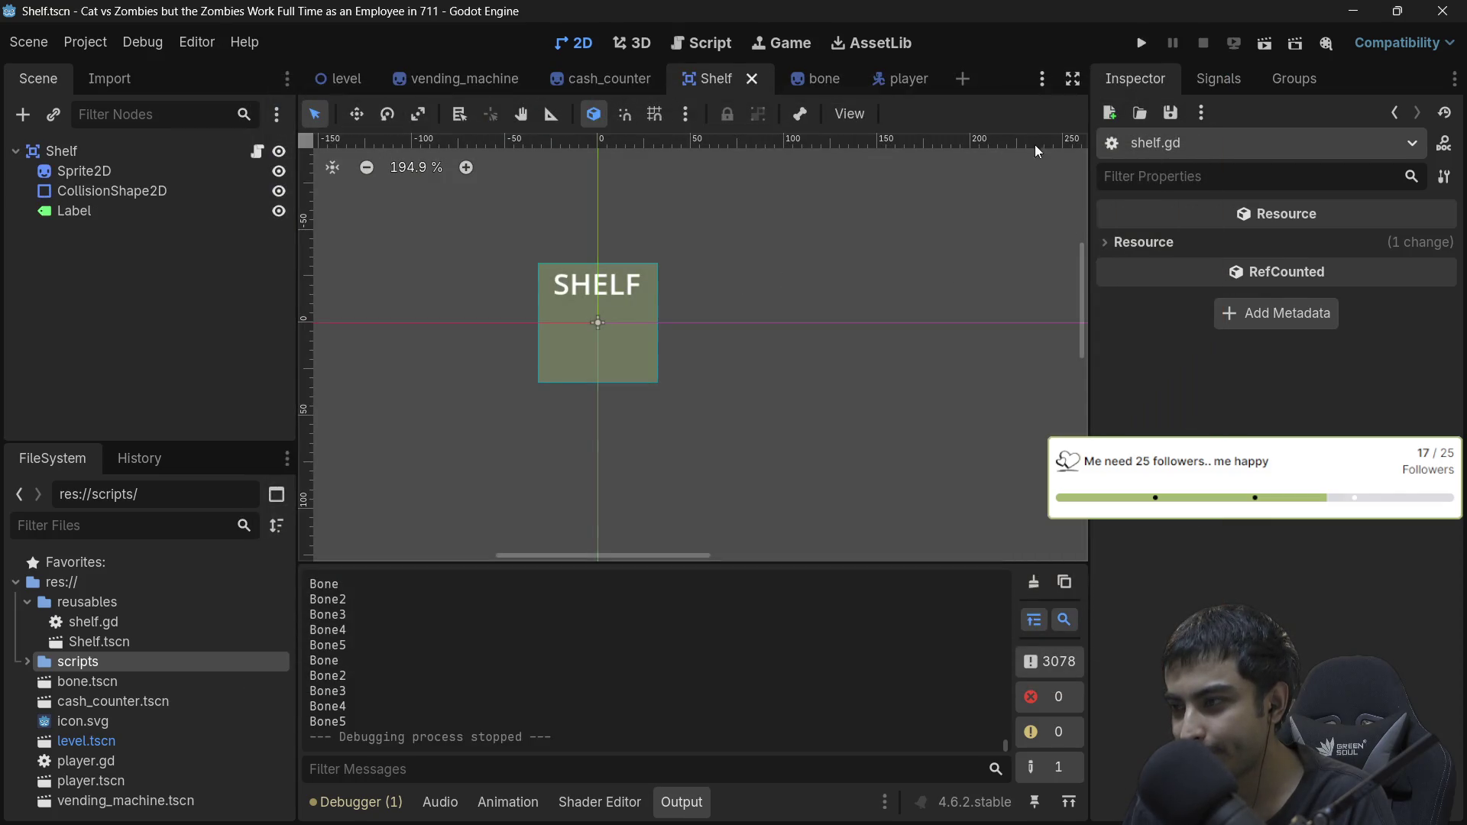
click(702, 43)
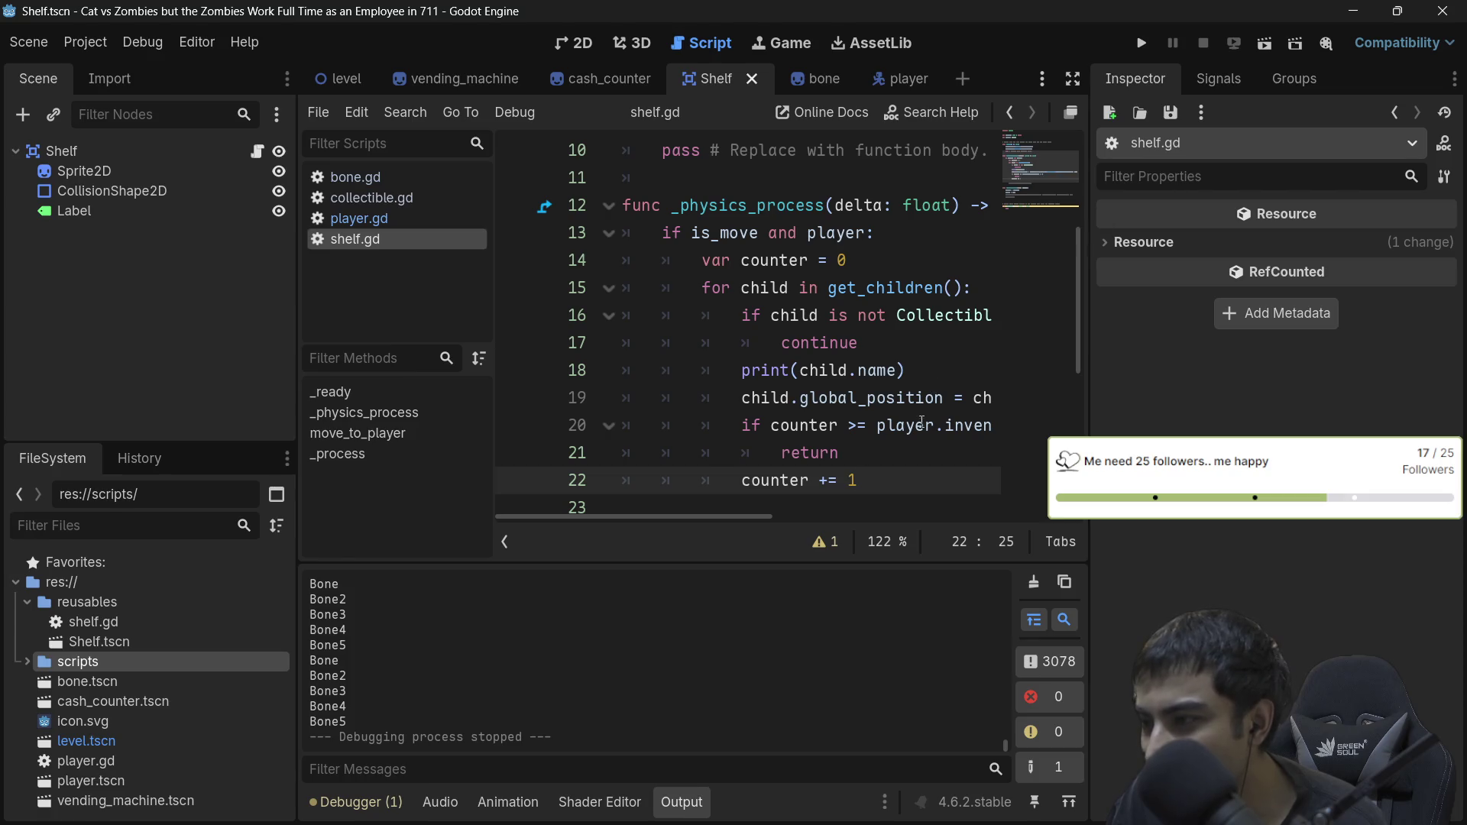
scroll(921, 423, down, 1)
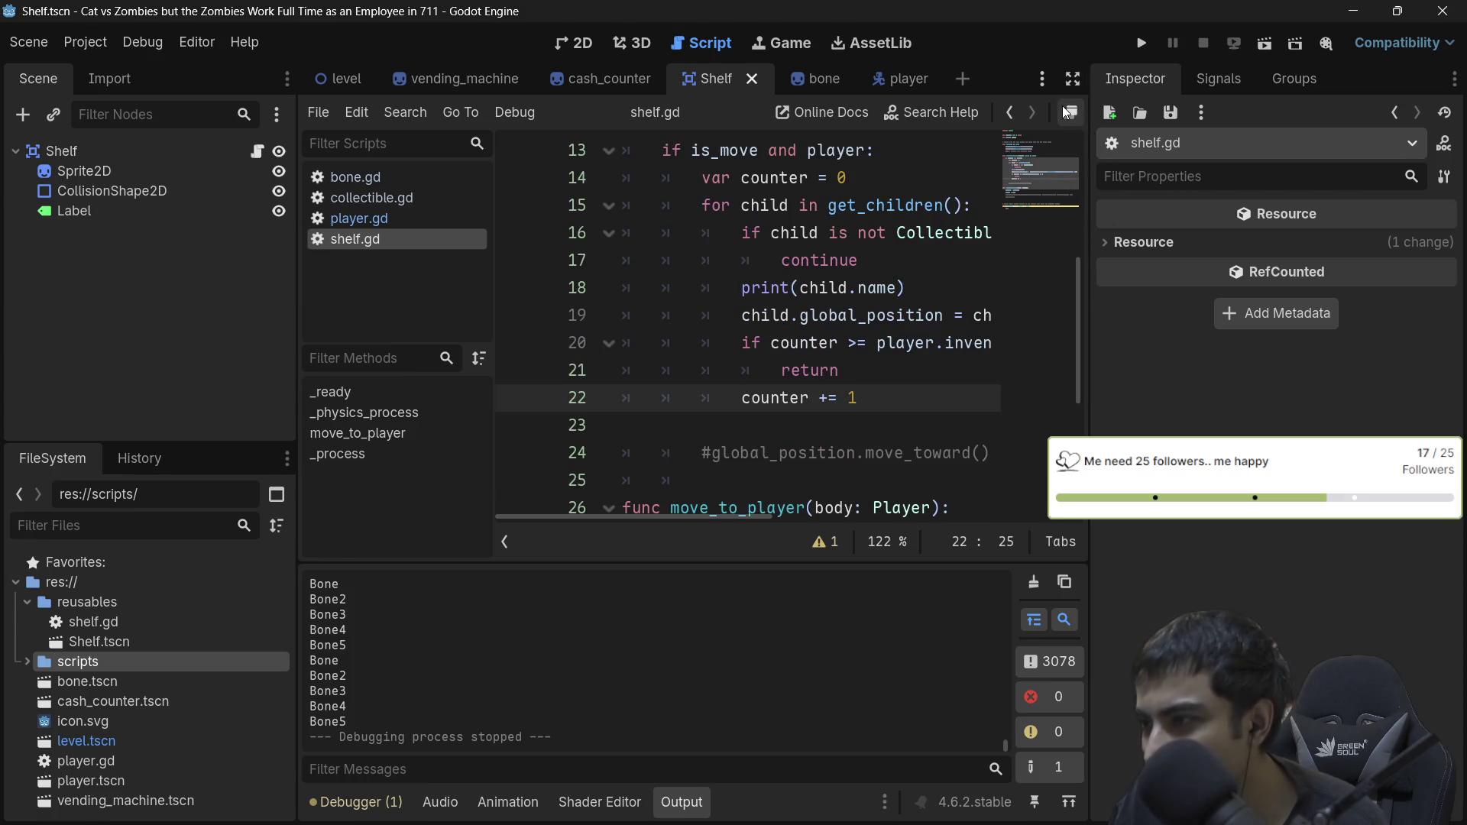
- Add 'if player.global_position.distance_to(child.global_position) < 10:' below counter += 1 and start its block
click(1064, 109)
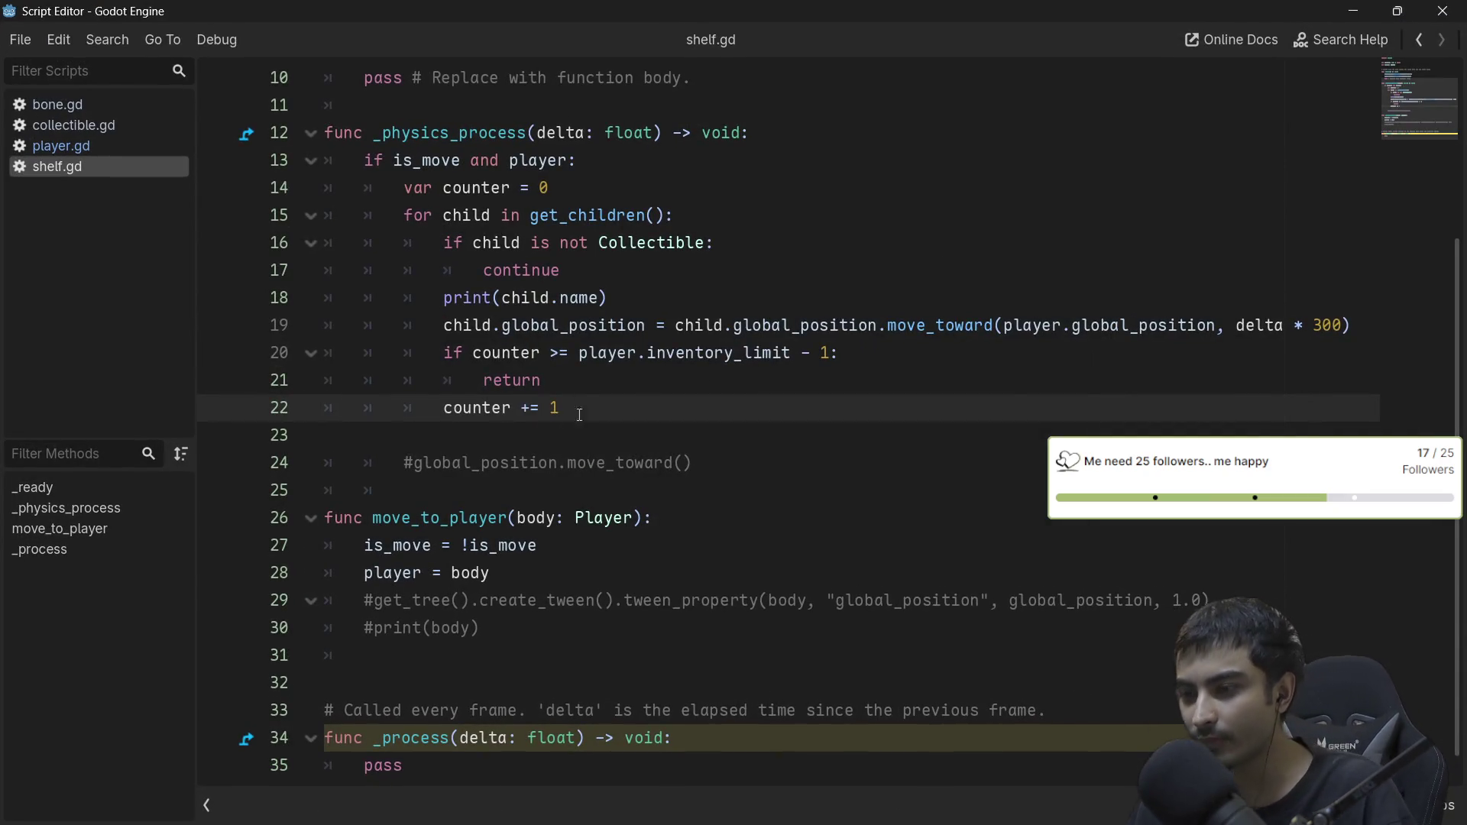
key(Return)
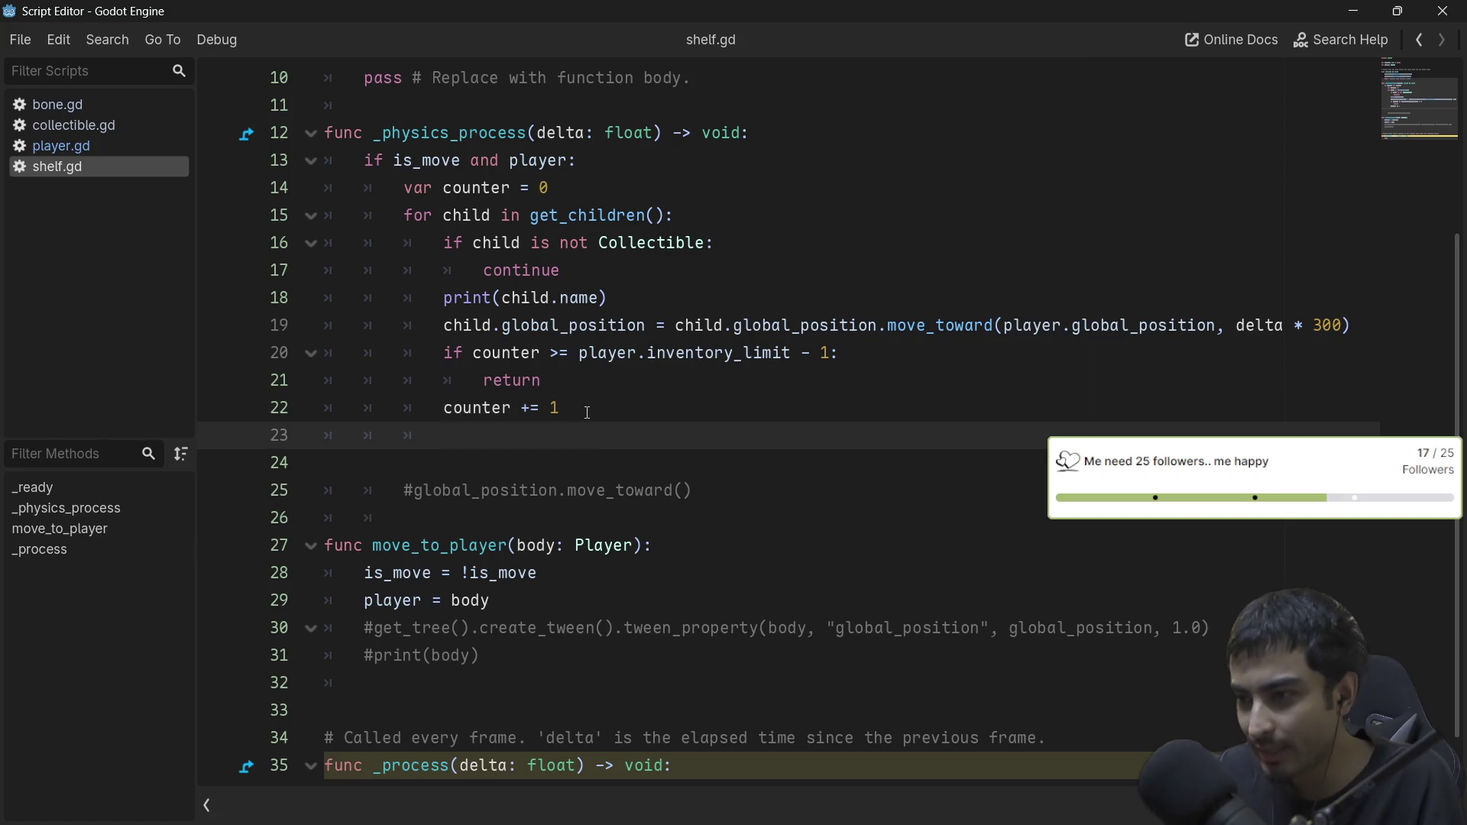
text(i)
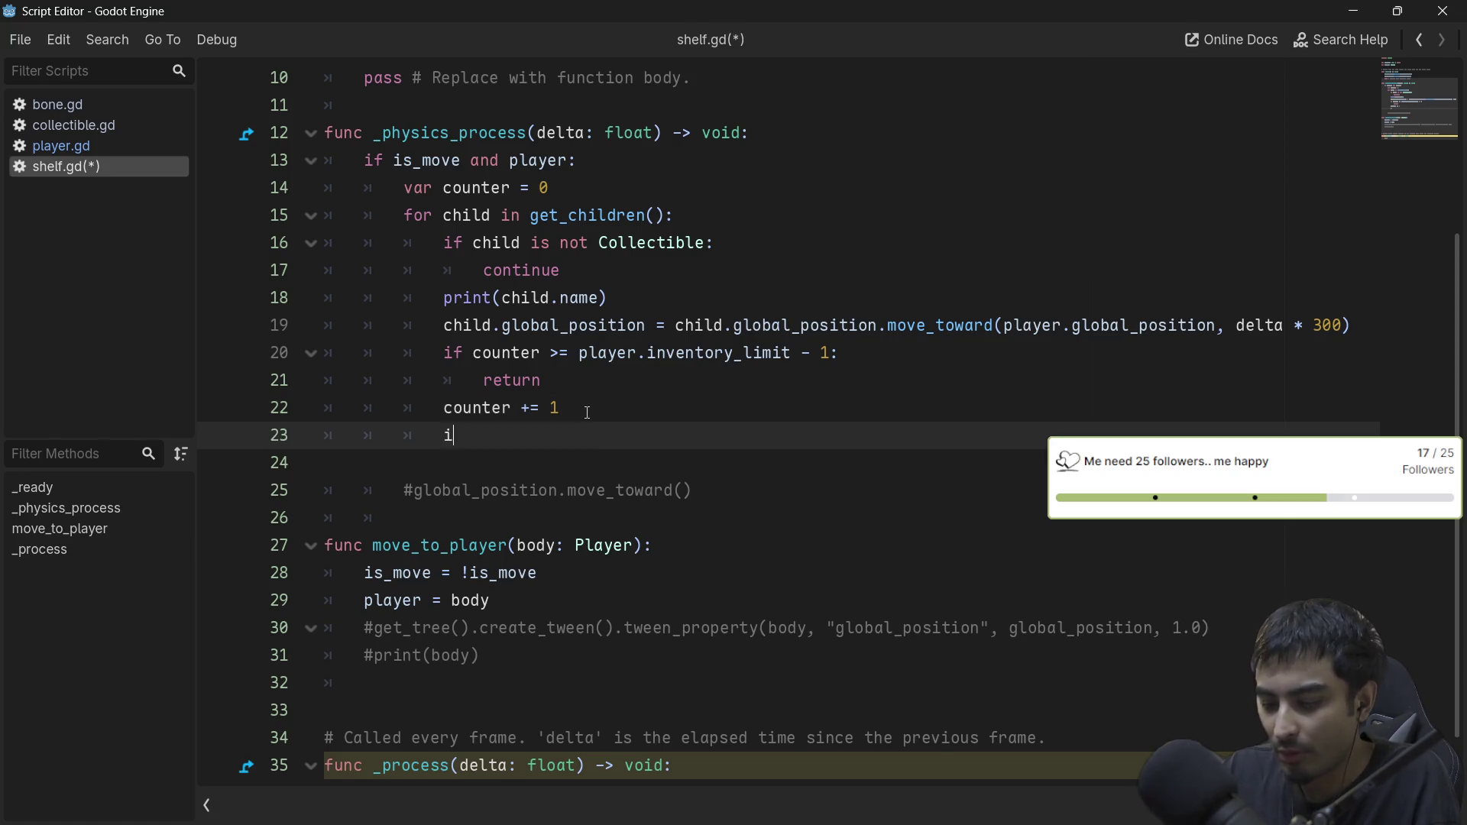
text(f )
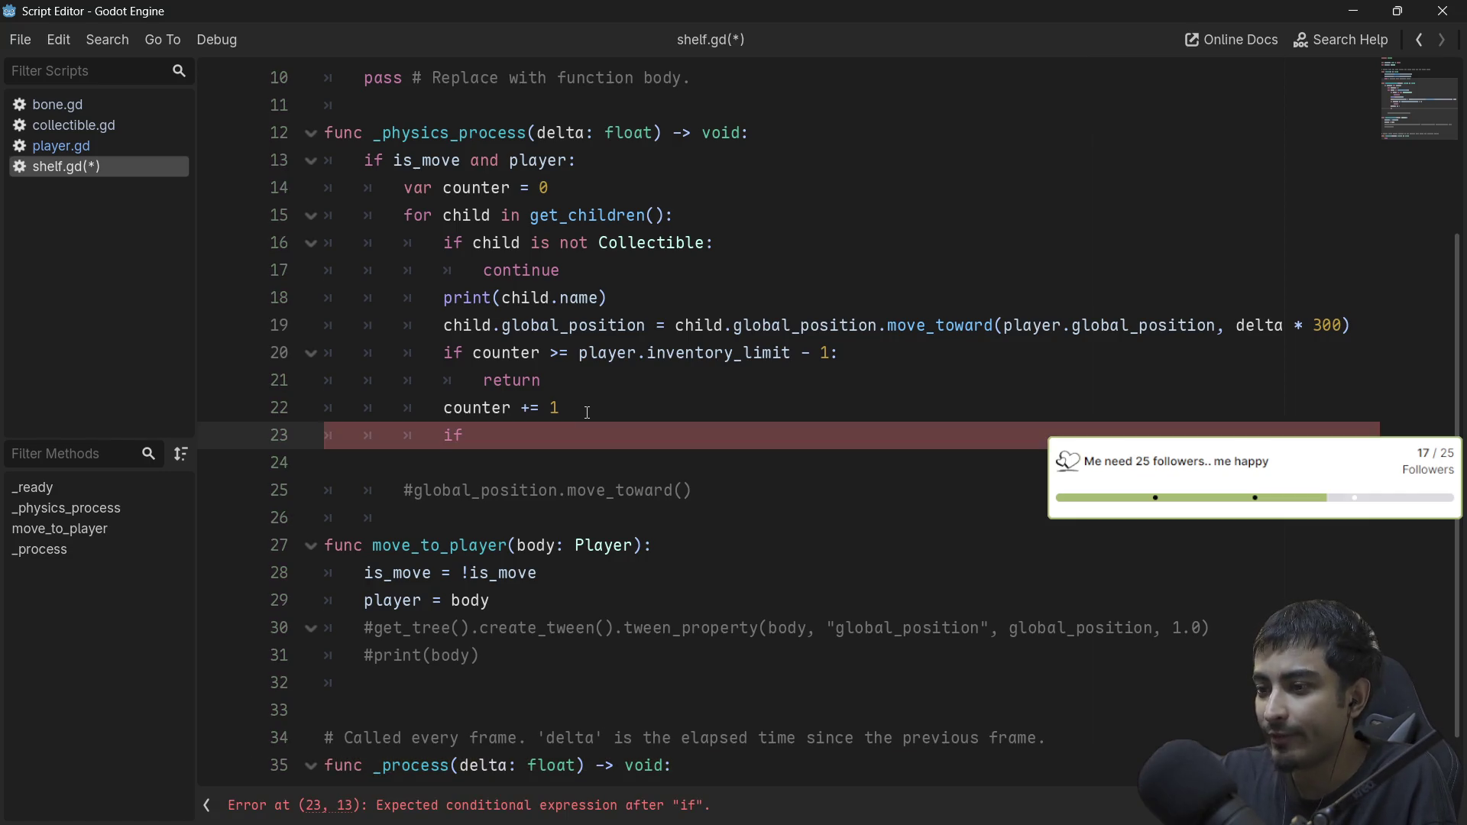
text(child.)
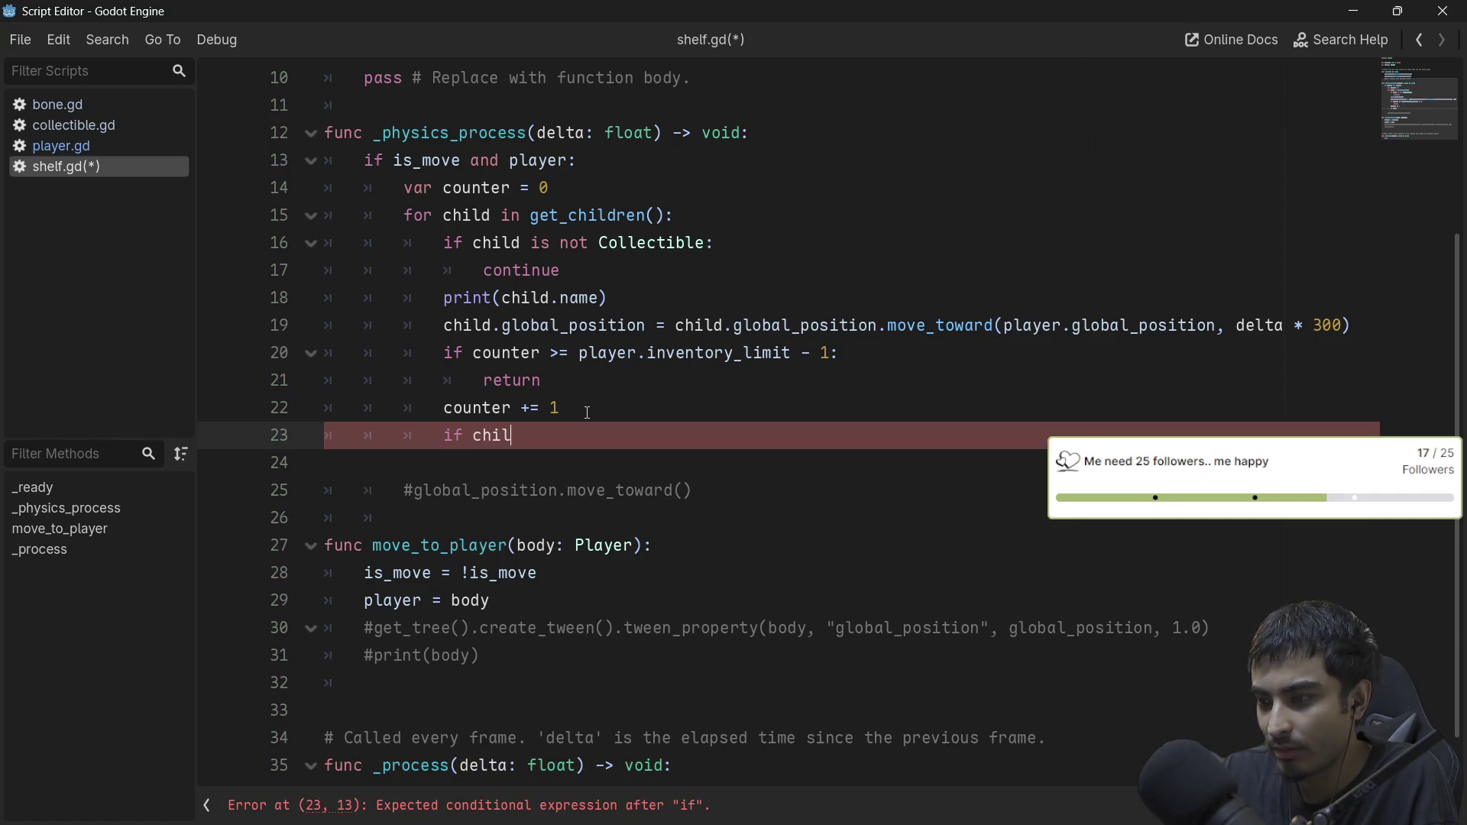
text(global)
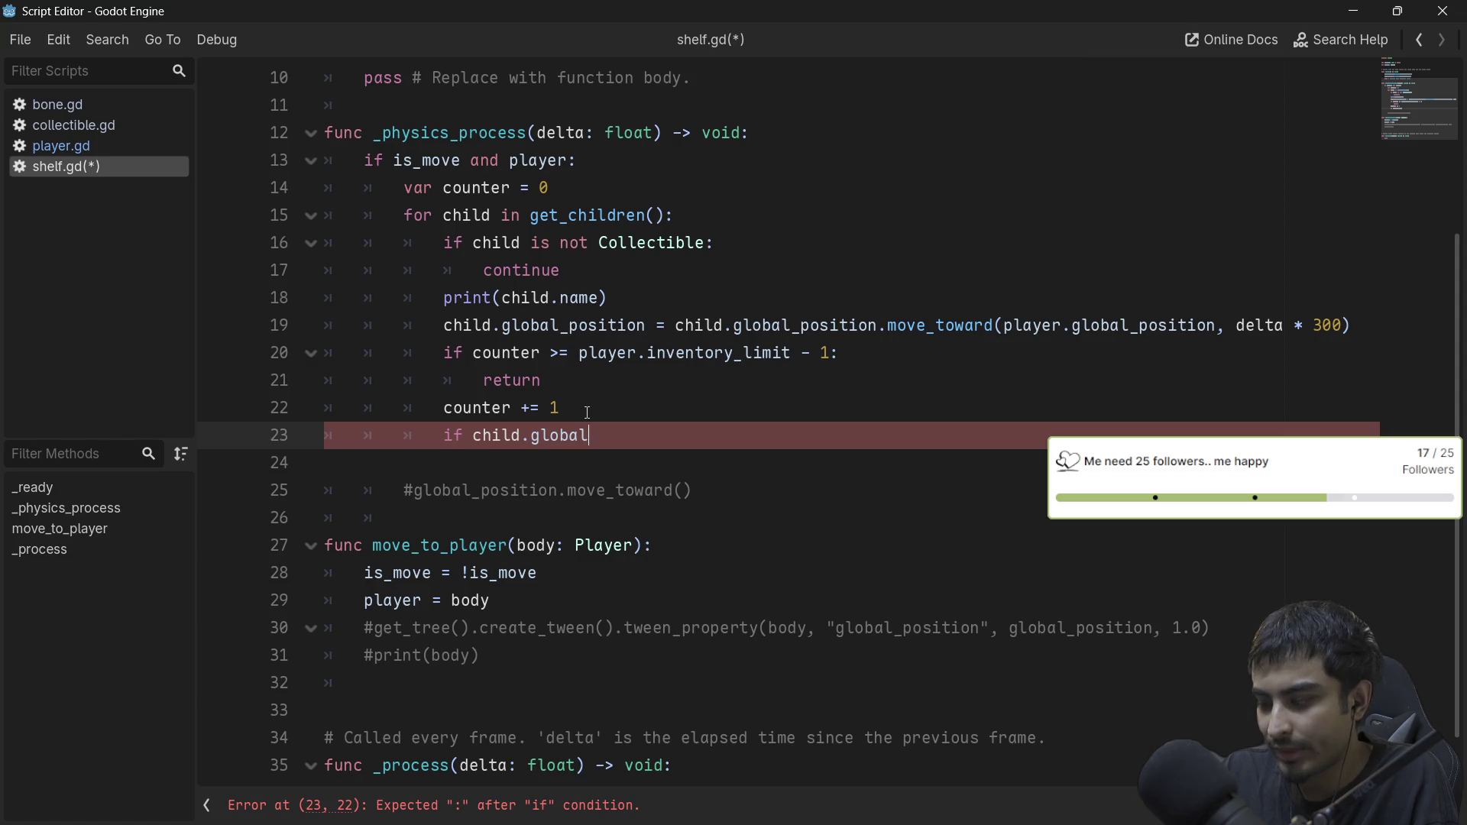
text(_posi)
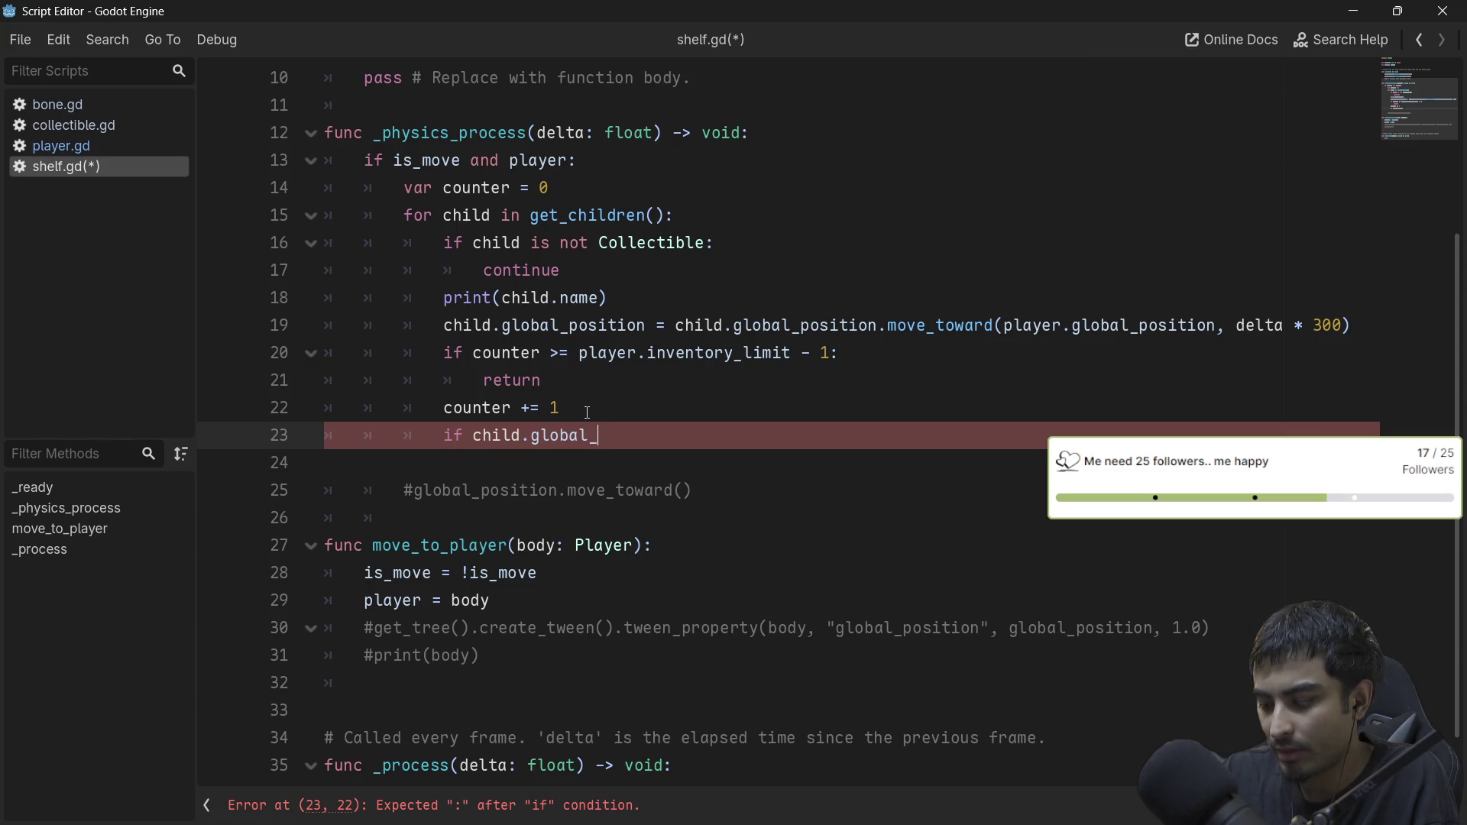
text(tion.)
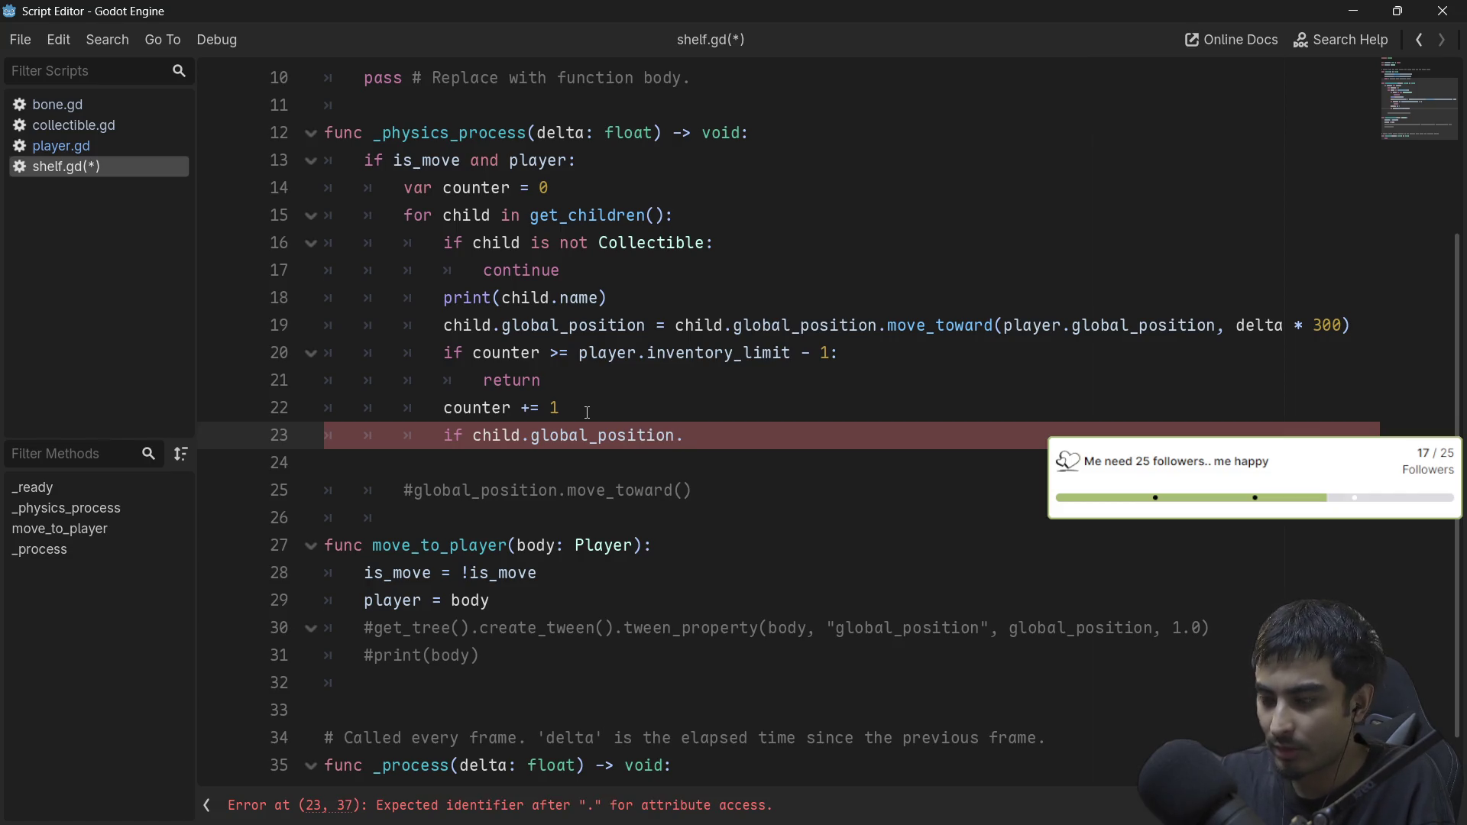
key(ctrl+BackSpace)
key(ctrl+BackSpace)
key(ctrl+BackSpace)
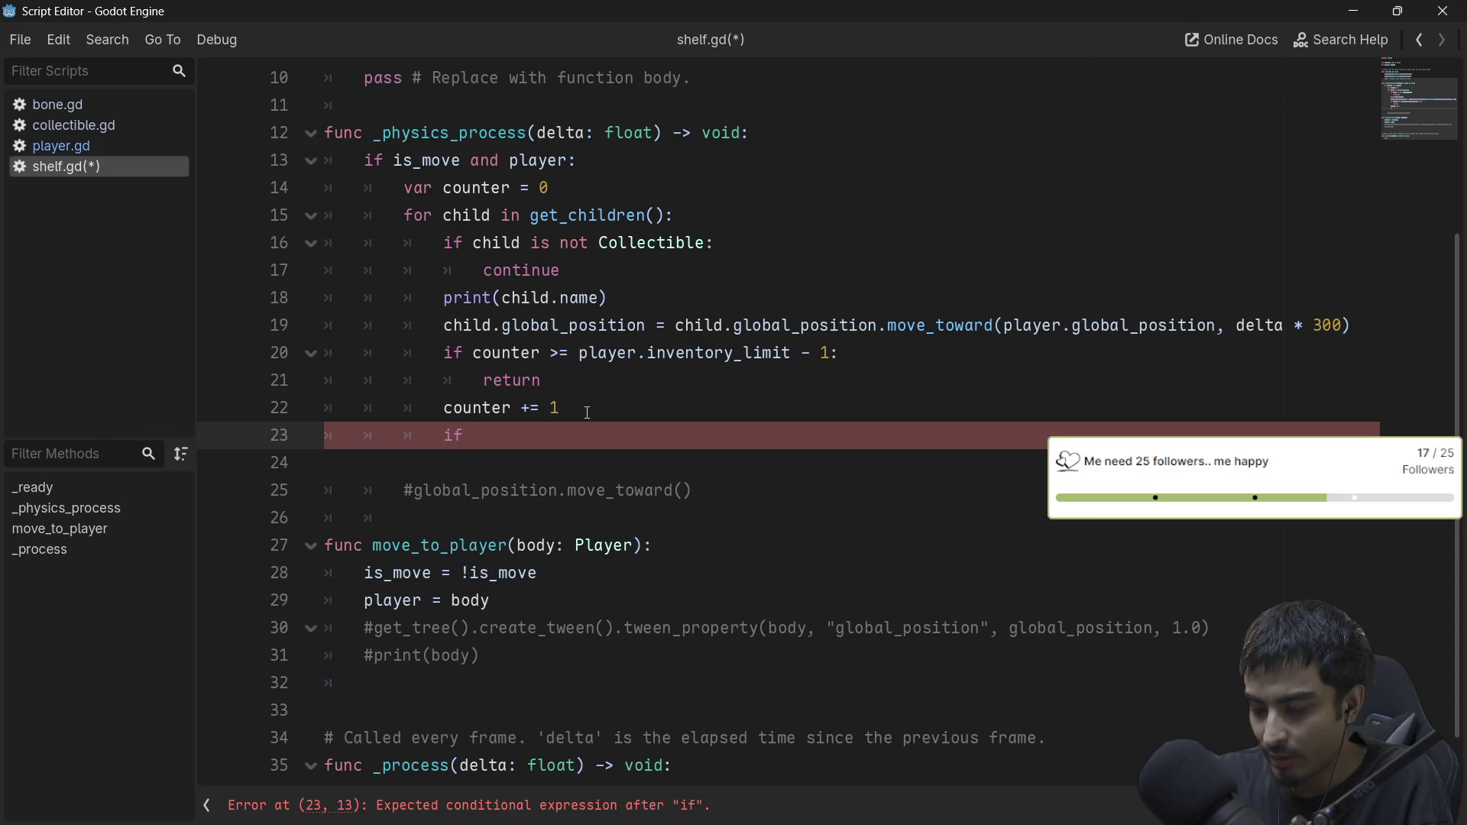
text(player)
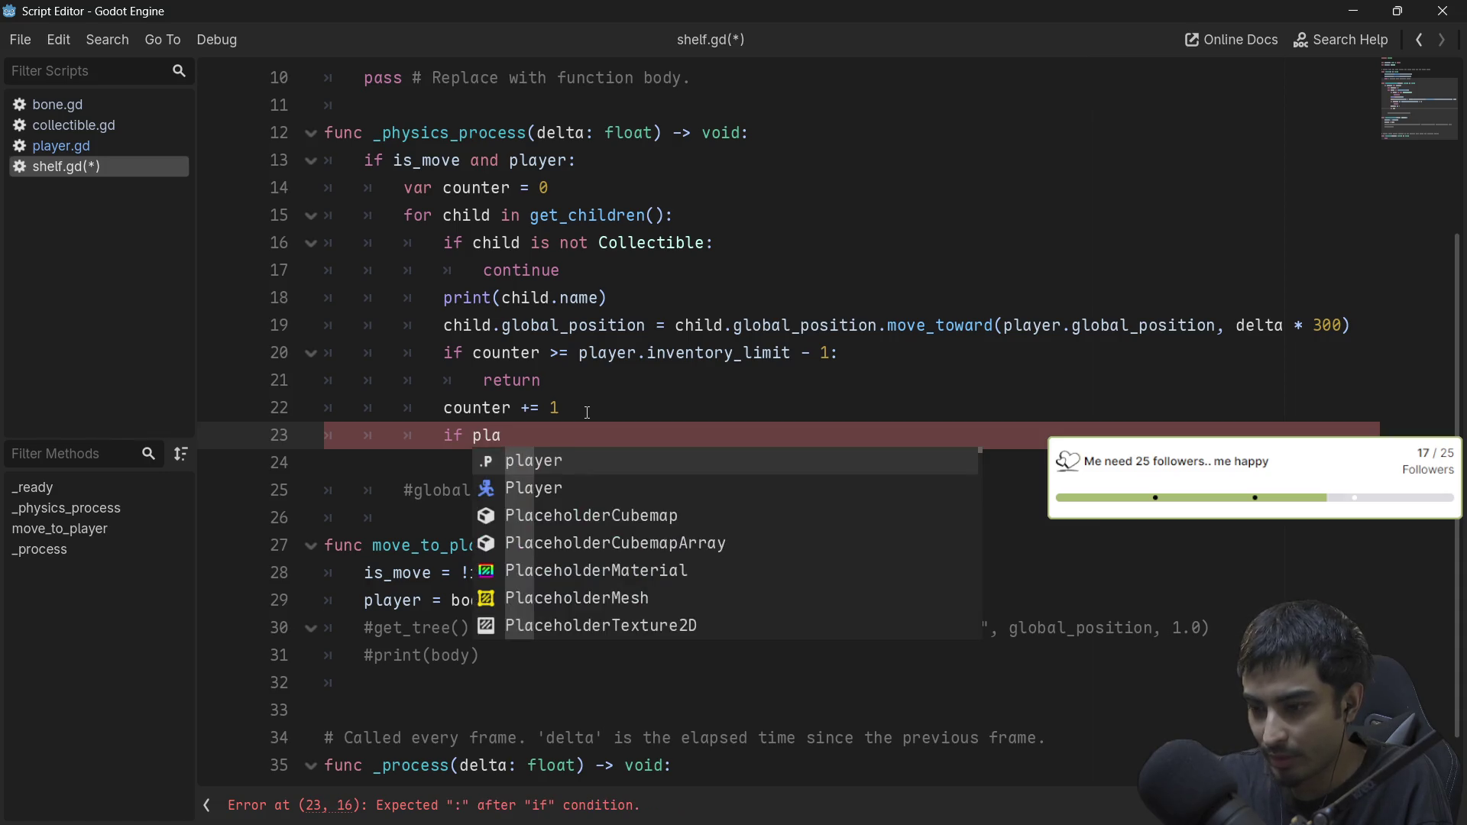
text(.glo)
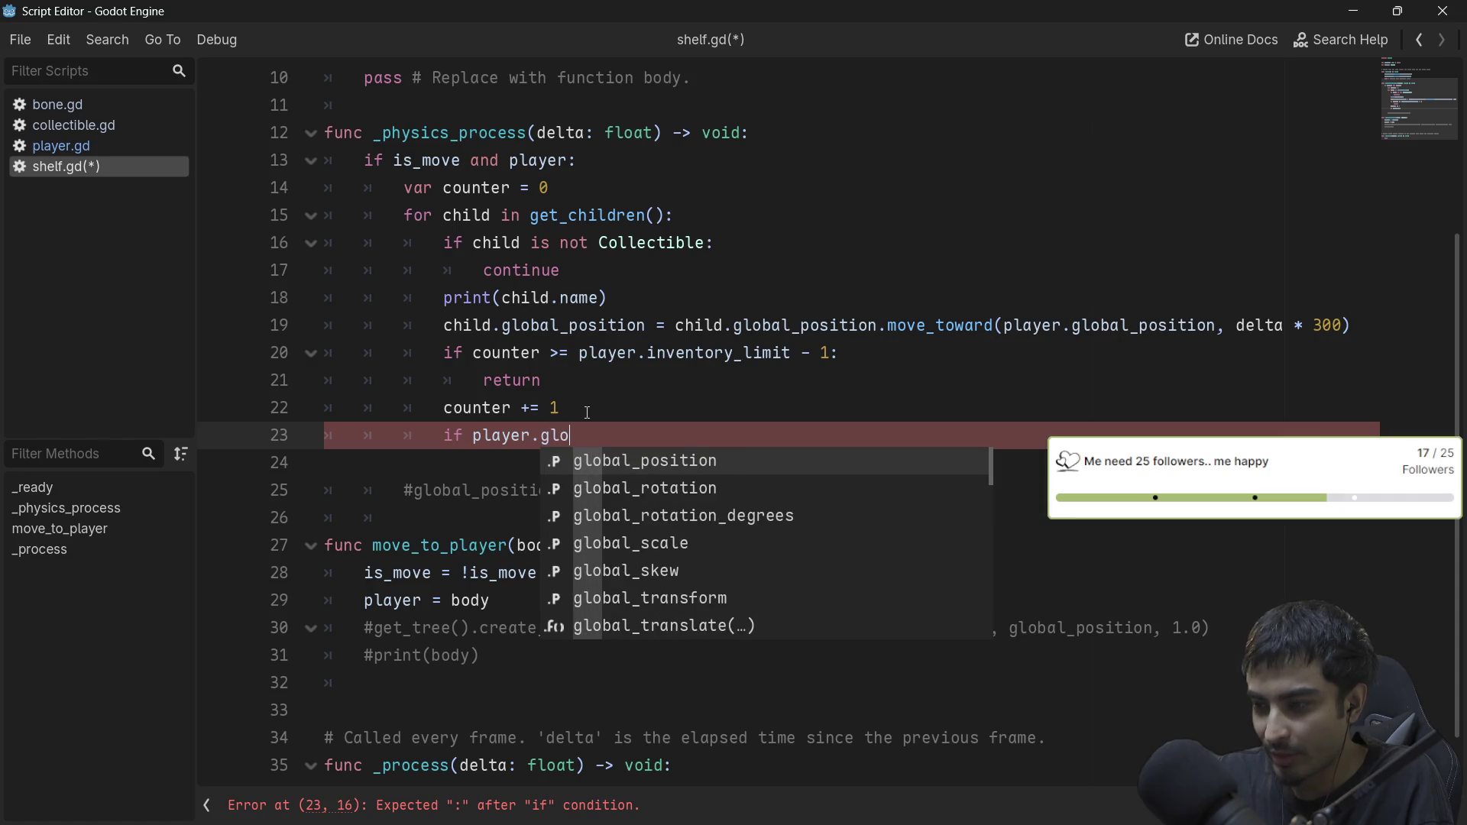
key(Return)
text(.)
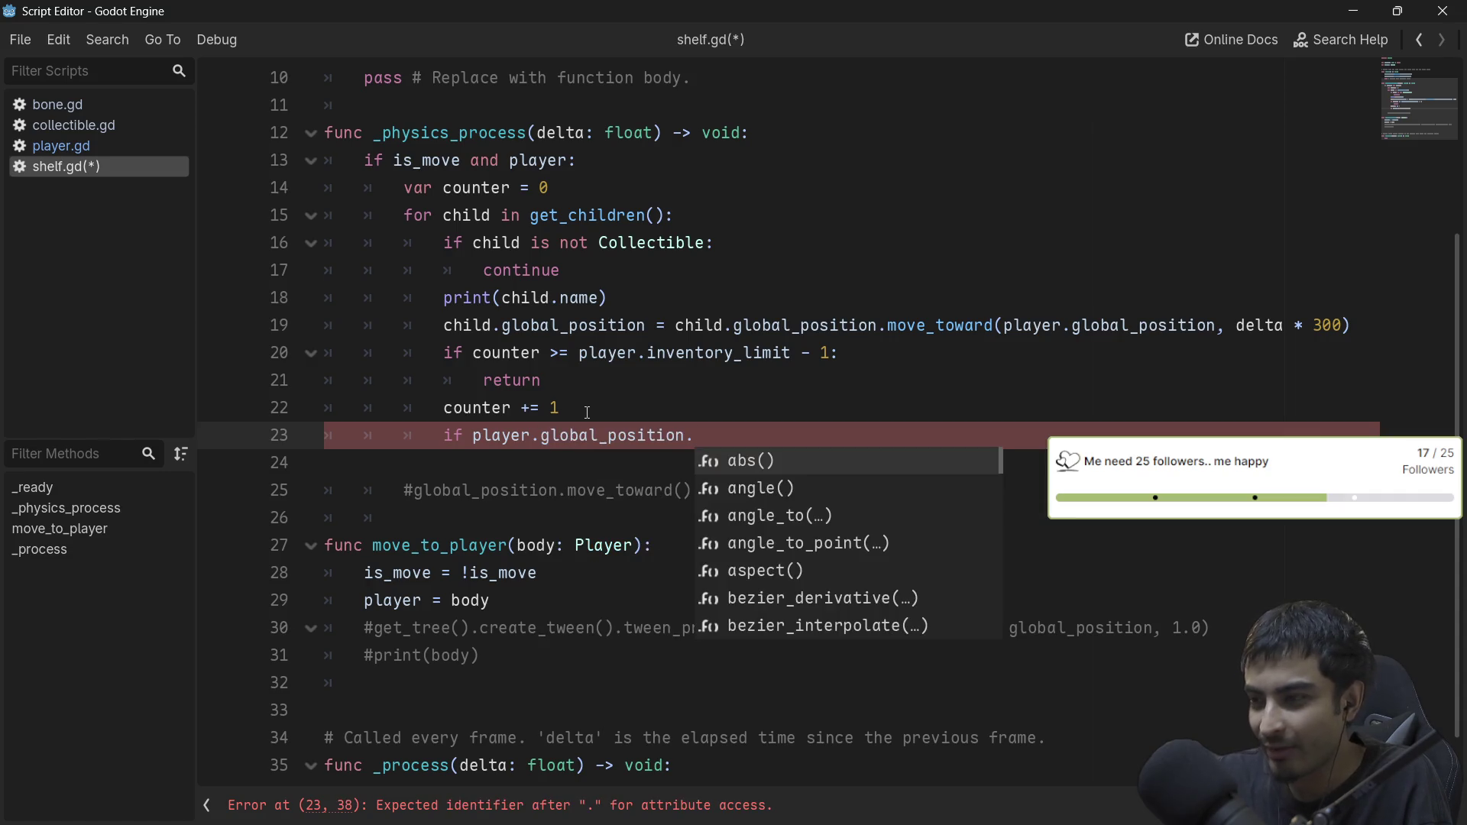
text(dis)
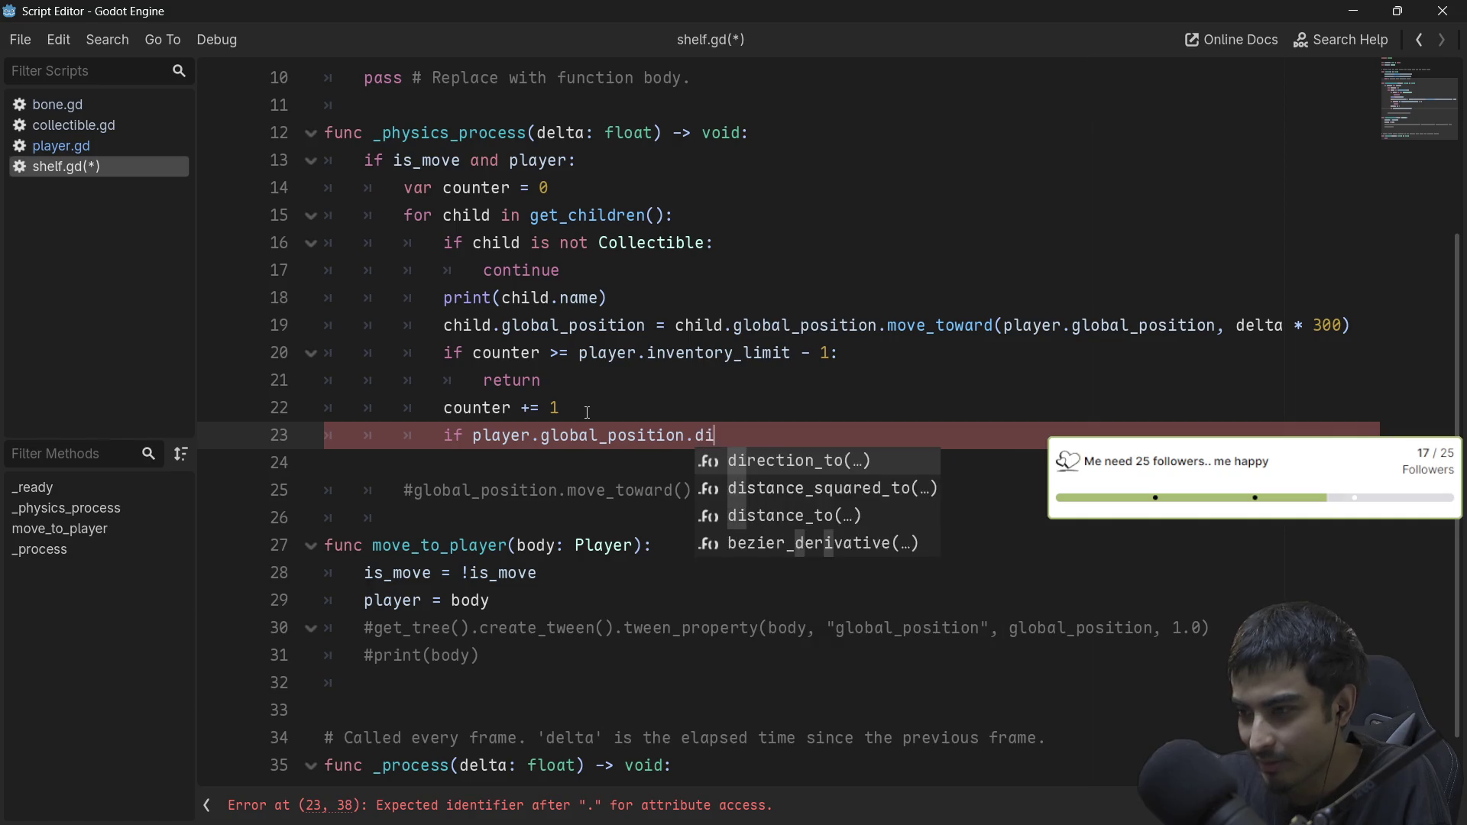
key(Down)
key(Return)
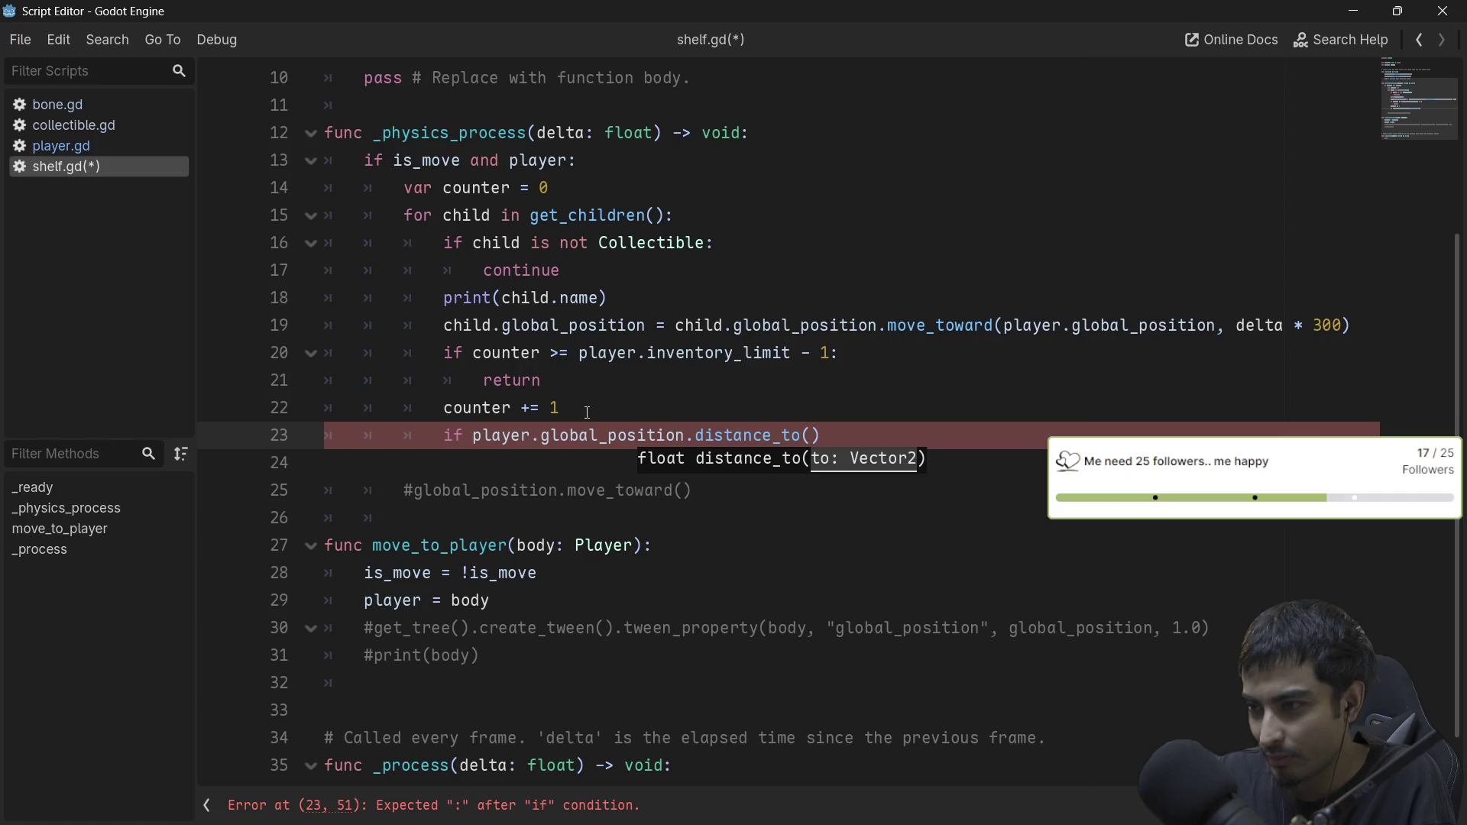
text(child.)
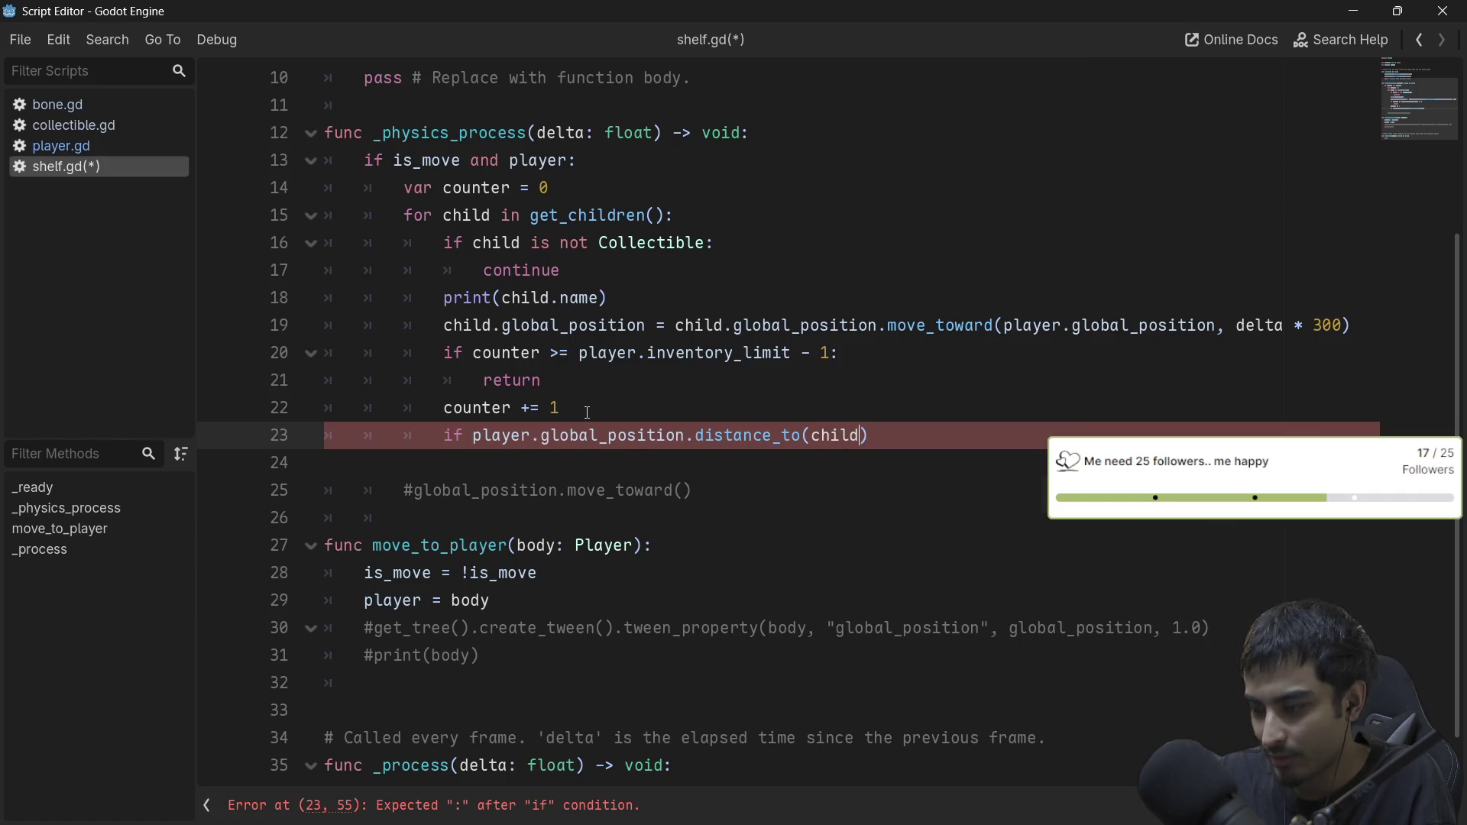
text(global)
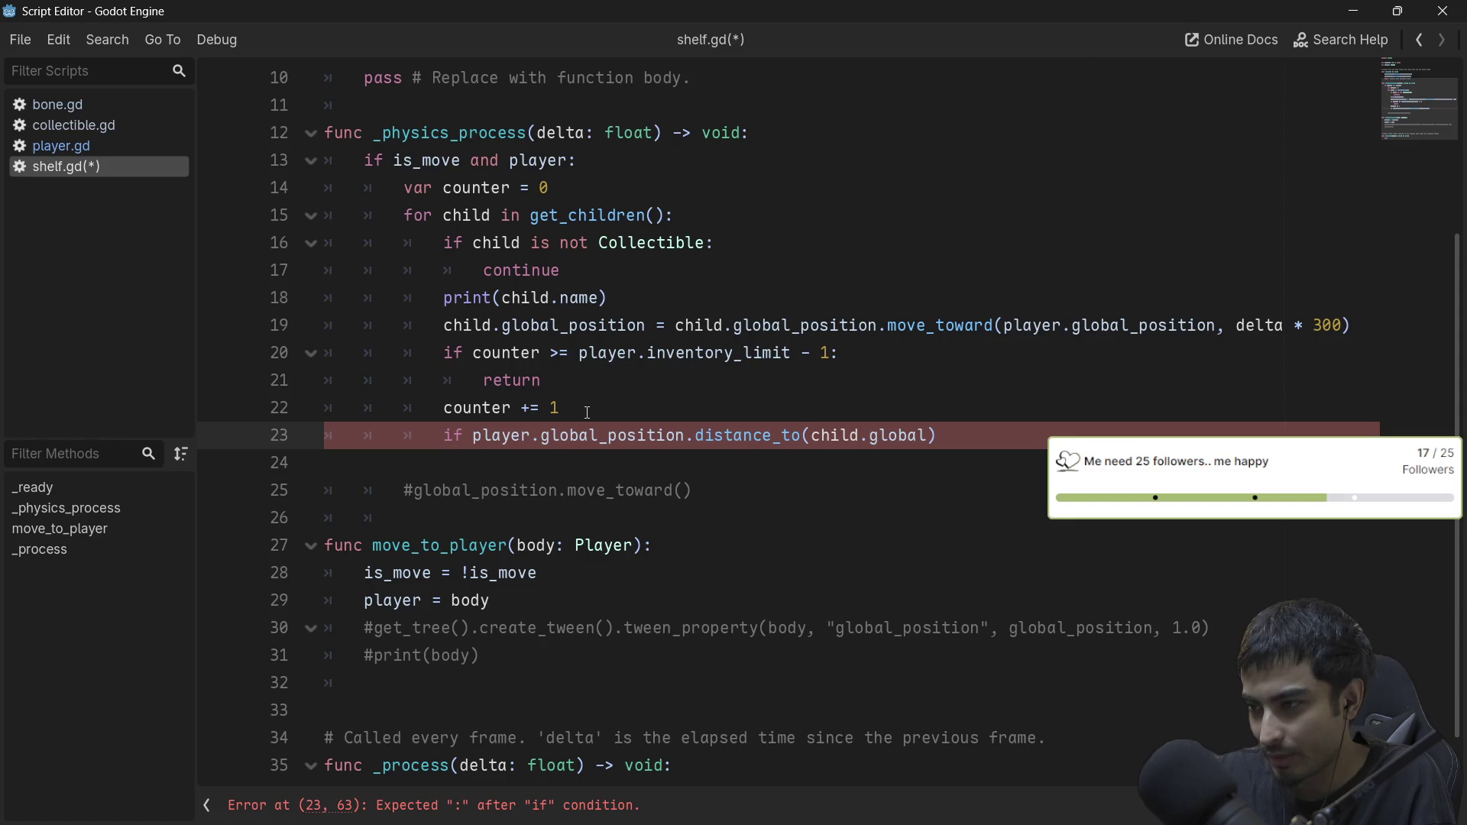
text(_position)
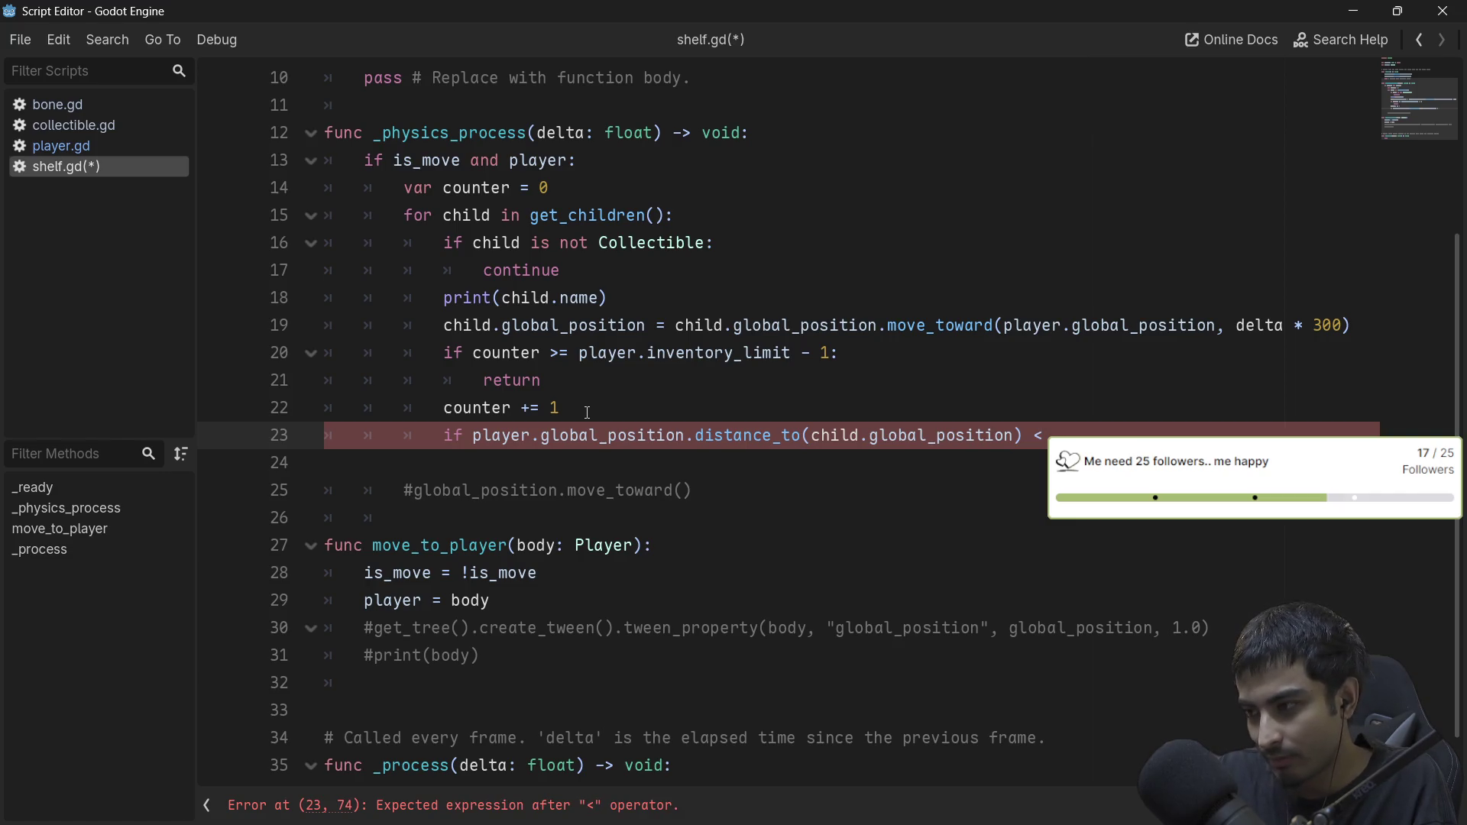
text(10)
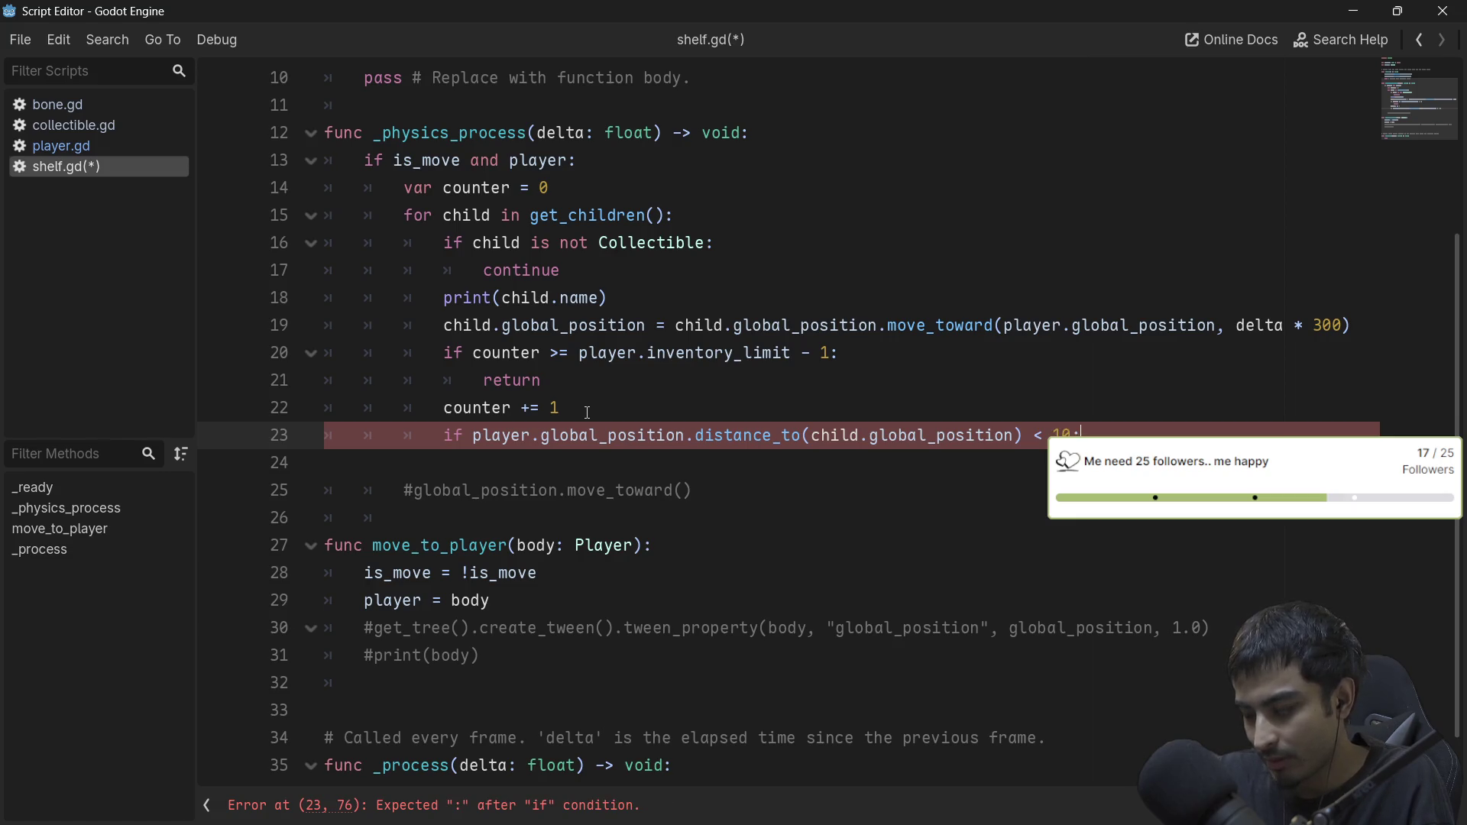
text(:)
key(Return)
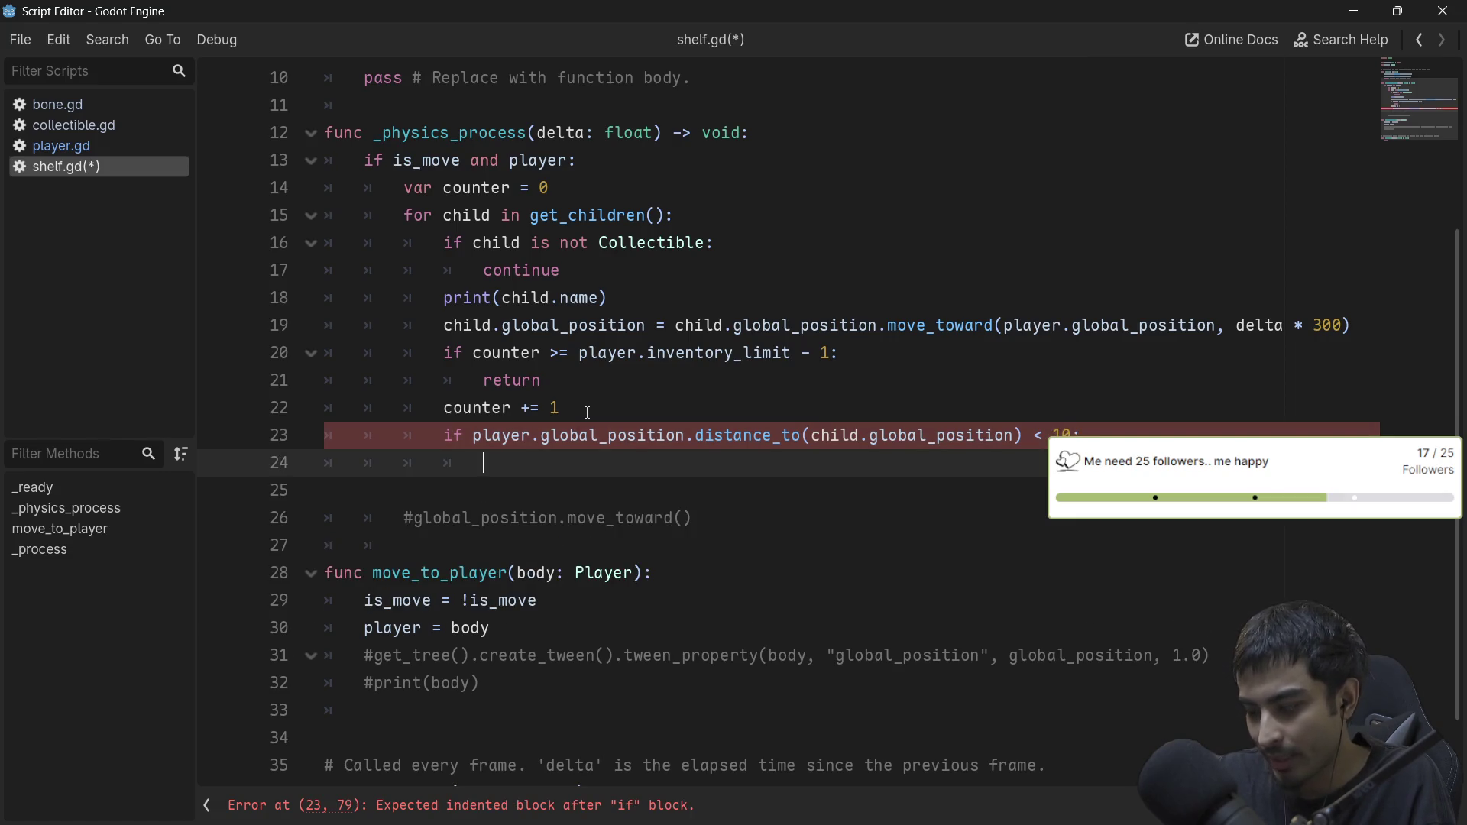
- Type player.inventory in the new block and back out of a partial push method
text(player.in)
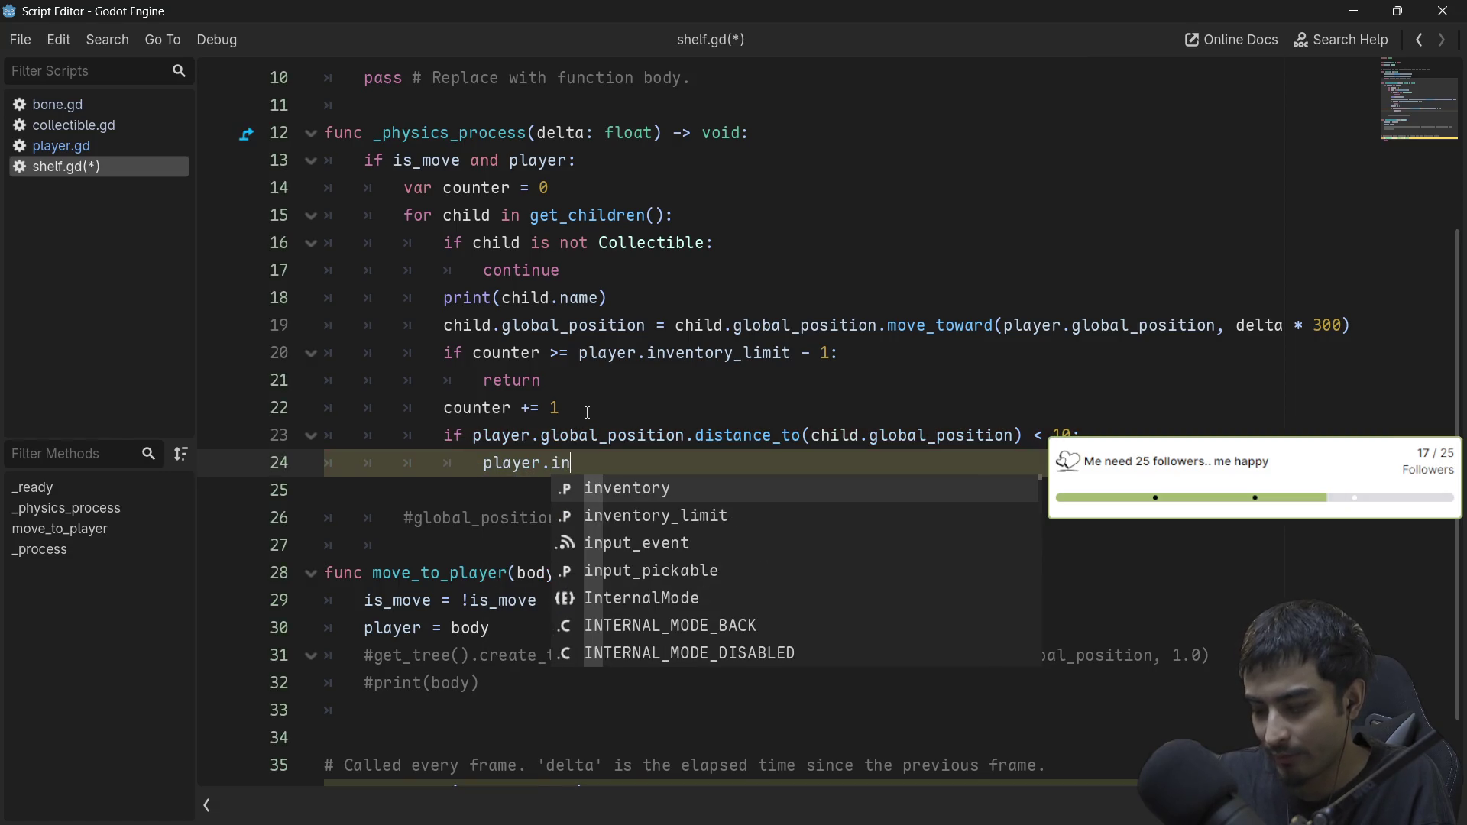
key(Return)
text(pus)
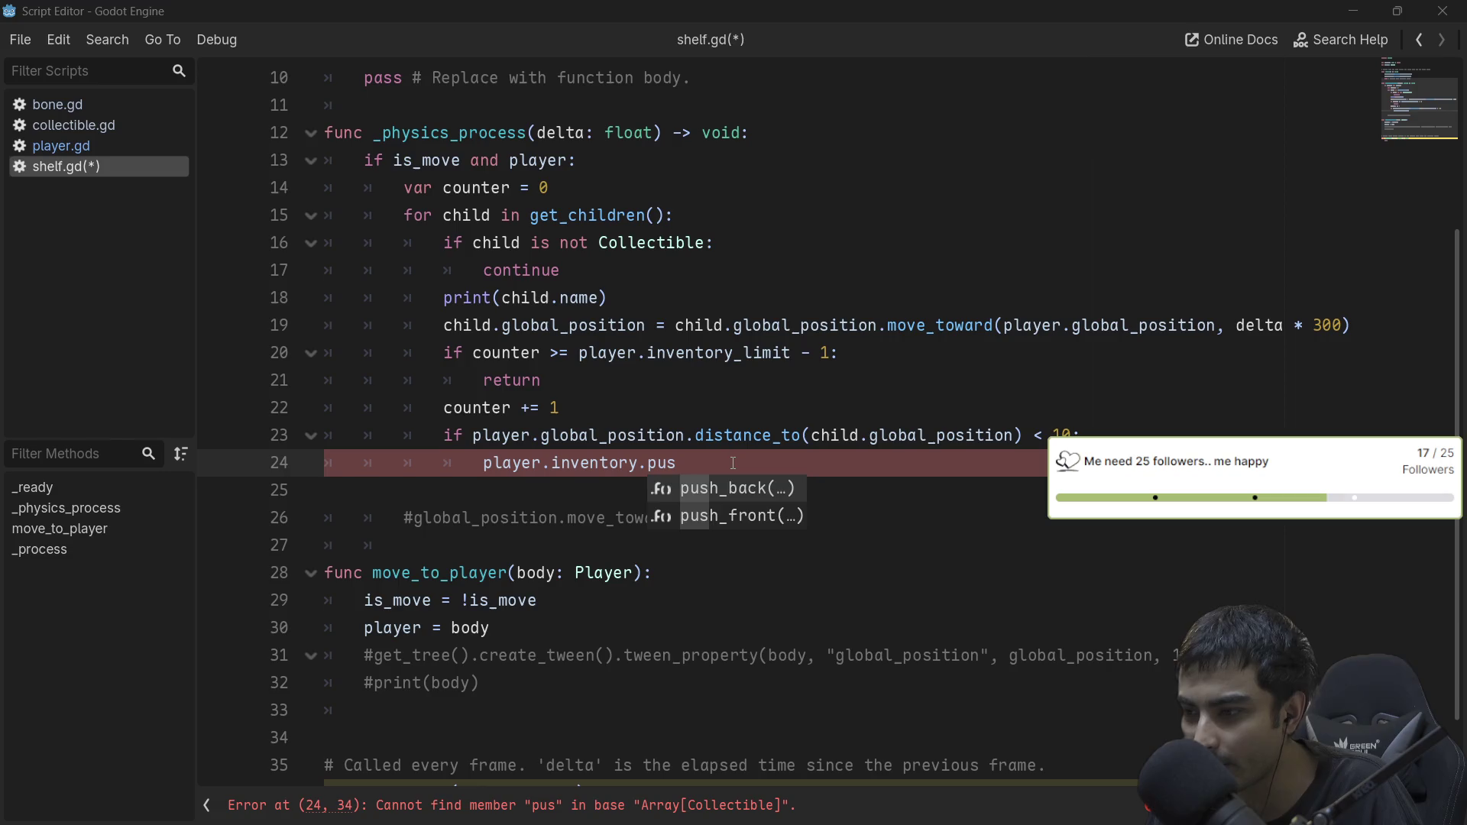
key(BackSpace)
key(BackSpace)
key(BackSpace)
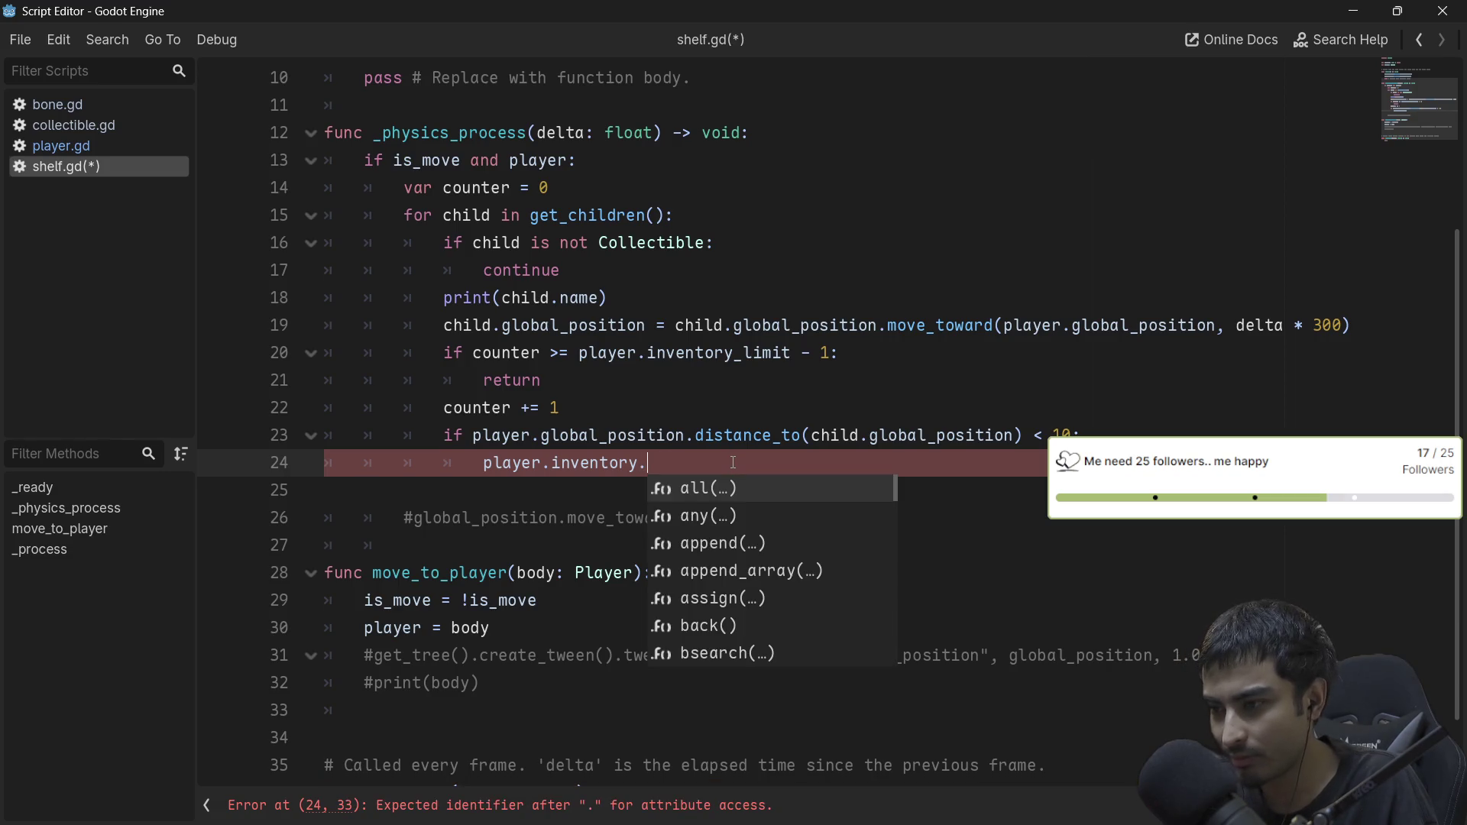
- Pick append from the array method suggestions and pass child as its argument
key(Down)
key(Down)
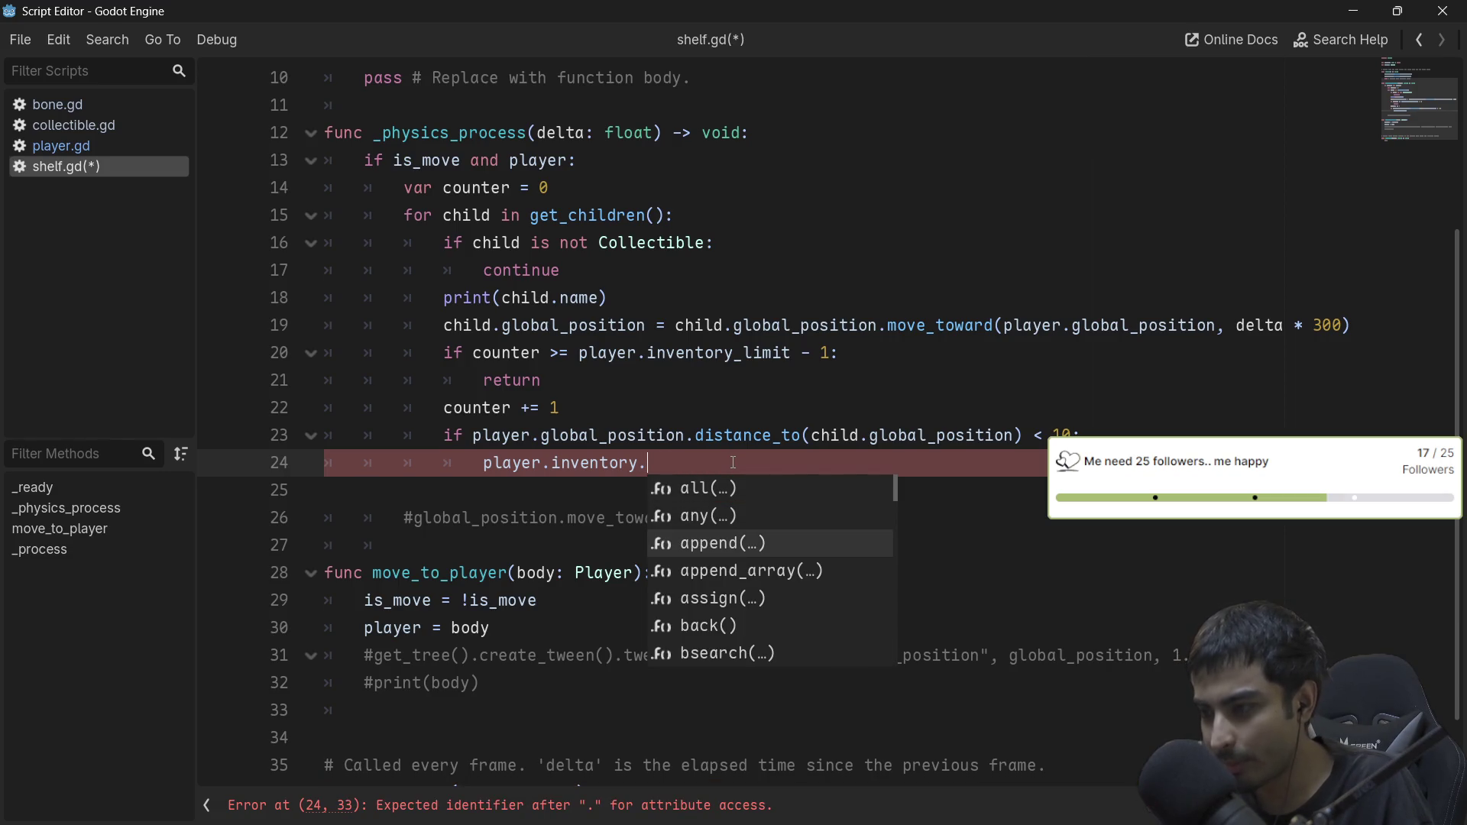
key(Down)
key(Down)
key(Down)
key(Down)
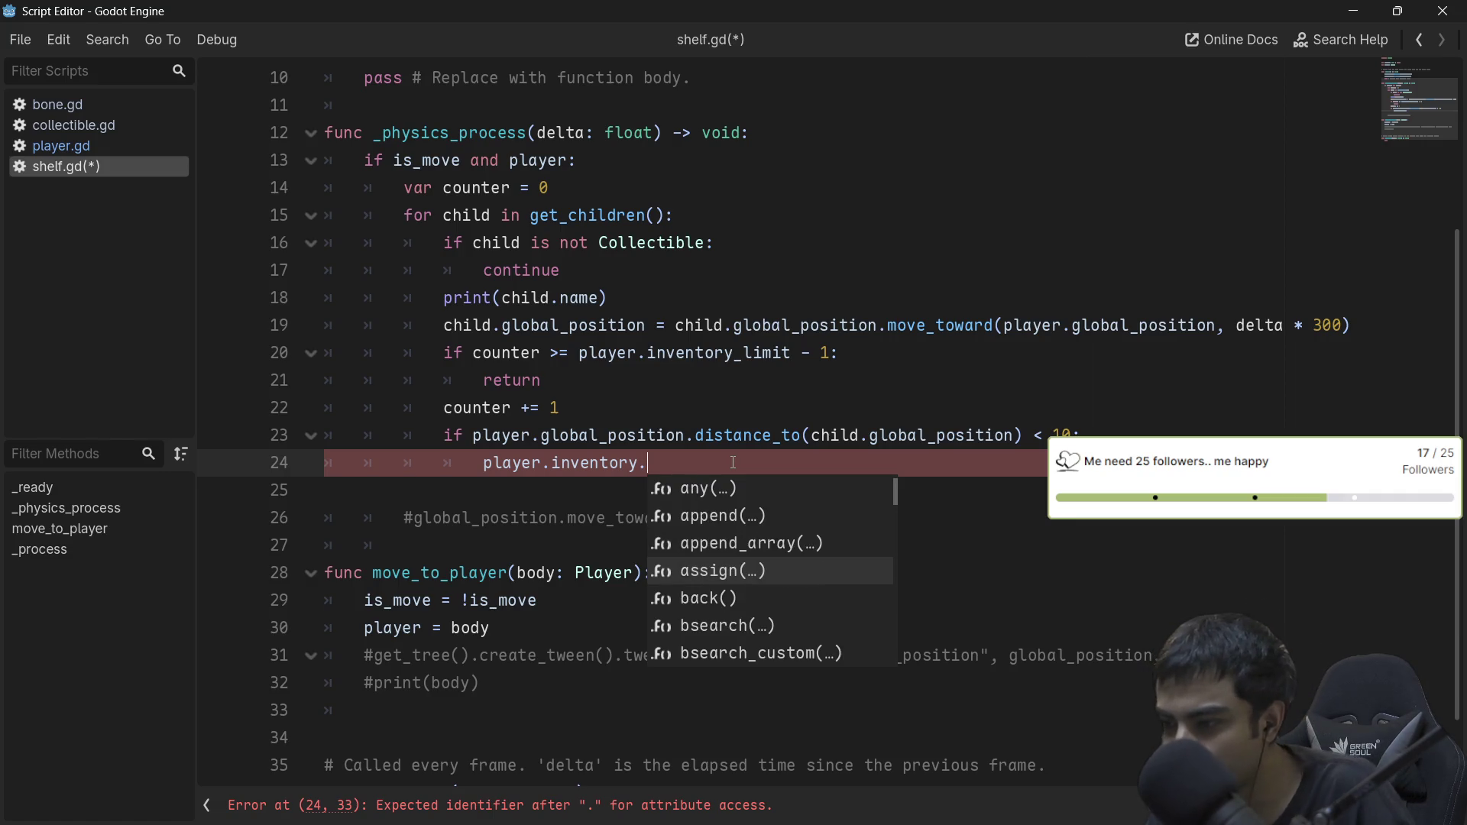
key(Down)
key(Down)
key(Down)
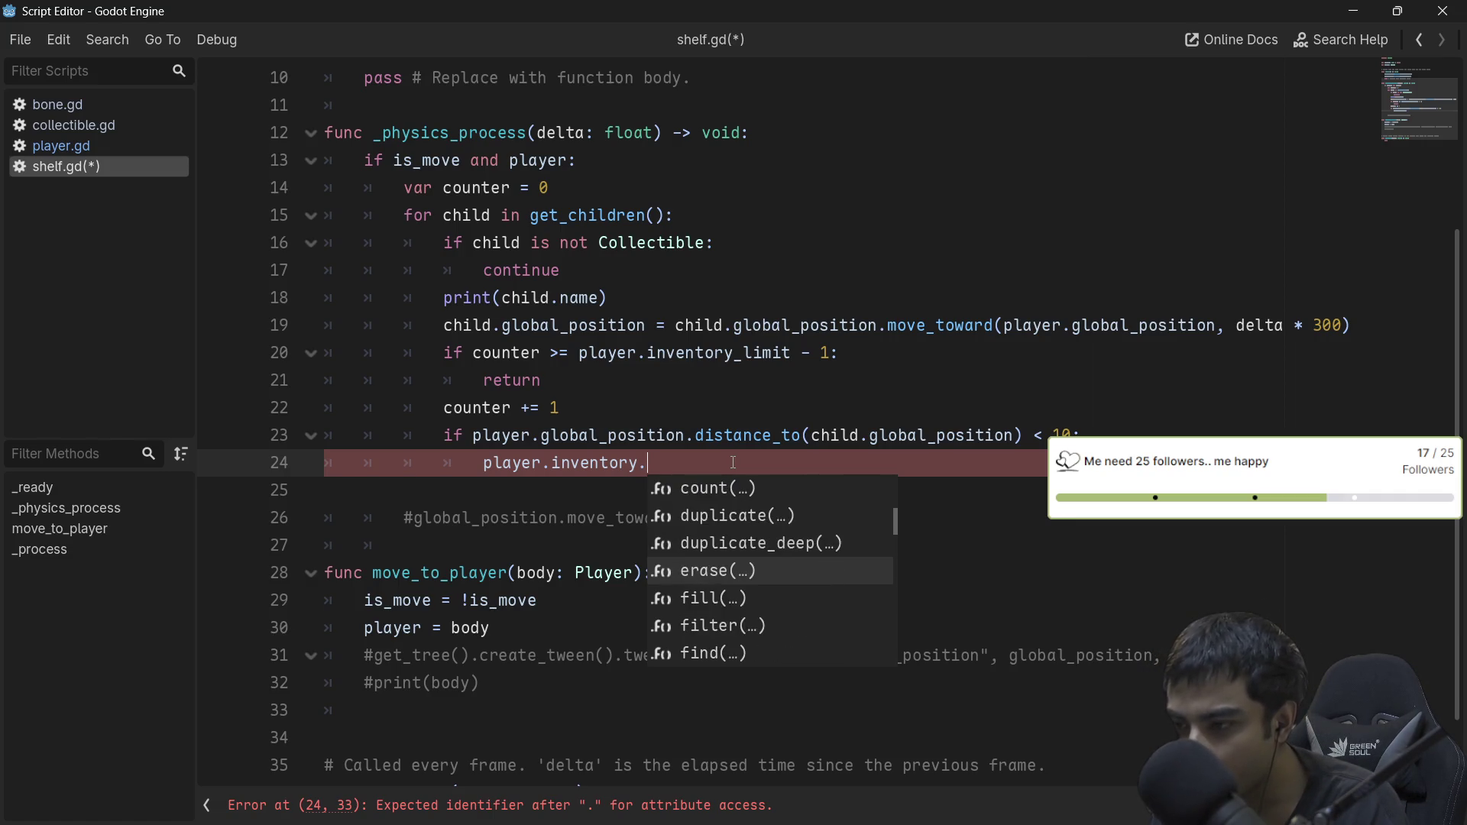
key(Down)
key(Down)
key(Down)
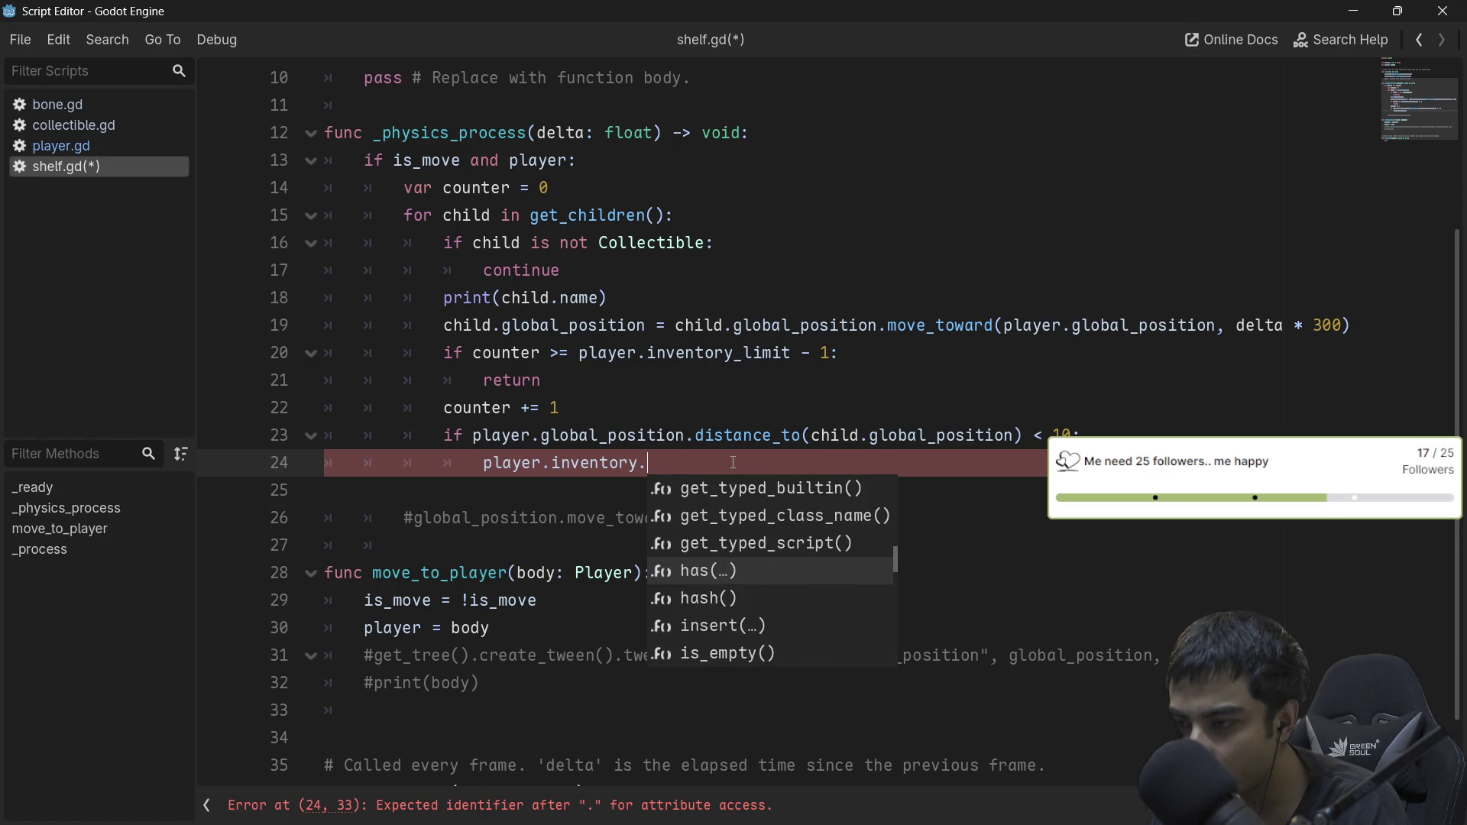
key(Down)
key(Down)
key(Down)
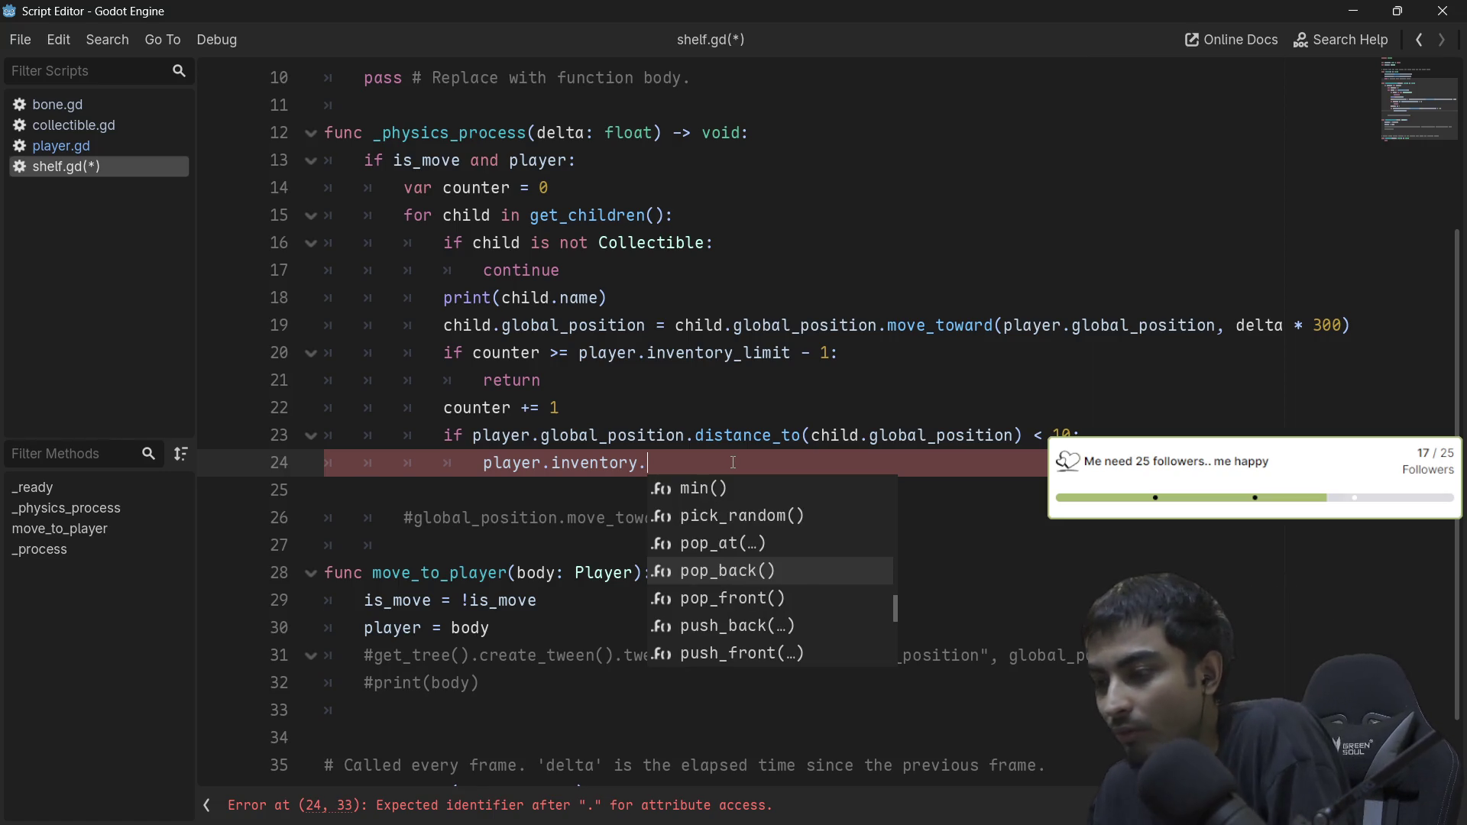
key(Down)
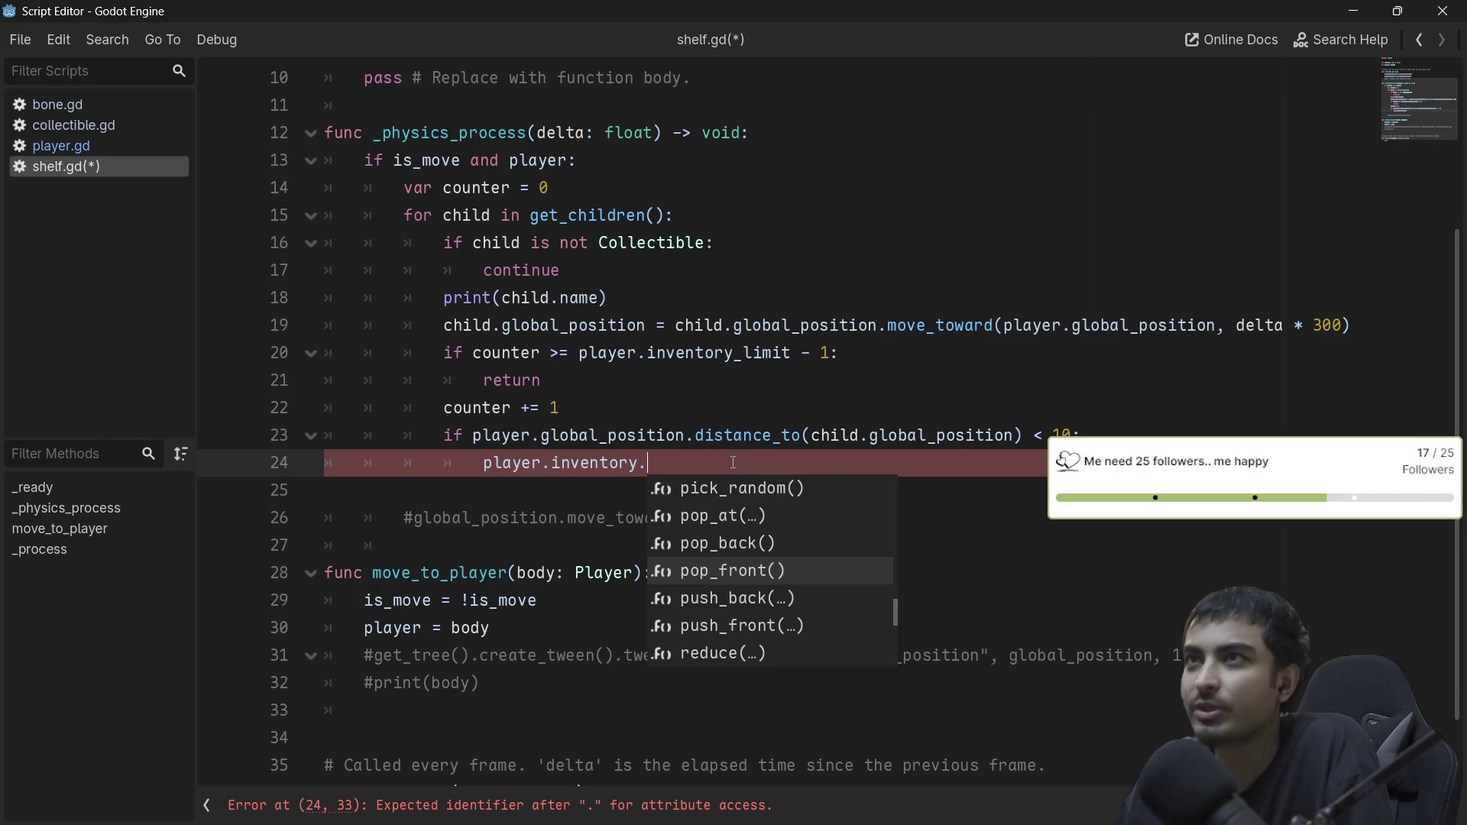
key(Down)
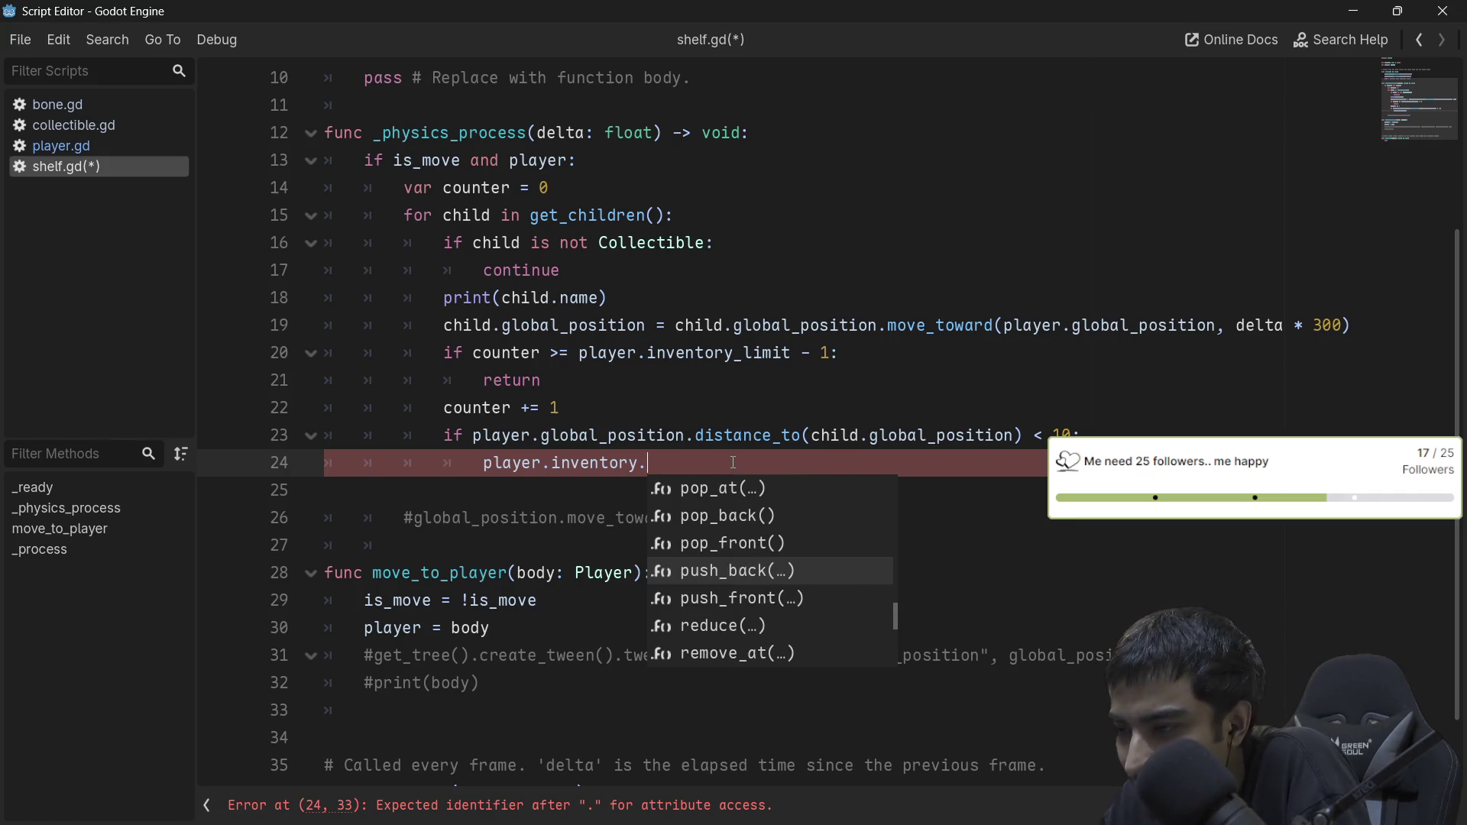
key(Down)
key(Down)
key(Down)
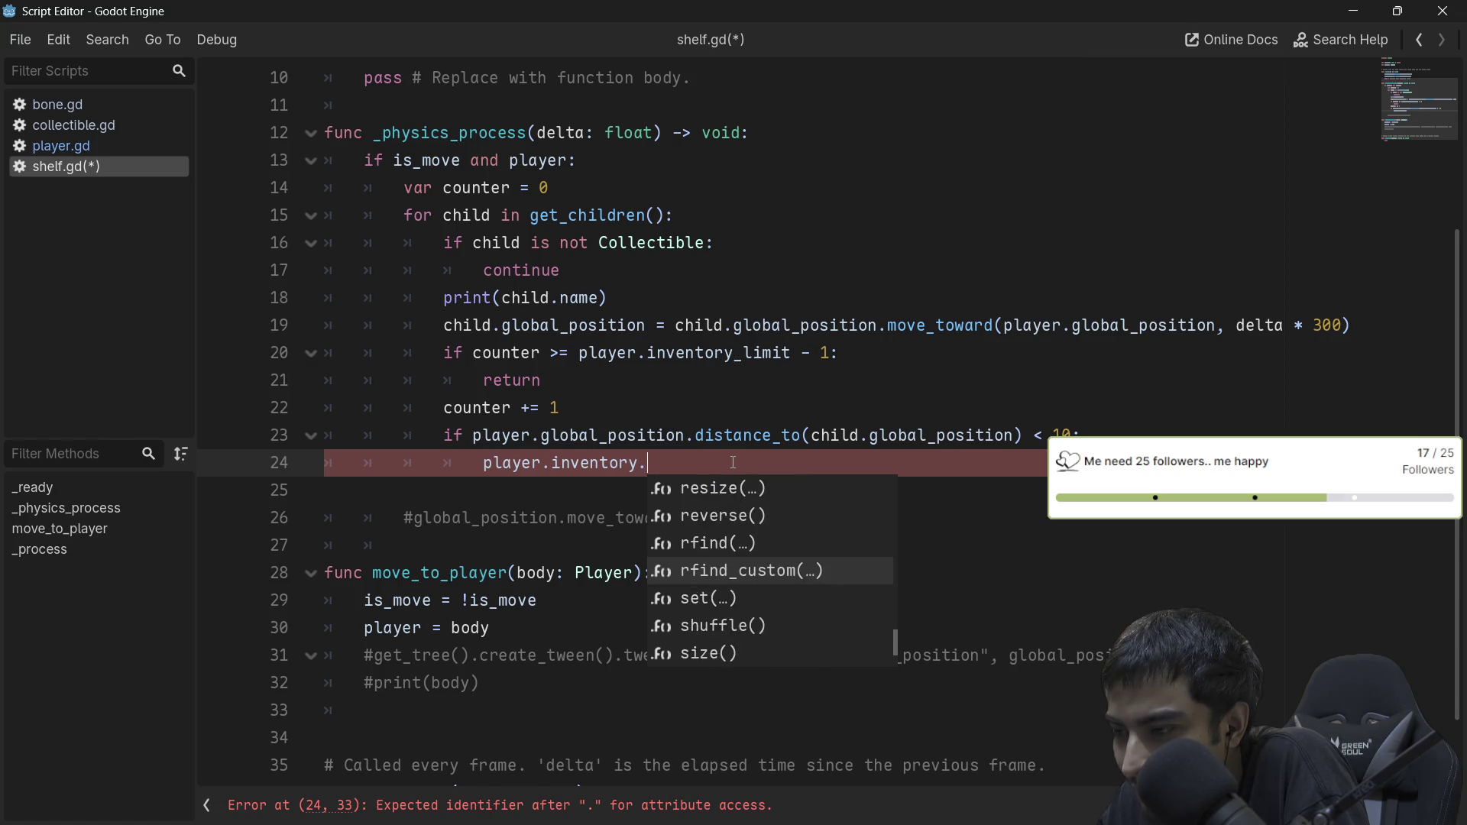
key(Down)
key(Down)
key(Down)
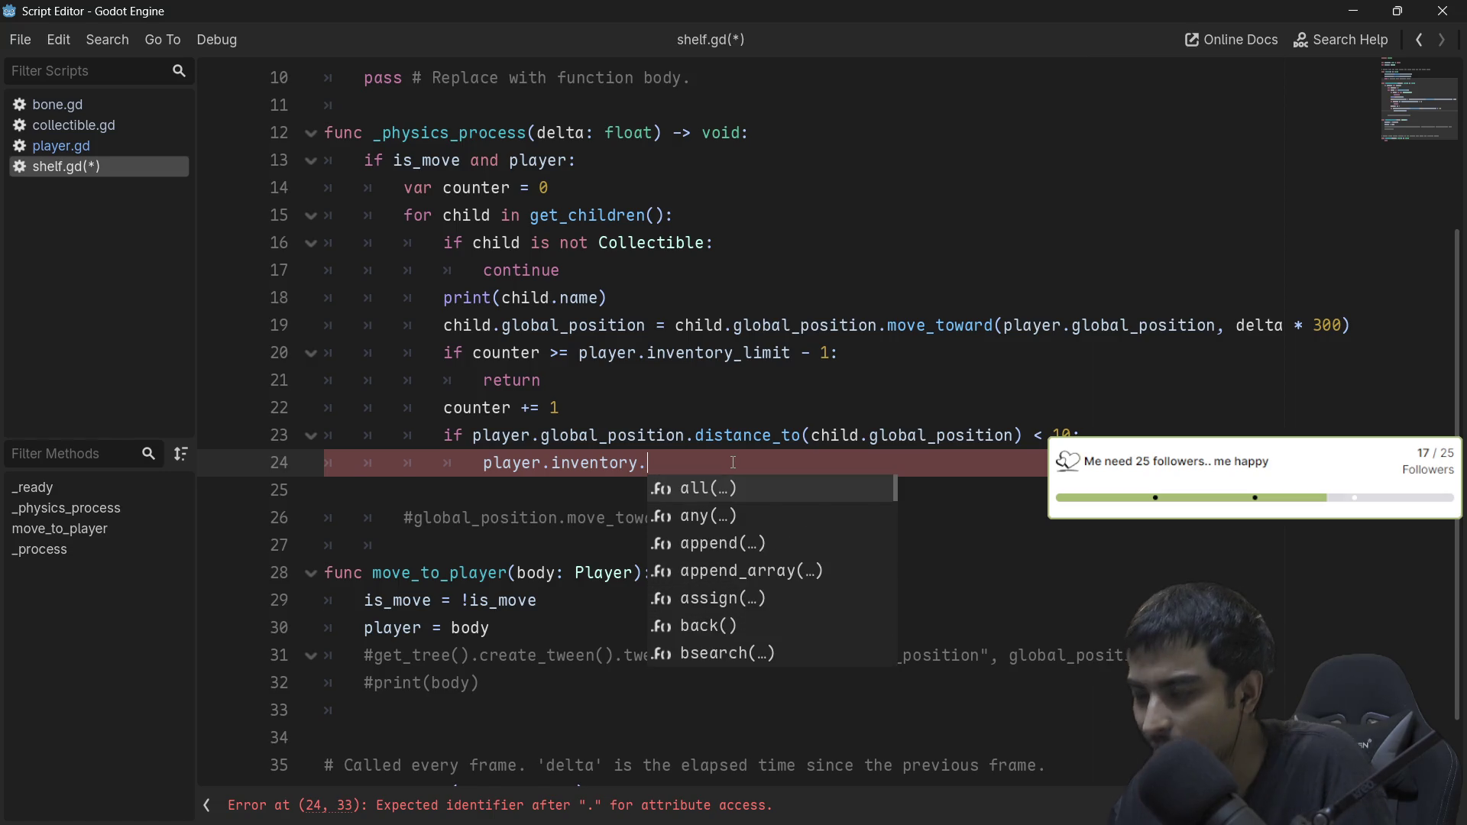
key(Down)
key(Down)
key(Down)
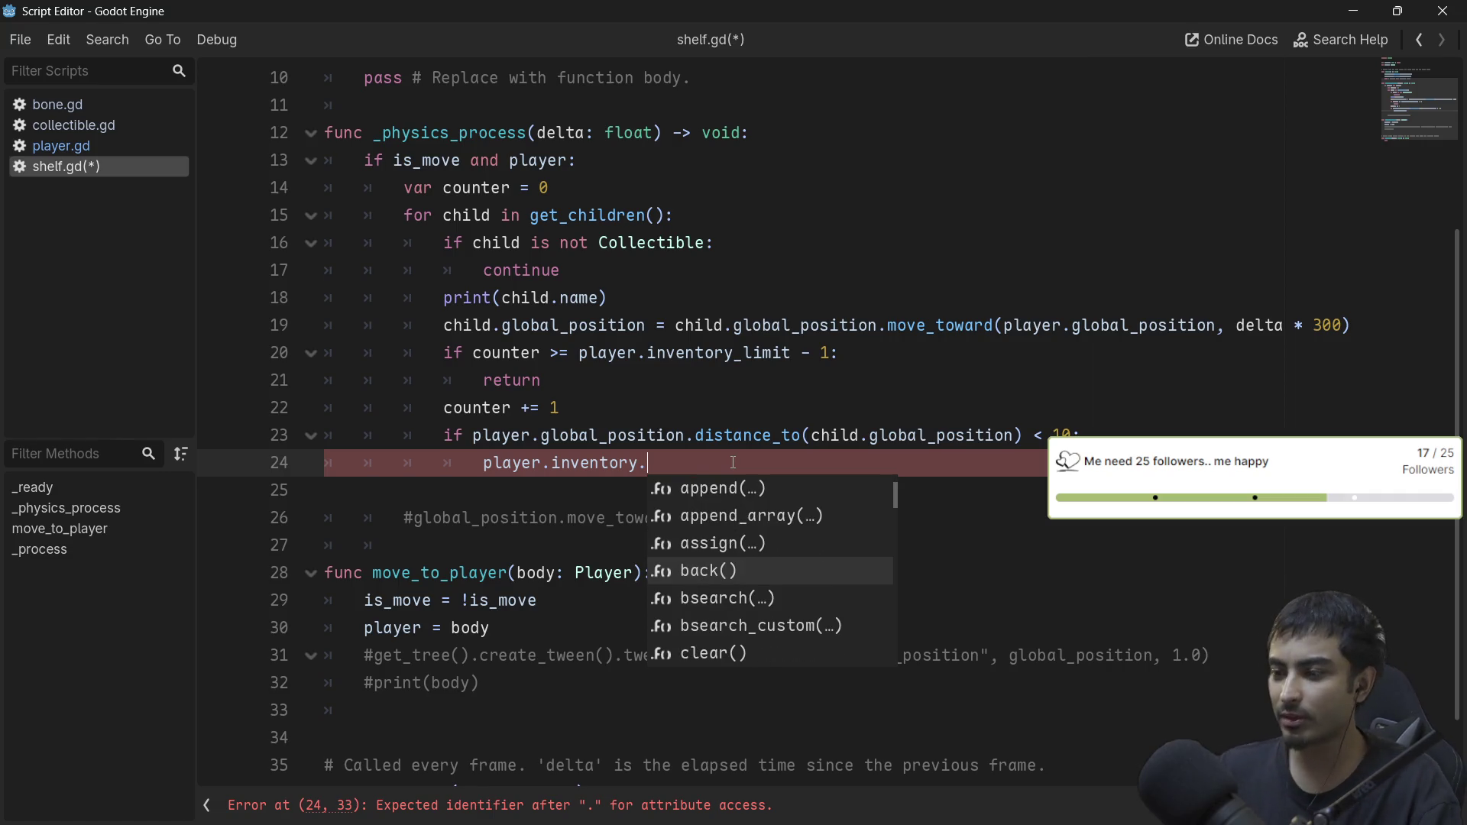
key(Up)
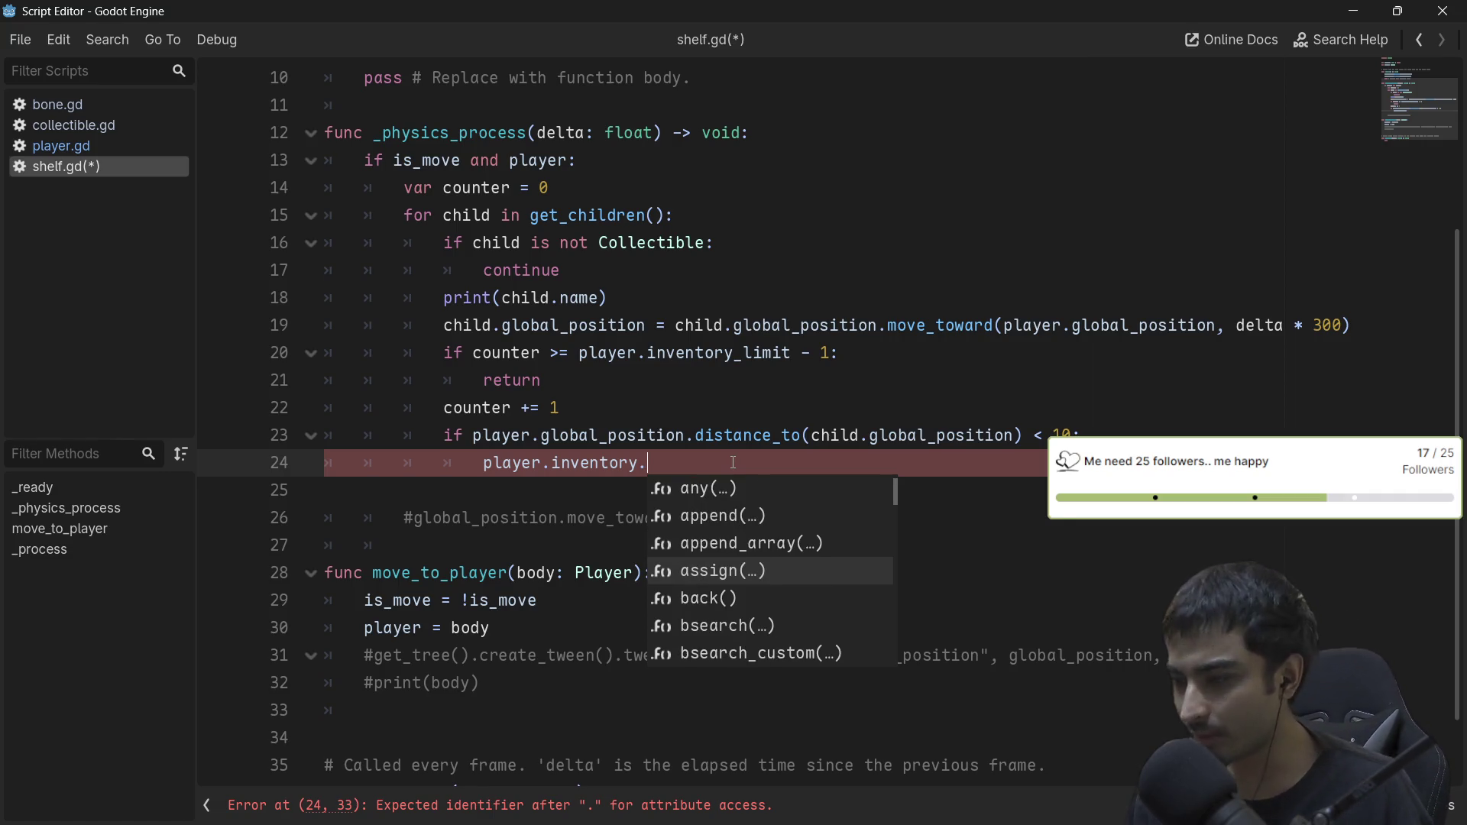
key(Up)
key(Up)
key(Return)
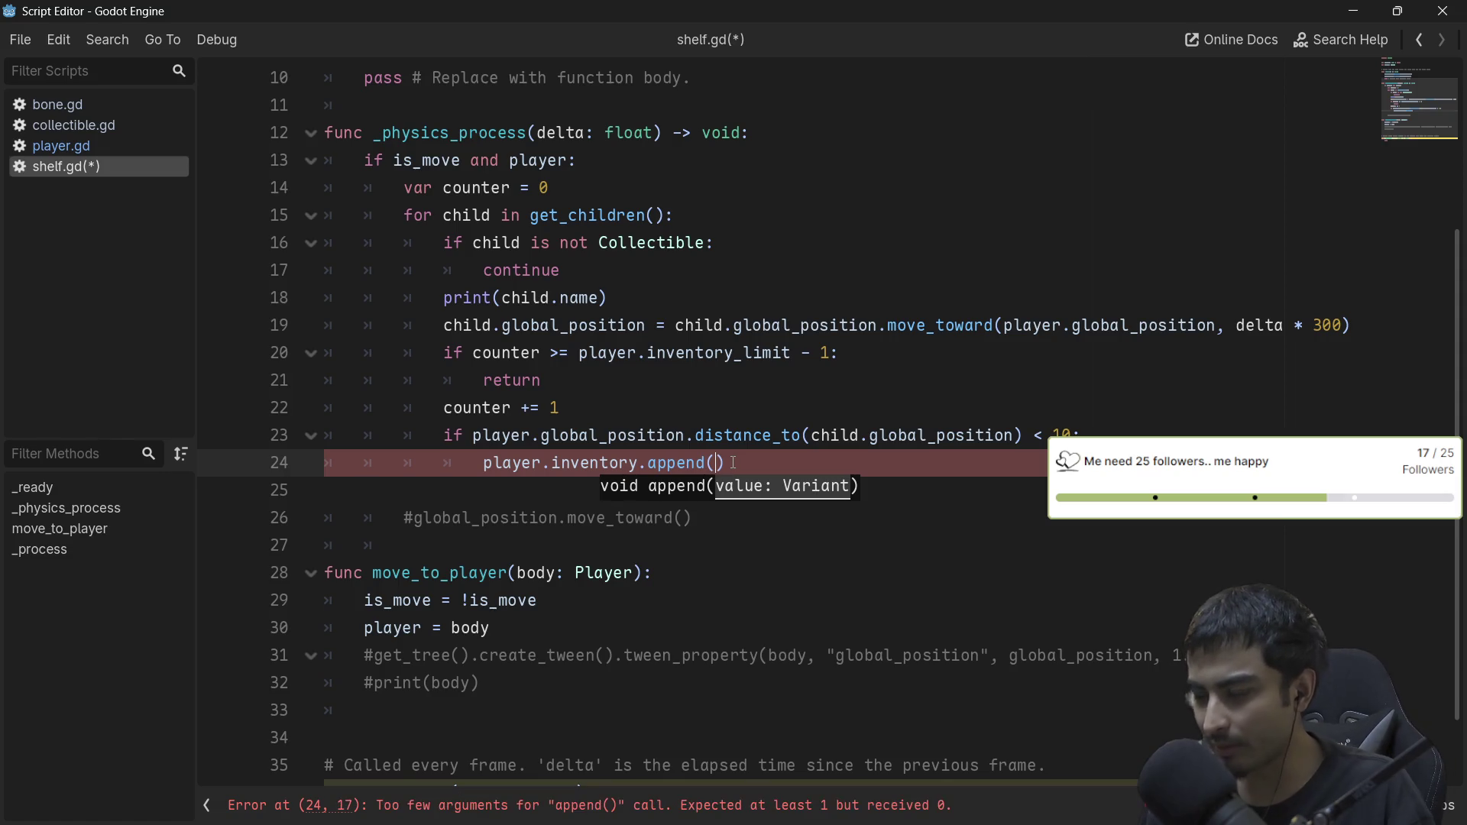
text(child)
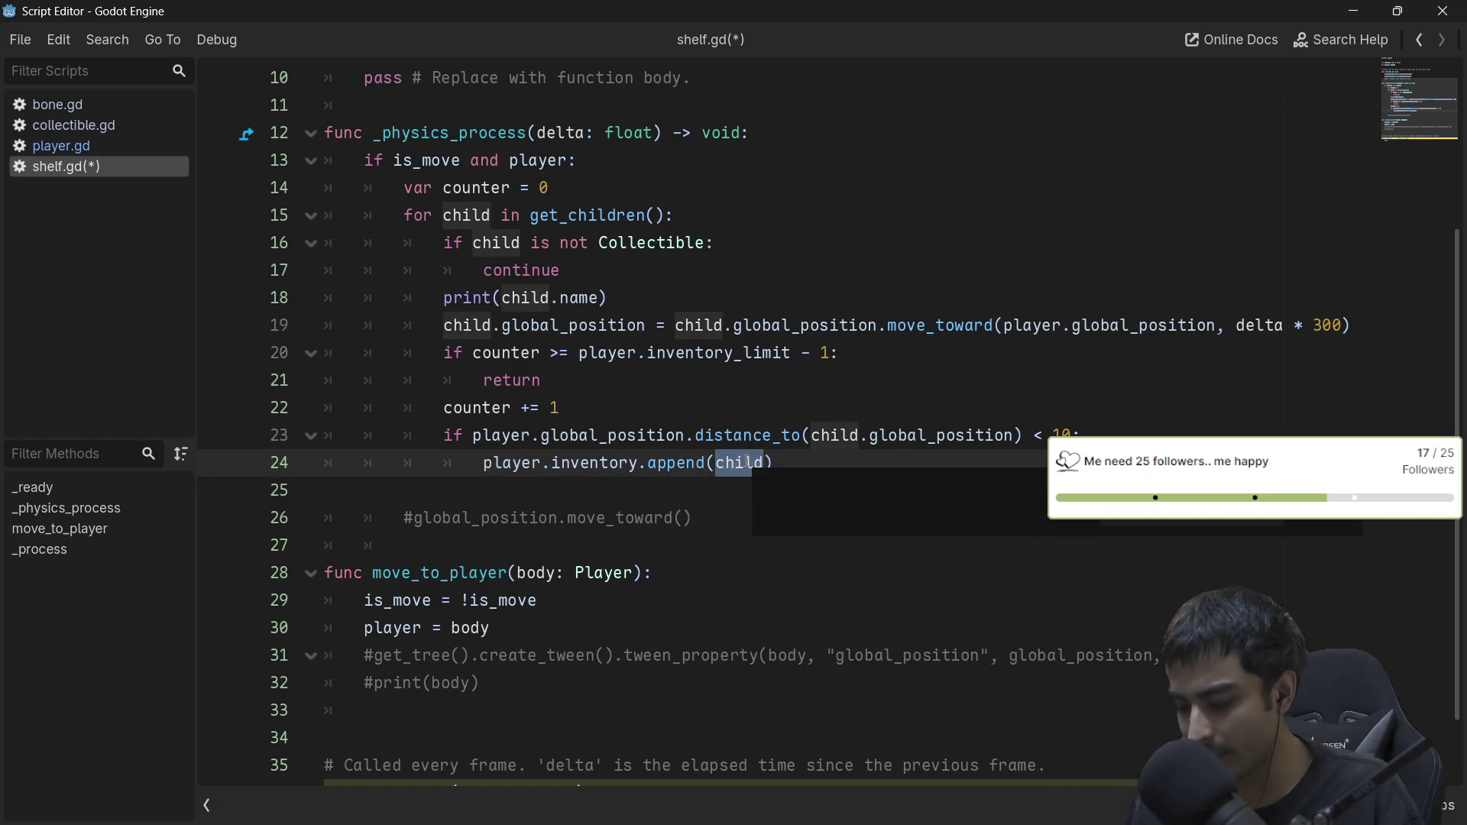
- Replace the append argument so line 24 reads player.inventory.append(child), then add a new line
key(BackSpace)
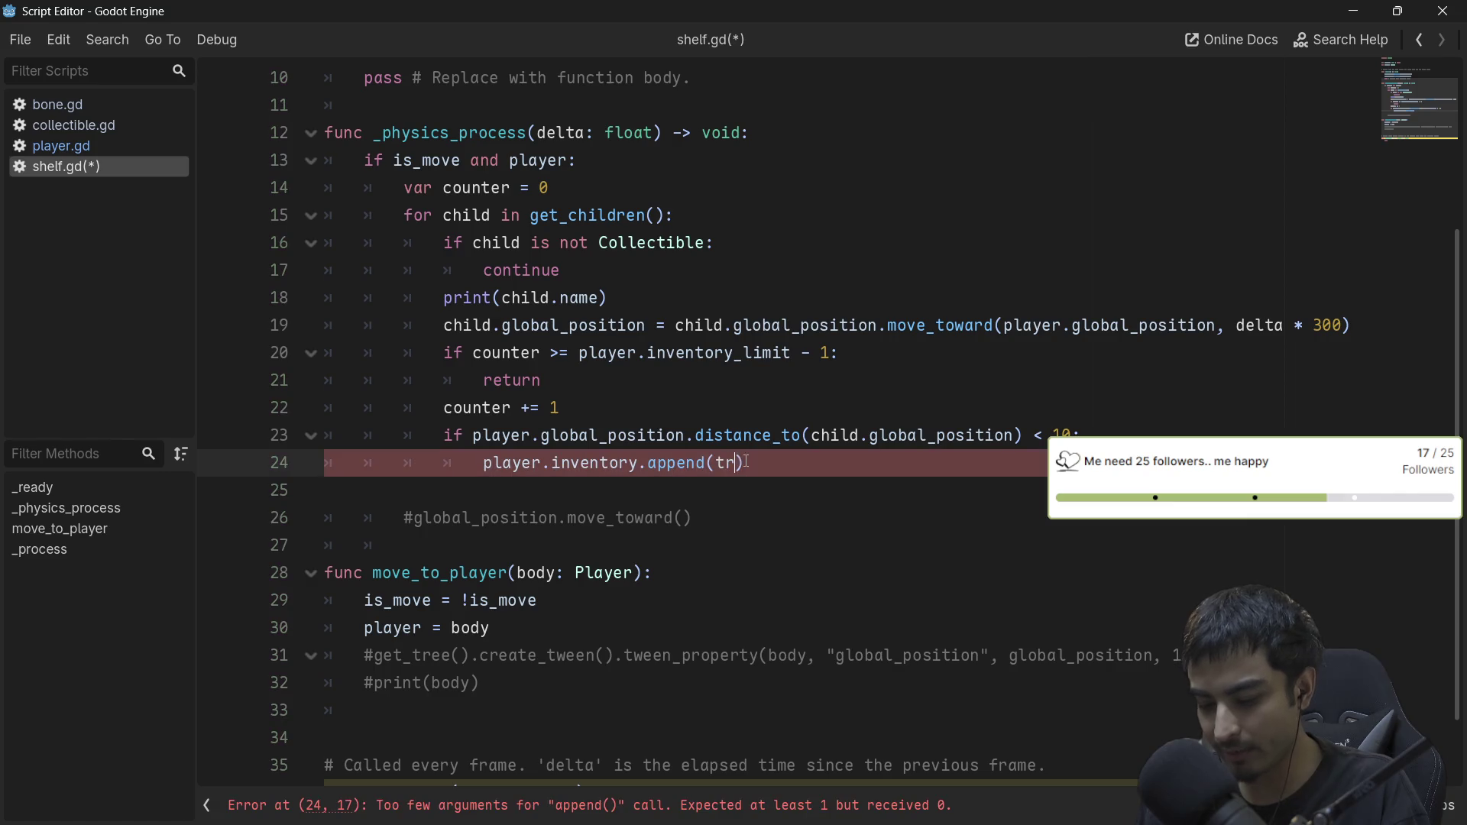
text(true)
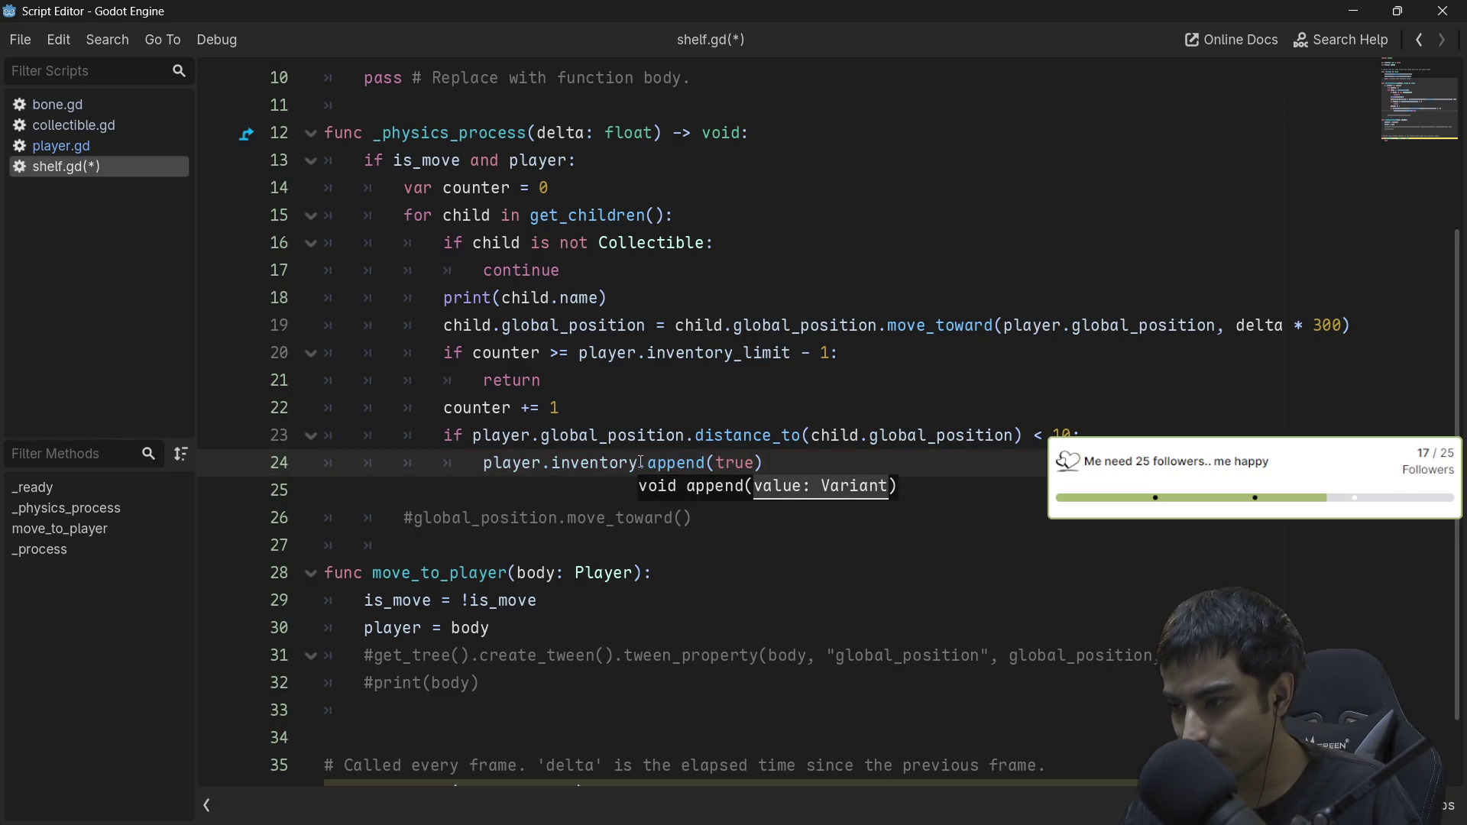
mouse_move(619, 464)
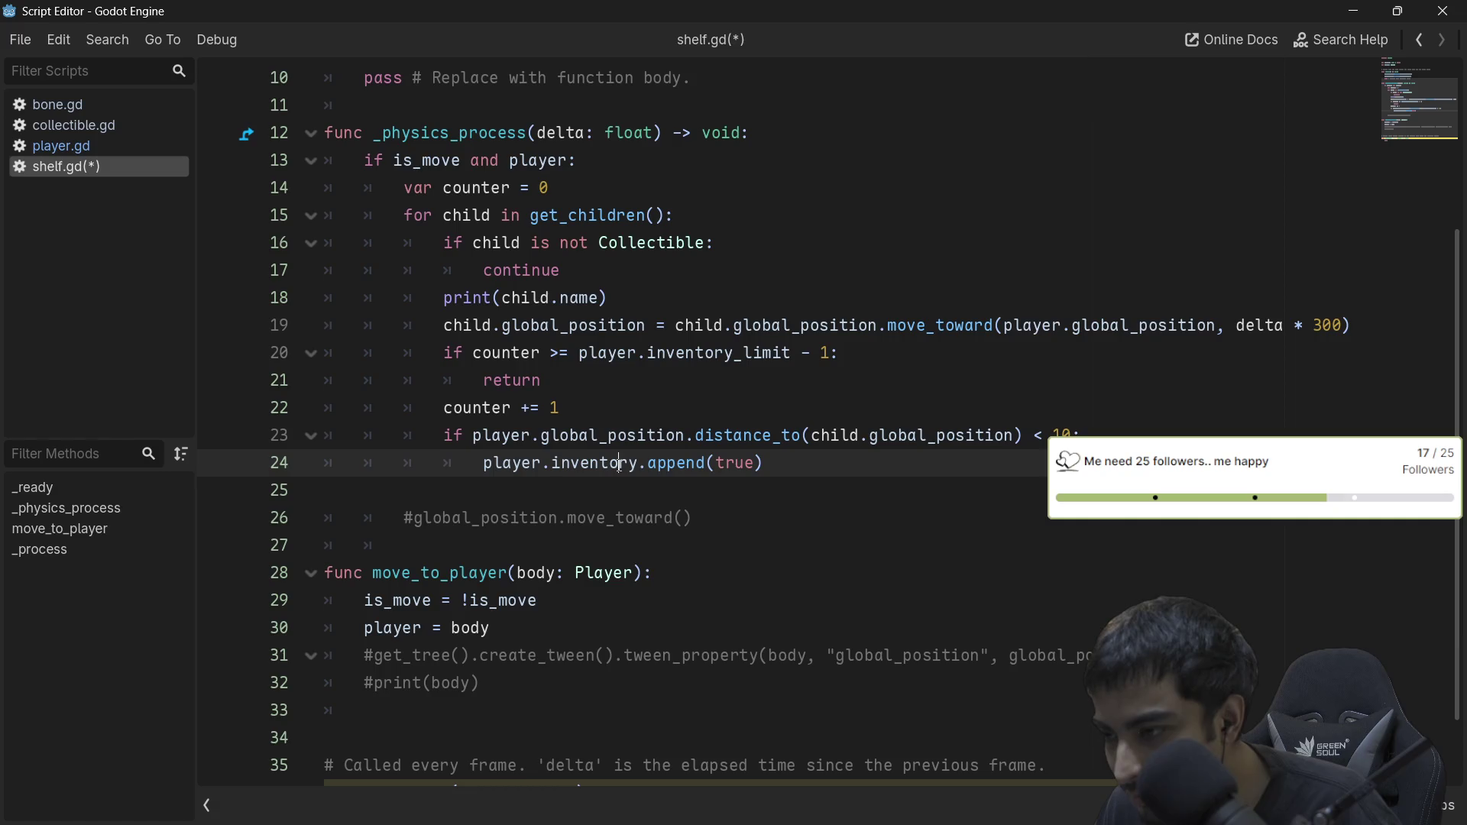
double_click(729, 464)
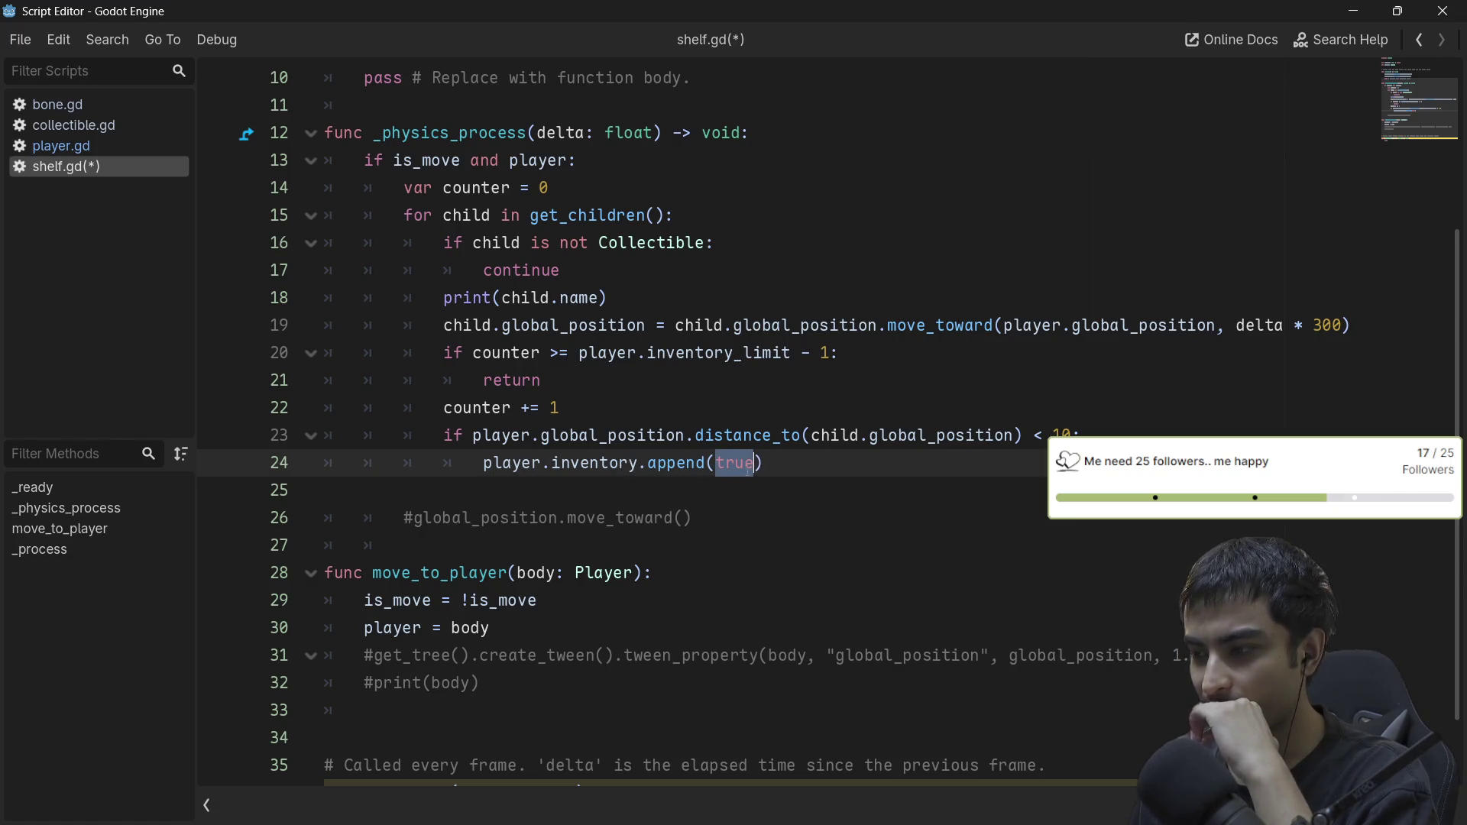
click(620, 463)
double_click(748, 464)
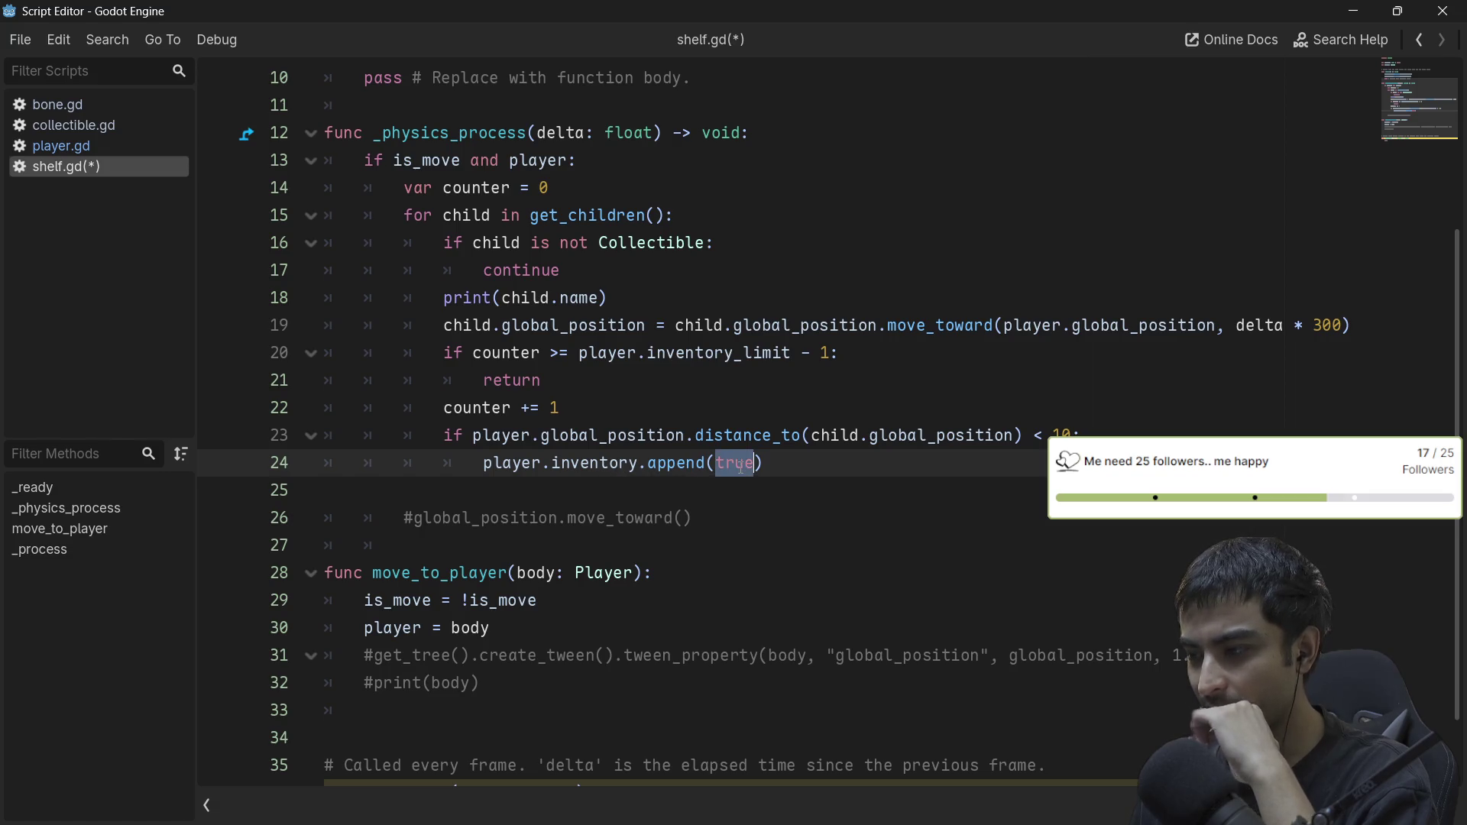
text(23)
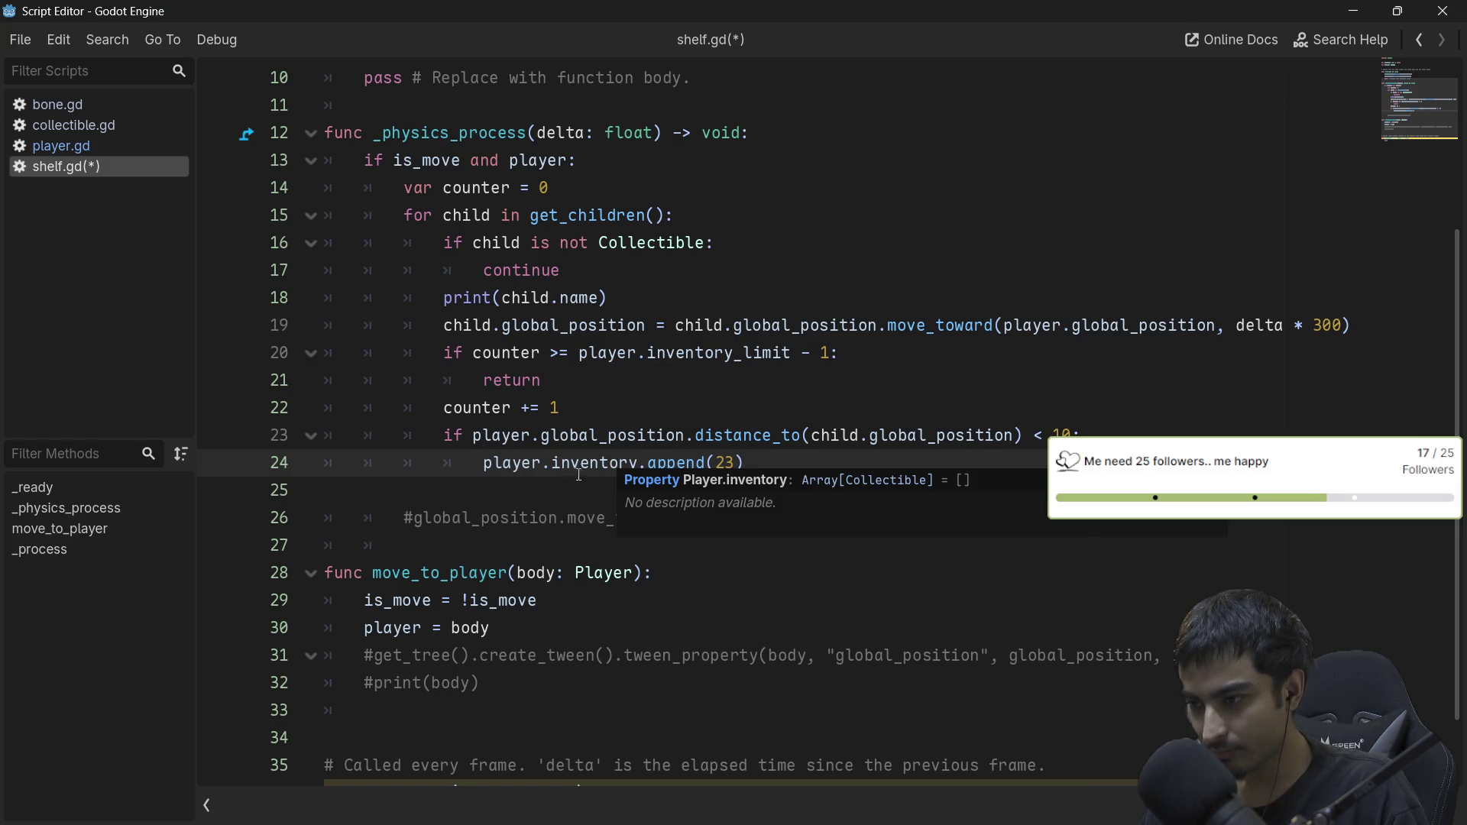
double_click(732, 463)
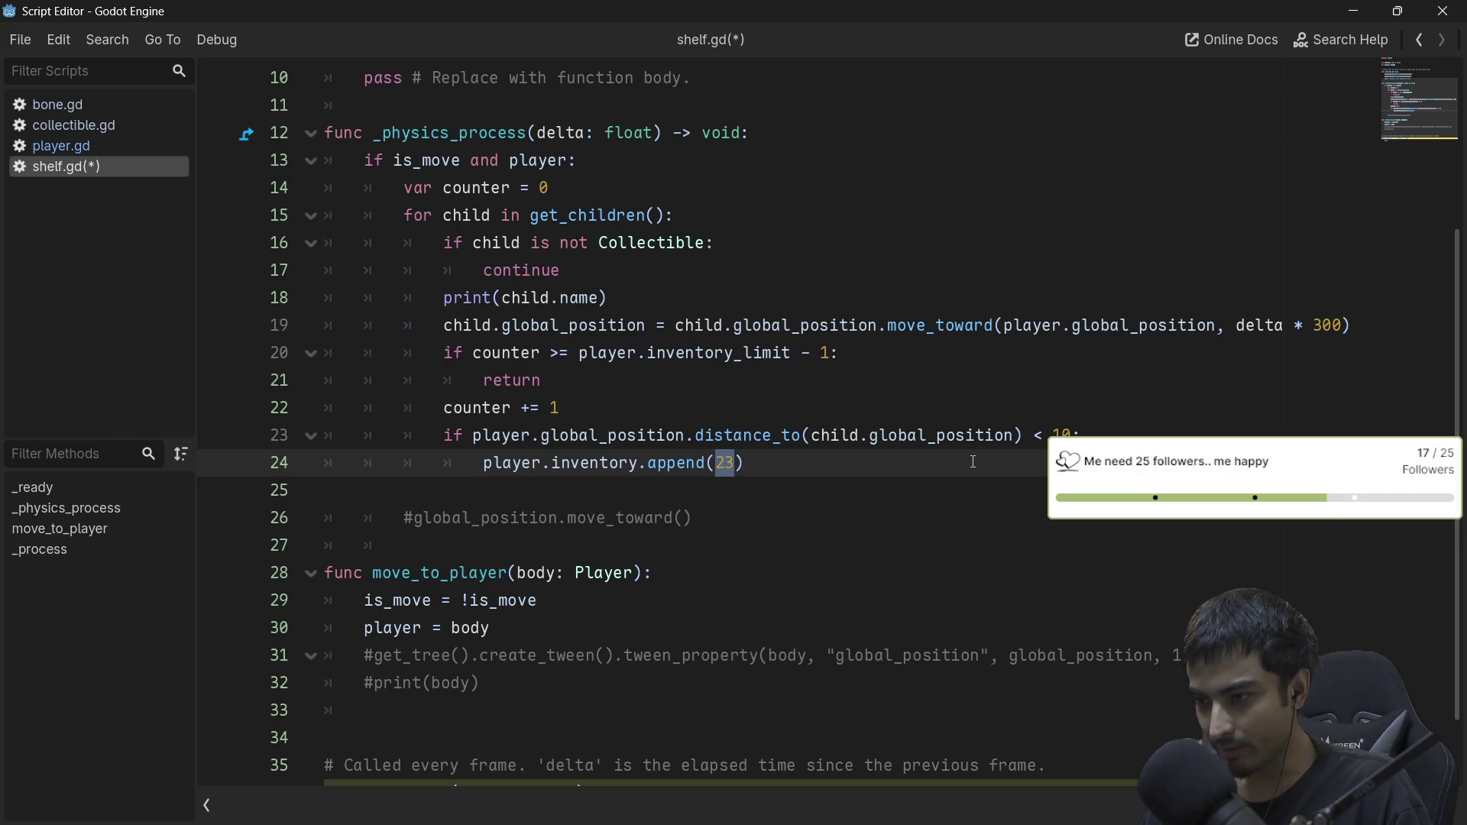
key(BackSpace)
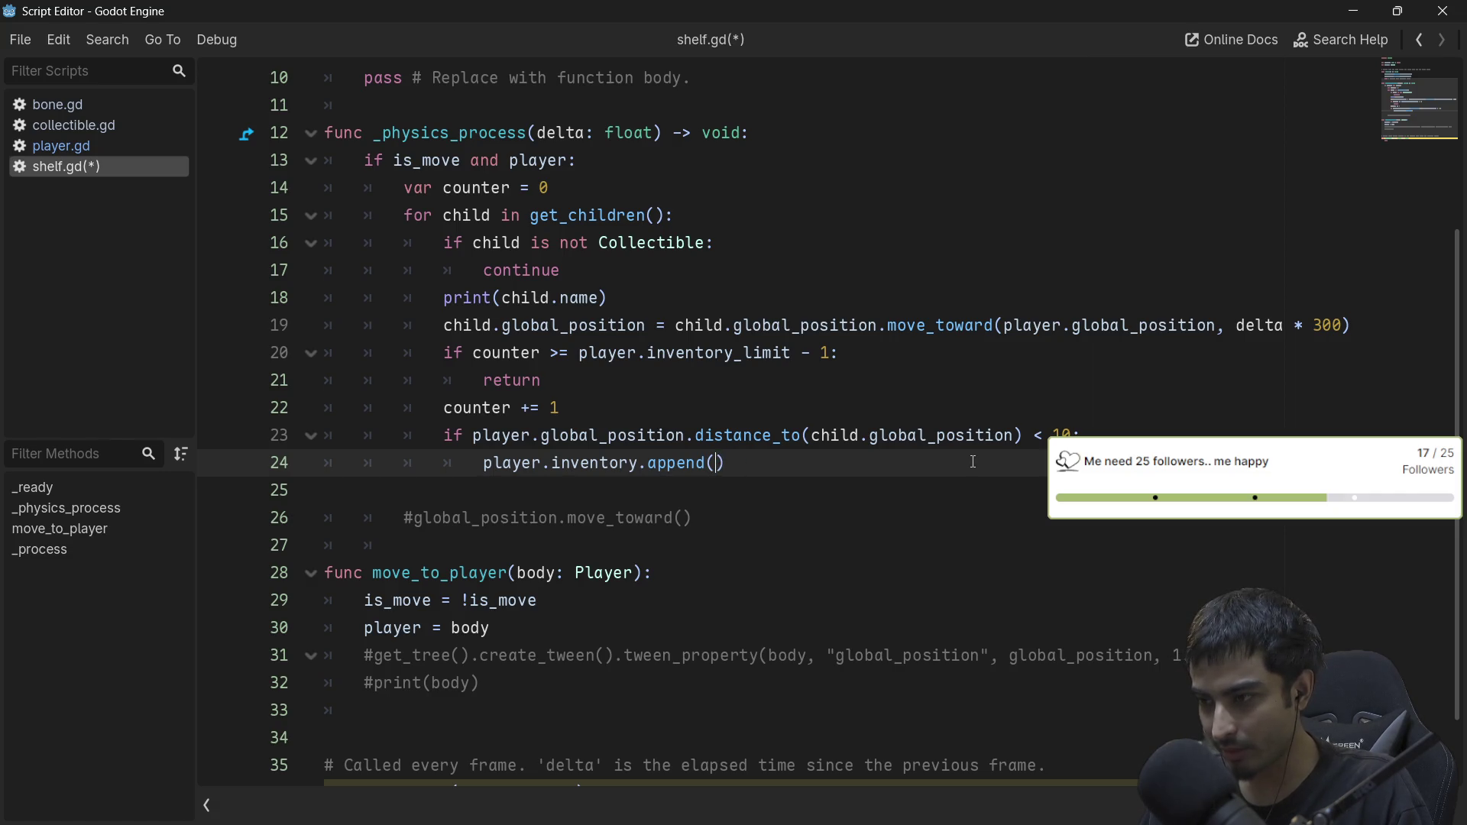
text(child))
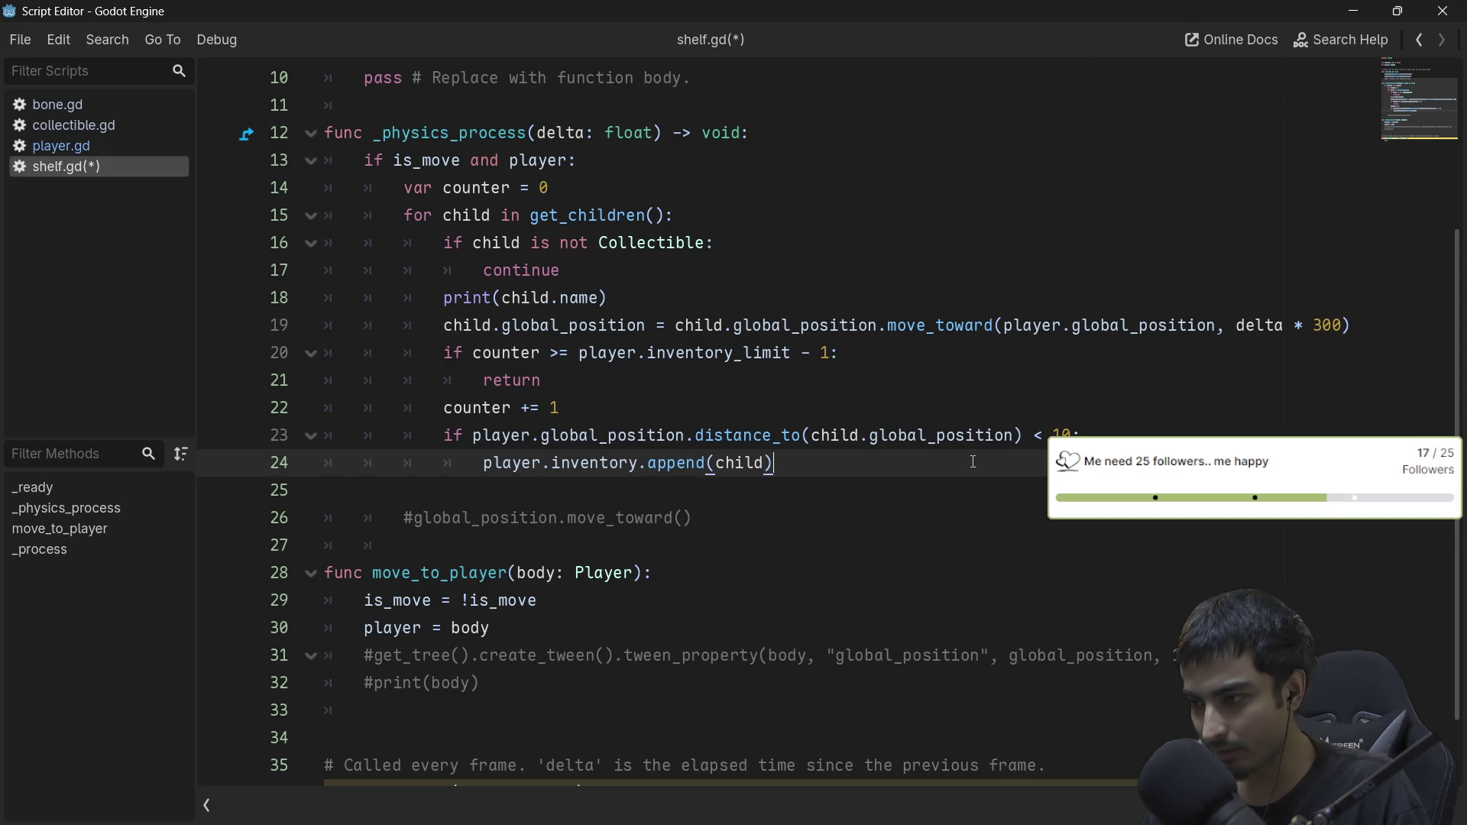
key(Return)
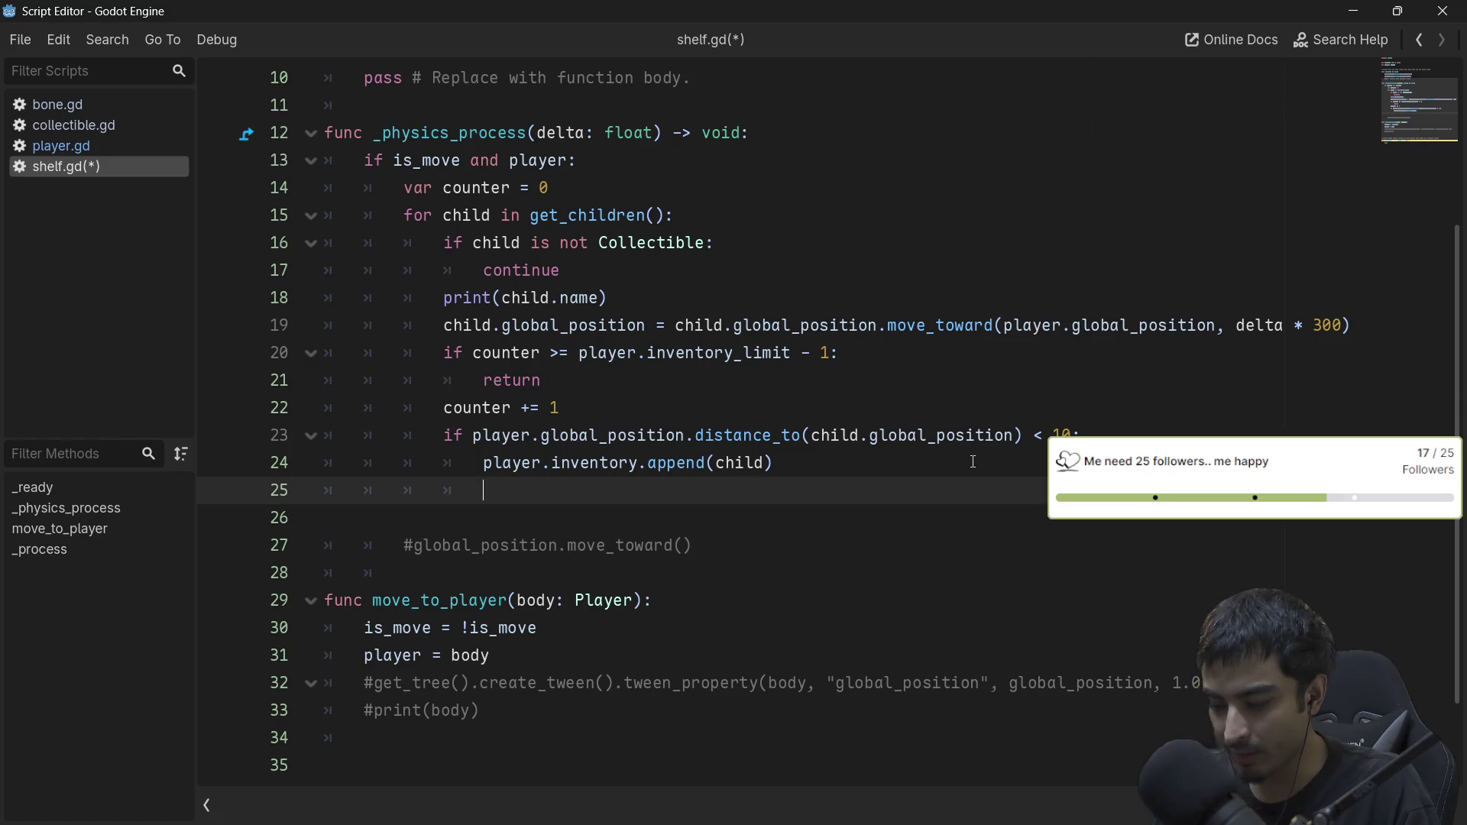
- Add child.queue_free() below the append line using autocomplete
text(child)
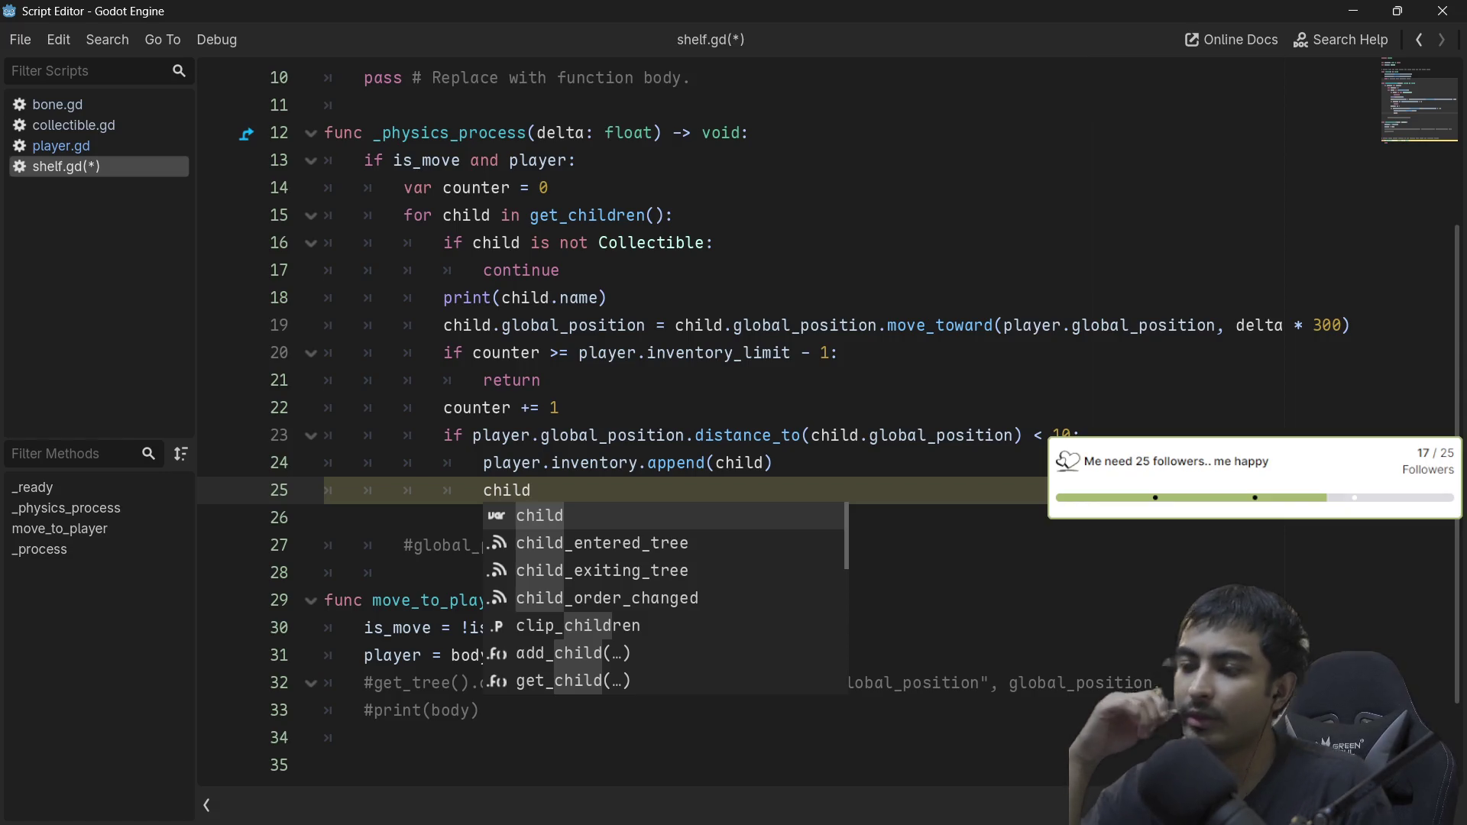
text(.)
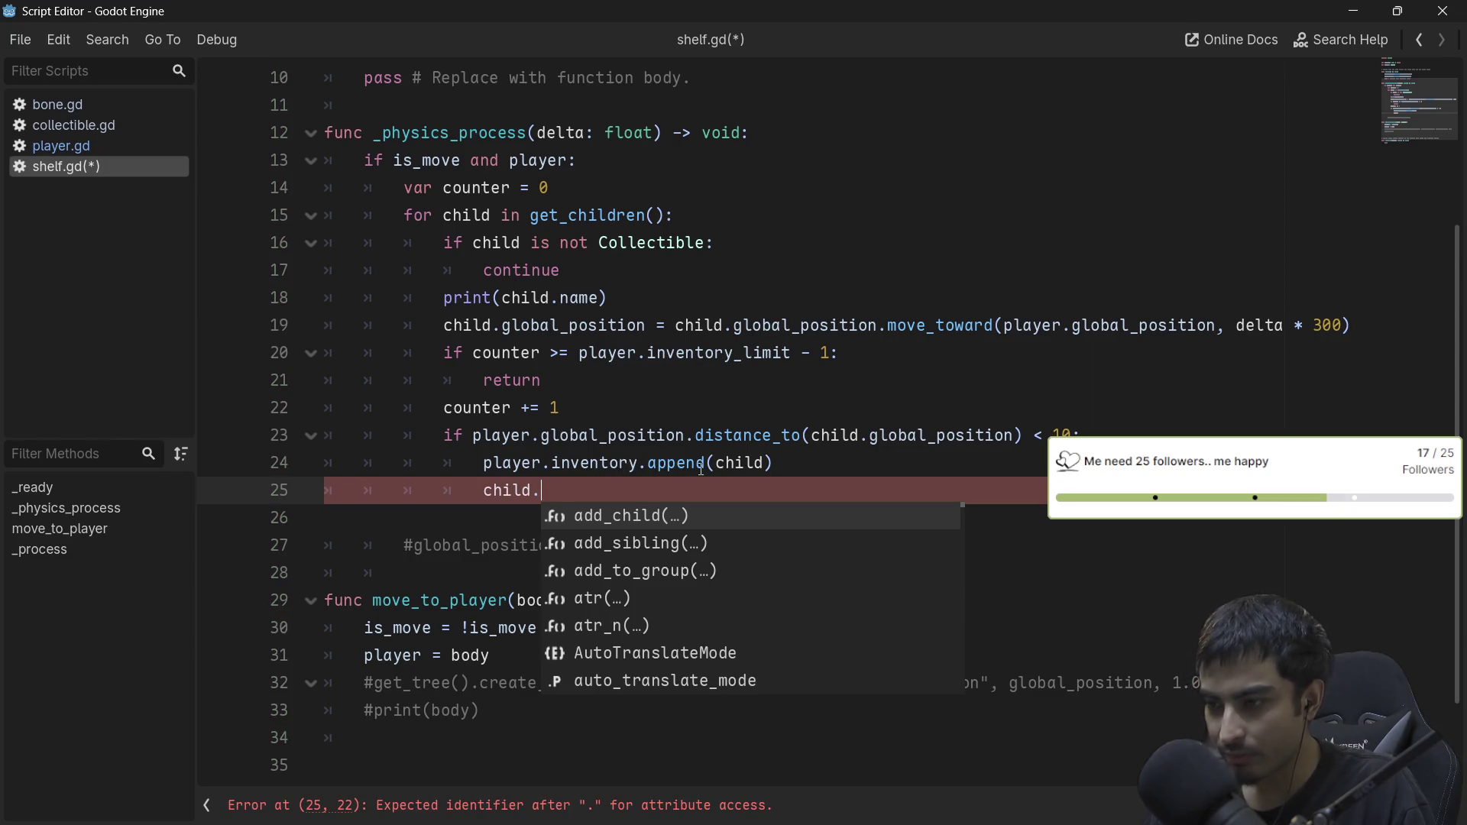
text(qu)
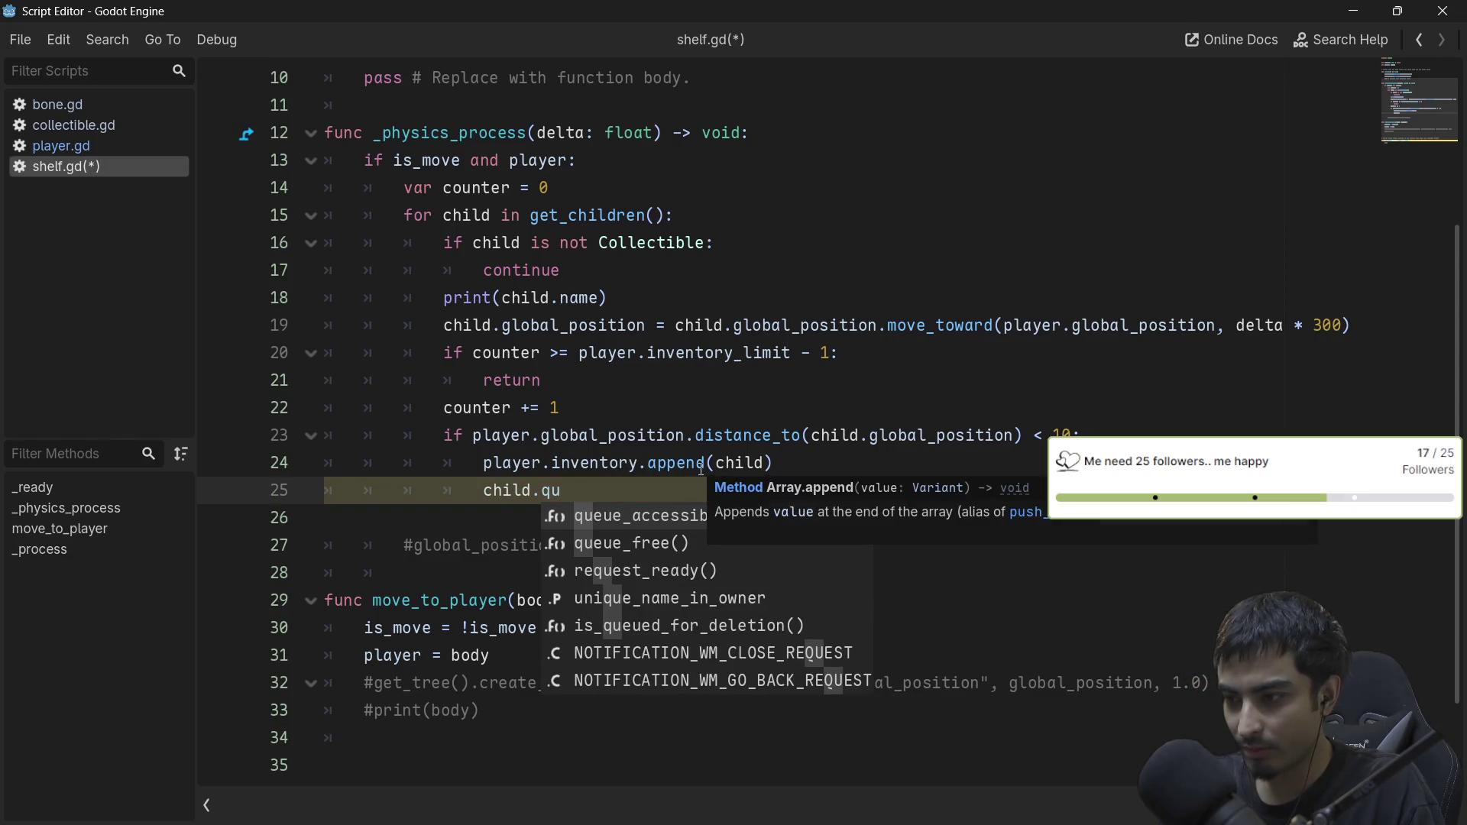
key(Down)
key(Return)
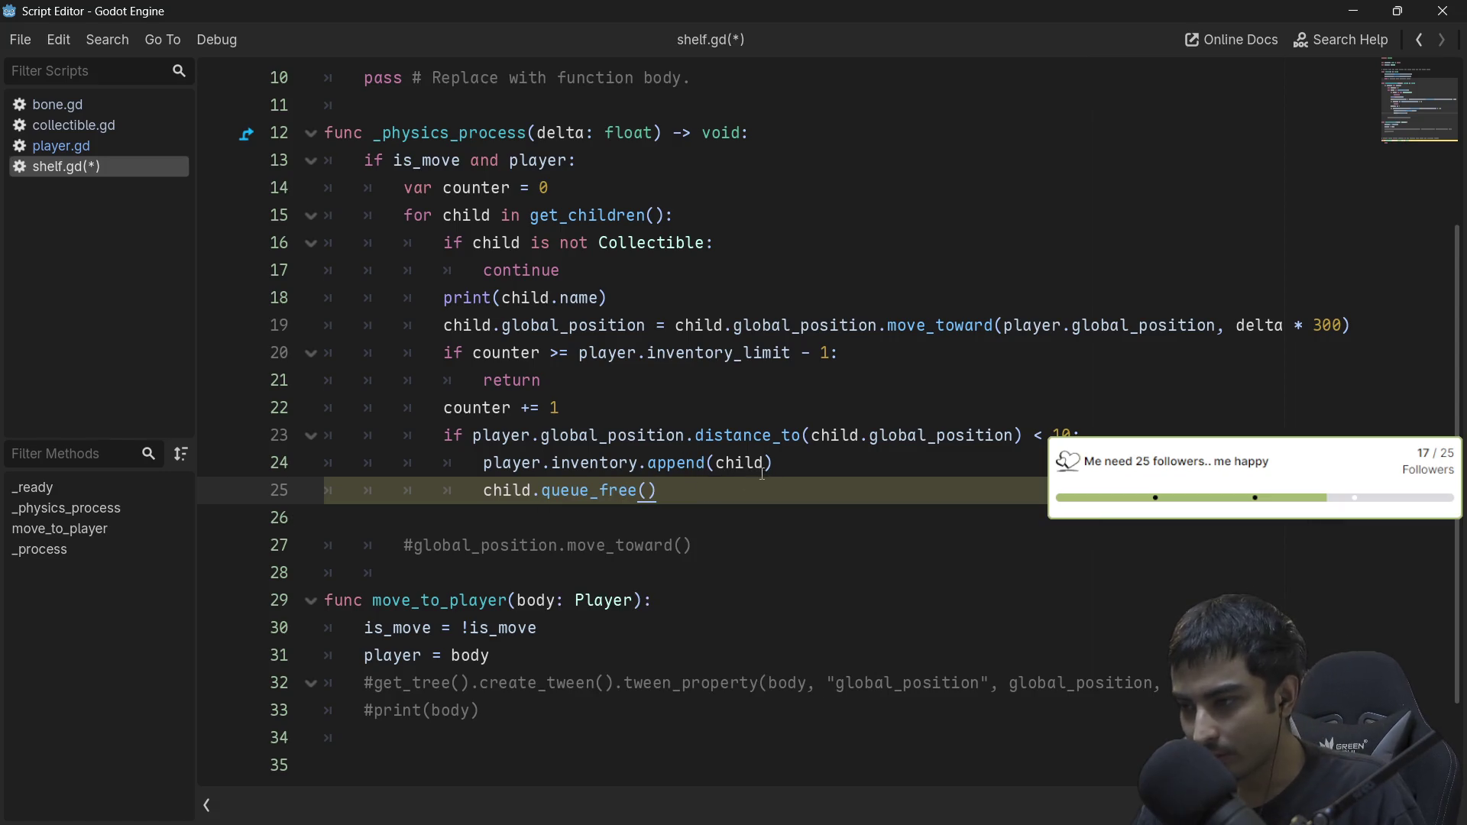
- Open a line below queue_free and erase a half-typed print call
click(788, 469)
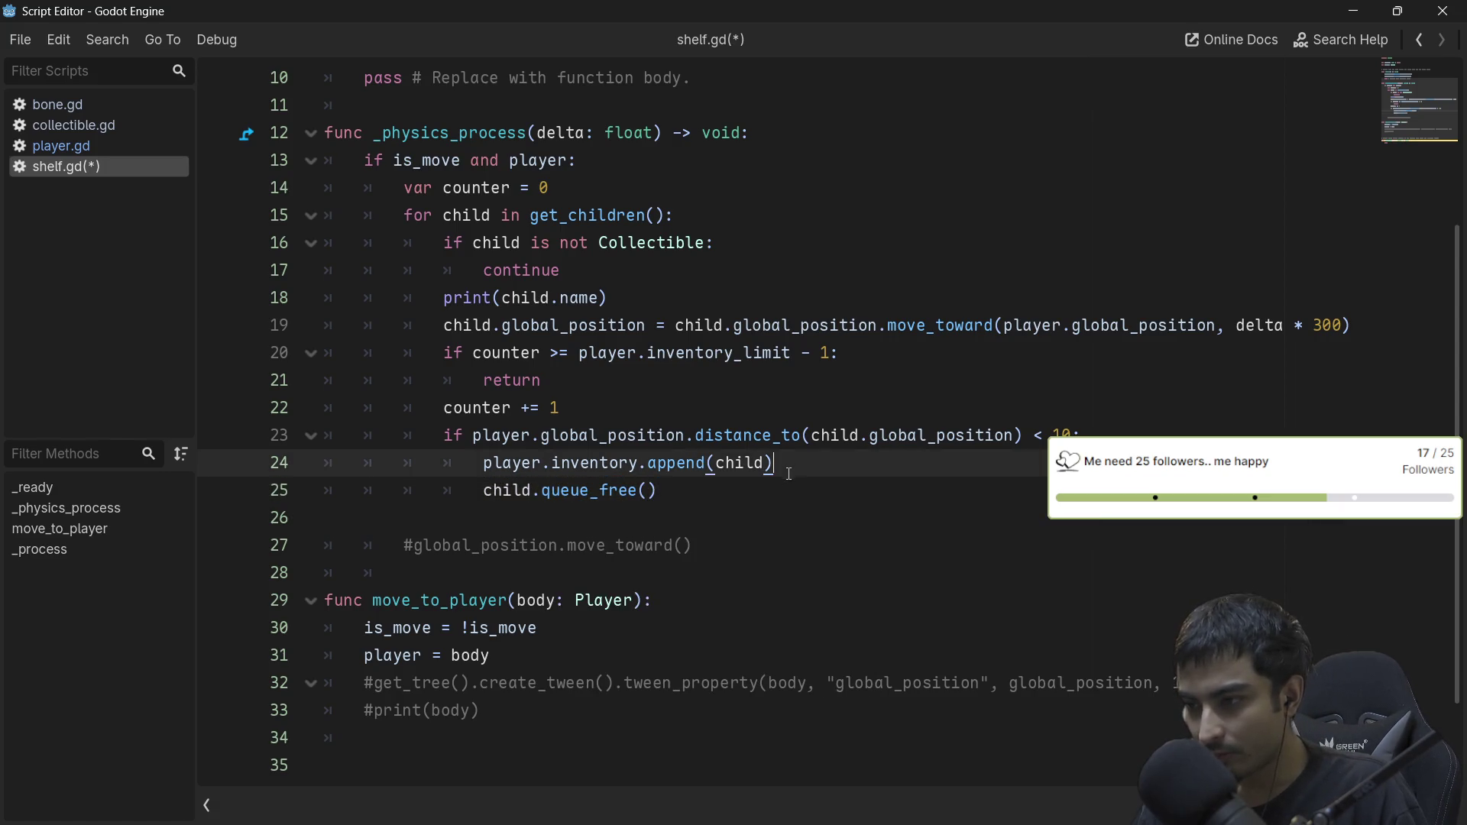
click(680, 495)
key(Return)
text(pri)
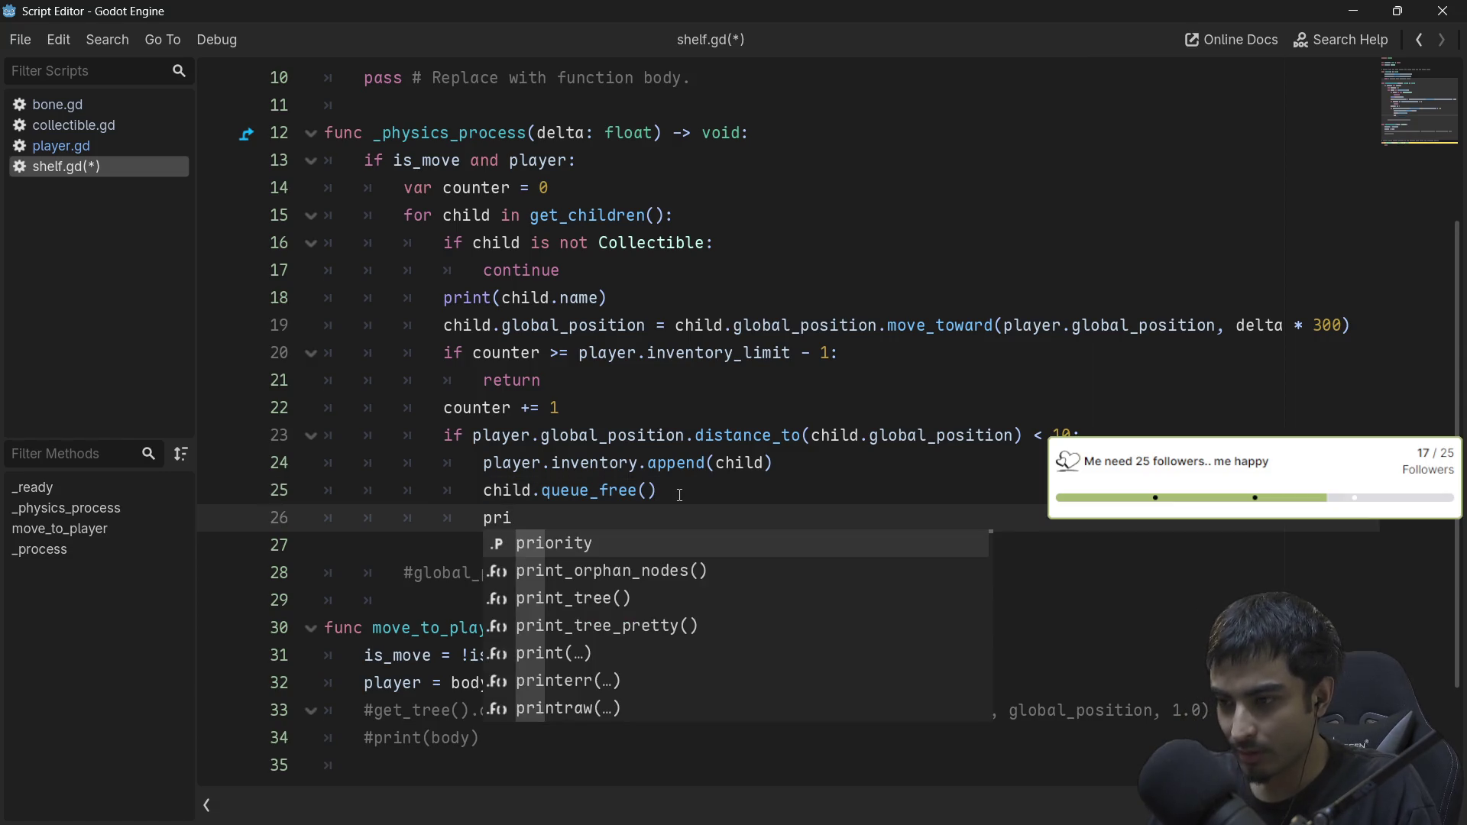
key(BackSpace)
key(BackSpace)
key(BackSpace)
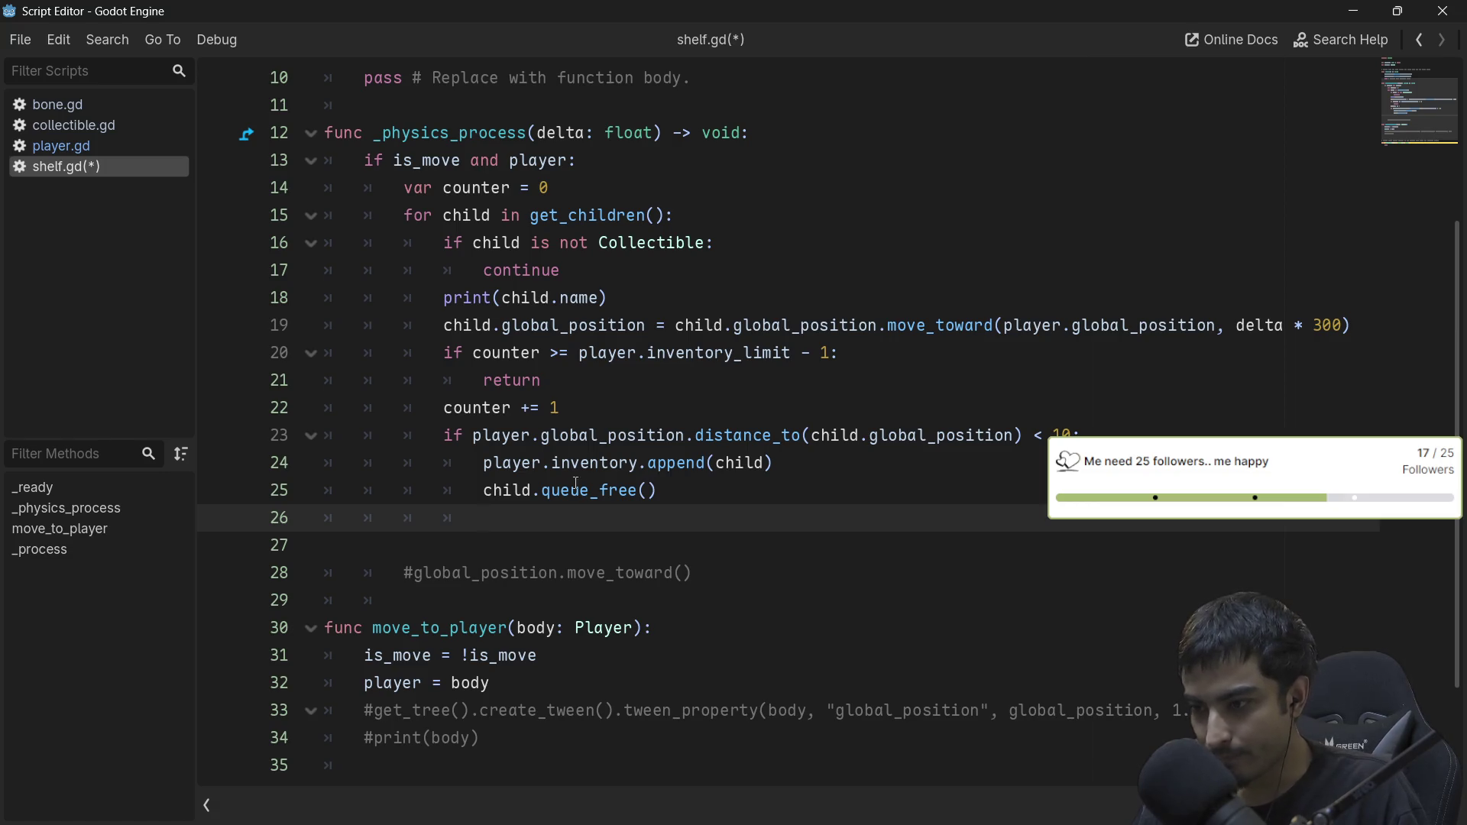
- Insert print(player.inventory) as the first line of _physics_process and save shelf.gd
click(768, 134)
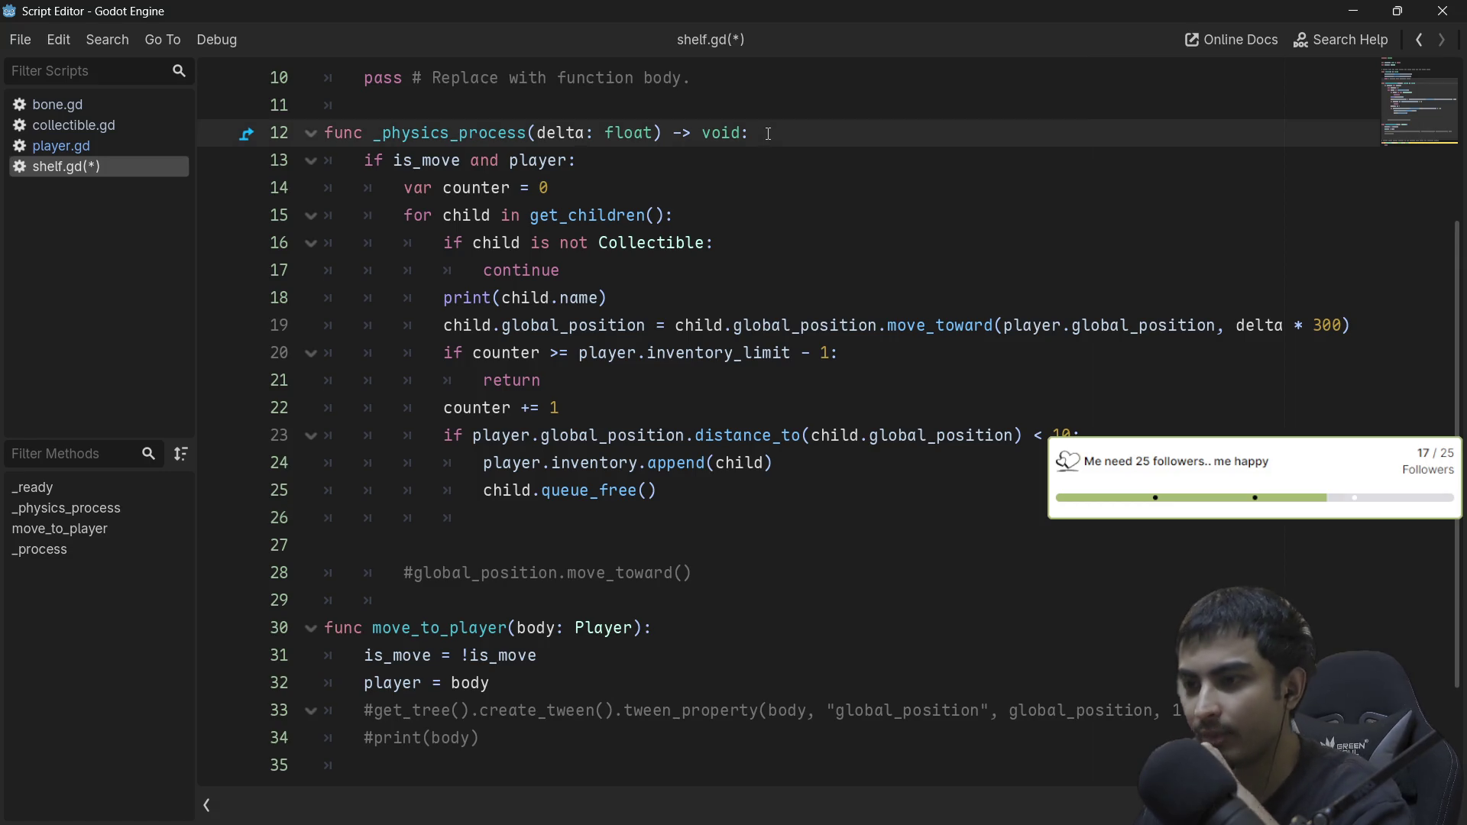
key(Return)
text(print)
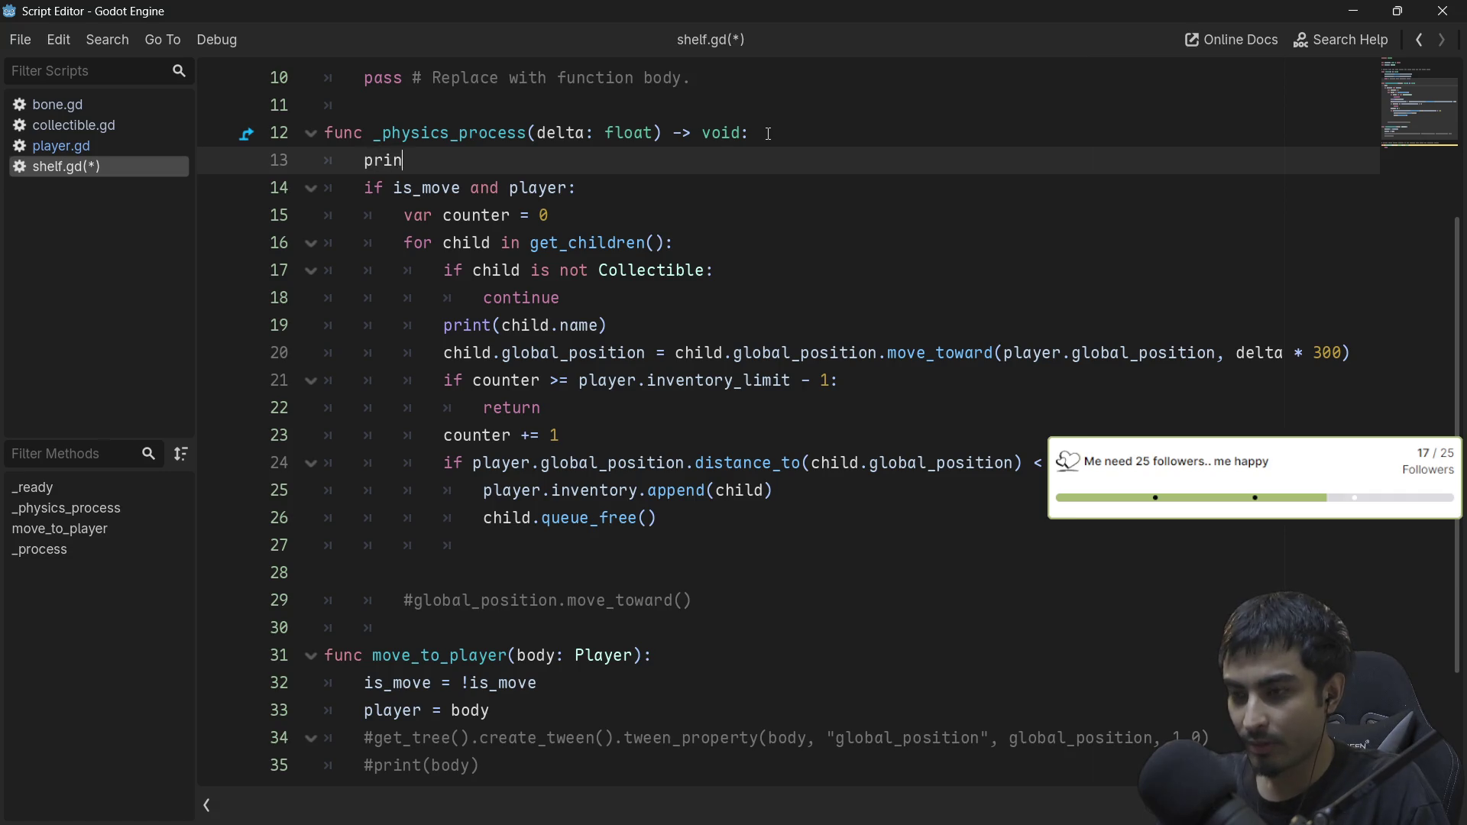
text(()
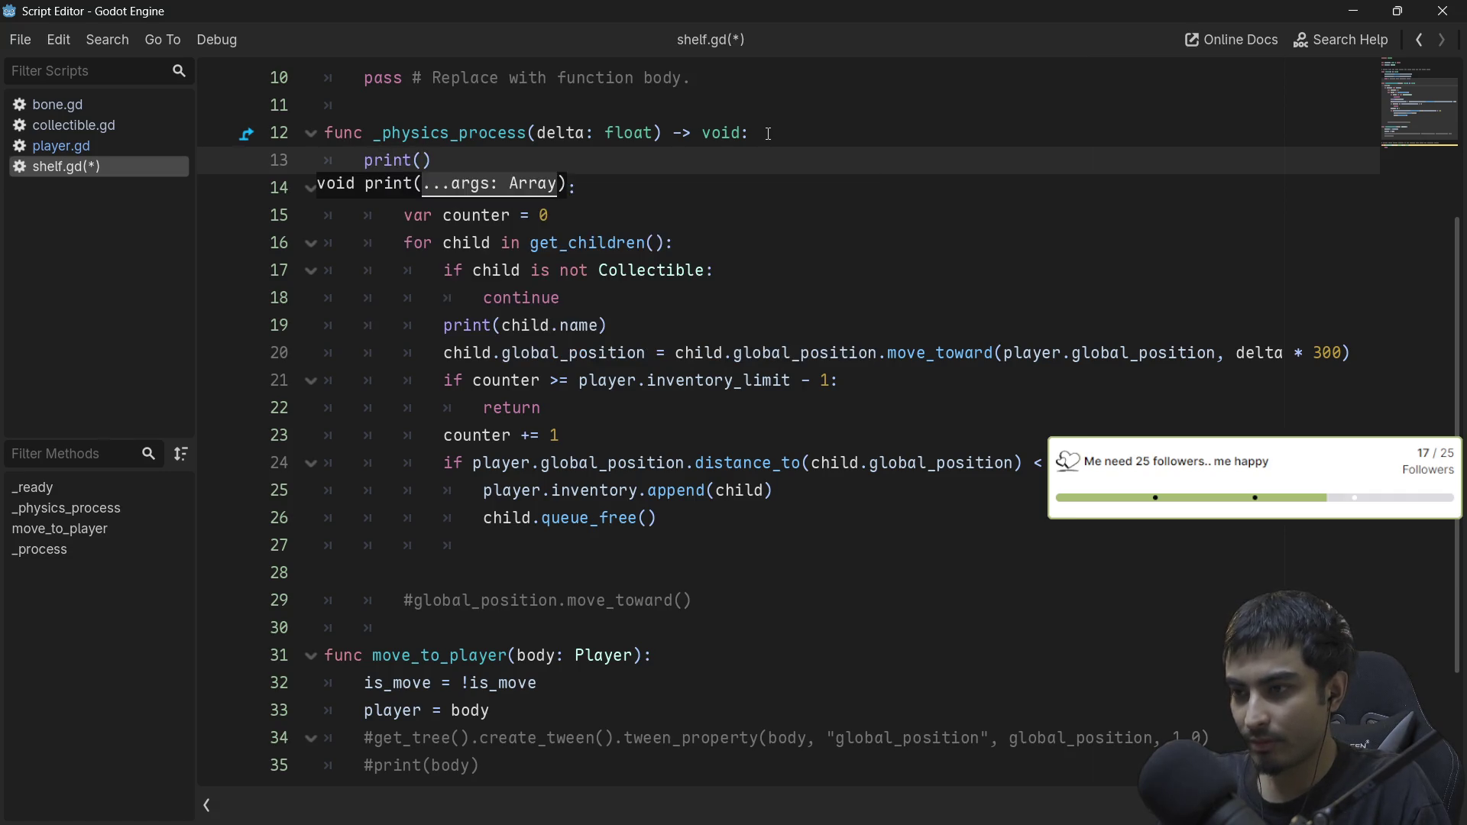
text(player.)
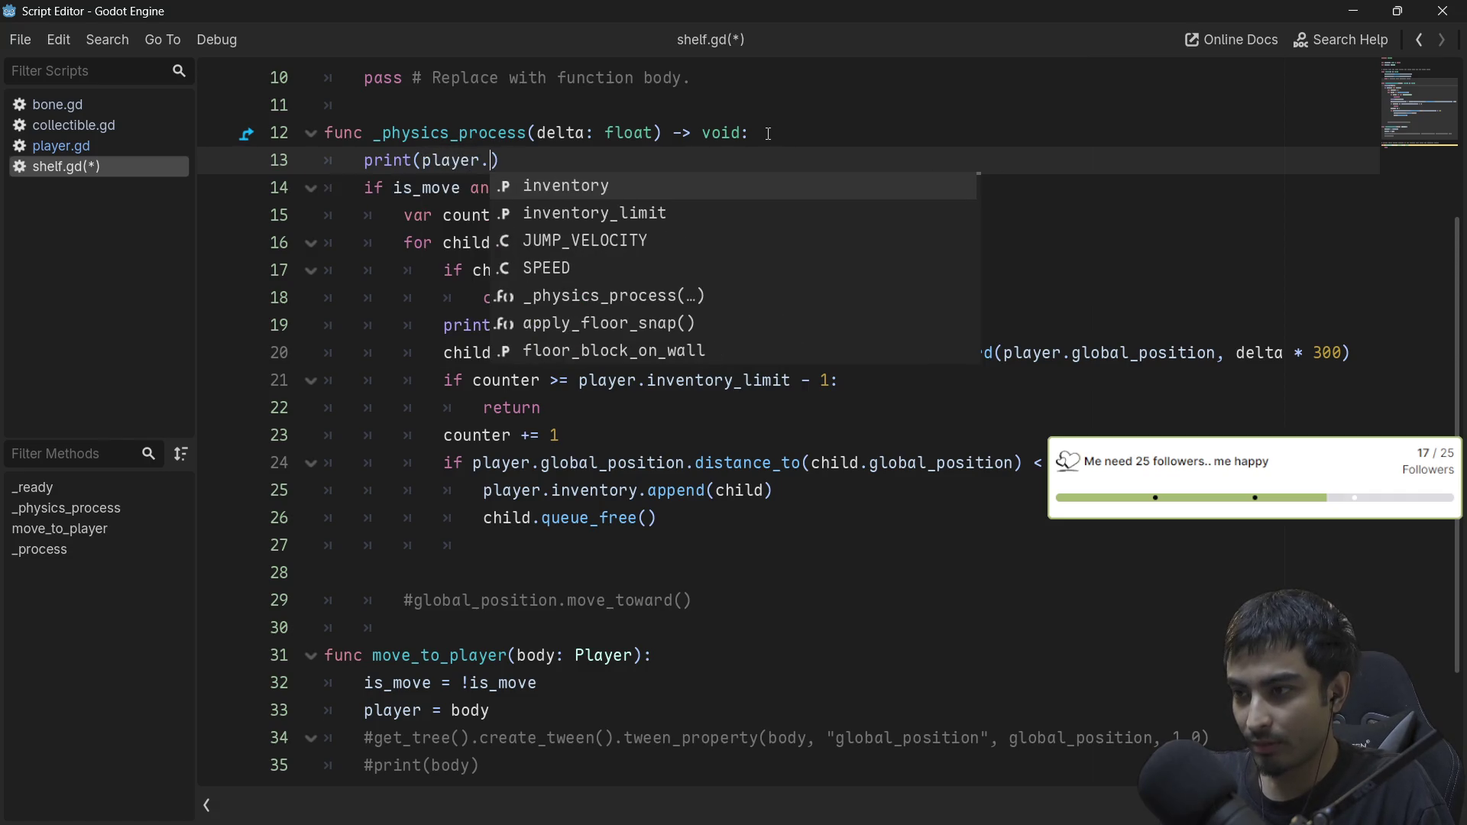
text(chl)
key(BackSpace)
key(BackSpace)
key(BackSpace)
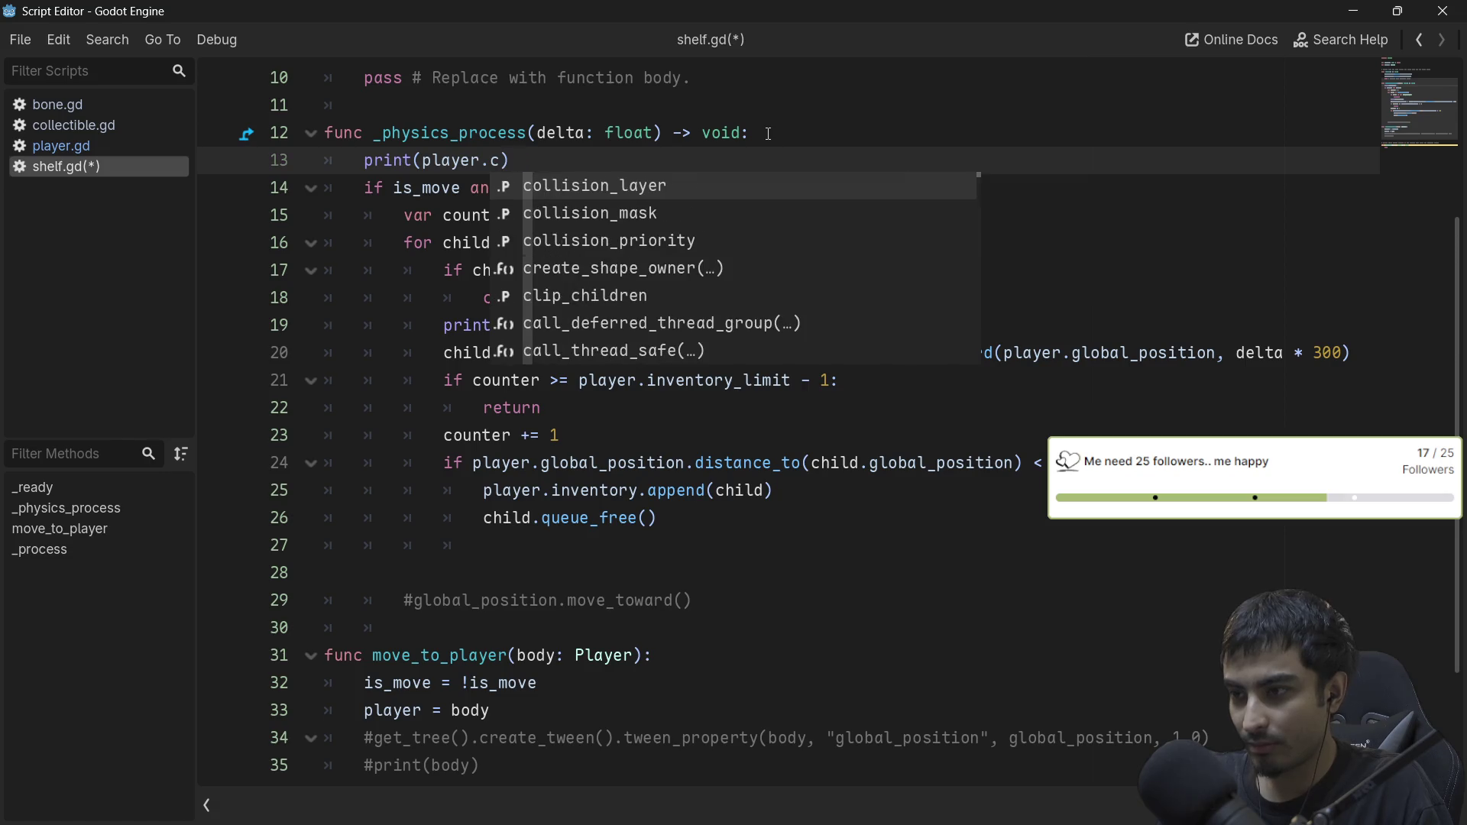
text(inve)
key(Return)
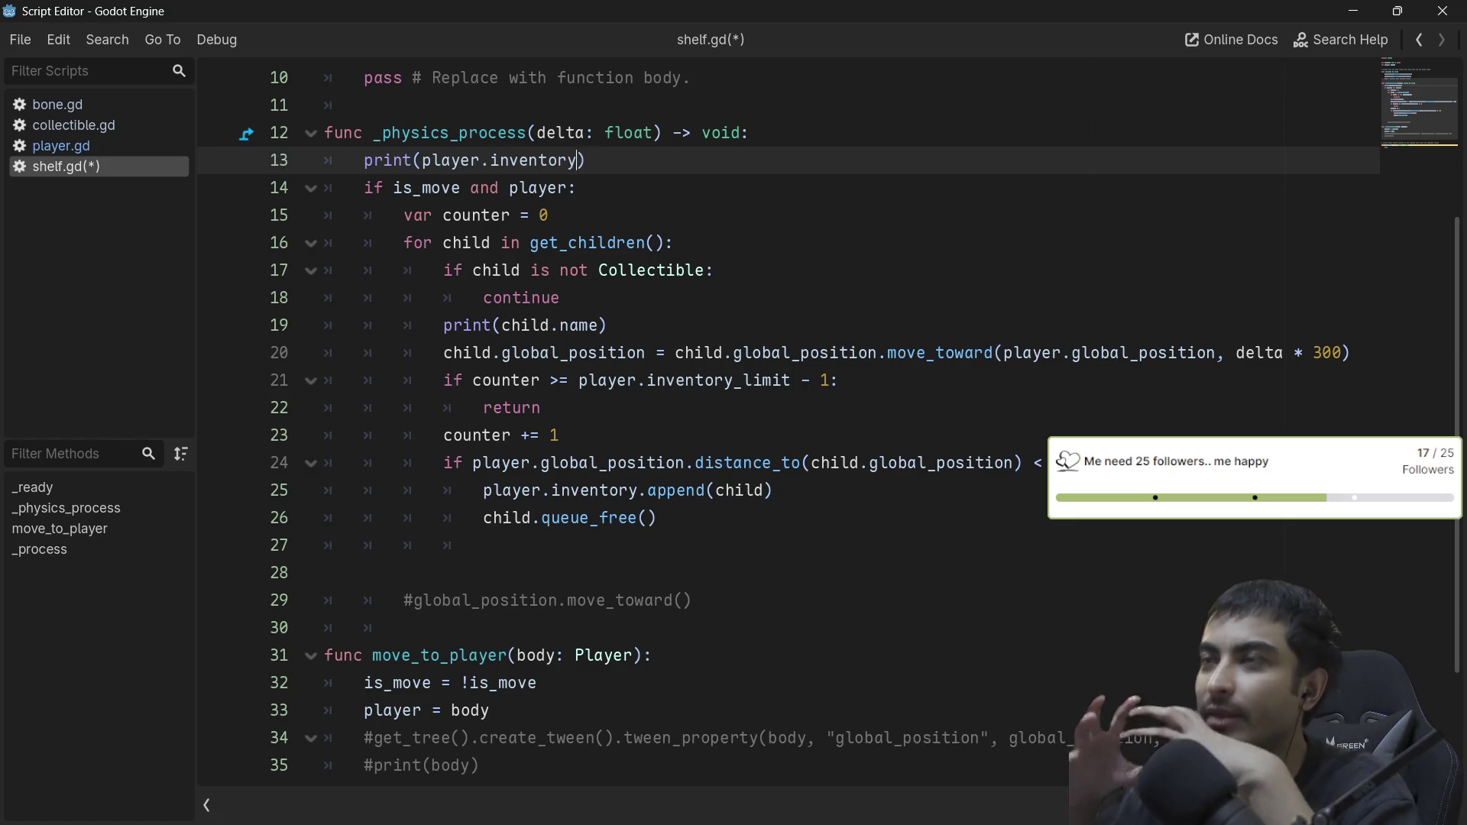
click(656, 518)
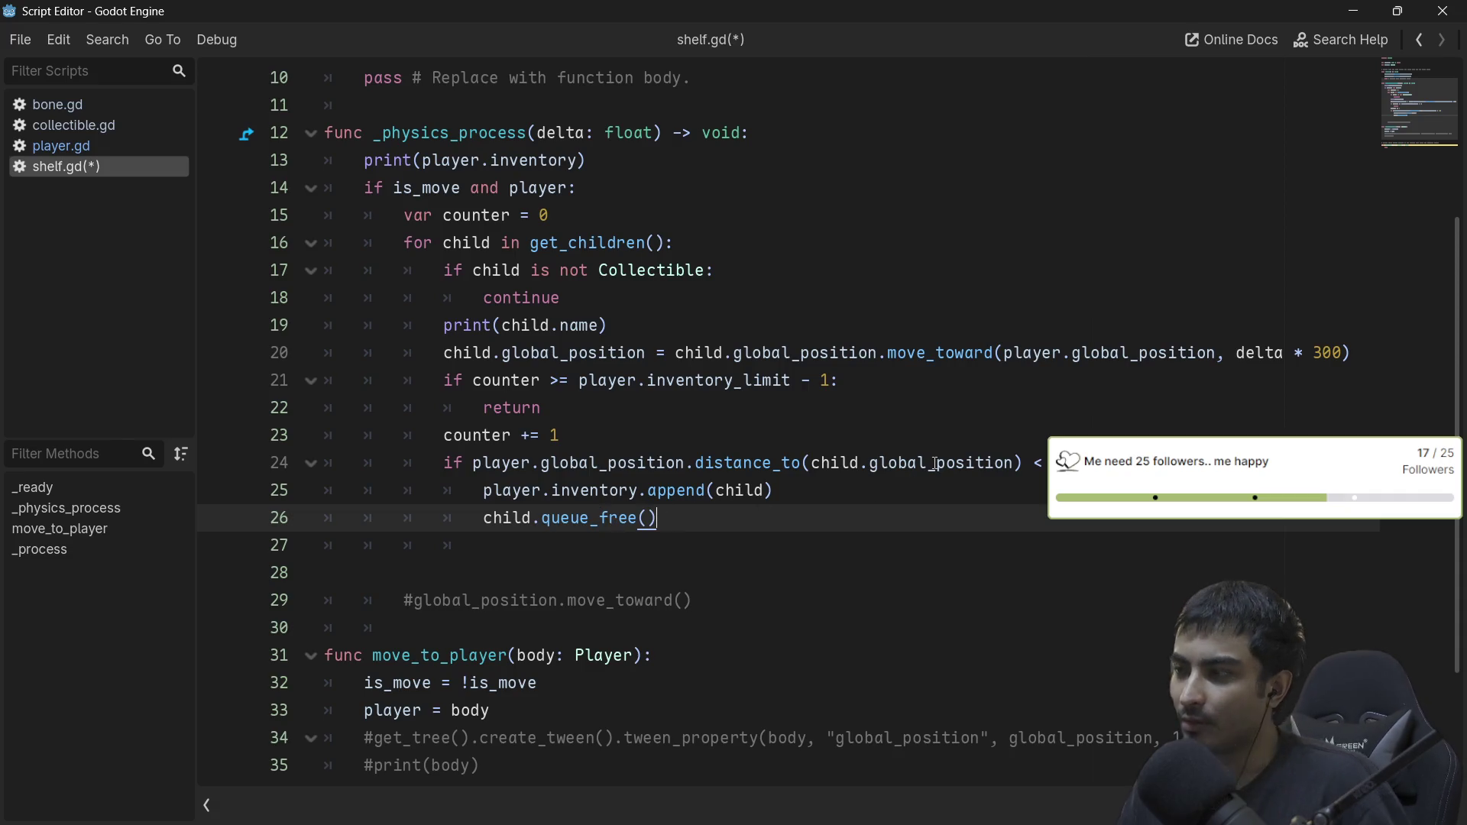
key(ctrl+s)
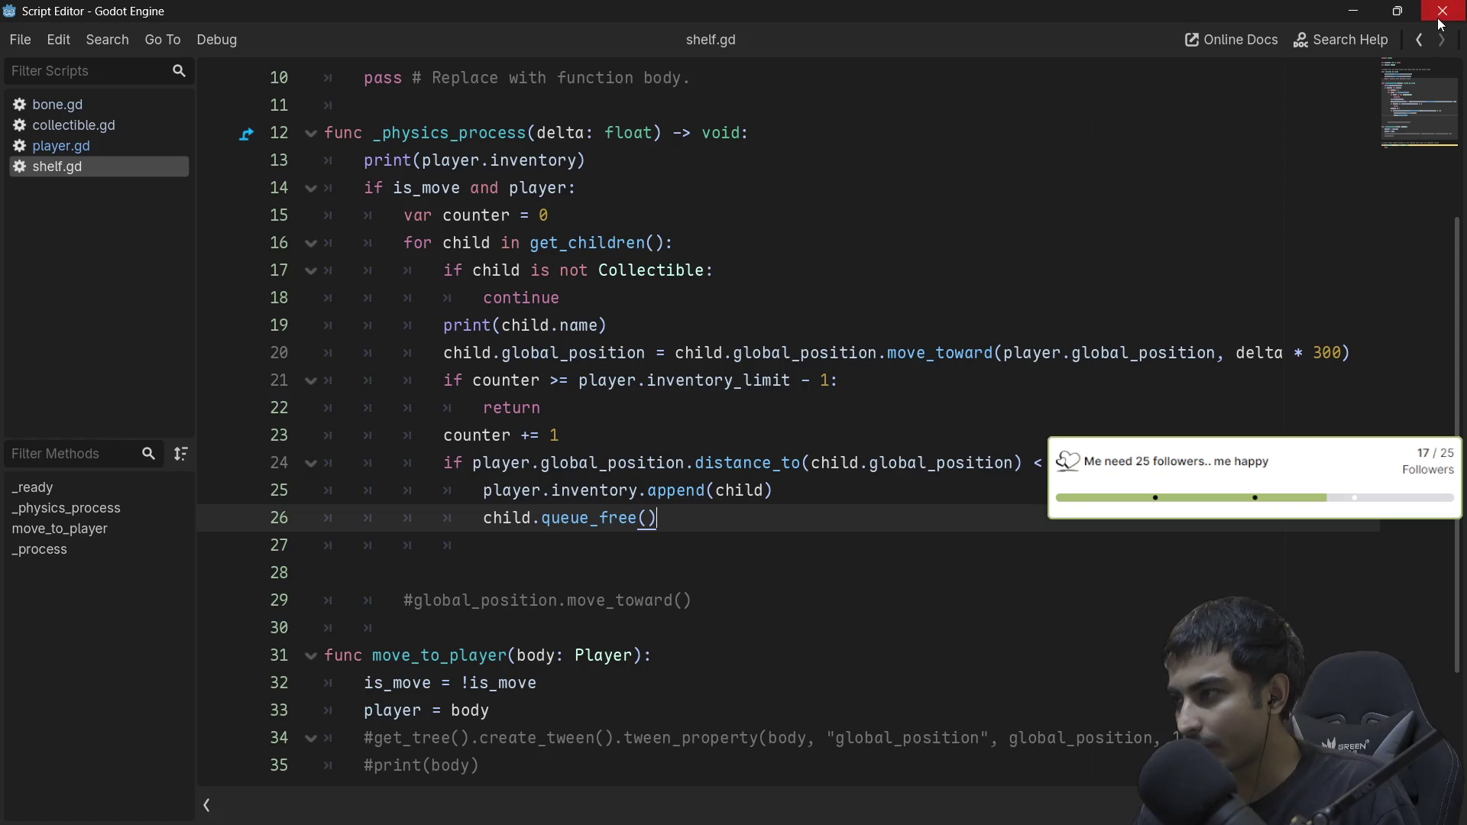
- Test-run the project and read the Nil error from the inventory print
click(1441, 11)
click(1141, 44)
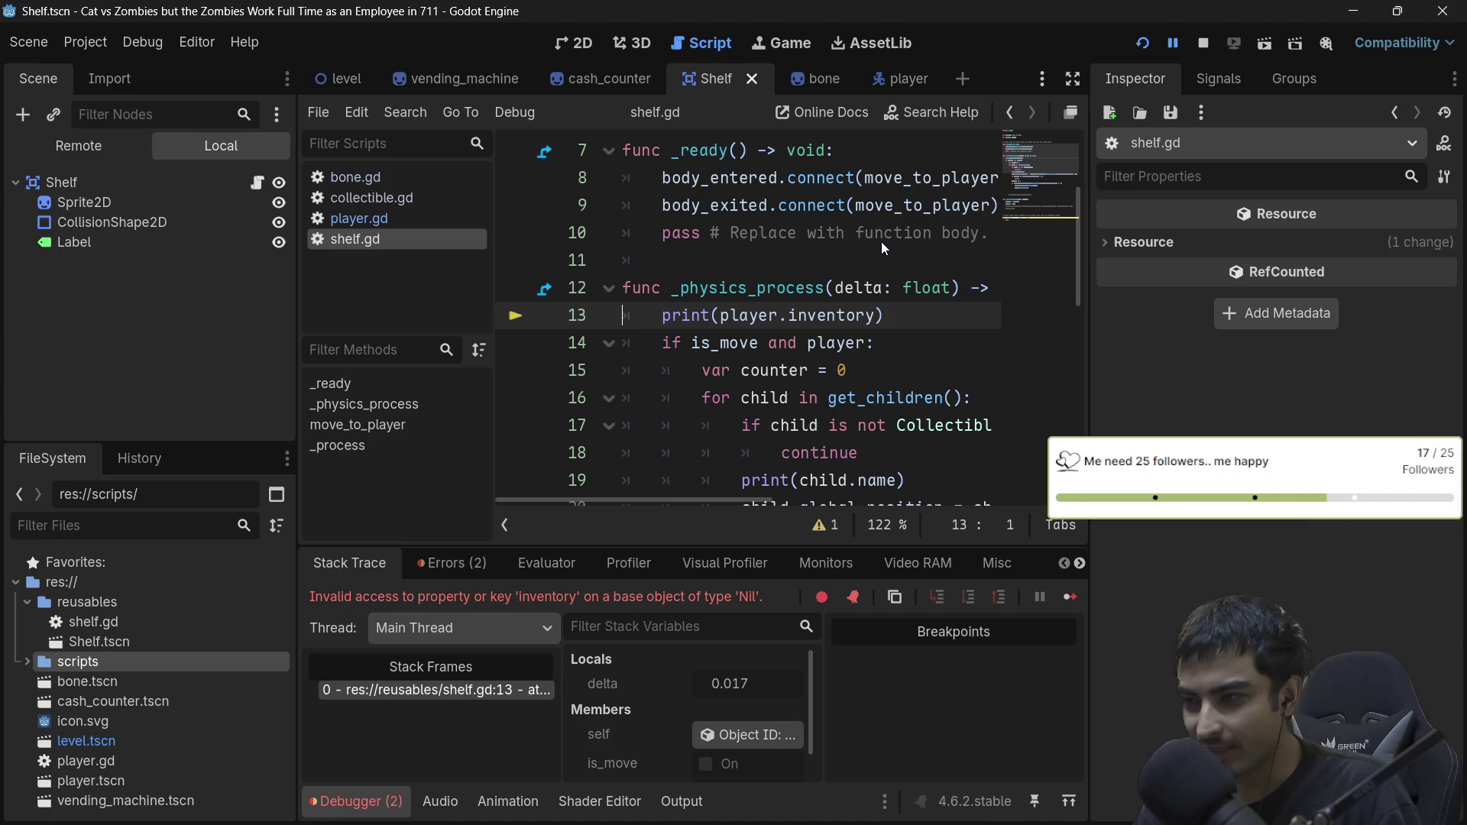
scroll(879, 248, down, 1)
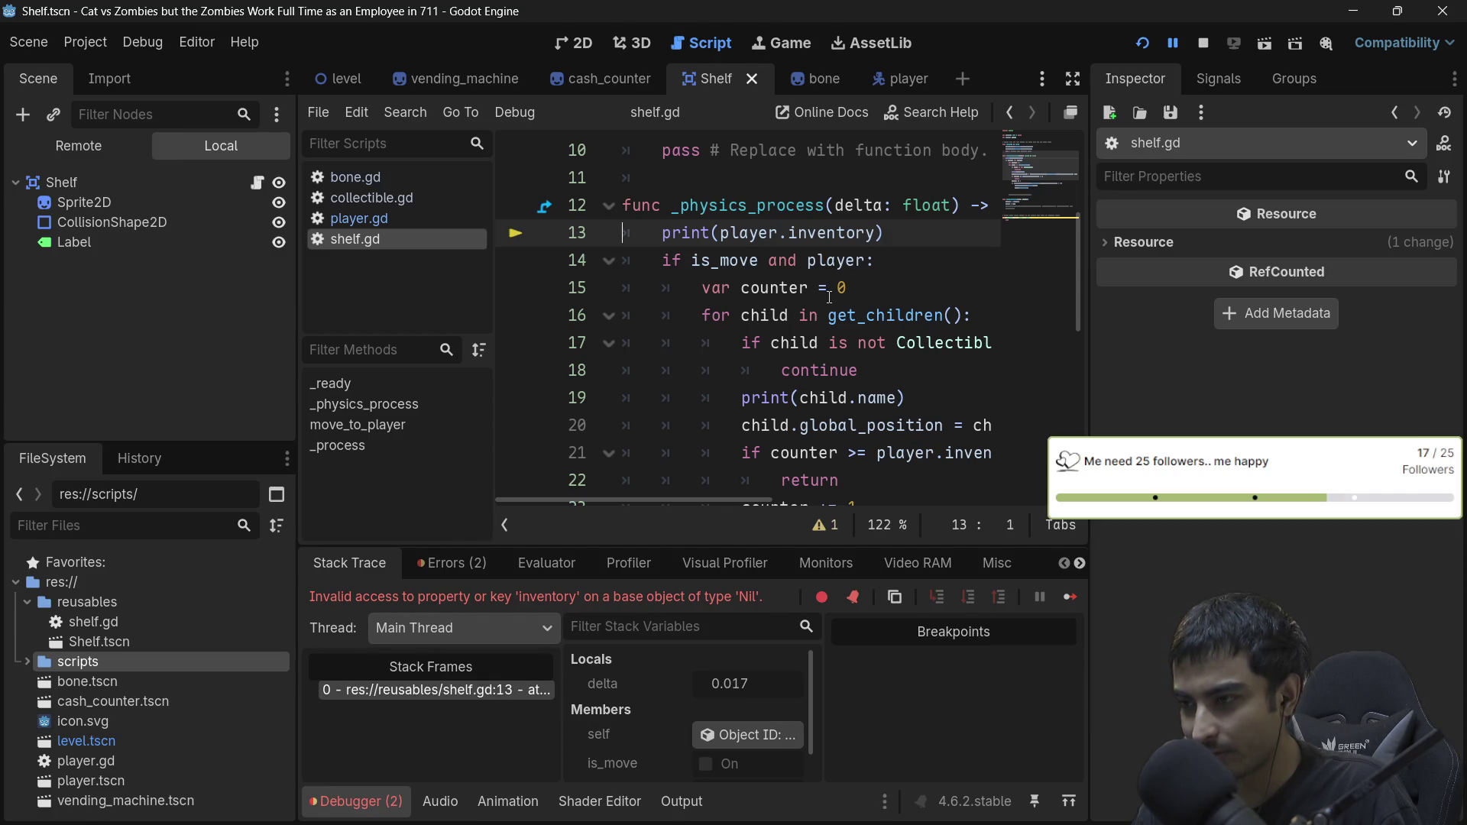
scroll(829, 296, up, 1)
- Move print(player.inventory) under the is_move and player check, indent it with Tab, and save
double_click(752, 318)
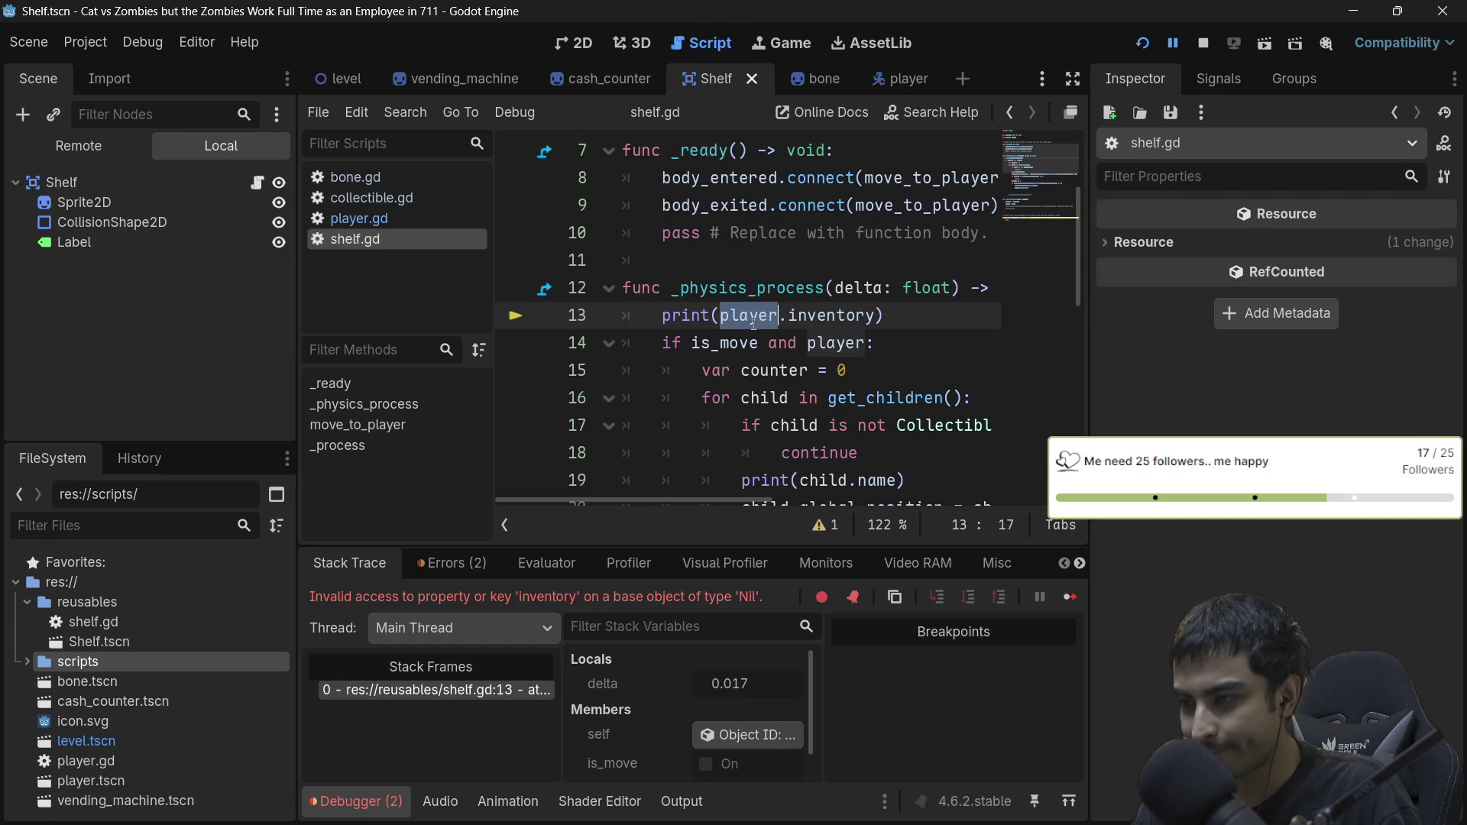
click(919, 317)
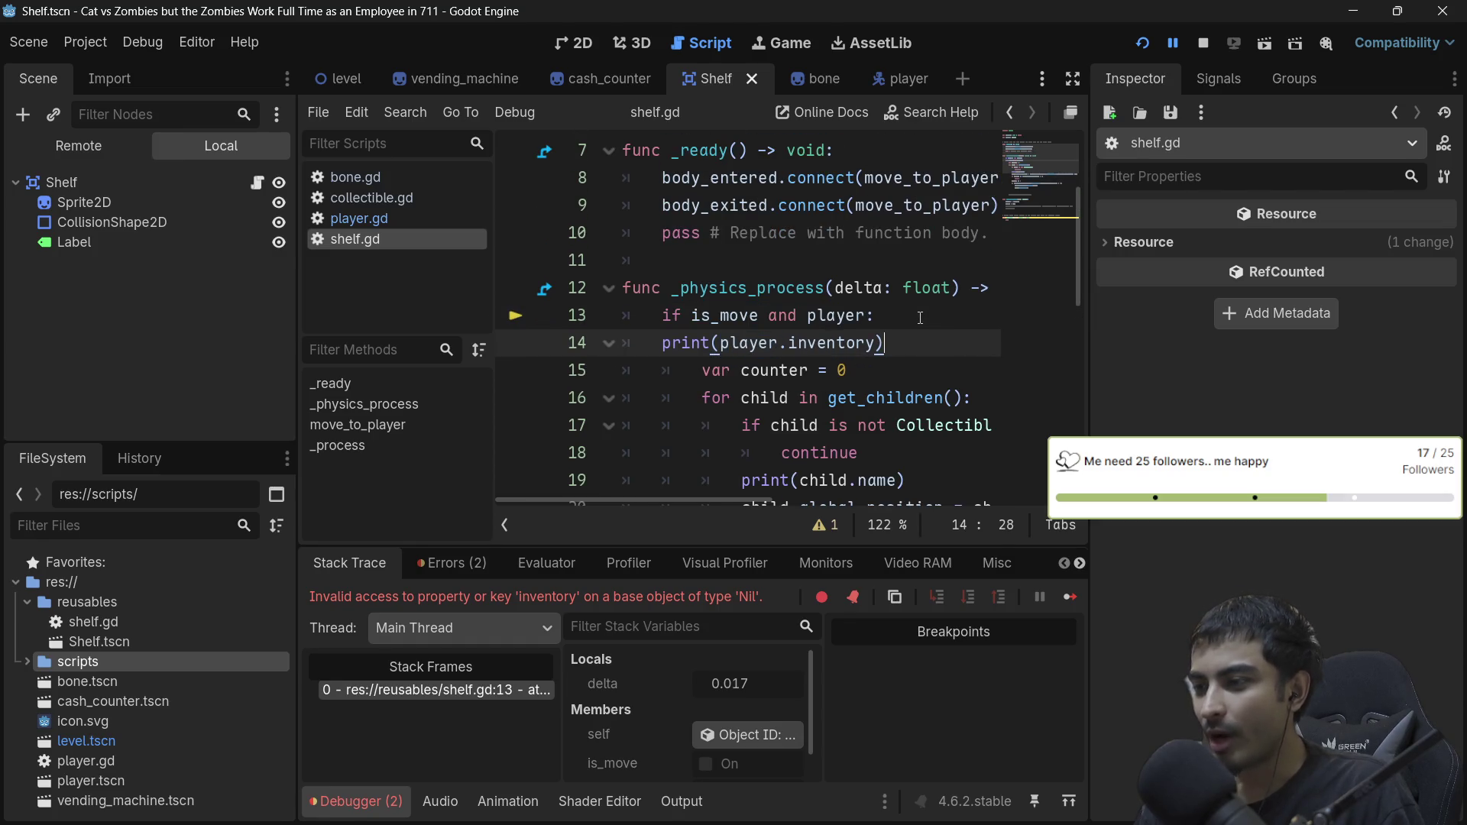
click(1142, 42)
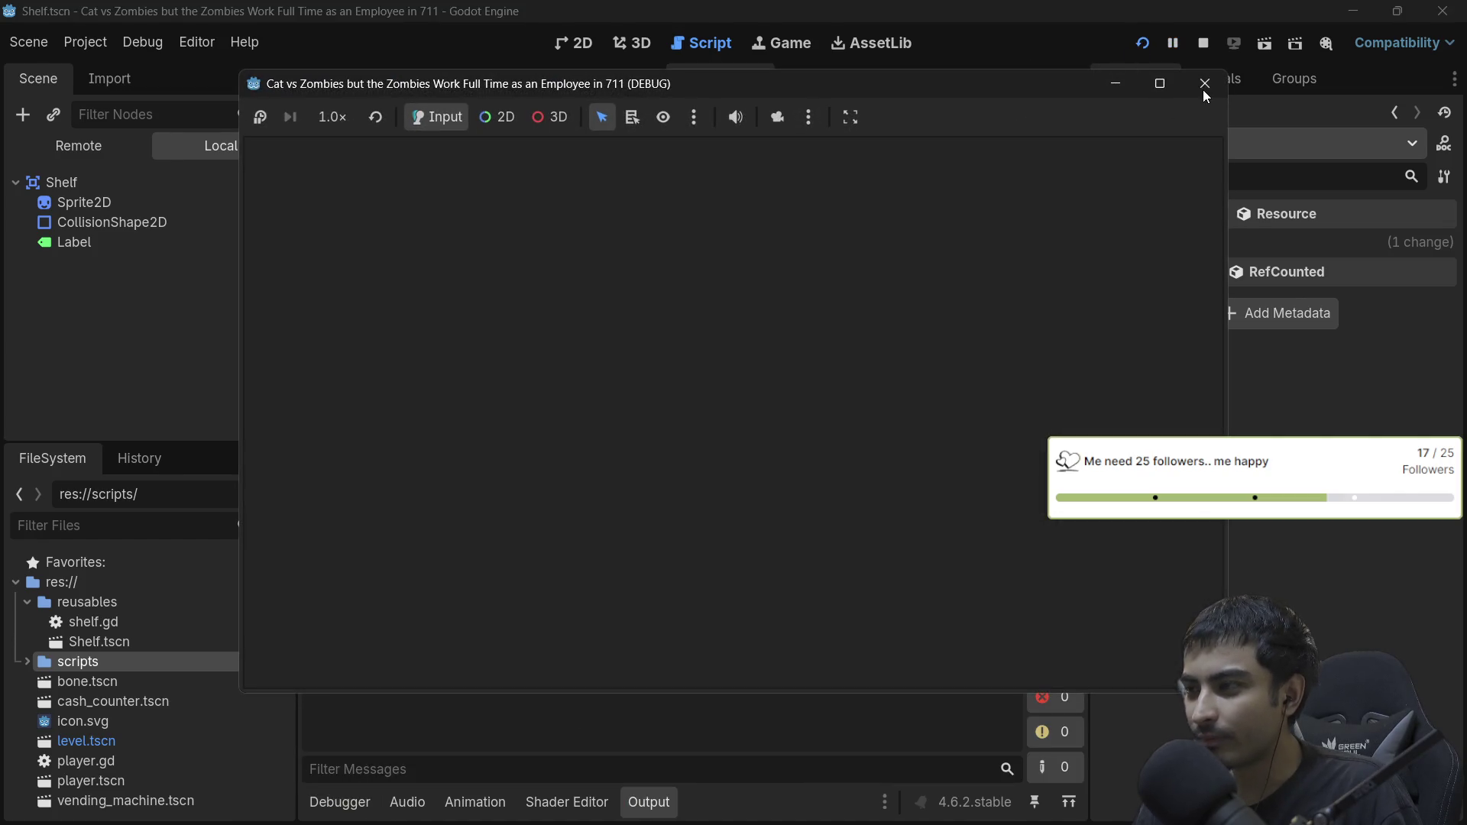
click(1205, 85)
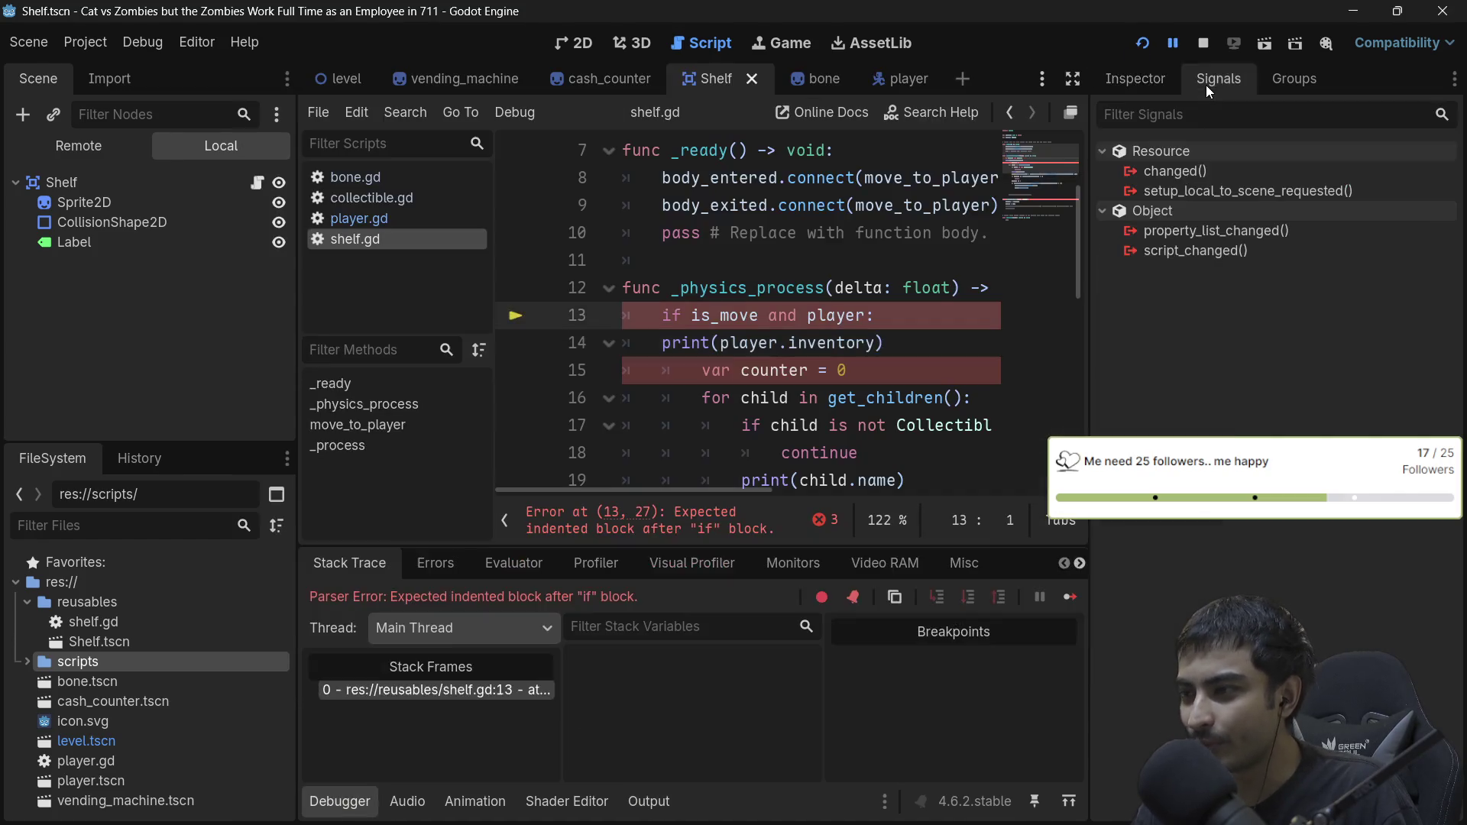
click(669, 353)
key(Tab)
key(ctrl+s)
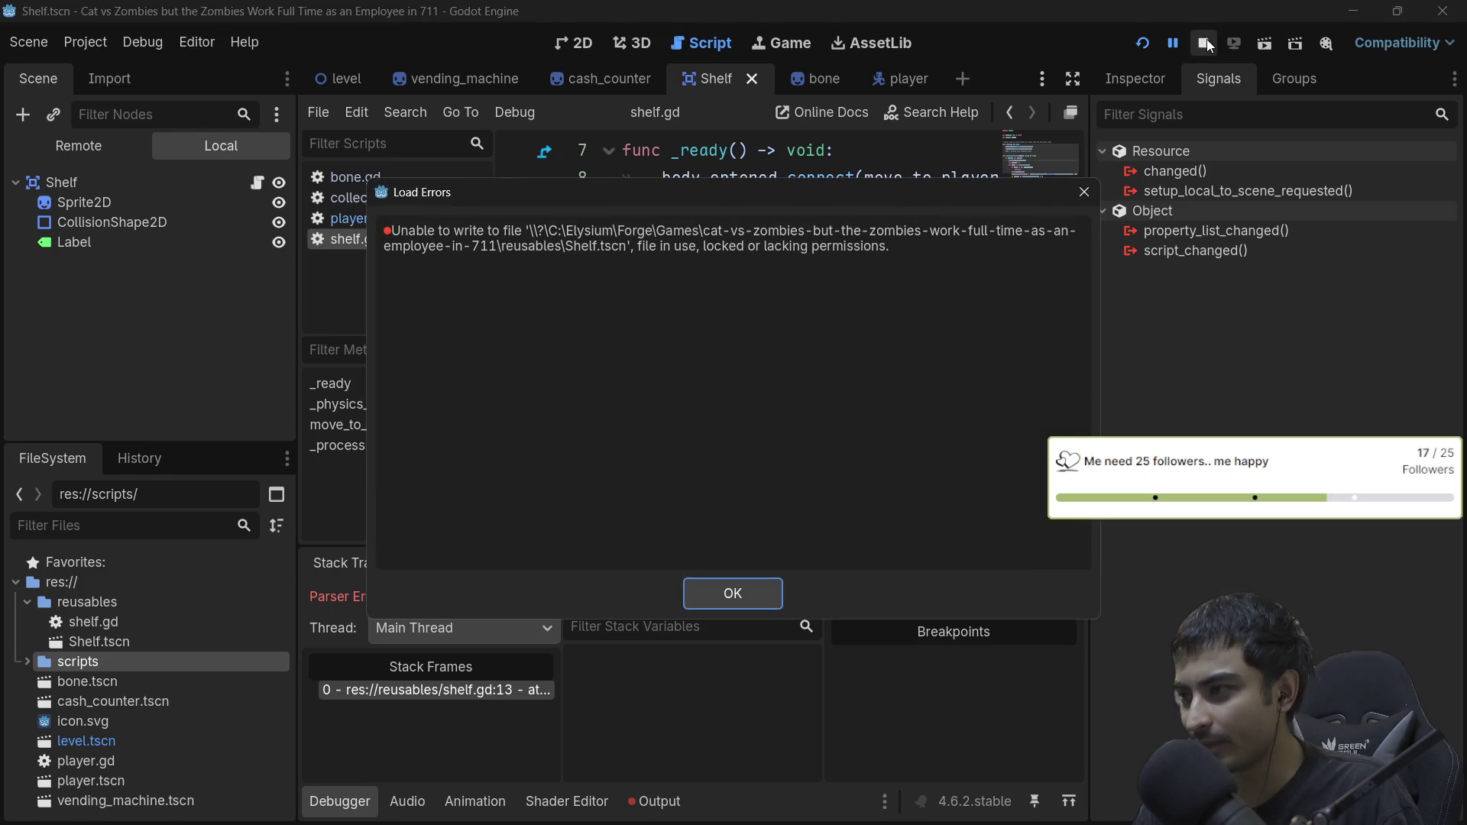
- Dismiss the load error, then playtest by walking the player right and down onto the shelf
click(733, 594)
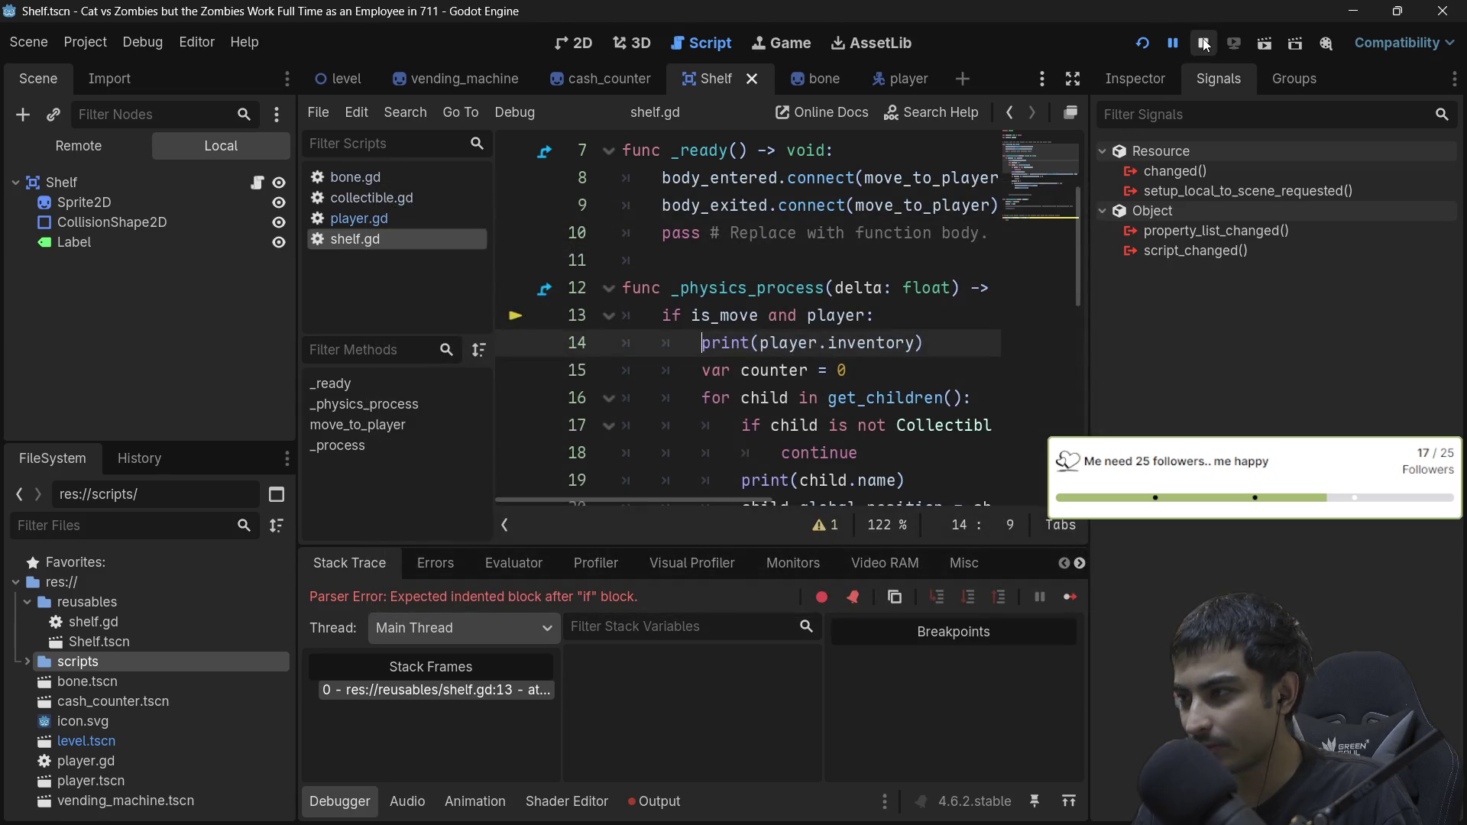
click(1142, 44)
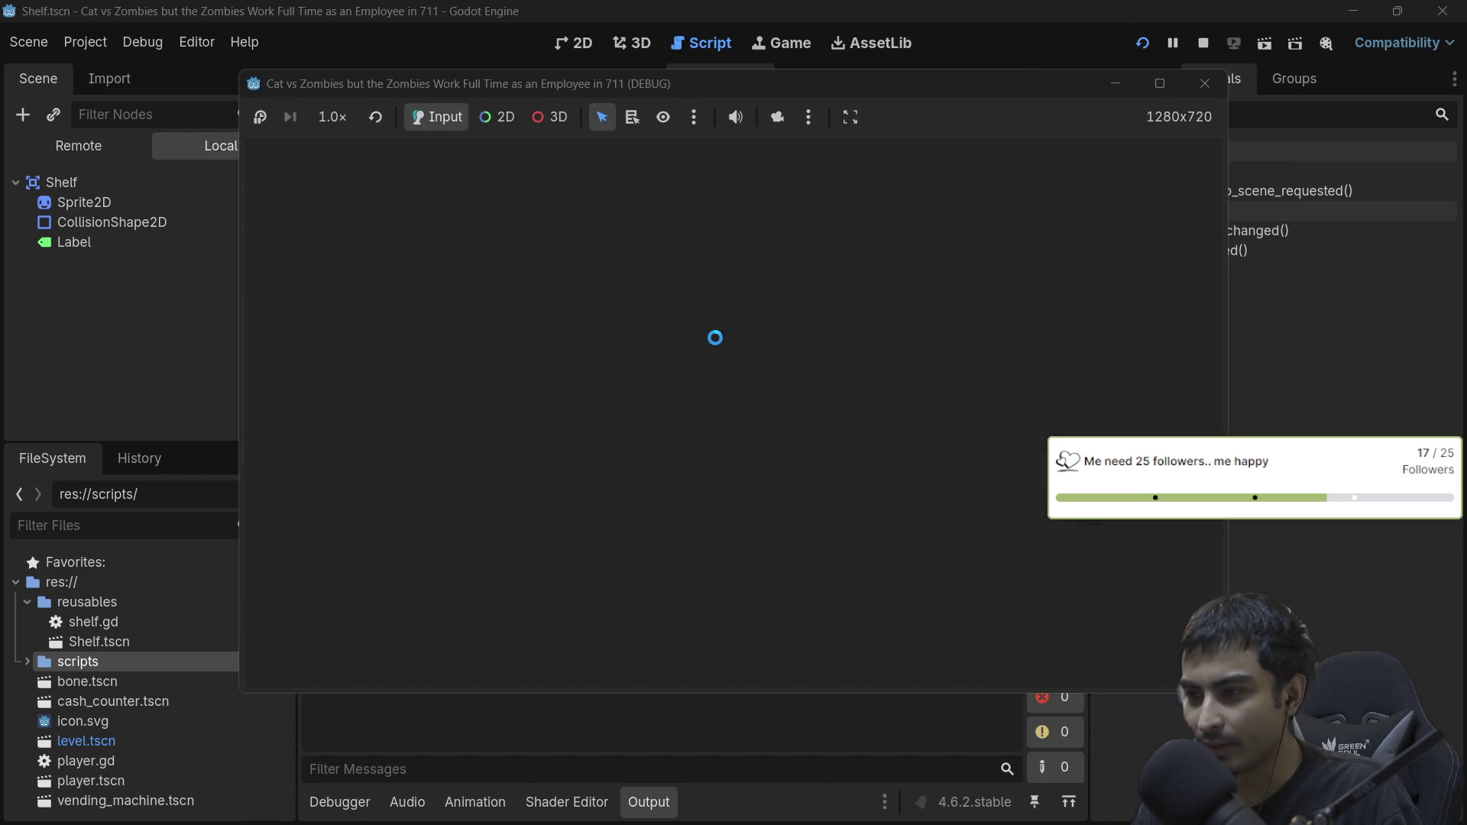
key(Right)
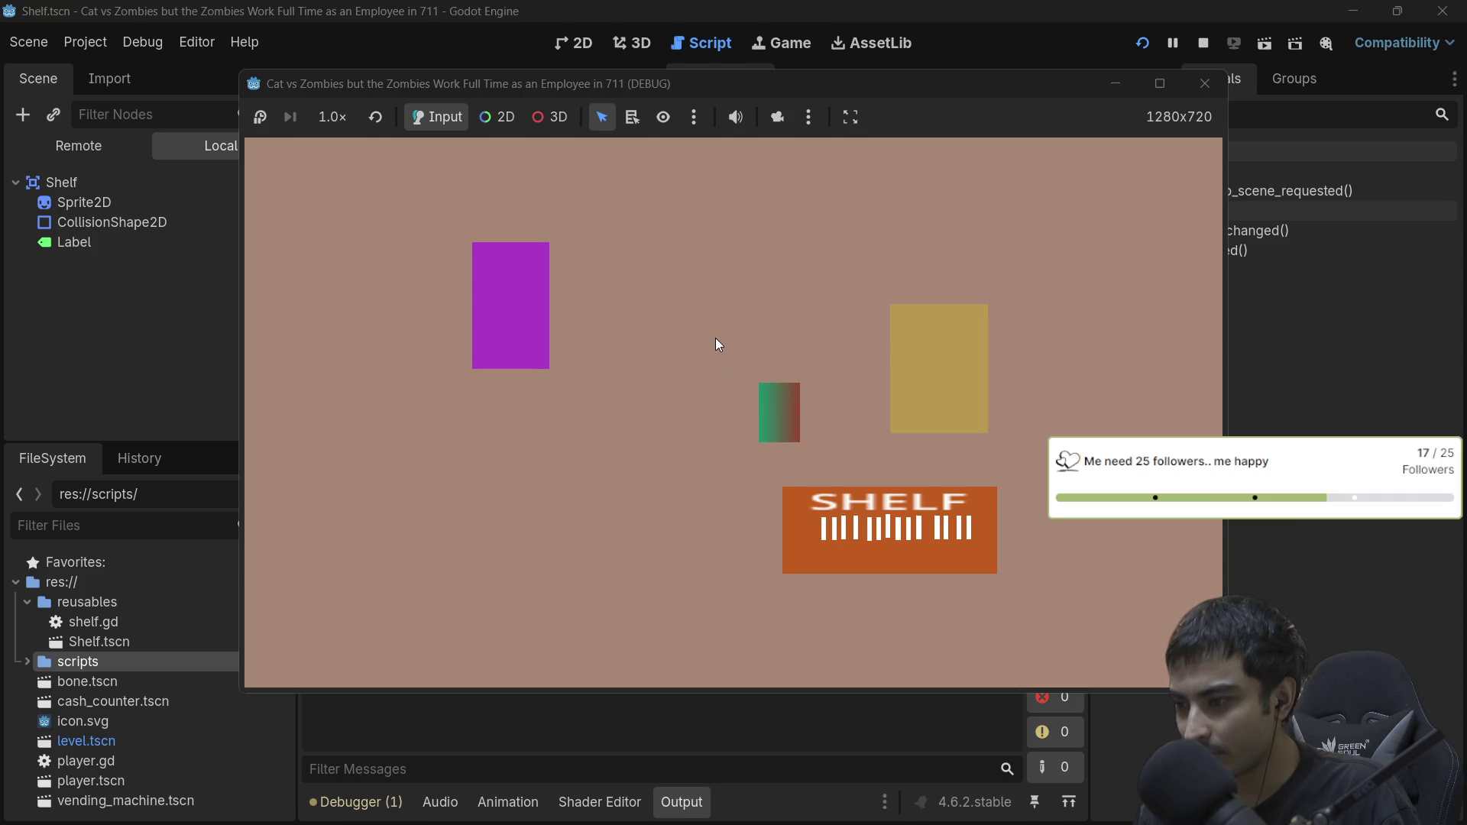
key(Down)
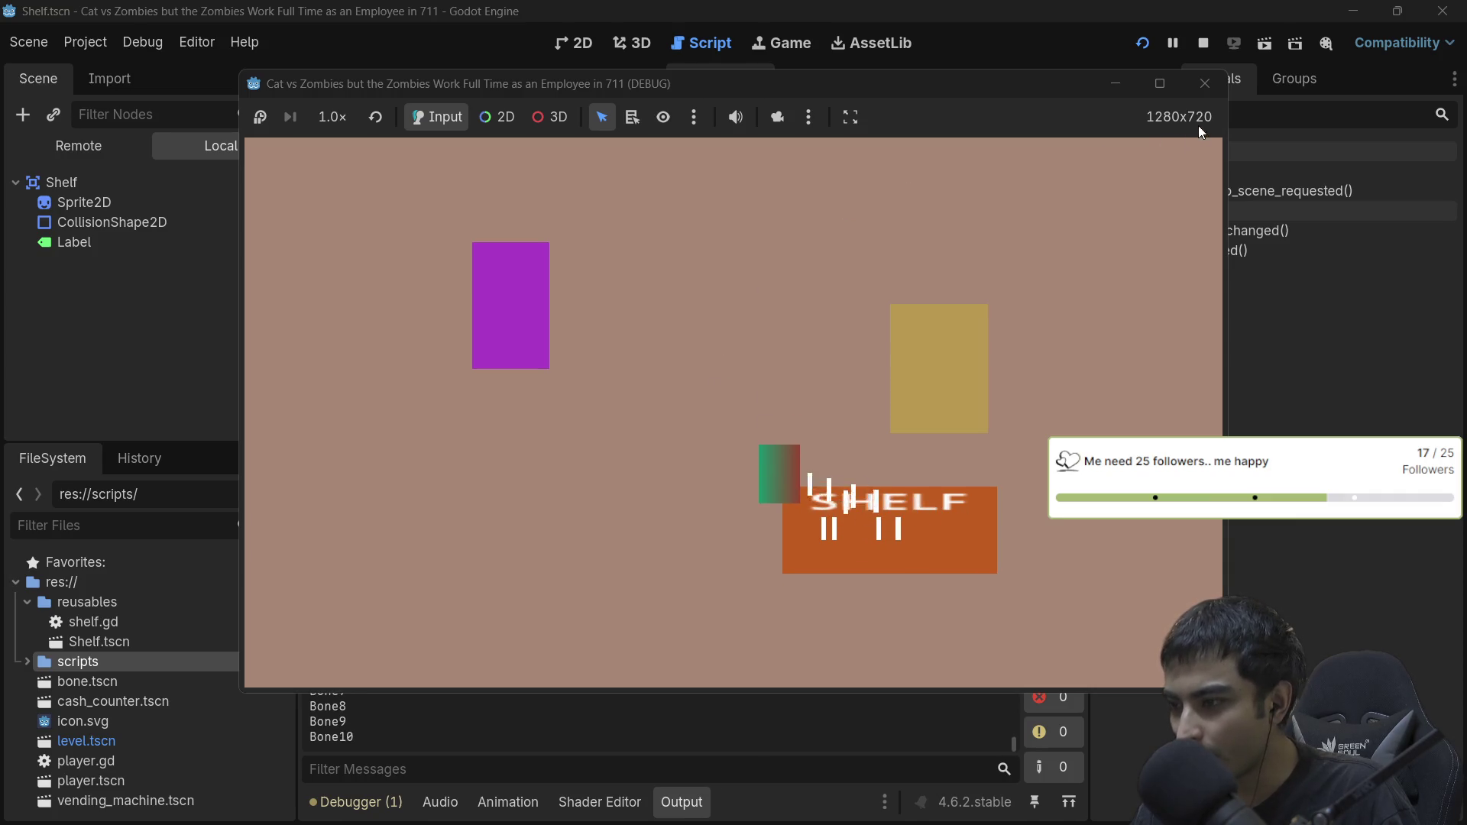
click(1205, 86)
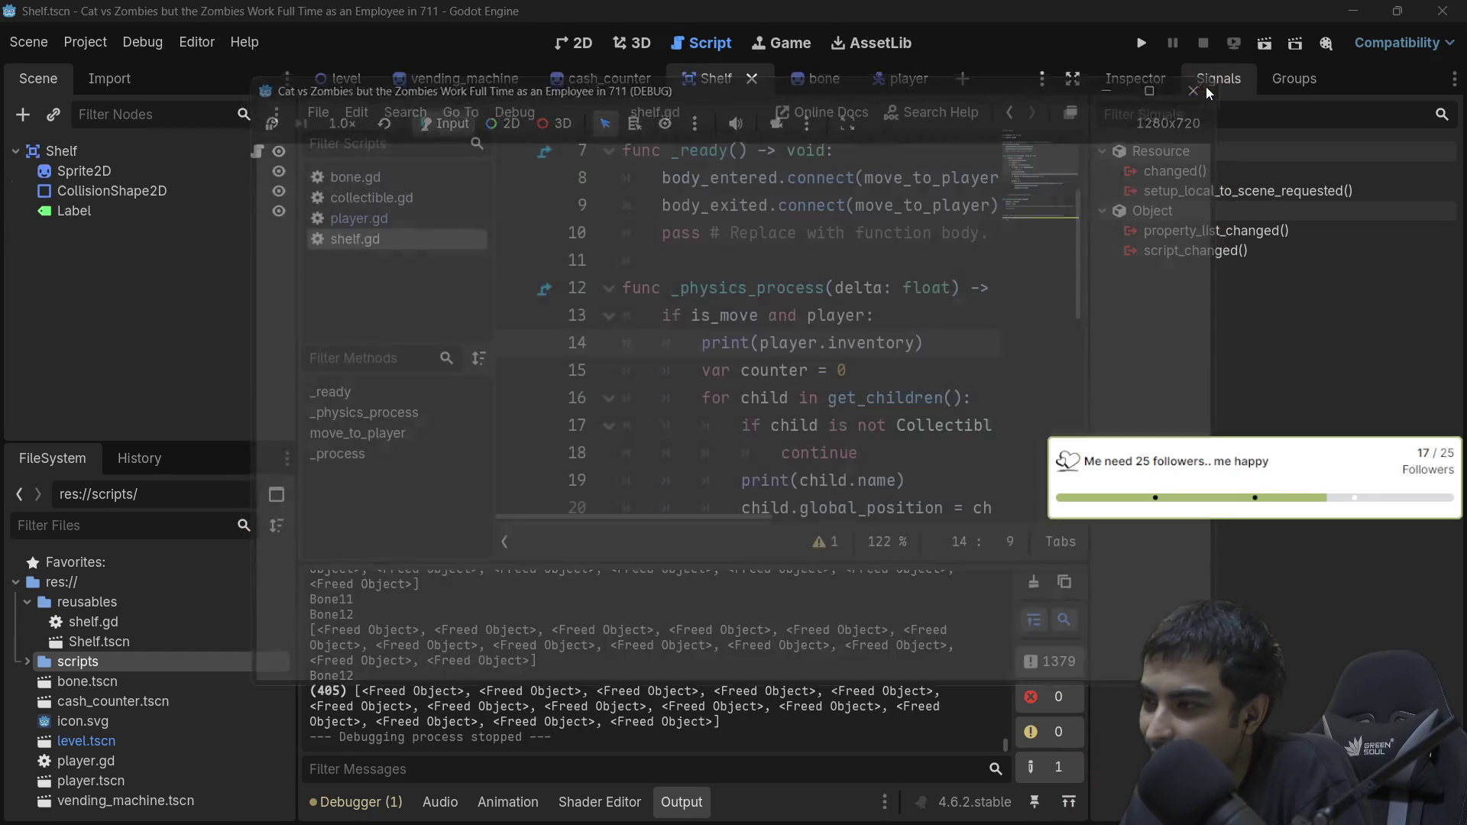
- Review the list of Freed Object inventories in the output log
drag(413, 691, 608, 720)
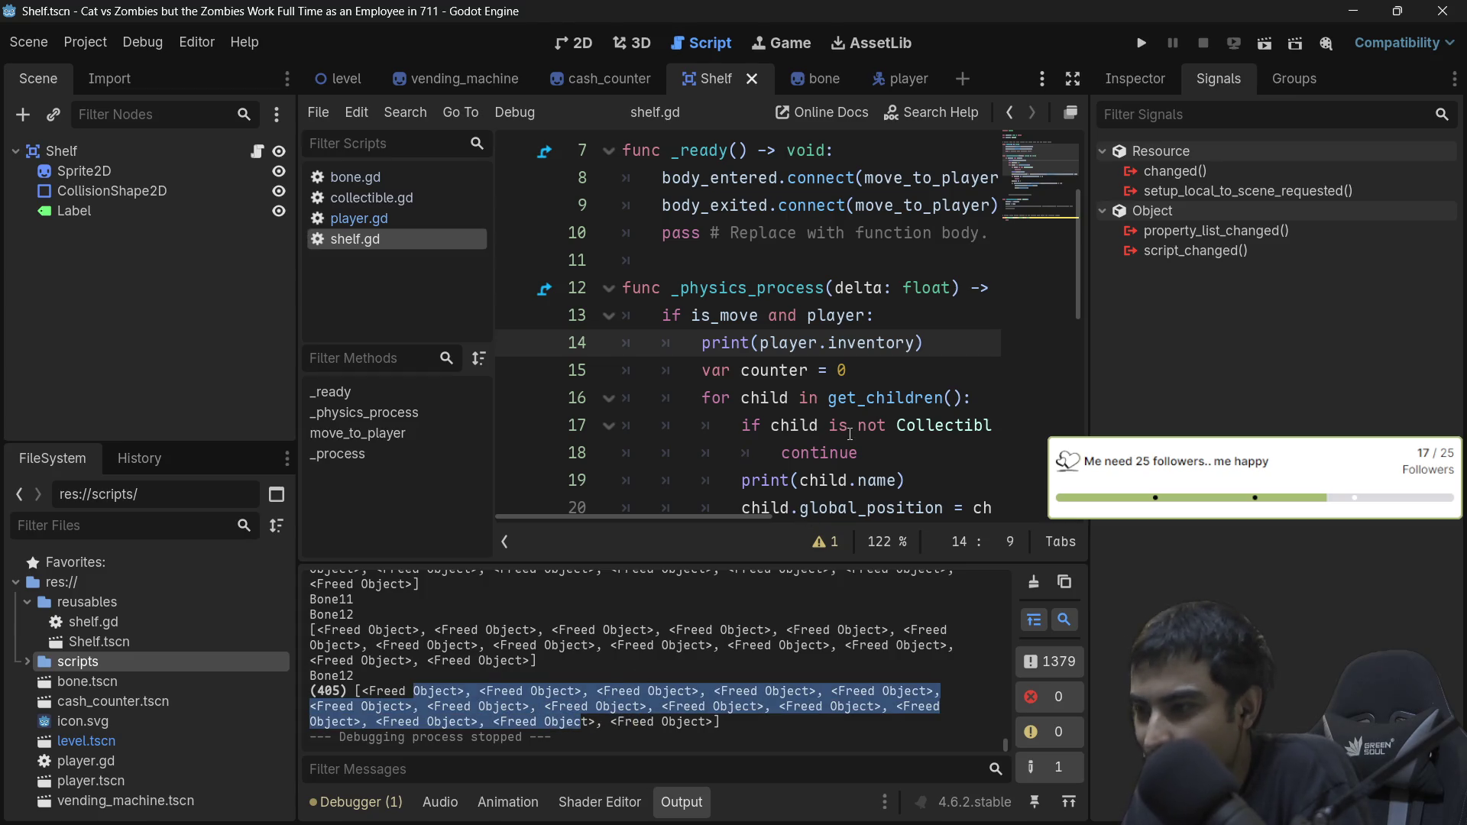
scroll(850, 434, down, 3)
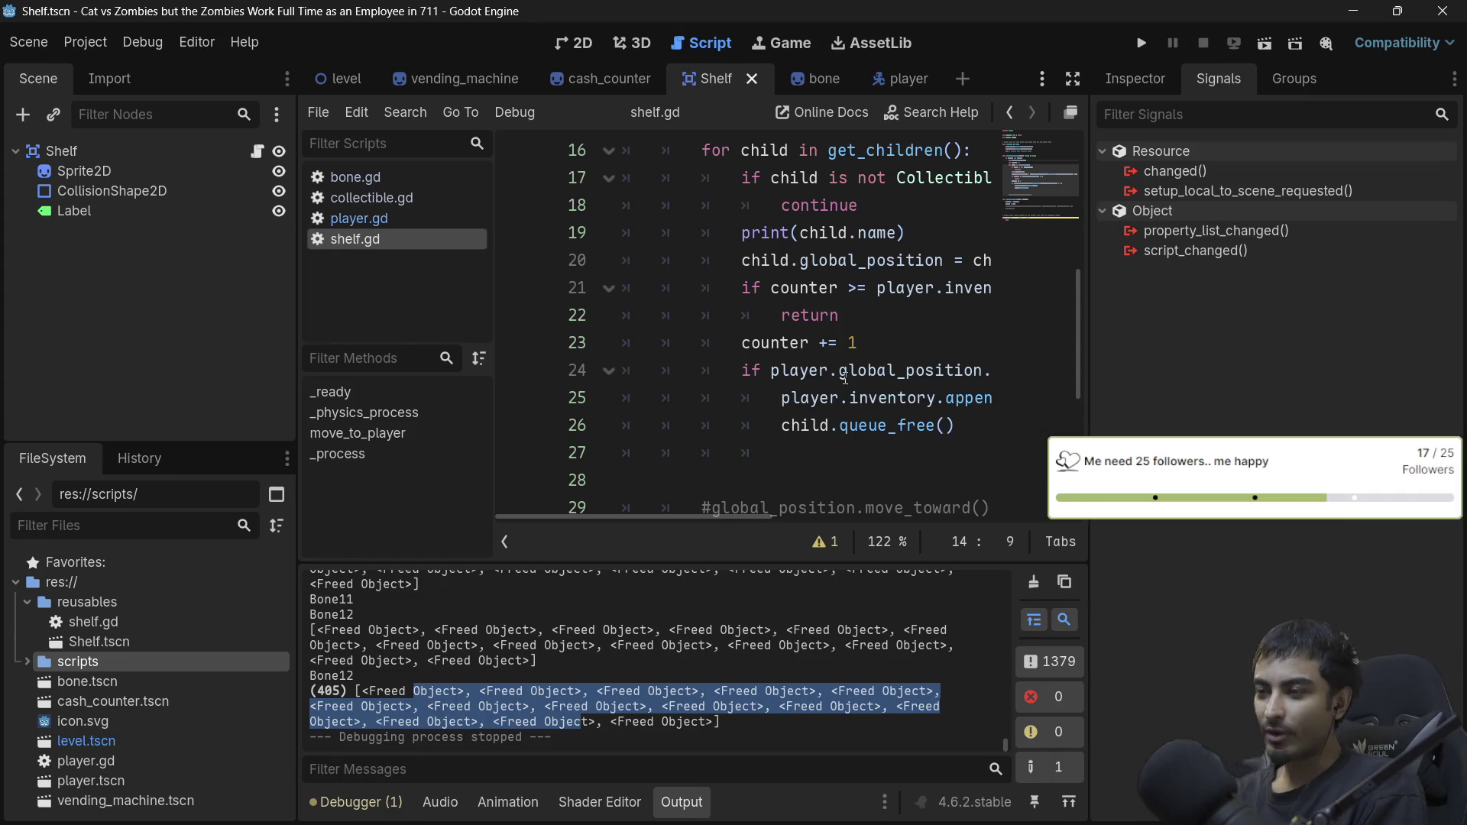
scroll(785, 299, up, 1)
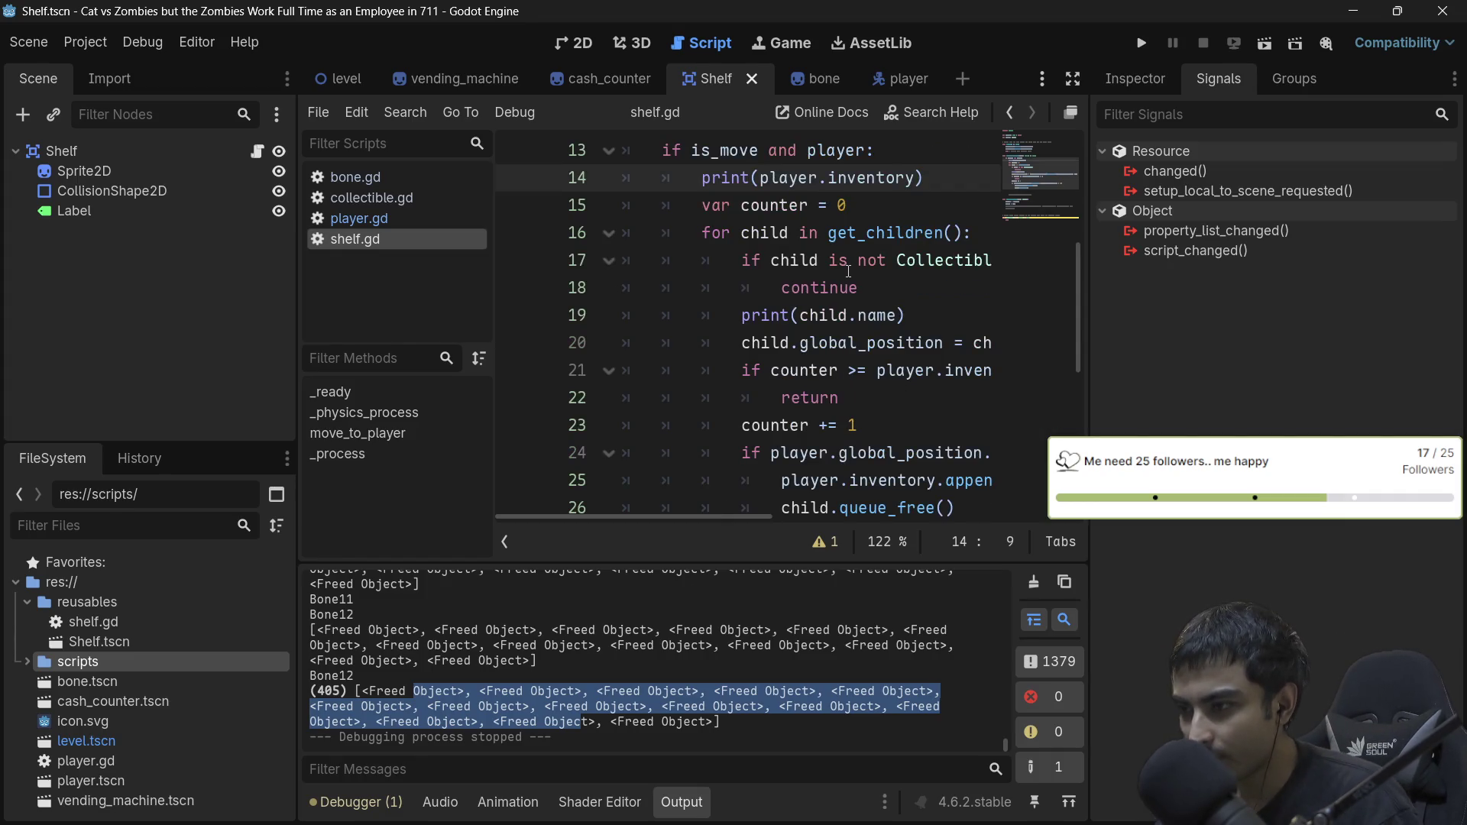
- Append 'or is_instance_valid(child)' to the Collectible skip condition and save shelf.gd
click(1070, 118)
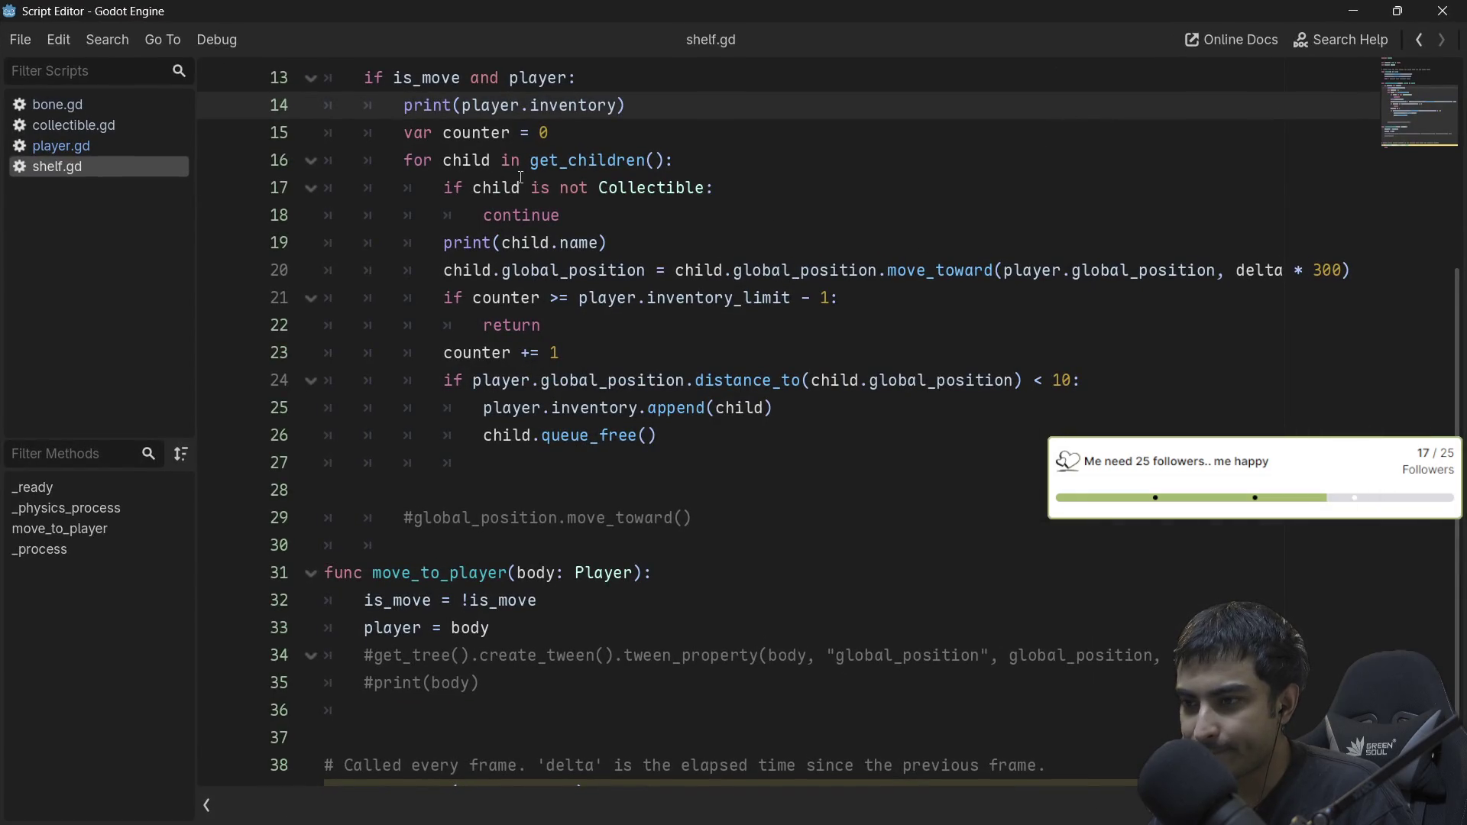
click(705, 189)
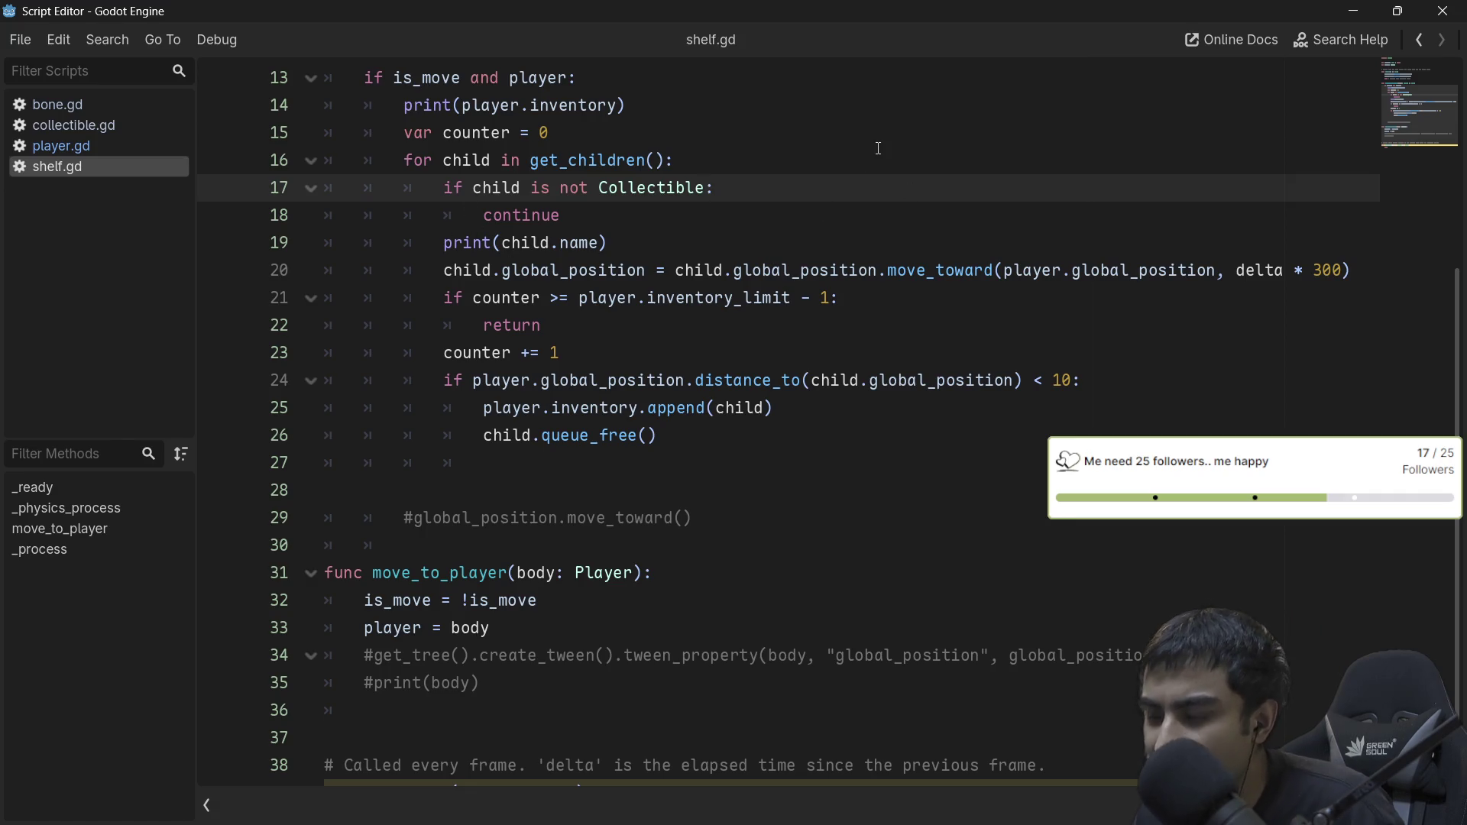
text(or if)
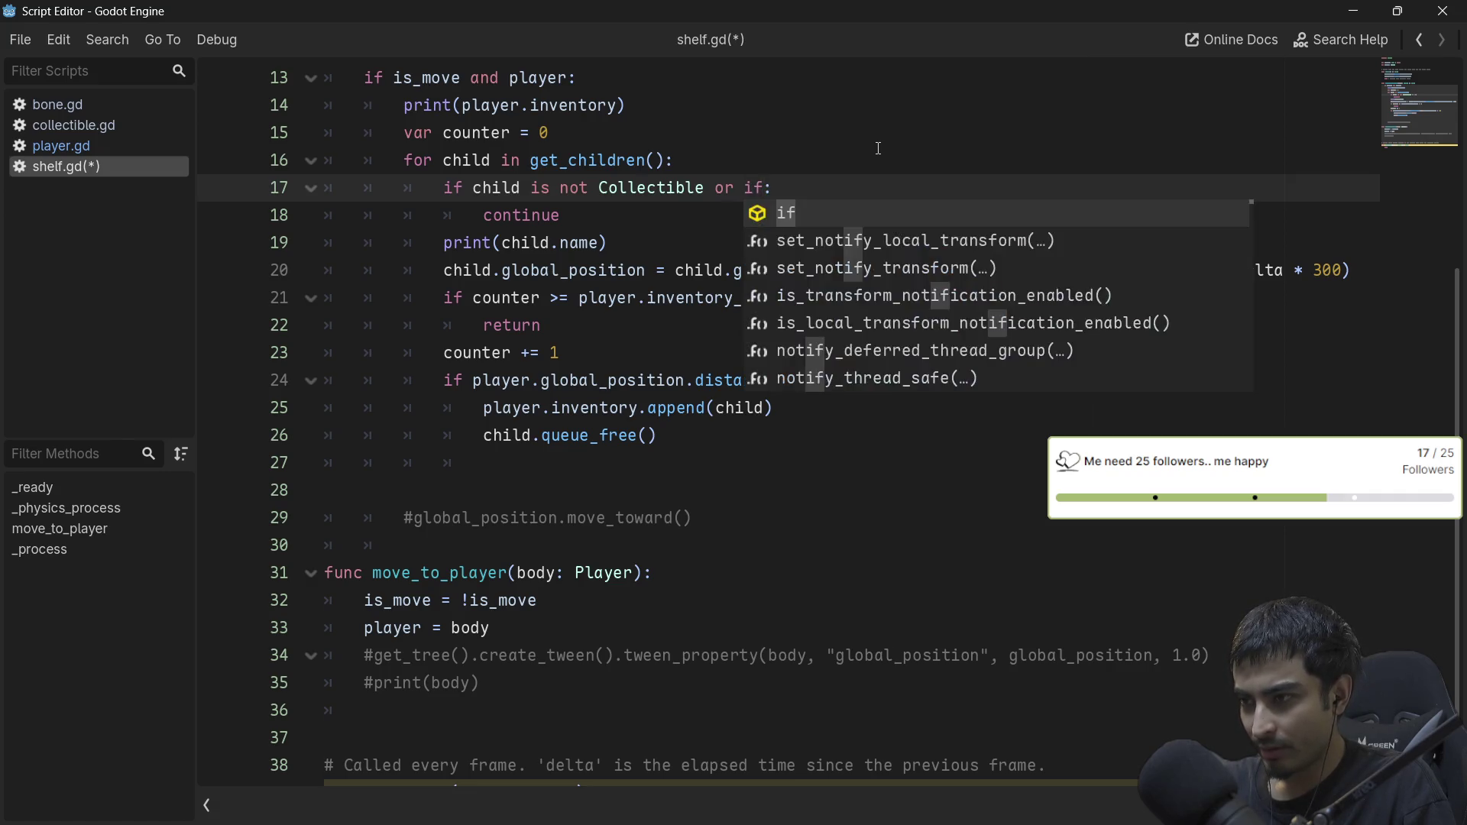
key(BackSpace)
key(BackSpace)
text(isva)
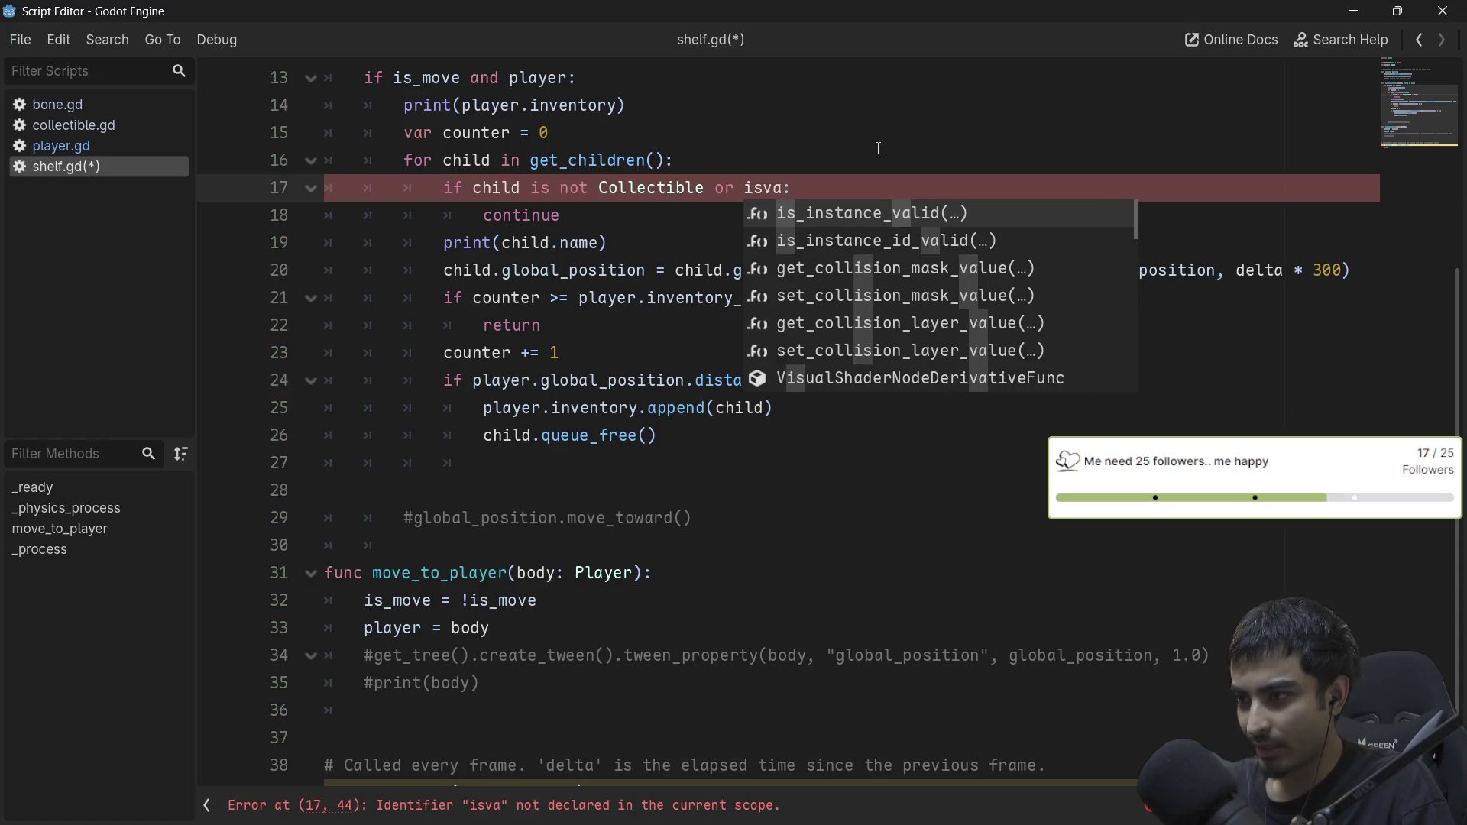
key(Return)
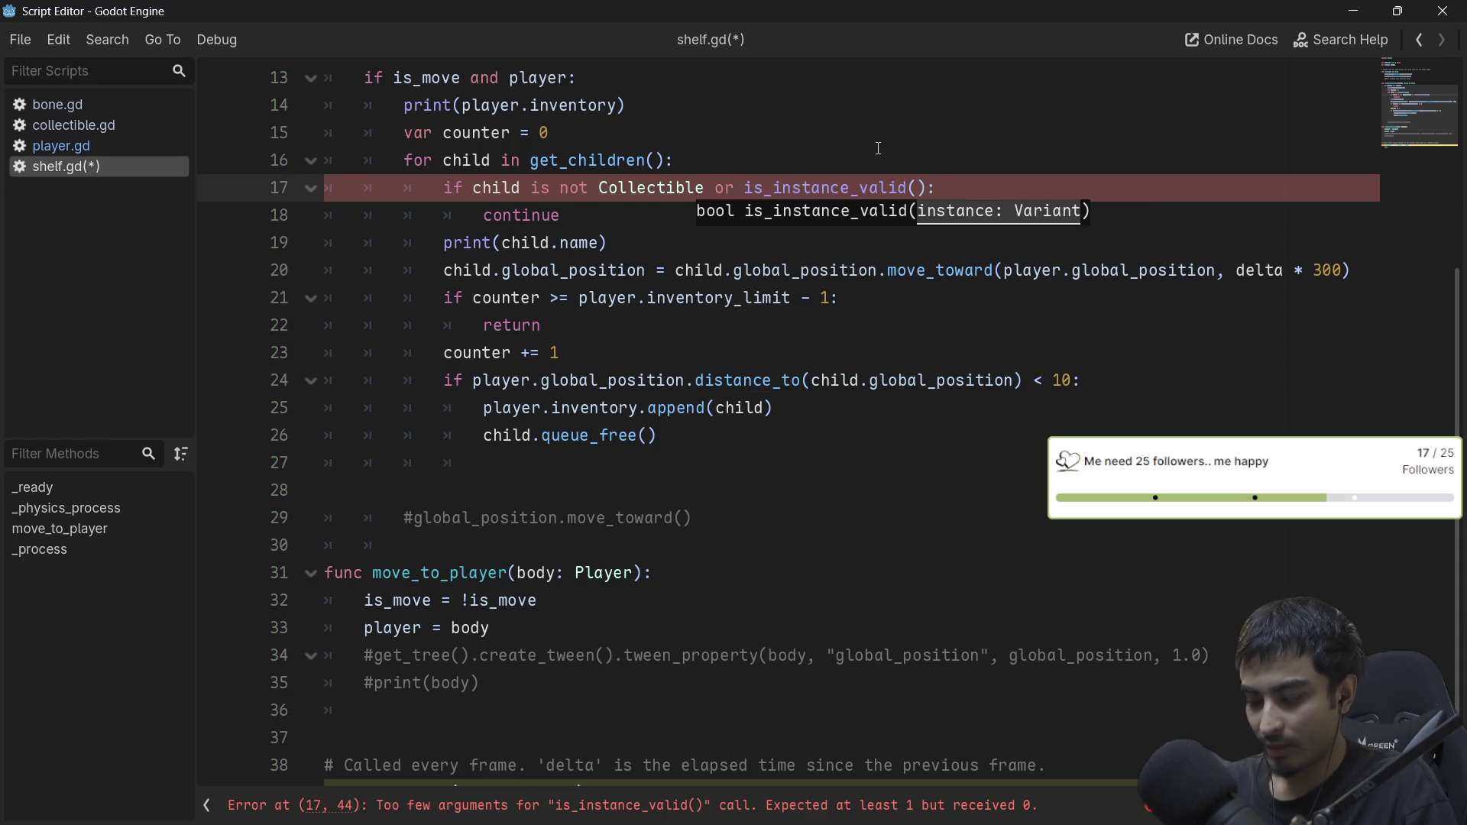
text(child)
key(ctrl+s)
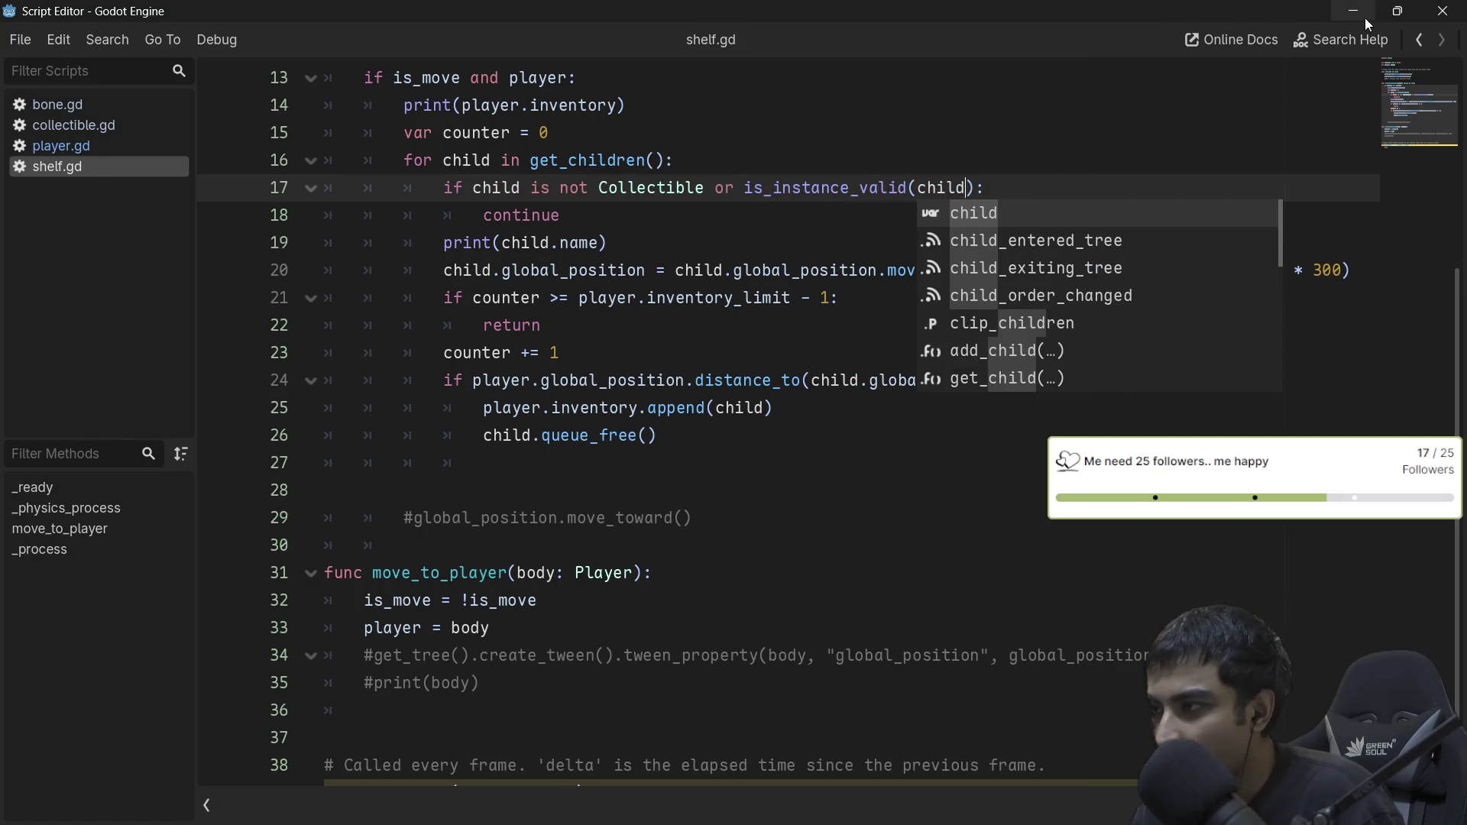
click(1447, 14)
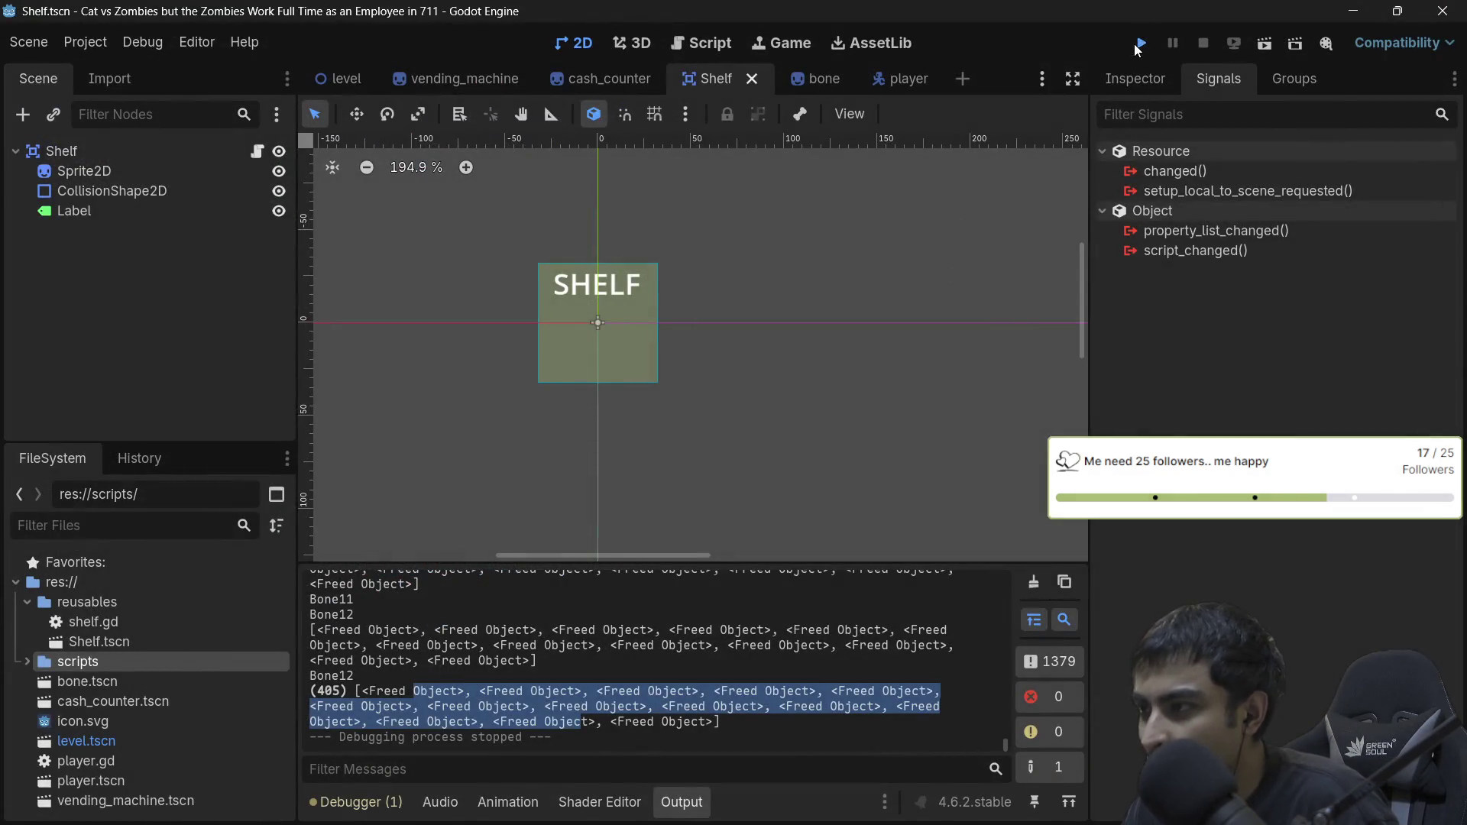
- Test-run the game twice, repositioning its window, then return to shelf.gd in the Script workspace
click(1140, 43)
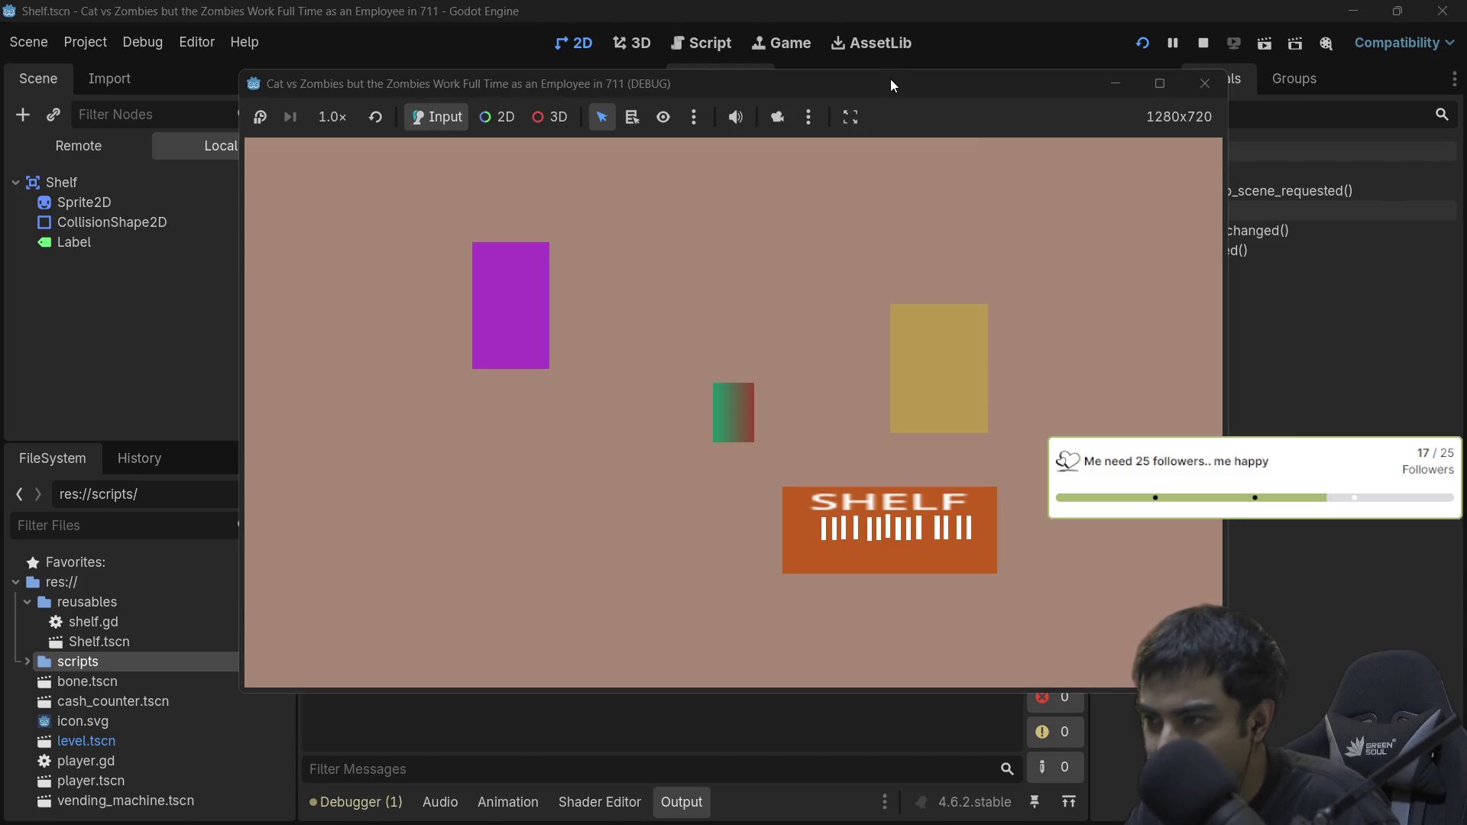
drag(894, 84, 1226, 61)
click(1205, 43)
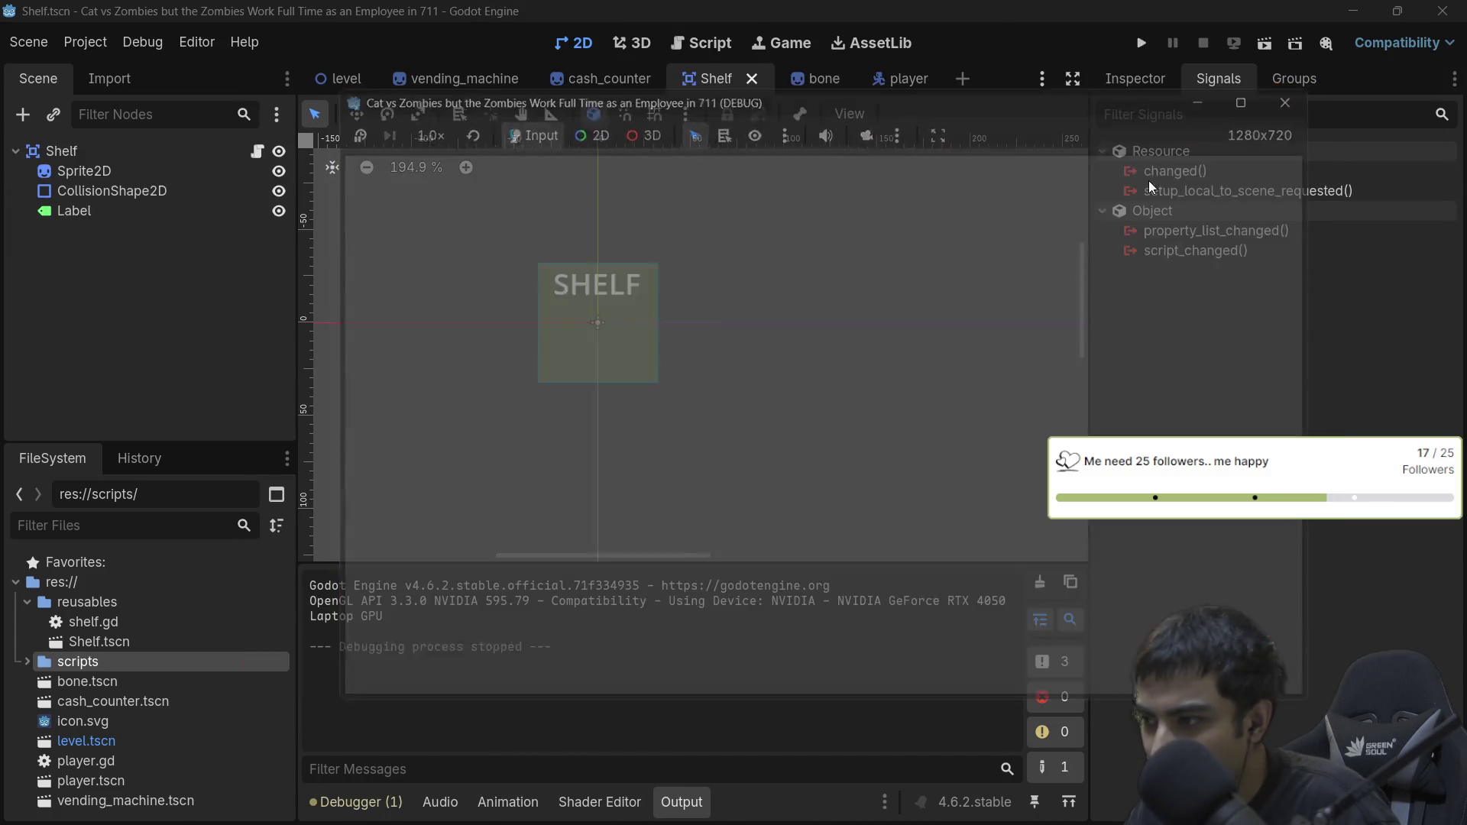
click(1140, 44)
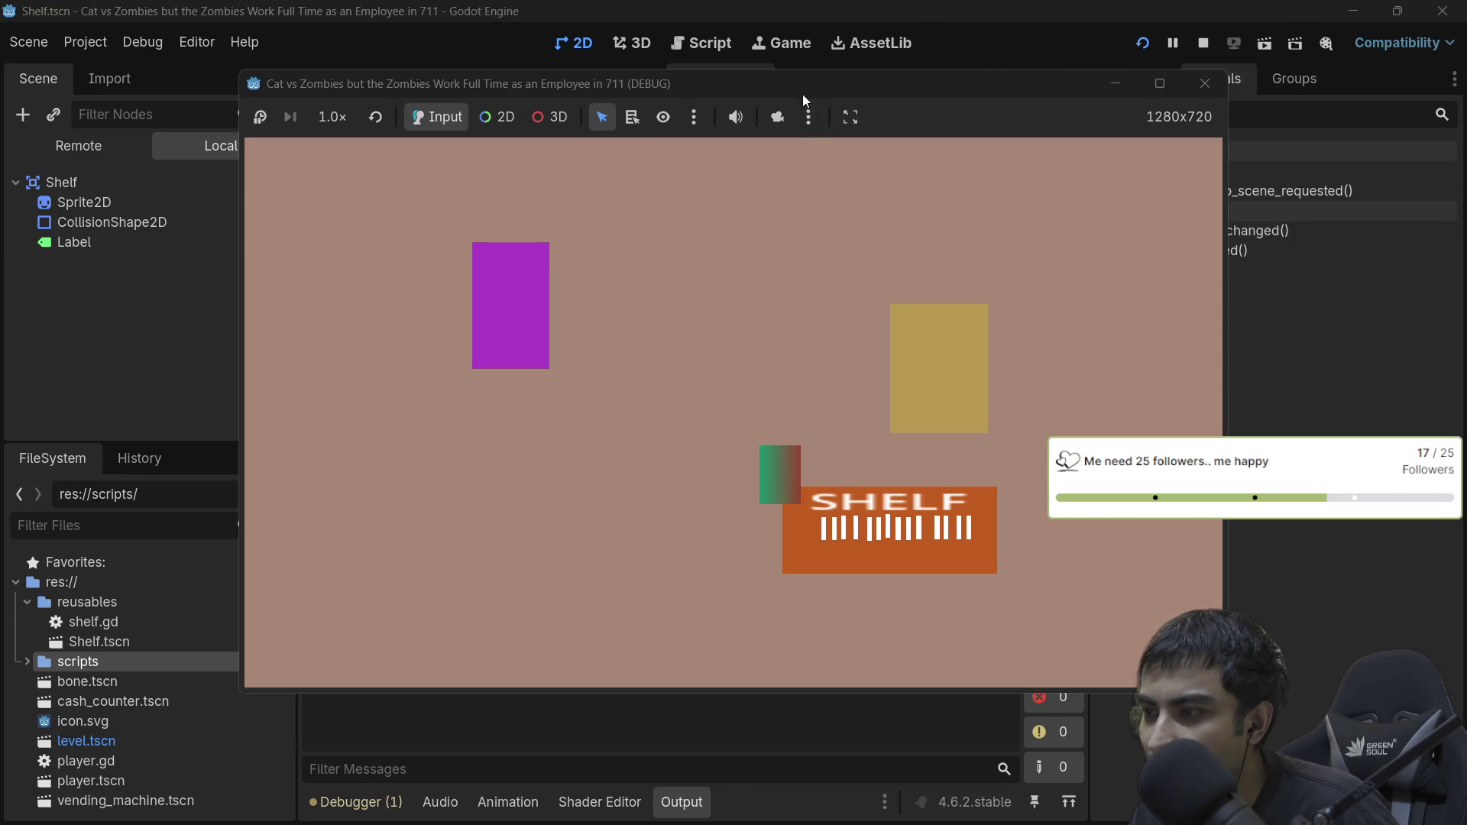
drag(802, 96, 702, 92)
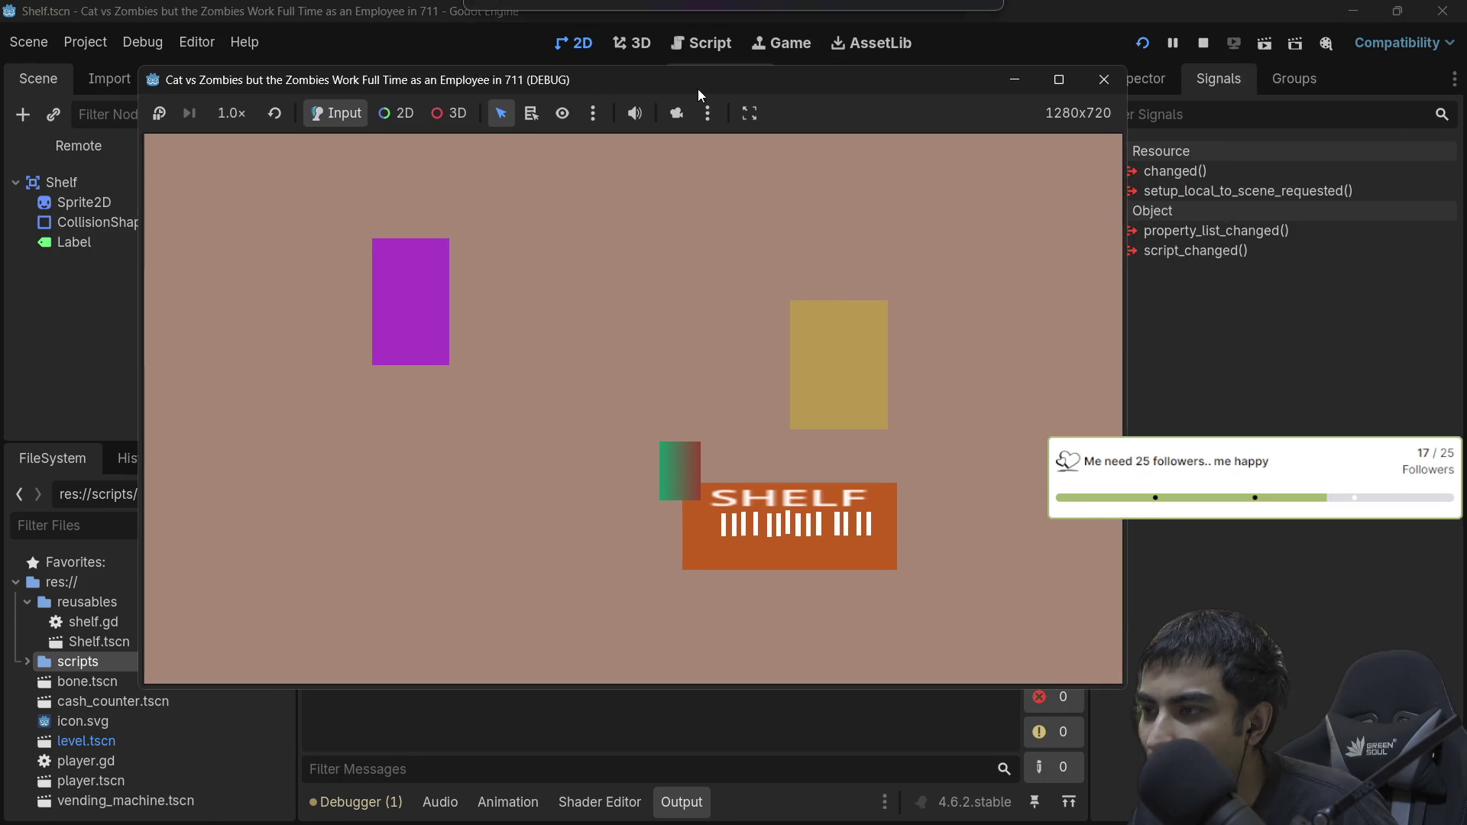
click(1105, 80)
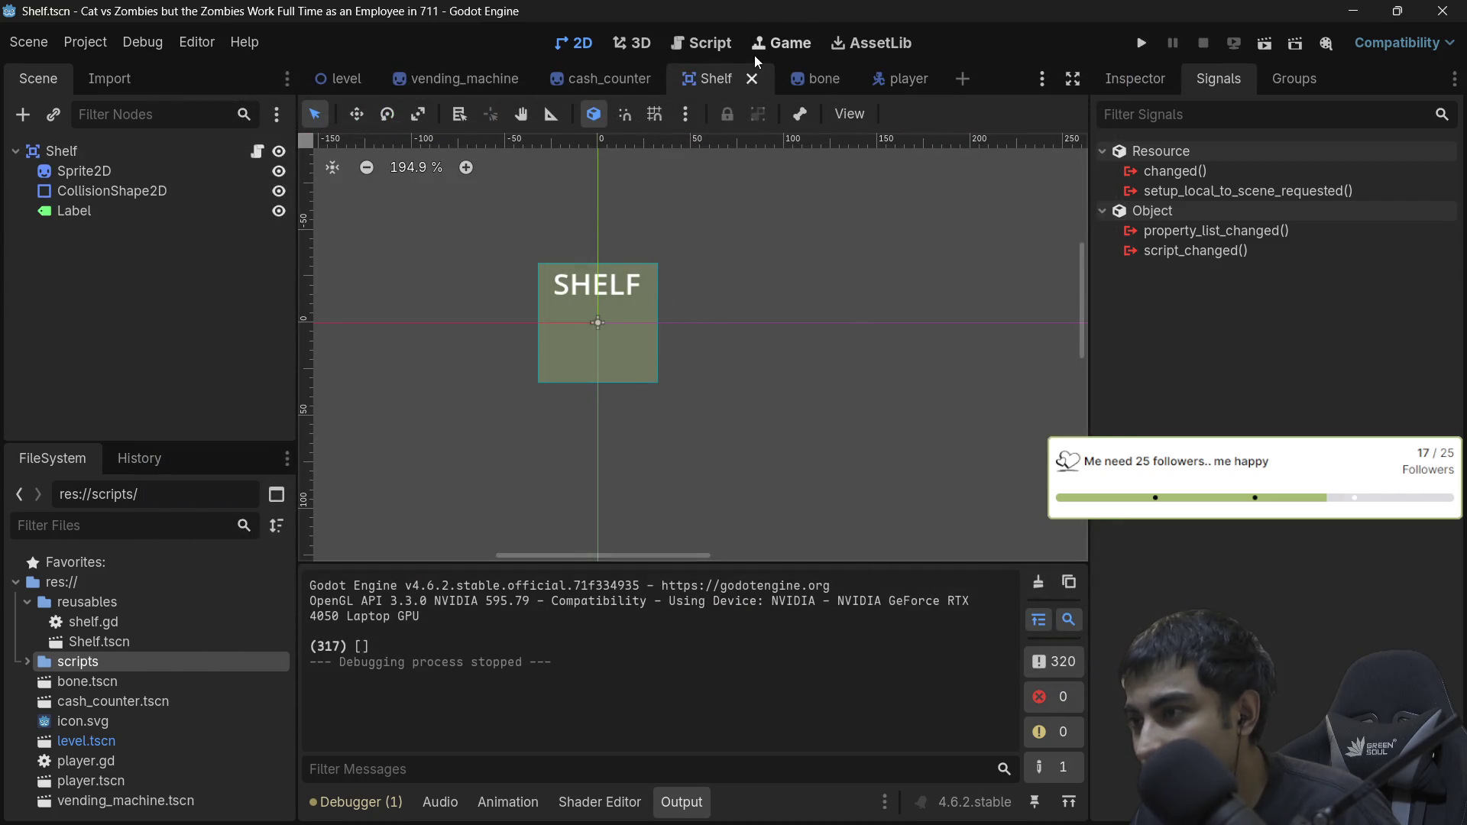
click(703, 43)
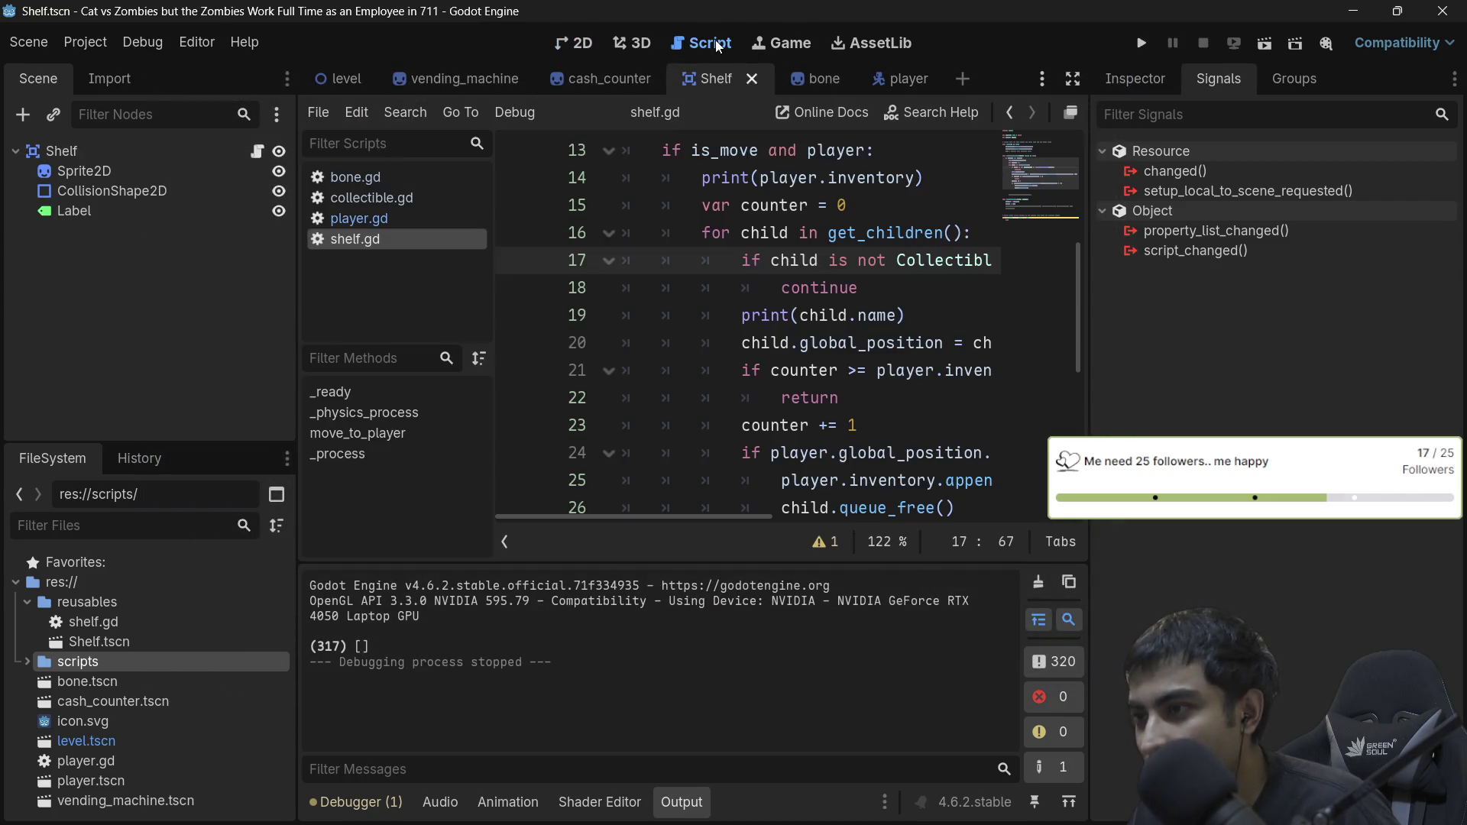
- Change line 17 to 'or not is_instance_valid(child)' and save shelf.gd
click(1070, 113)
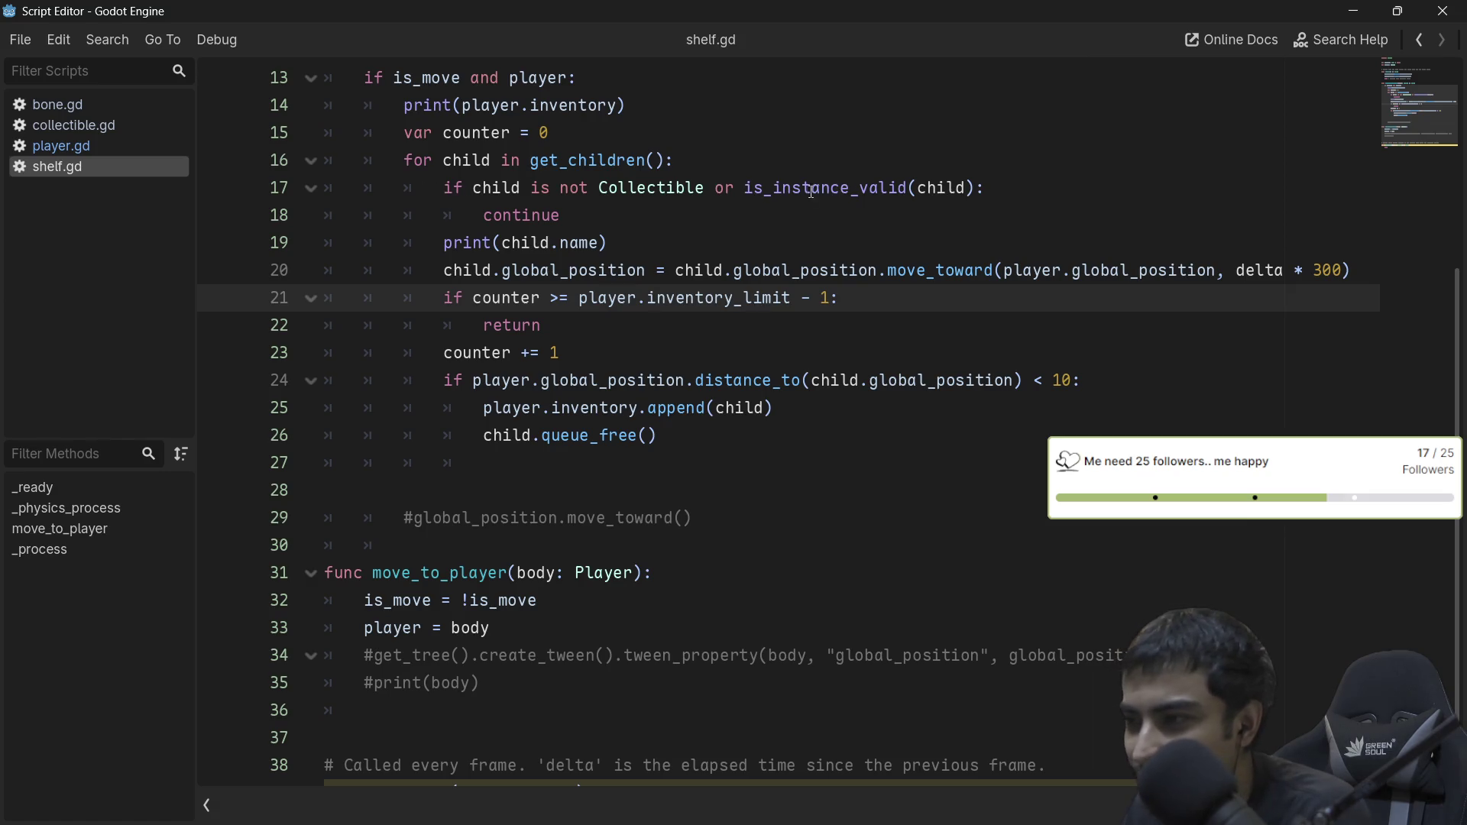
click(745, 187)
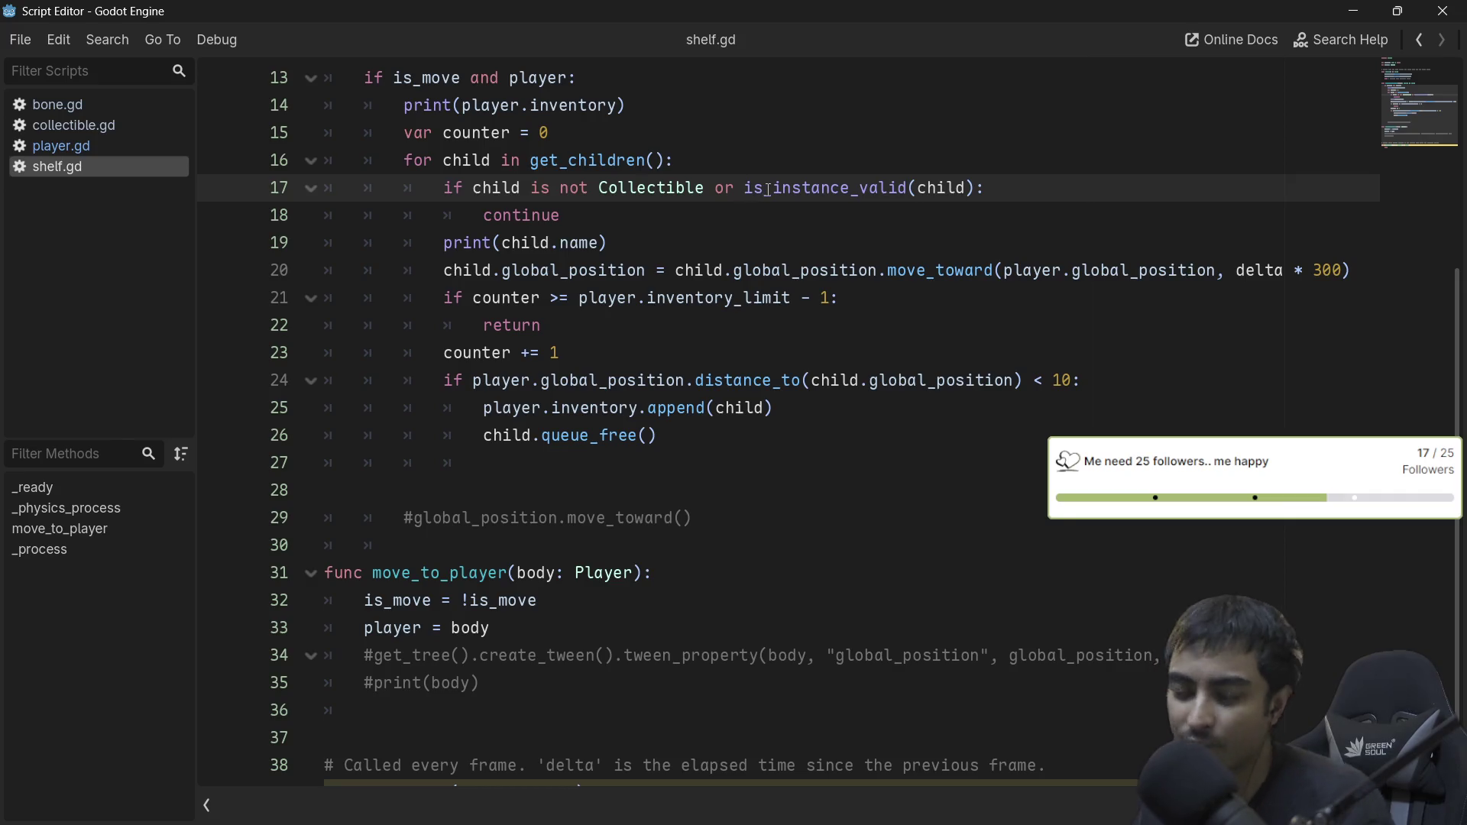
text(!)
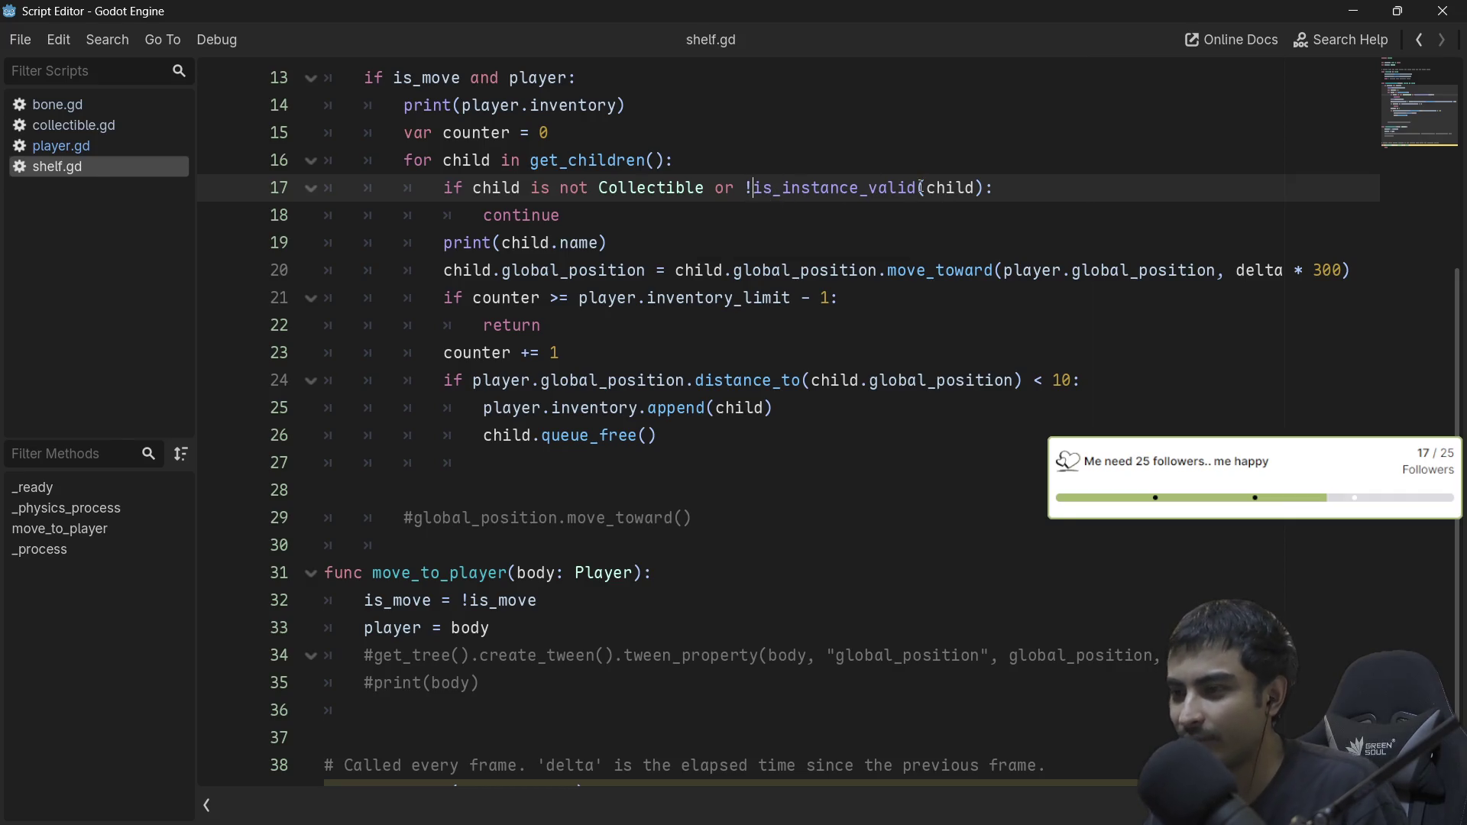
key(BackSpace)
text(not)
key(ctrl+s)
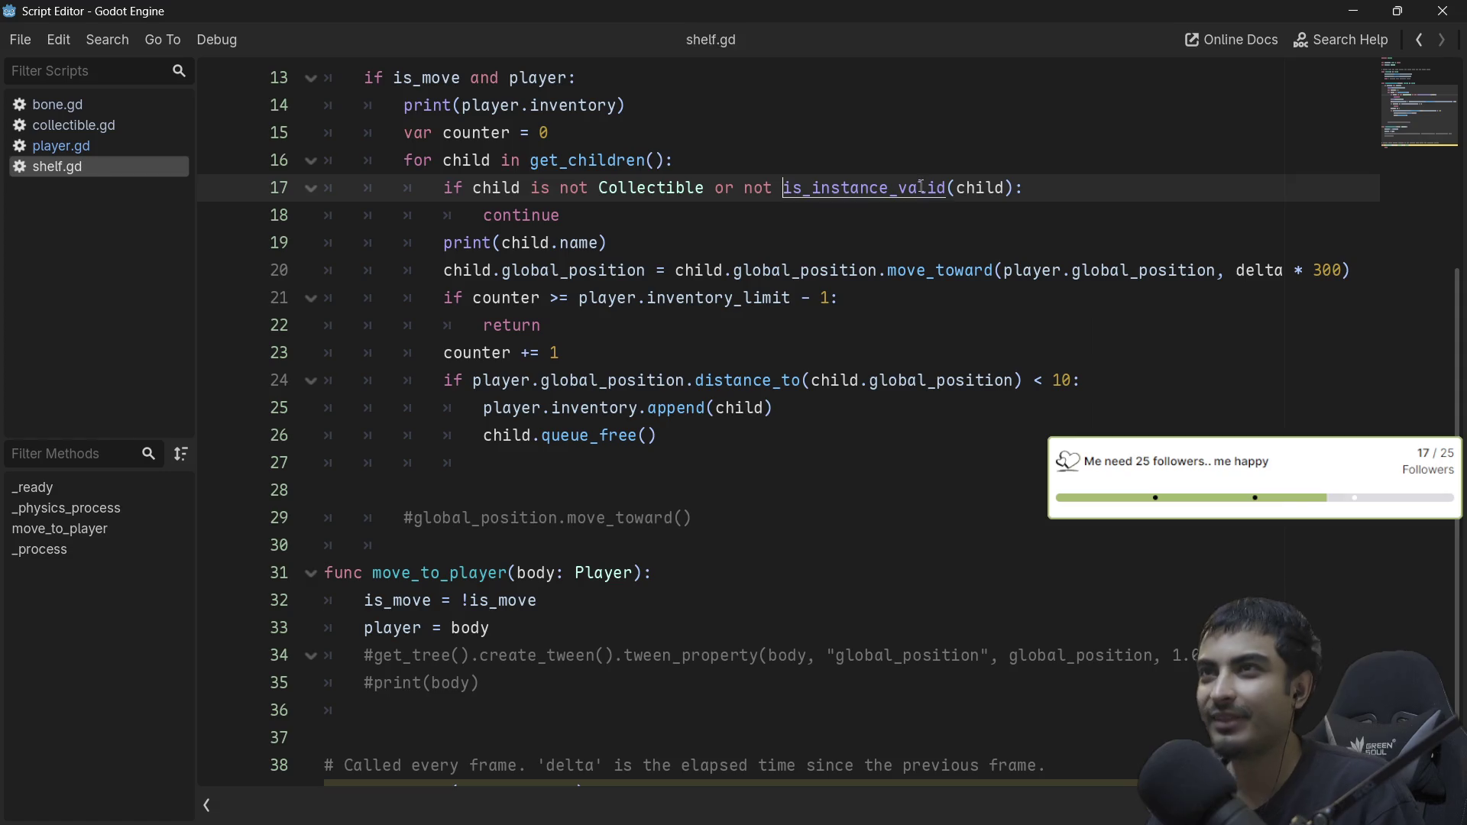
click(1443, 11)
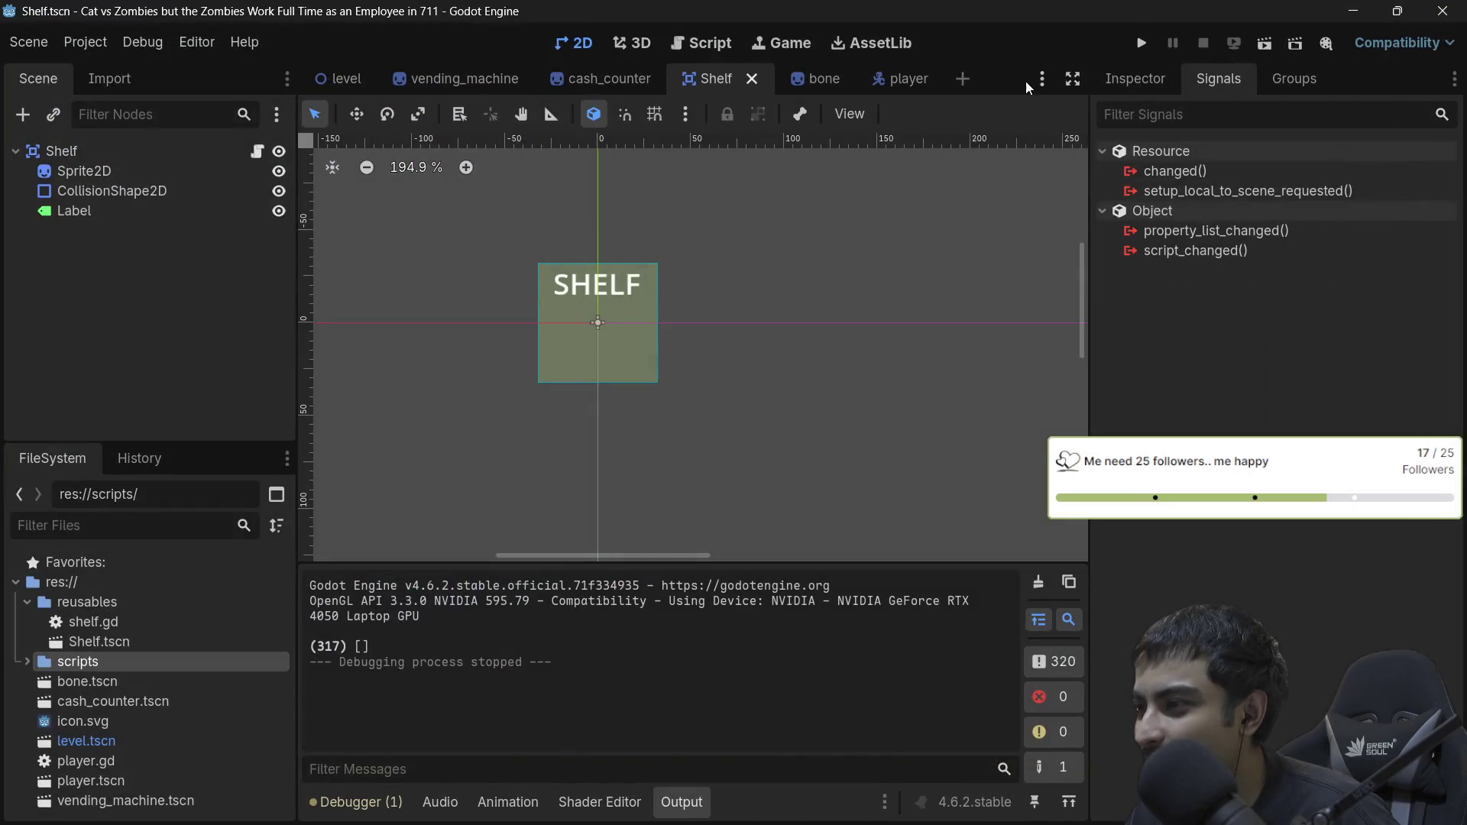
- Test-run the fix, close the game, and reopen the shelf.gd script
click(1150, 45)
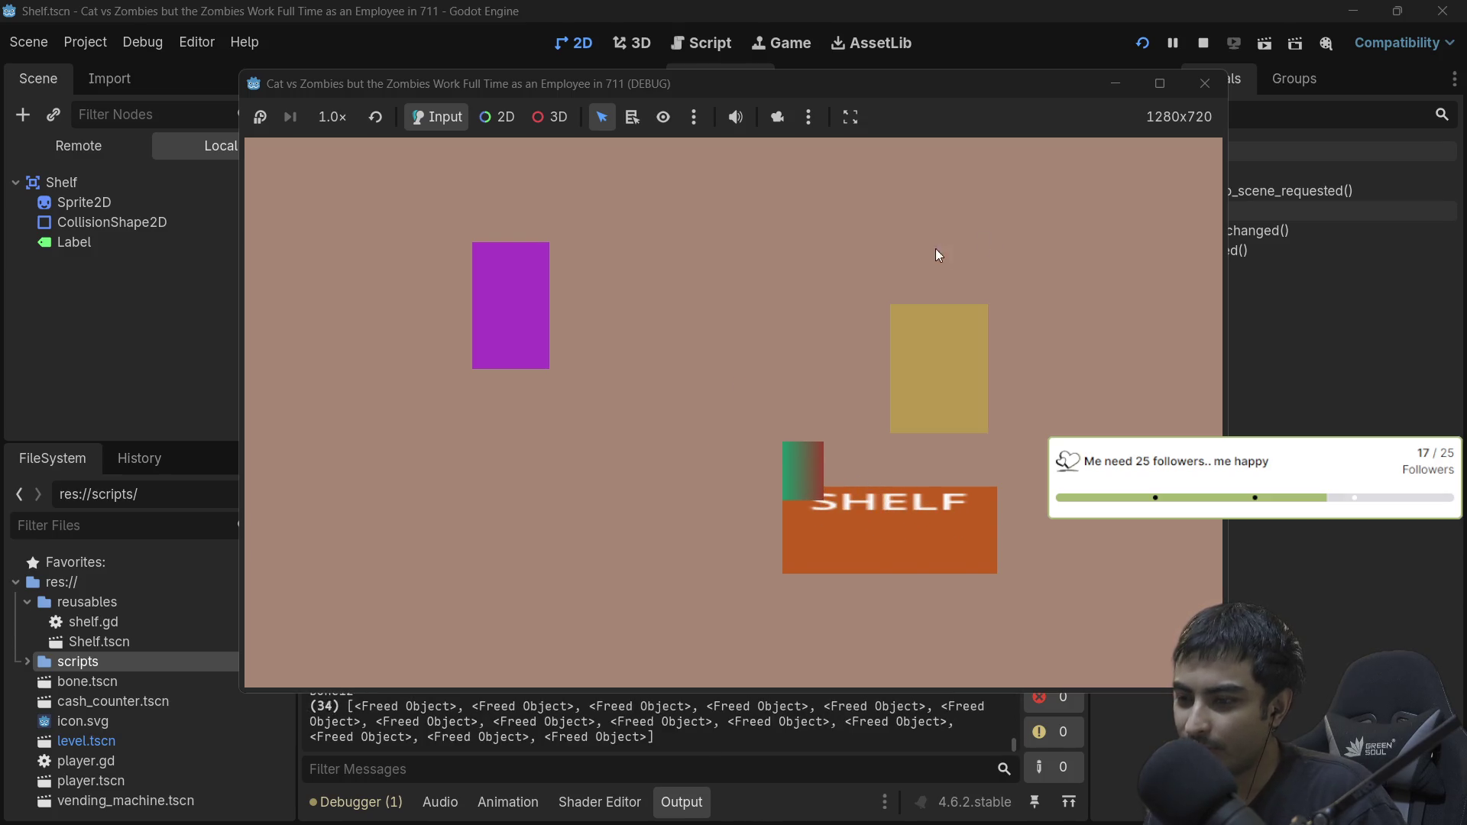
click(1213, 87)
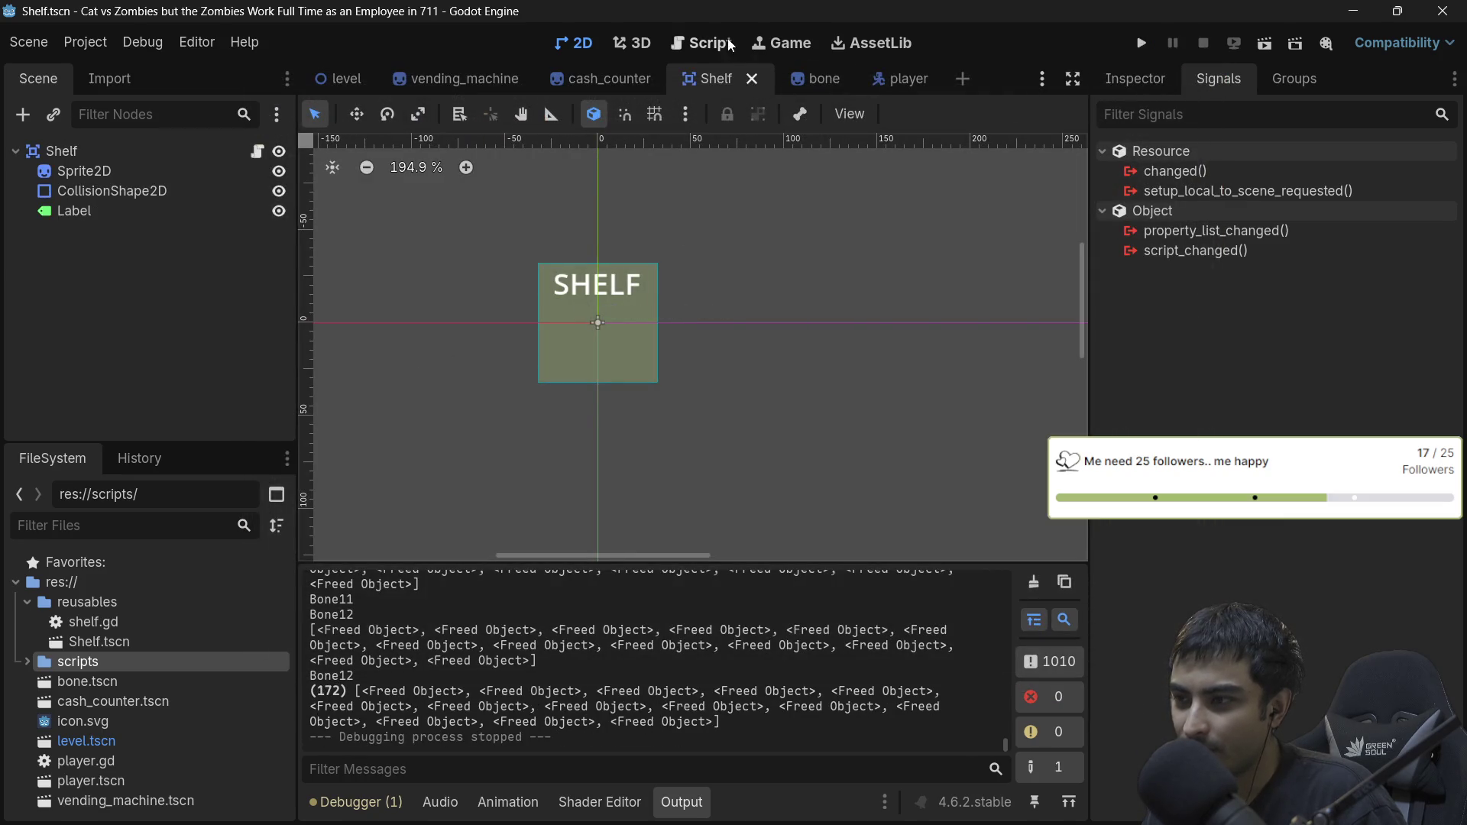
click(717, 48)
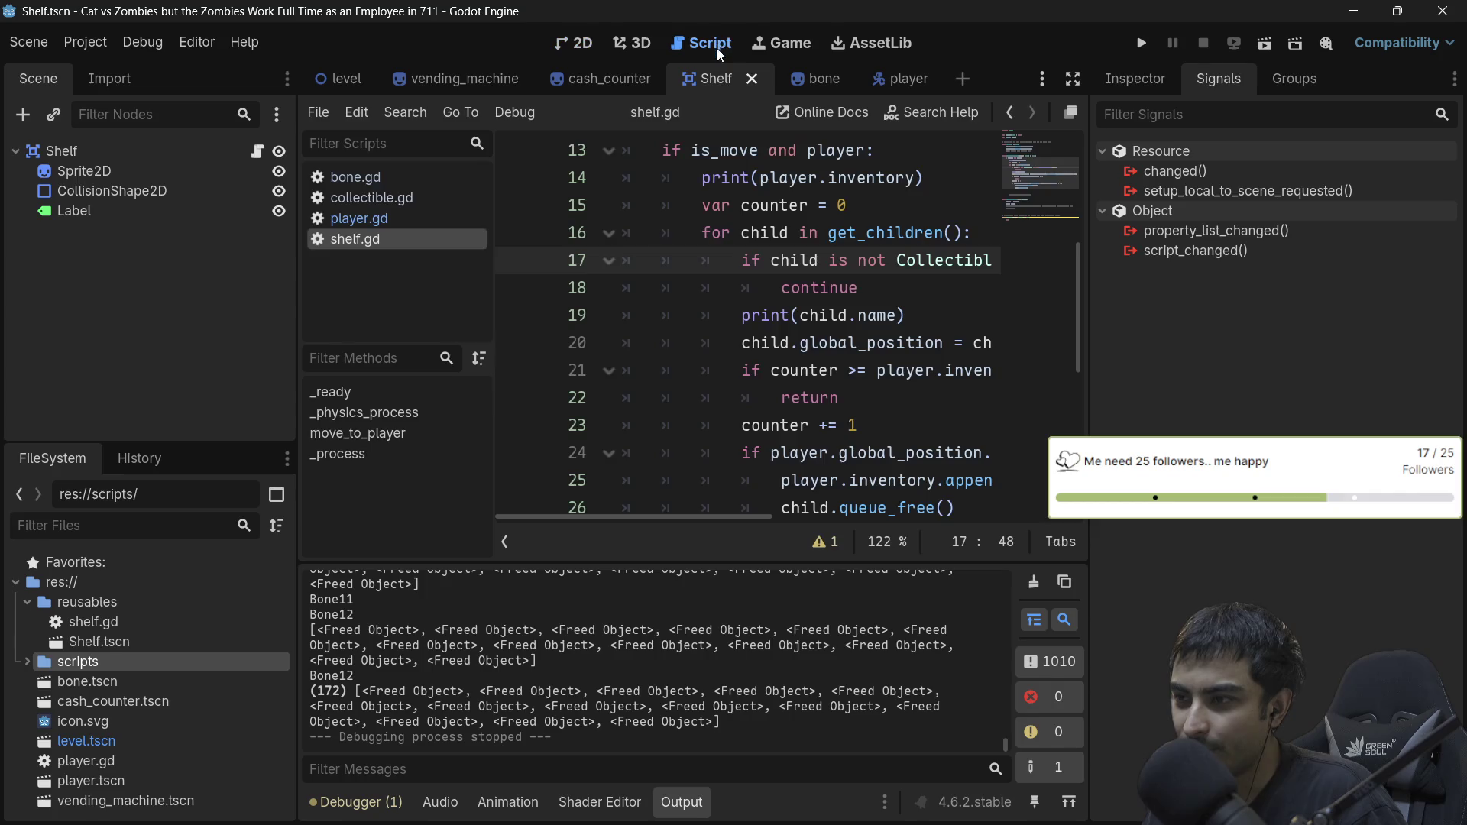
- Disable the inventory print on line 14 and test-run the game to log only bone names
click(915, 322)
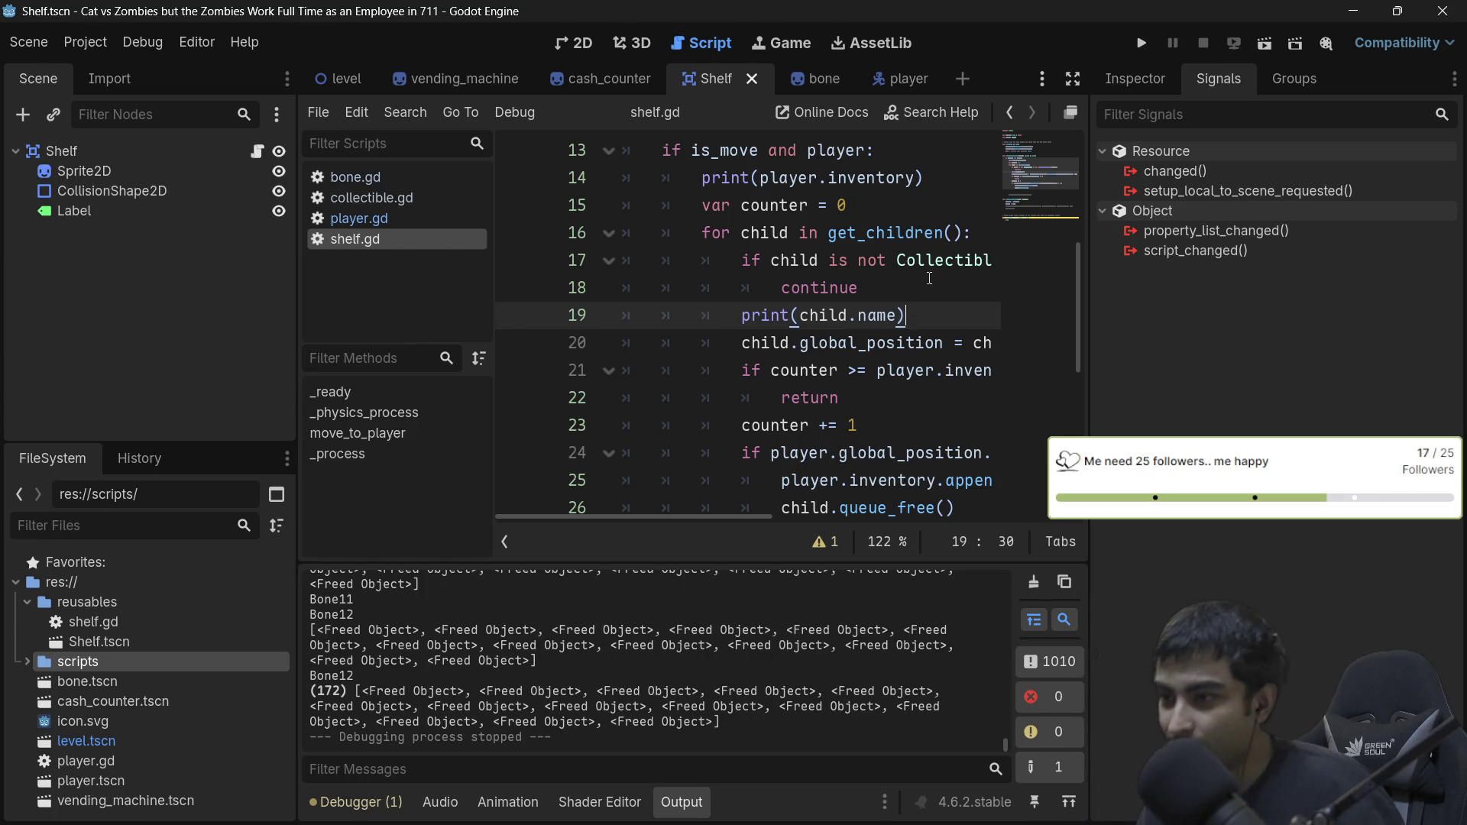
click(929, 181)
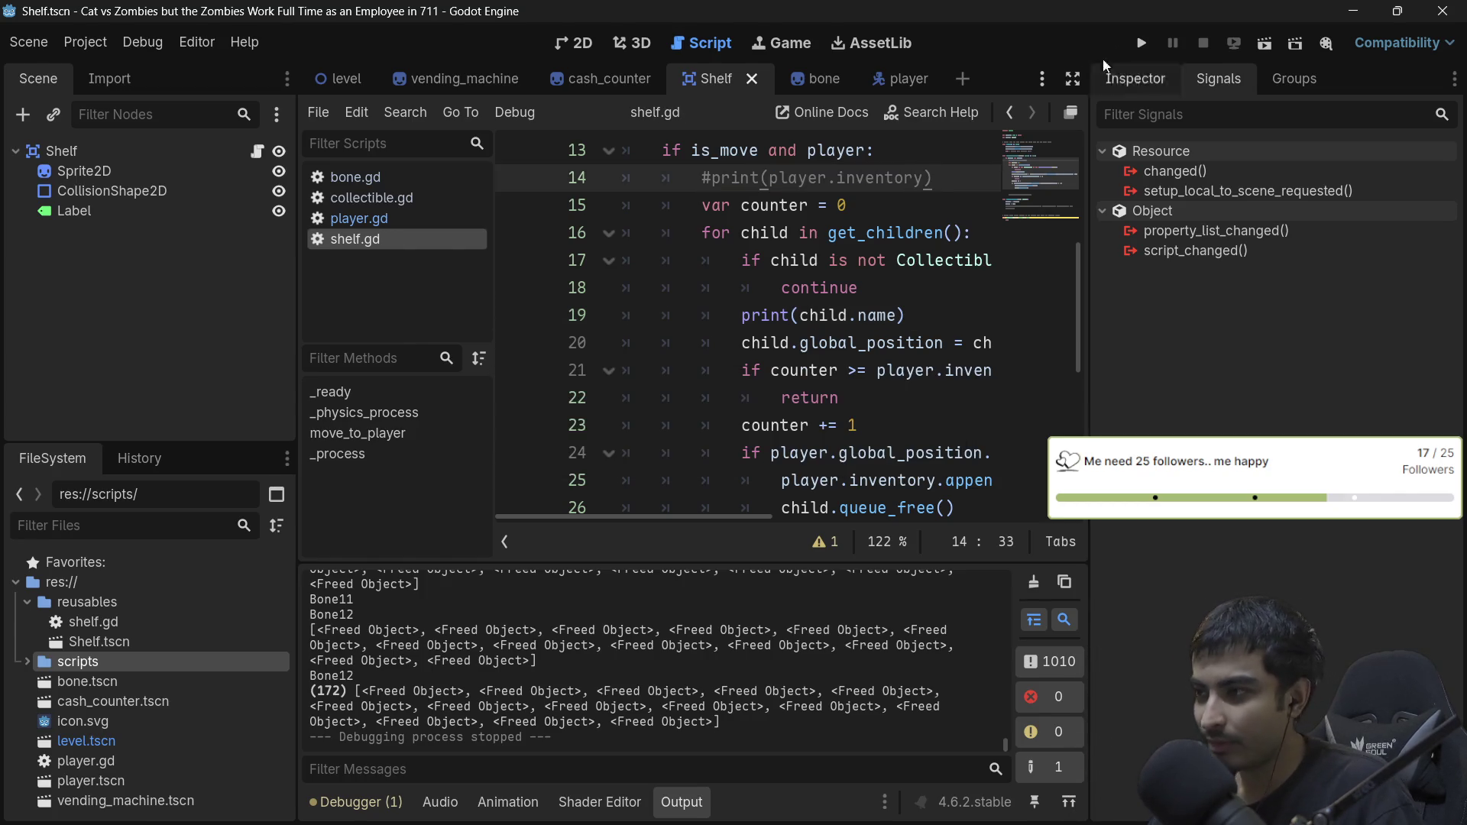
click(1136, 42)
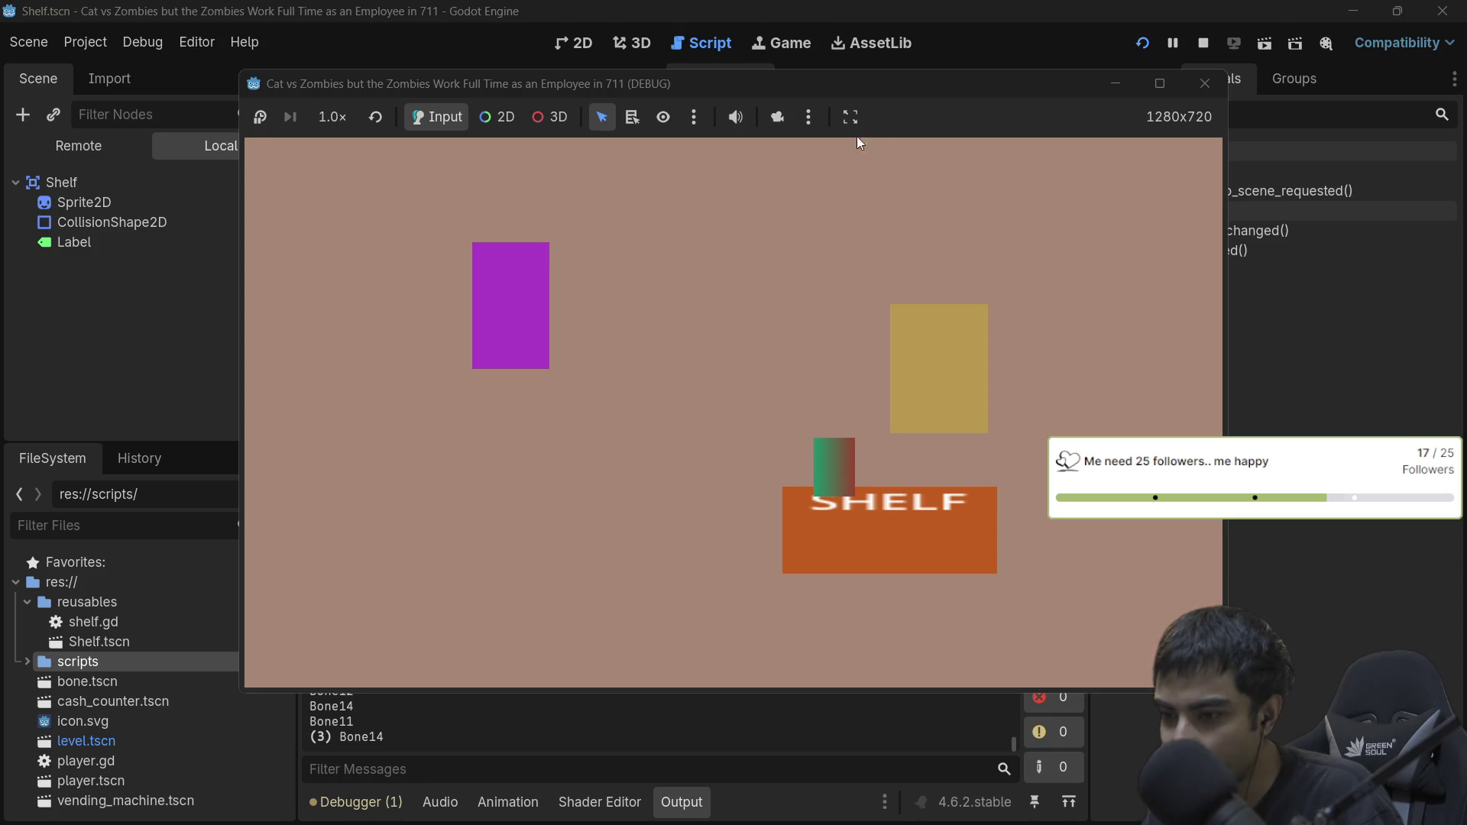
click(1199, 85)
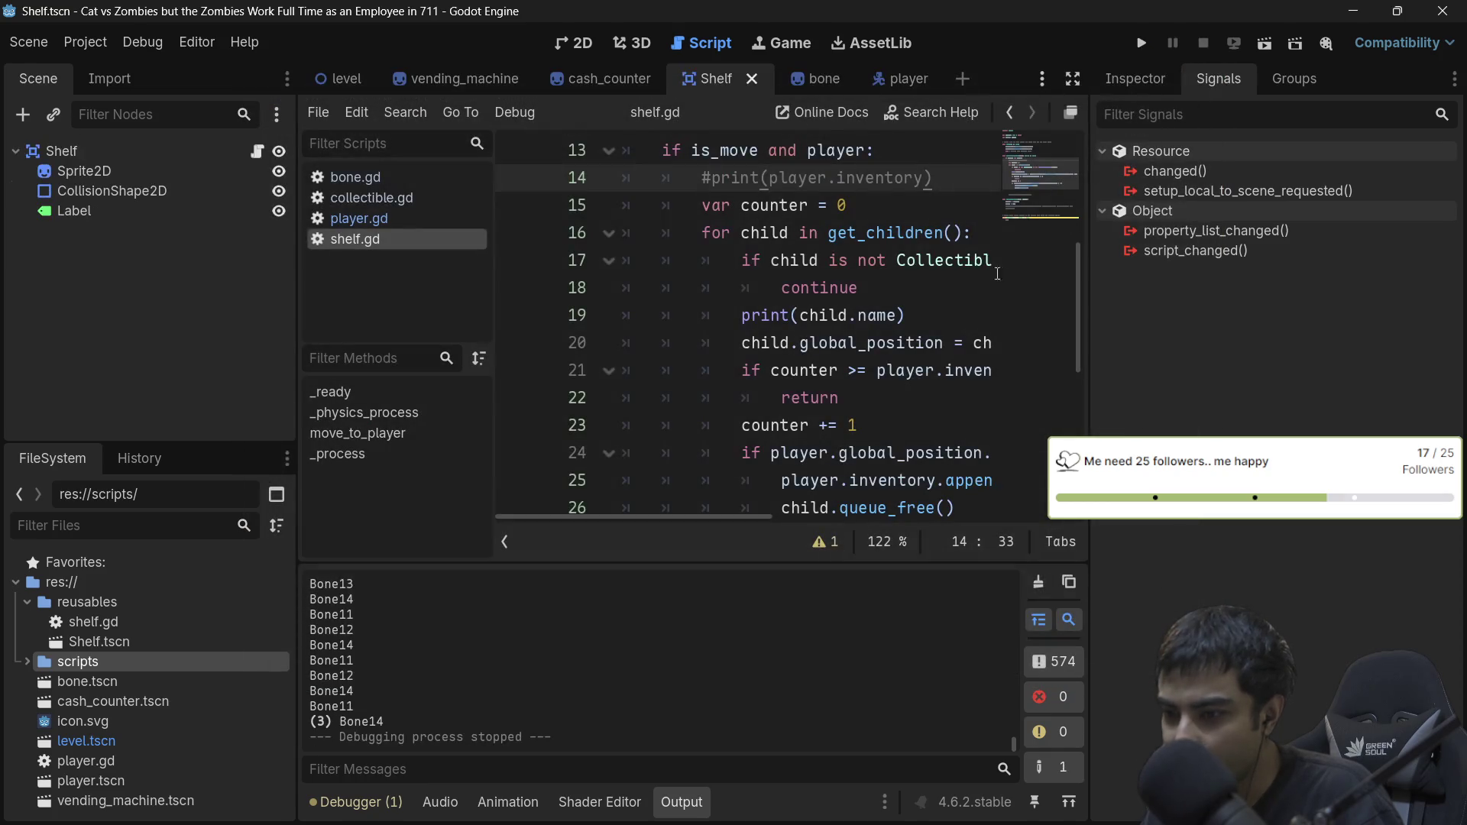
- Check the Bone11–Bone14 names in Output, then uncomment print(player.inventory) with Ctrl+K
scroll(426, 730, up, 5)
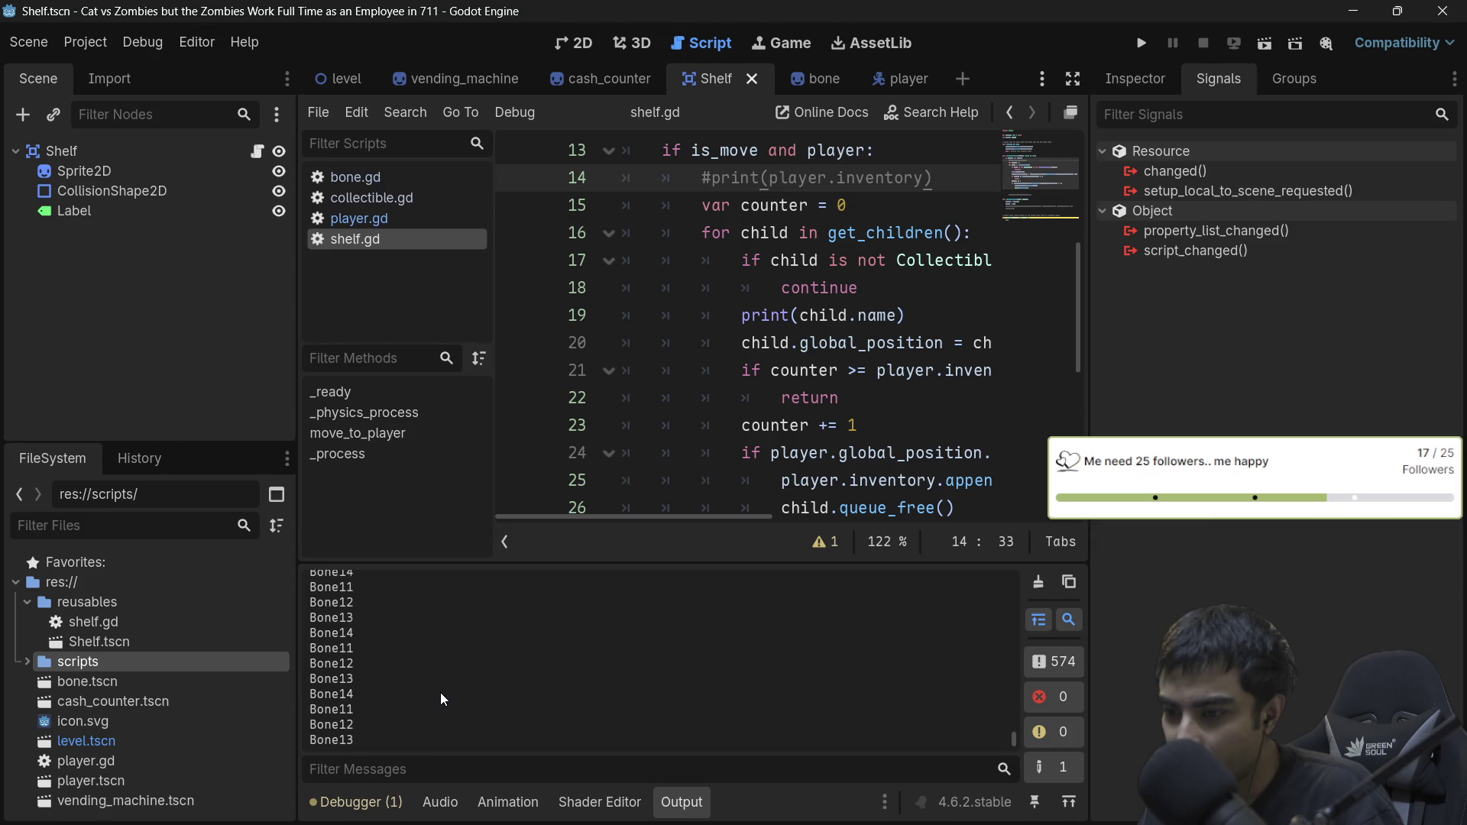
scroll(442, 676, down, 2)
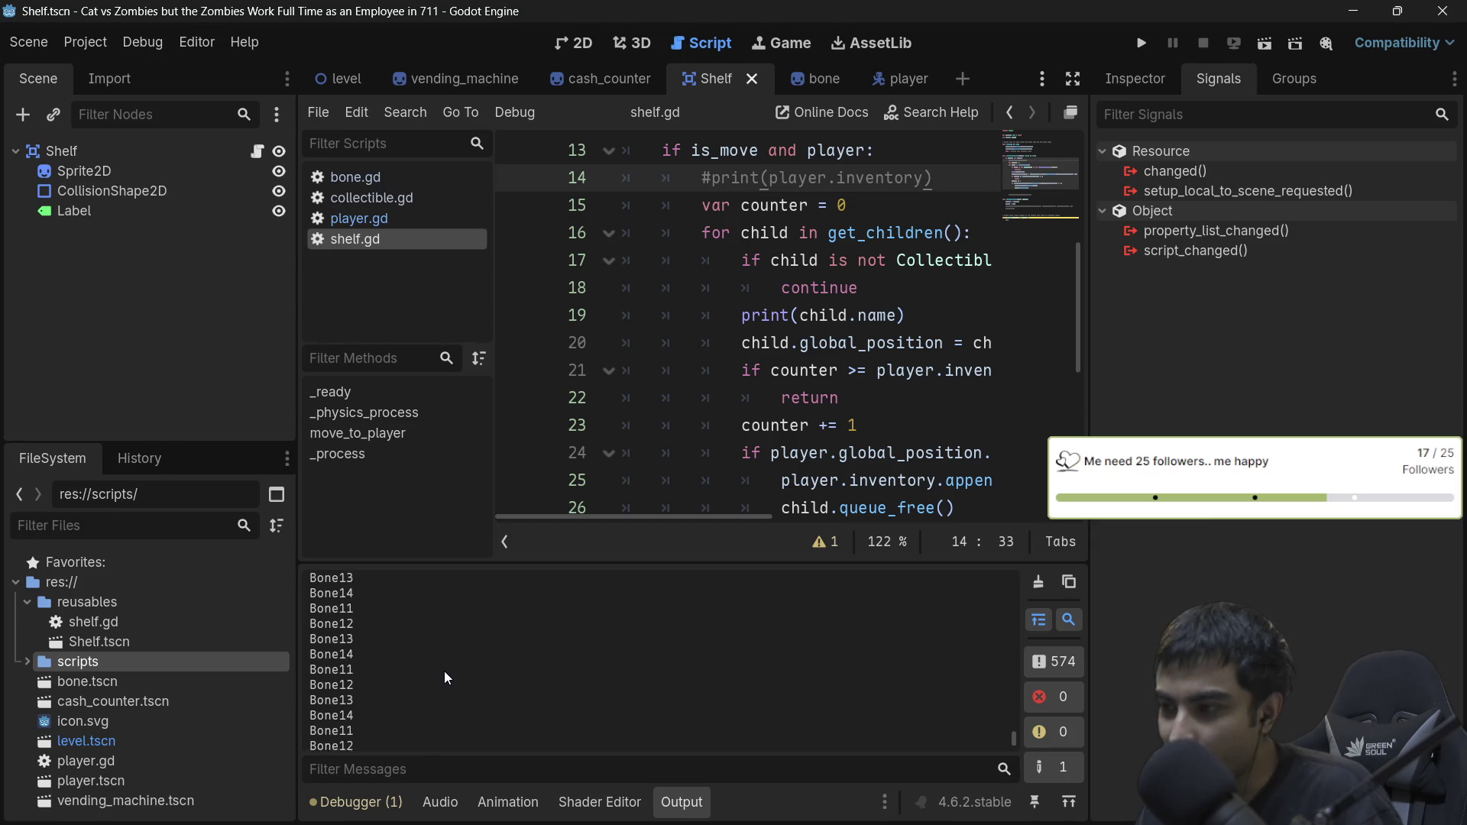
scroll(450, 678, down, 2)
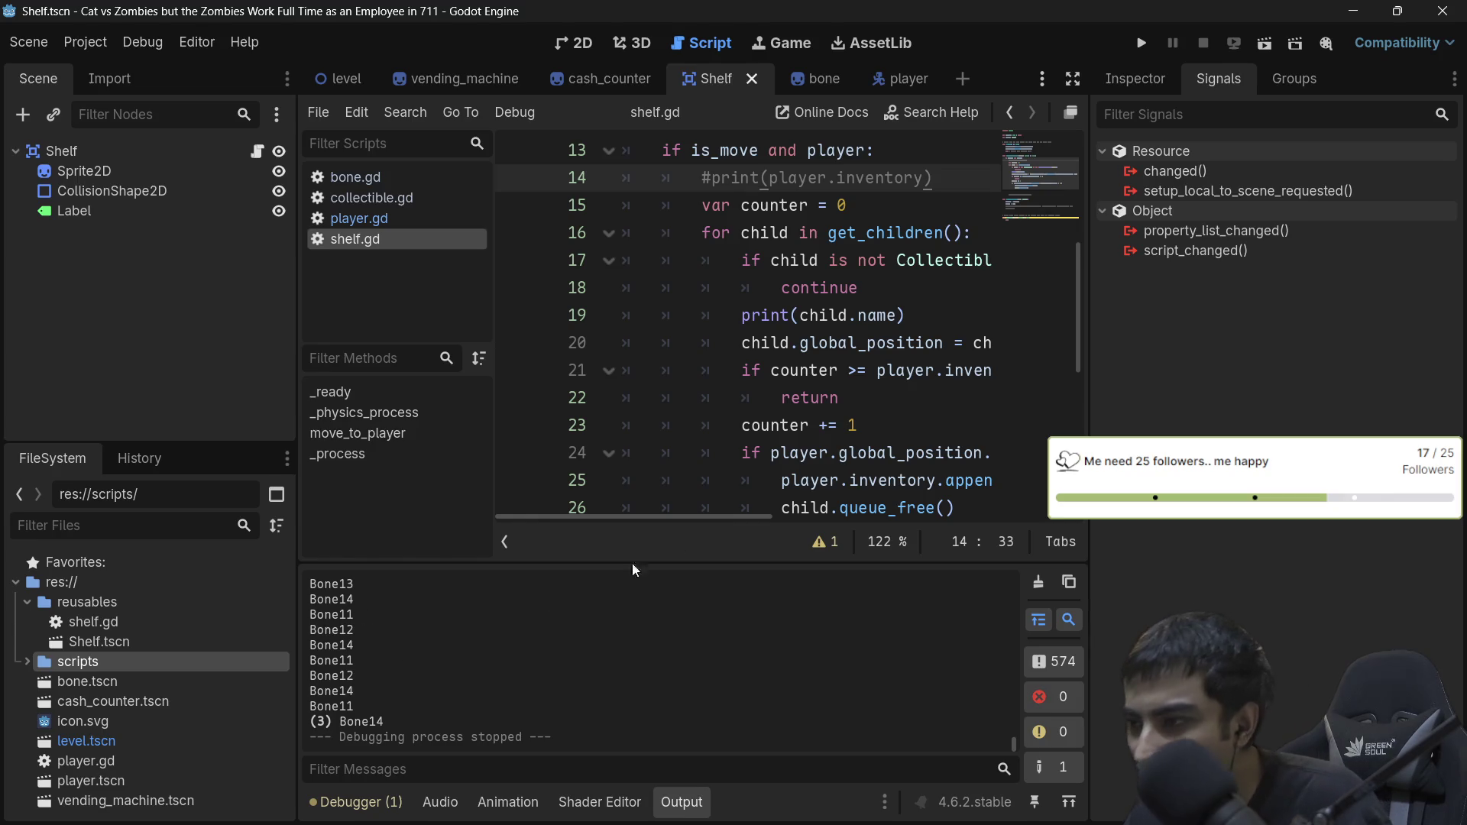
scroll(947, 263, down, 1)
scroll(947, 264, up, 3)
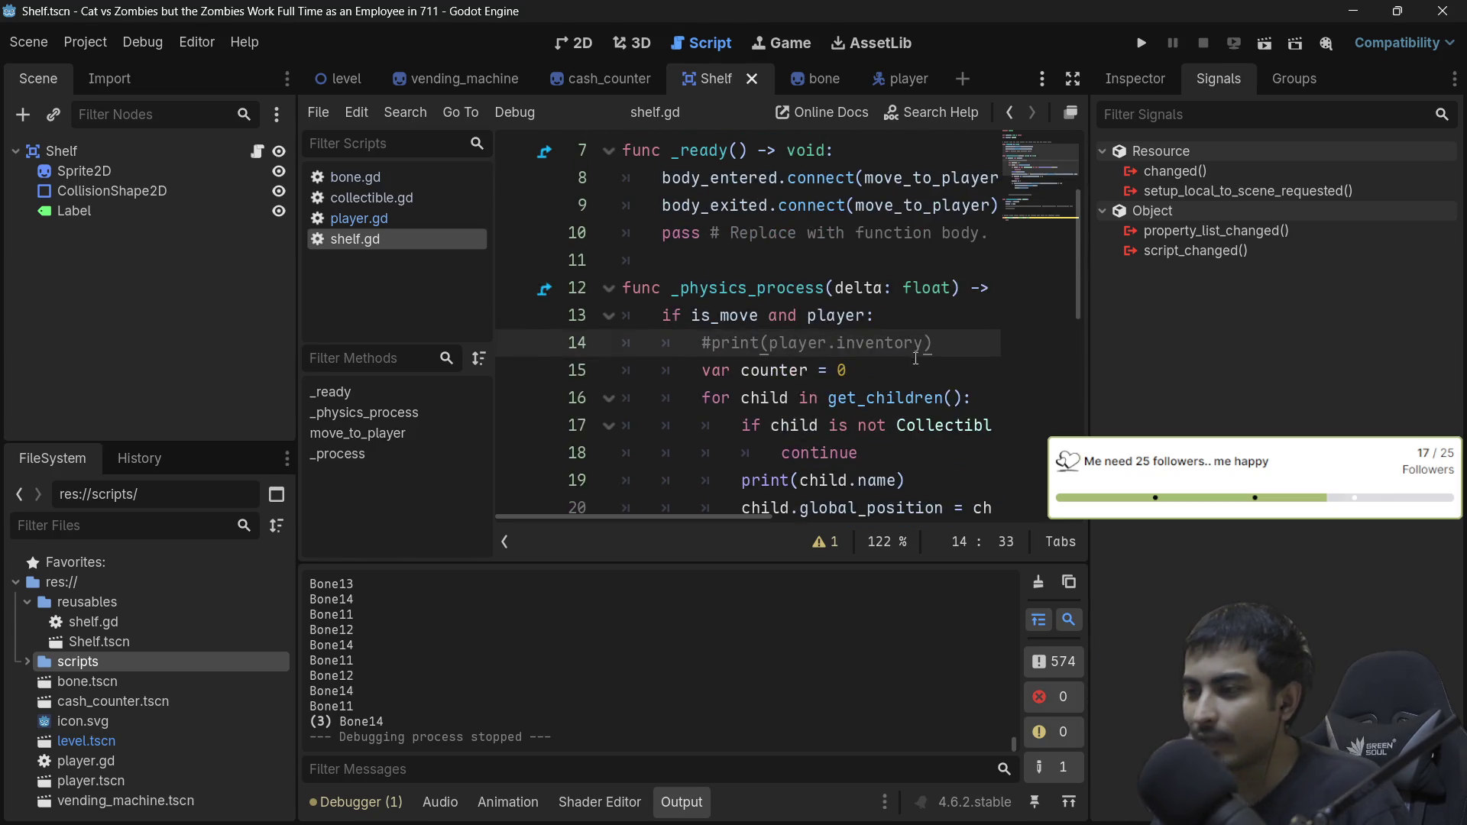
key(ctrl+k)
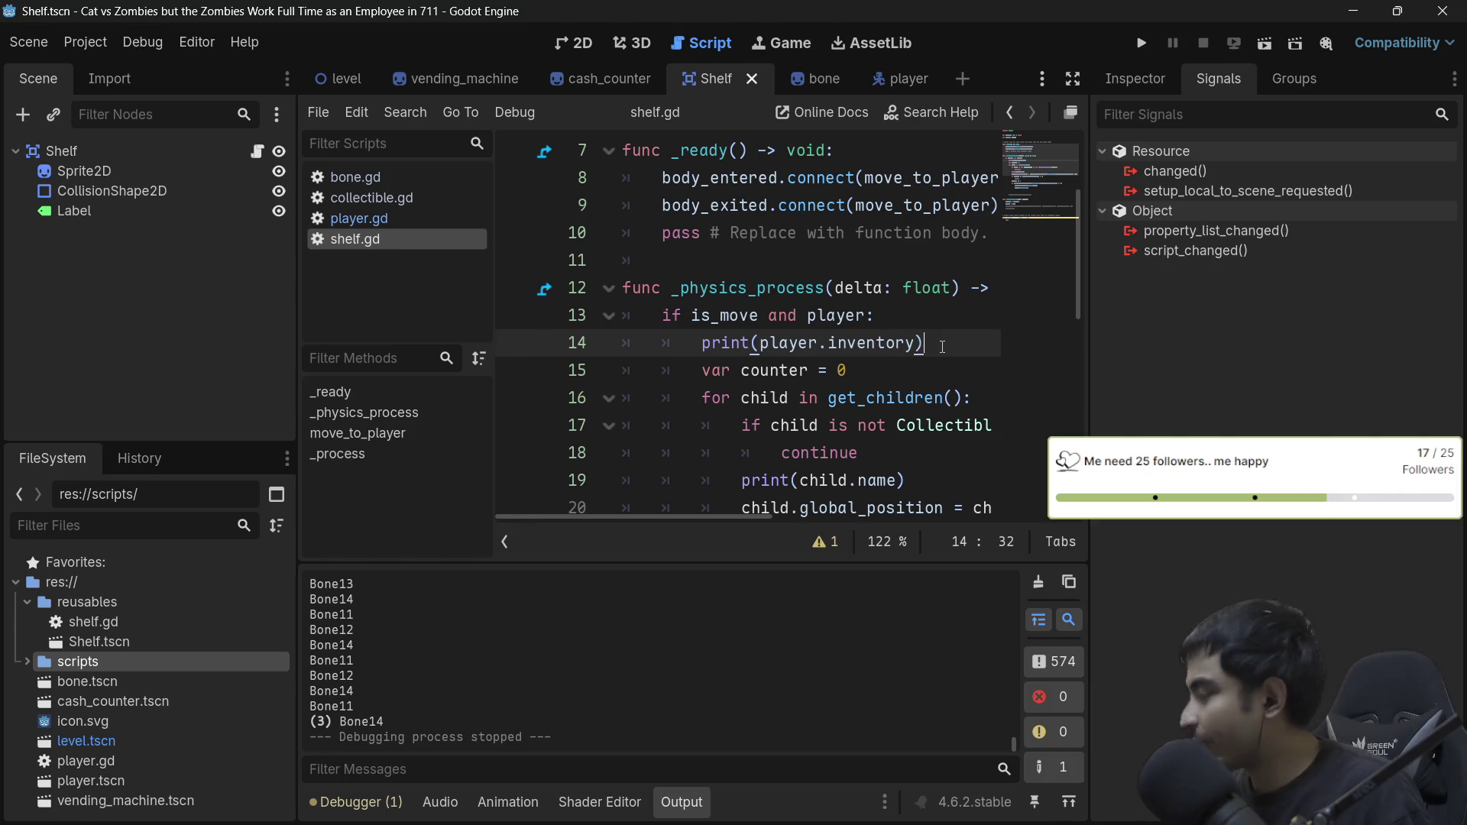
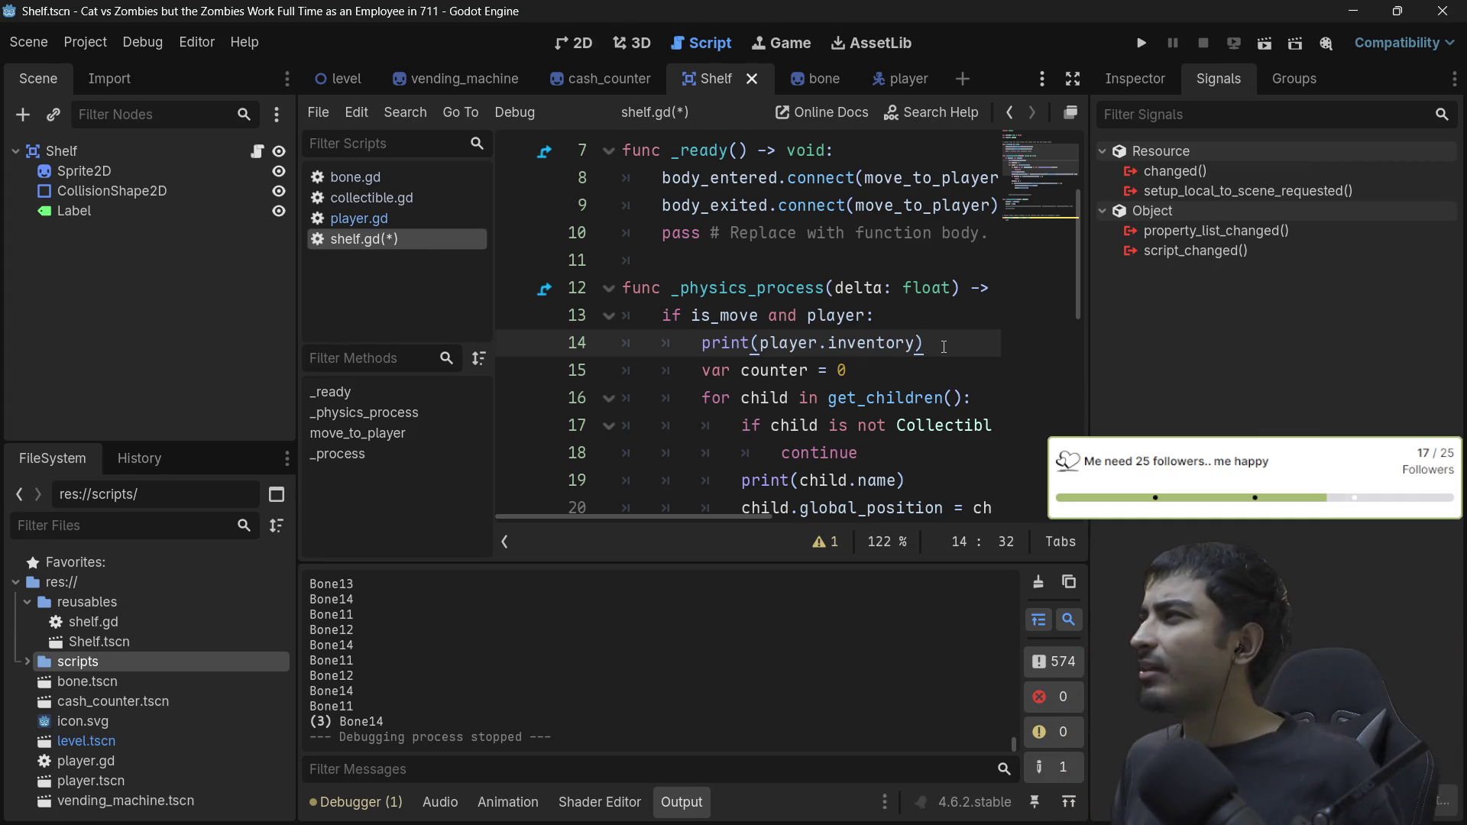
- Find the inventory_limit variable in player.gd in a floating script editor, then show the Shelf Inspector
scroll(858, 371, down, 1)
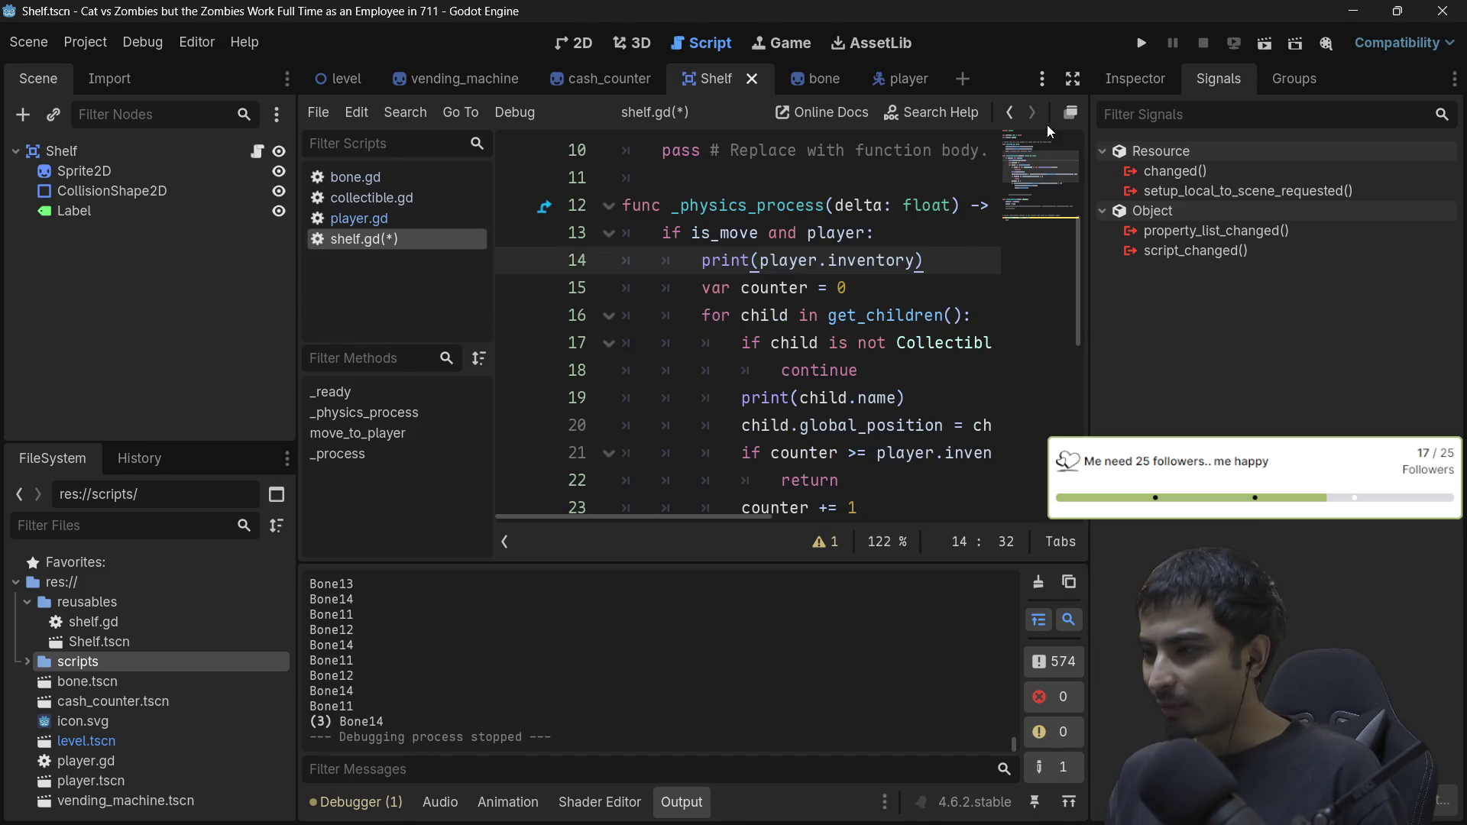
click(1070, 112)
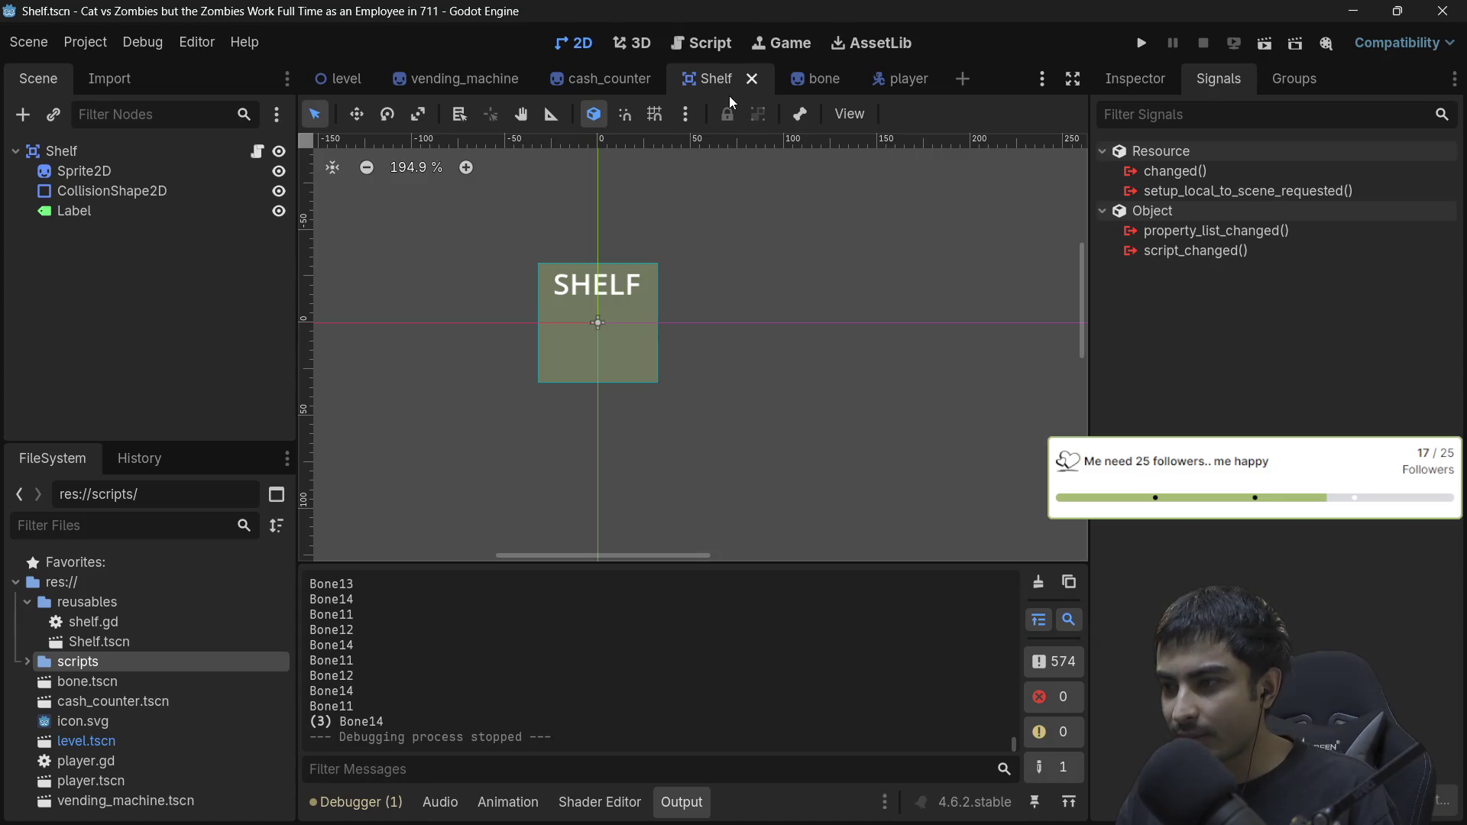
key(ctrl+F3)
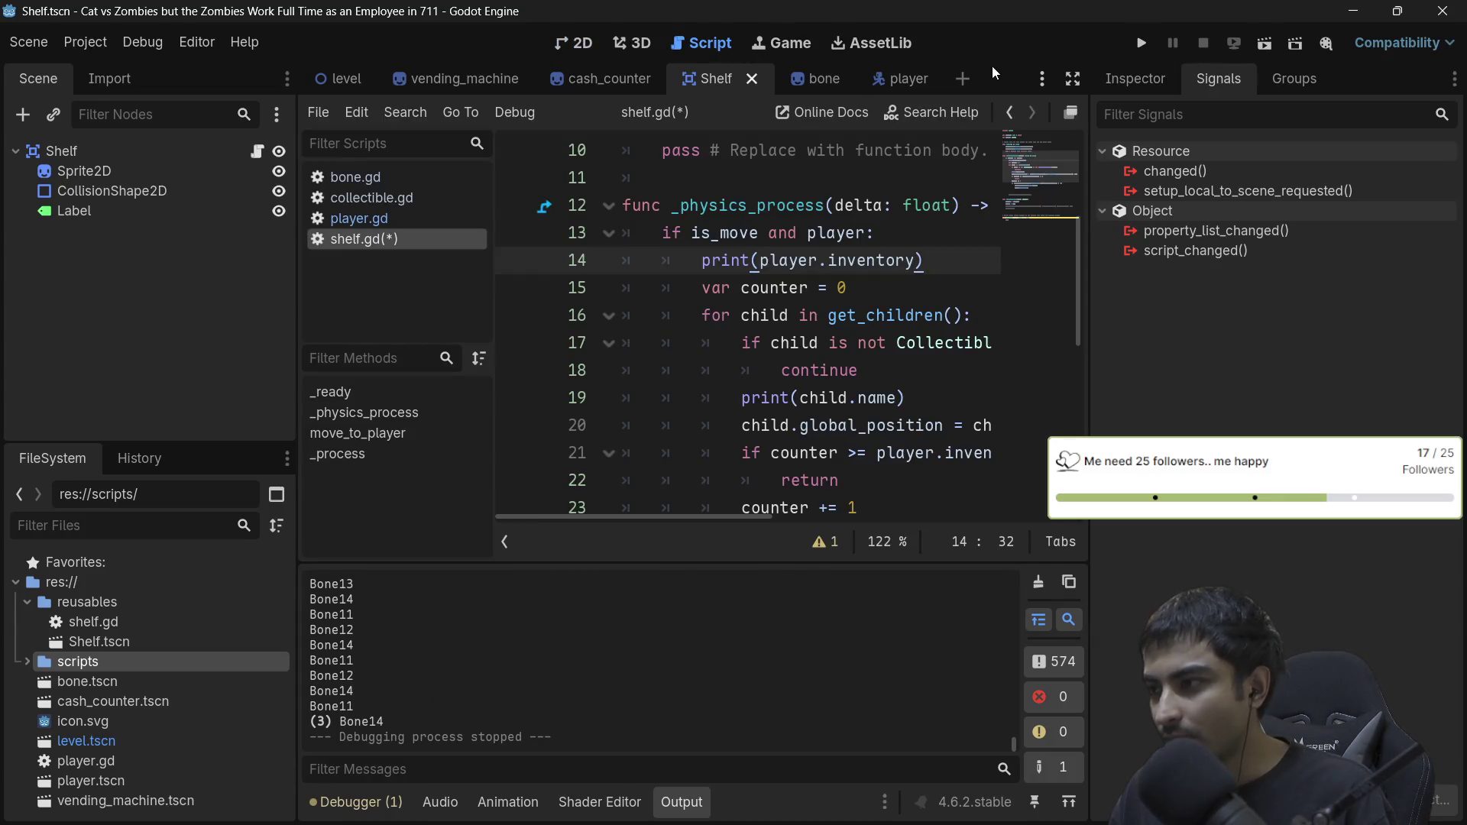
click(1076, 111)
click(90, 145)
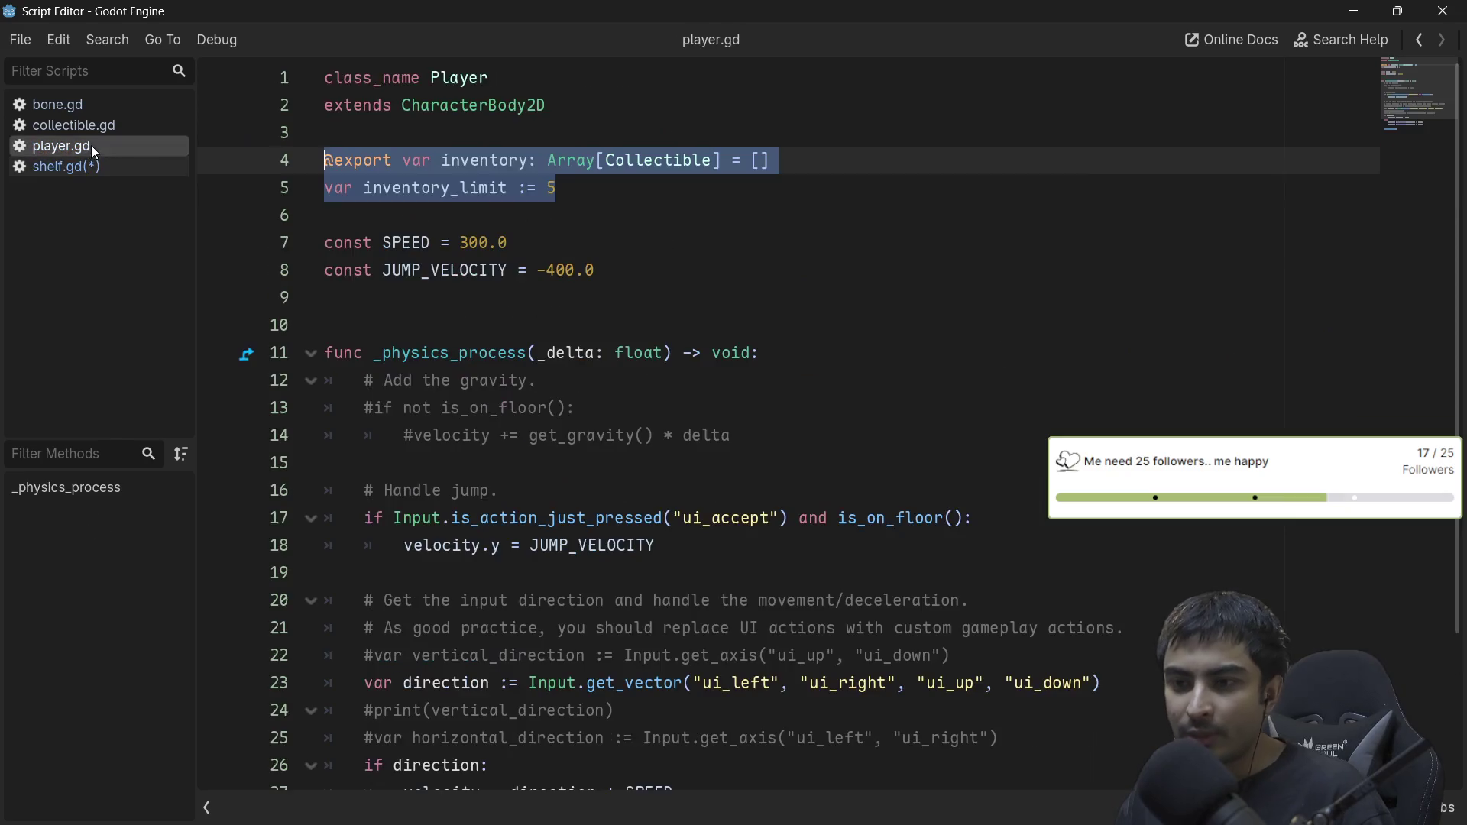
double_click(440, 190)
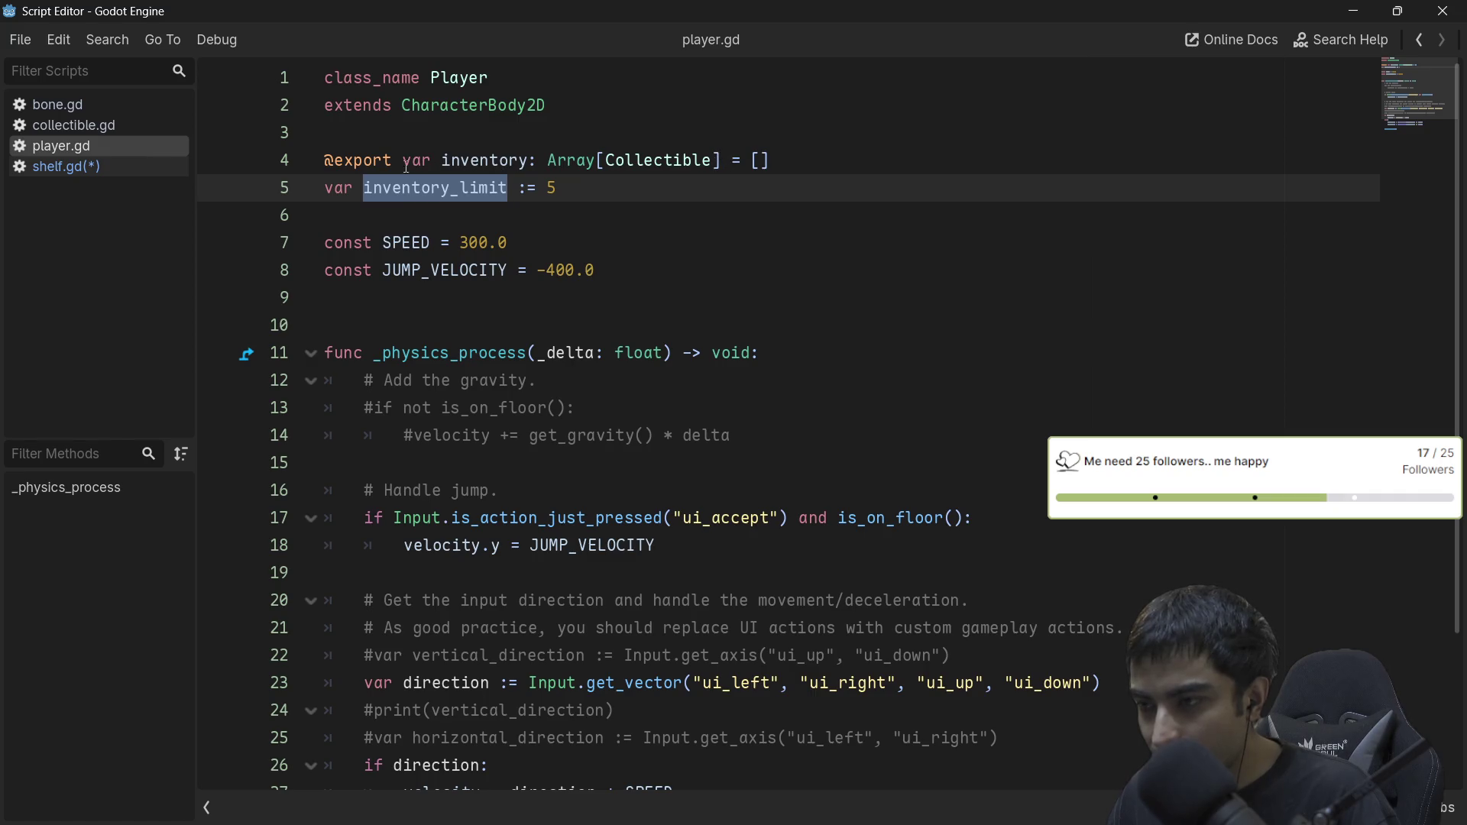
click(1443, 13)
click(1131, 79)
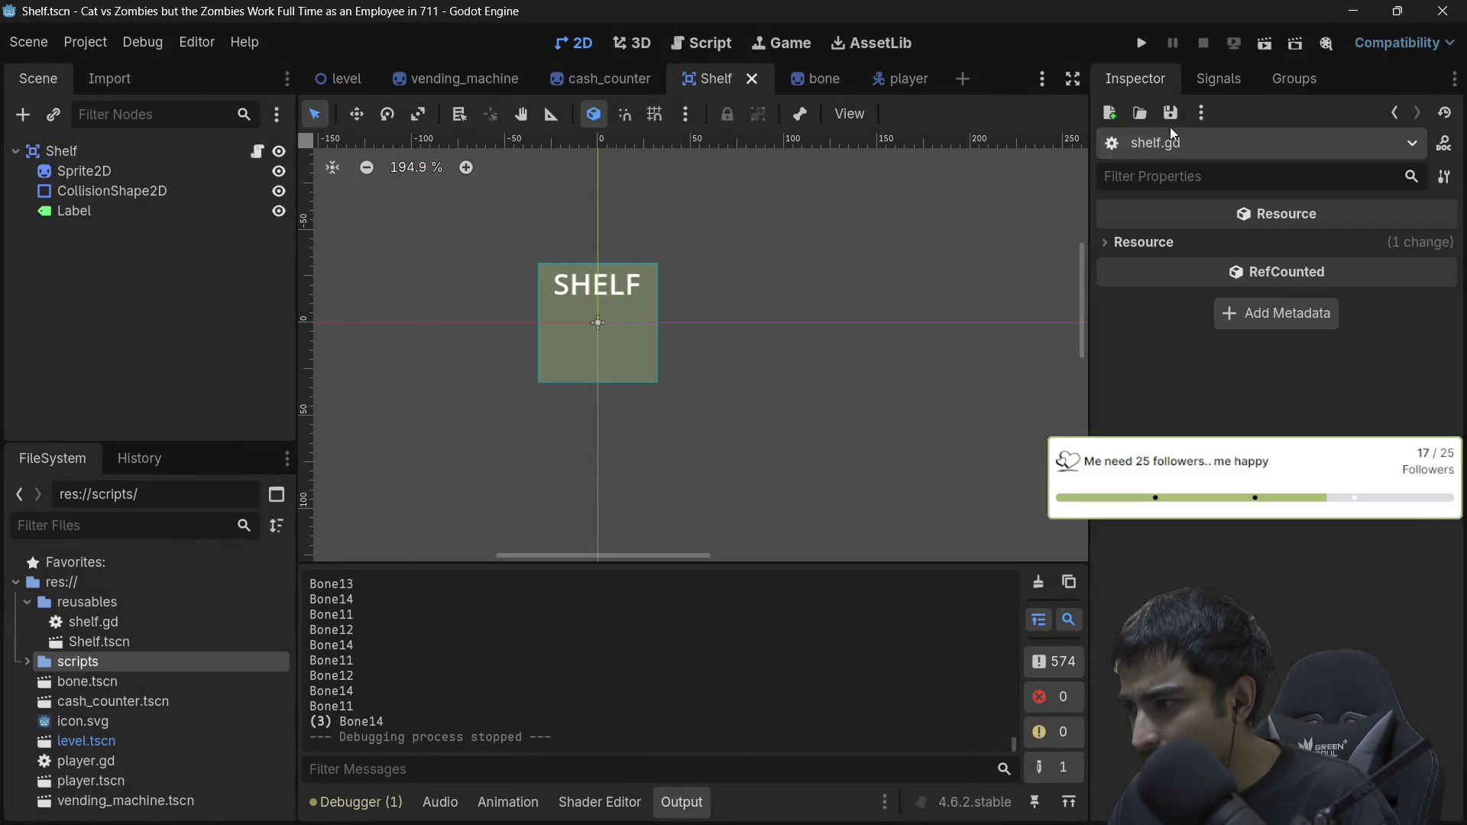
- Add one empty element to the player scene's Inventory array
click(875, 79)
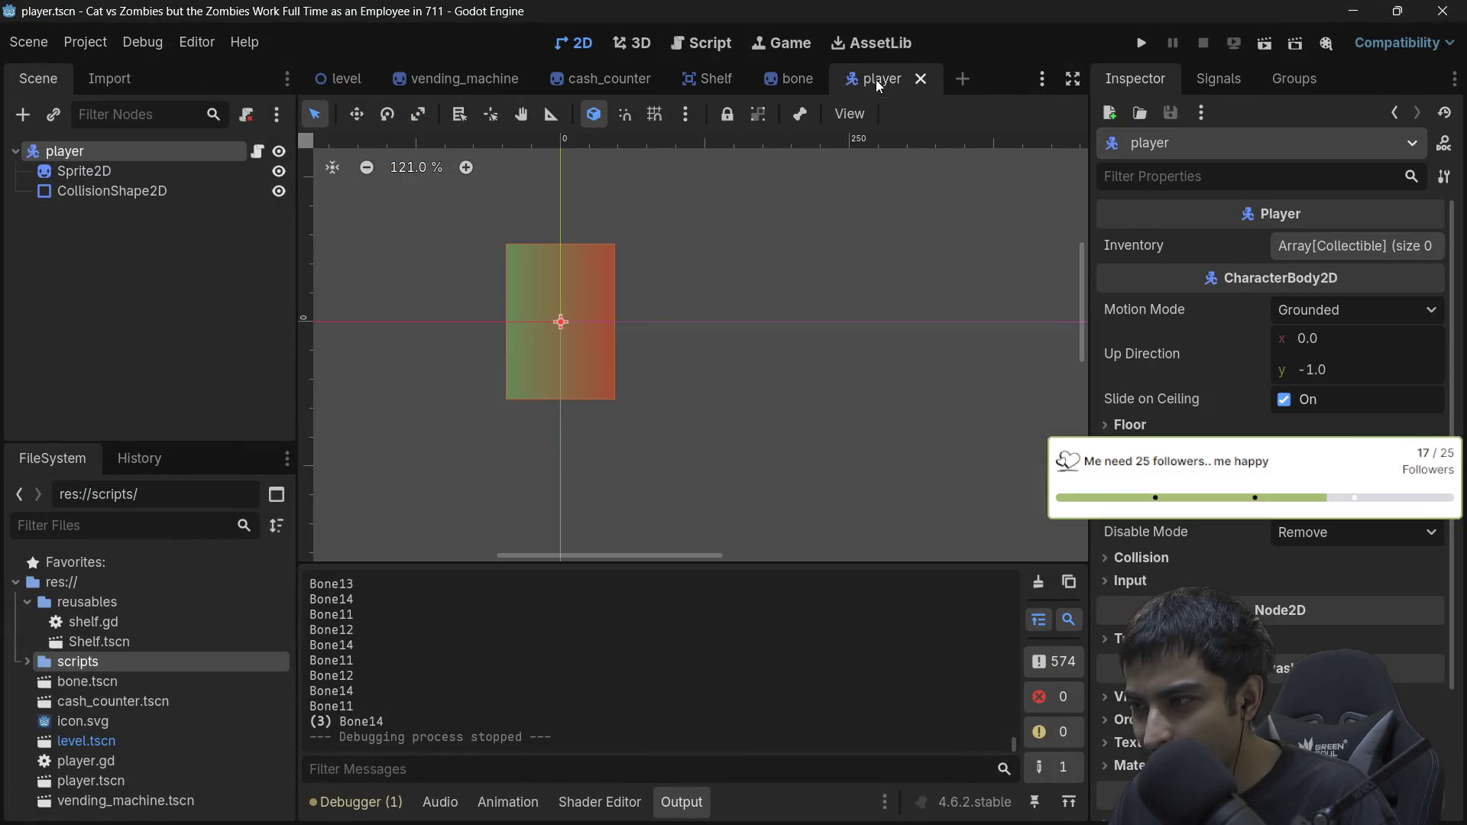
click(1335, 246)
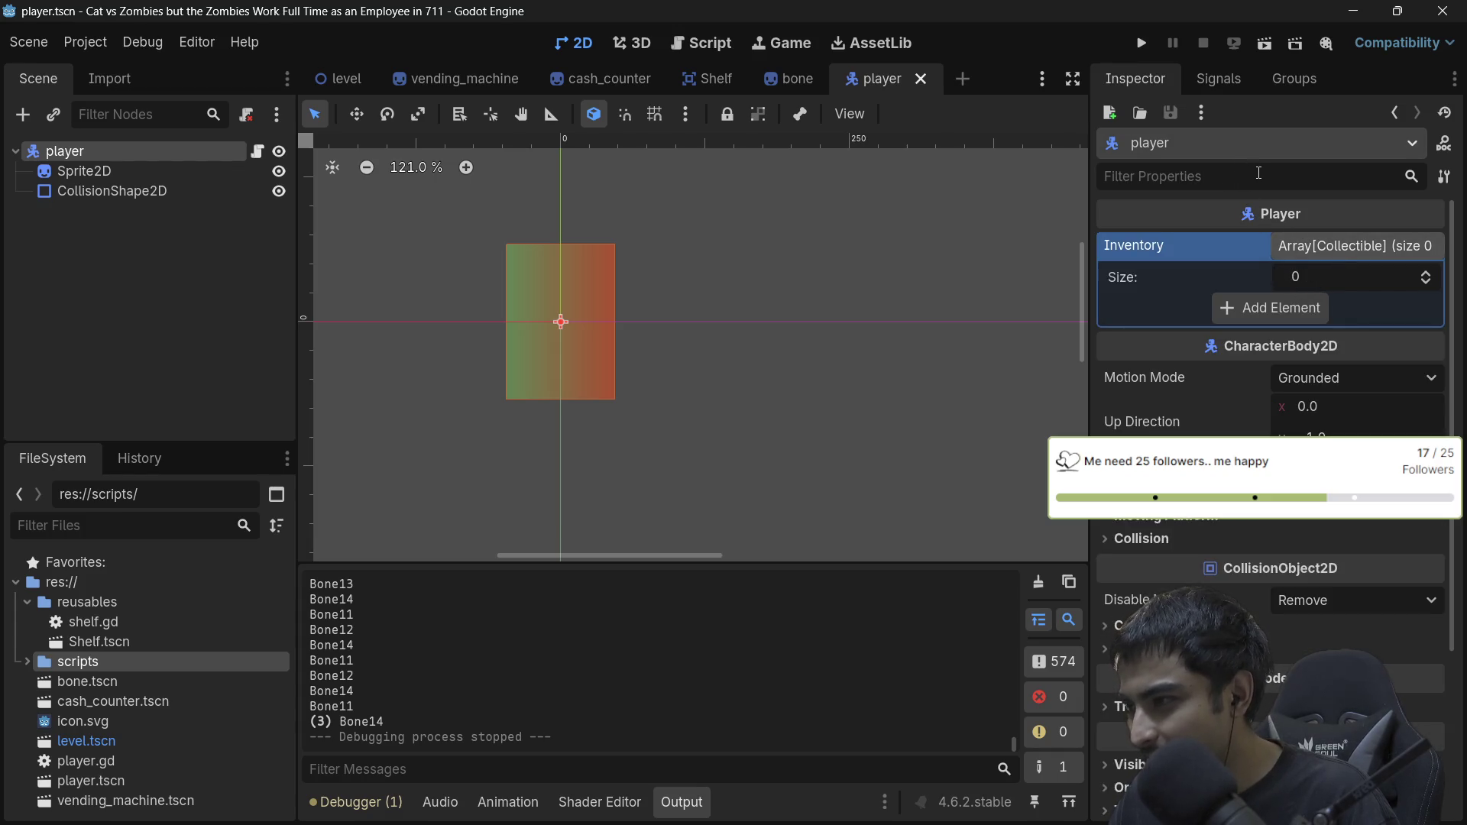
click(1281, 305)
- Browse the node picker for element 0 with filter 'bone', cancel, and open the player's script
click(1325, 307)
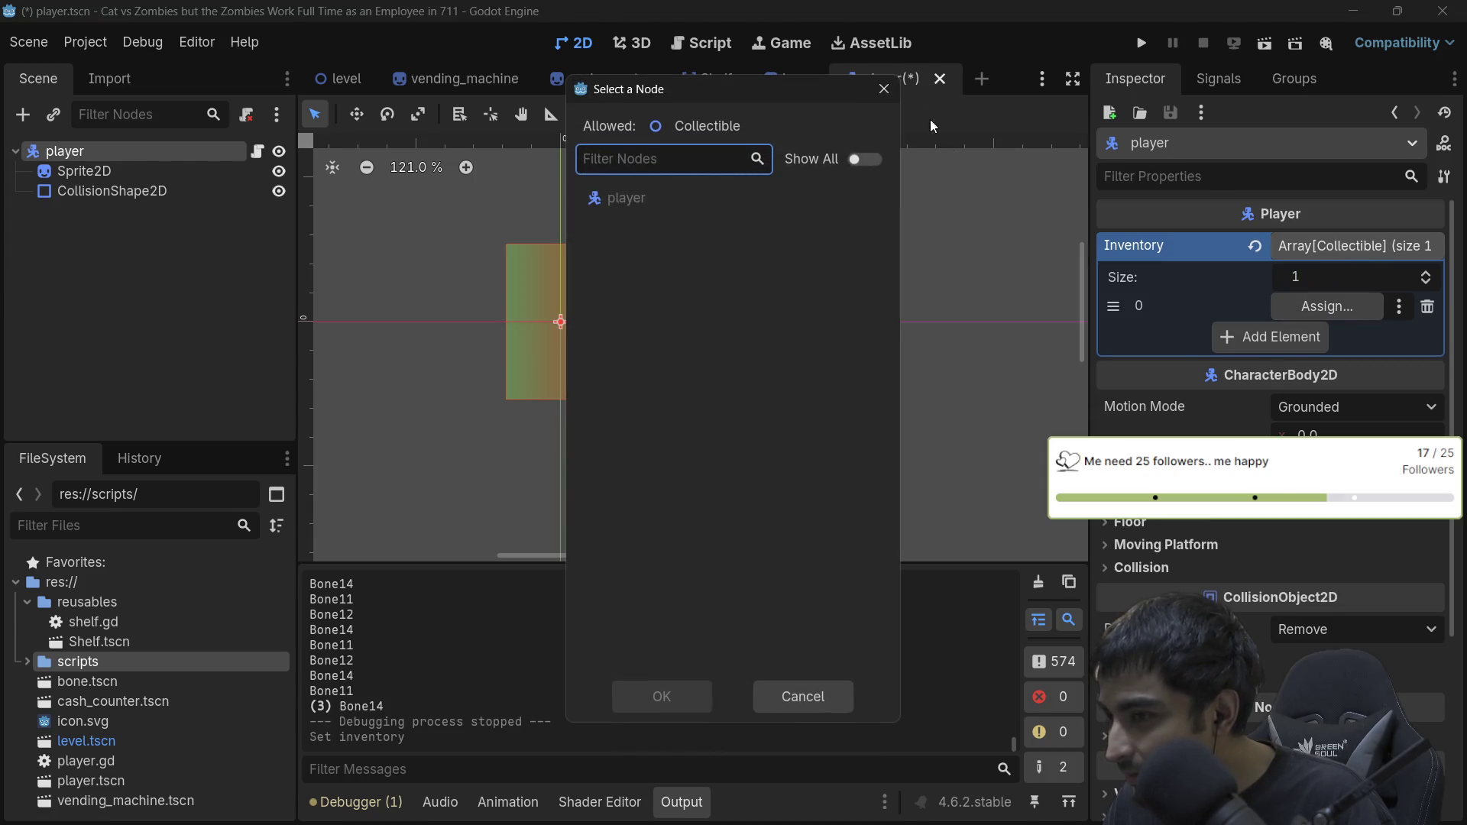
click(887, 88)
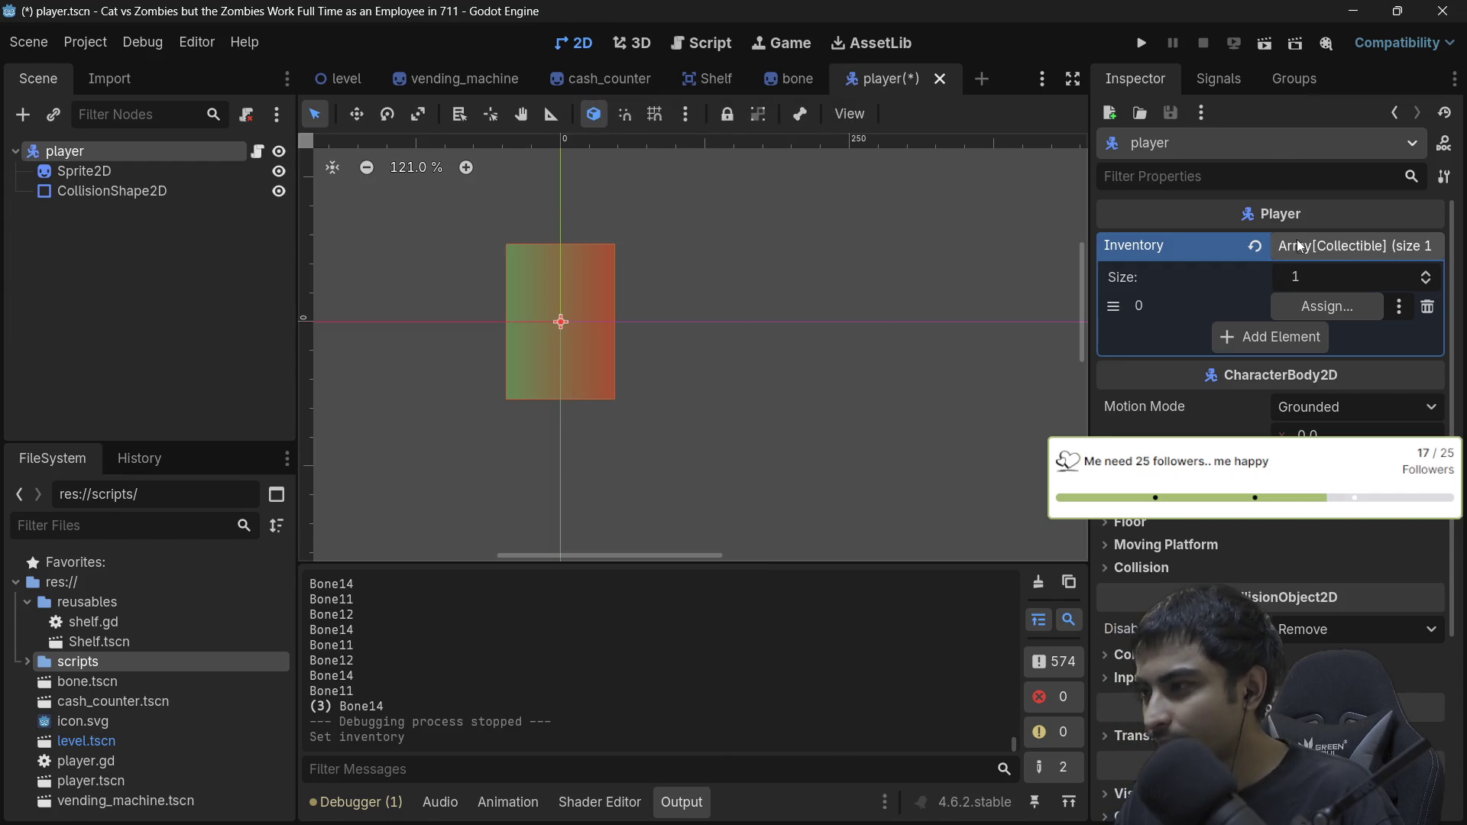
click(1330, 308)
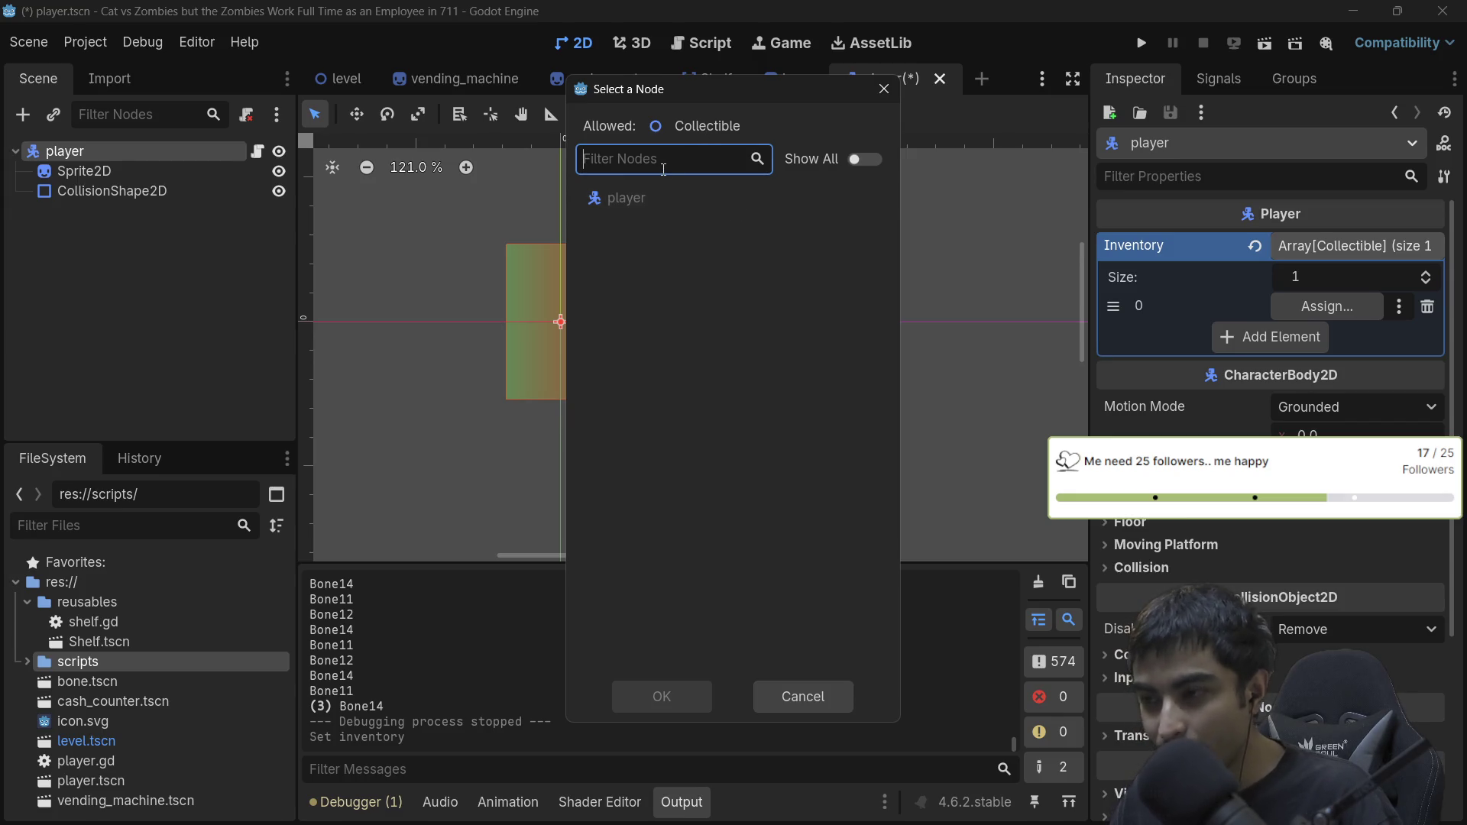
click(862, 160)
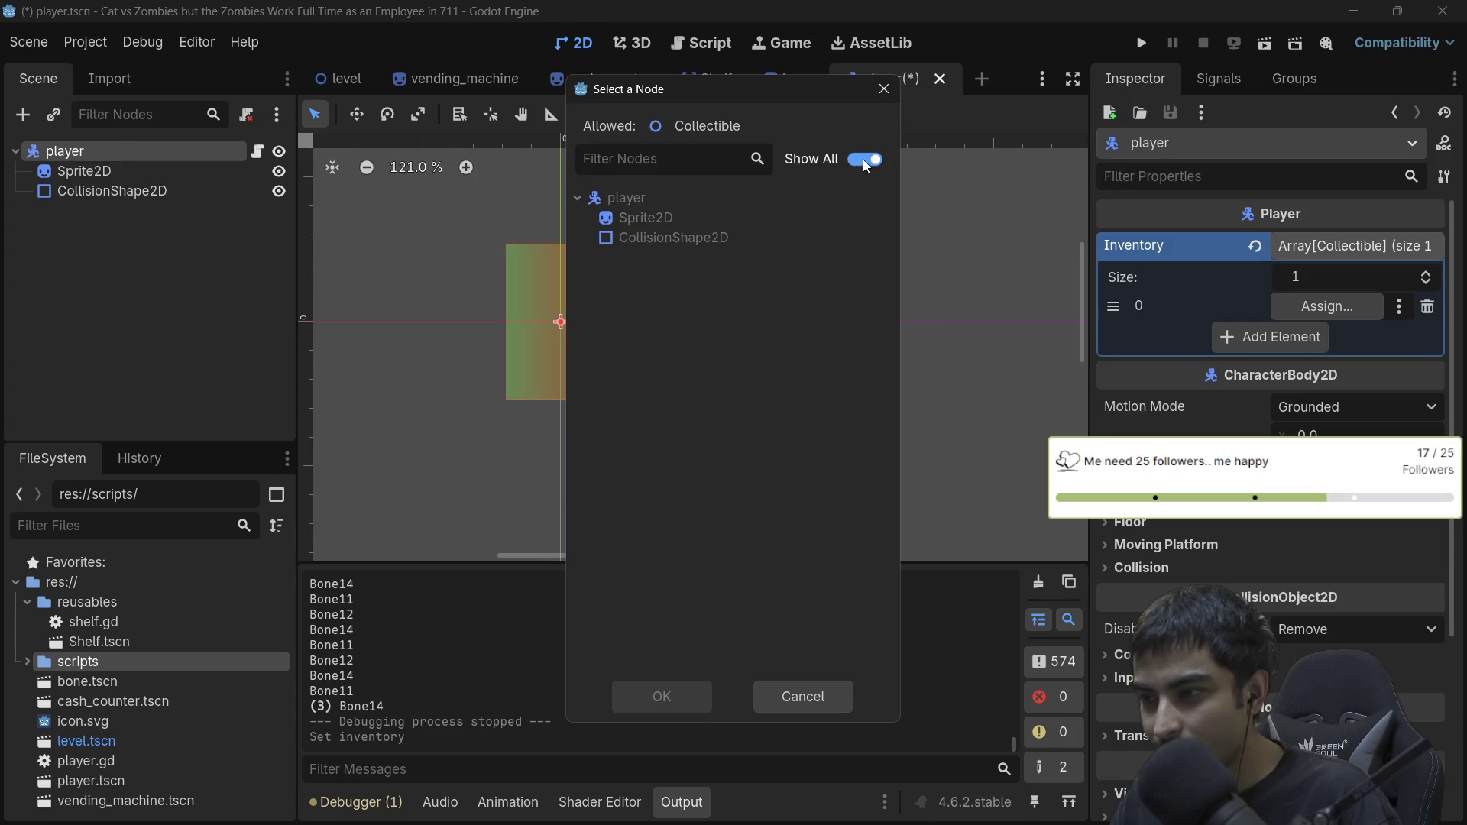
click(863, 159)
click(658, 165)
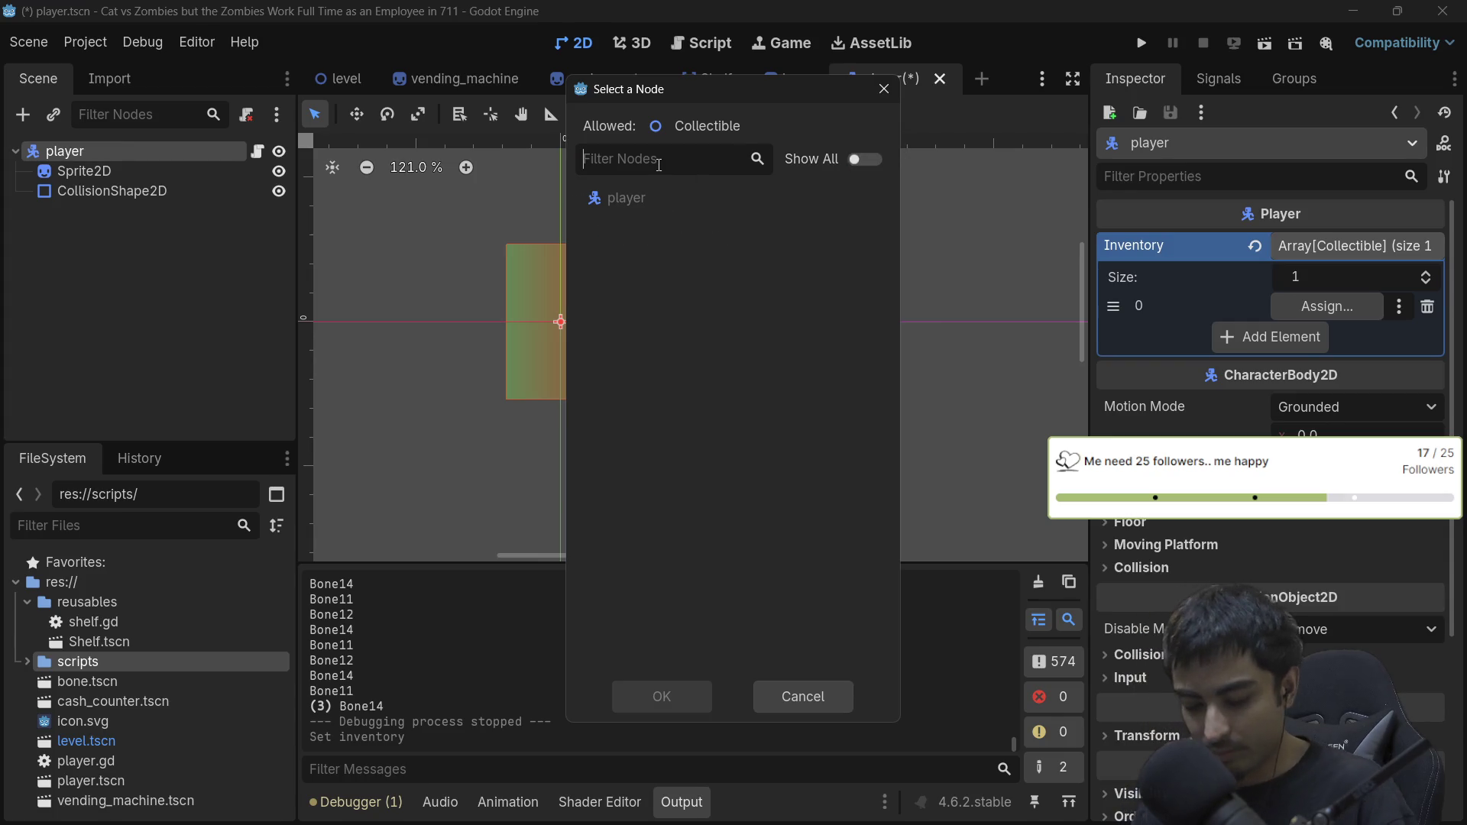
text(bone)
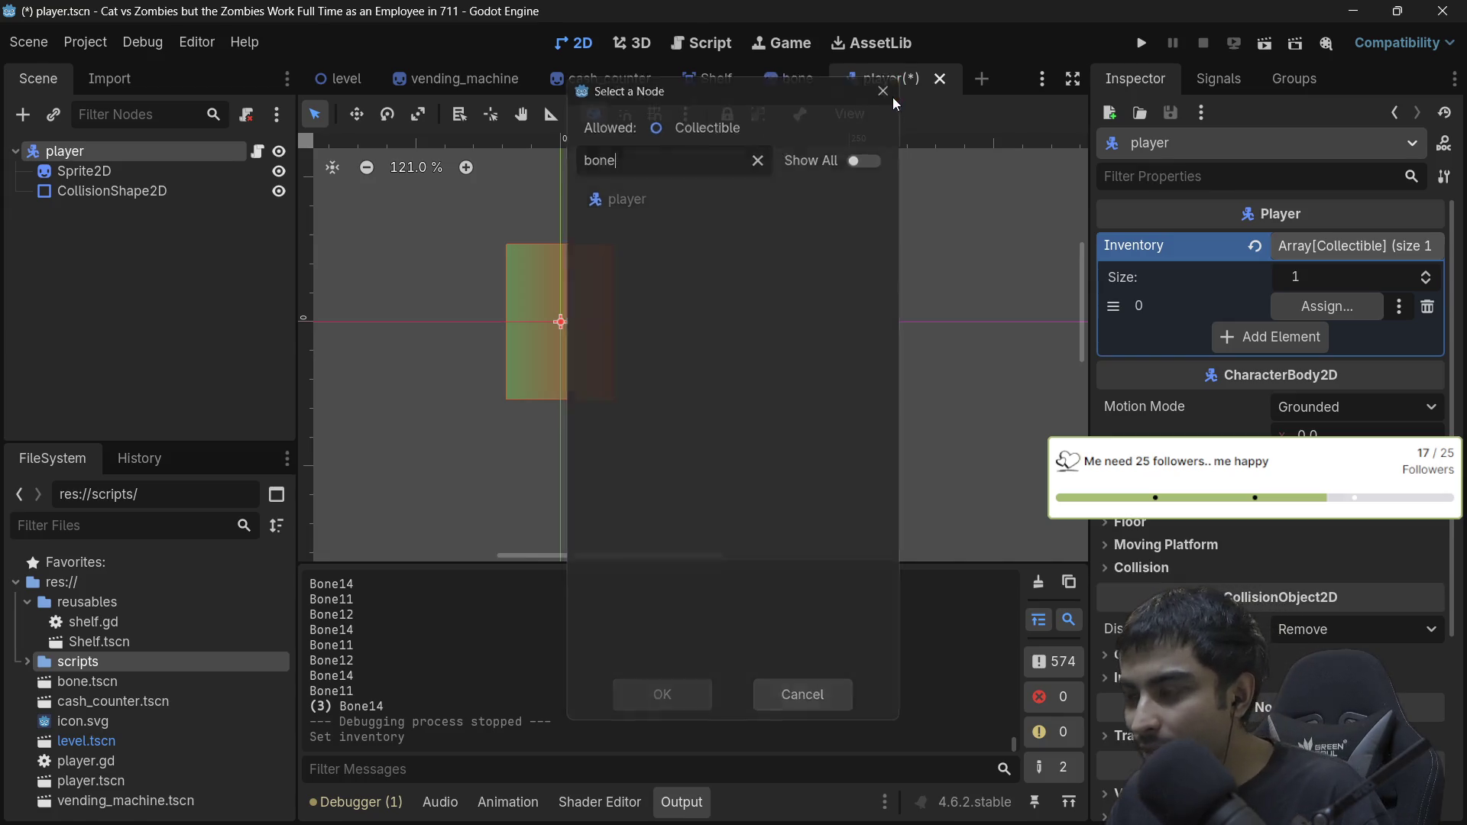
click(885, 89)
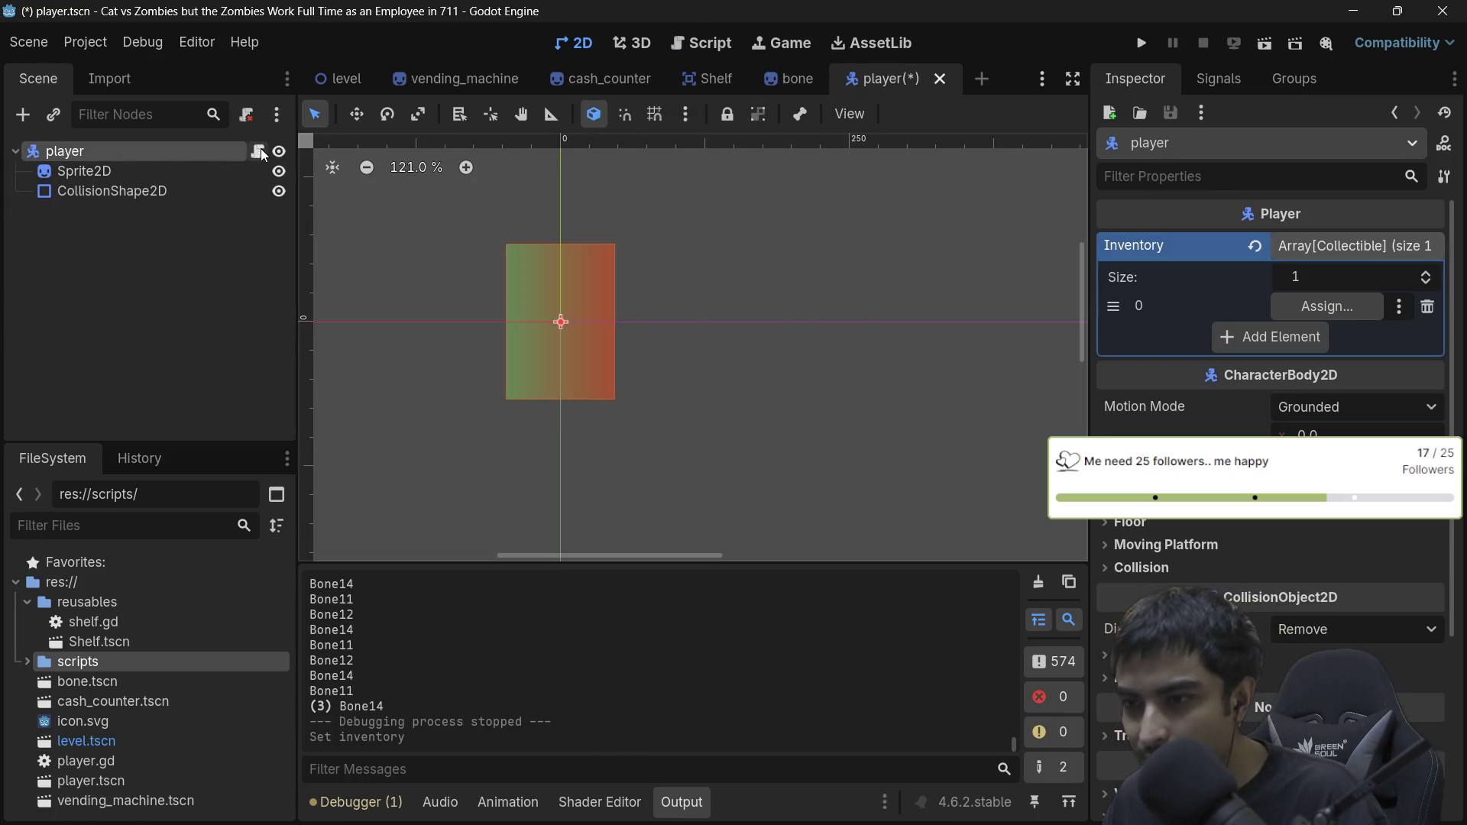
click(257, 150)
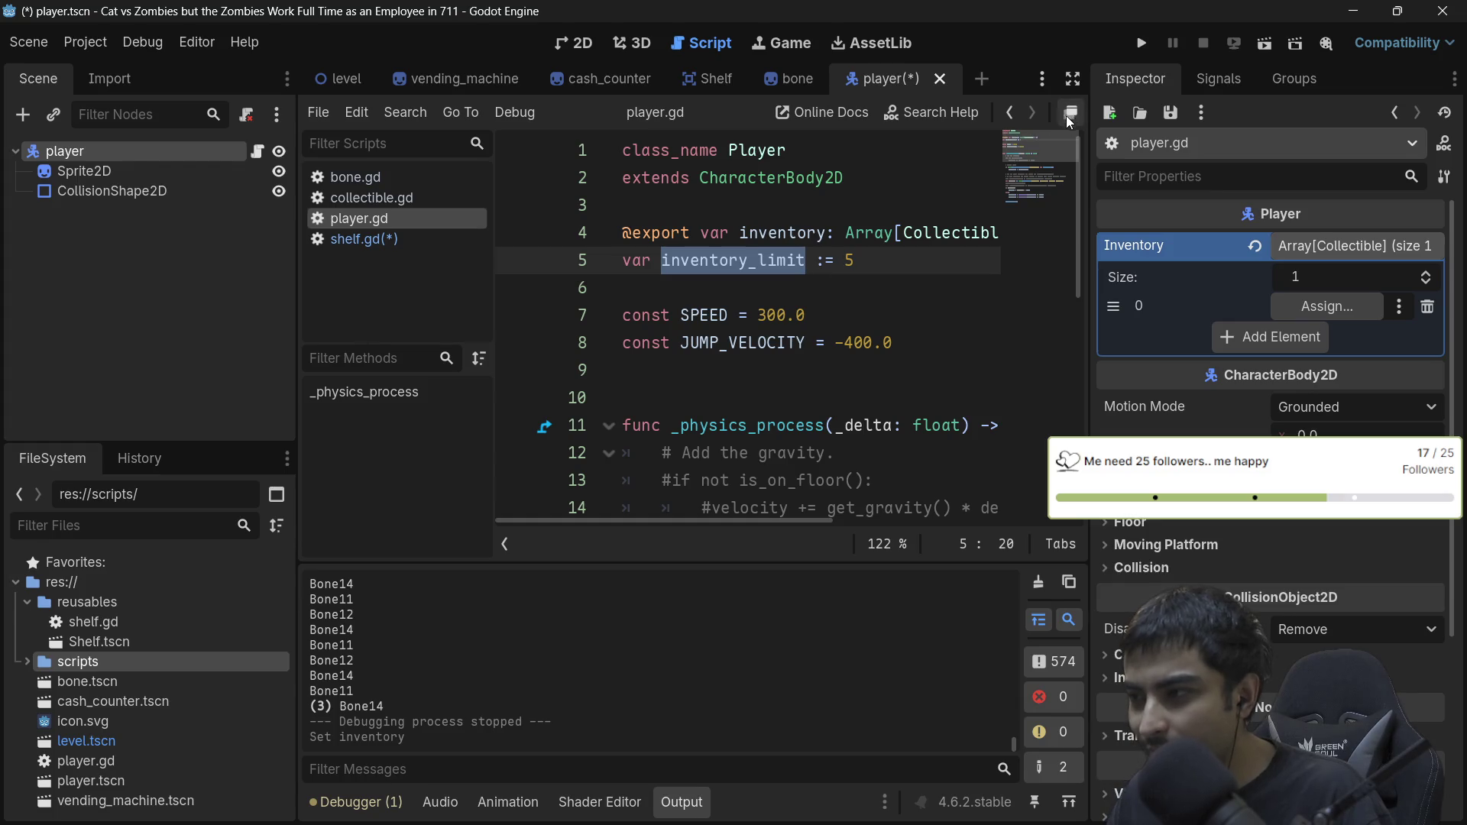
- Check the Collectible class that bone.gd extends in a floating script editor
click(1069, 113)
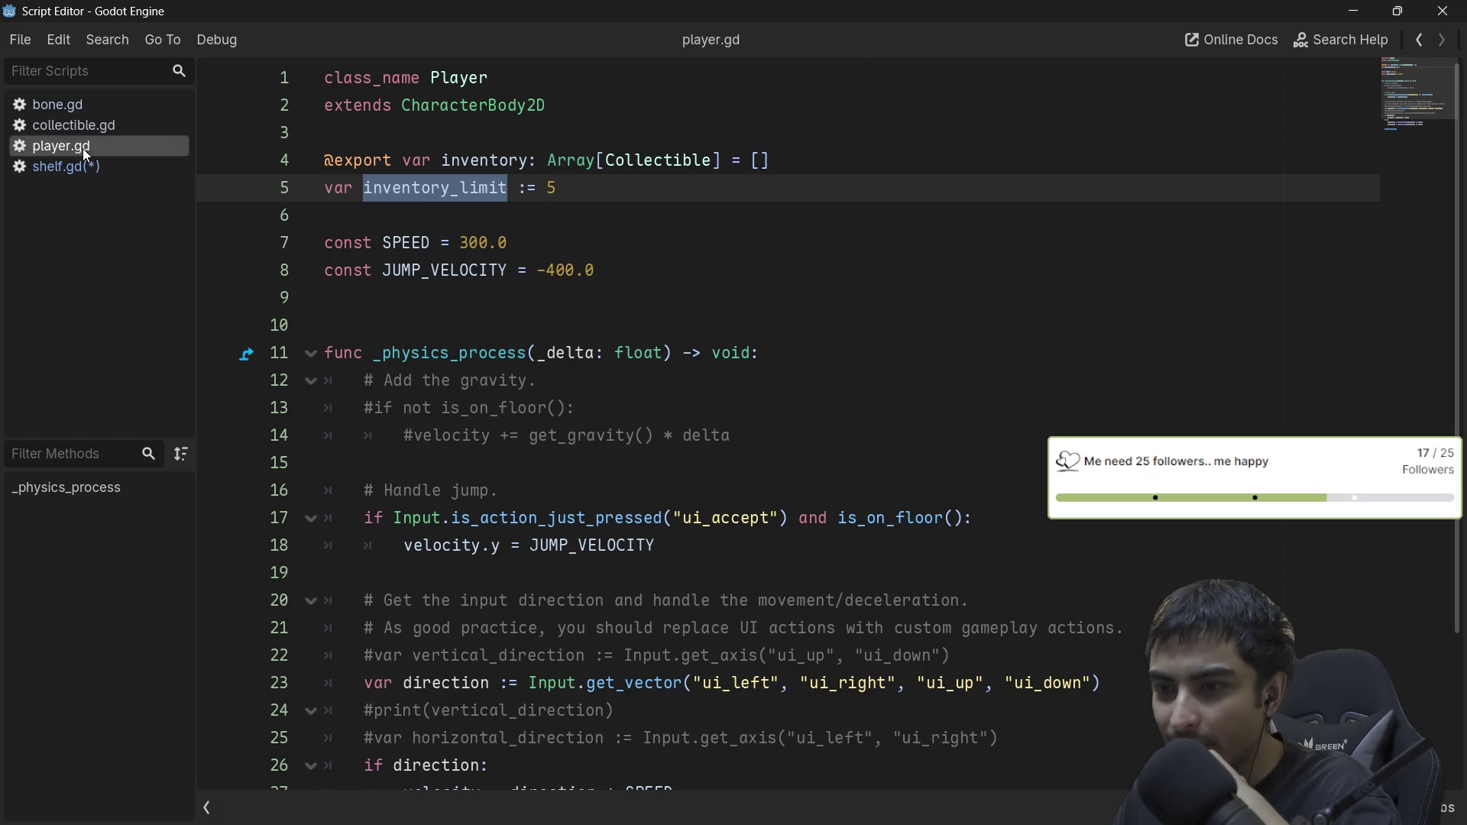
click(61, 108)
double_click(430, 80)
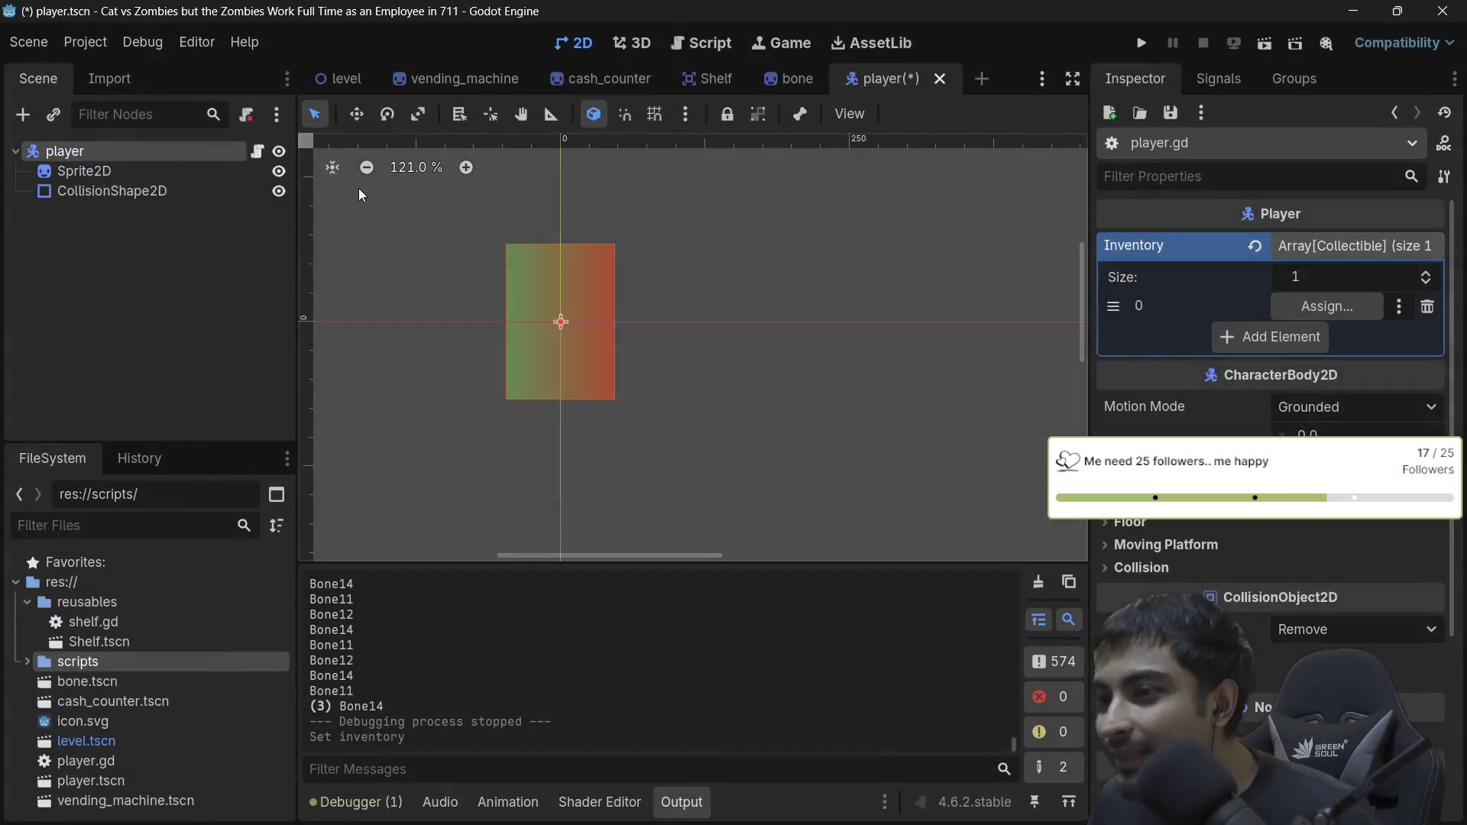
click(1442, 11)
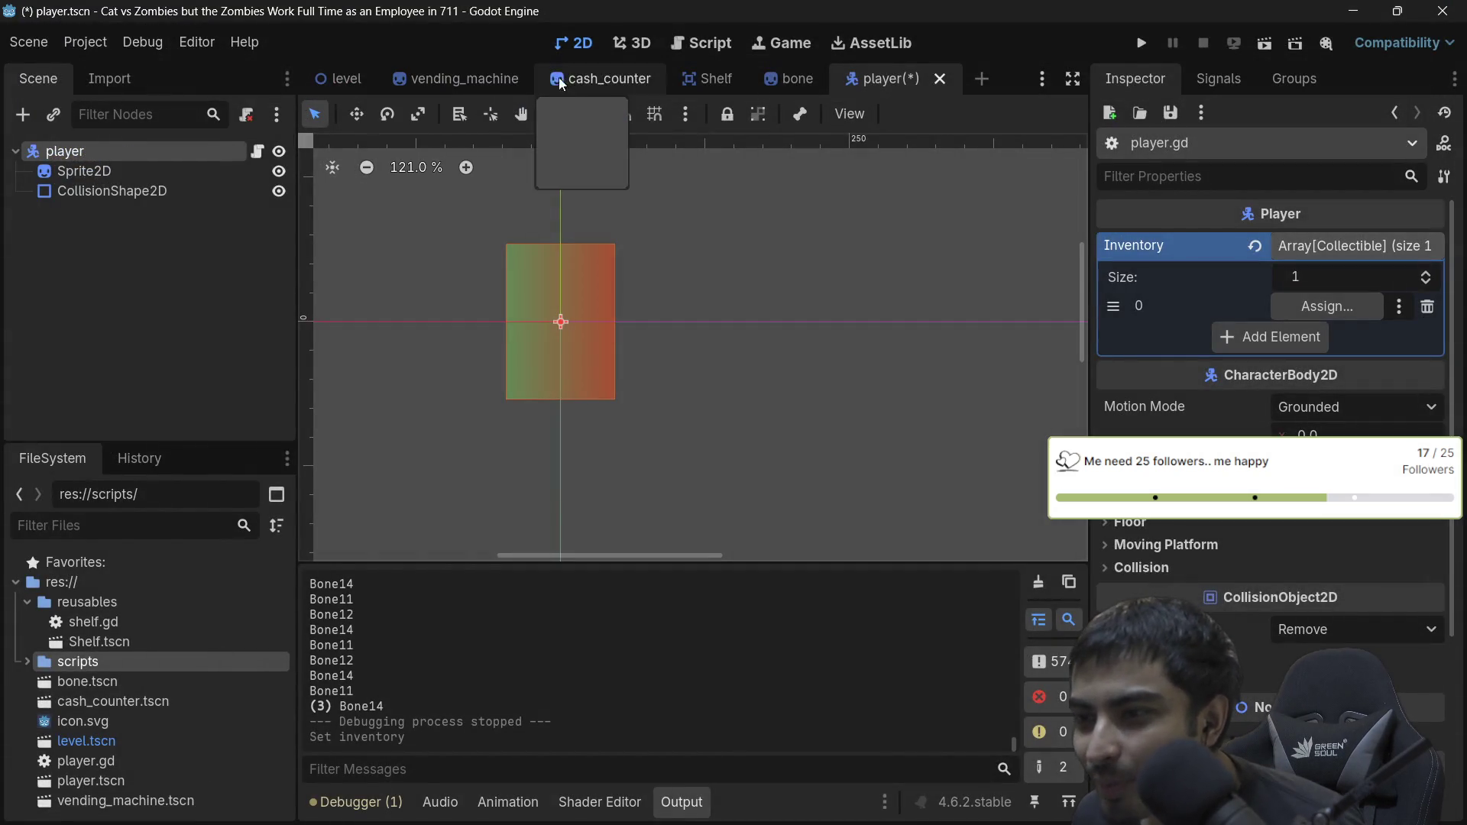
- Open the Bone node's script from the bone scene, then switch to the player scene and back
click(791, 81)
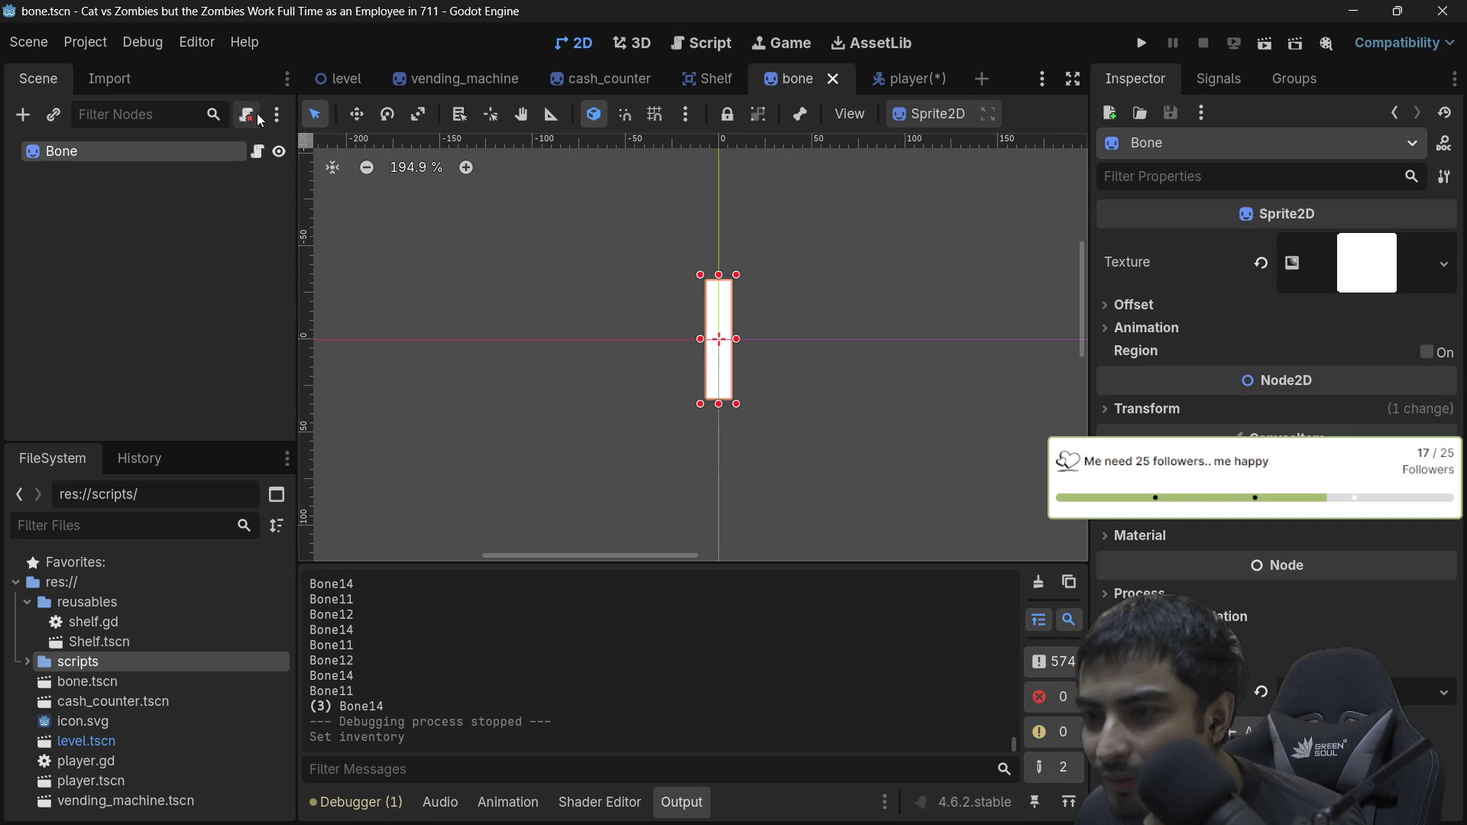
click(260, 156)
double_click(764, 164)
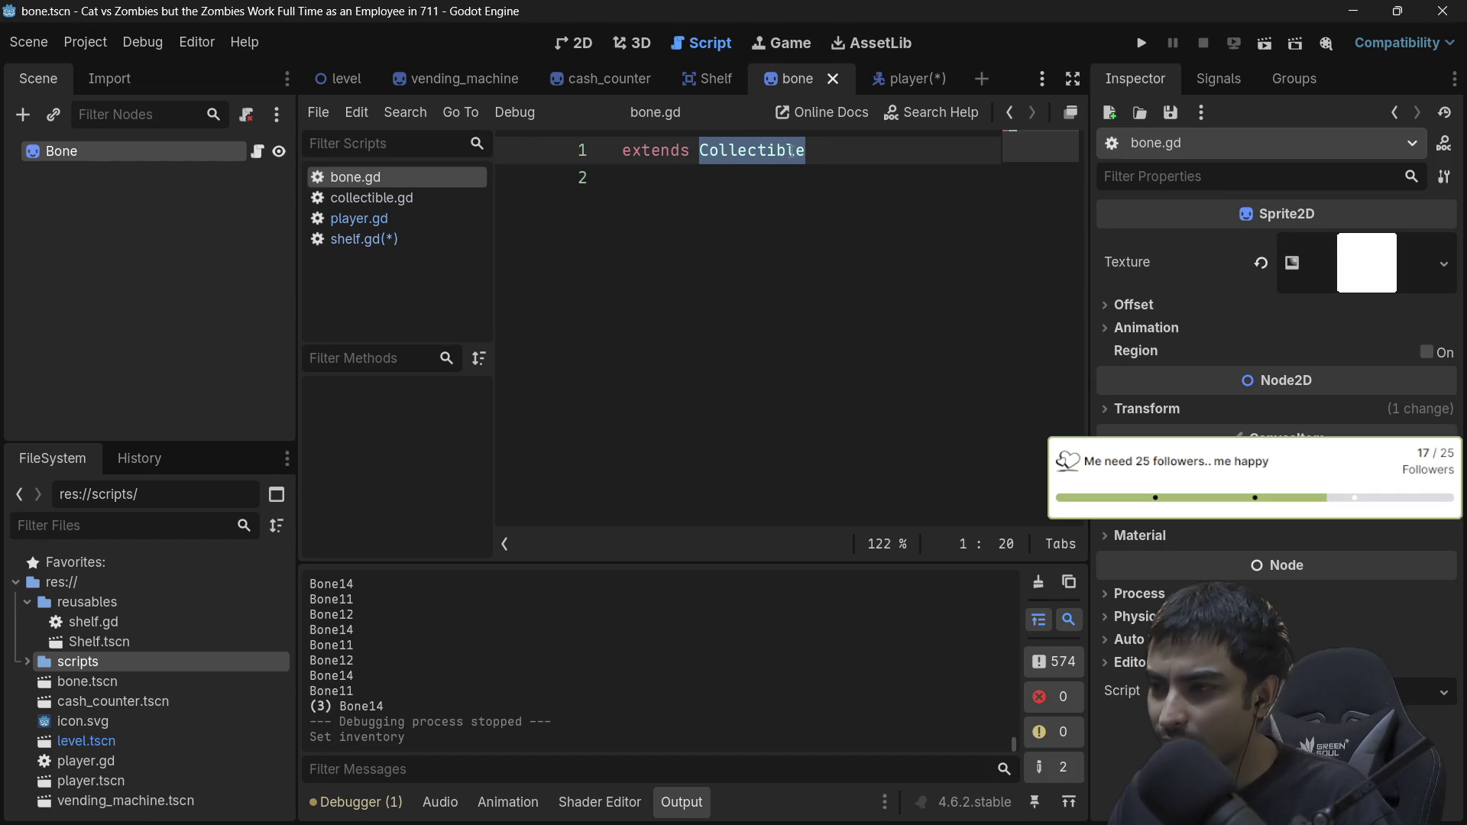
click(884, 82)
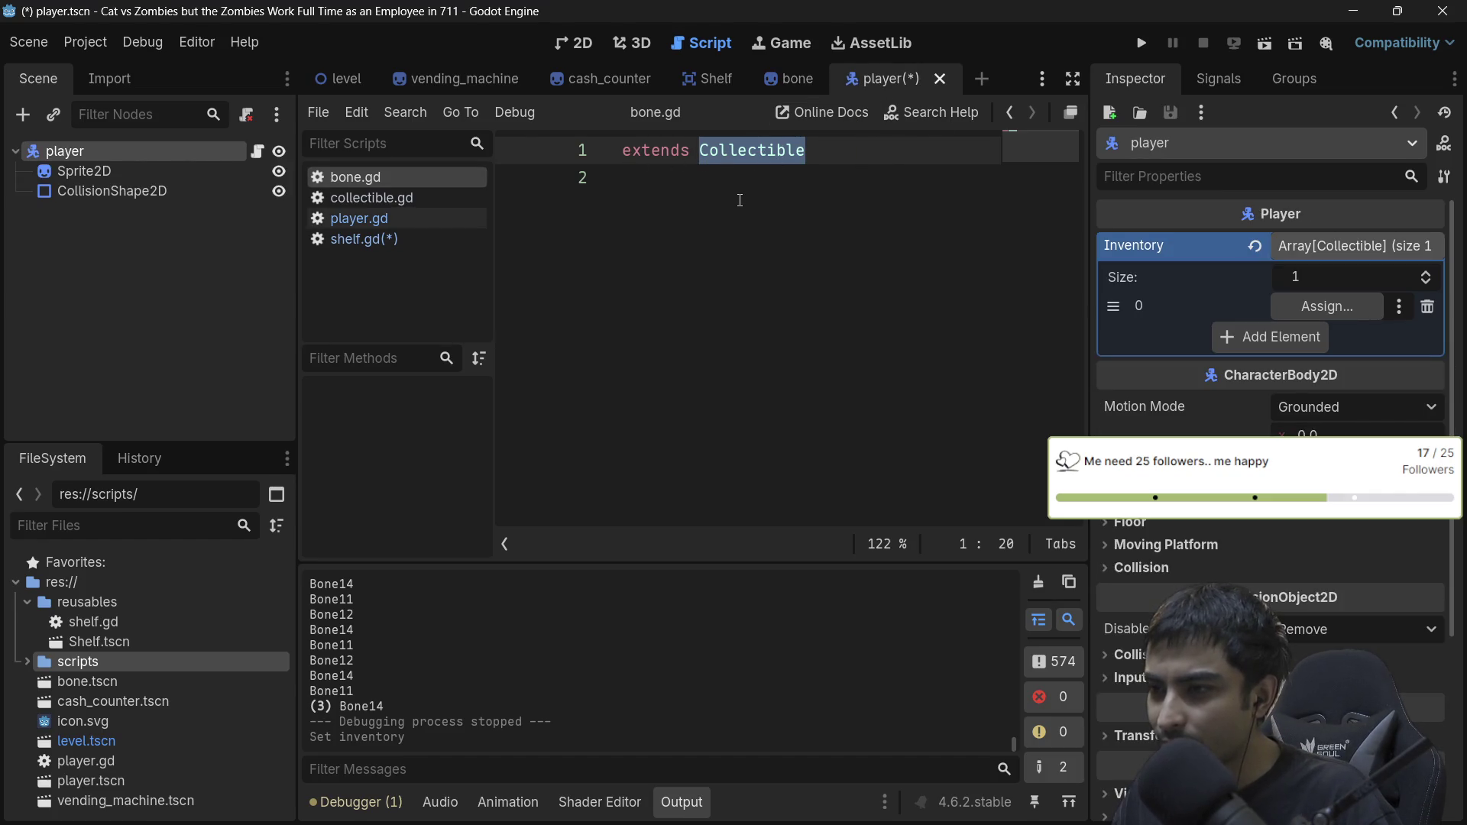
click(798, 78)
- Inspect the Collectible check on shelf.gd line 17, then show player.gd in a floating editor
click(707, 79)
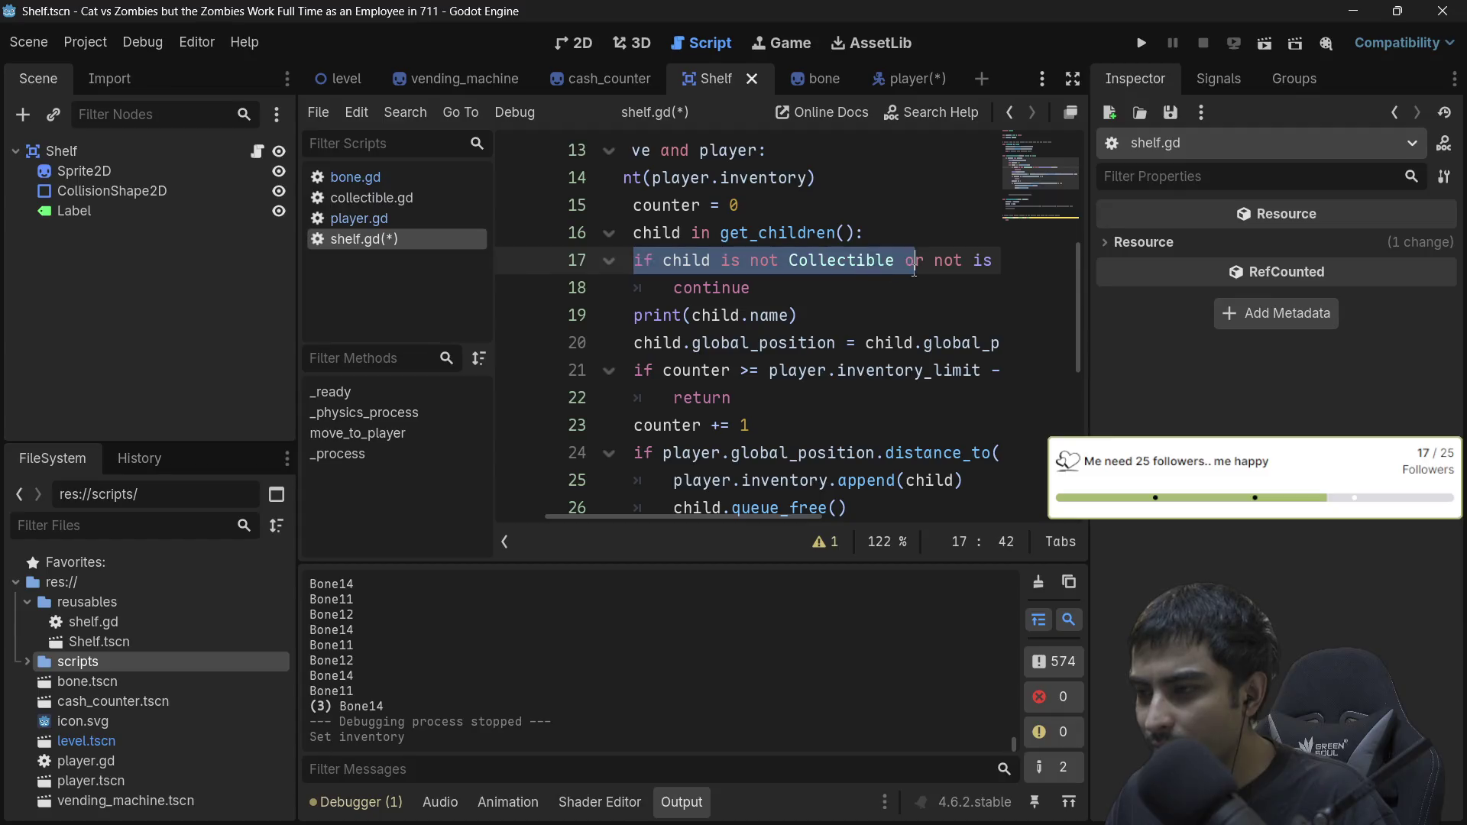
drag(884, 271, 899, 273)
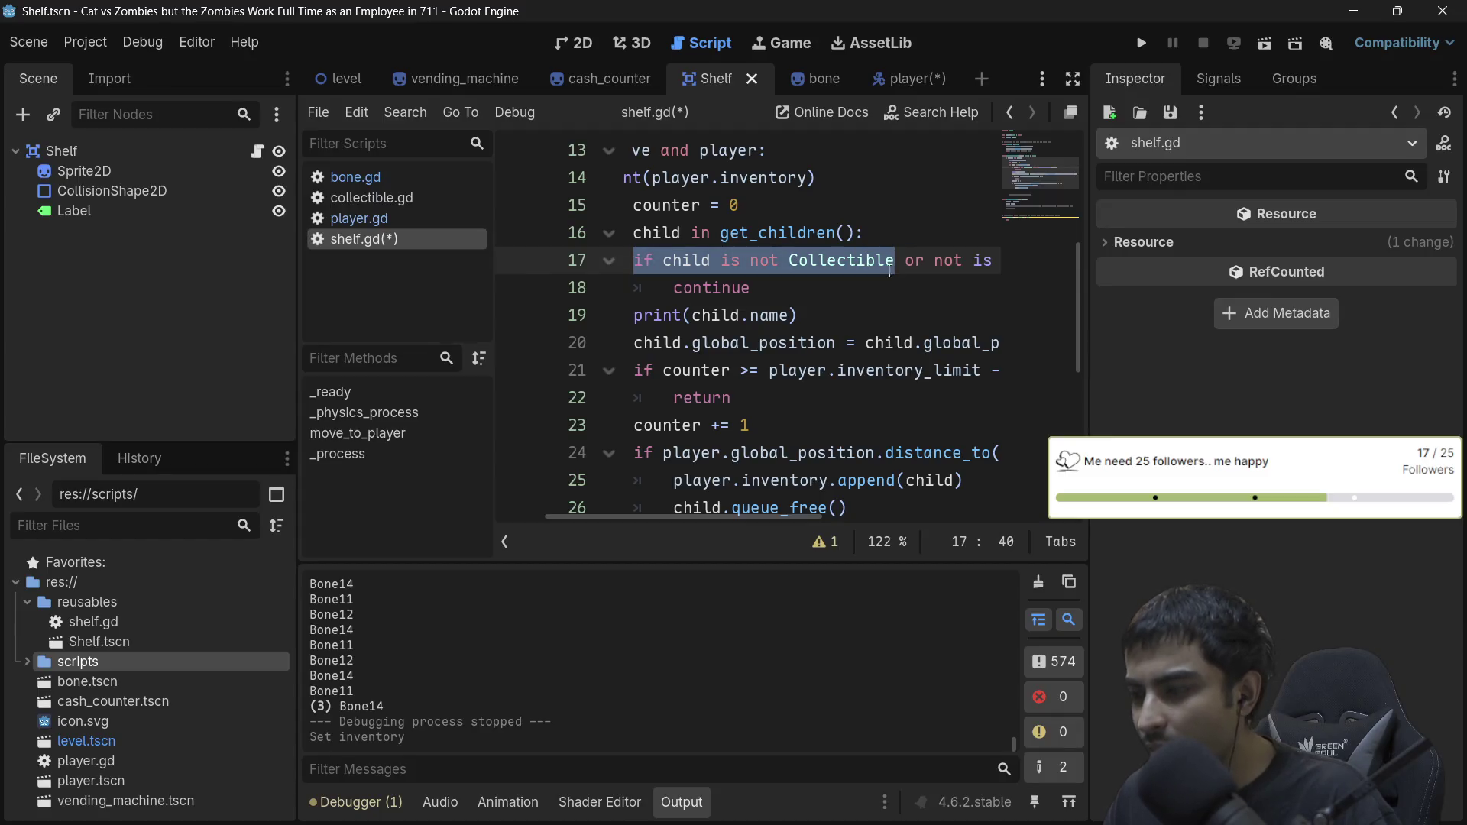
scroll(840, 263, up, 2)
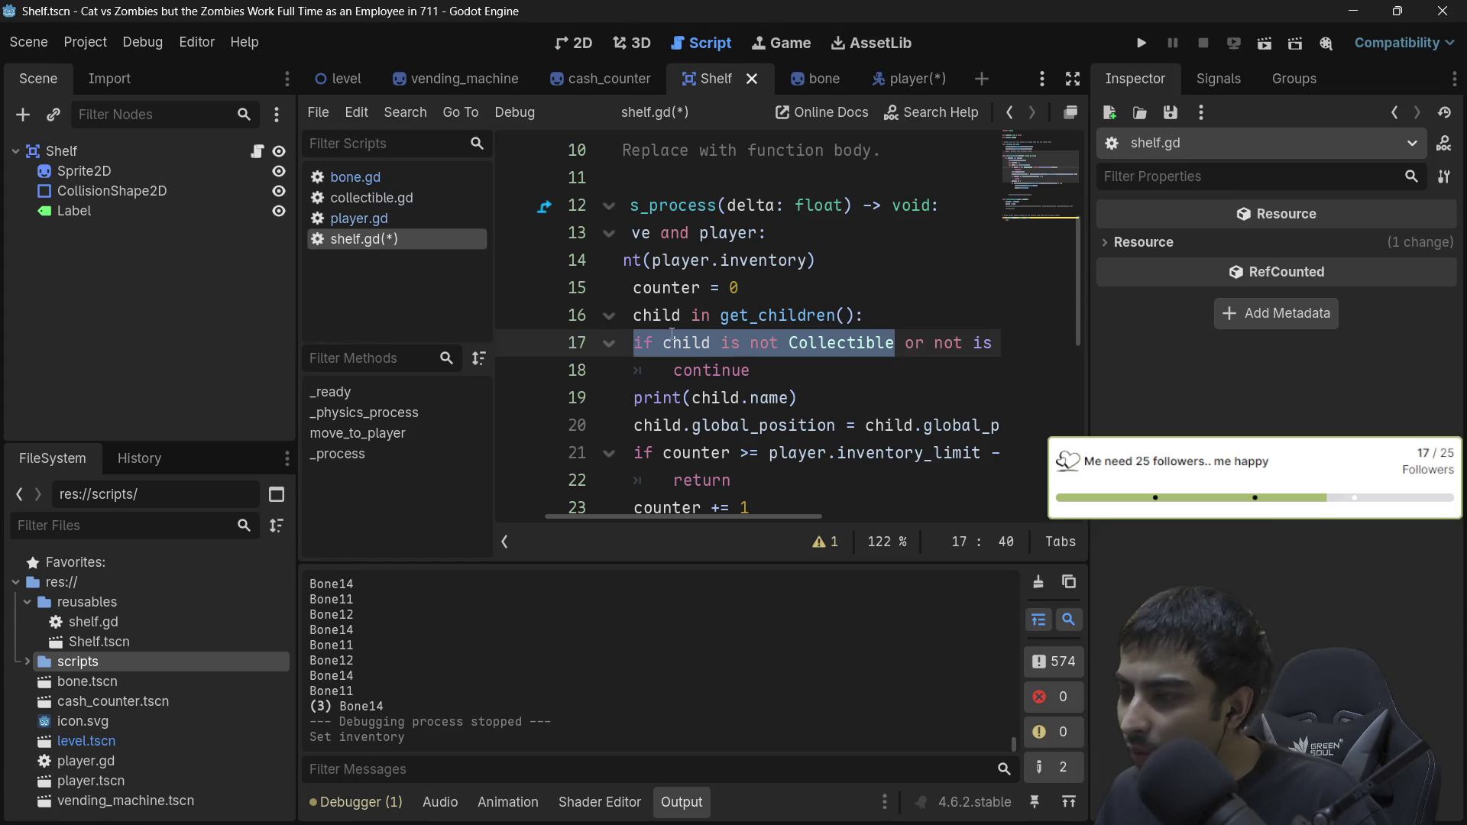
click(672, 336)
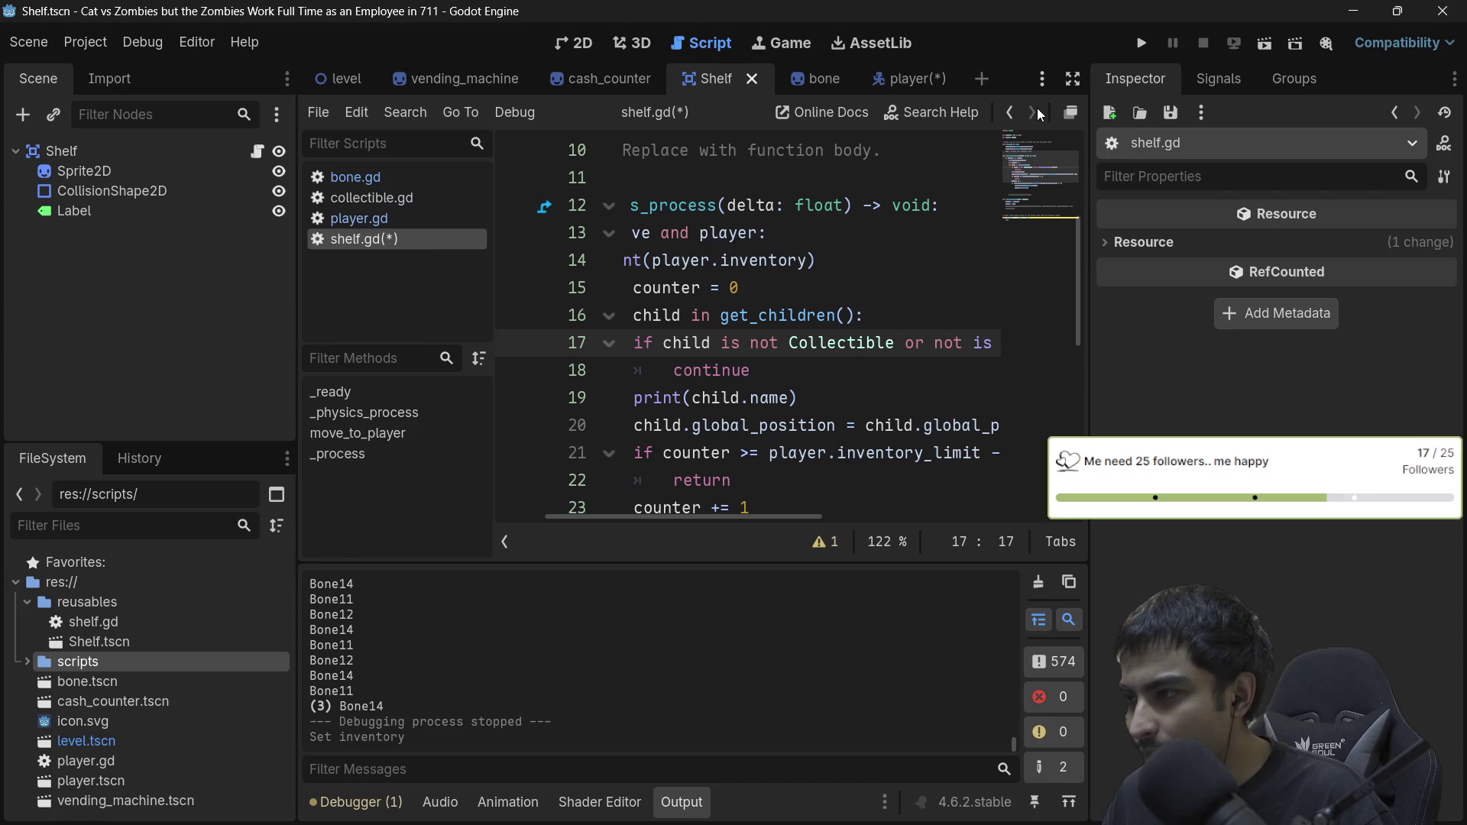
click(1076, 111)
click(91, 145)
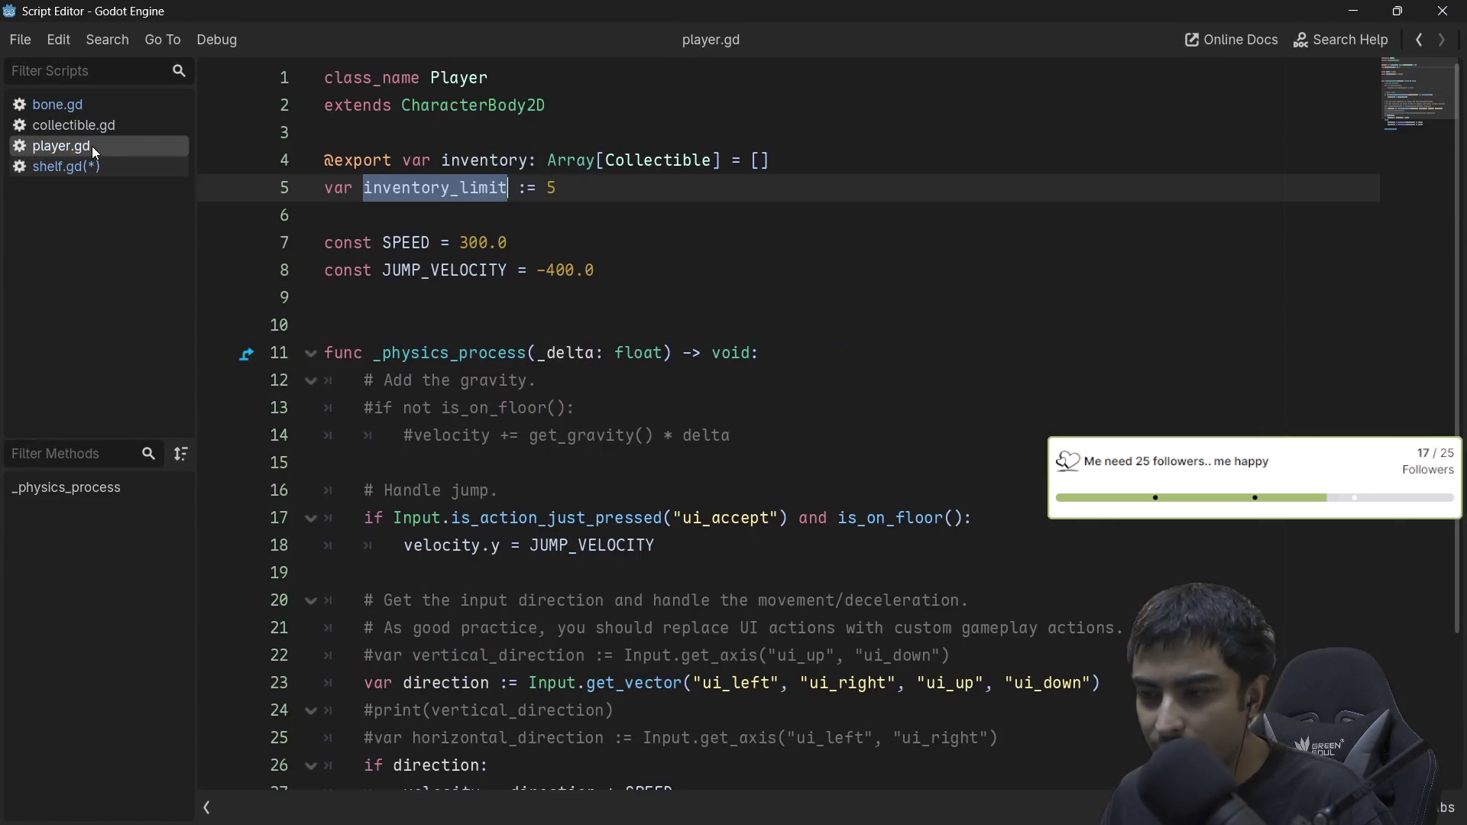
- Delete the exported inventory declaration on line 4 of player.gd
scroll(596, 245, down, 1)
scroll(535, 229, up, 1)
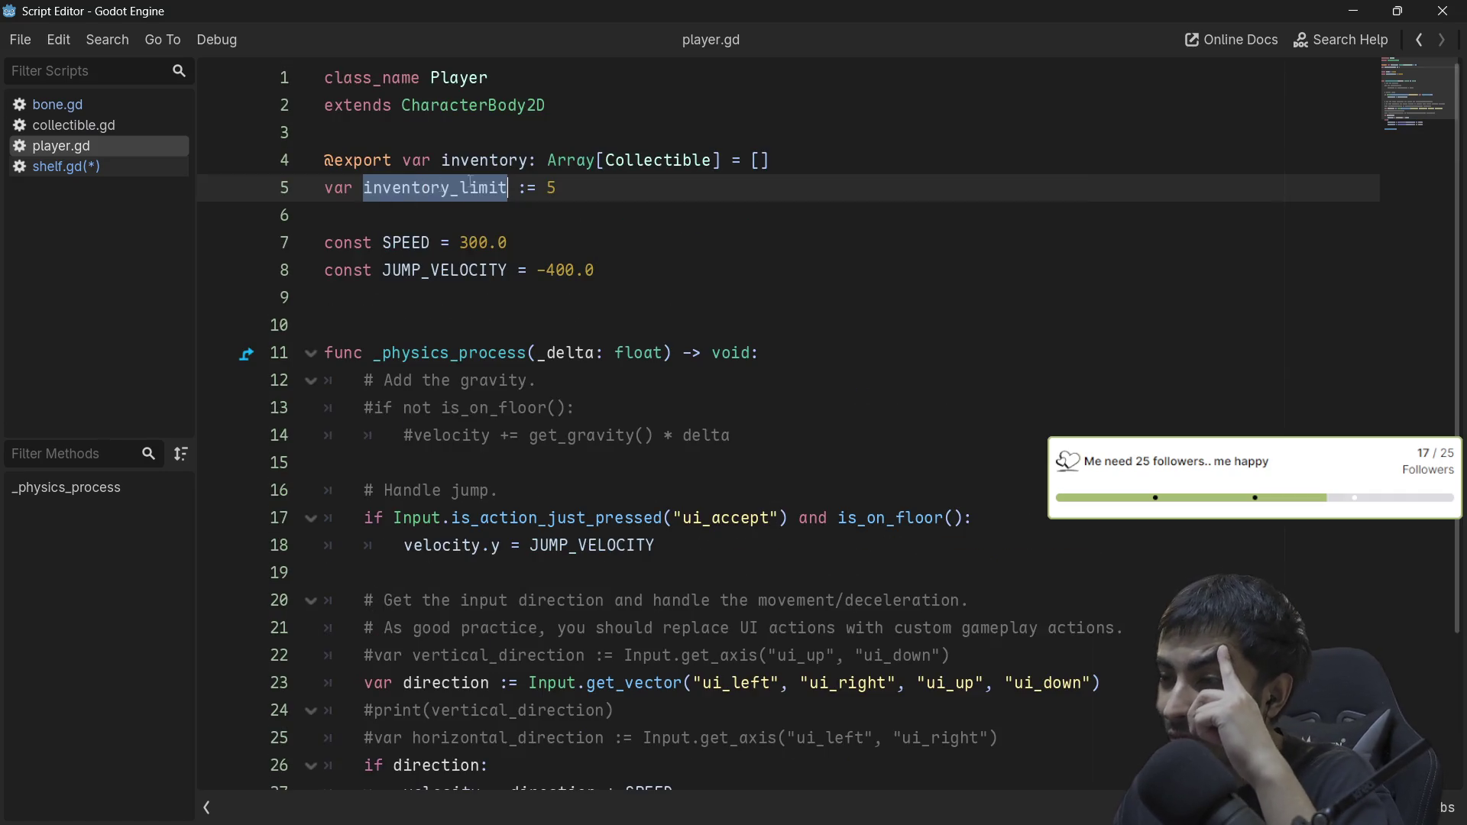
drag(558, 189, 497, 193)
drag(791, 169, 279, 165)
key(BackSpace)
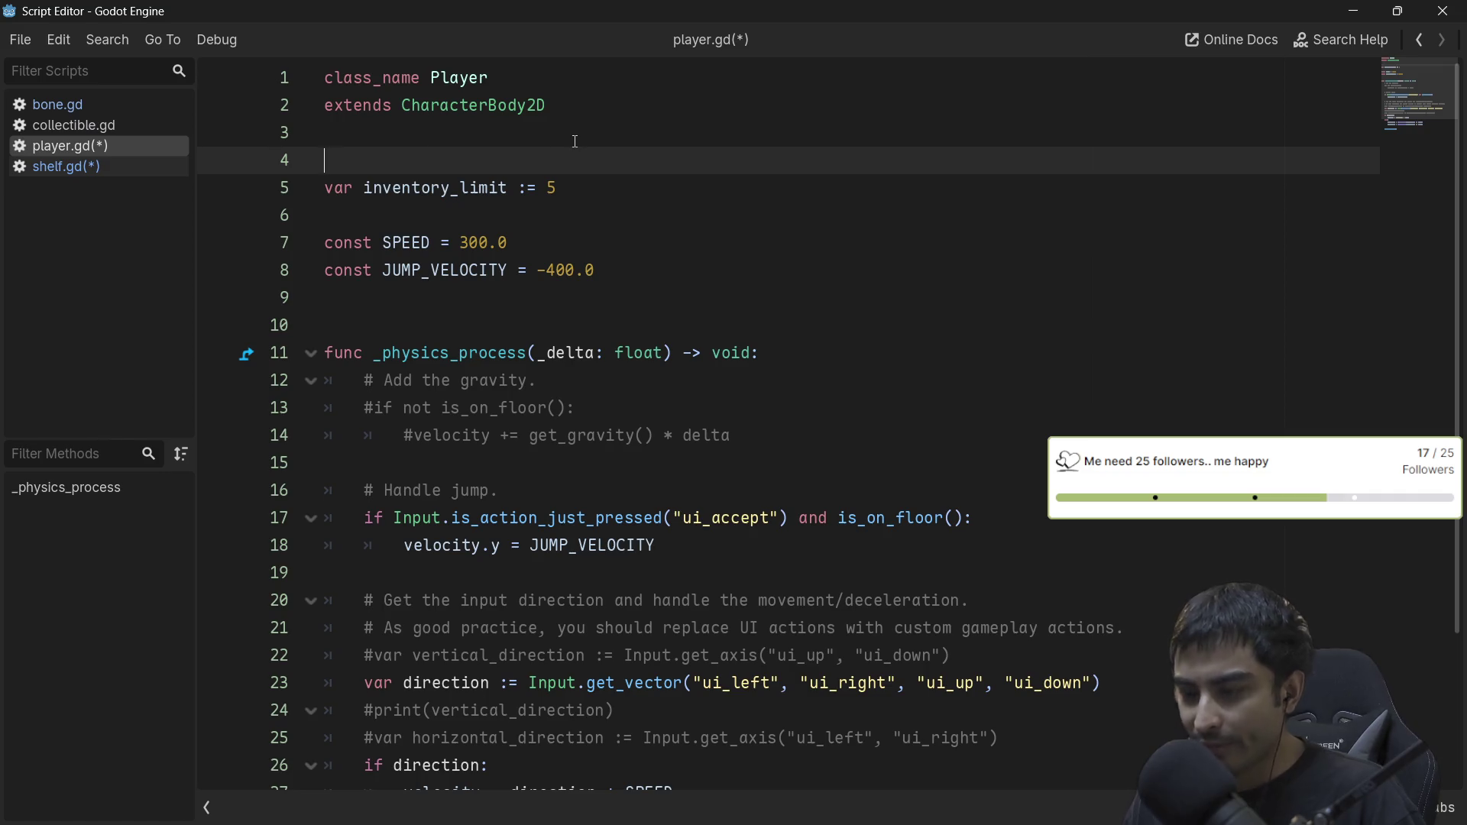
- Declare 'var current_capacity := 0' on the line below inventory_limit
key(alt+Down)
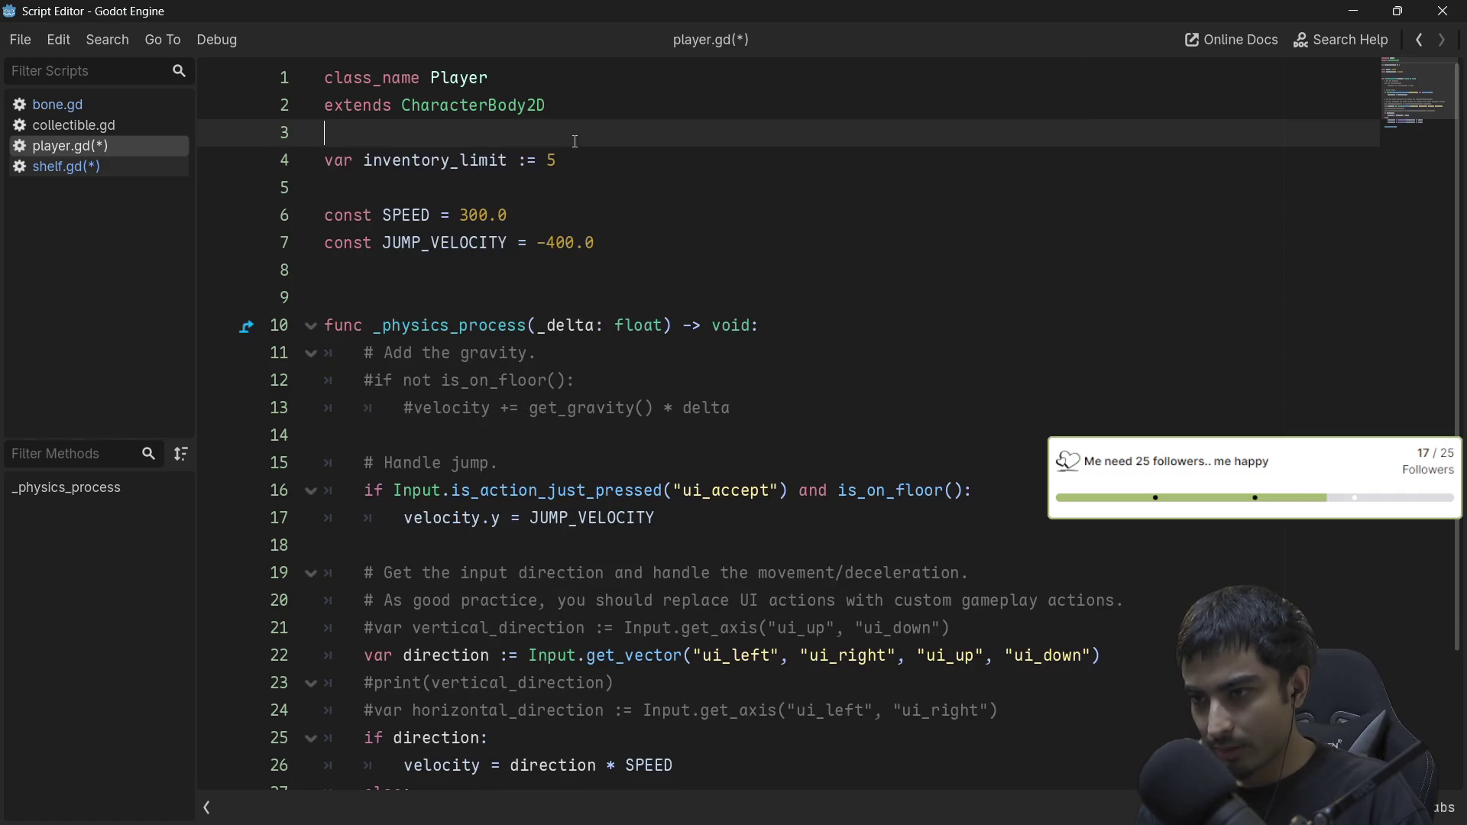
text(var )
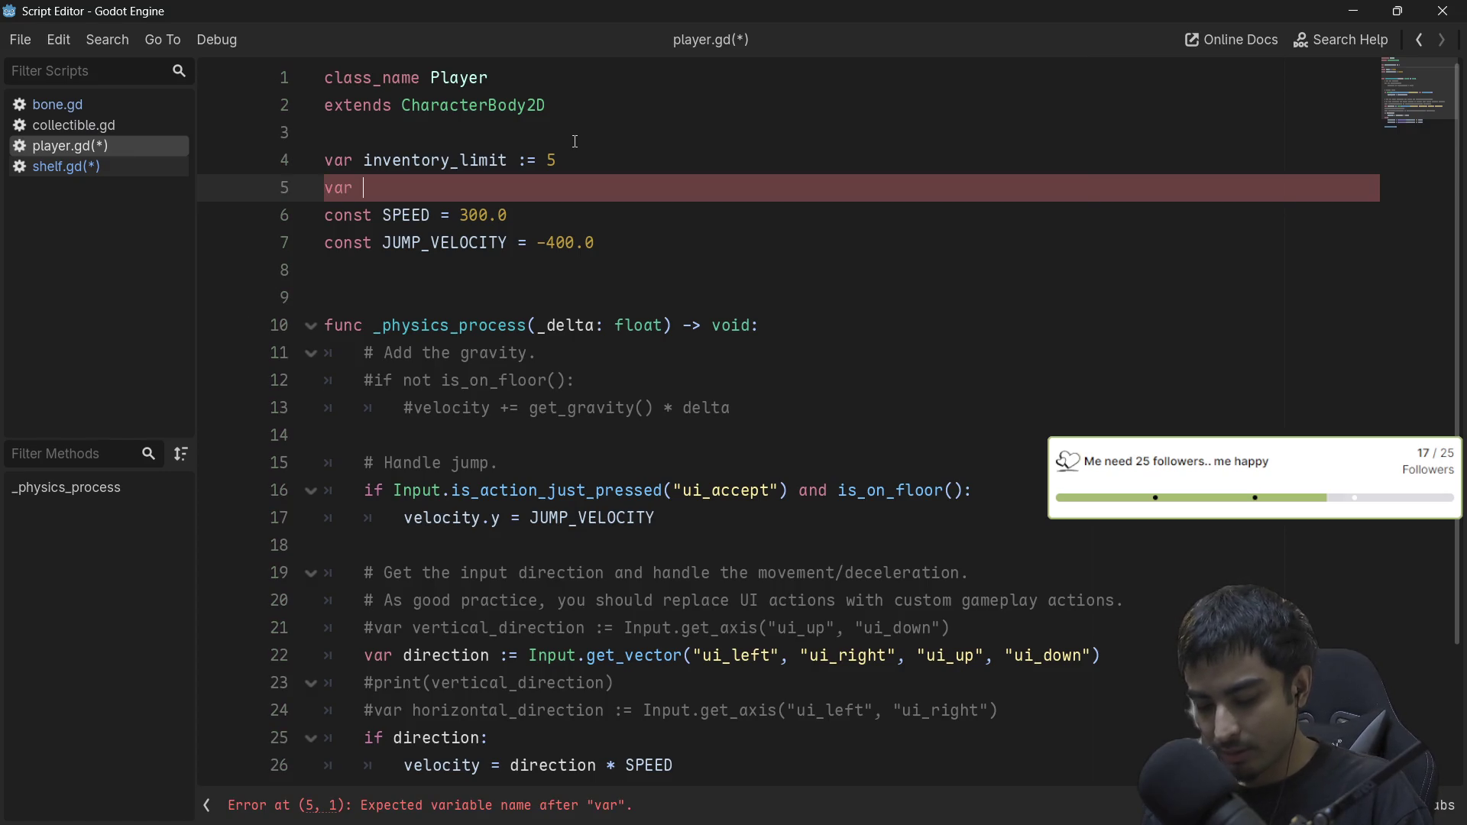
text(current)
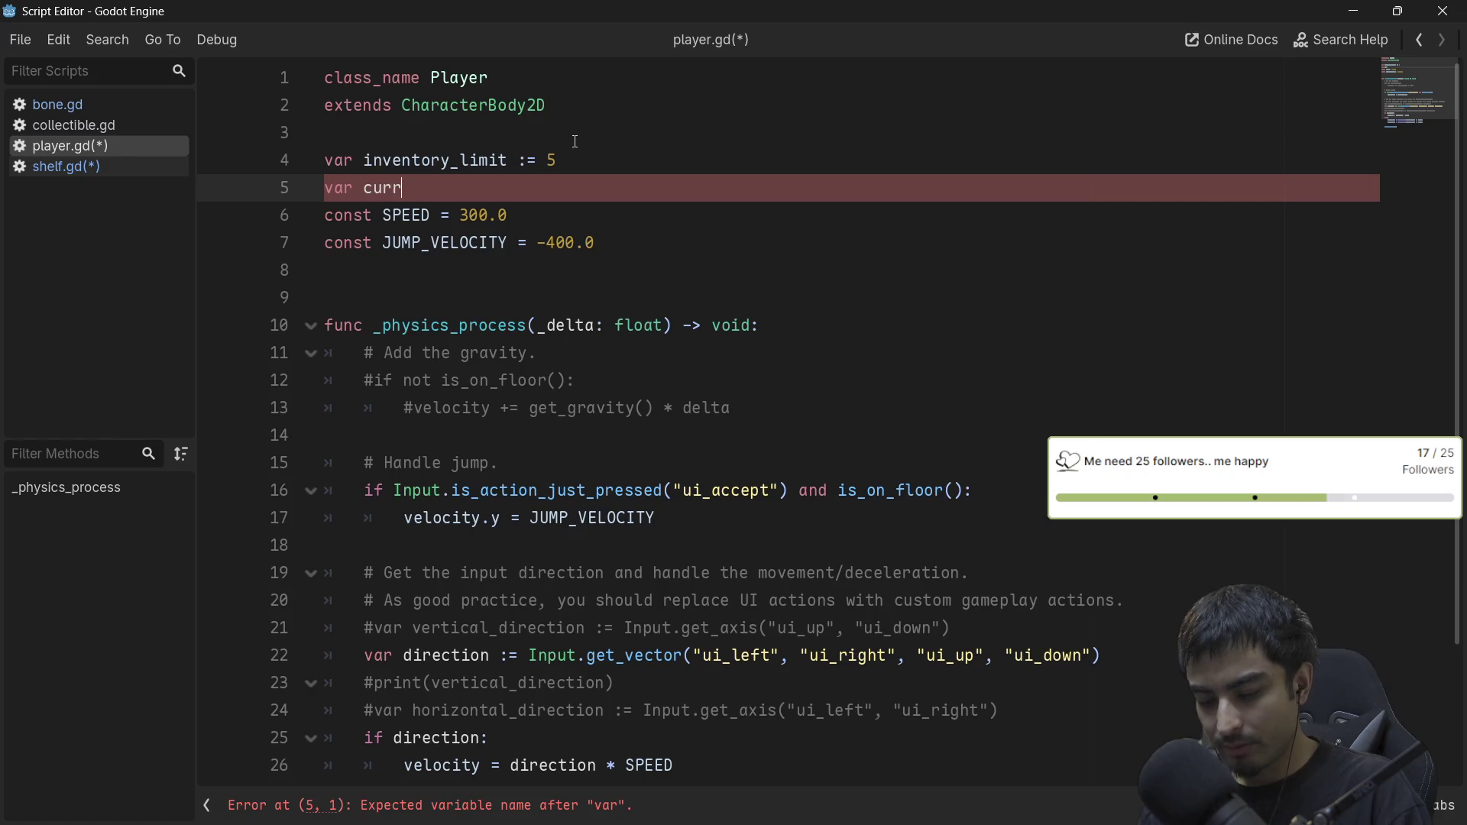
text(_)
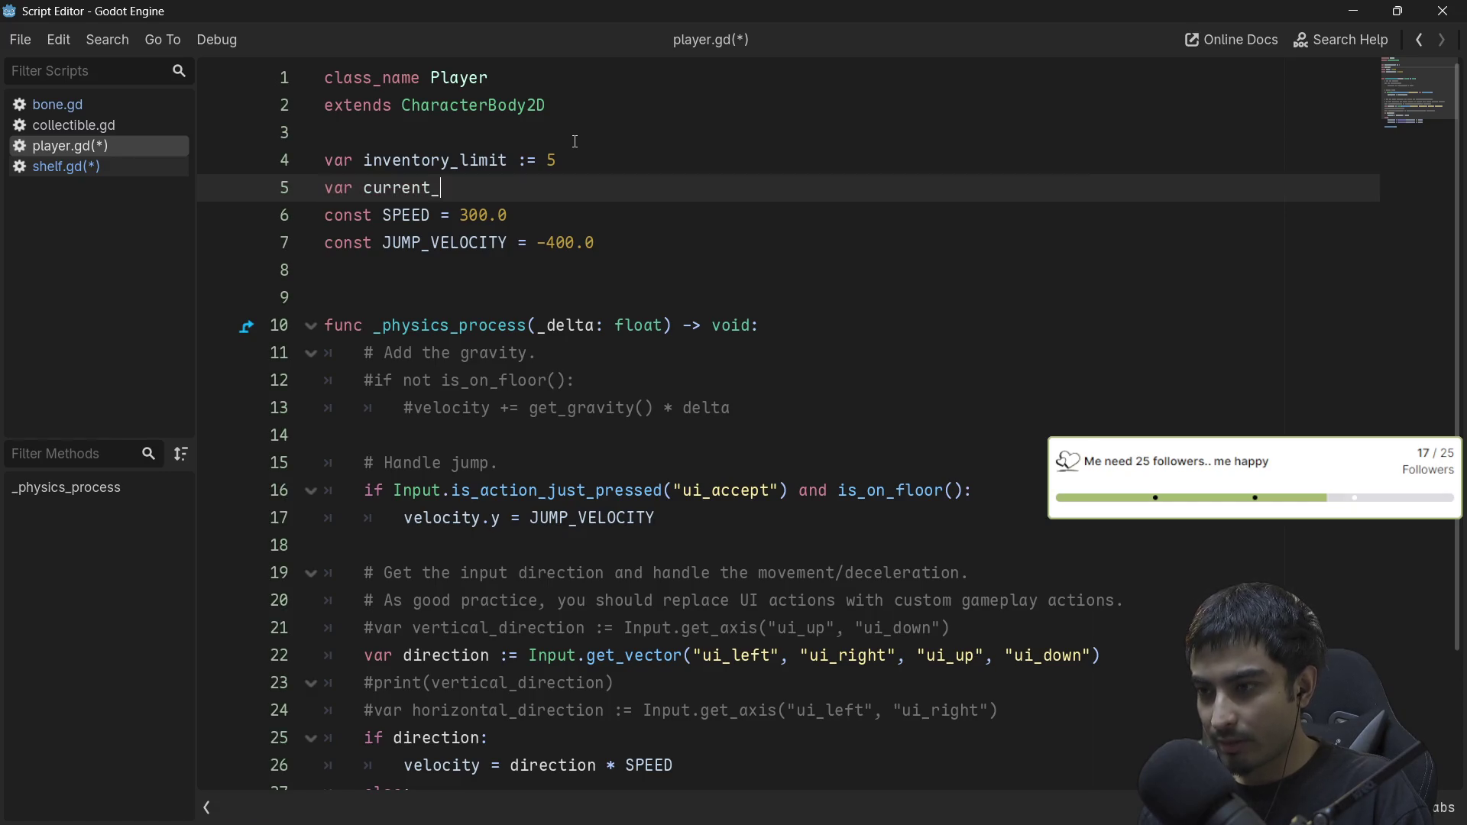
text(Capa)
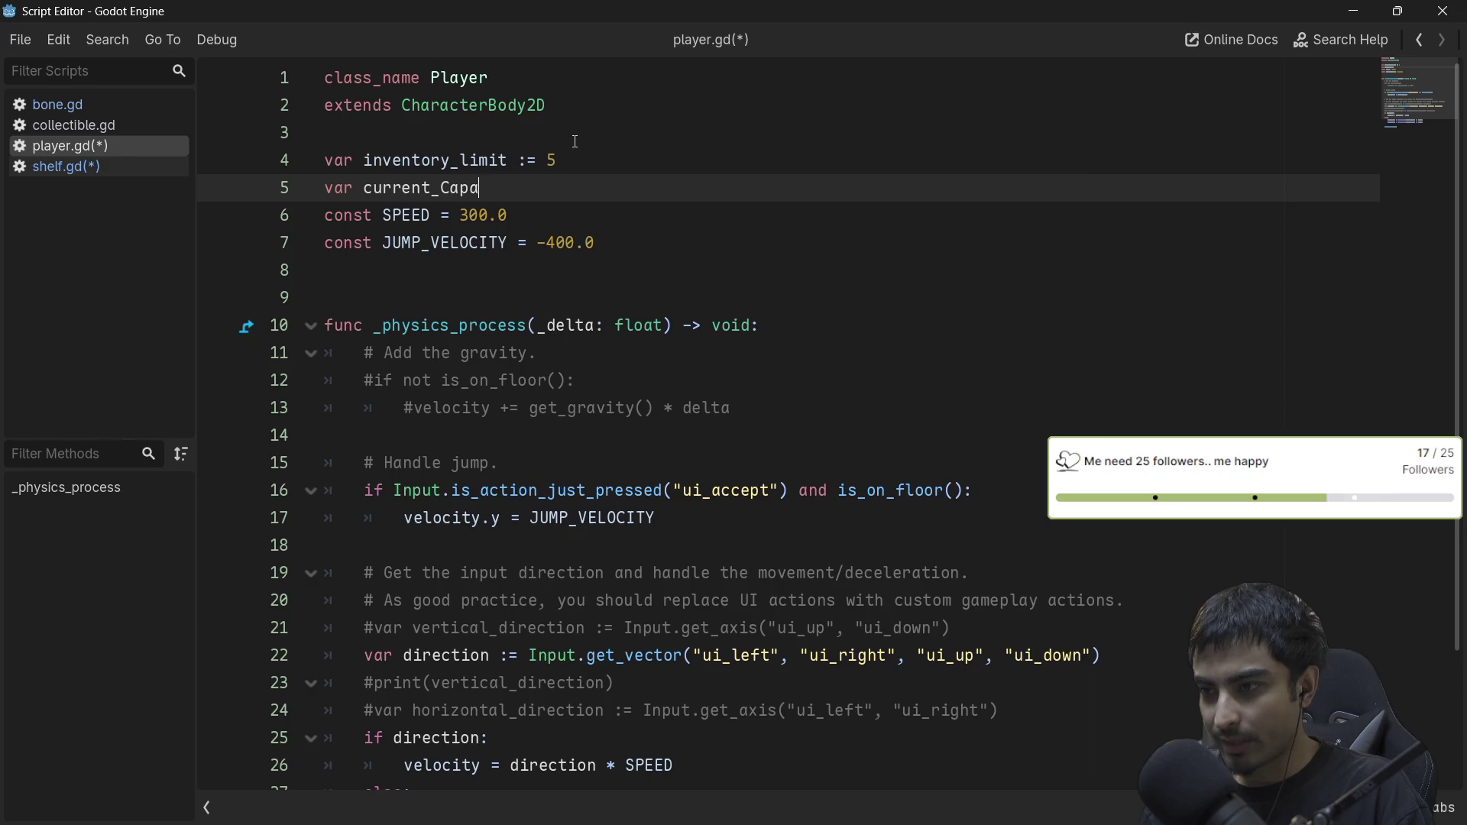
key(BackSpace)
key(BackSpace)
key(BackSpace)
text(capacity :)
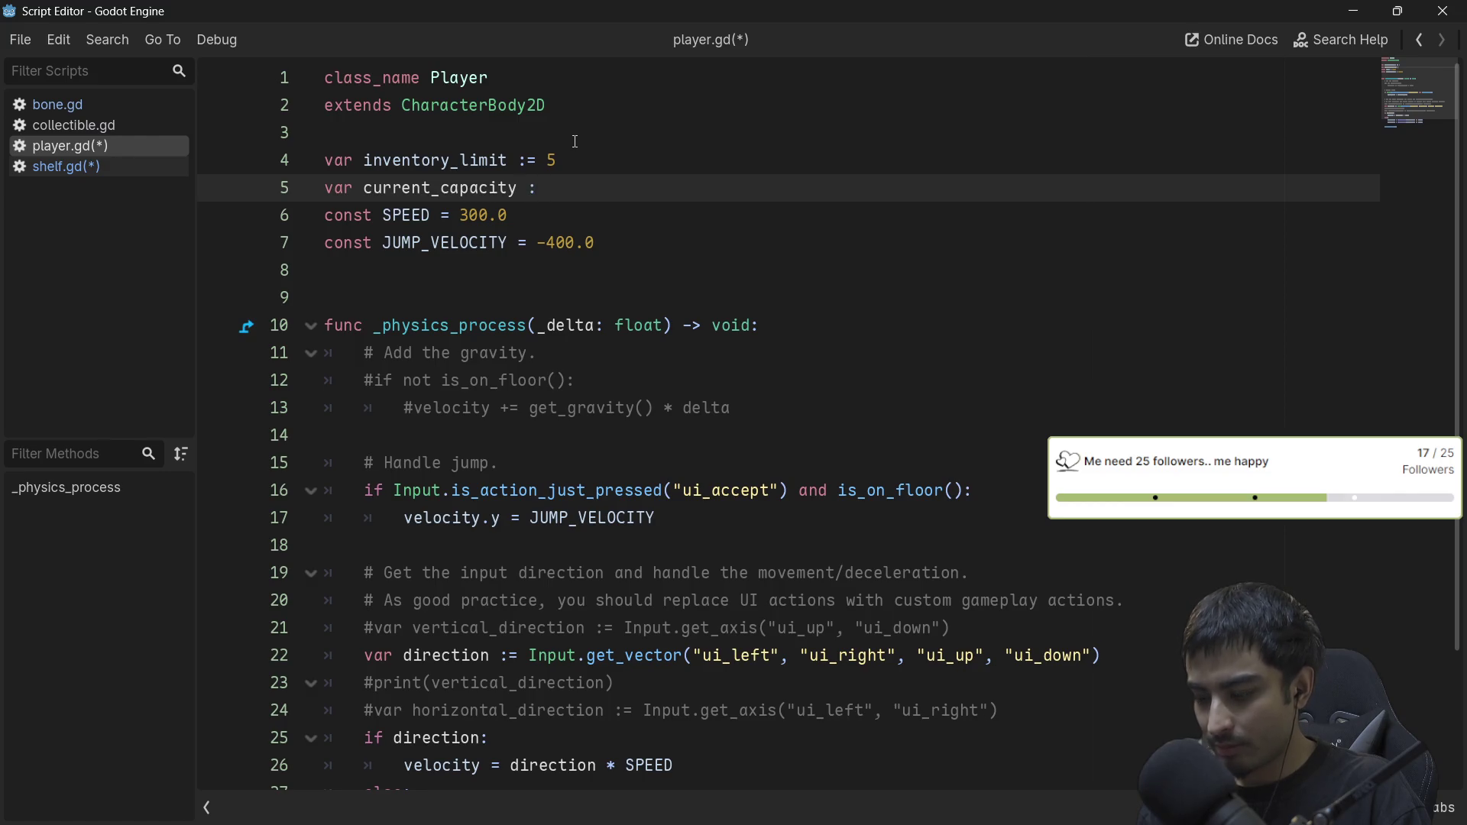
text(= 0)
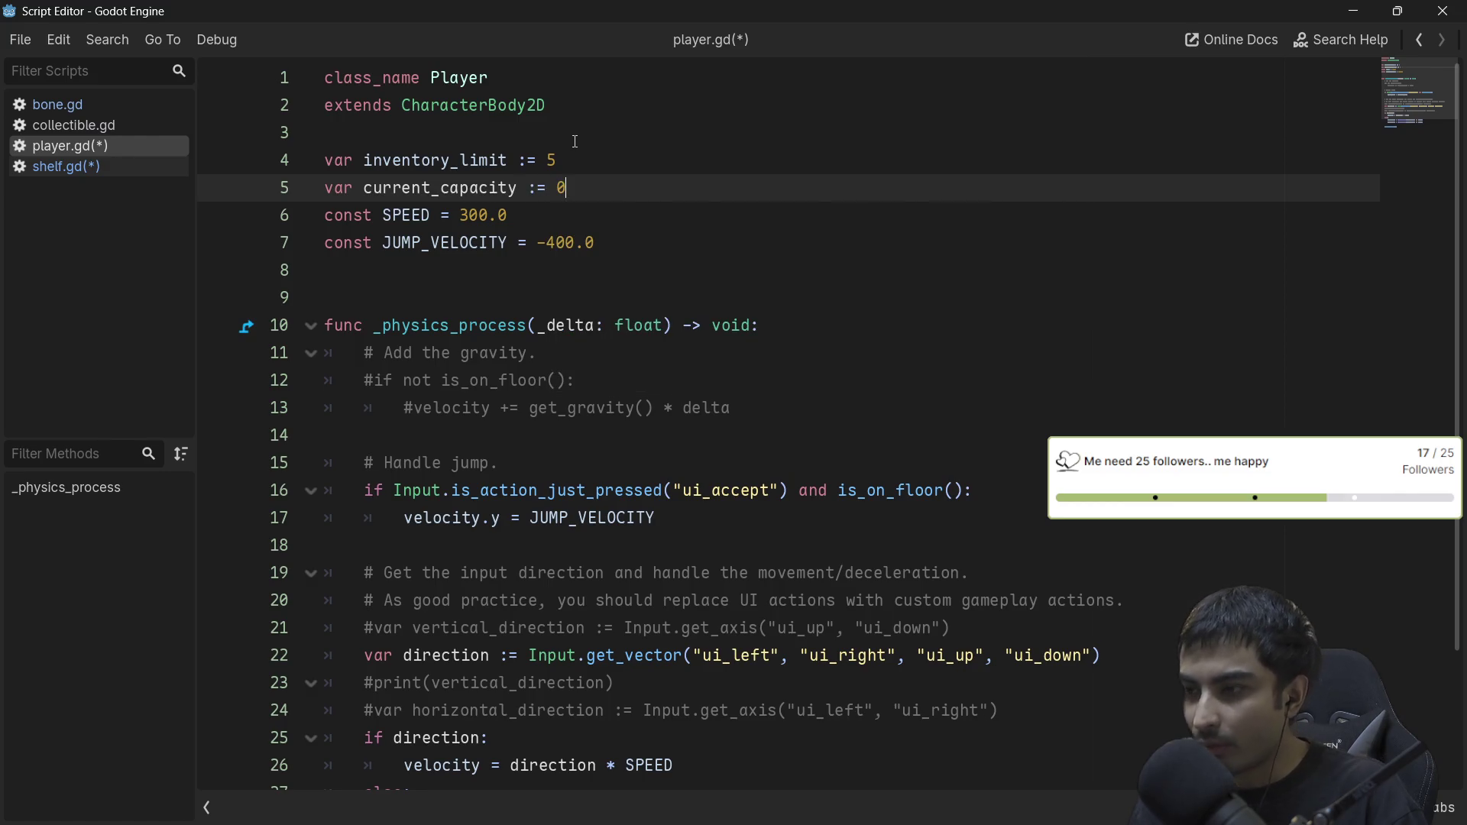
key(Return)
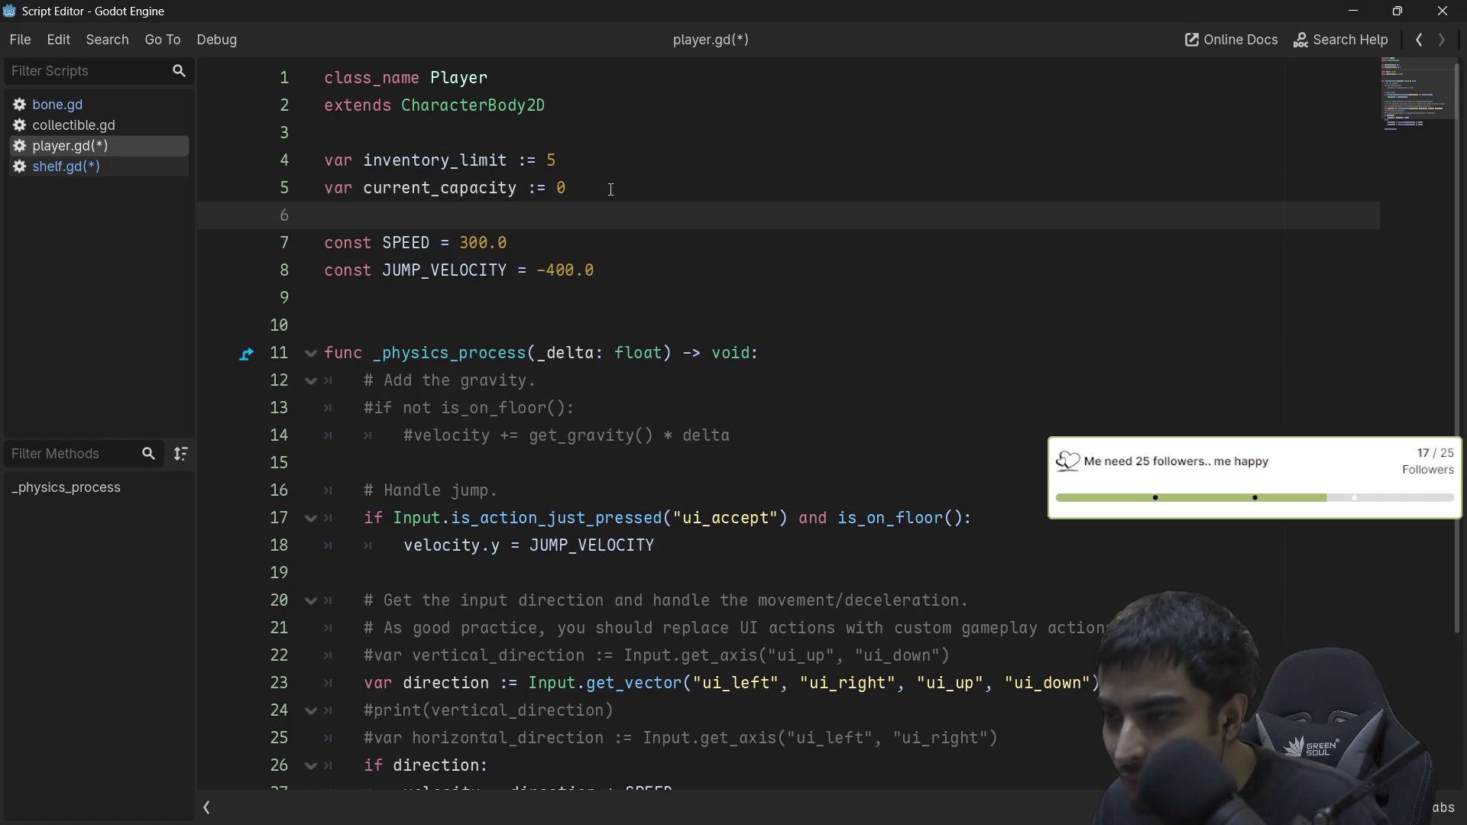
- Change current_capacity to current_size in player.gd and save with Ctrl+S
click(439, 169)
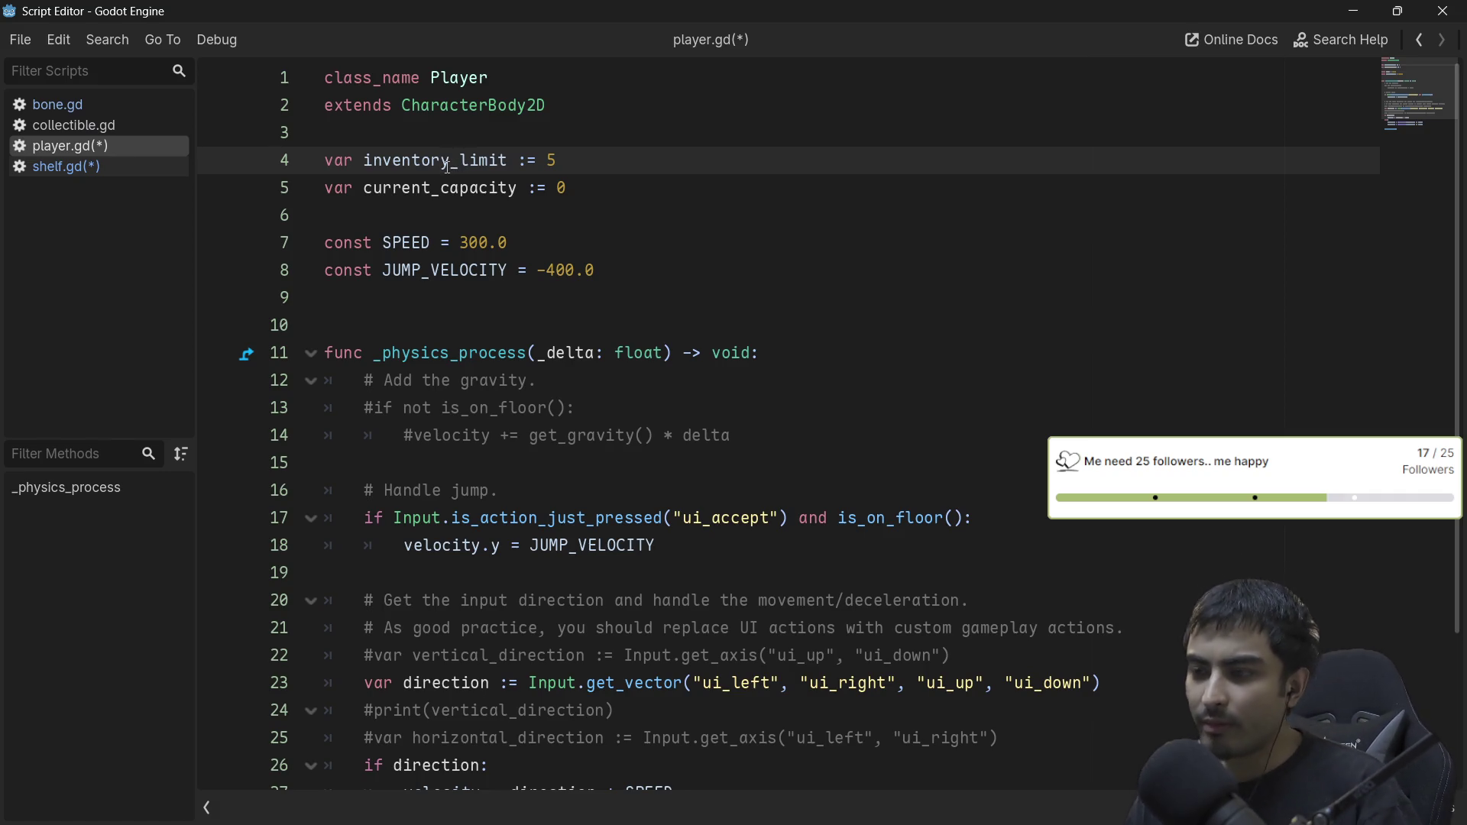
double_click(446, 163)
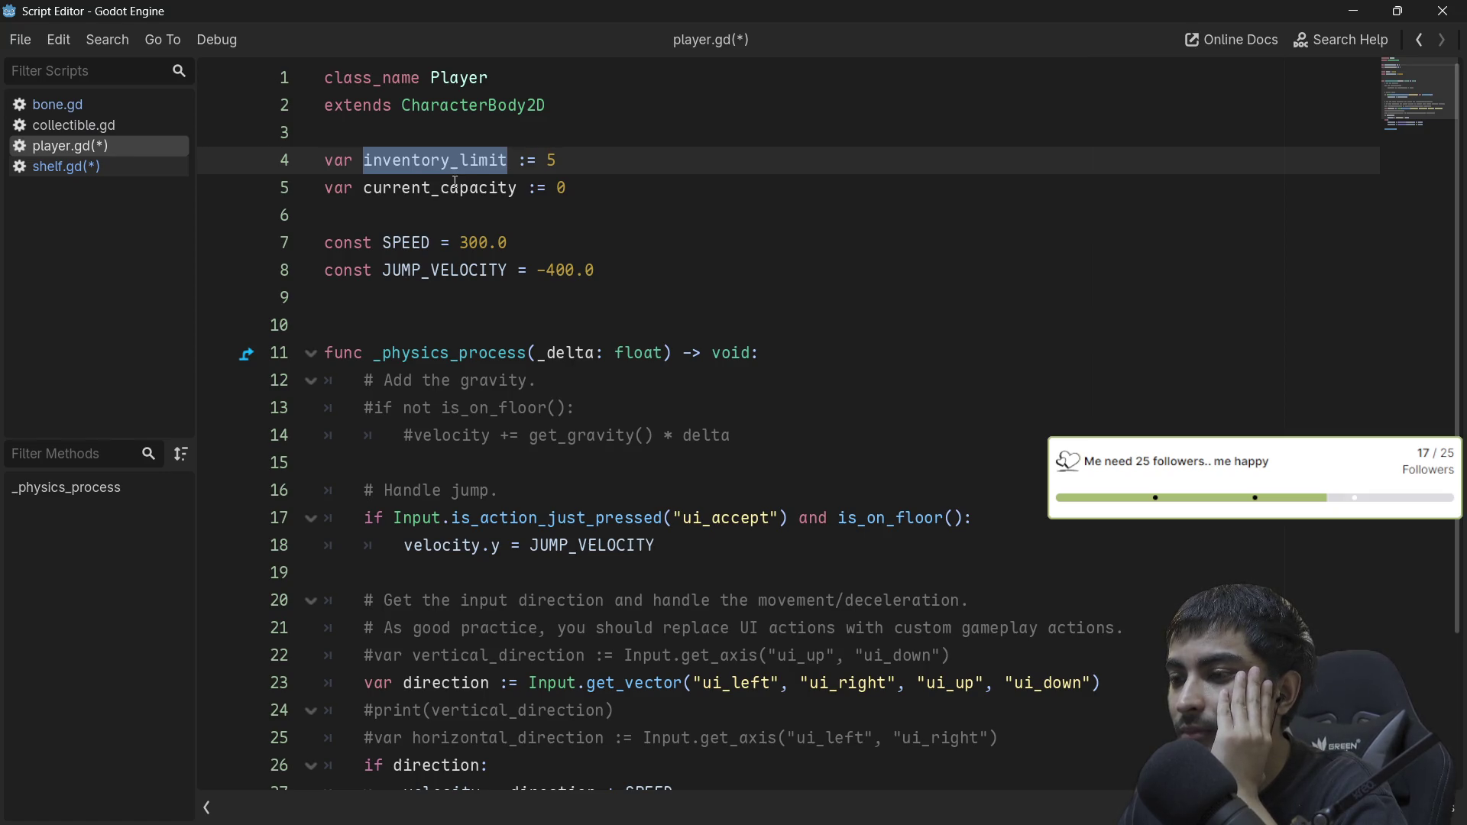
key(Right)
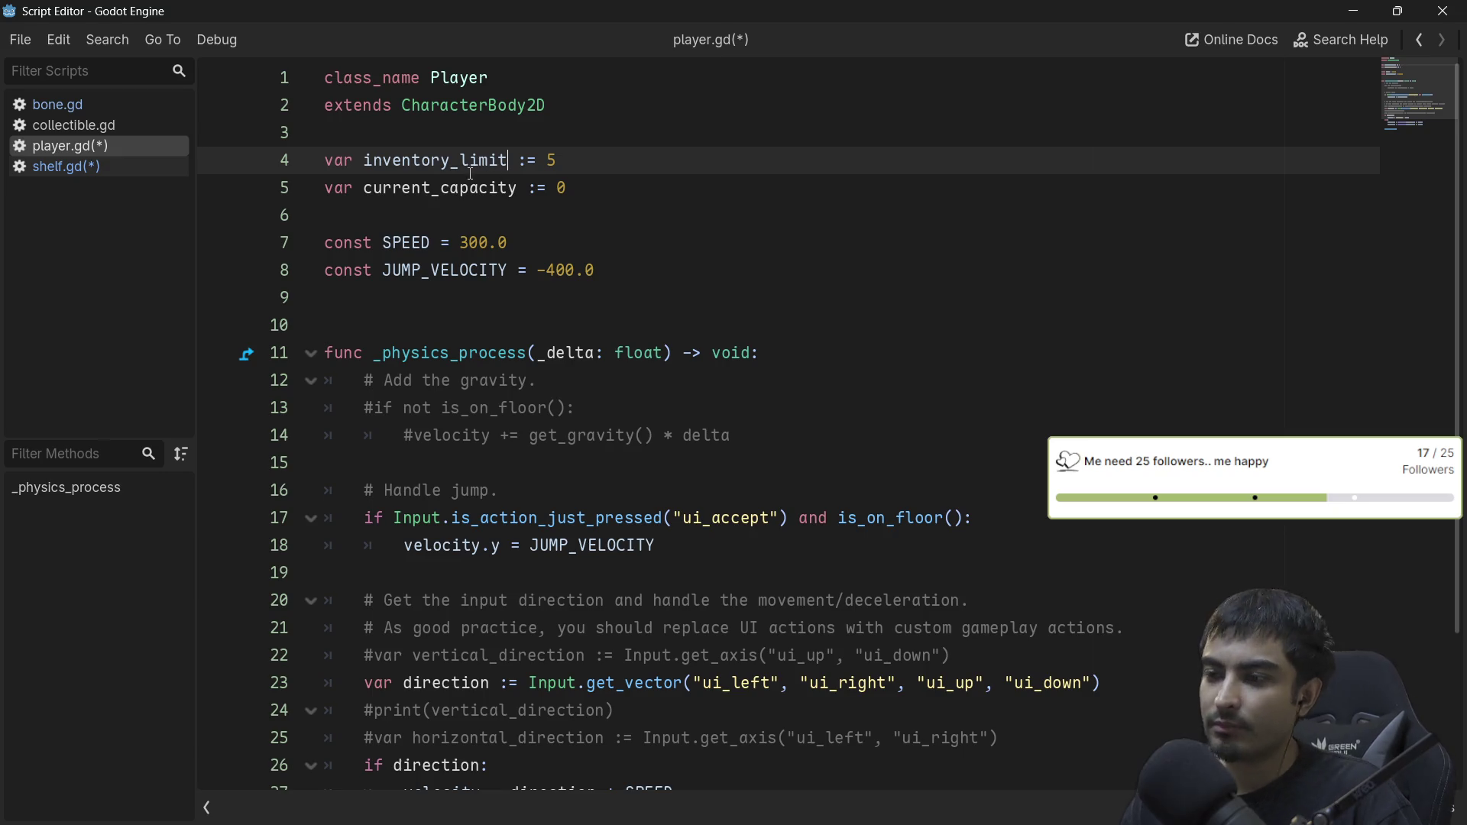
drag(508, 161, 462, 161)
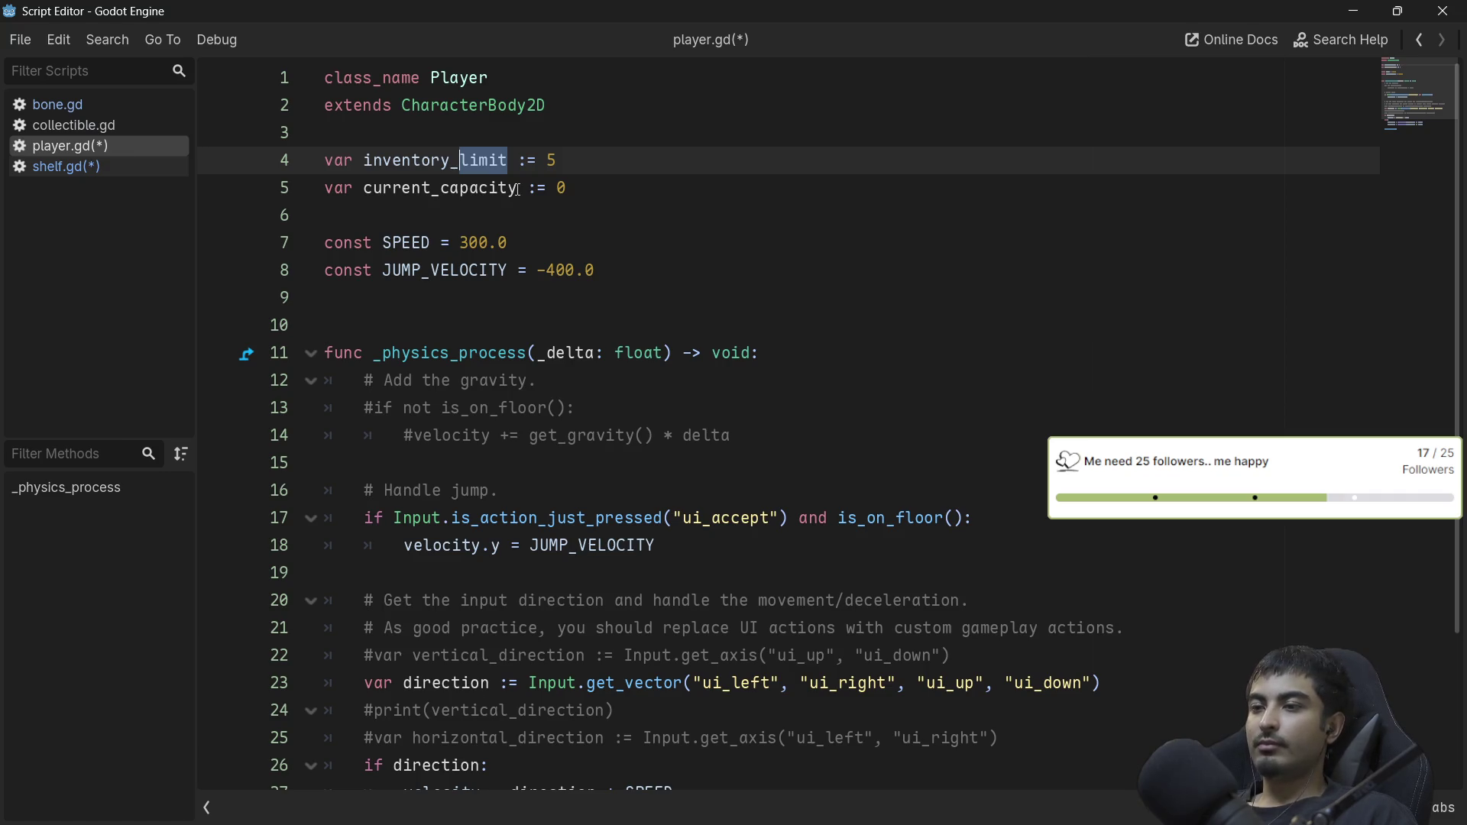
drag(518, 190, 441, 189)
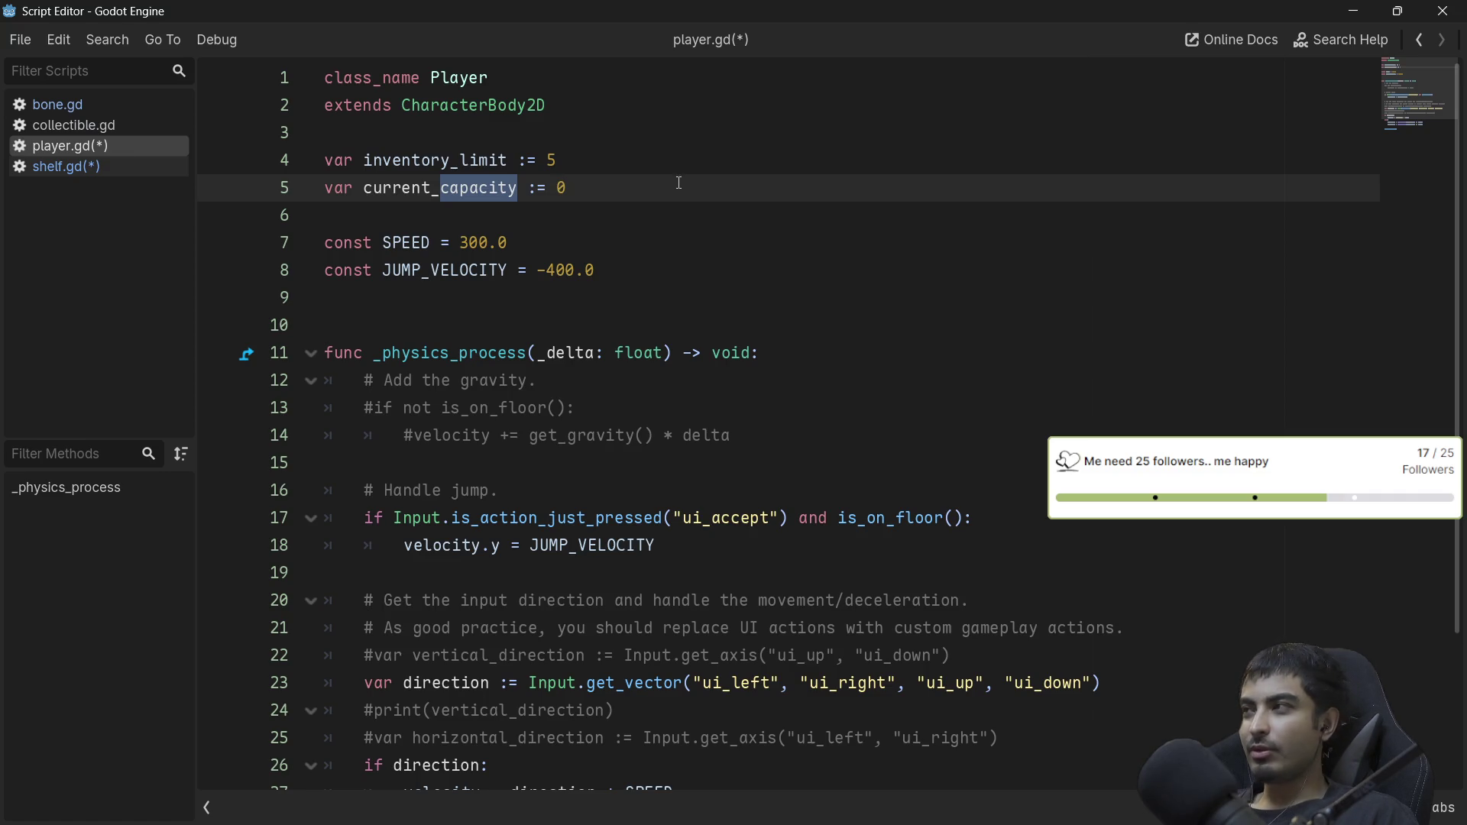
text(size)
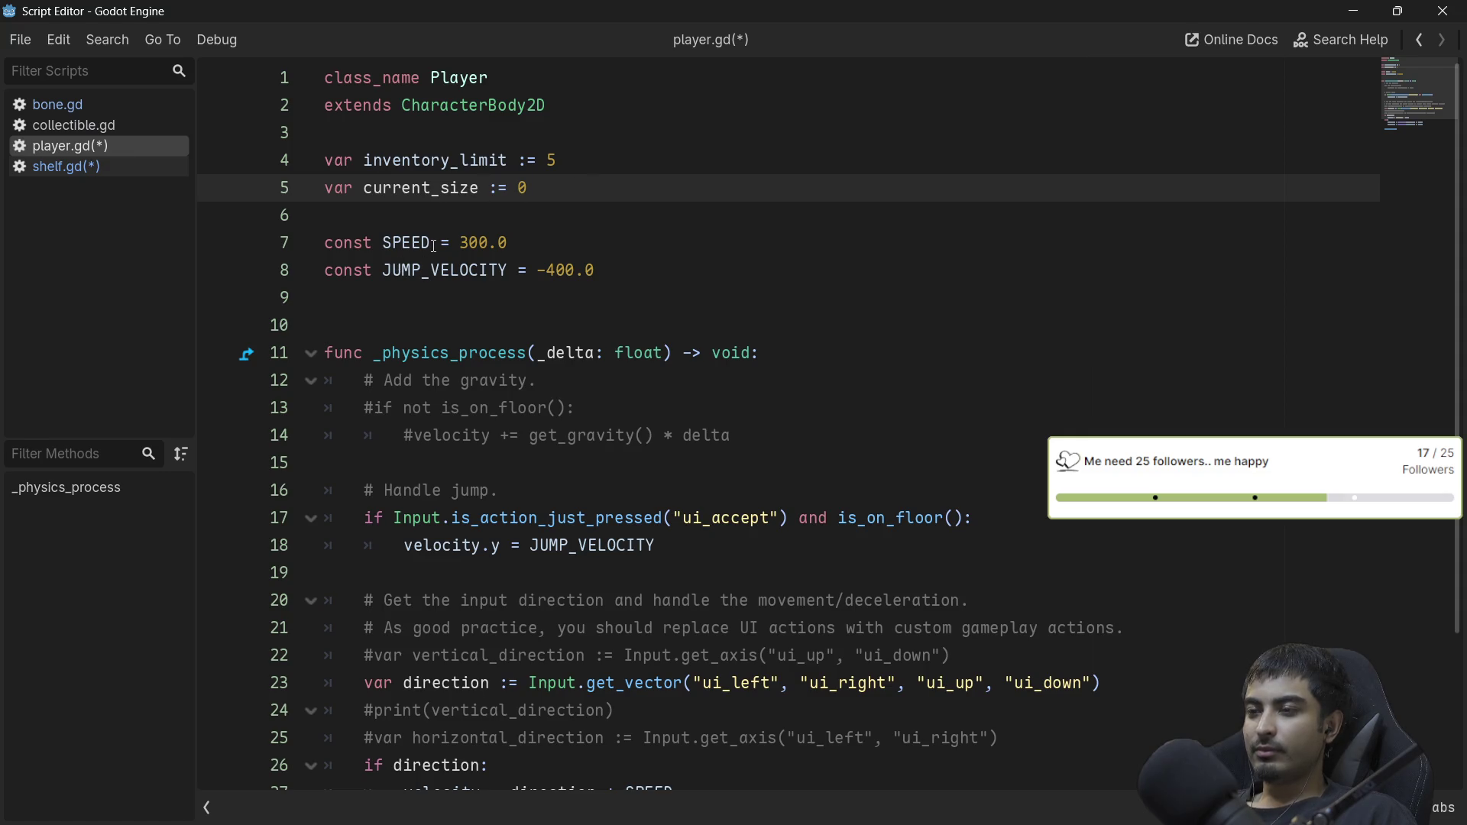
key(ctrl+s)
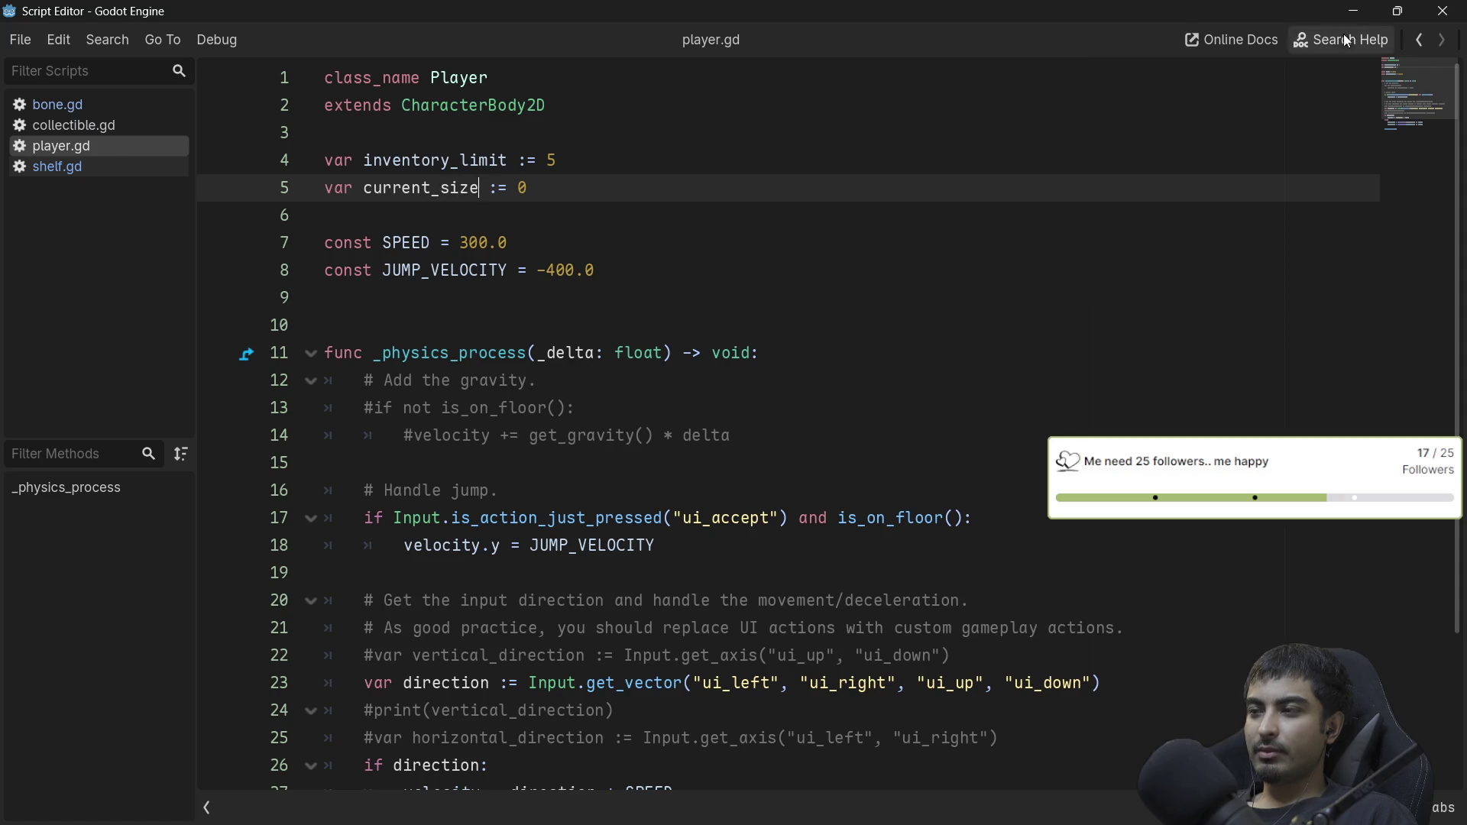
- Replace 'player.inventory.append(child)' in shelf.gd with 'player.current_size += 1' and save
click(74, 166)
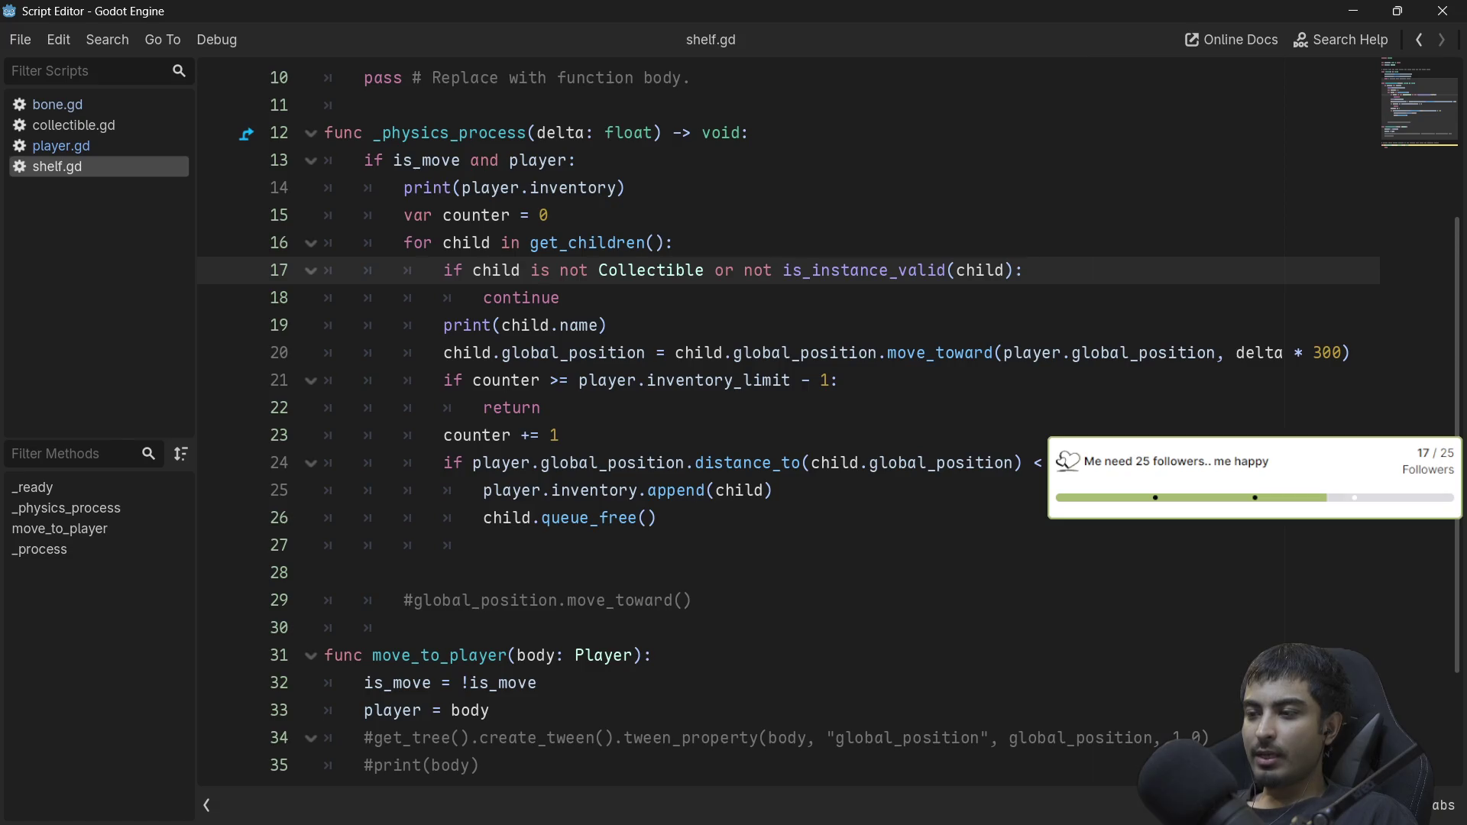
drag(775, 491, 484, 492)
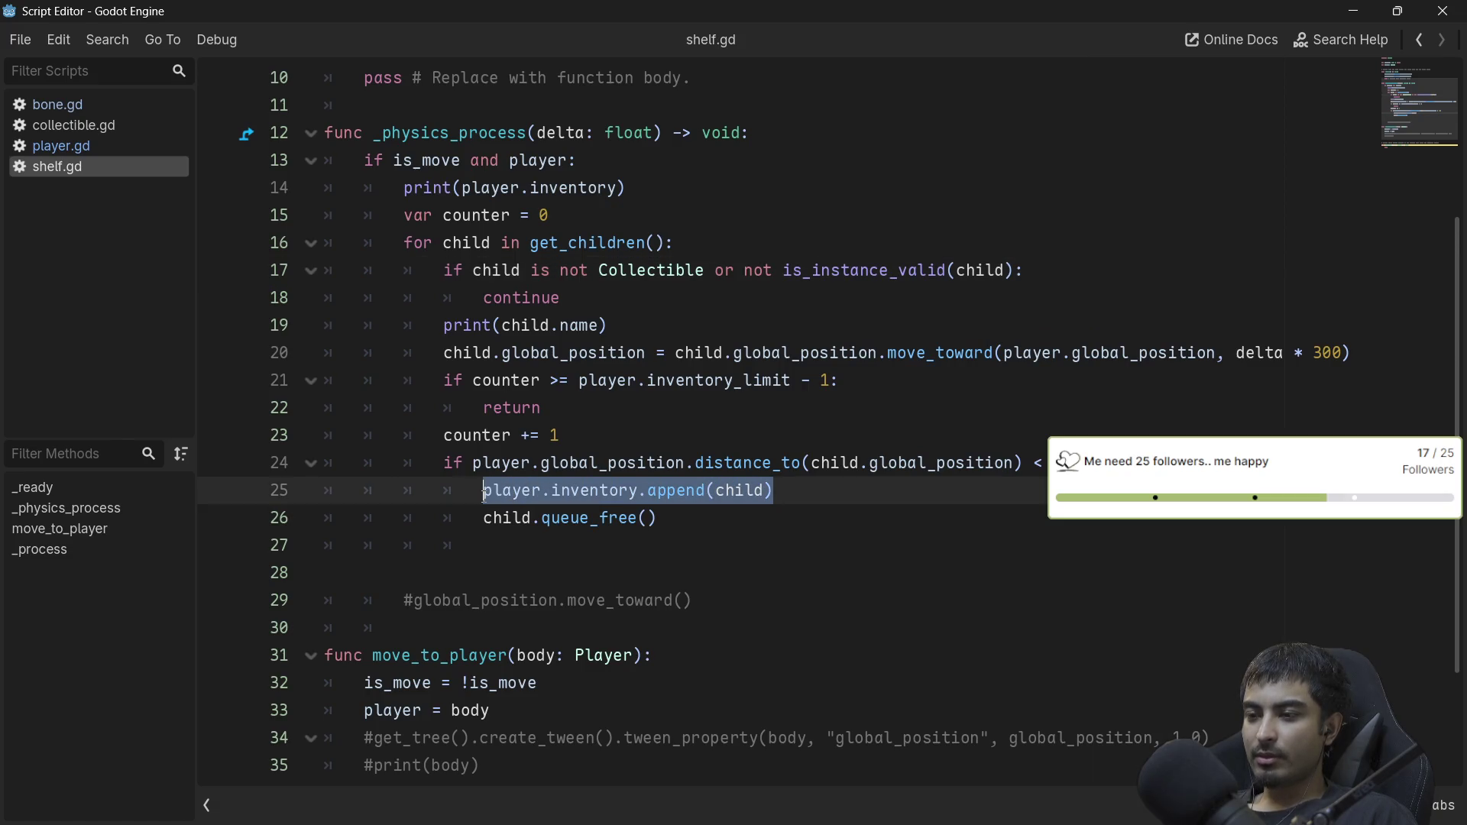
key(Delete)
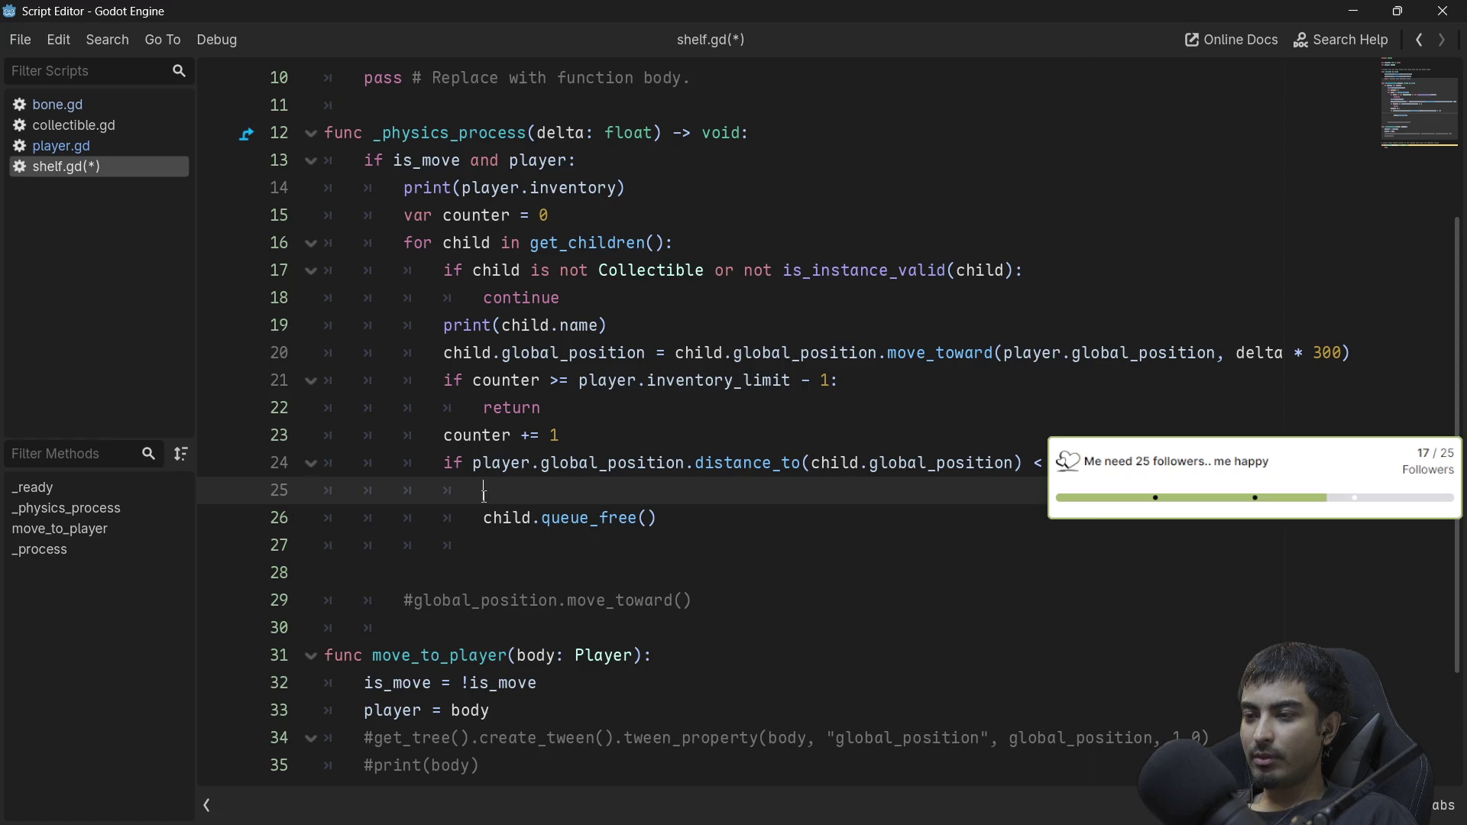
text(player)
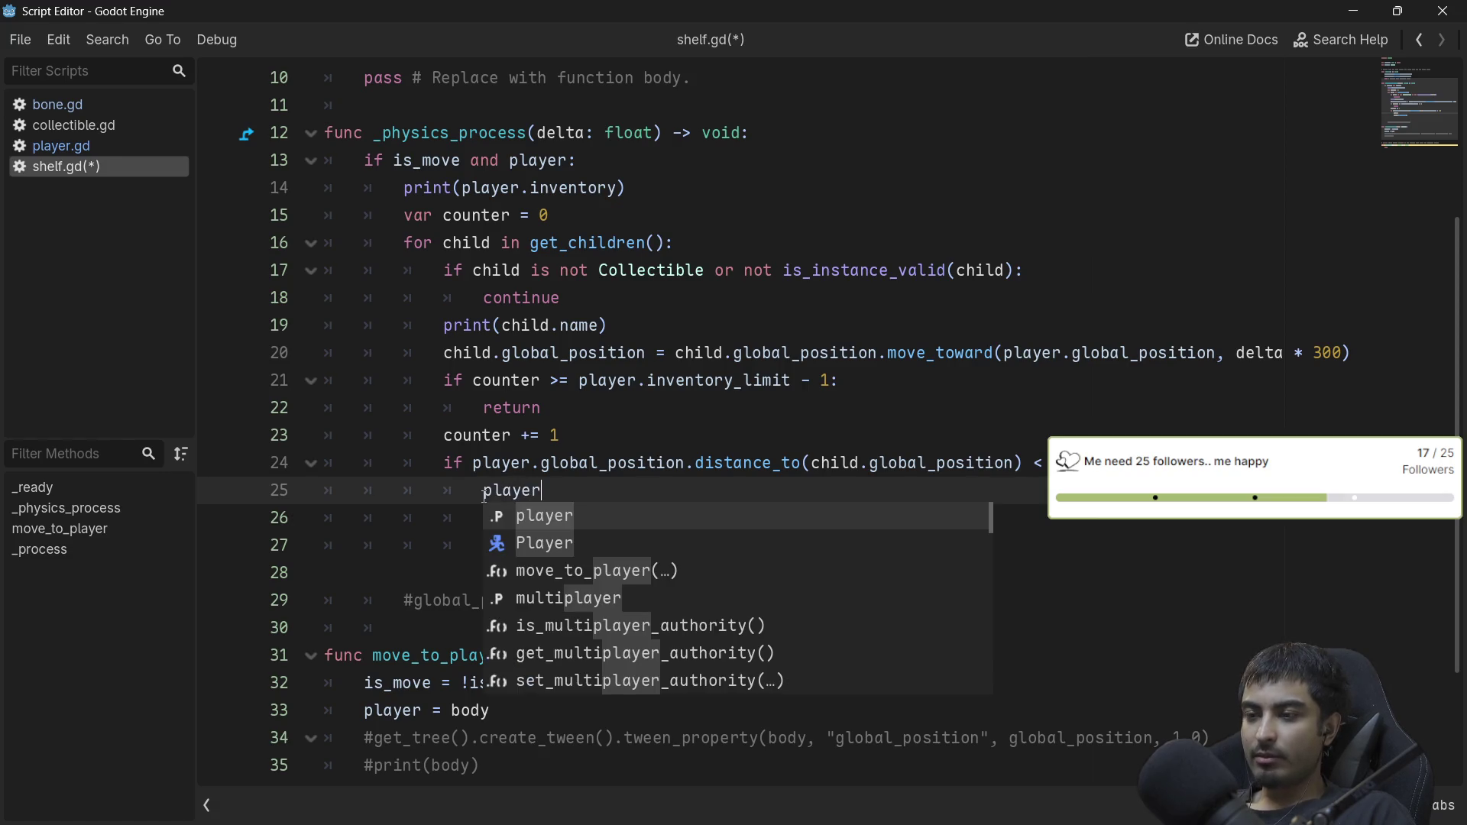
text(.)
key(Return)
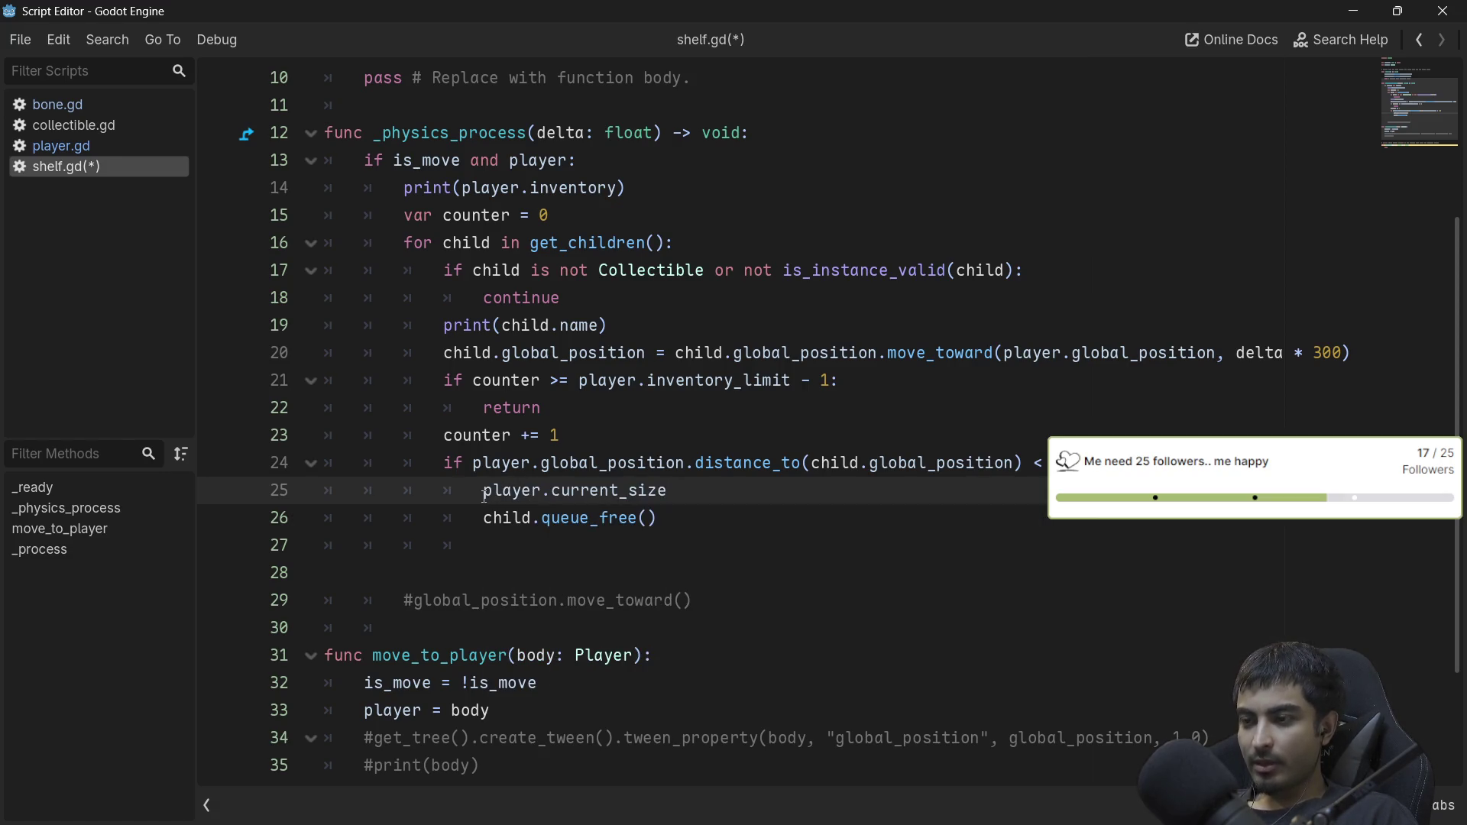
text(+)
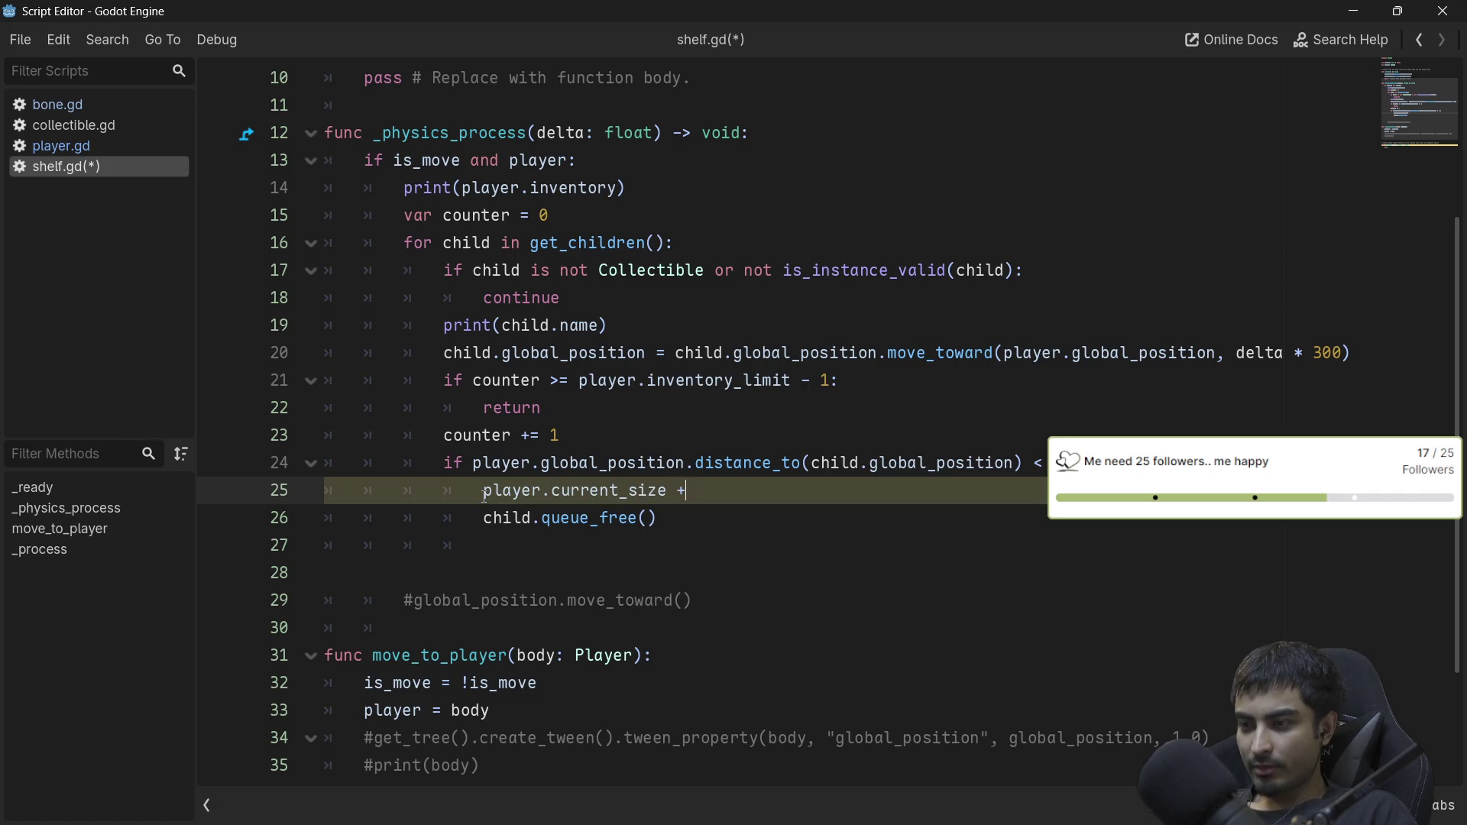
text(= 1)
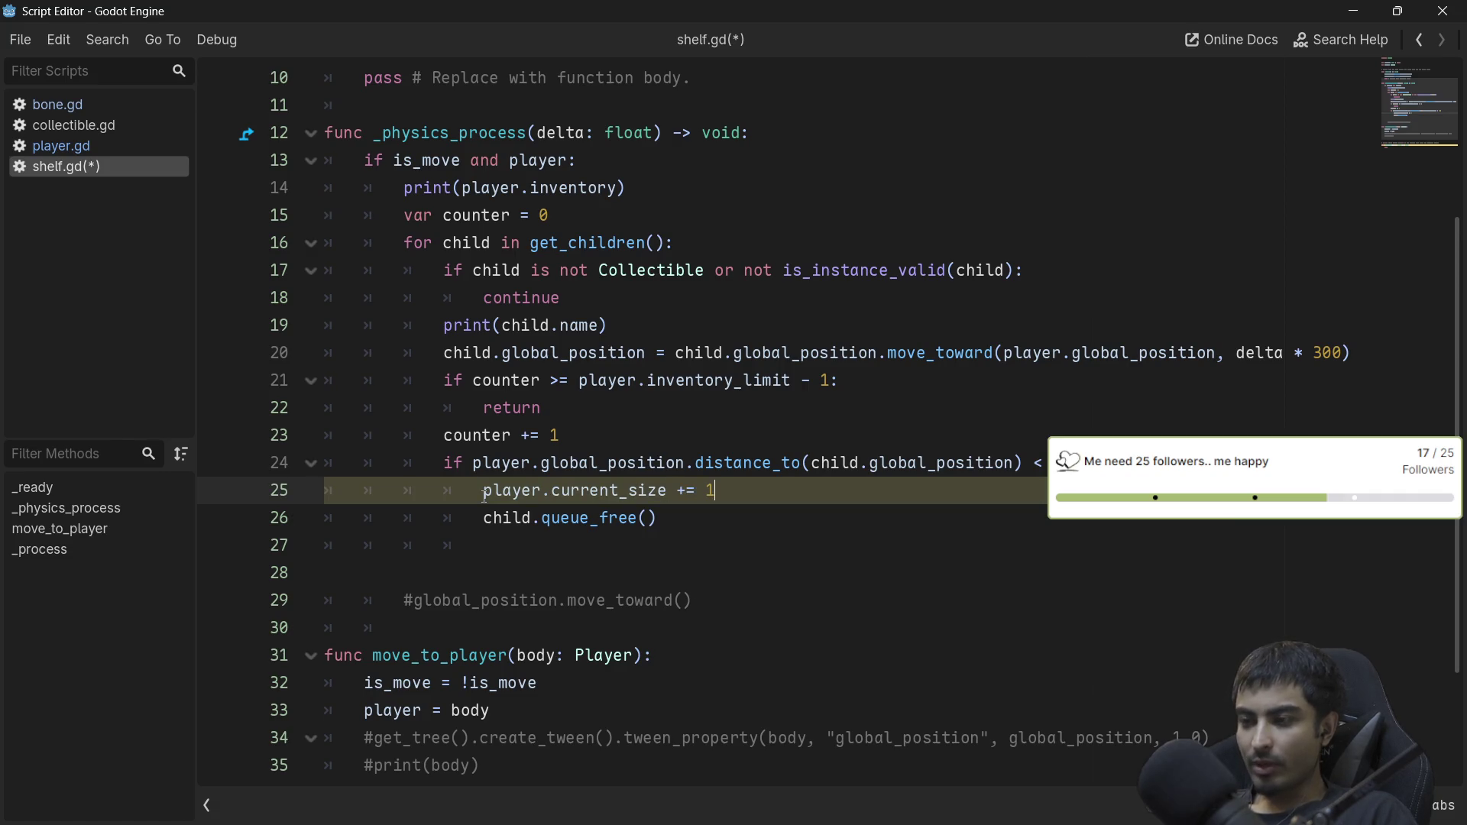
click(709, 527)
key(ctrl+s)
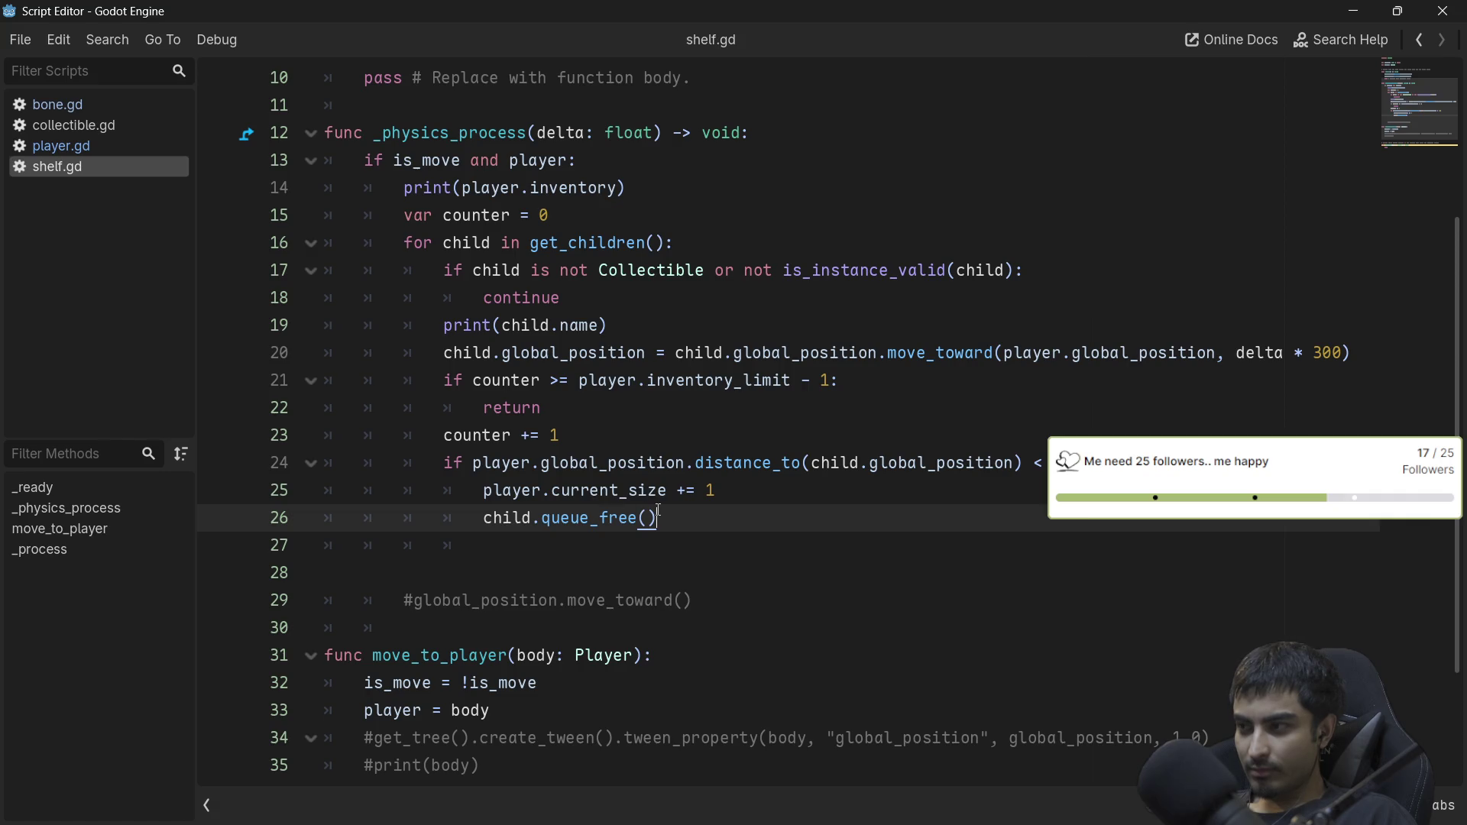
- Review the new current_size increment line, then go back to player.gd
drag(715, 490, 486, 490)
click(745, 497)
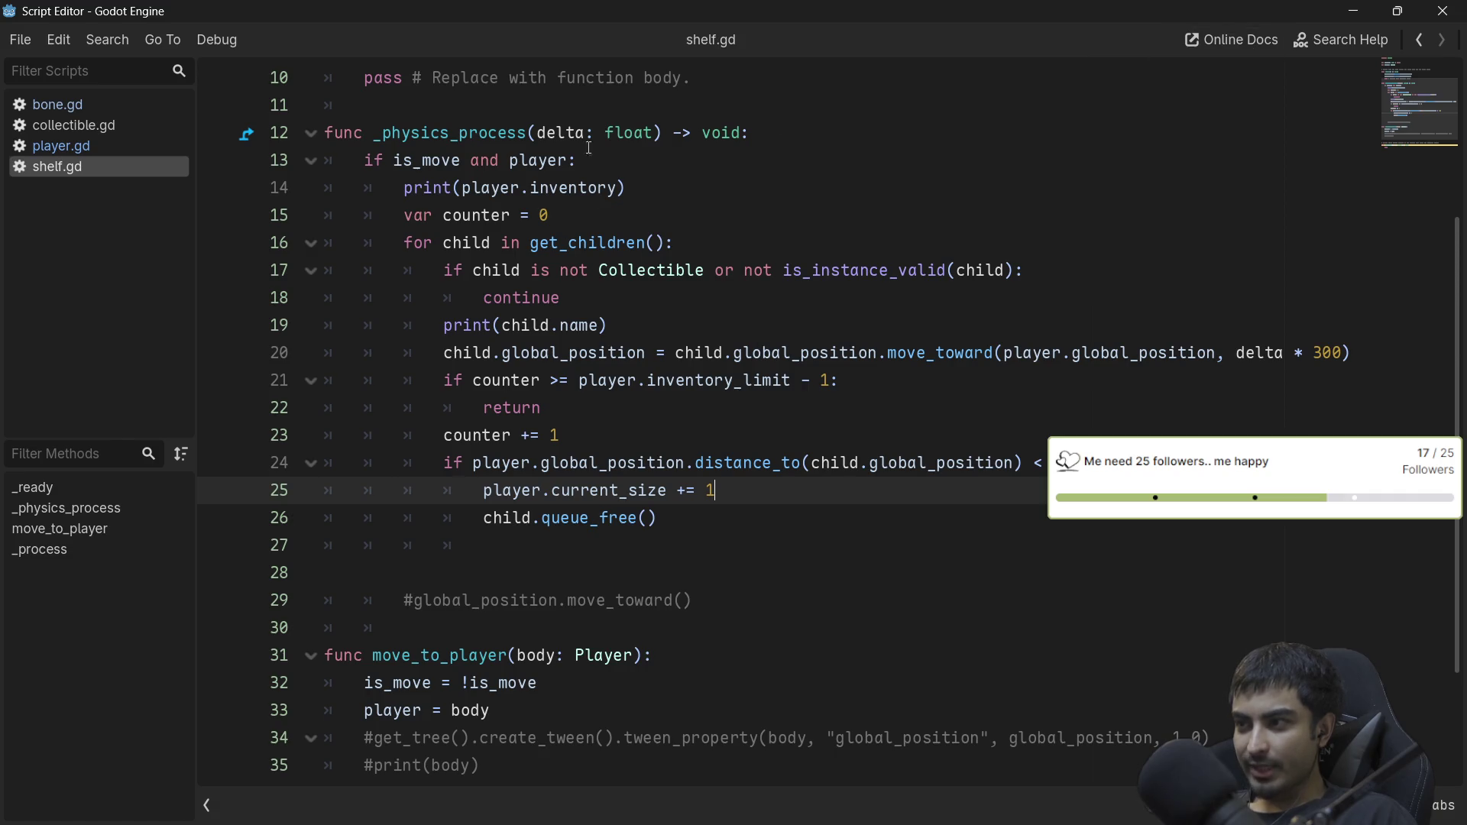
click(77, 147)
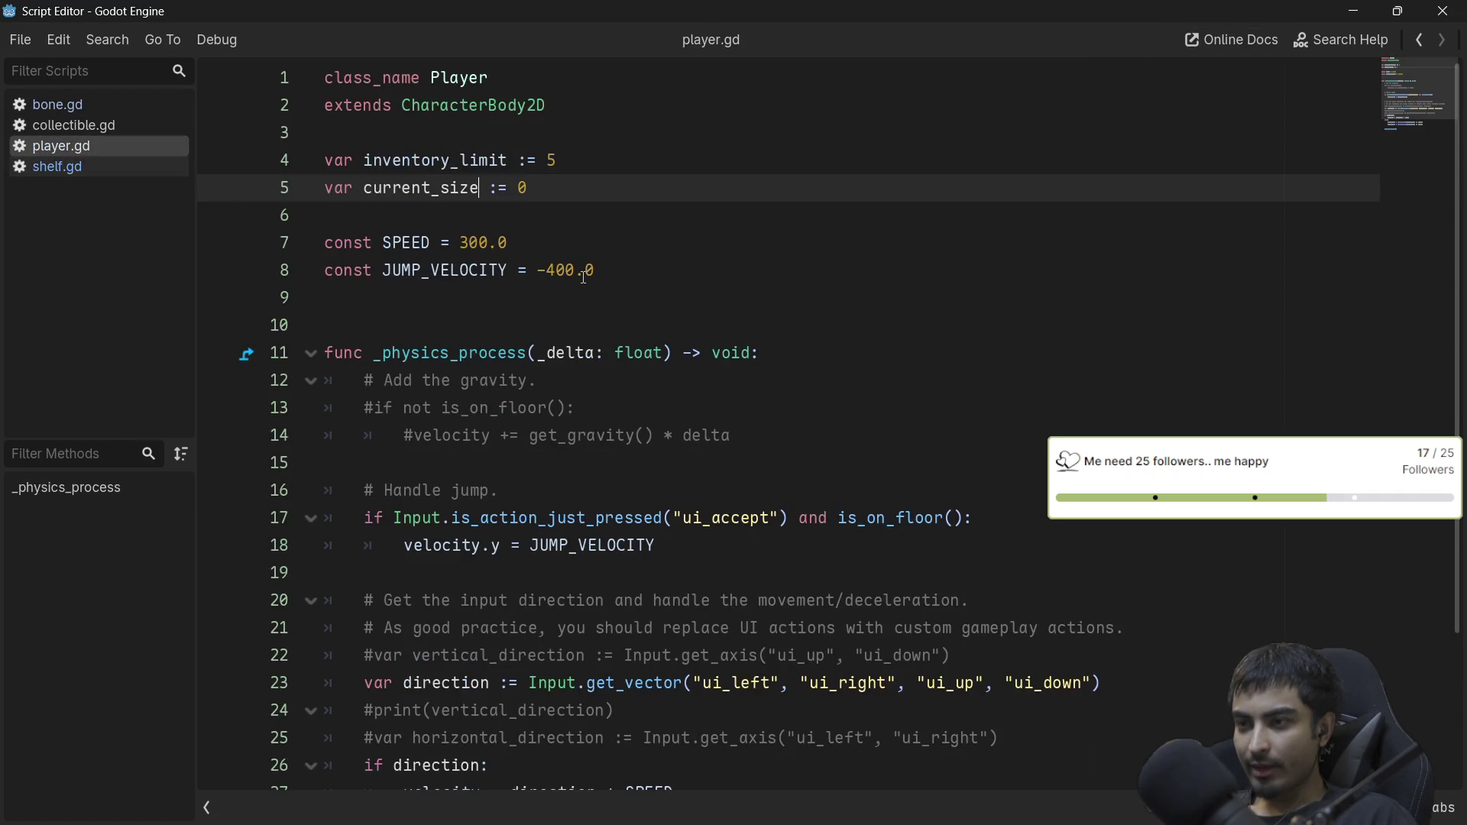
- Declare 'var inventory: Array[Collectible]' in player.gd and save it
click(568, 131)
key(Return)
text(var )
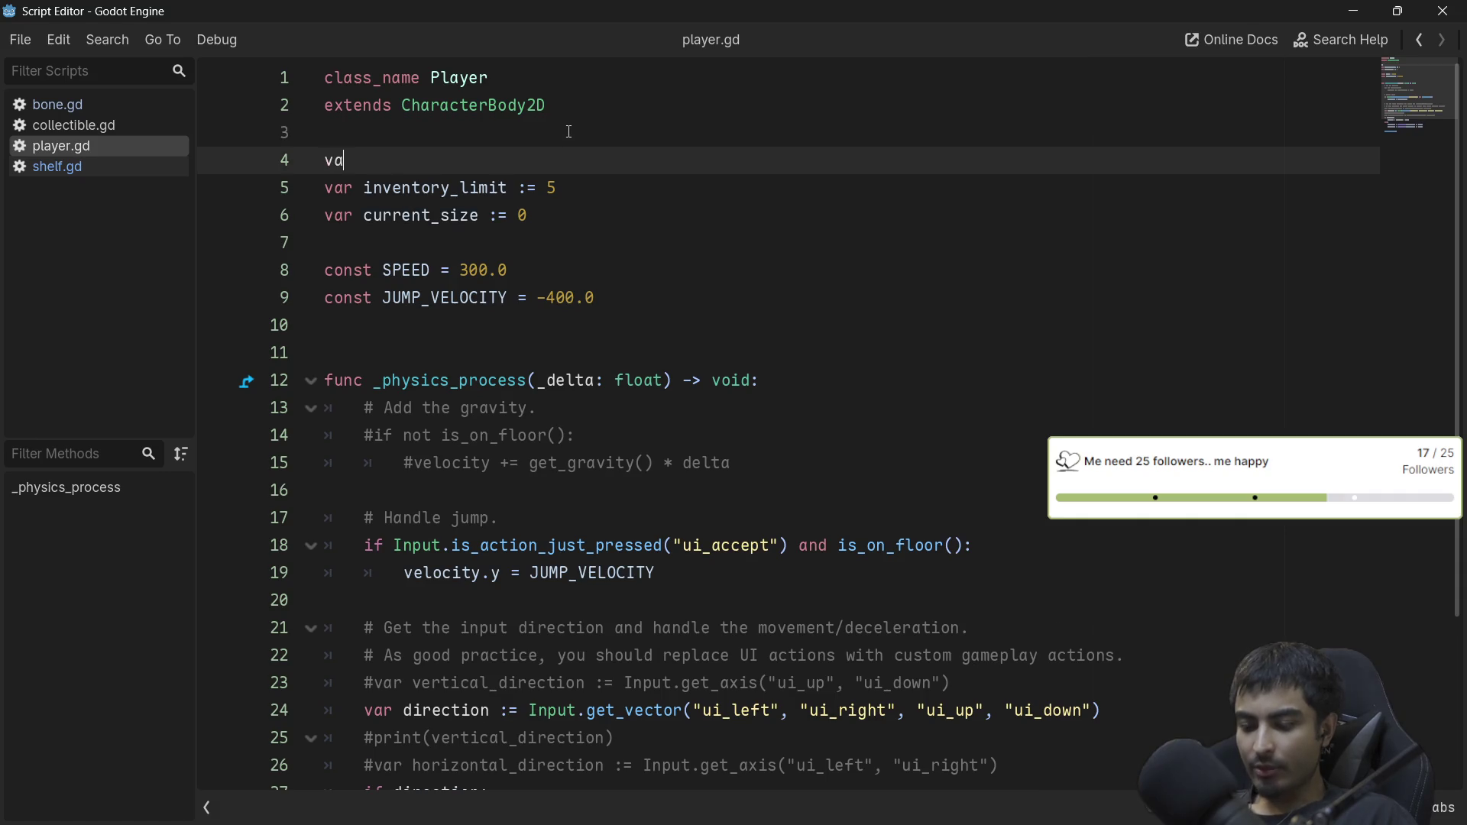
text(inven)
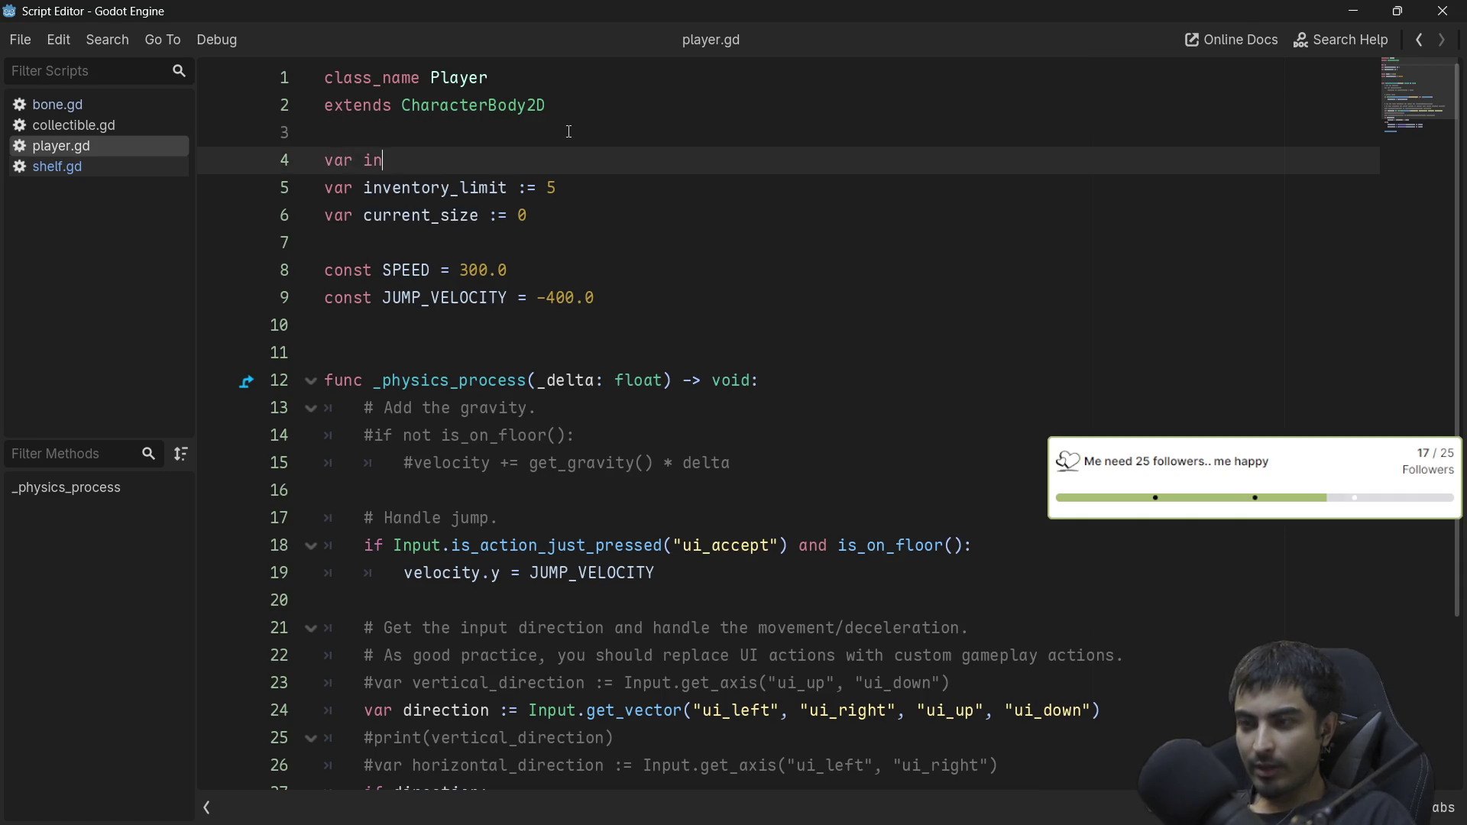
text(tory)
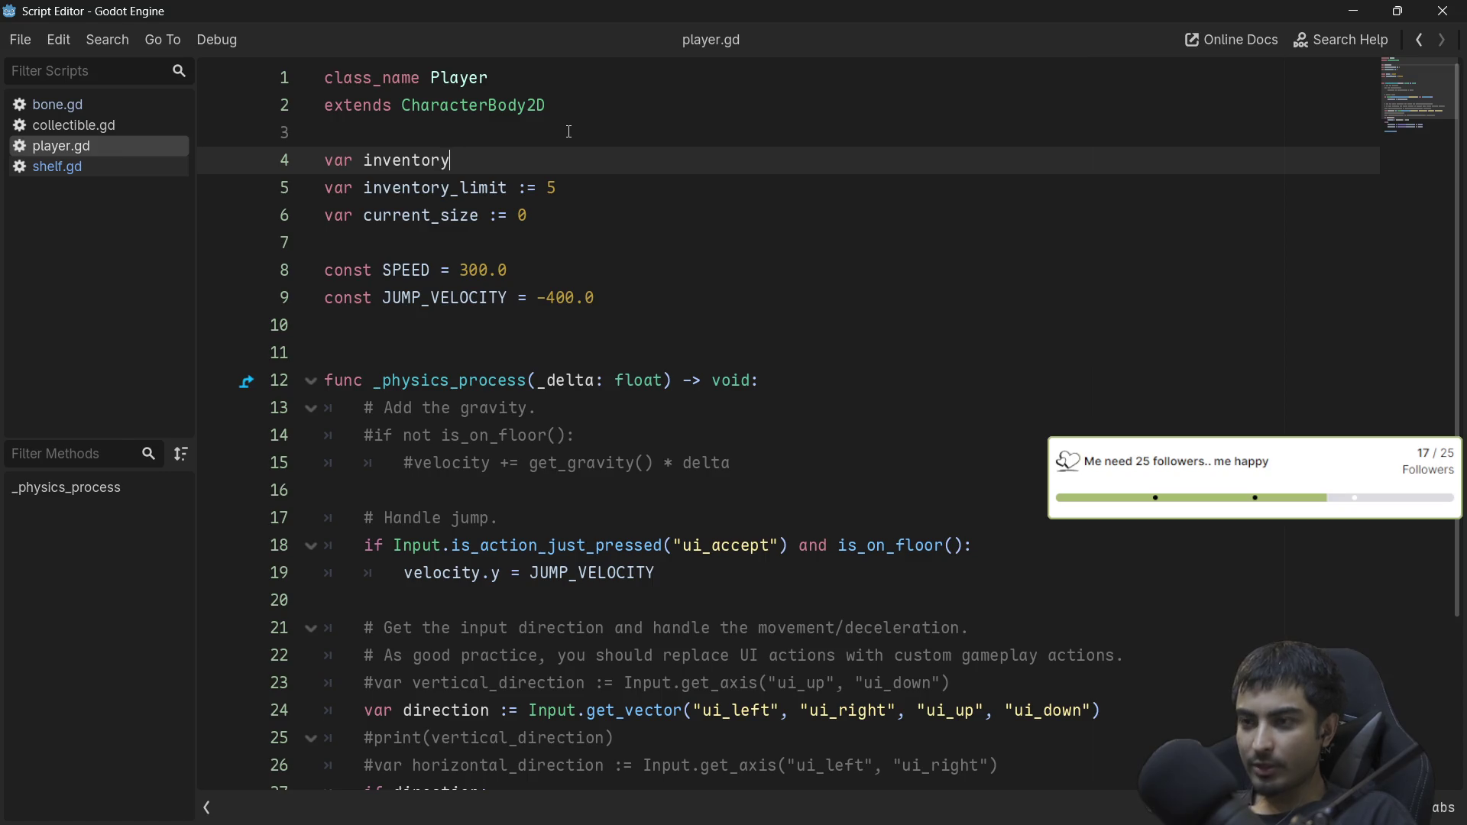
text(: )
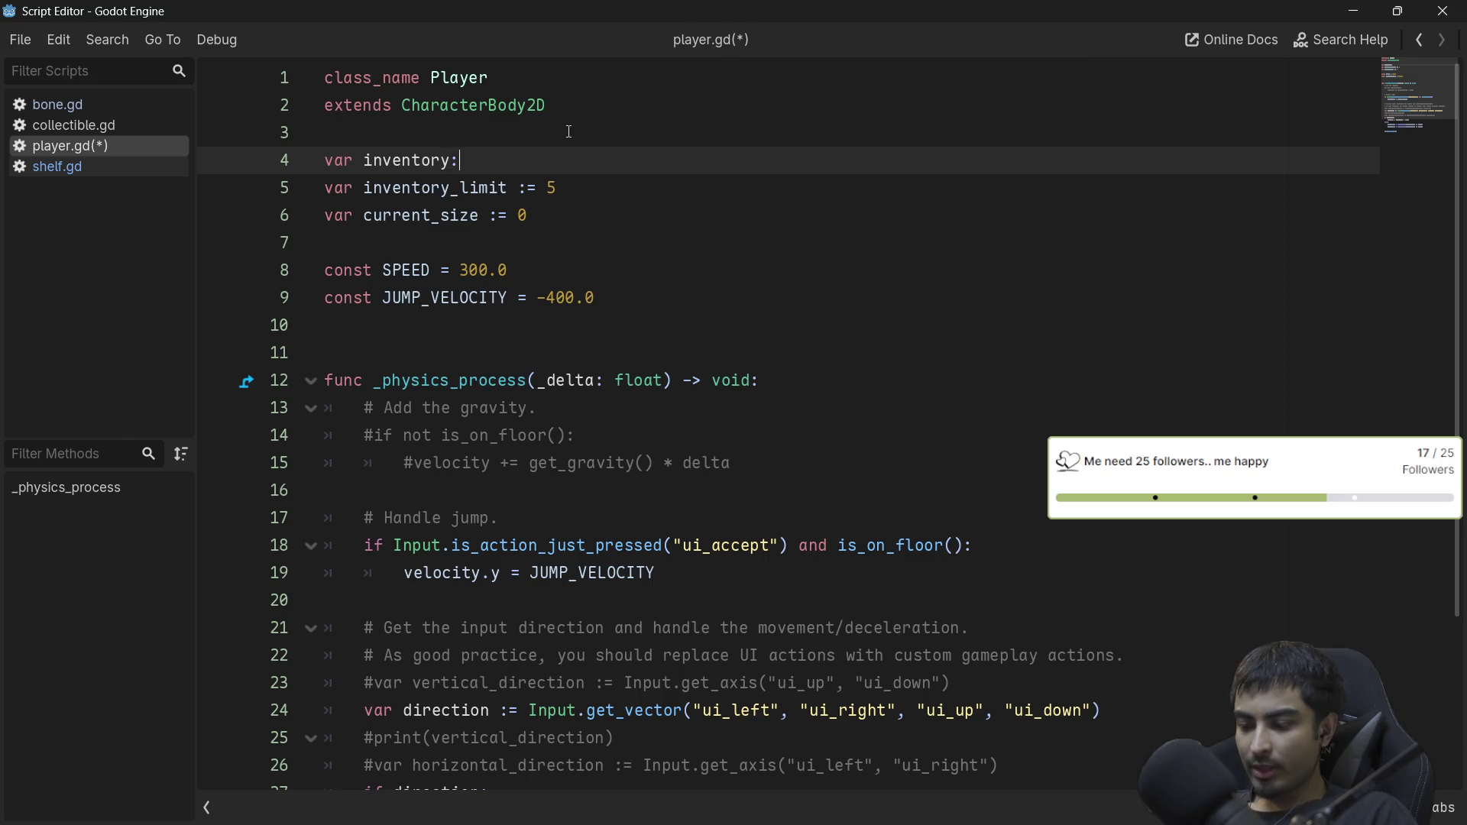
text(Array)
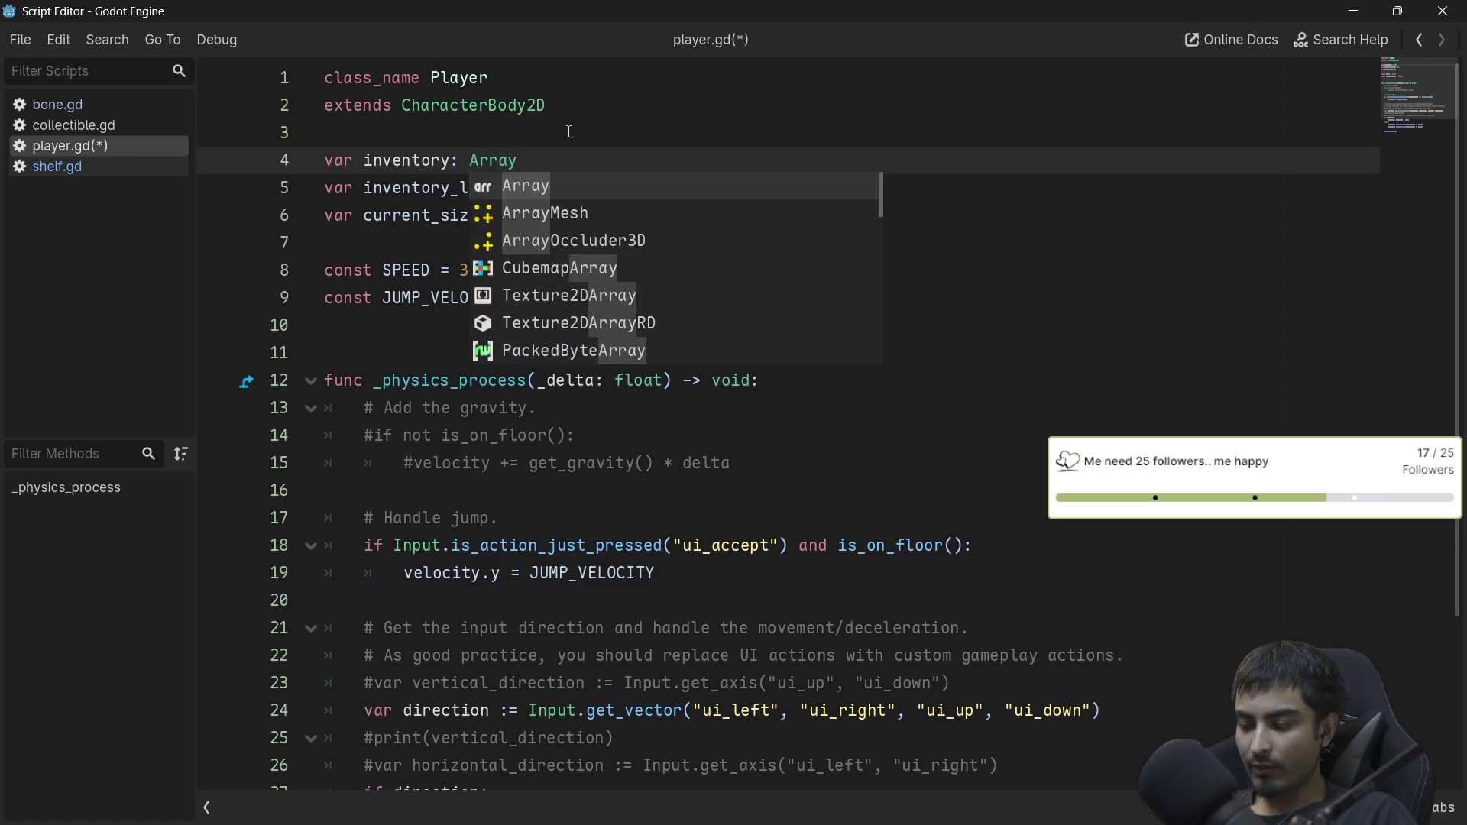
text([)
key(BackSpace)
text([)
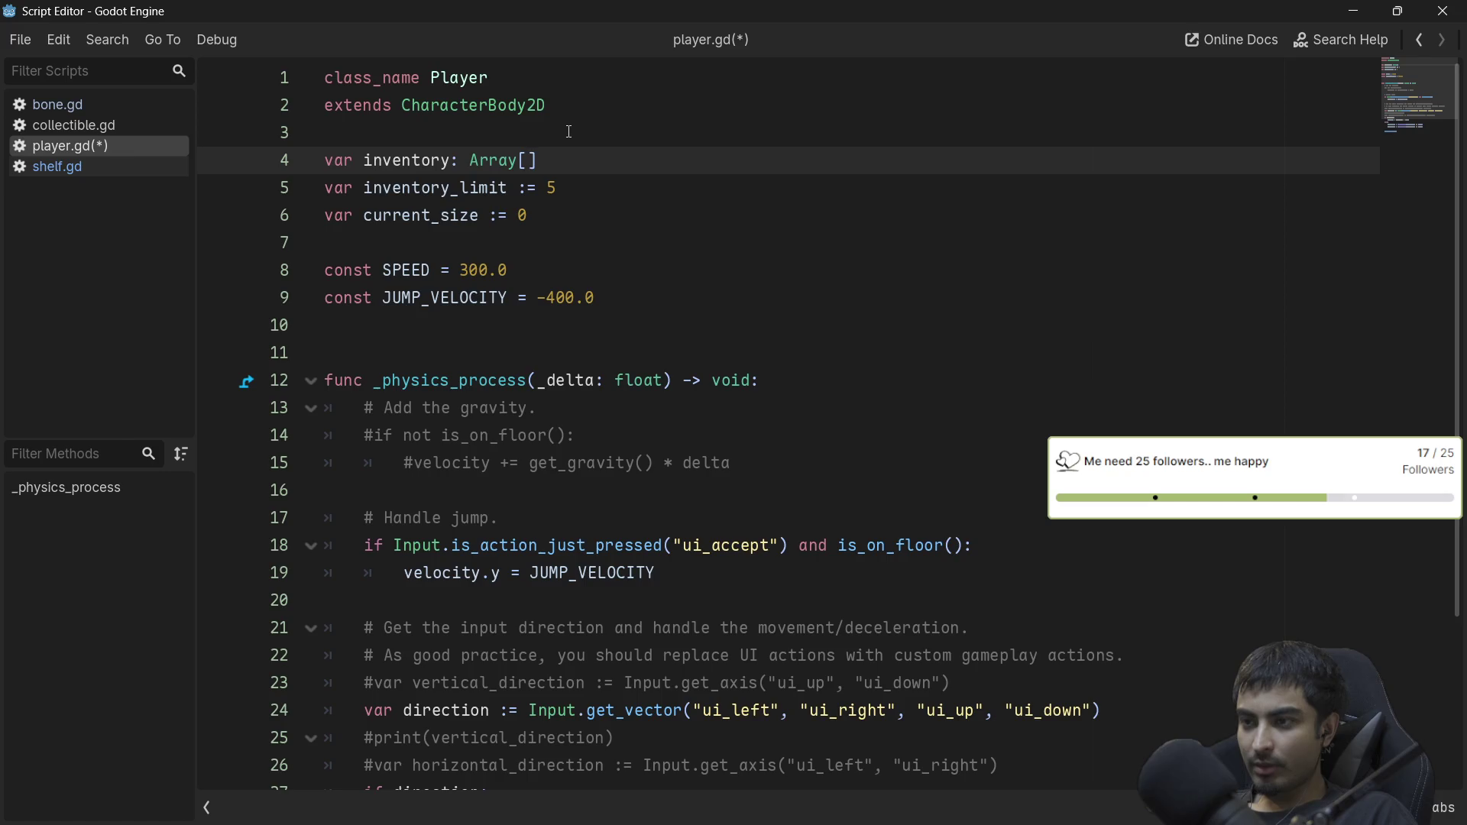
text(Colle)
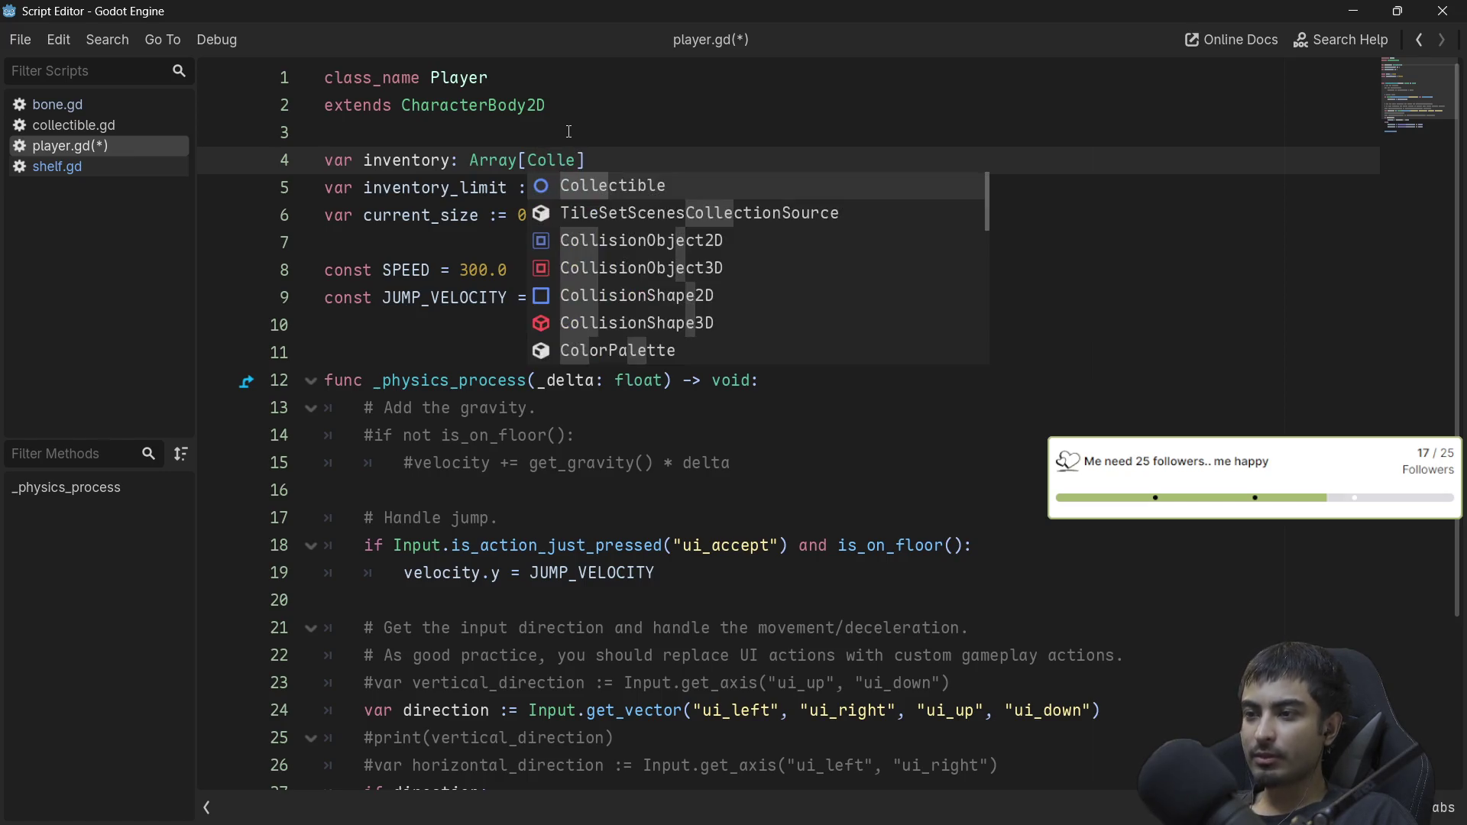
key(Return)
key(ctrl+s)
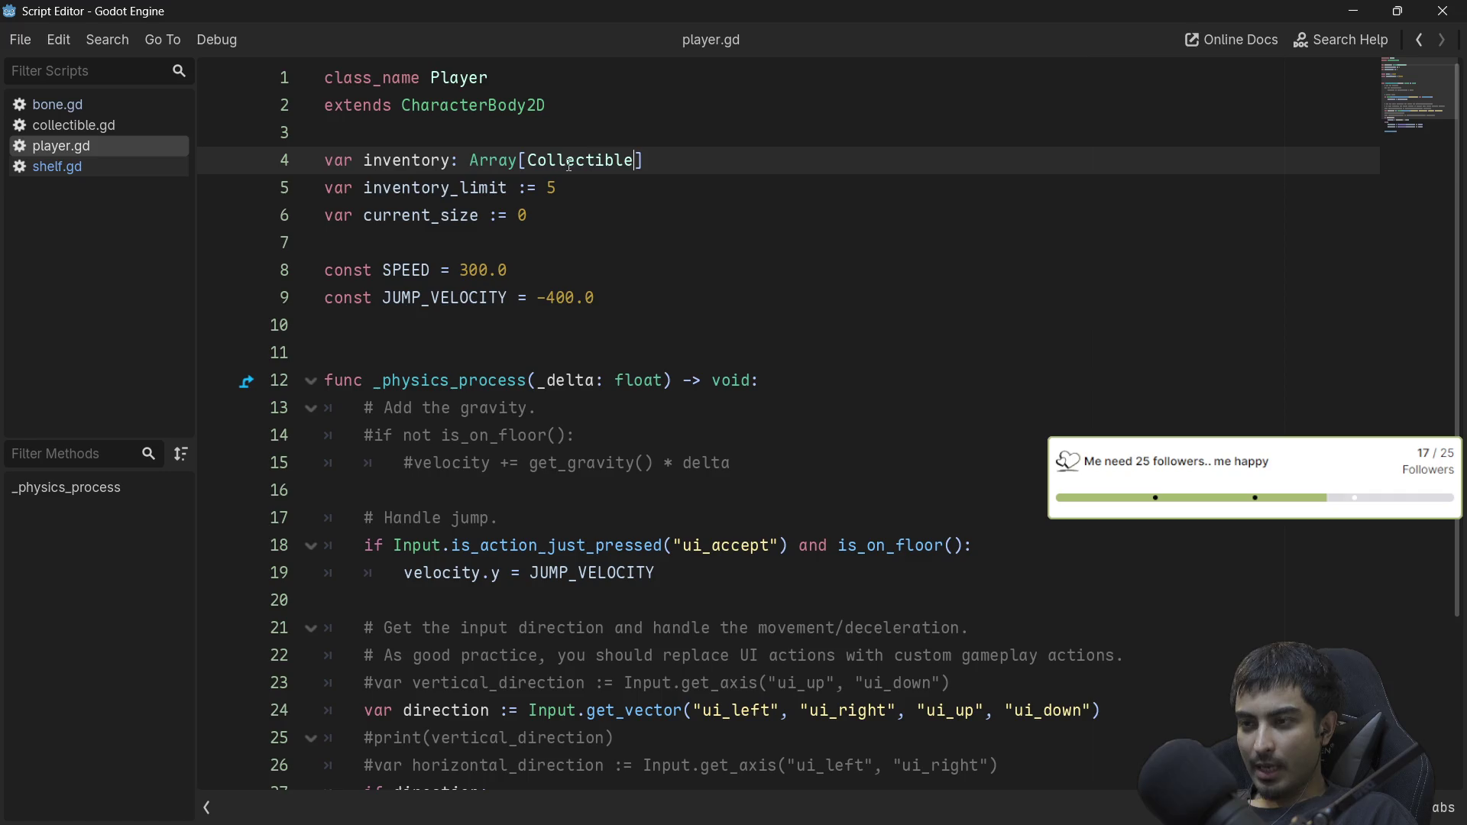
- Confirm collectible.gd extends Node2D and bone.gd extends Collectible
triple_click(569, 165)
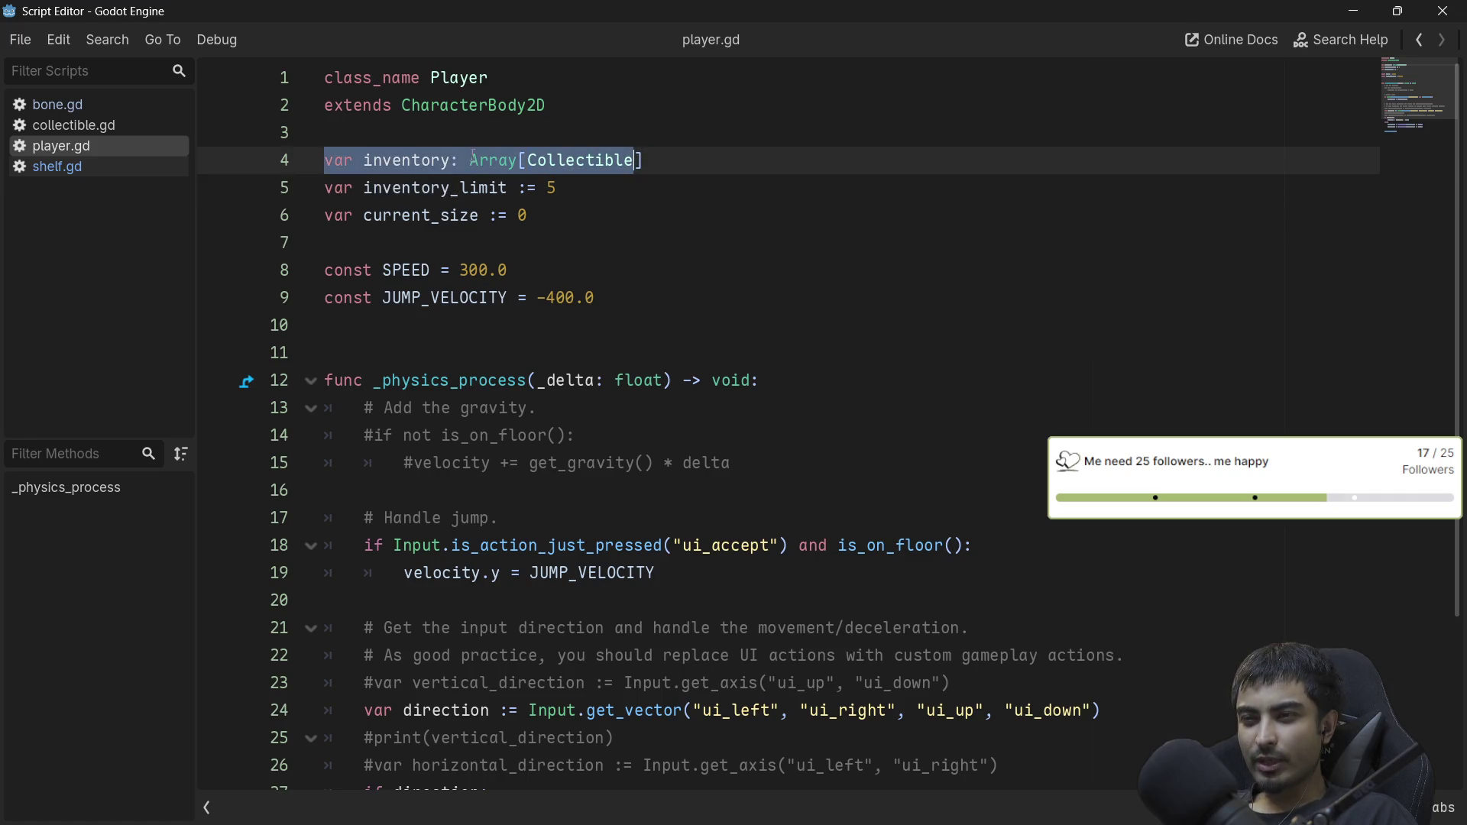
click(82, 128)
double_click(460, 79)
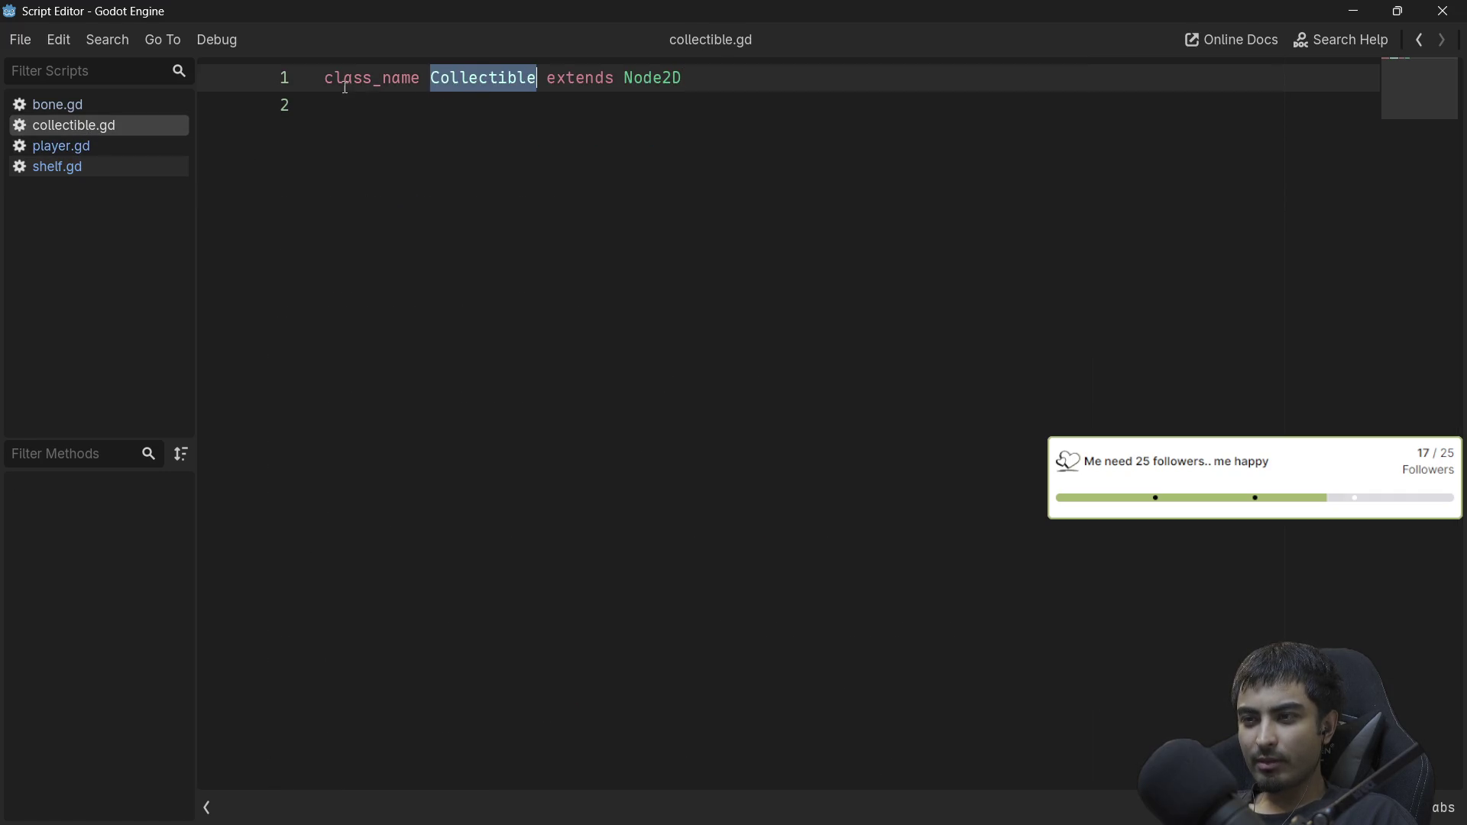
double_click(661, 80)
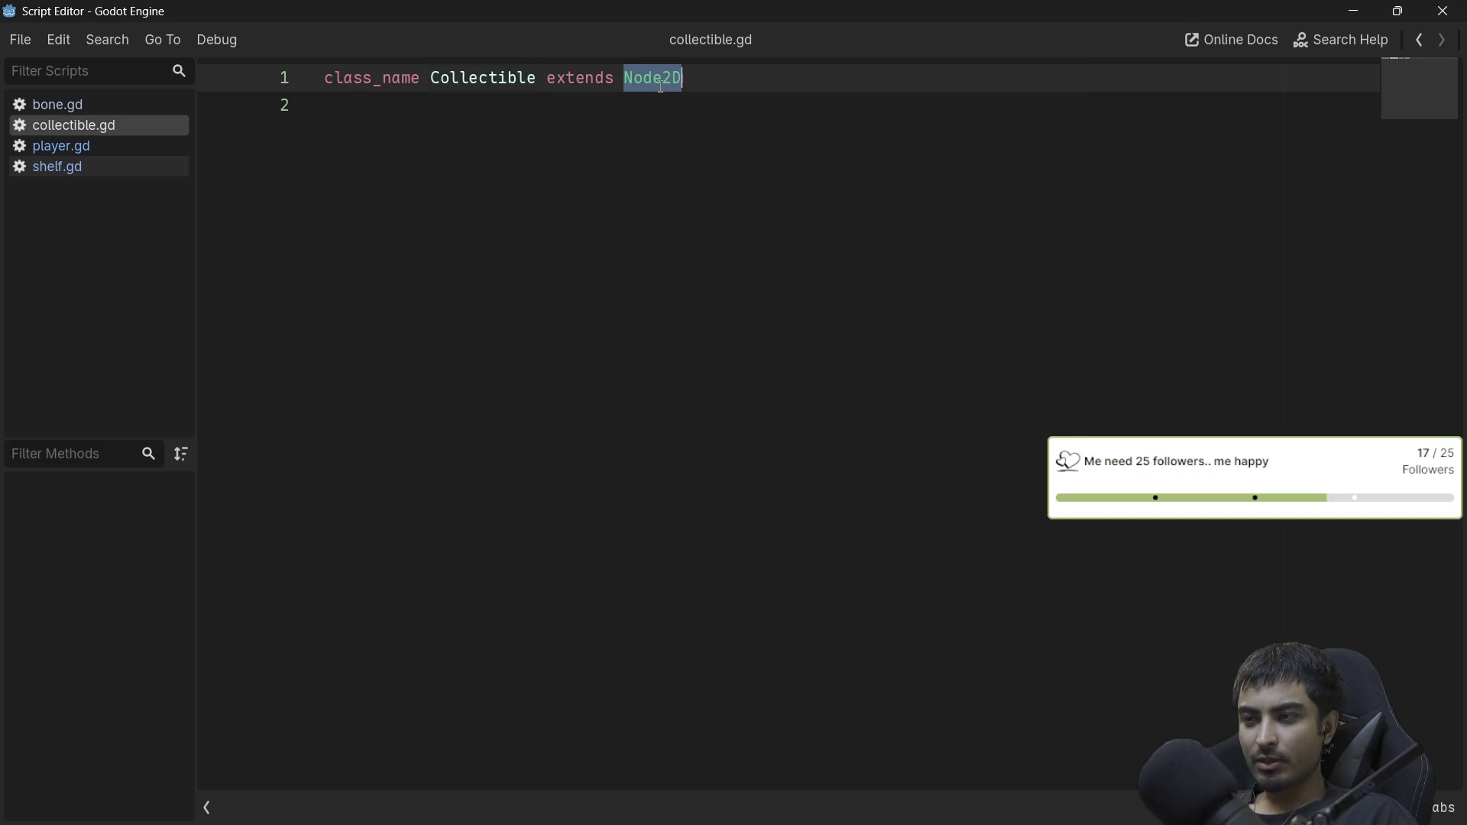
mouse_move(662, 86)
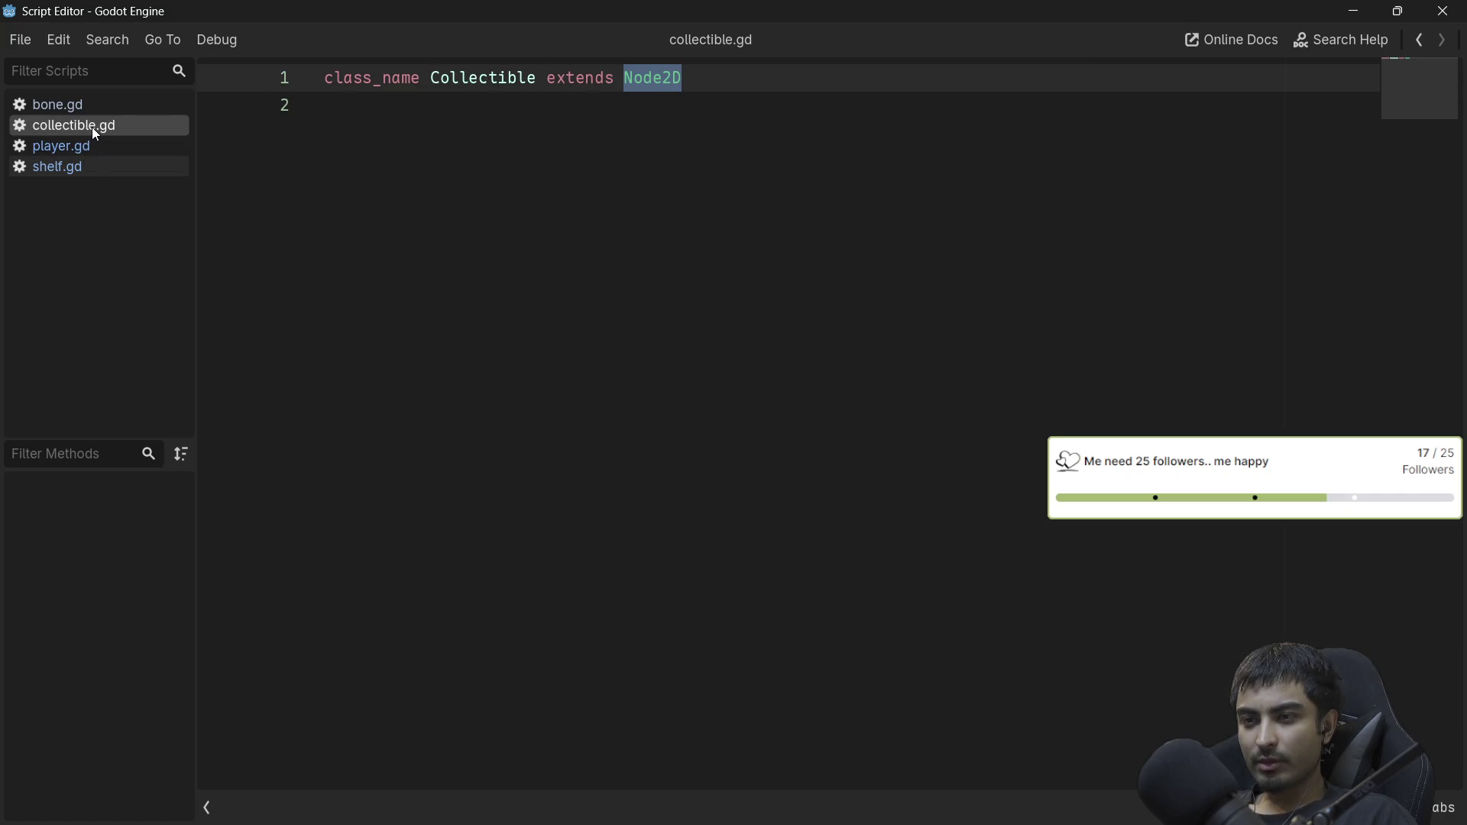
click(123, 112)
double_click(357, 78)
double_click(422, 78)
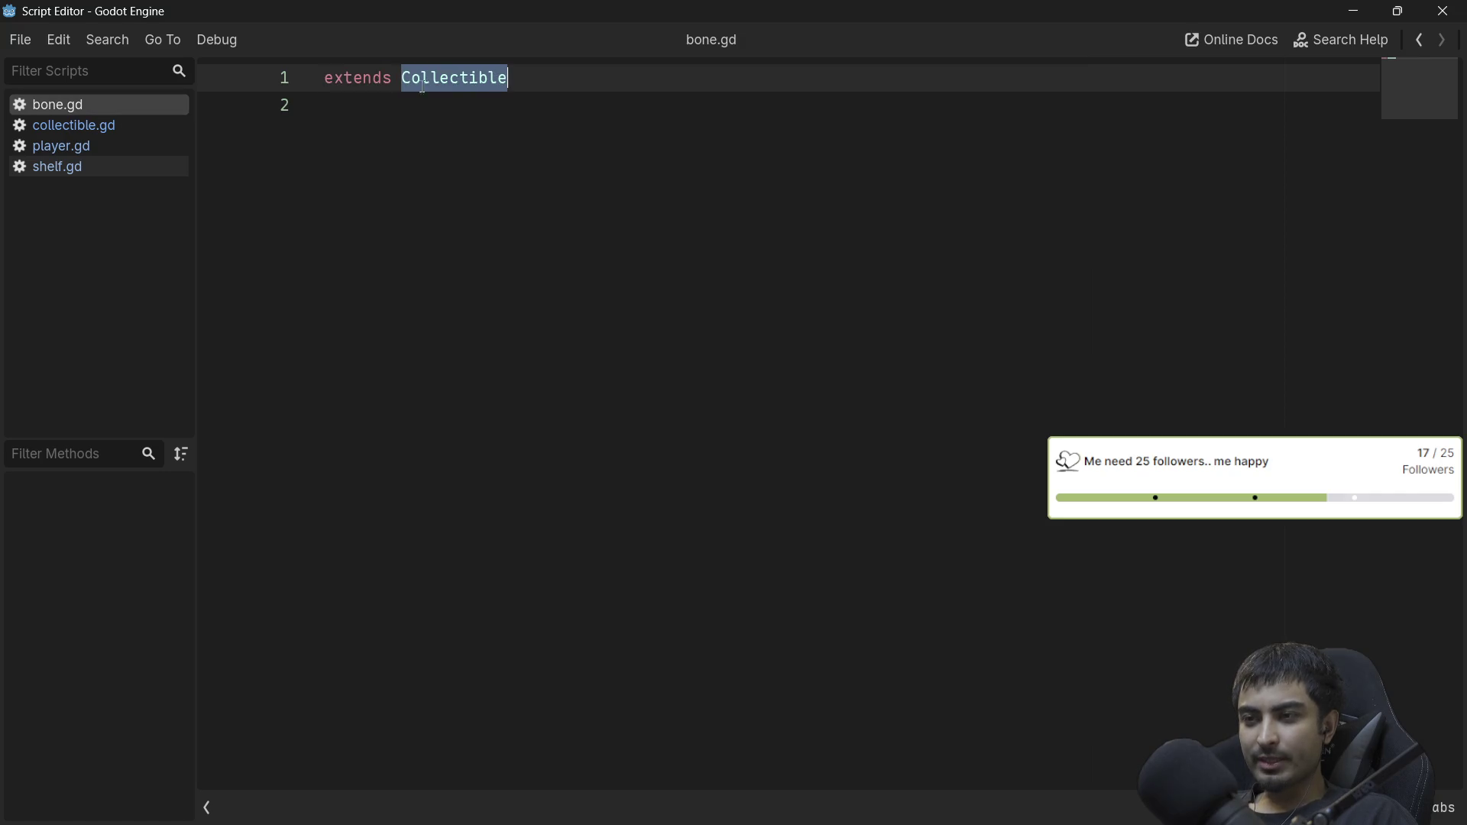
click(105, 142)
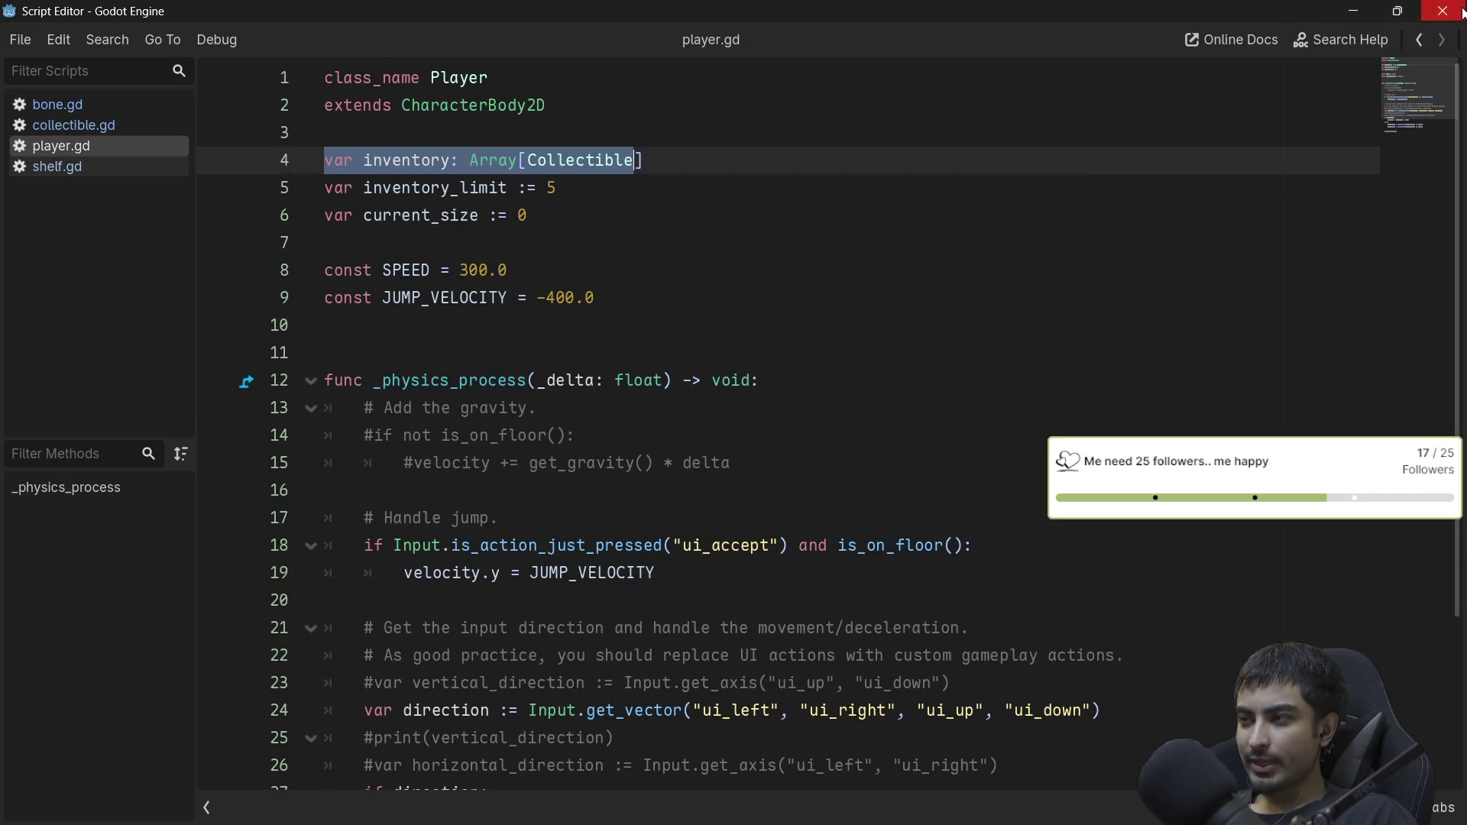
- Close the floating script window and view player.gd's Collectible type in the main Script view
click(1460, 11)
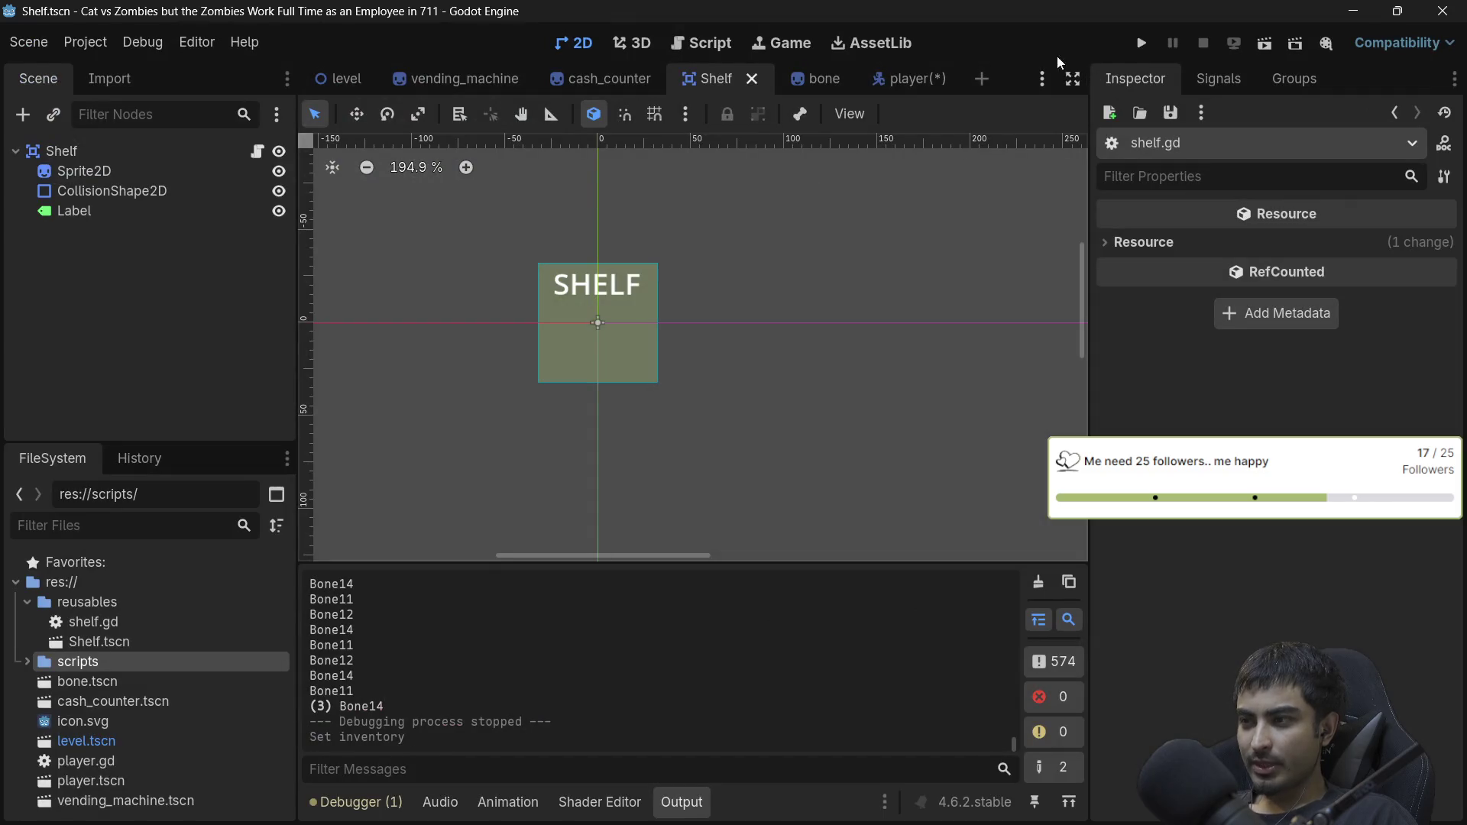
click(700, 43)
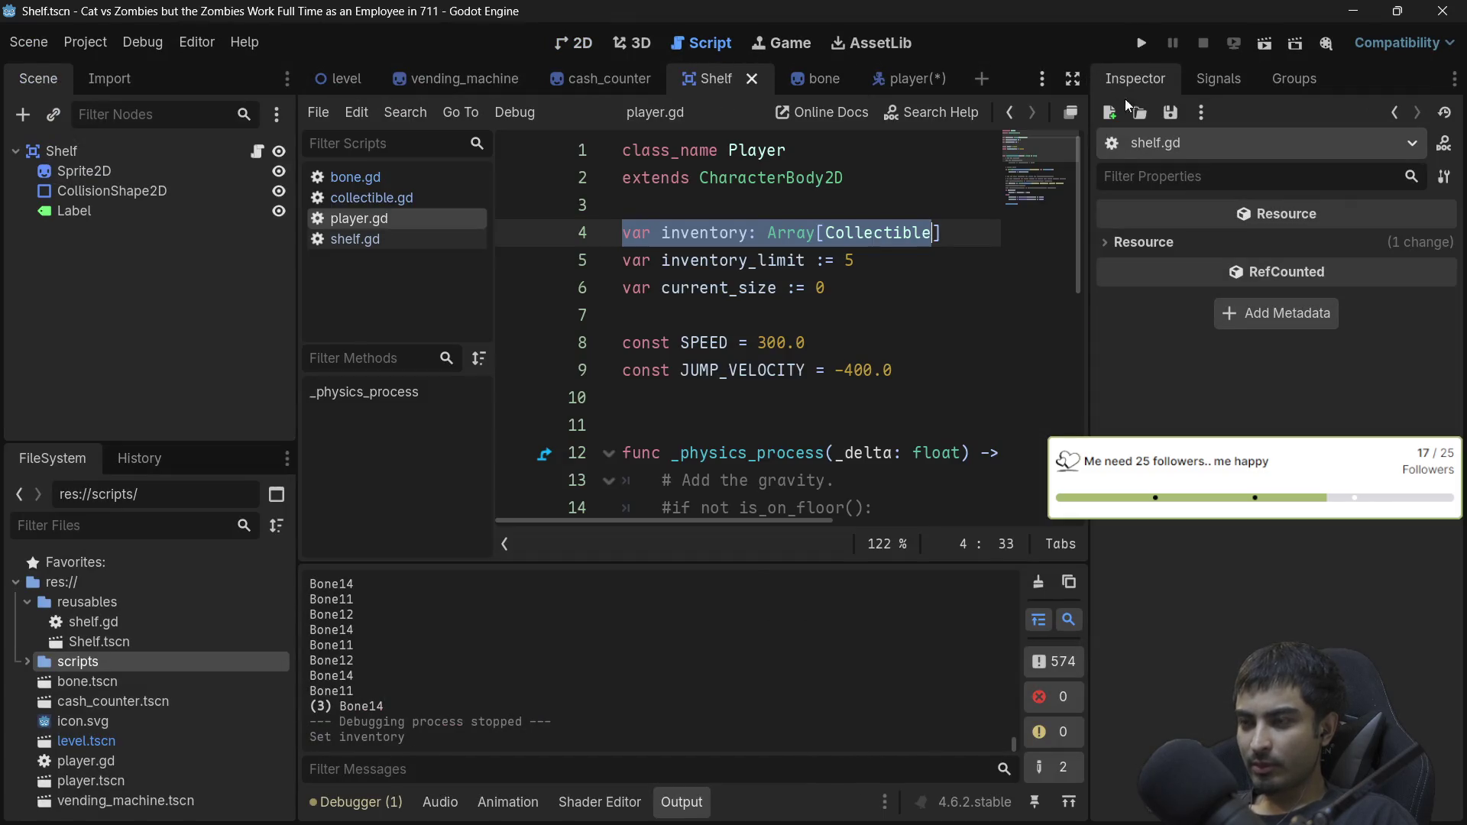
scroll(800, 291, down, 1)
scroll(803, 288, up, 1)
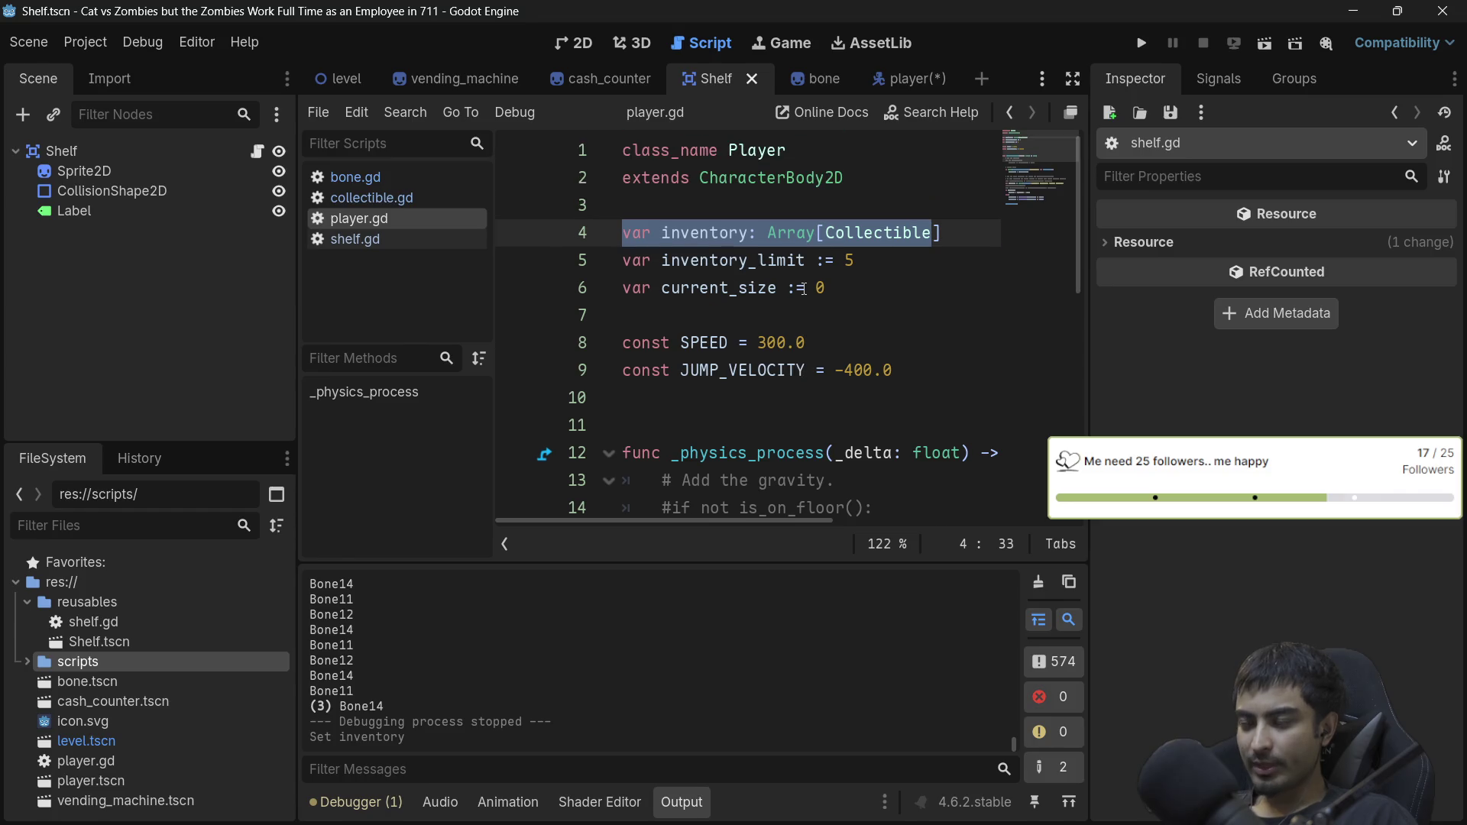
double_click(886, 238)
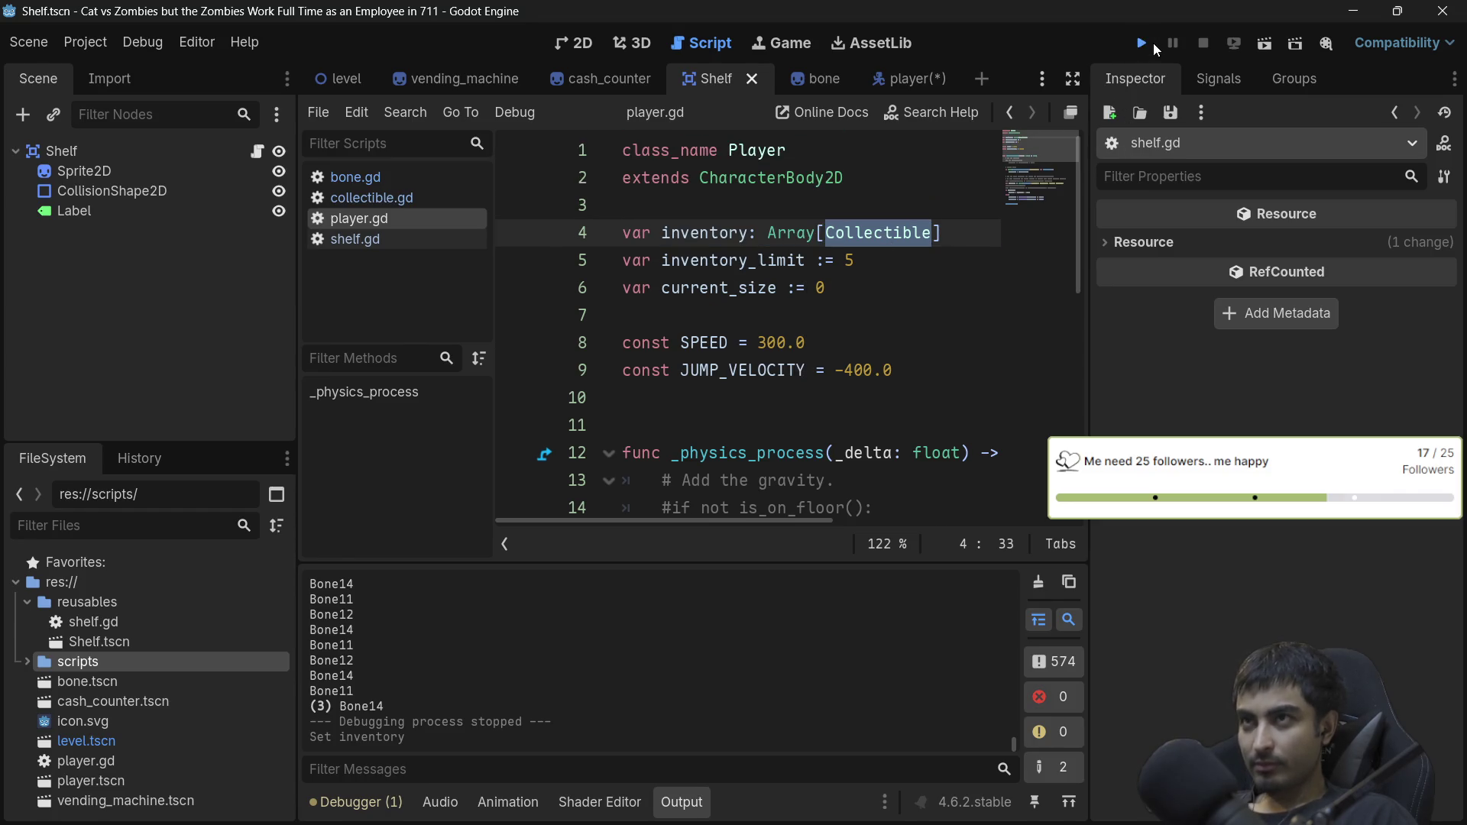
- Run the game, walk the player right and down onto the shelf, stop, and check the printed output
click(1153, 43)
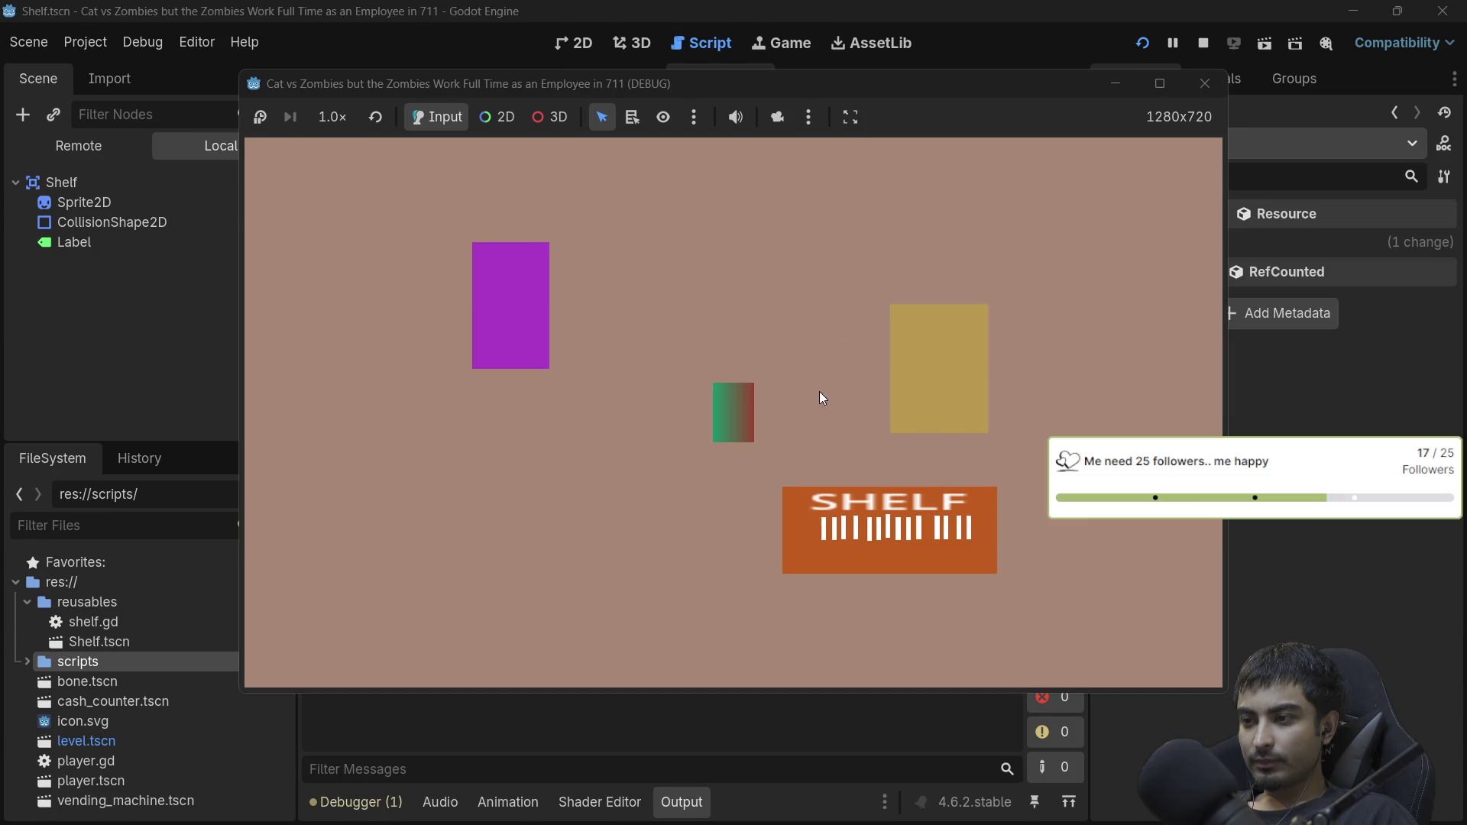
key(Right)
key(Down)
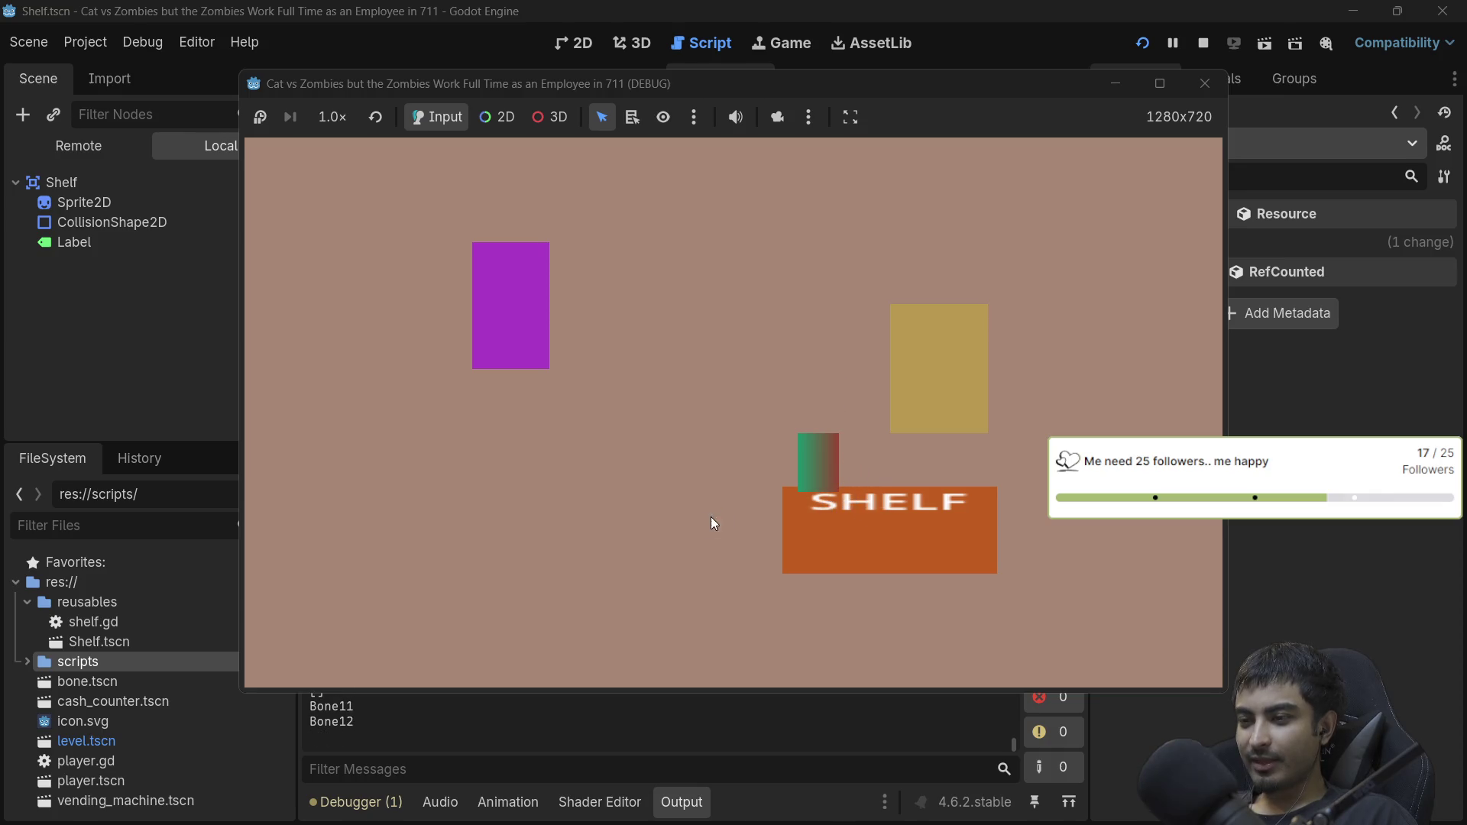
click(1206, 84)
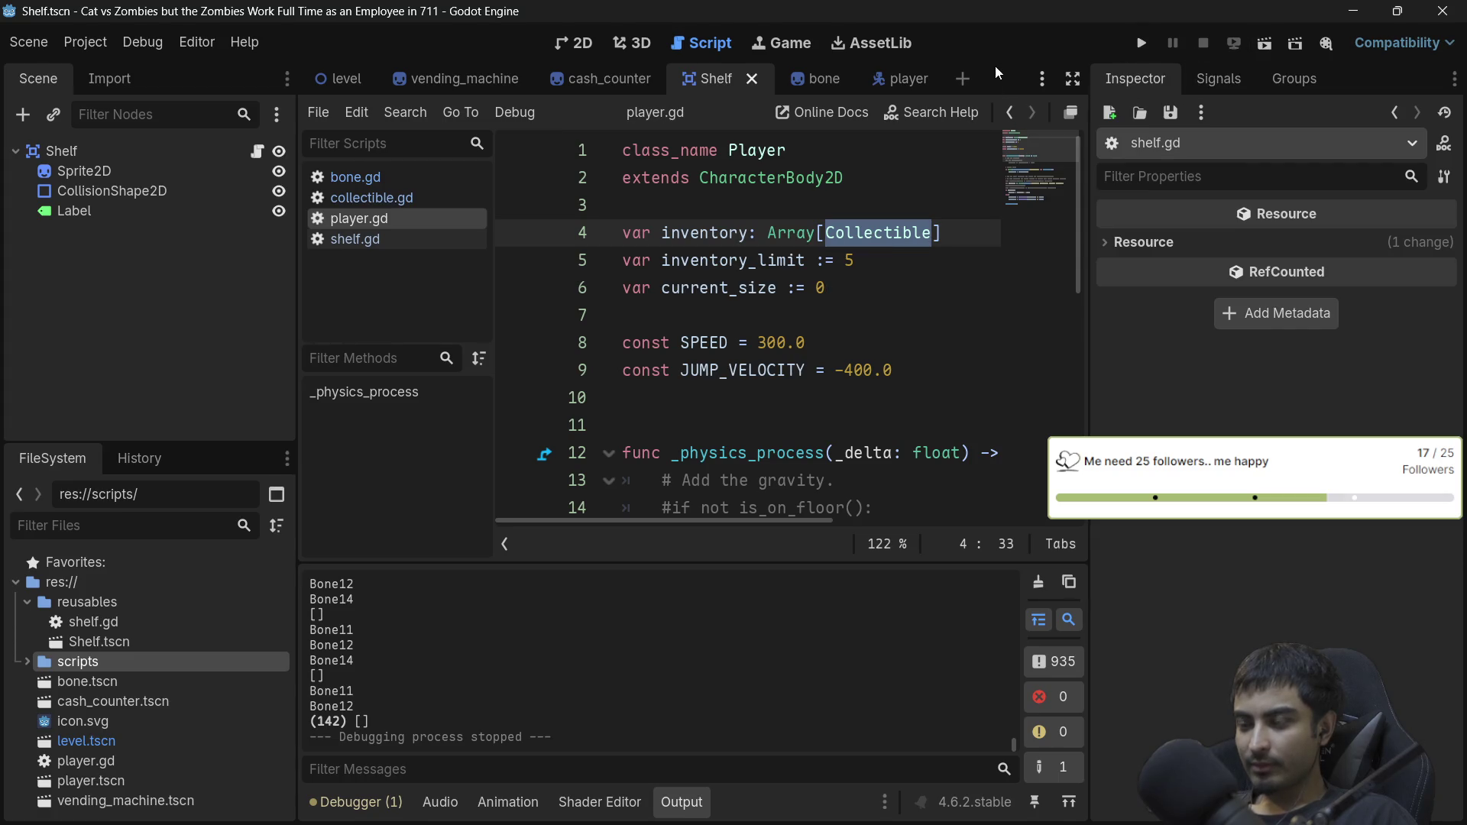
double_click(365, 721)
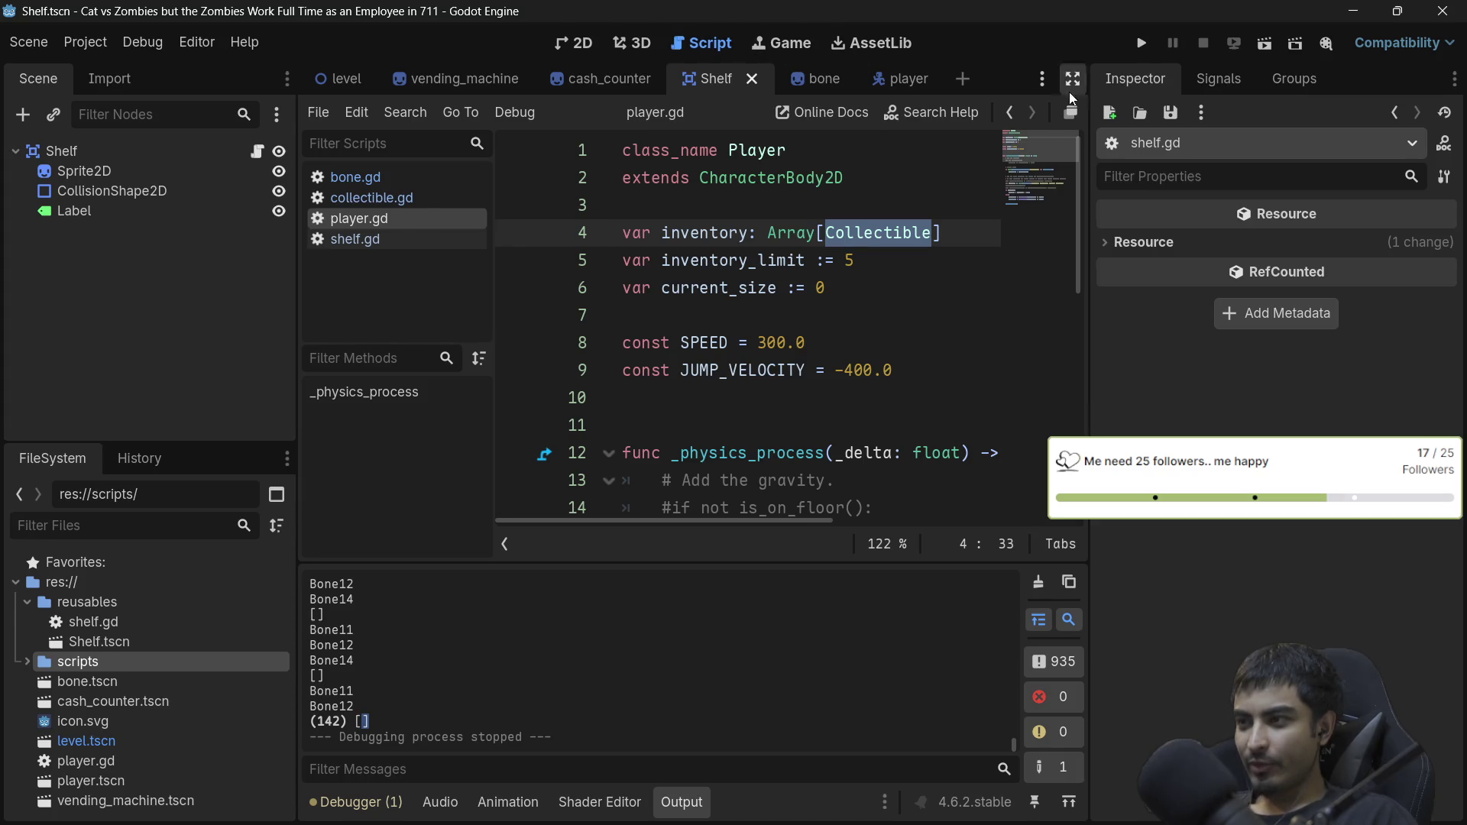
click(1072, 114)
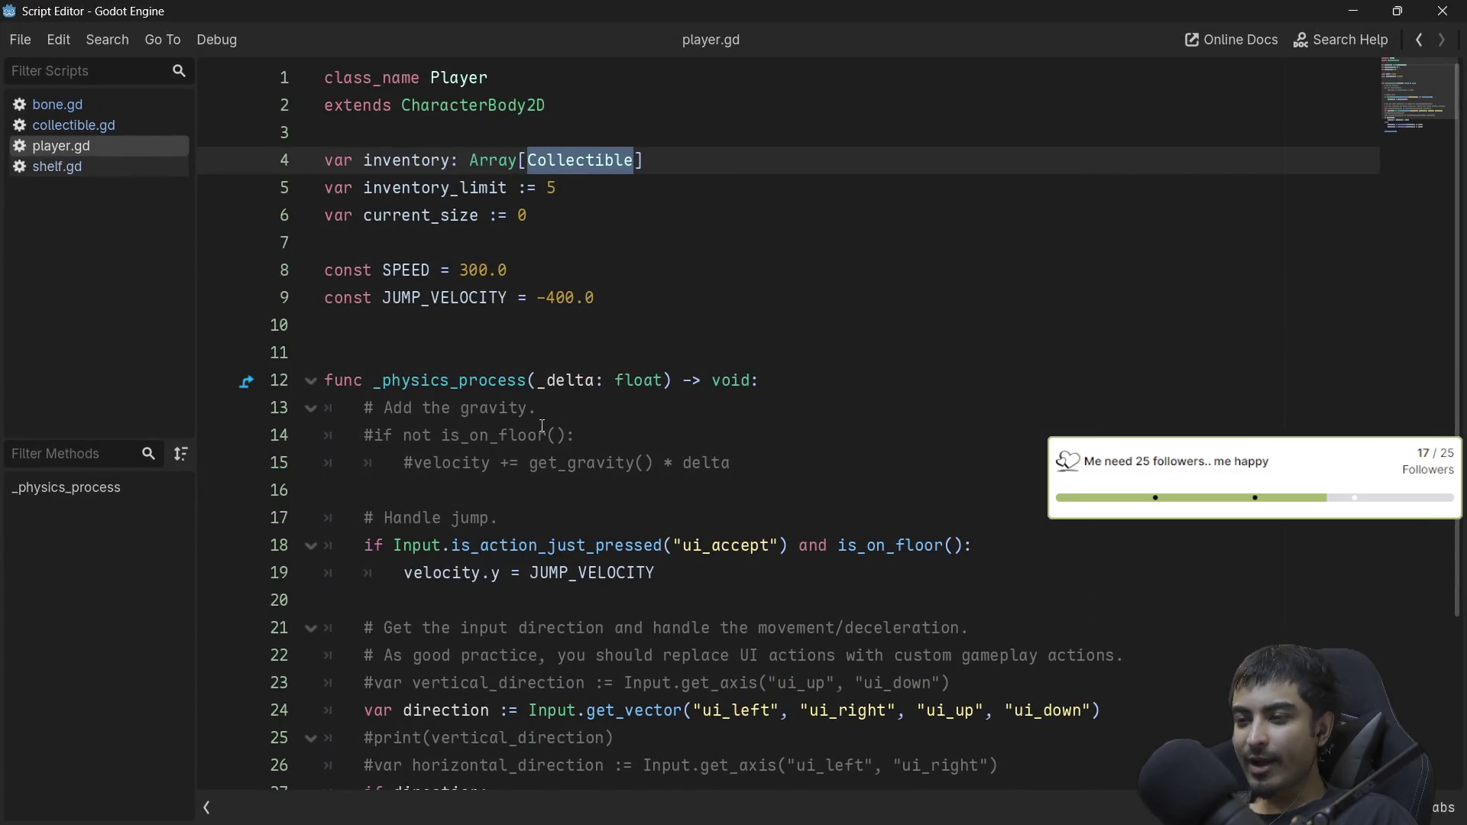
- Scroll player.gd, switch back to the Shelf scene editor, then bring the Nightbot command page into view
scroll(555, 448, down, 3)
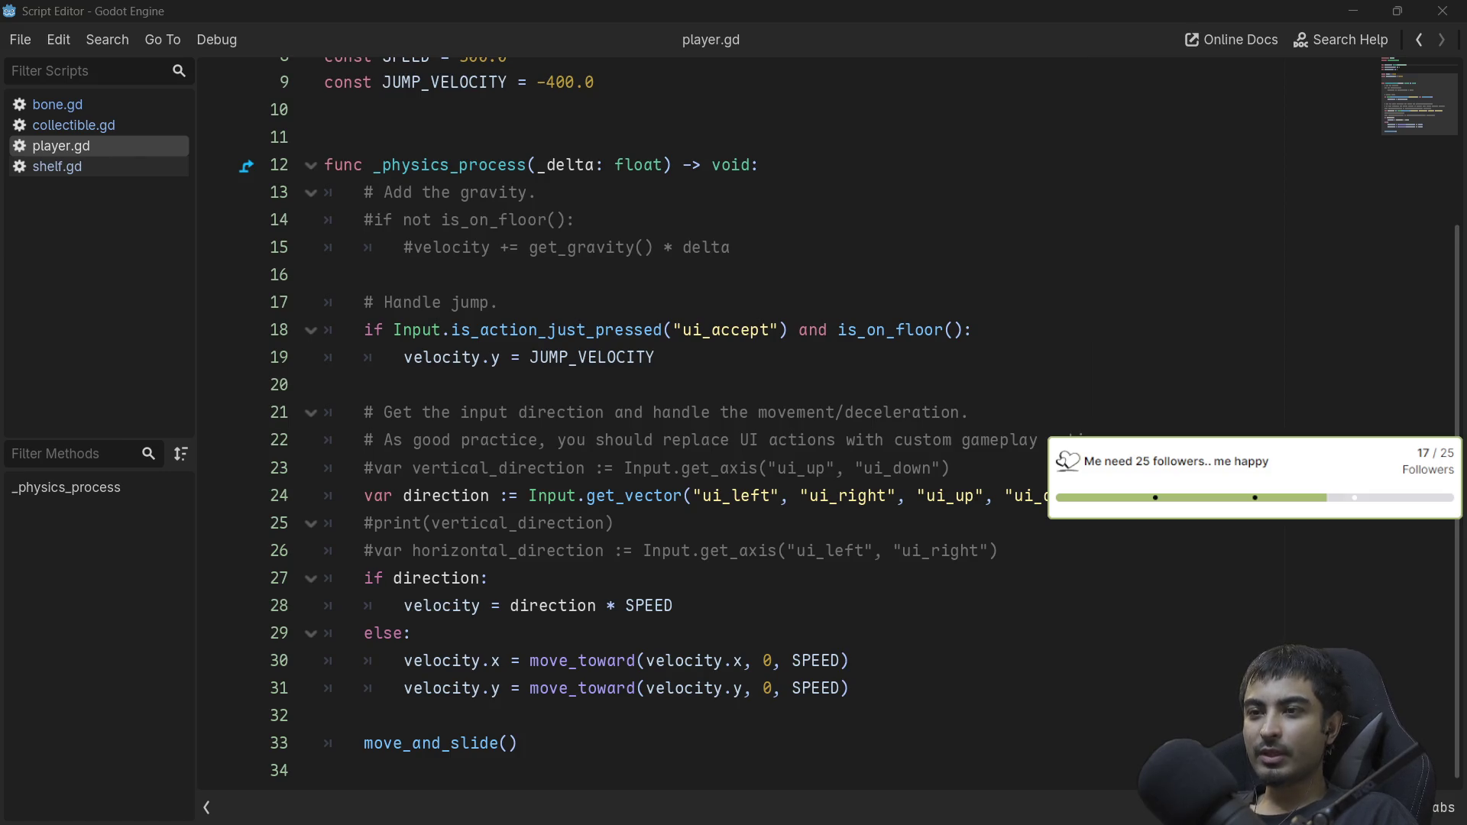
key(alt+Tab)
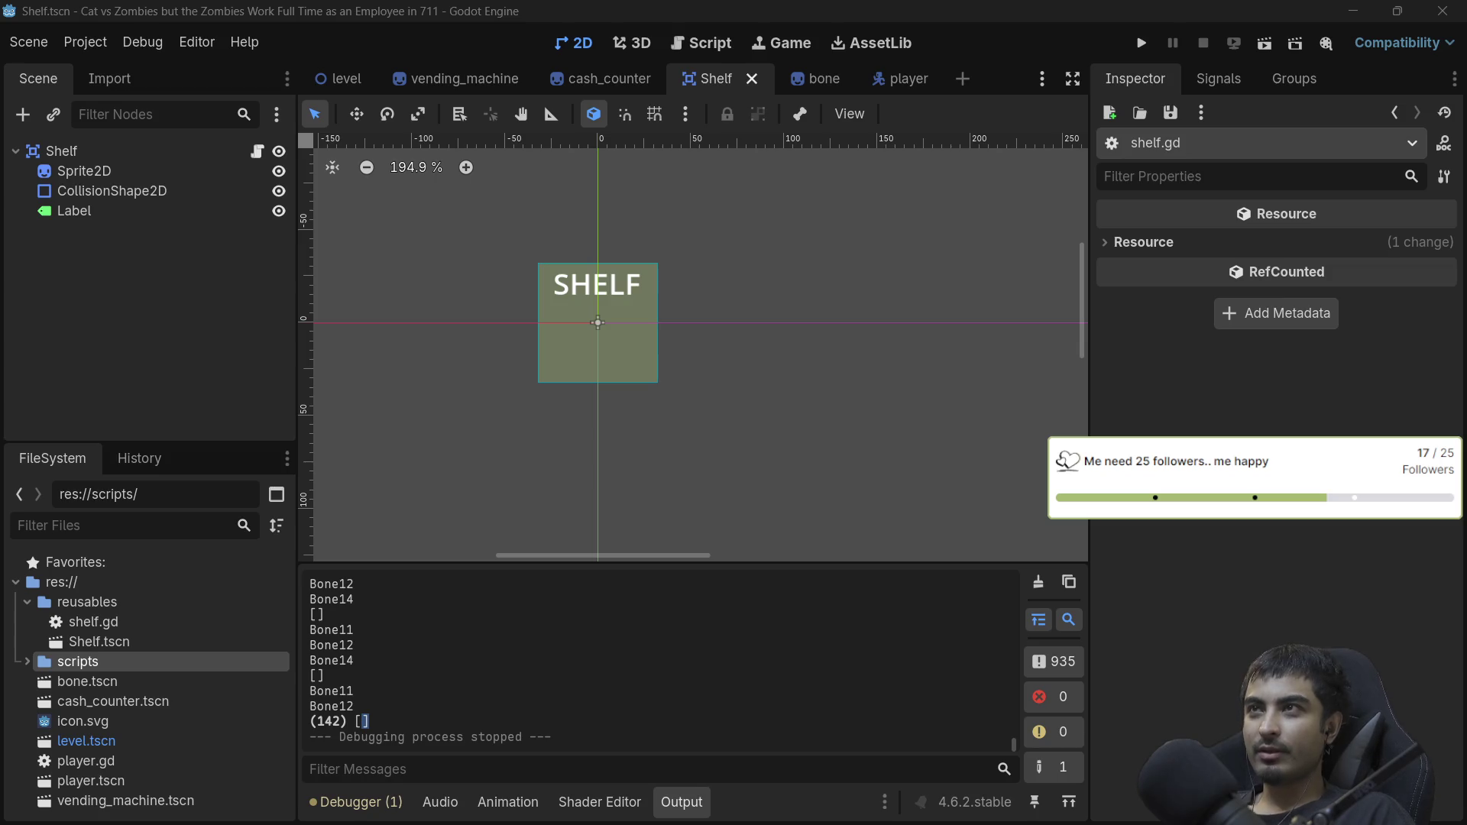
key(alt+Tab)
drag(850, 64, 1003, 101)
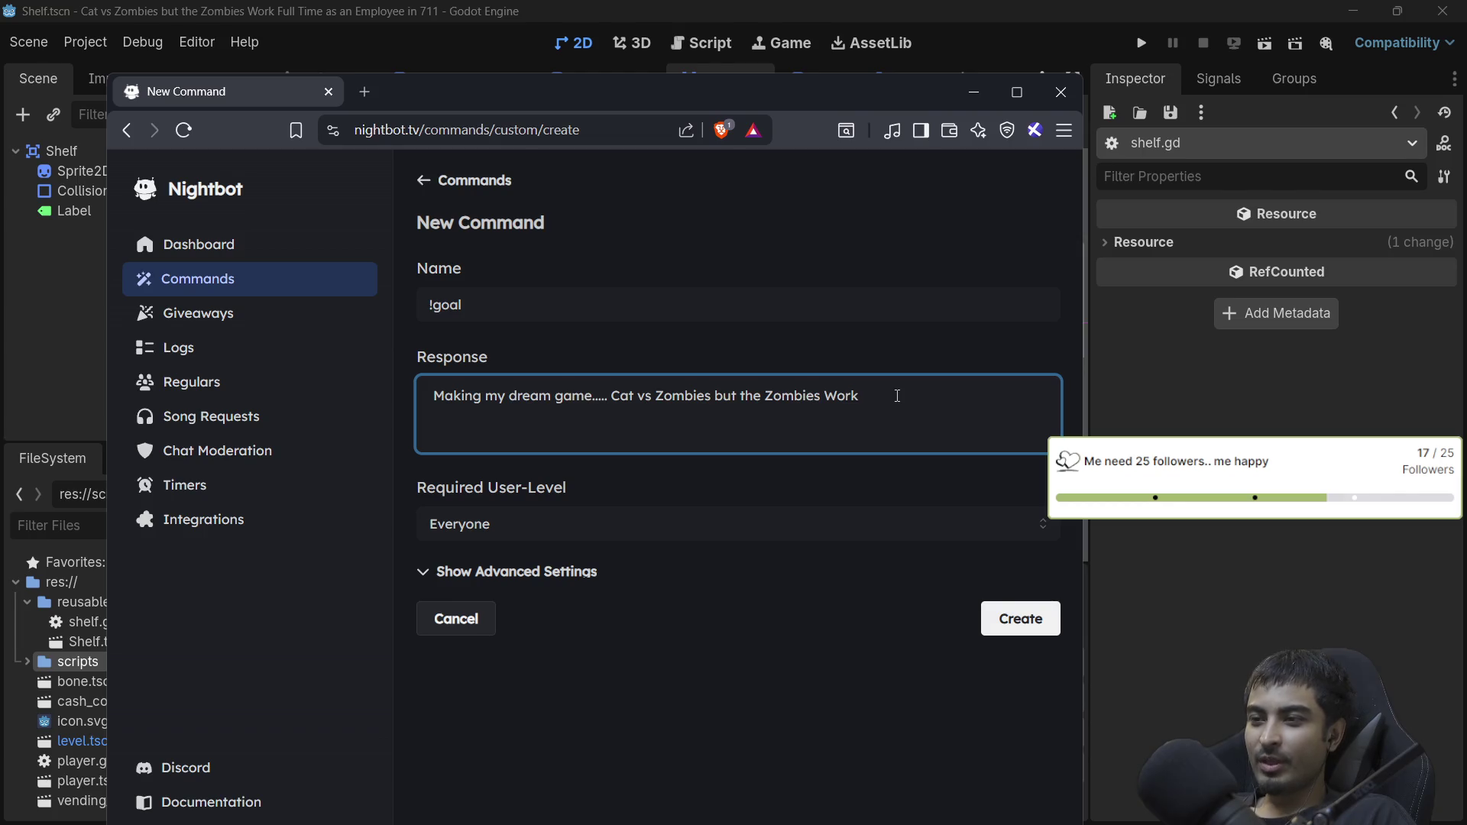
- Complete the !goal response with 'Full Time as an Employee in 711', create it, and minimize the browser
text(Full Tim)
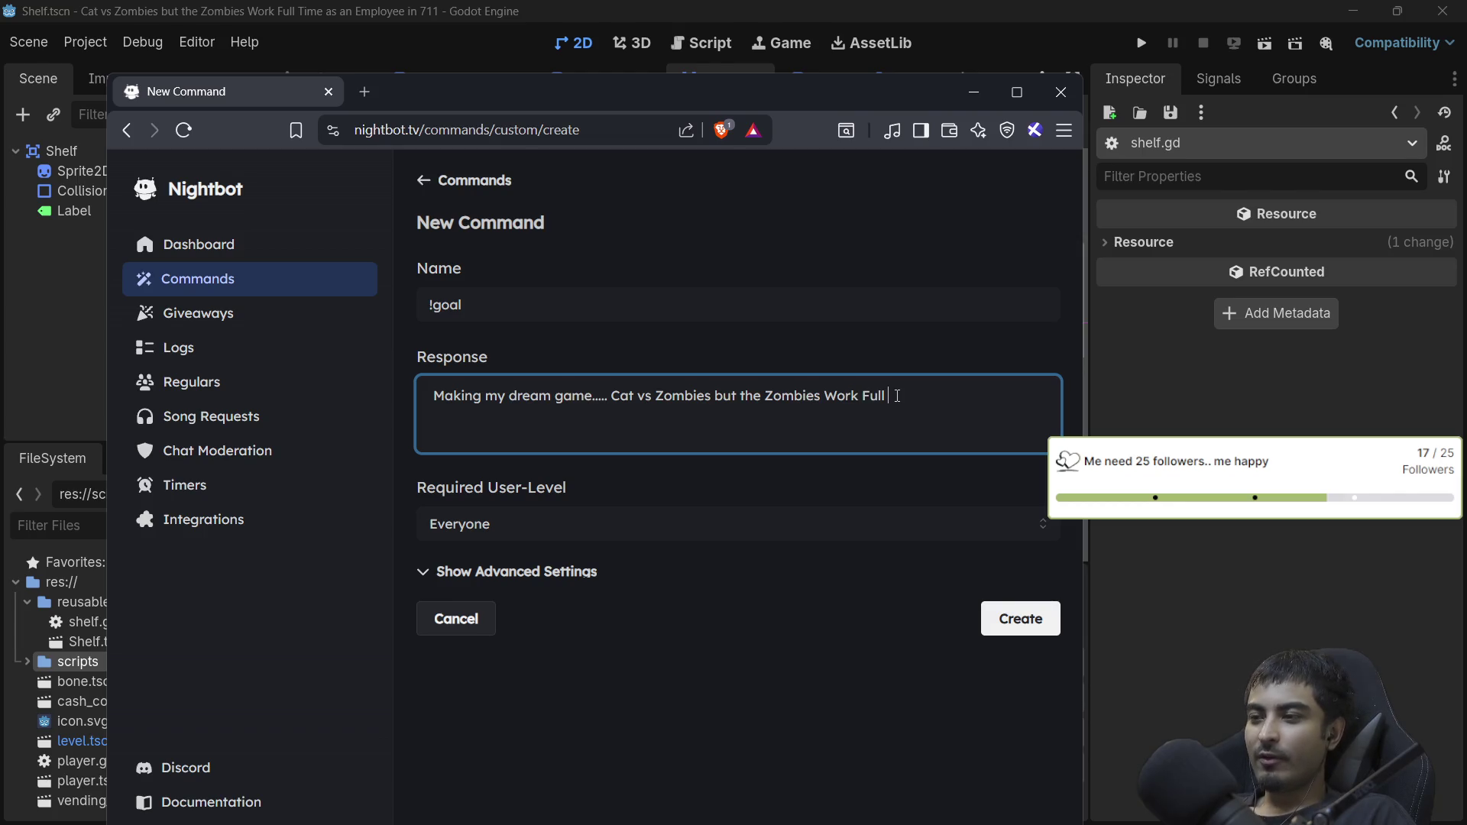
text(e )
text(as an E)
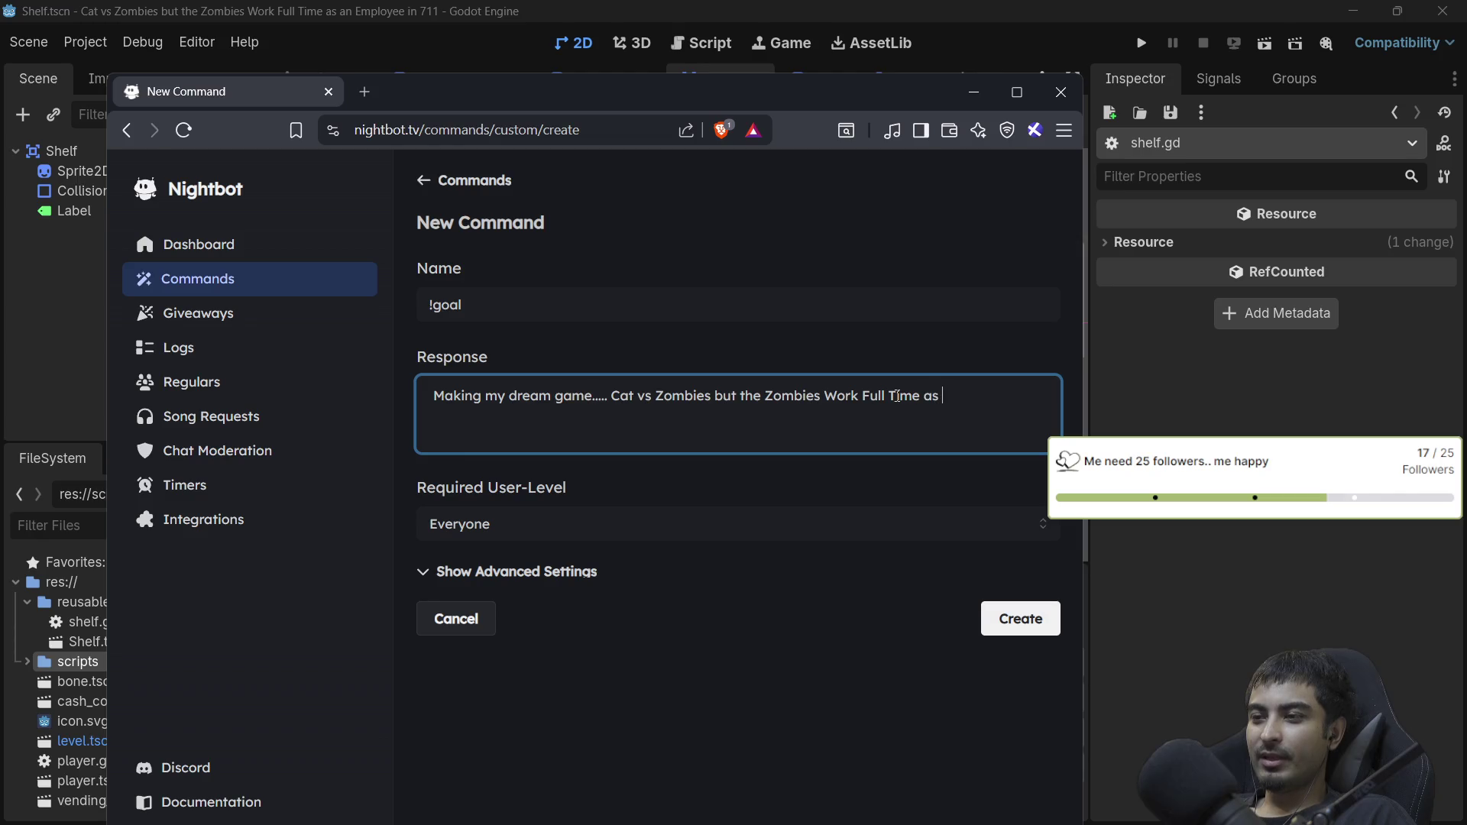
text(mployee )
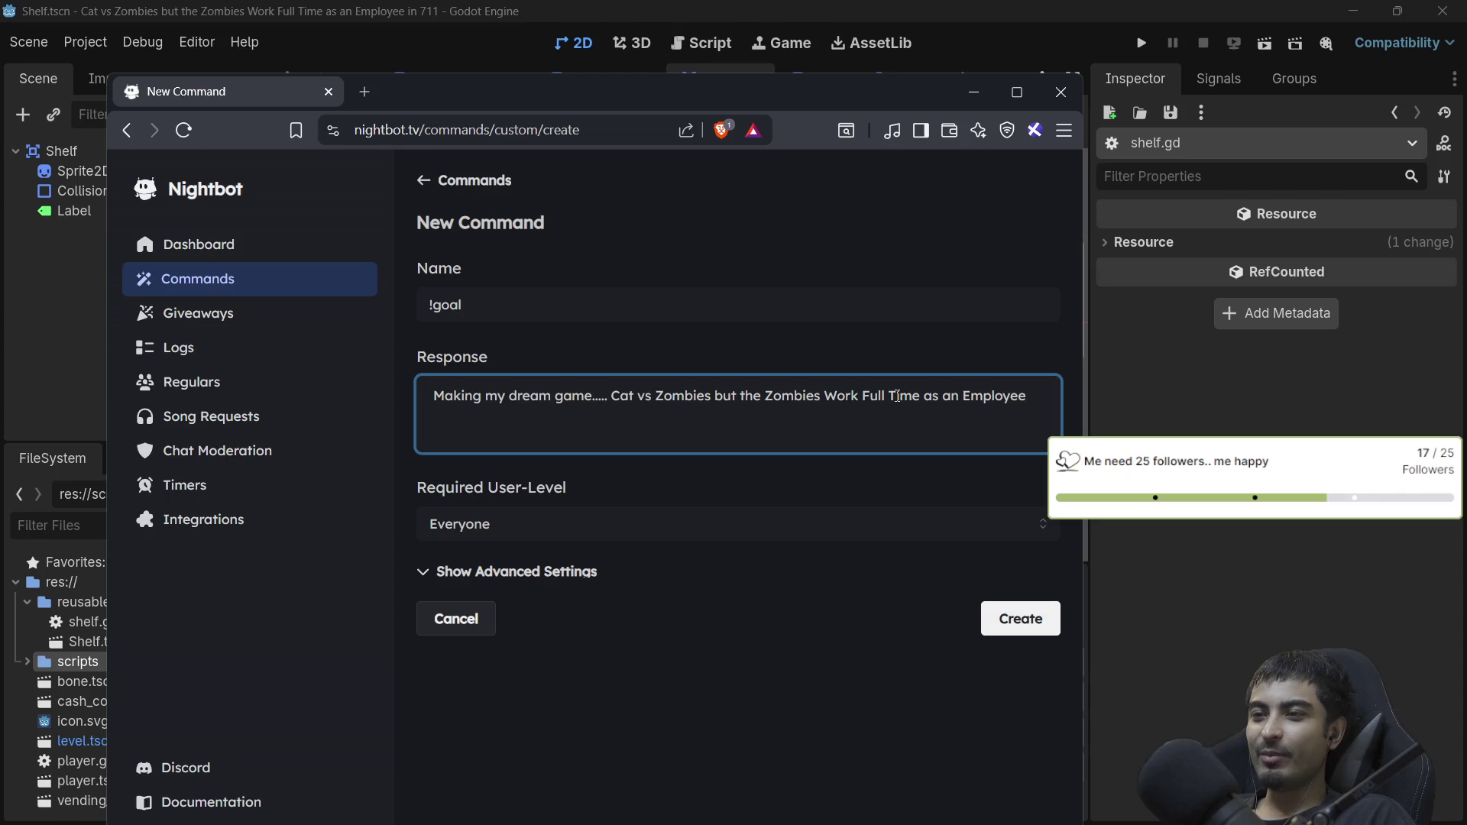
text(in)
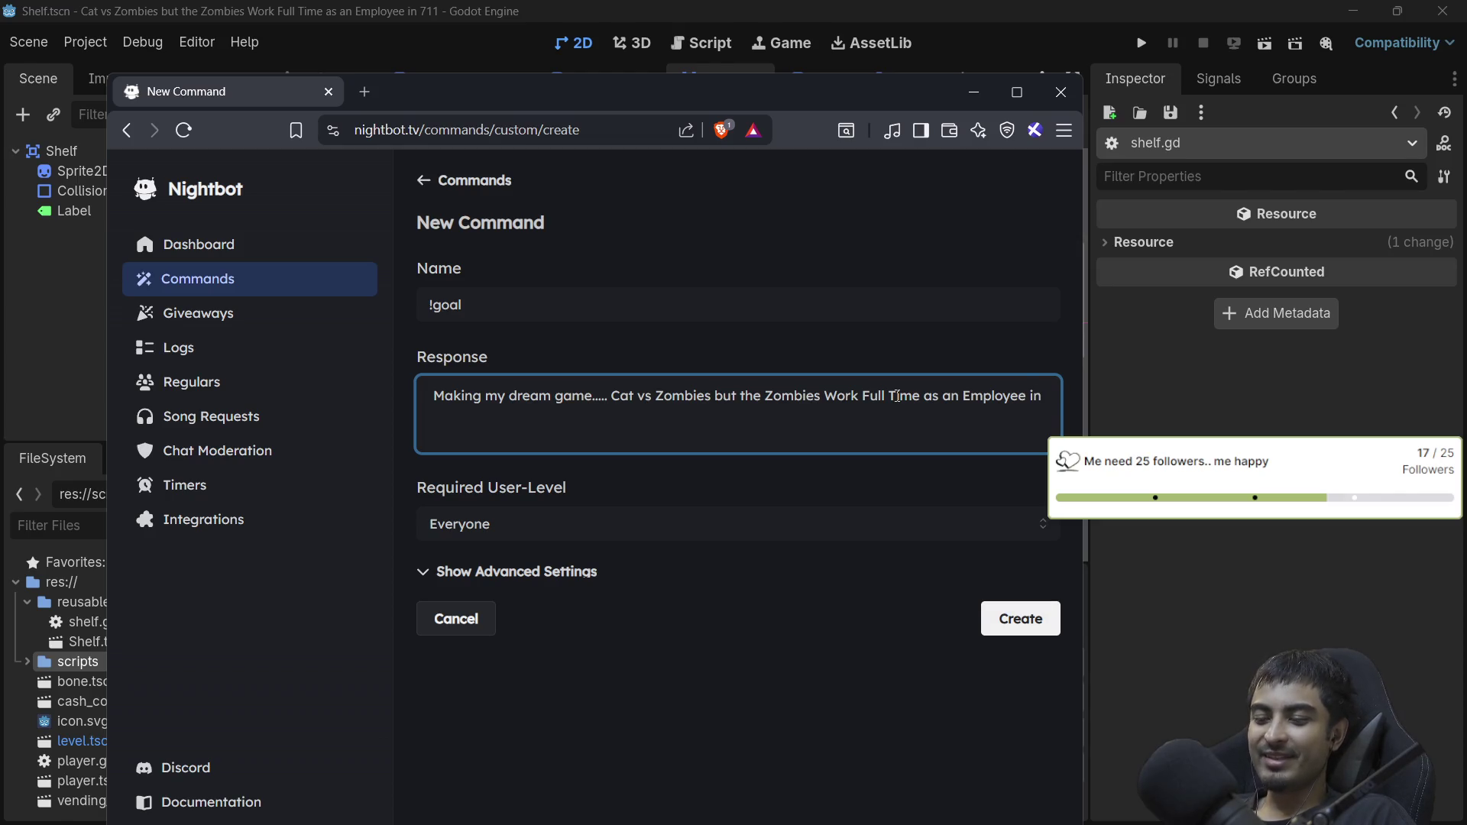
text( 711)
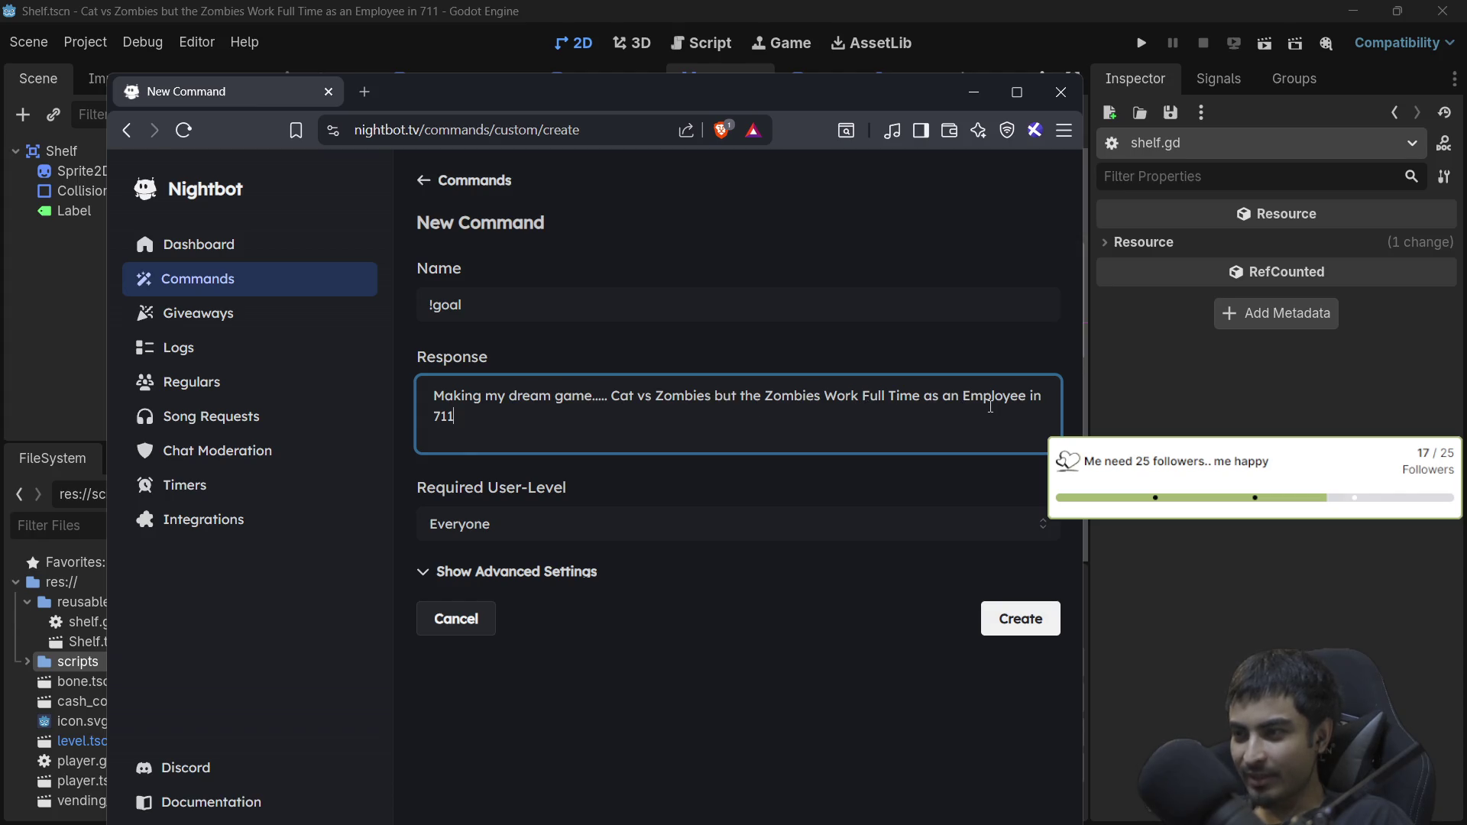
click(1023, 619)
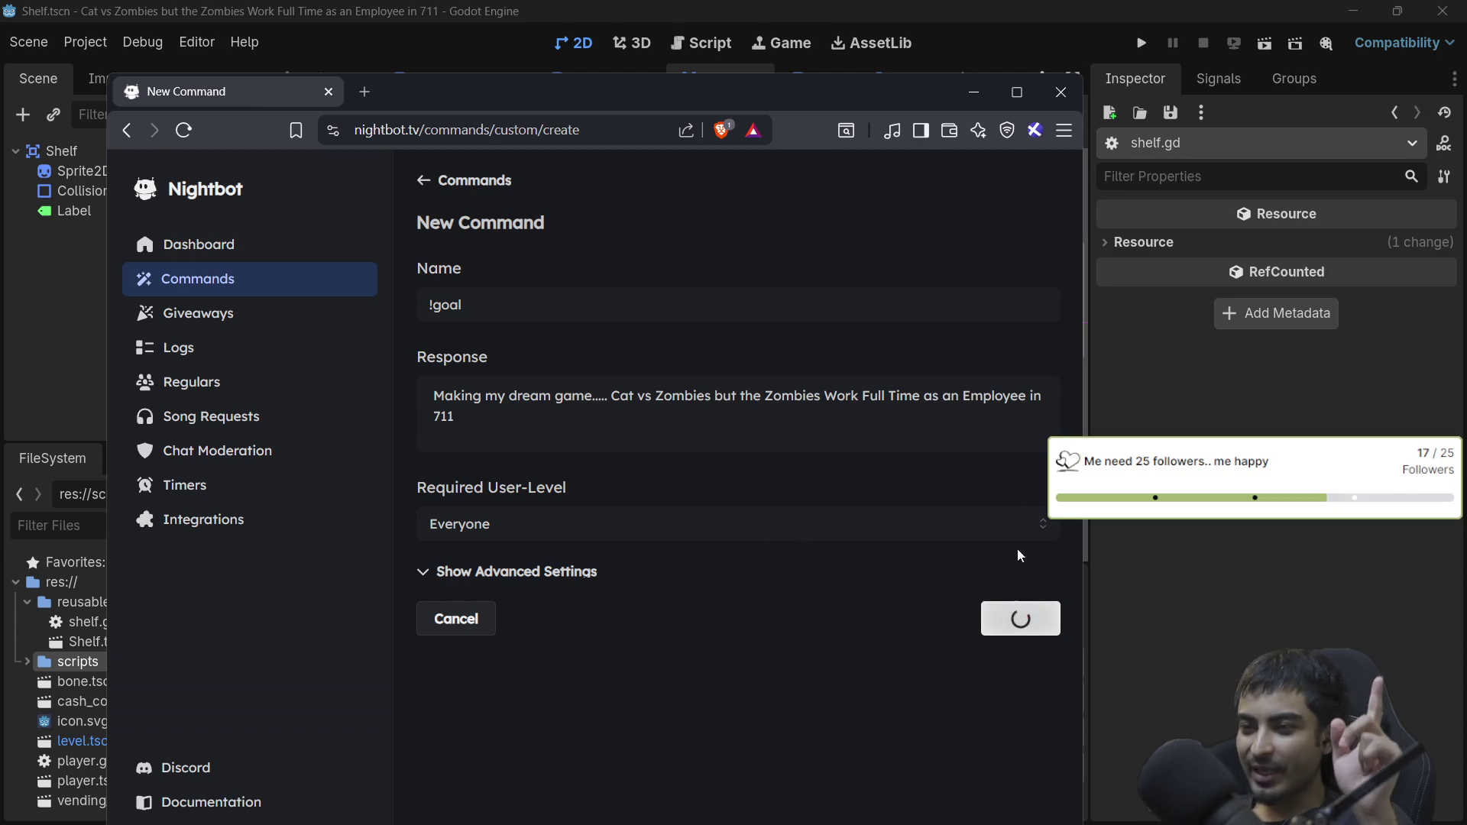
click(973, 92)
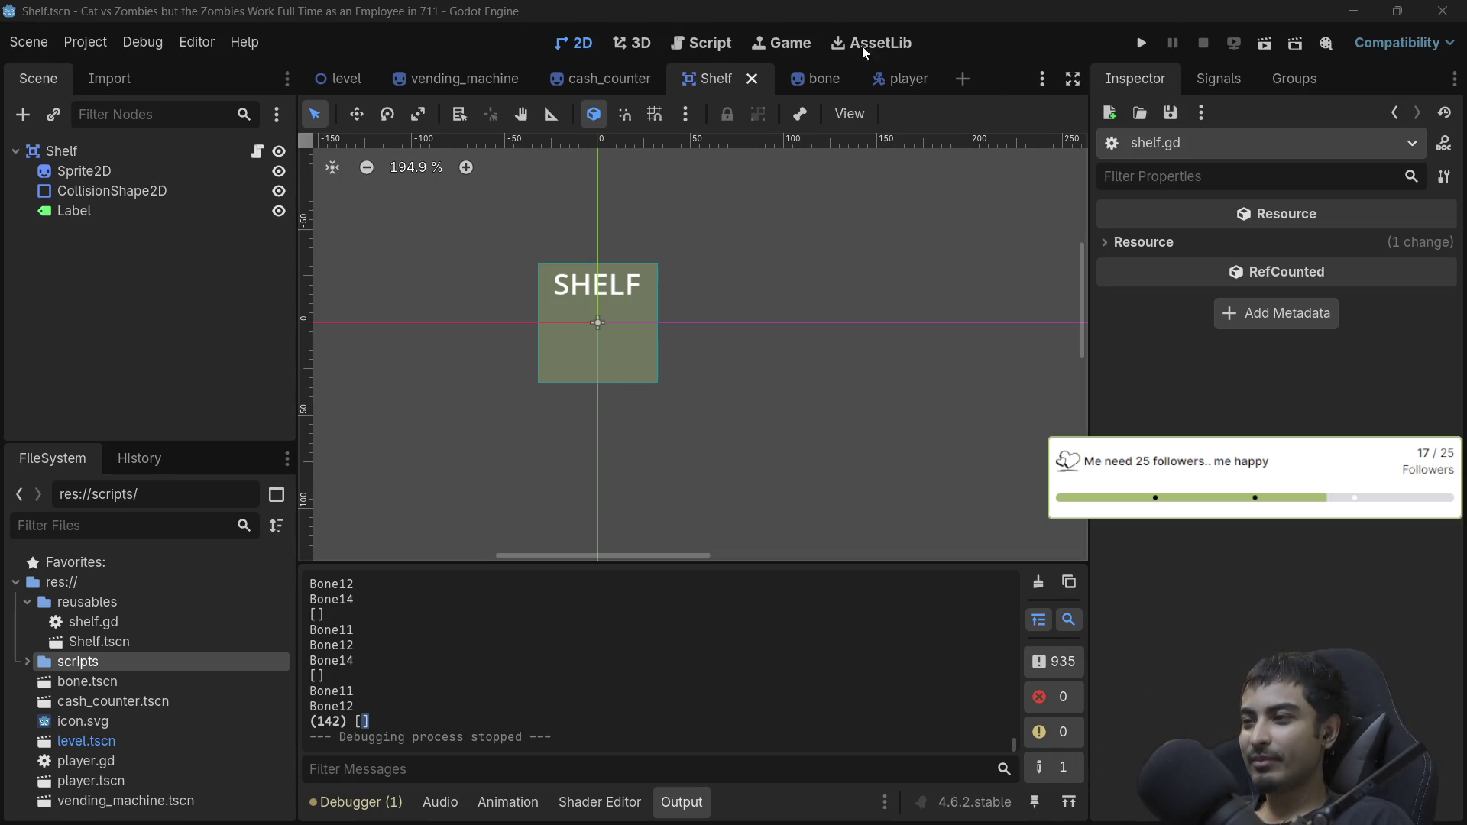
- Bring up player.gd in the script editor and scroll through its velocity code
click(700, 46)
scroll(736, 404, down, 4)
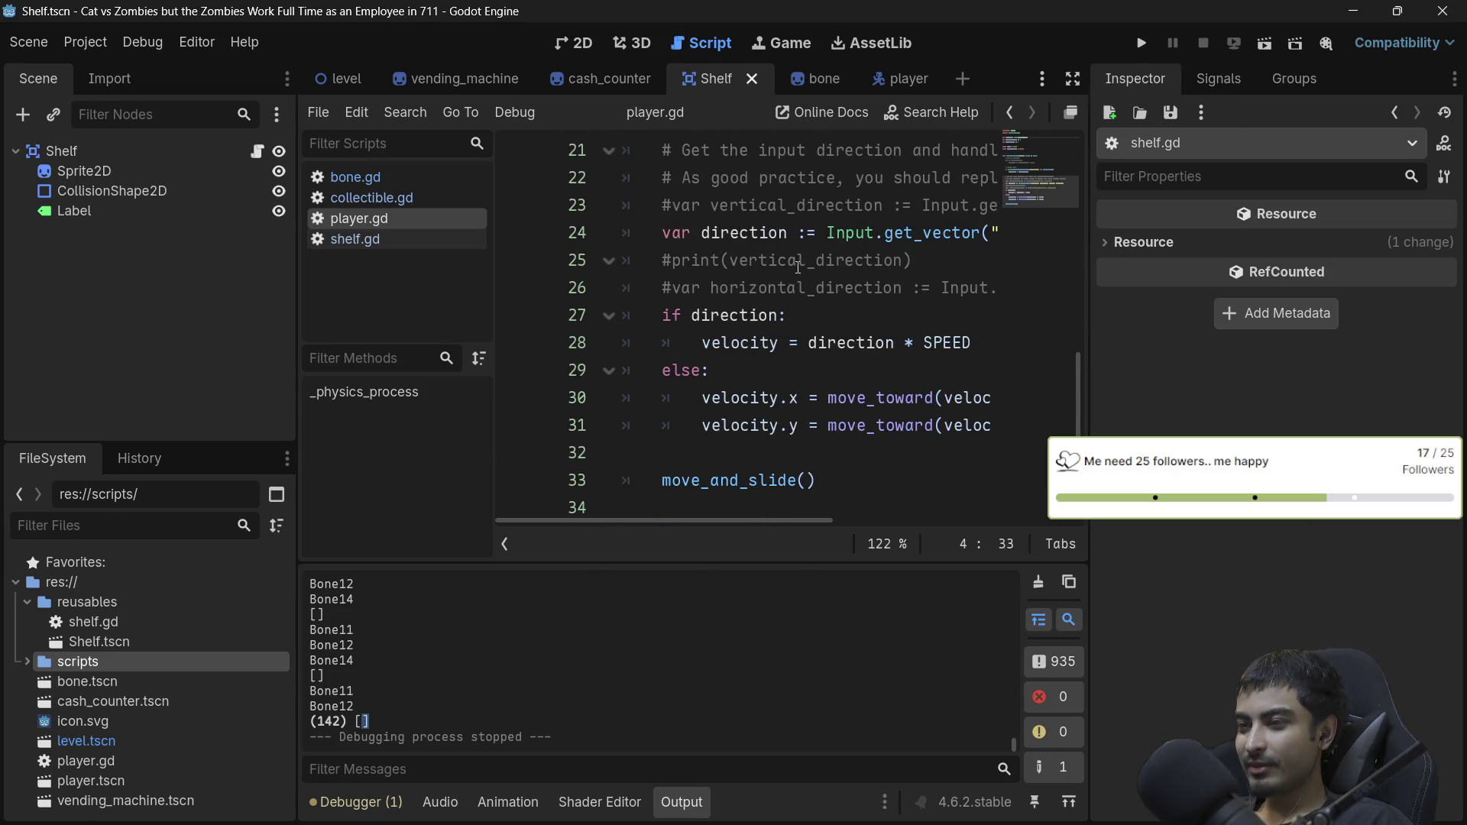
- Expand the script editor to full width and open shelf.gd
scroll(736, 403, up, 2)
click(1072, 79)
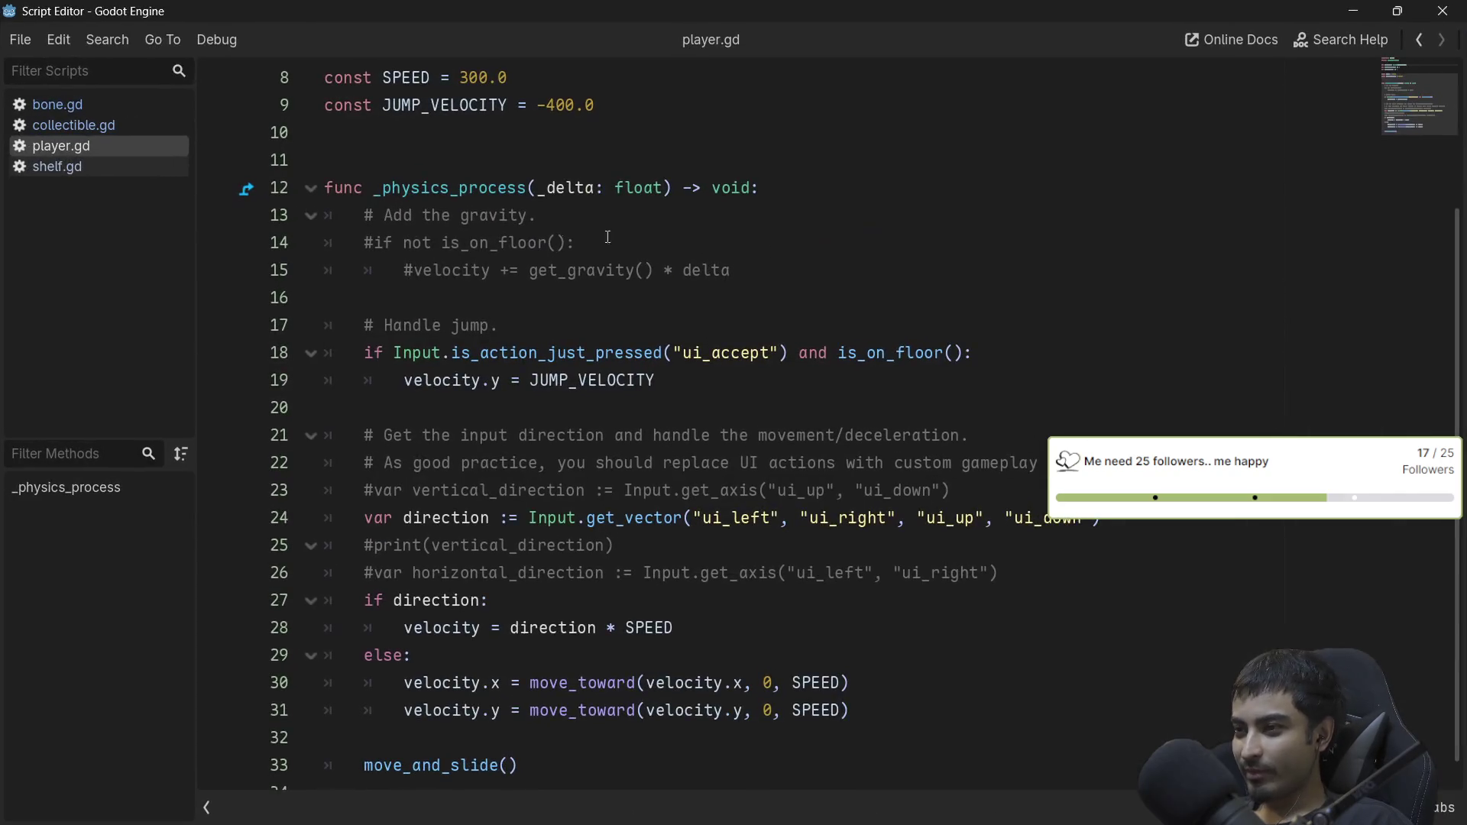
scroll(524, 253, down, 1)
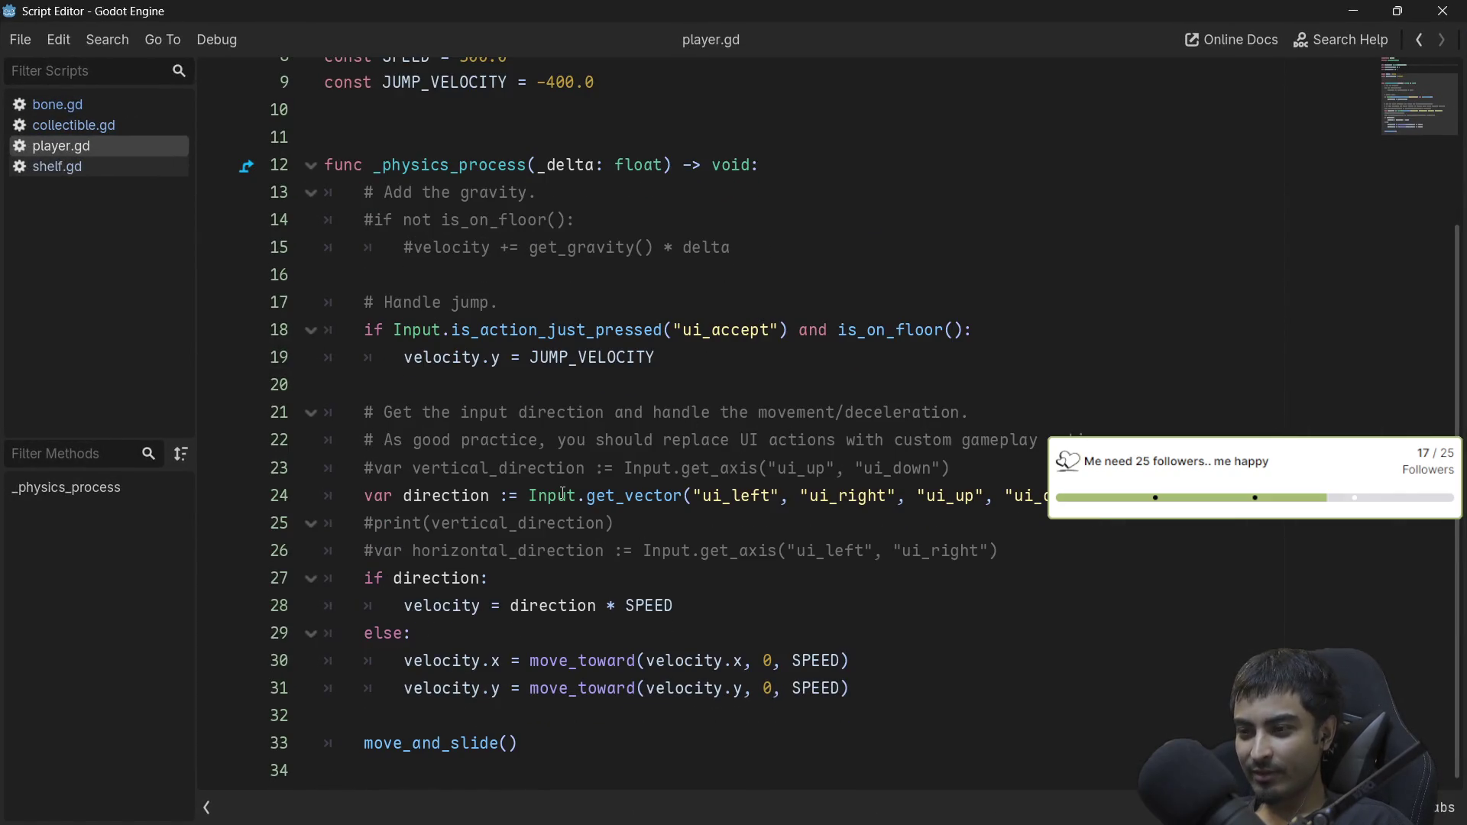
scroll(221, 290, up, 3)
click(73, 172)
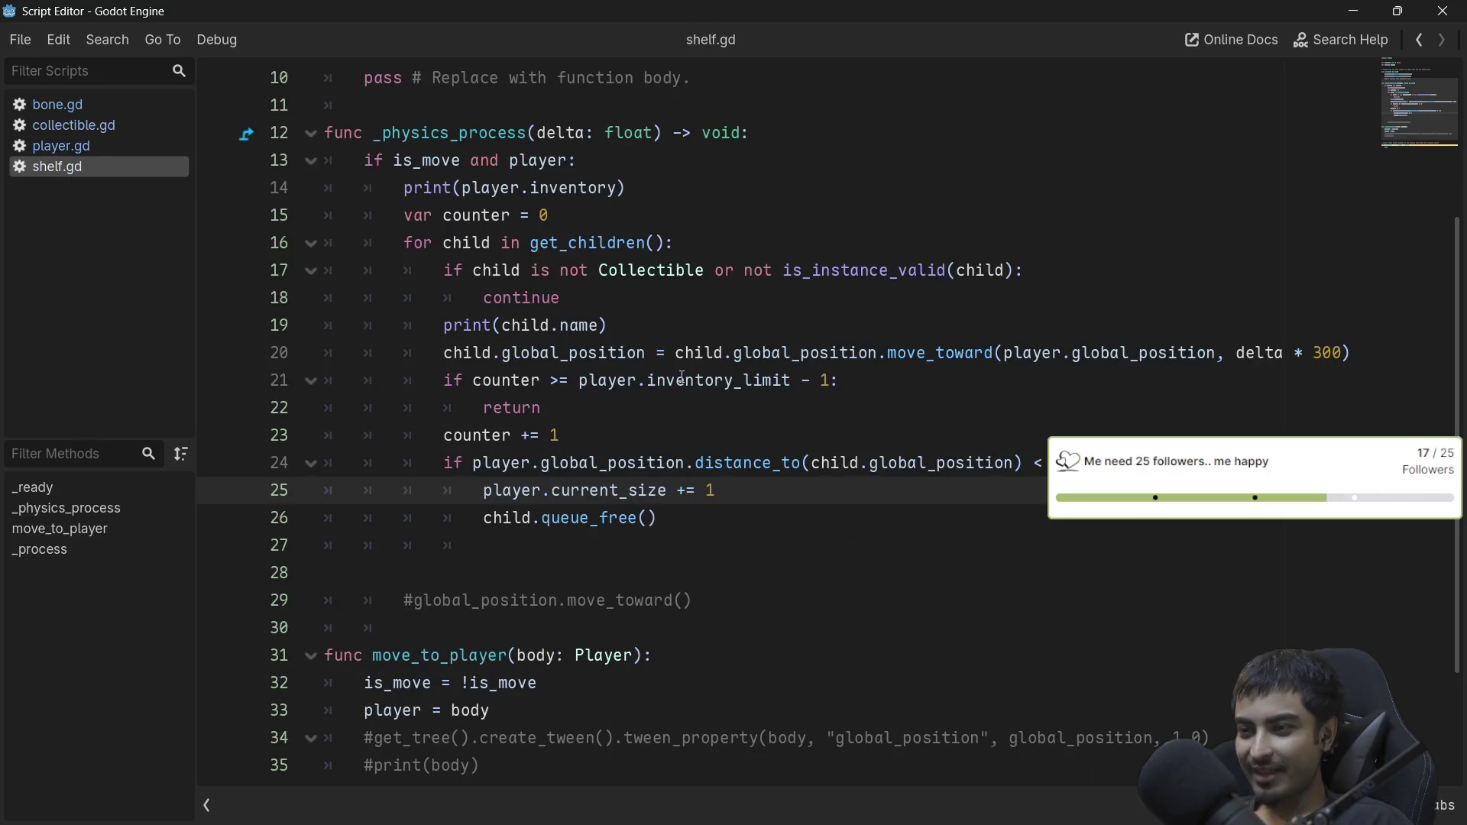
- Select the print(player.inventory) line in shelf.gd, then open bone.gd
scroll(685, 425, up, 3)
scroll(580, 504, down, 2)
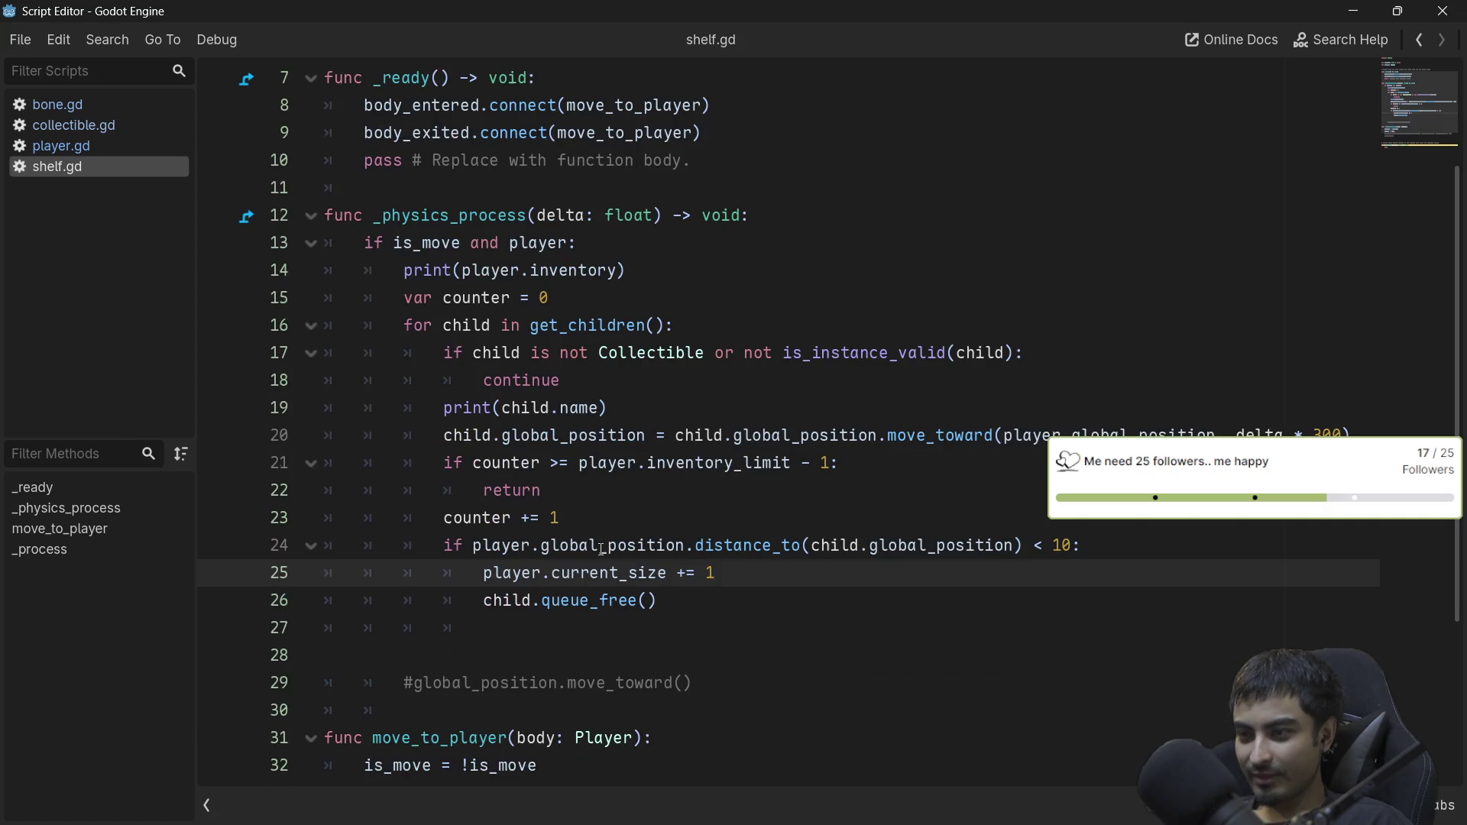
click(666, 270)
mouse_move(682, 273)
mouse_down()
mouse_move(232, 271)
mouse_move(354, 262)
mouse_up()
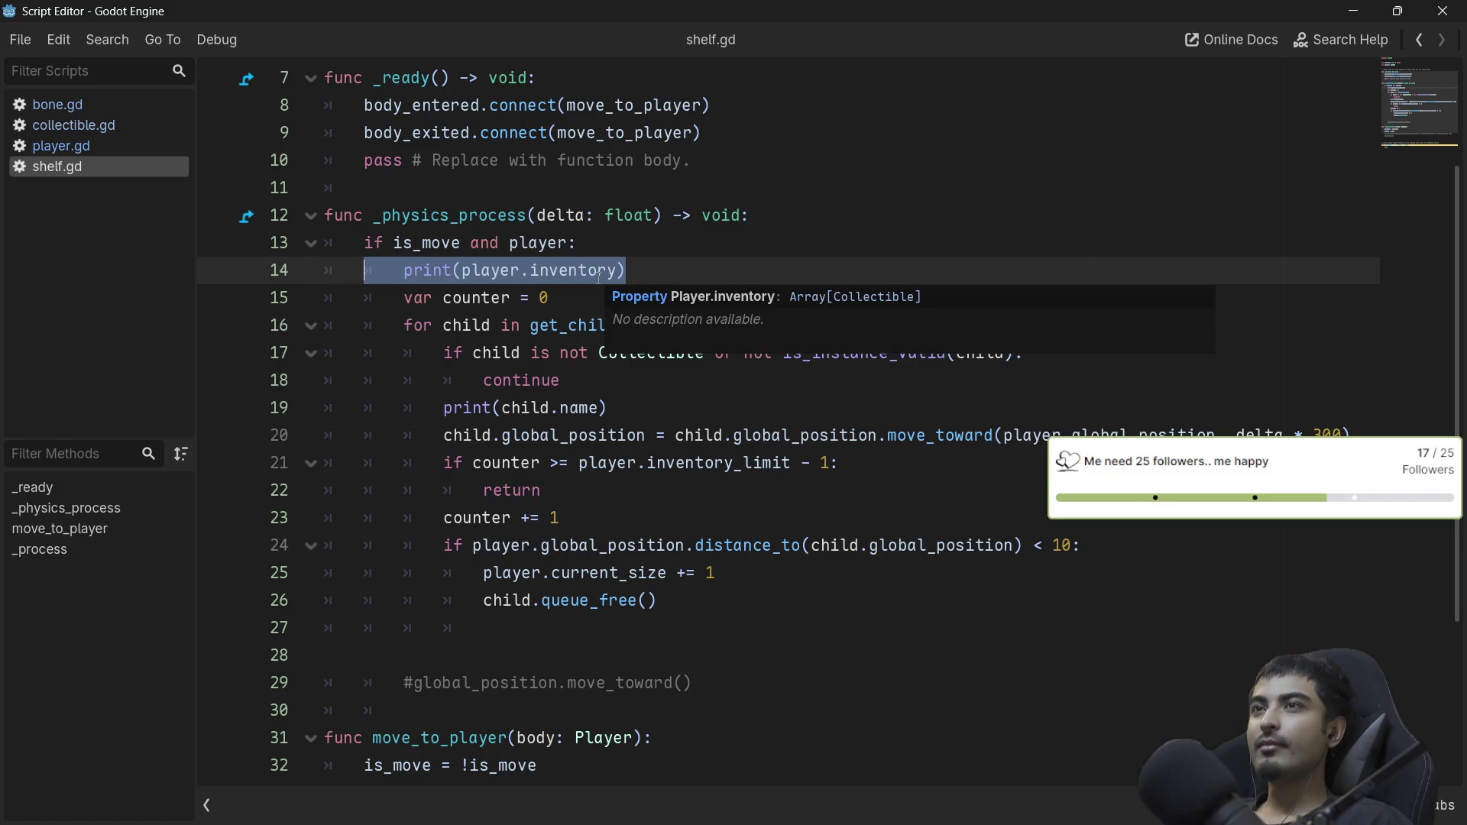
scroll(674, 359, down, 3)
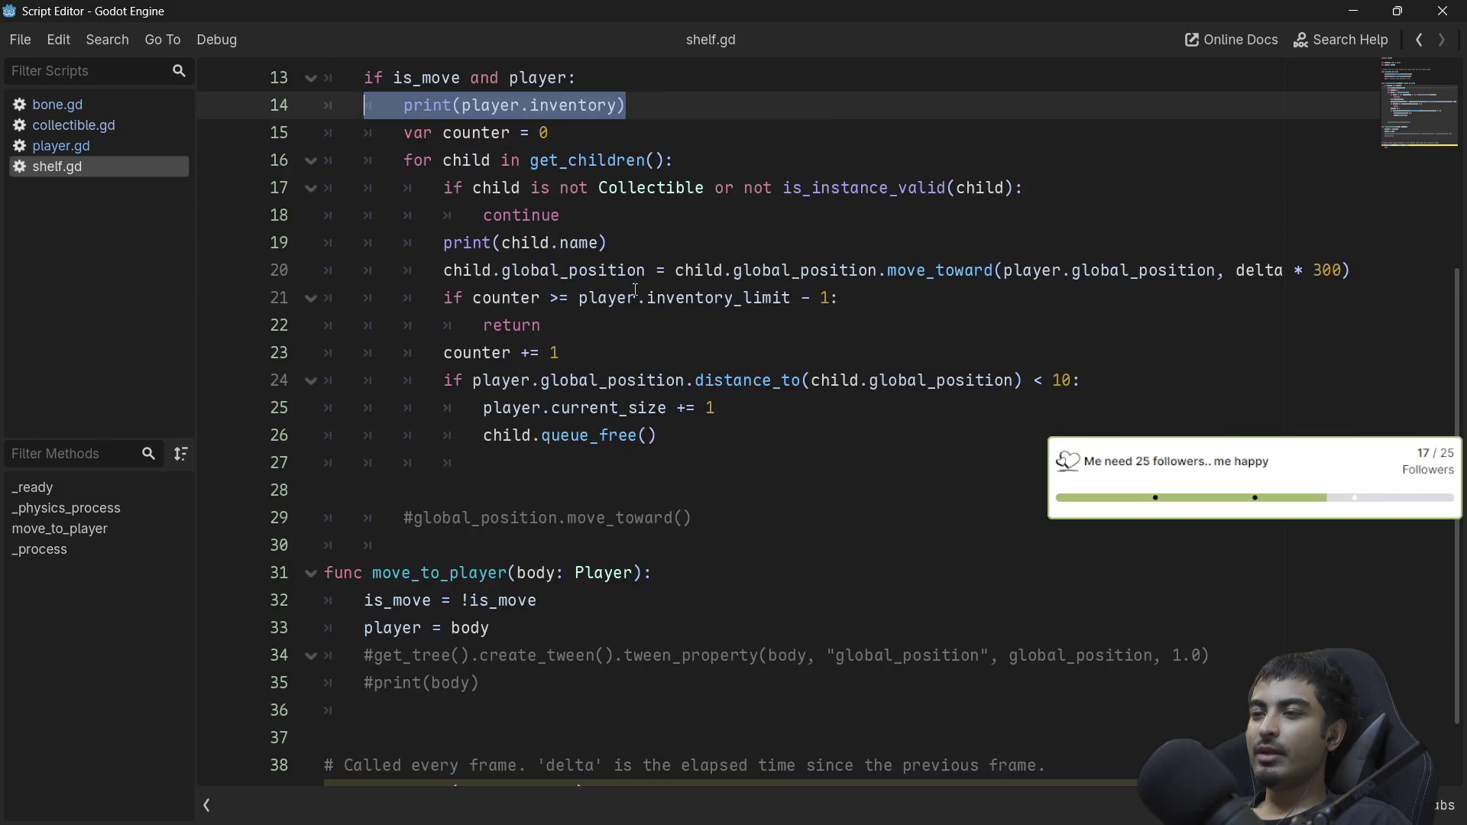
scroll(852, 329, up, 3)
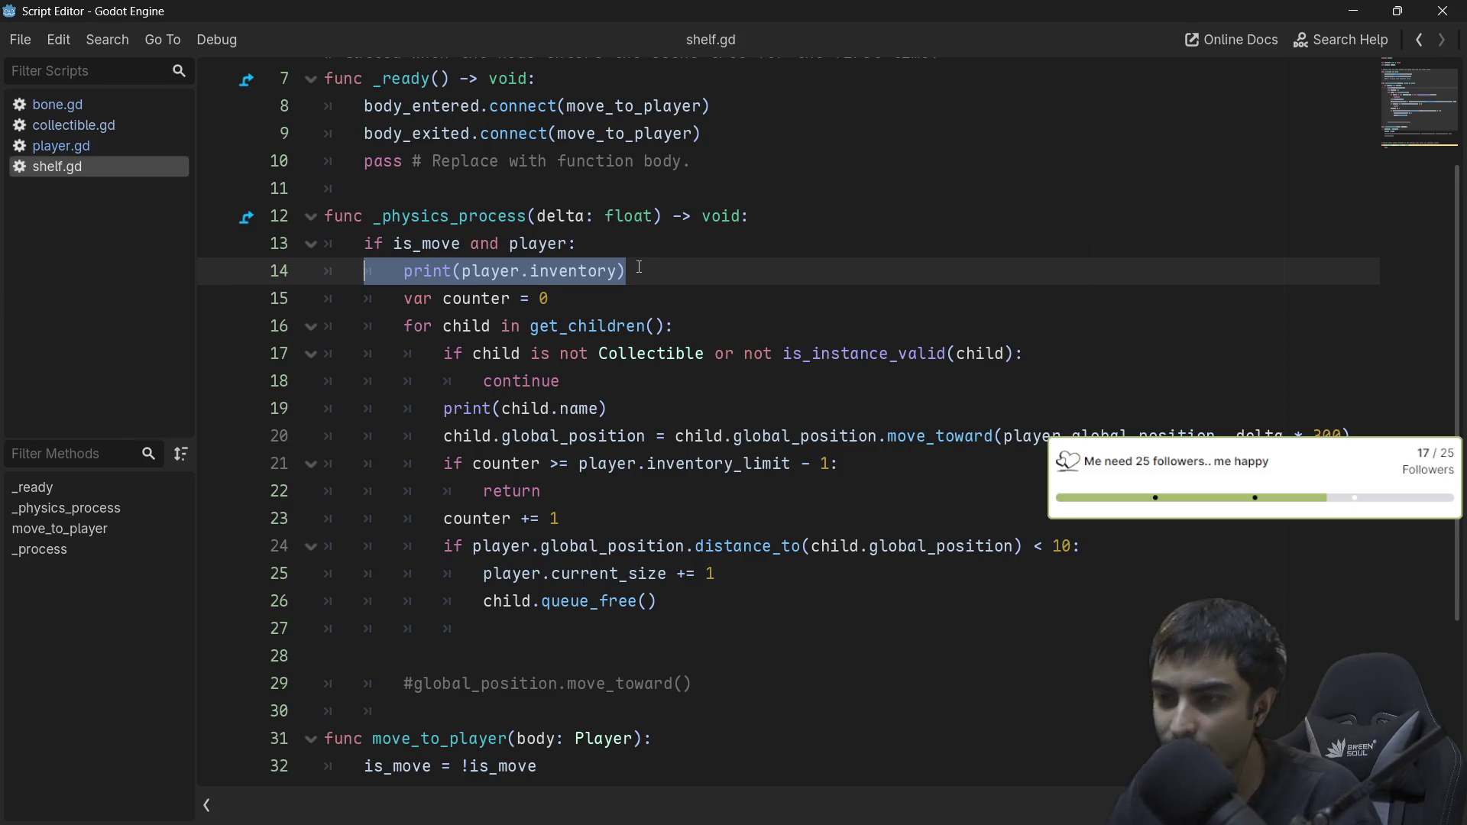
scroll(506, 182, up, 2)
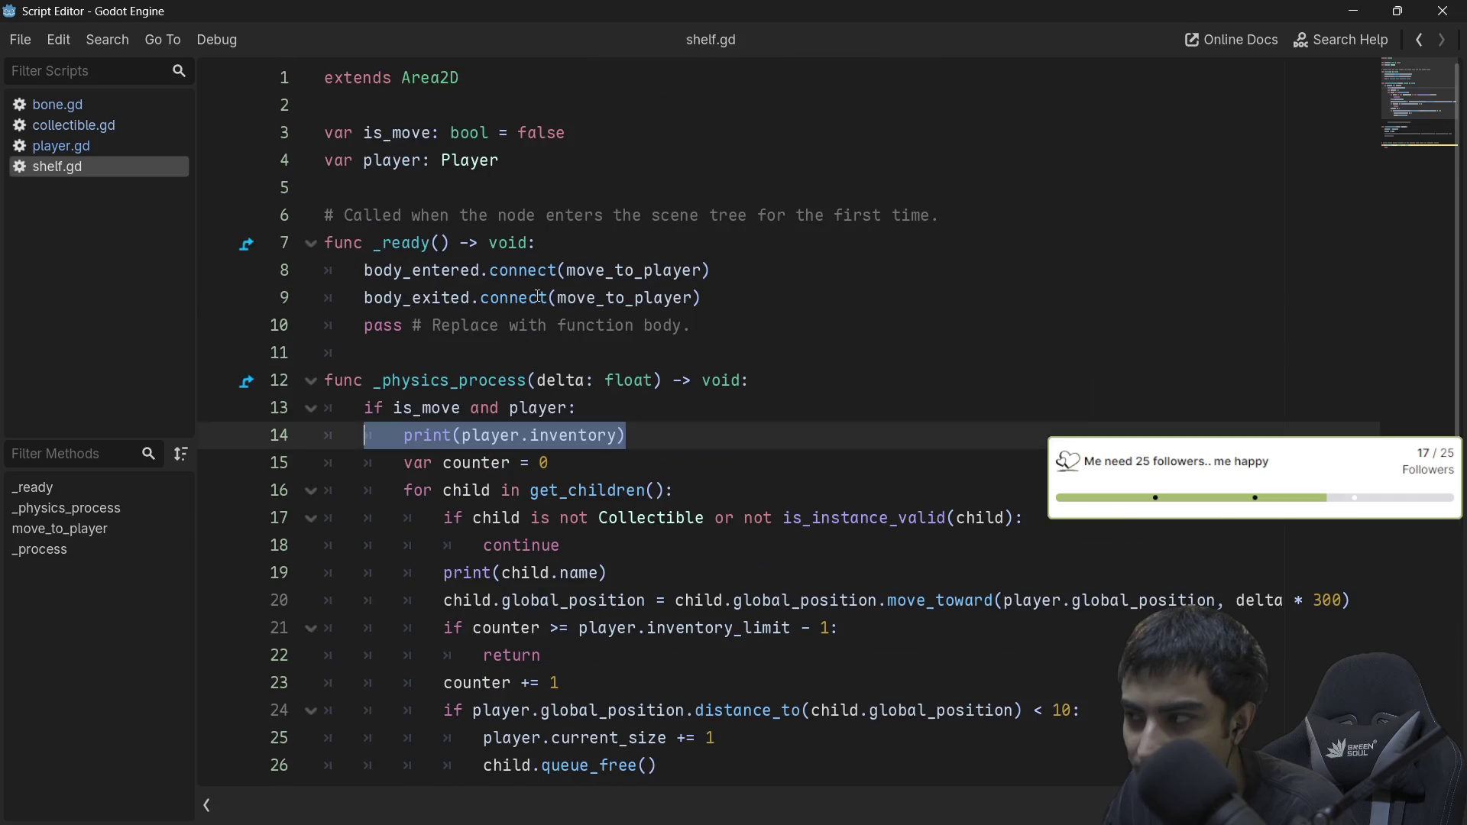
mouse_move(547, 293)
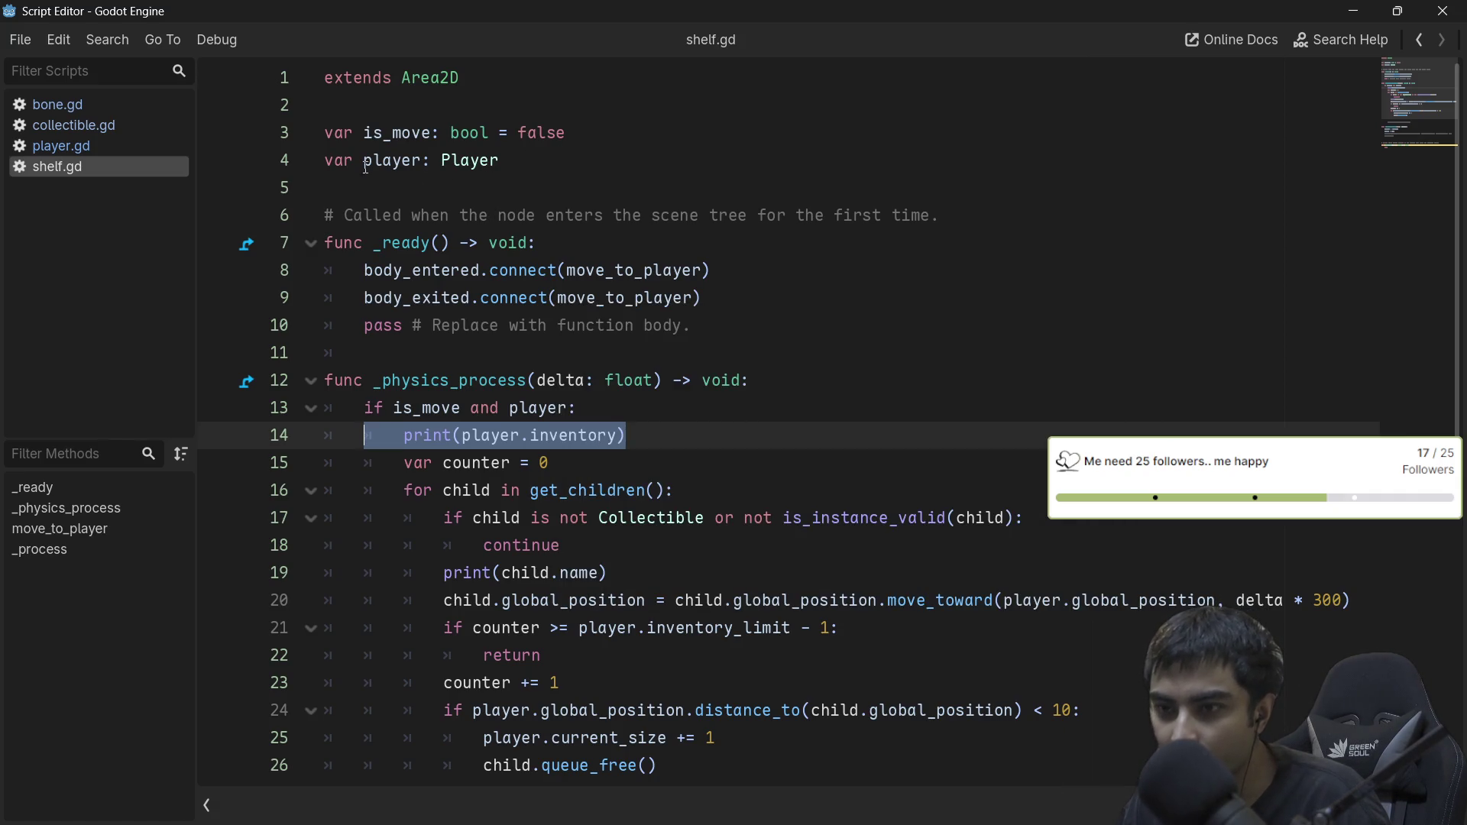
click(71, 107)
- Add var type = "bone" under extends Collectible in bone.gd, then return to player.gd line 3
click(544, 85)
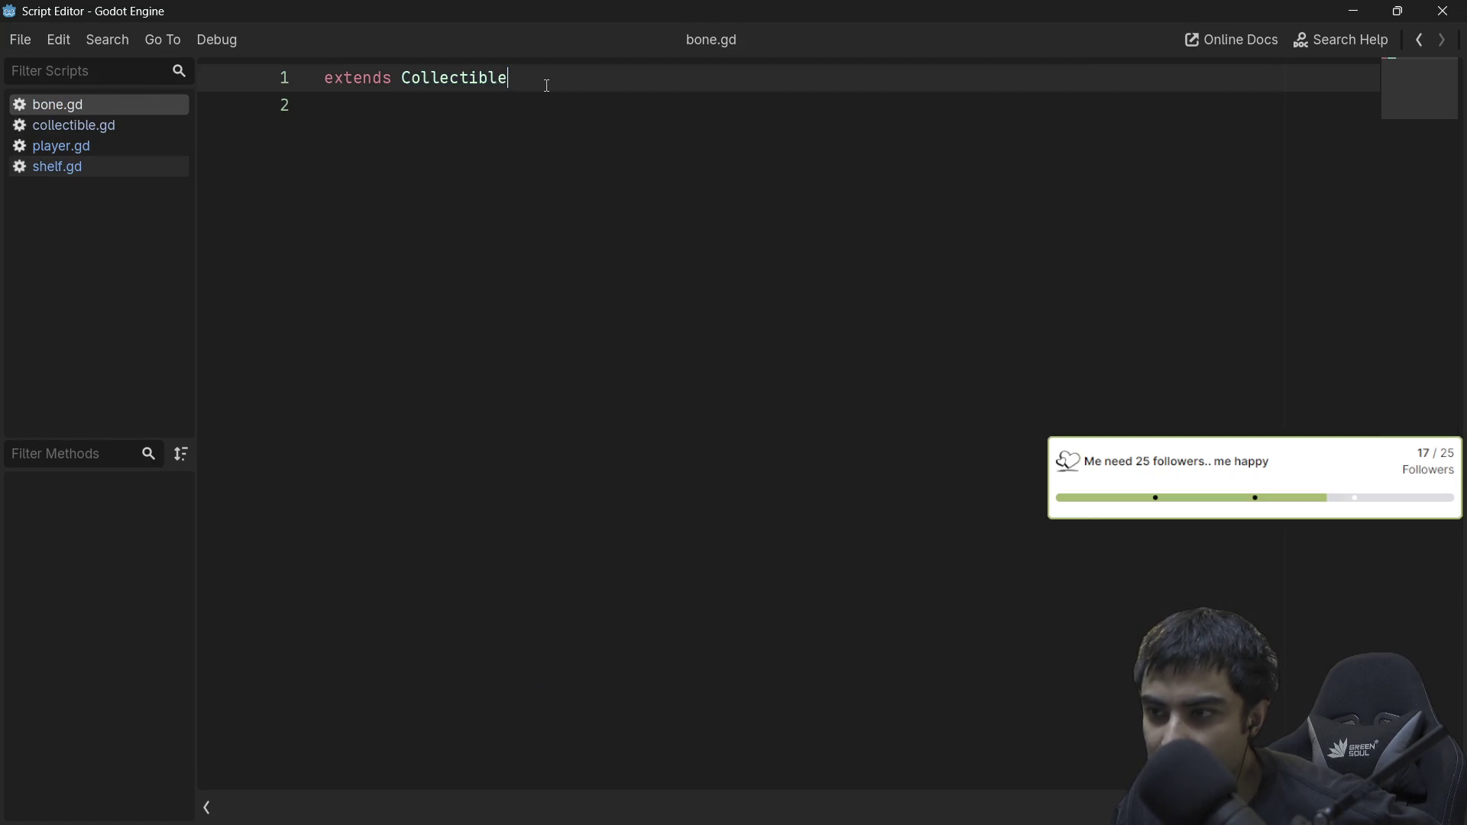
key(Return)
key(Return)
text(var )
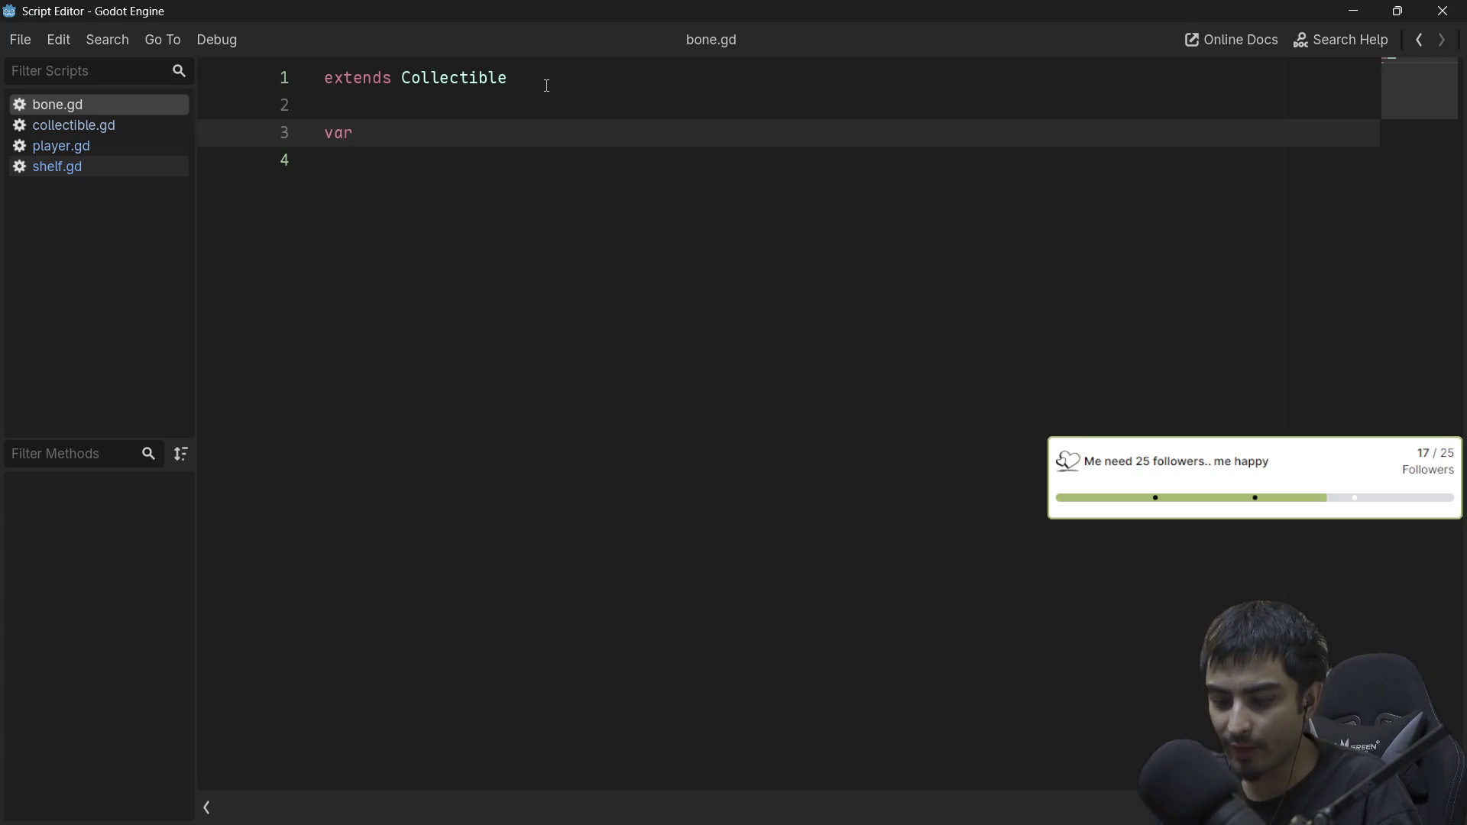
text(type = )
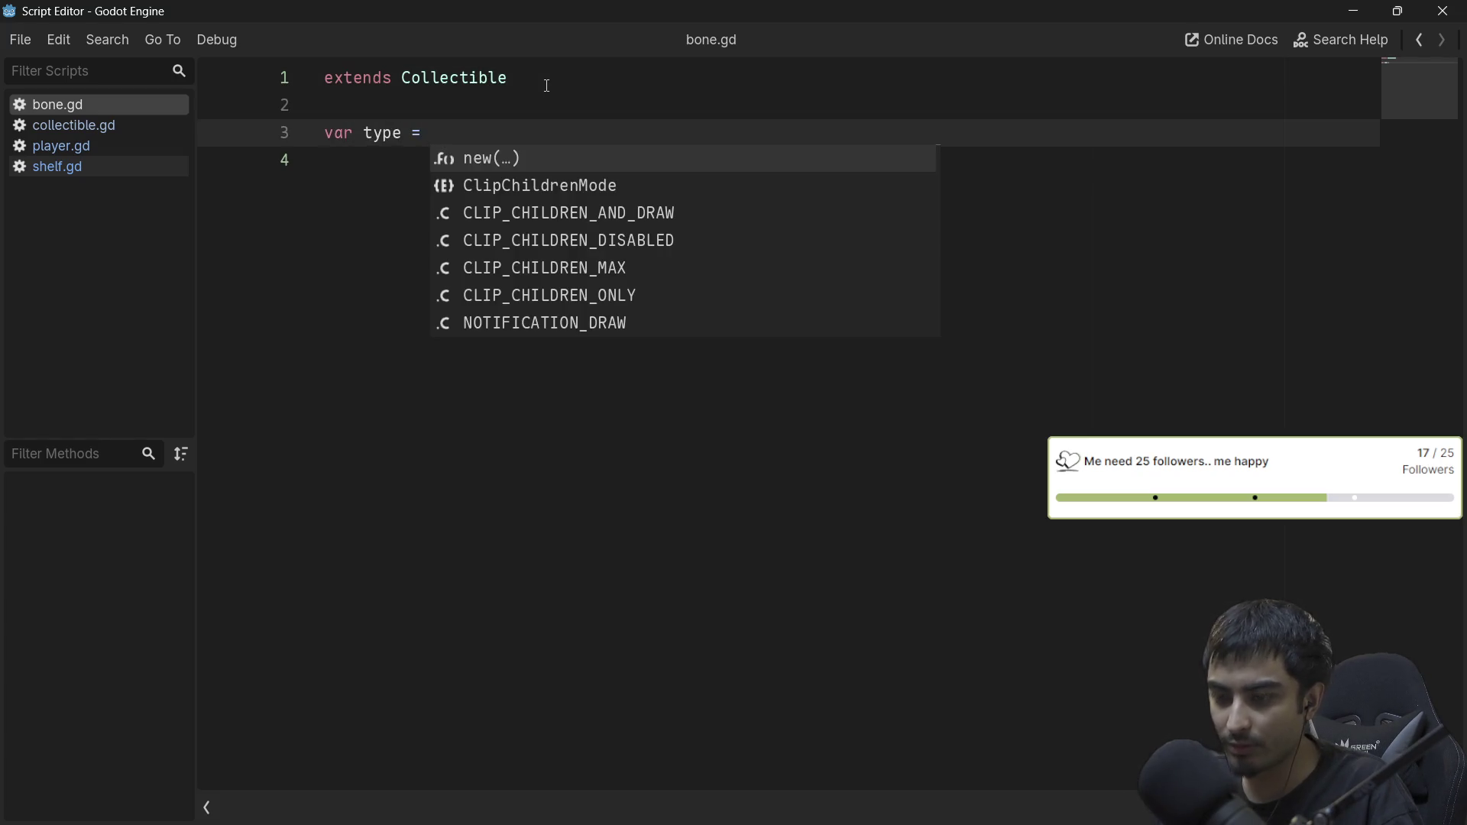
text("bone)
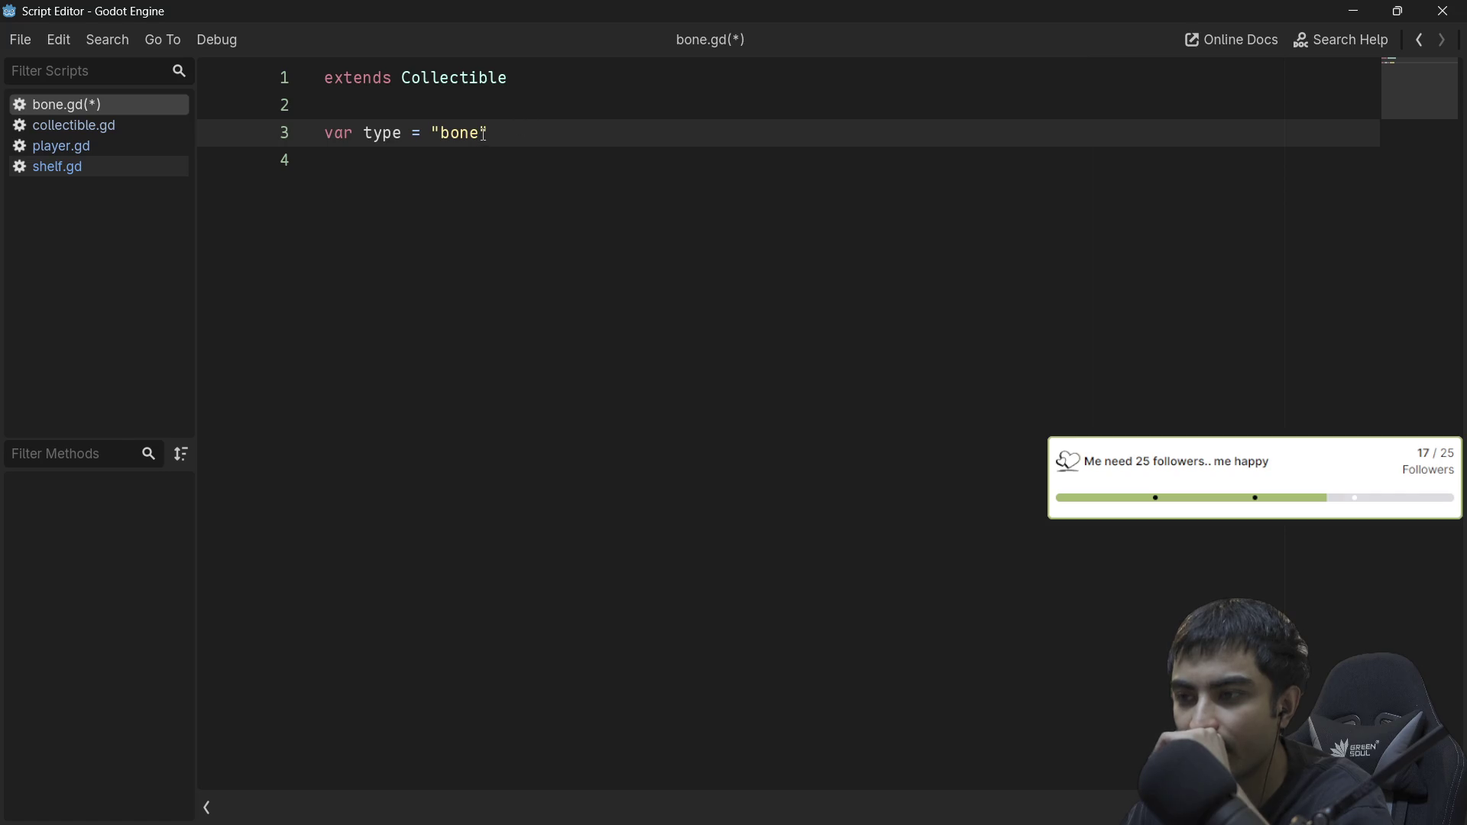
click(146, 150)
click(615, 125)
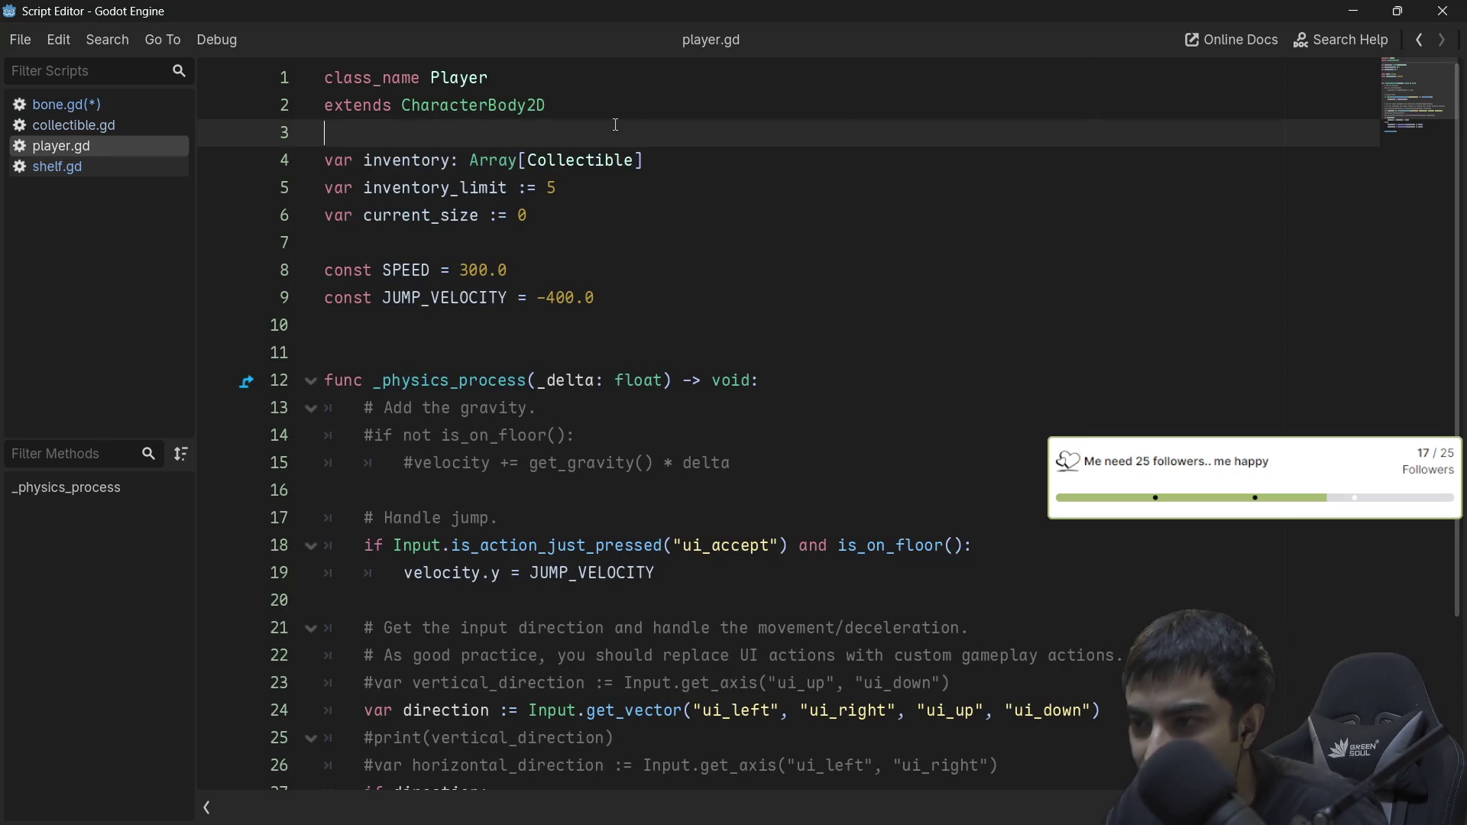
- Start an enum declaration in player.gd with blank lines above and below it
text(enum)
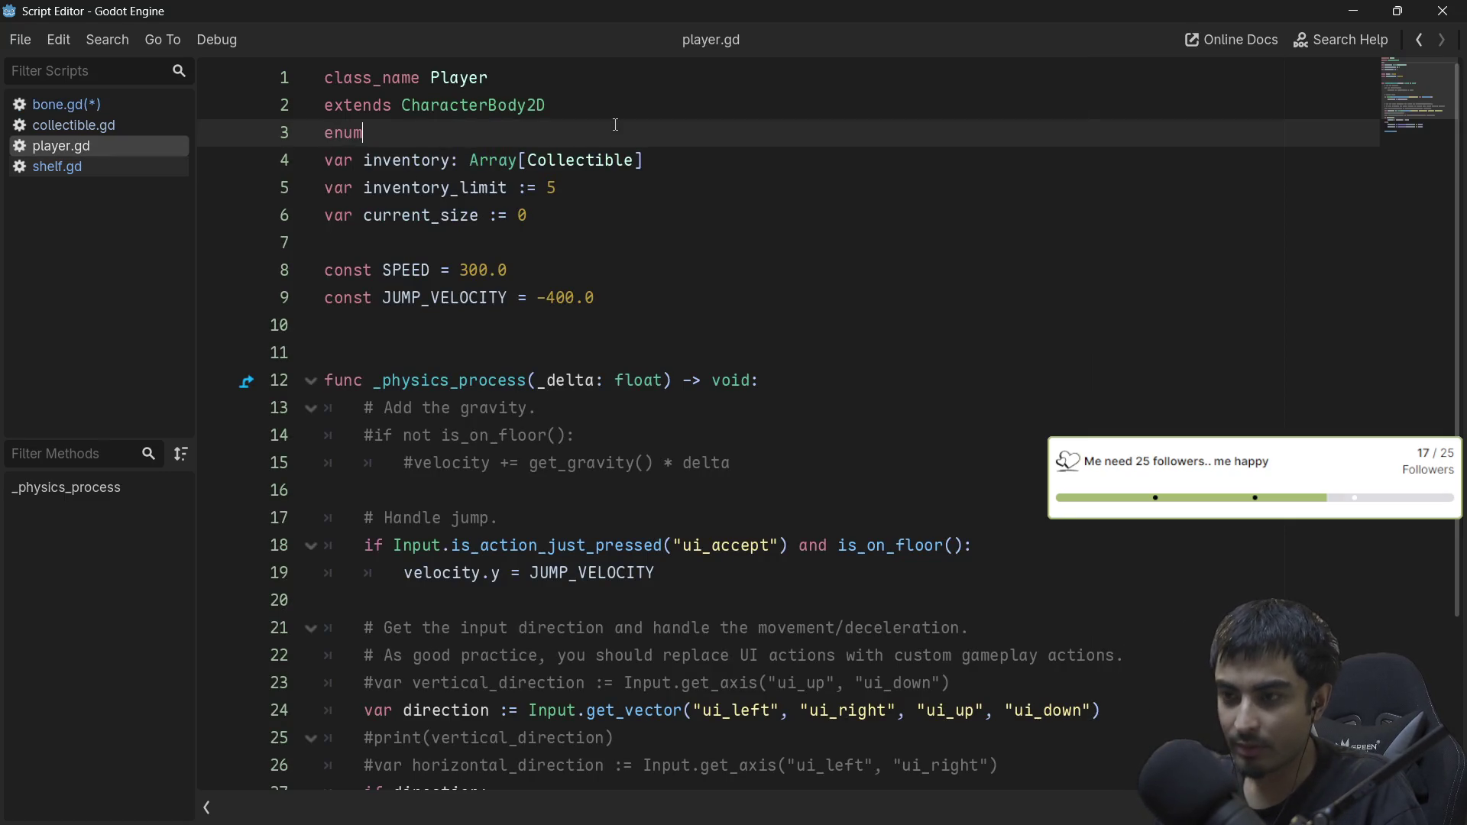
key(Home)
key(Return)
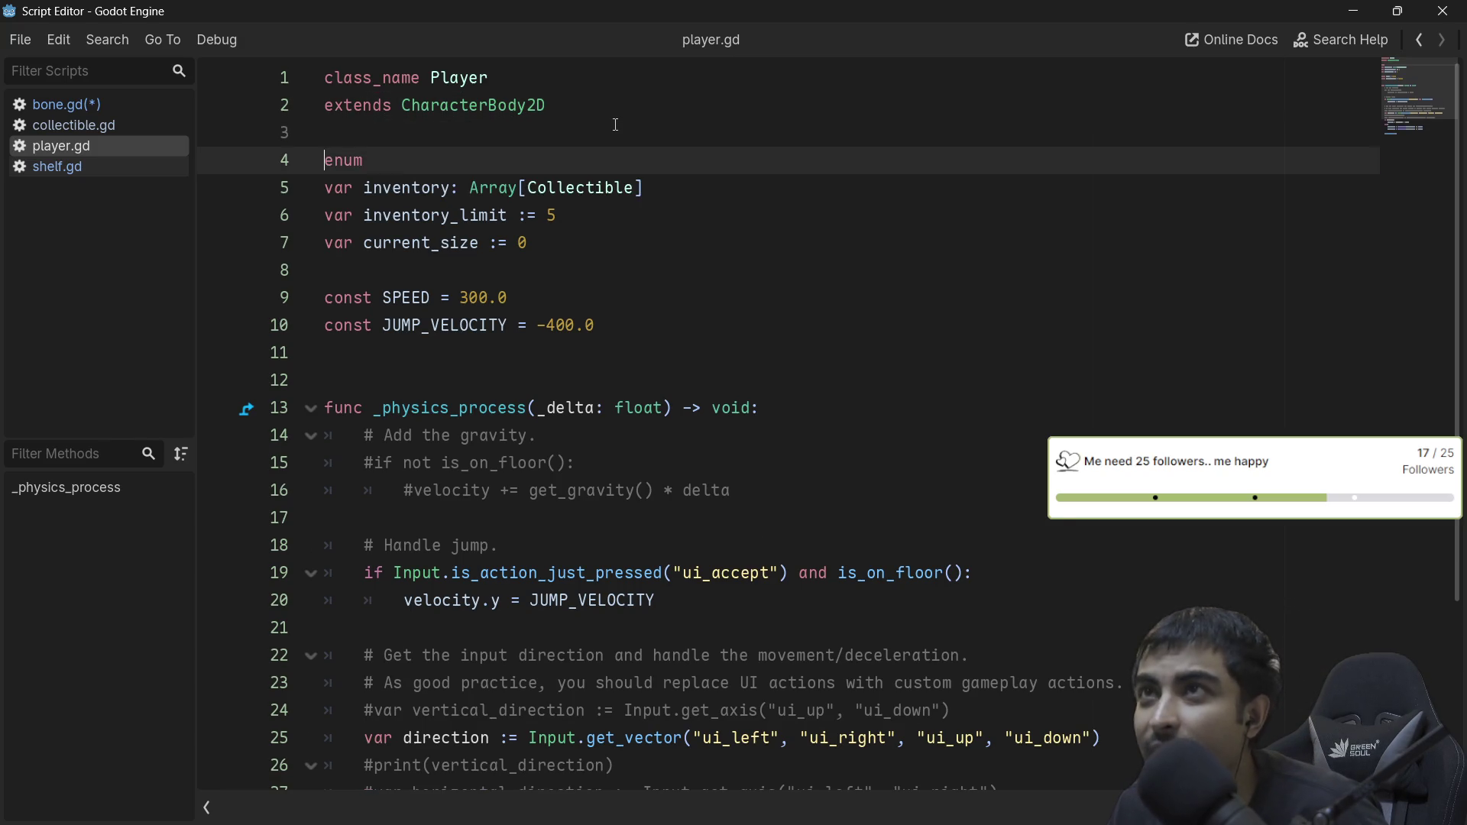
key(End)
key(Return)
key(Down)
key(Up)
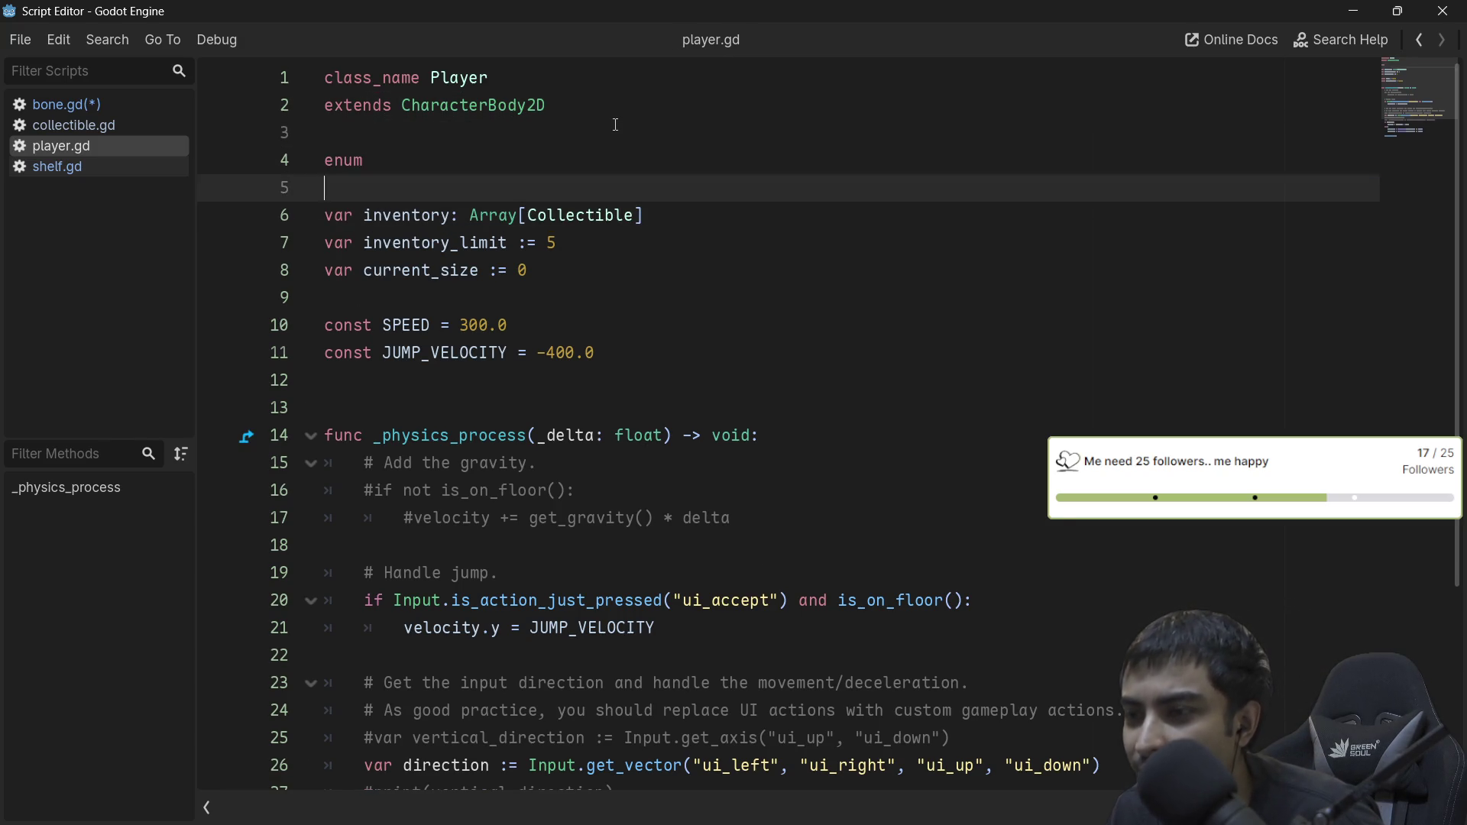
key(Up)
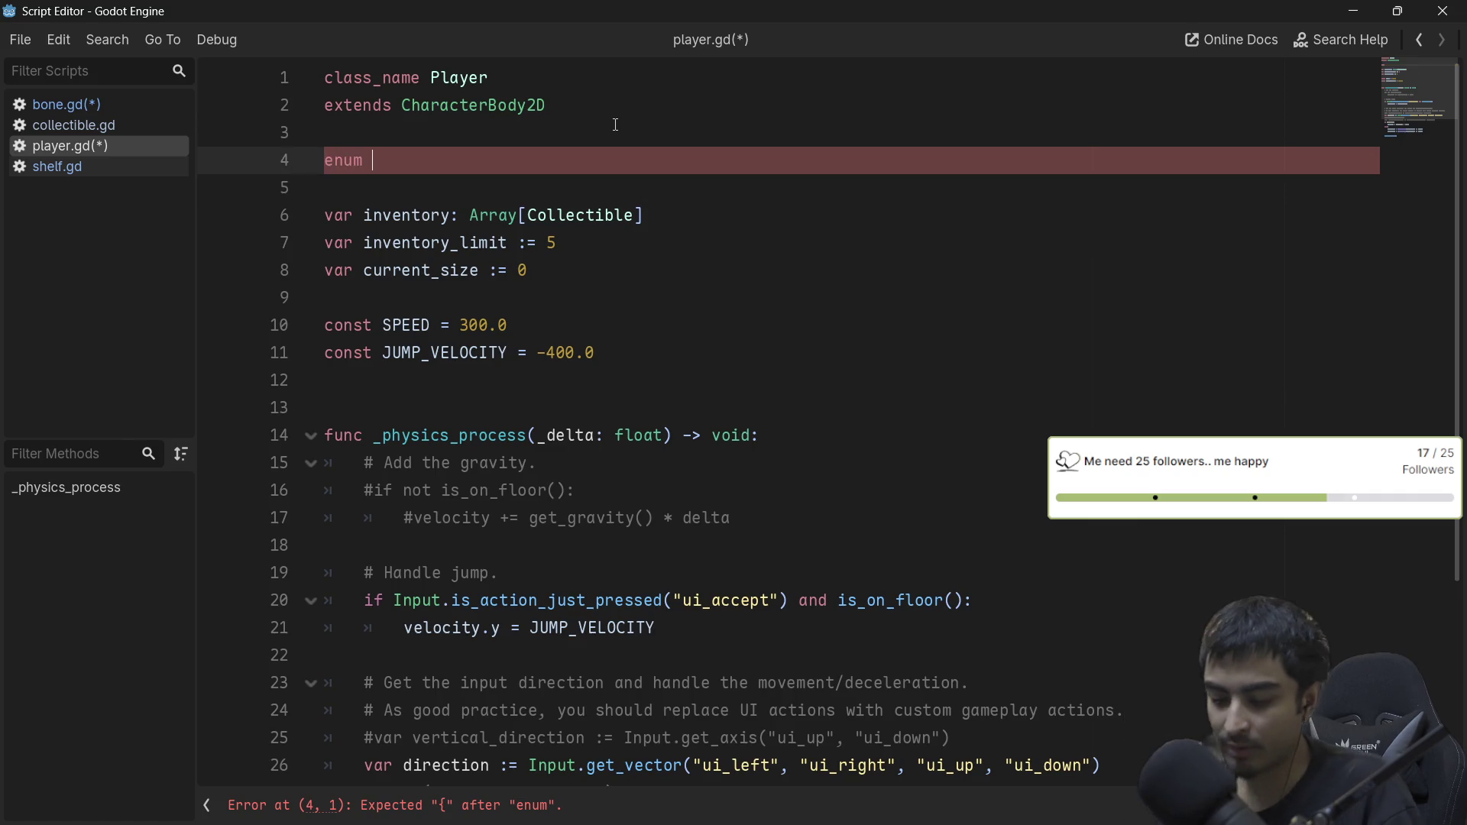
- Name the enum collectible_type, correcting the capitalization typos
text(COLL)
key(BackSpace)
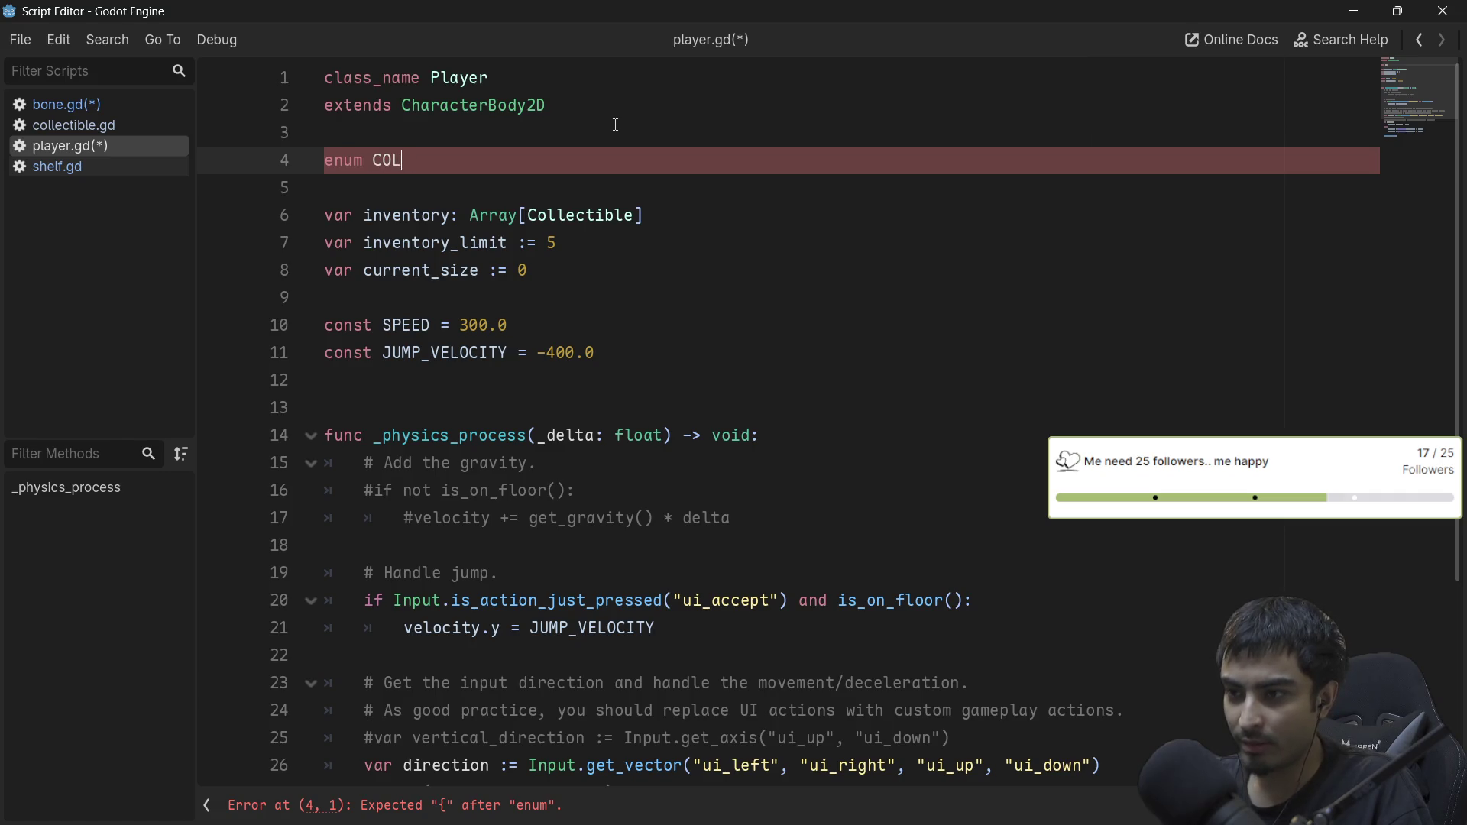
key(BackSpace)
key(BackSpace)
text(ollectible)
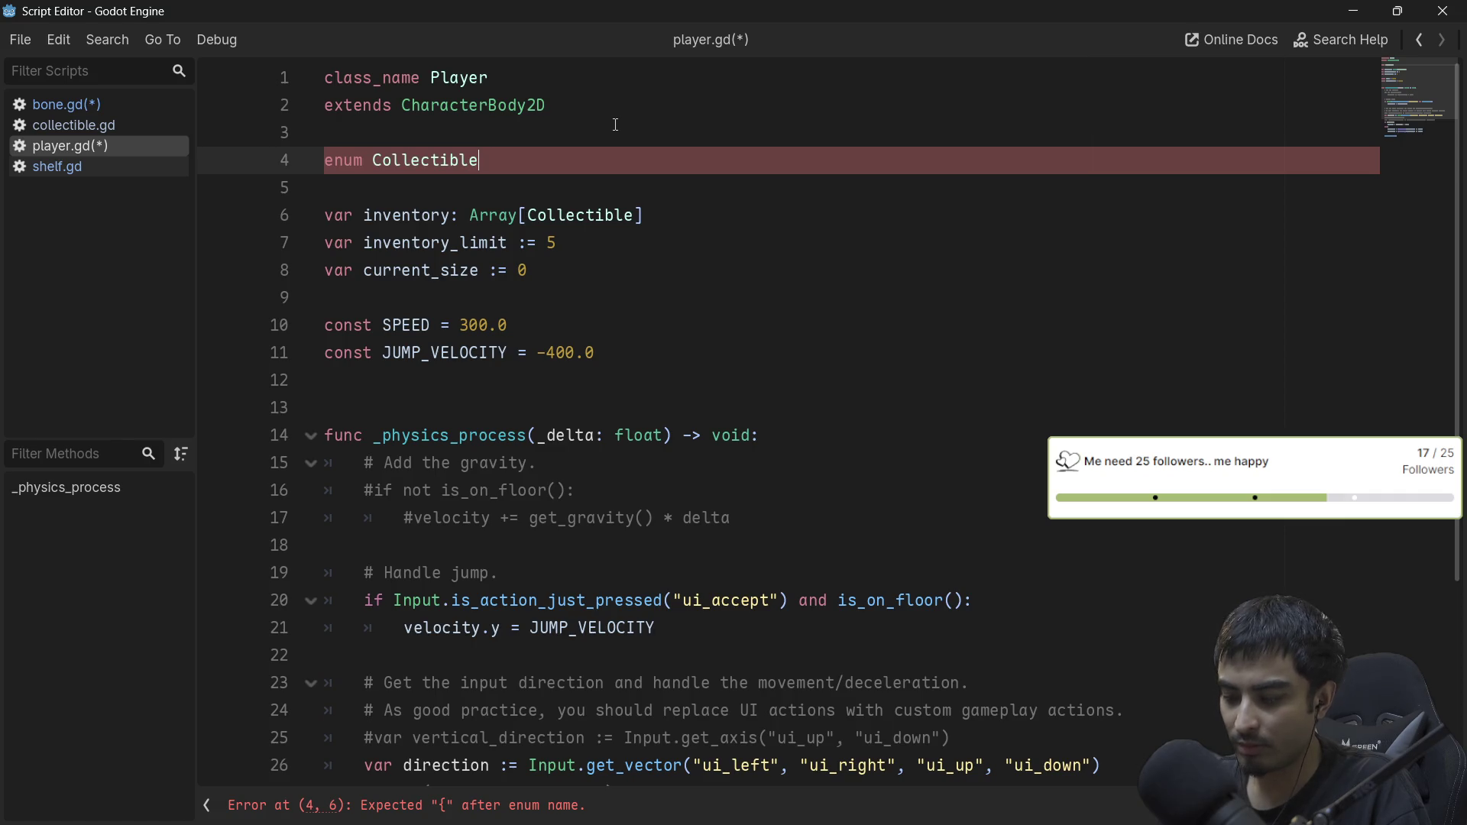
text(_Type)
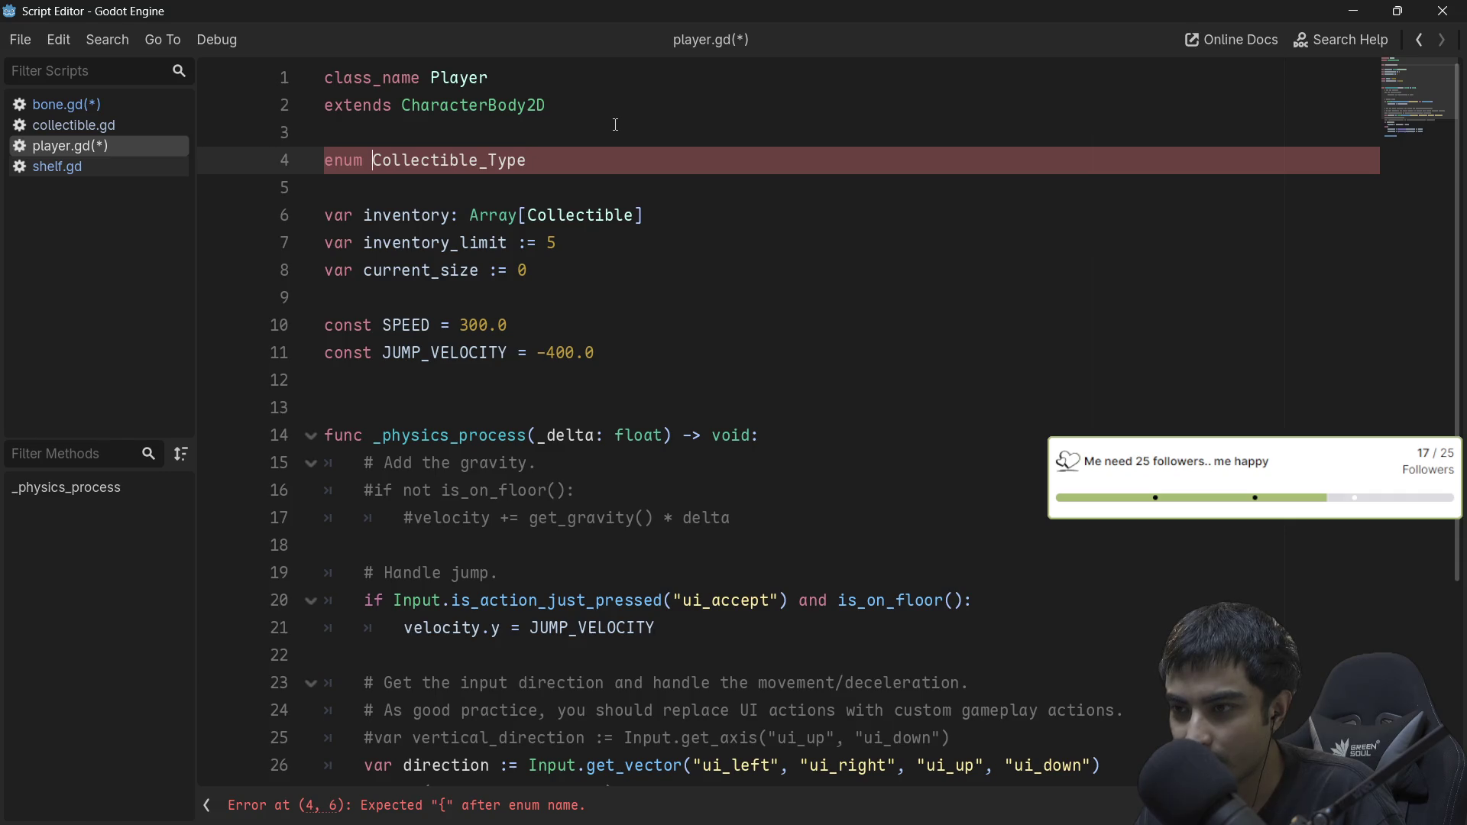
key(BackSpace)
text(c)
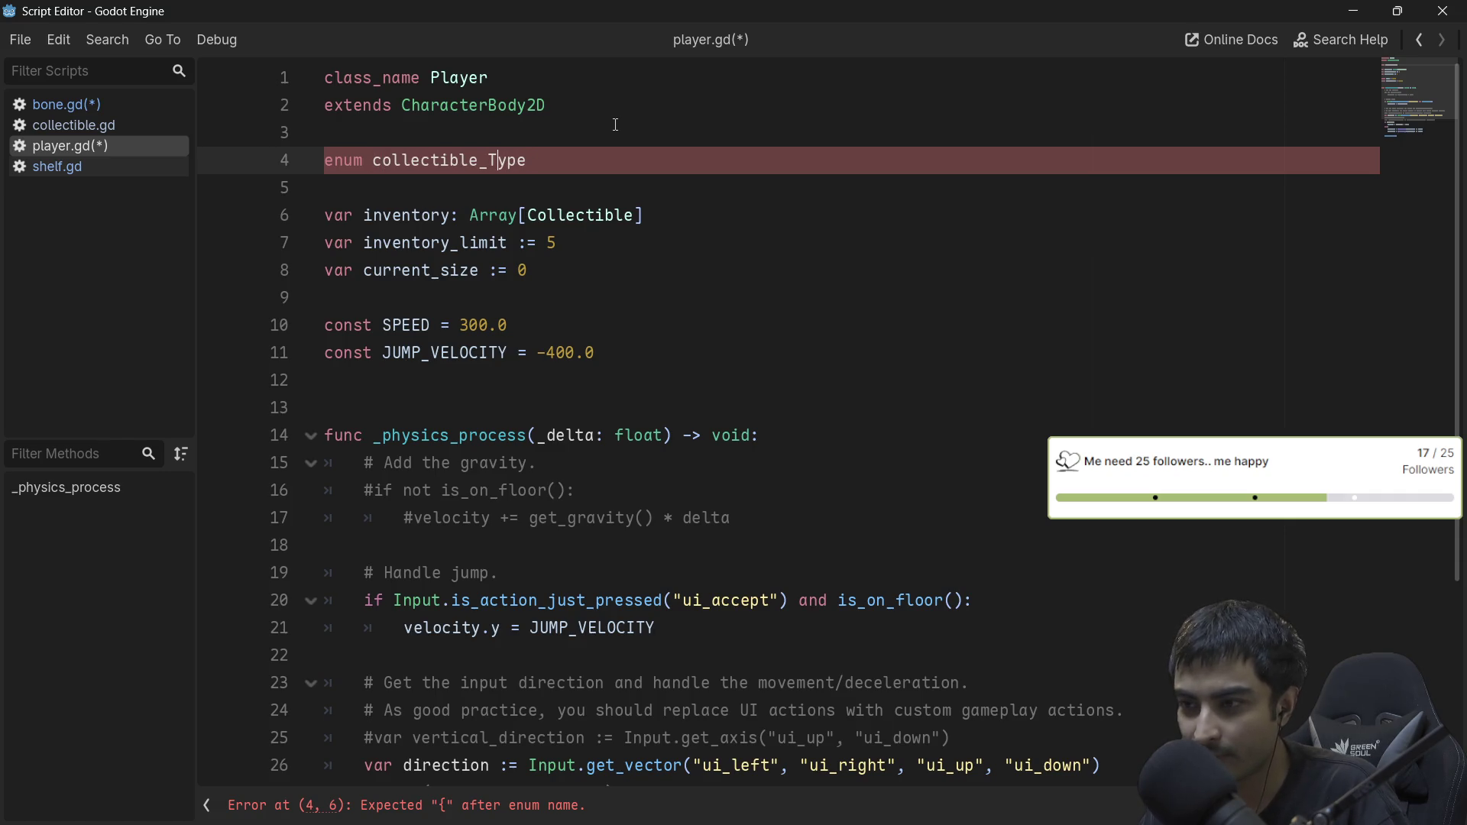
key(BackSpace)
text(t)
- Give the enum the entries bone, limbs and brains, one per line inside braces
key(End)
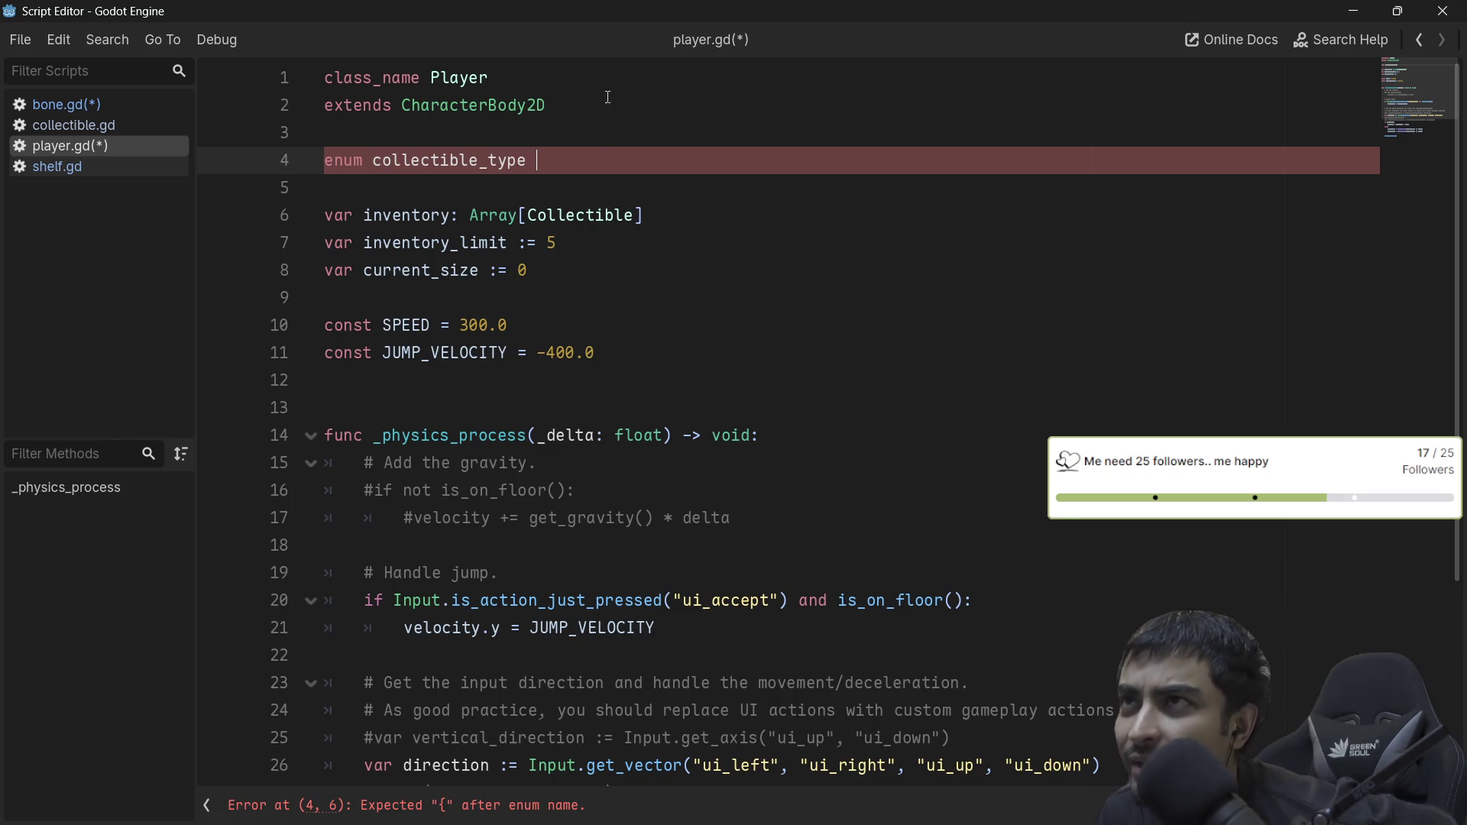
text({)
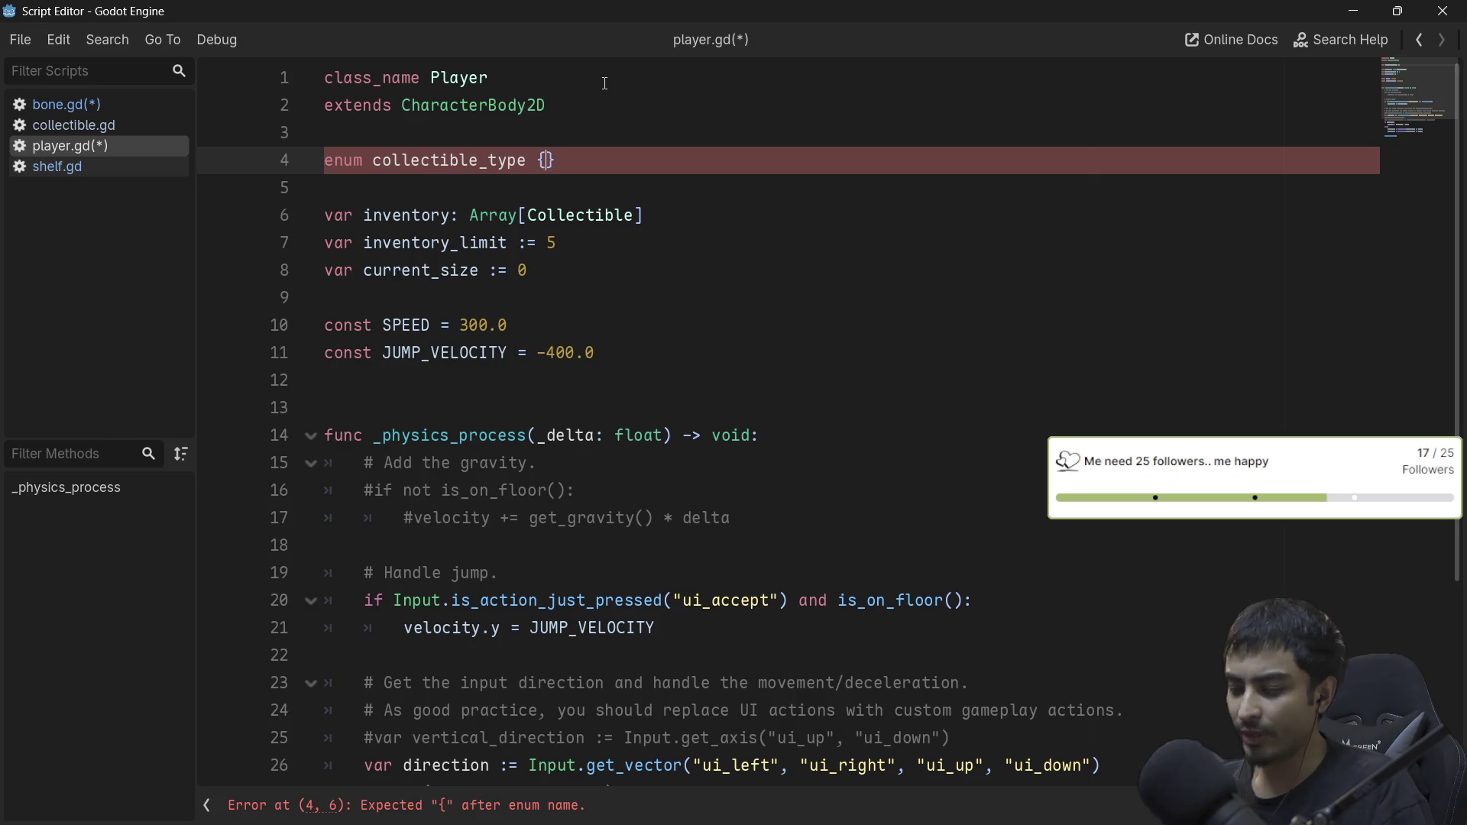
key(Return)
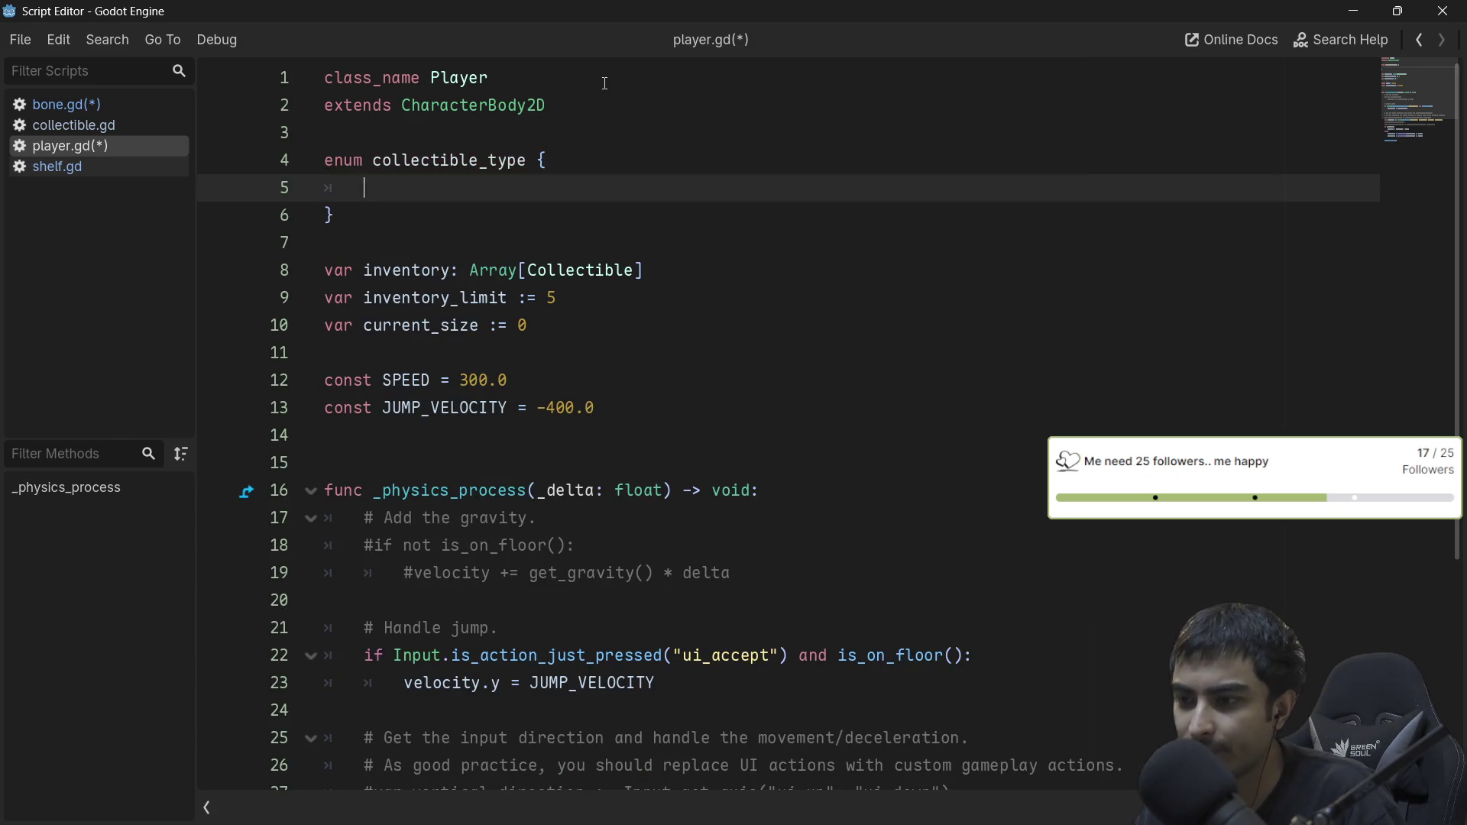
text(bone)
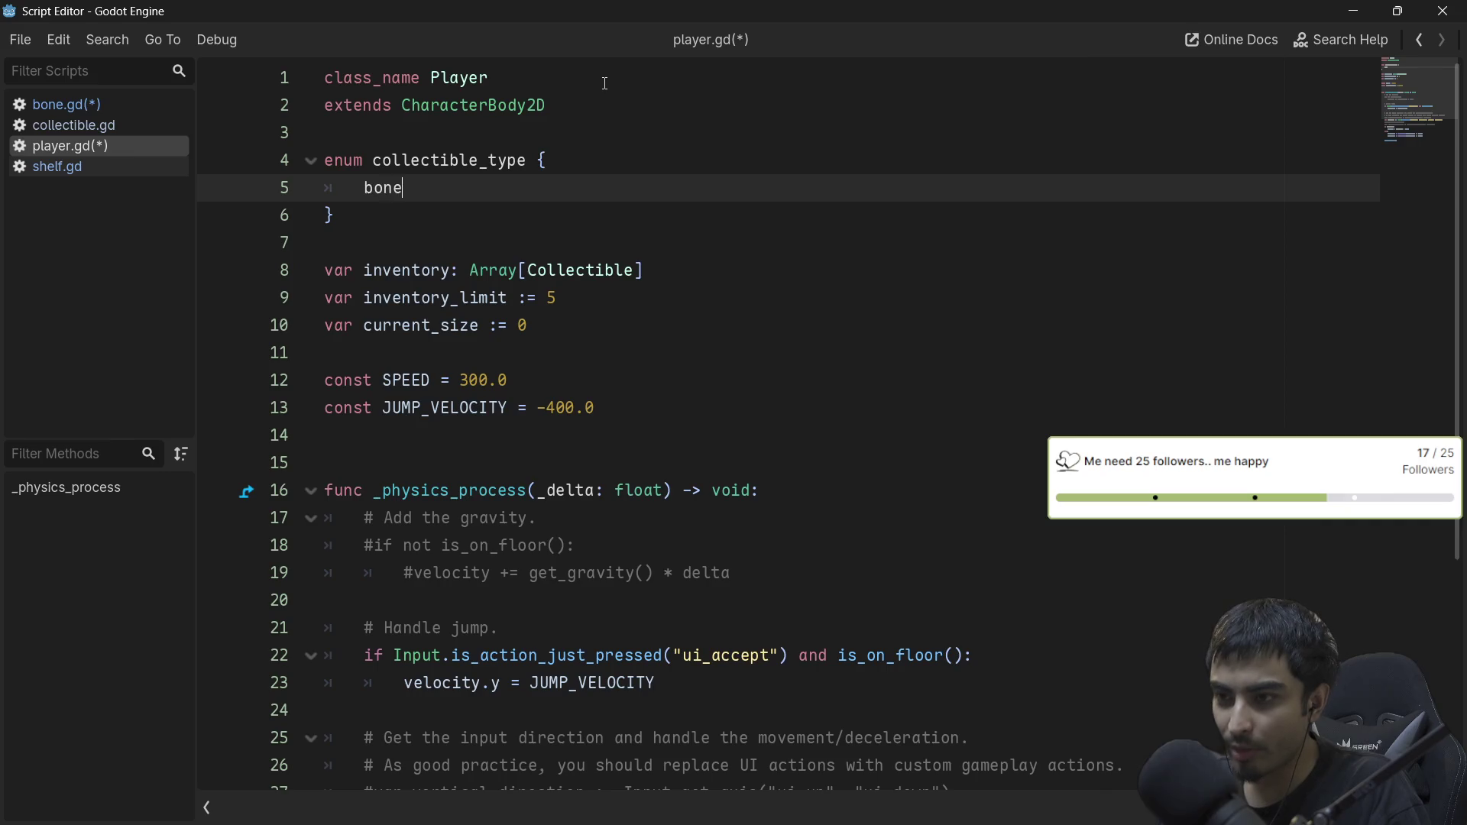
text(,)
key(Return)
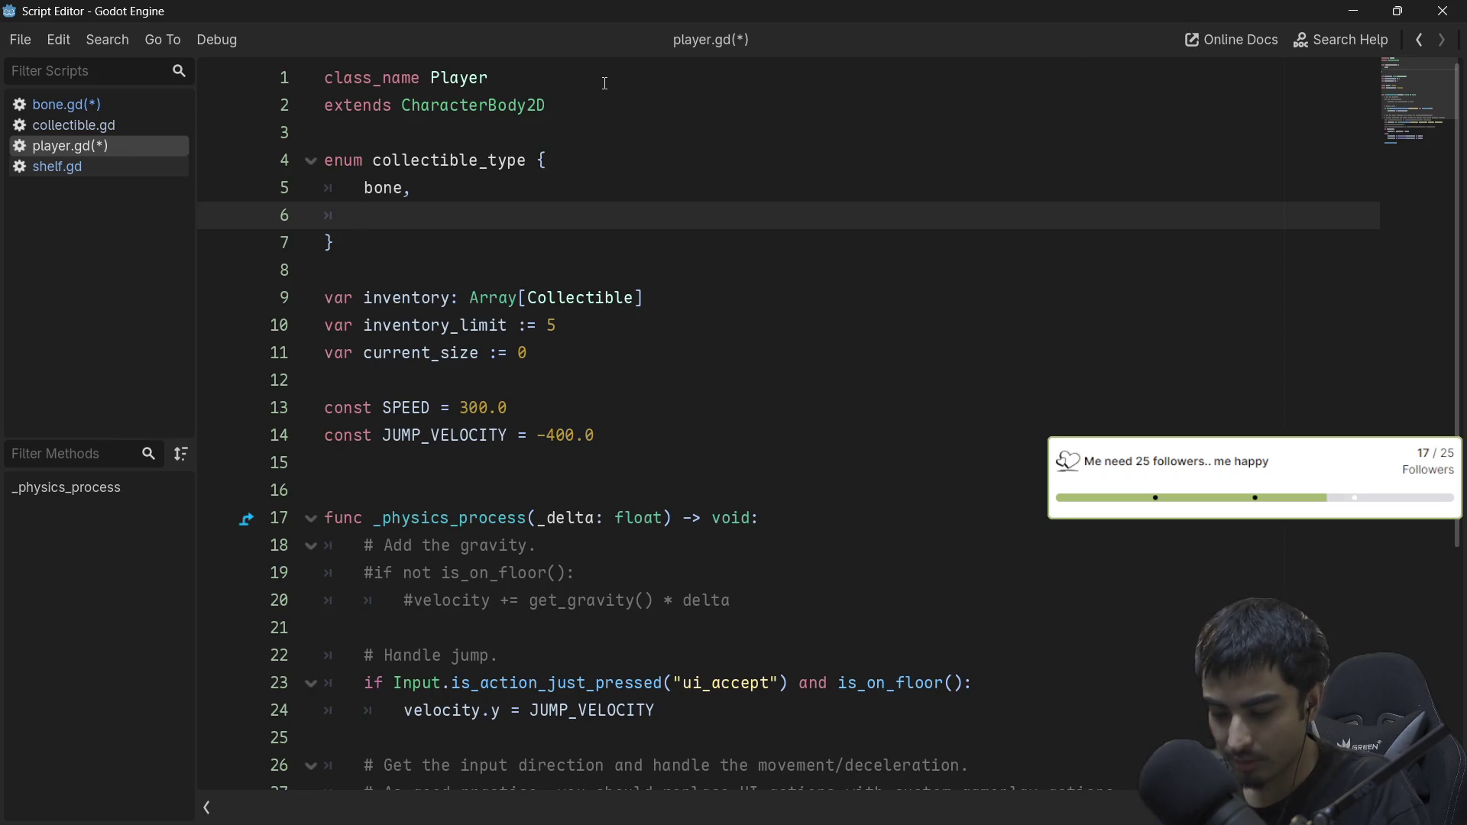
text(limbs)
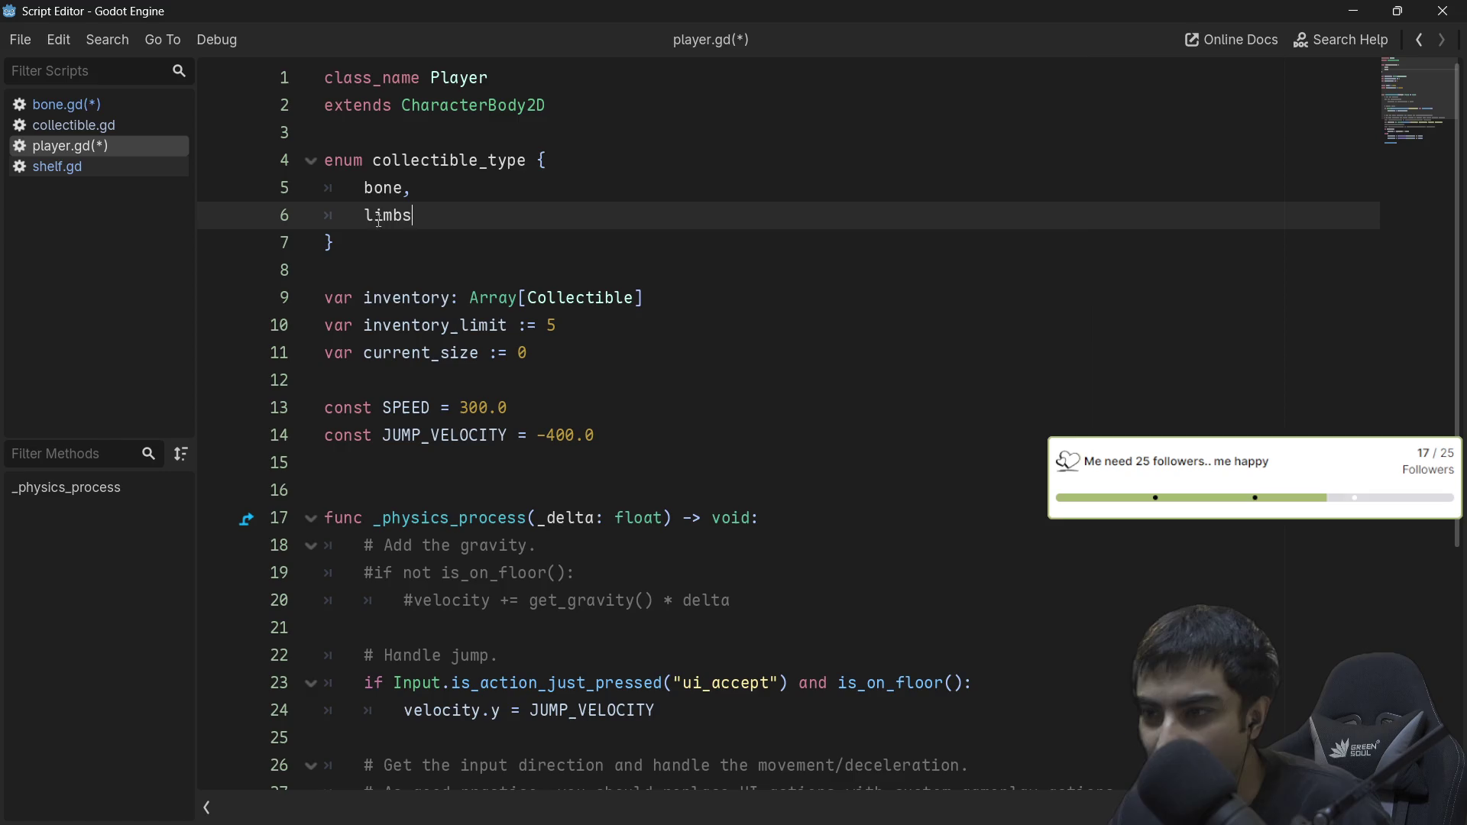
text(,)
key(Return)
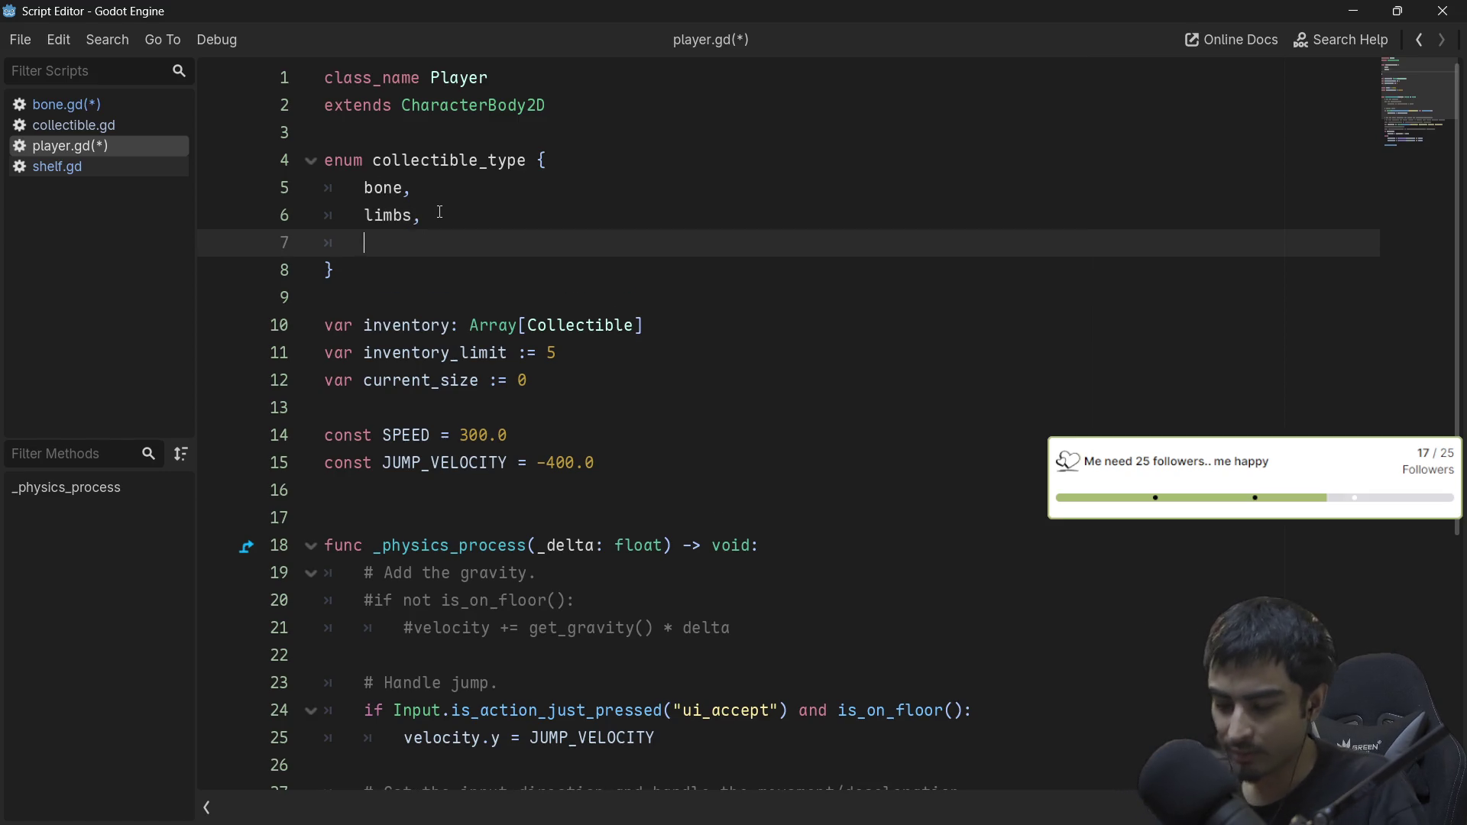
text(br)
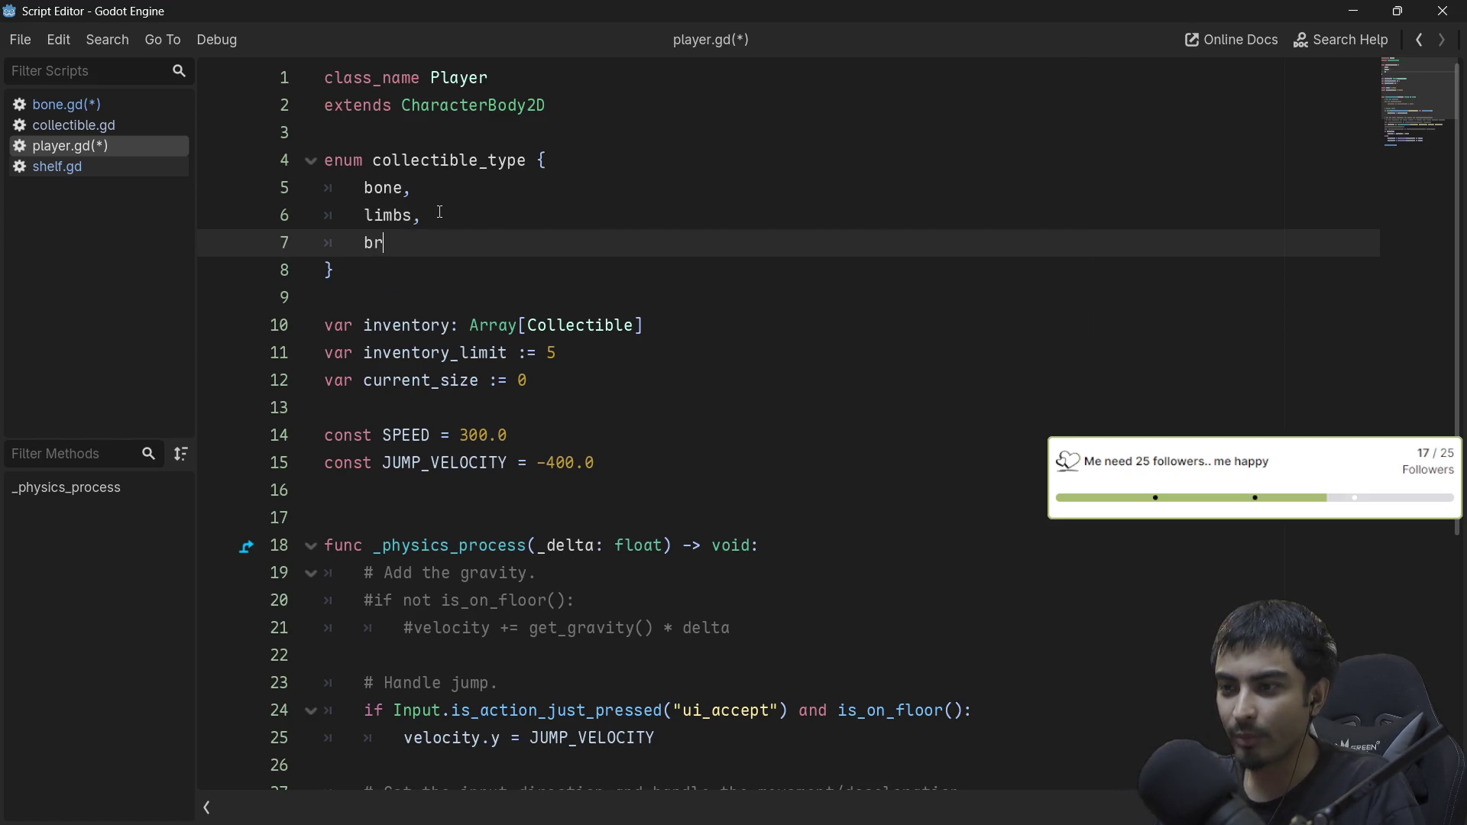
text(ains)
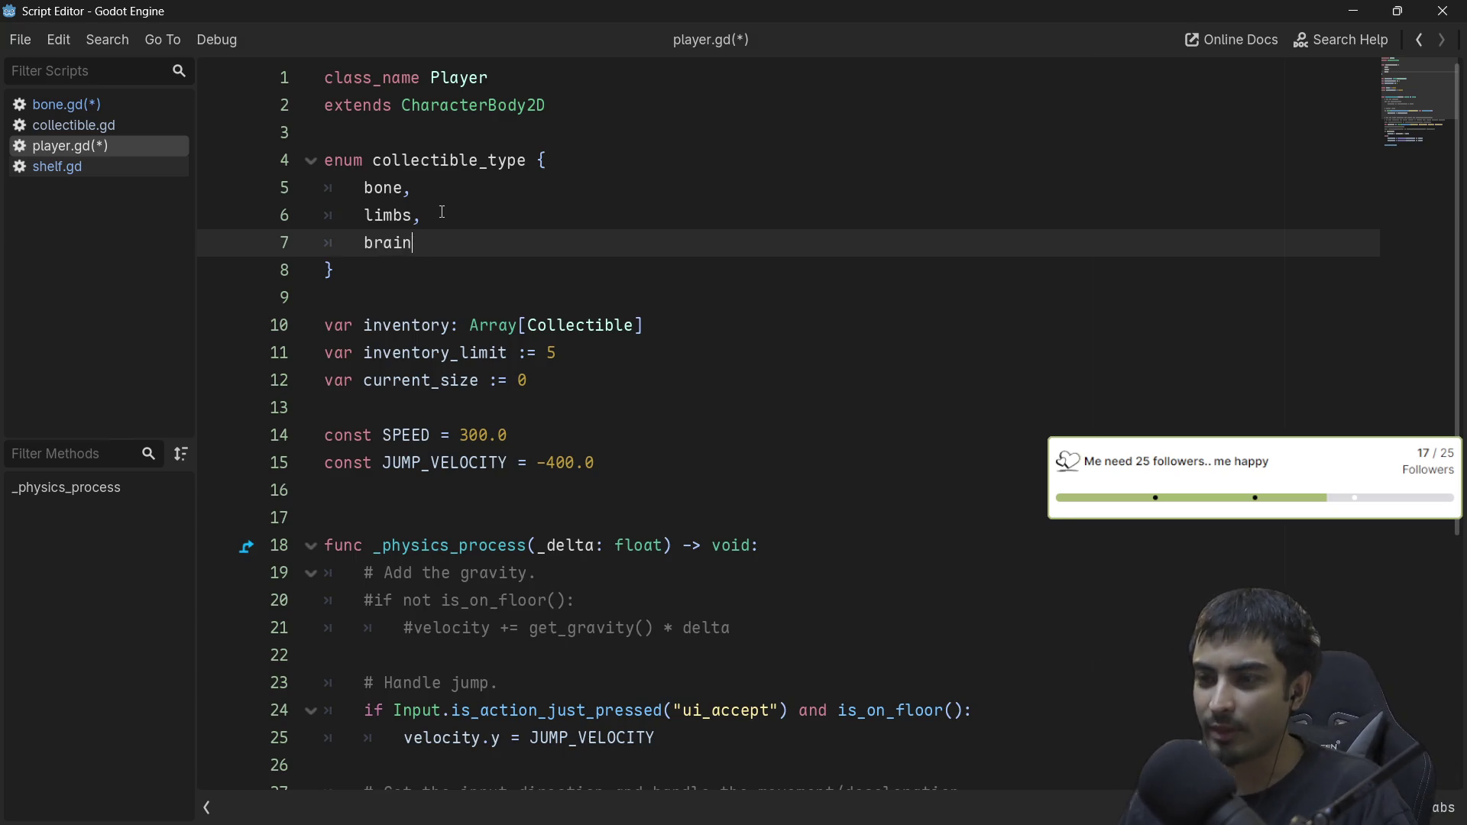
key(Up)
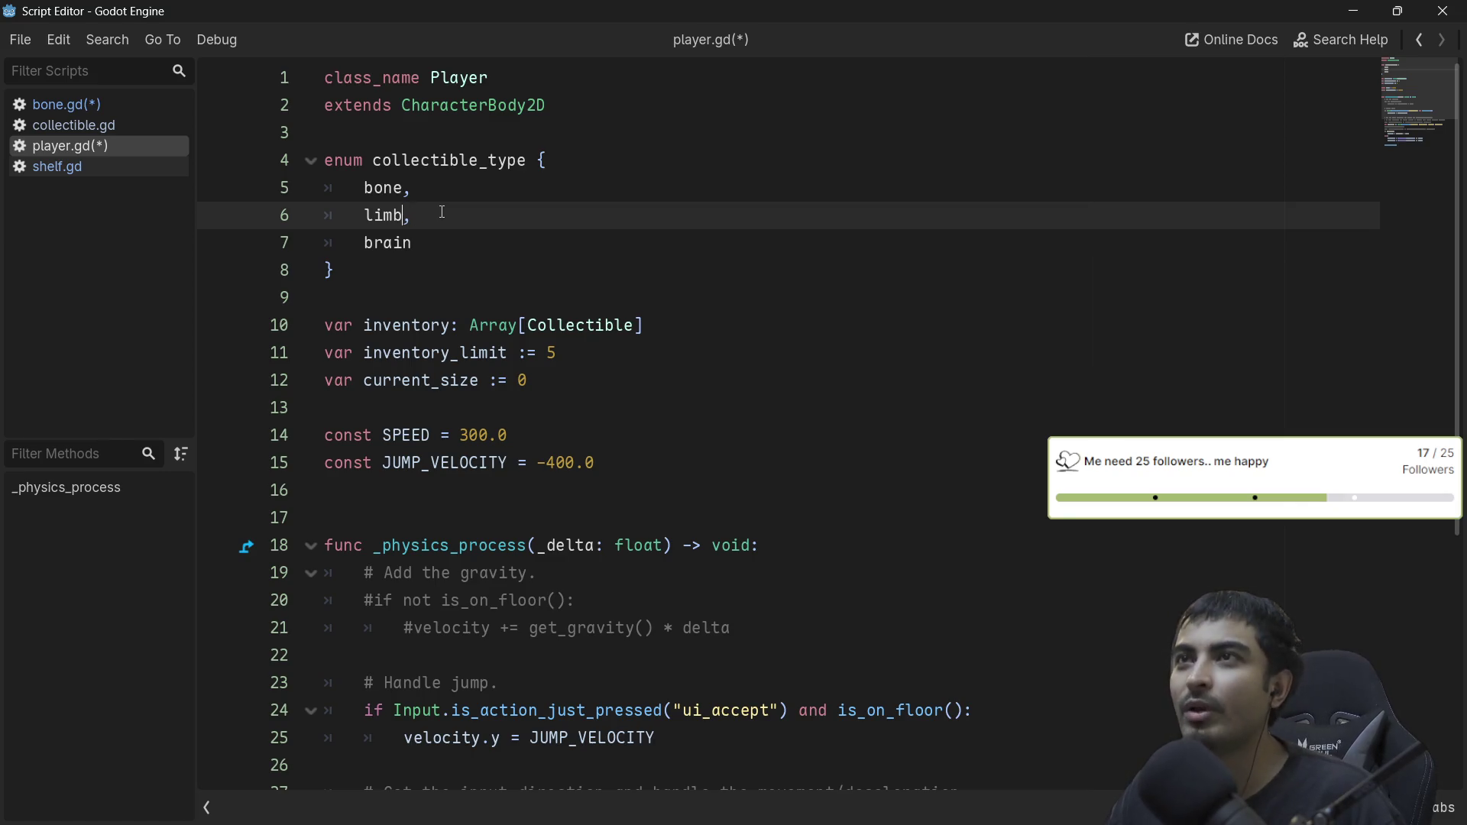
- Save the scripts with Ctrl+S and start the game
key(ctrl+s)
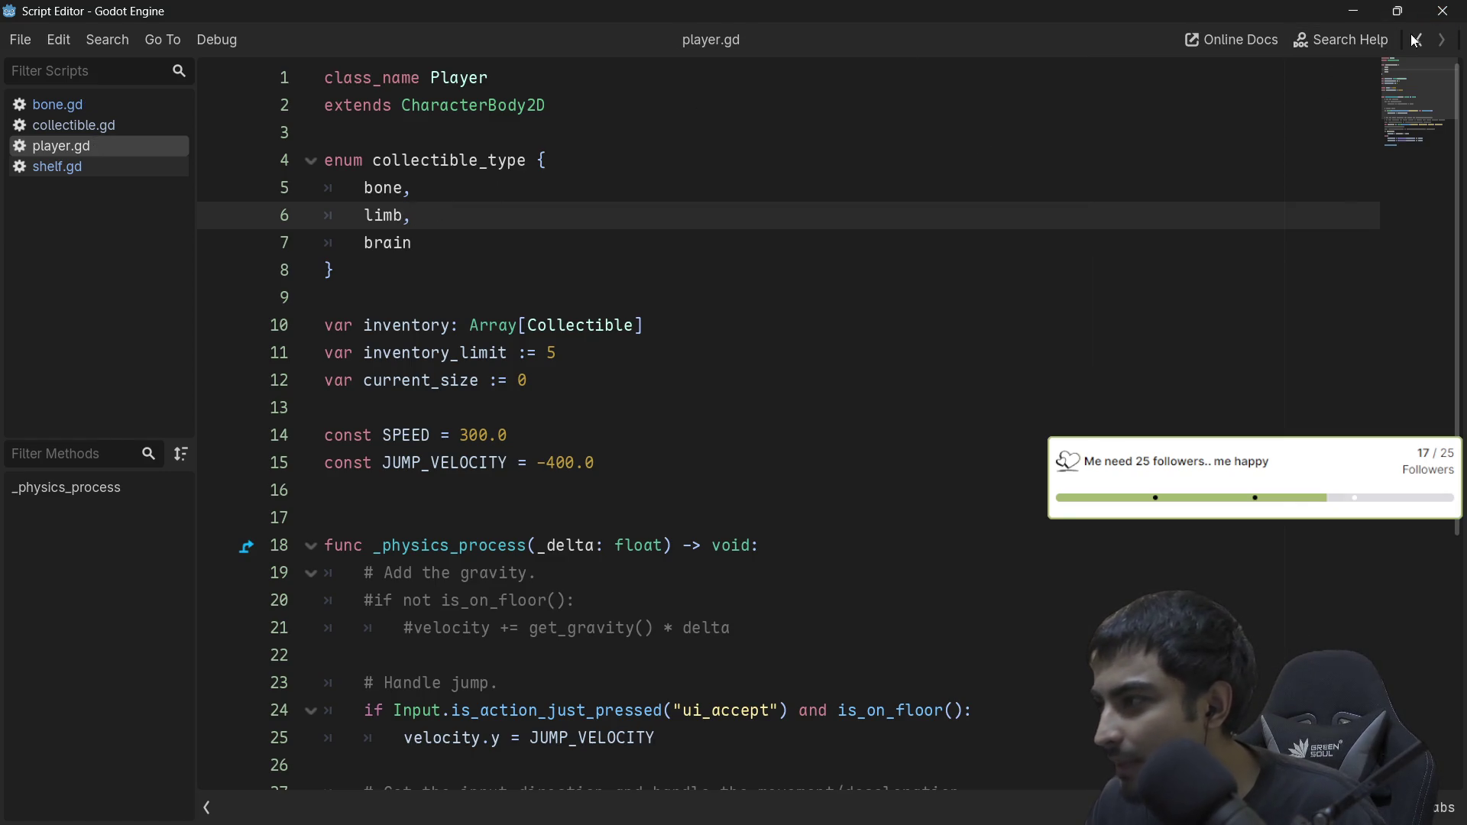
key(alt+Tab)
click(1142, 48)
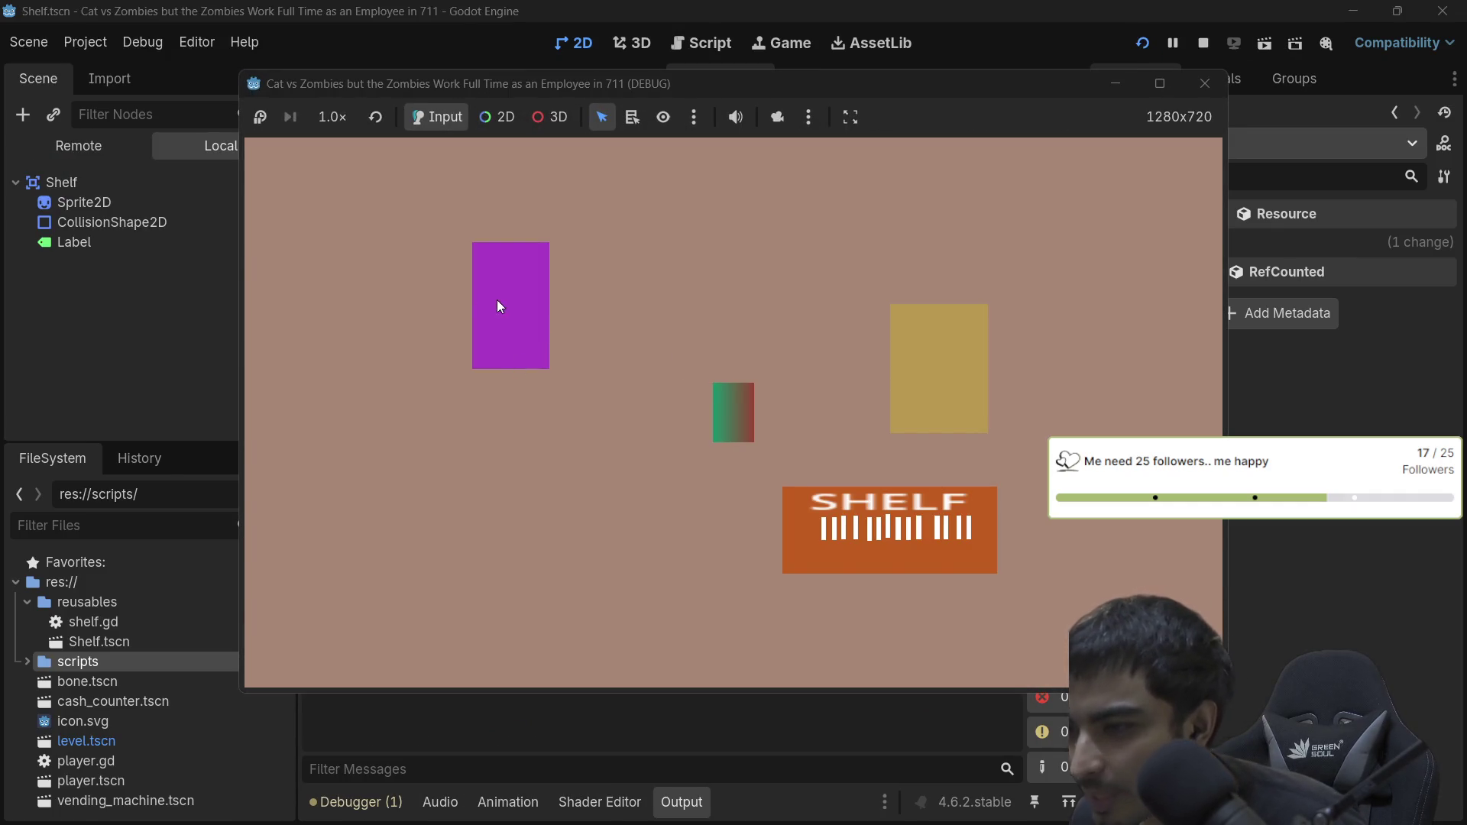
- Move the player right and down onto the shelf, then stop the game
key(Right)
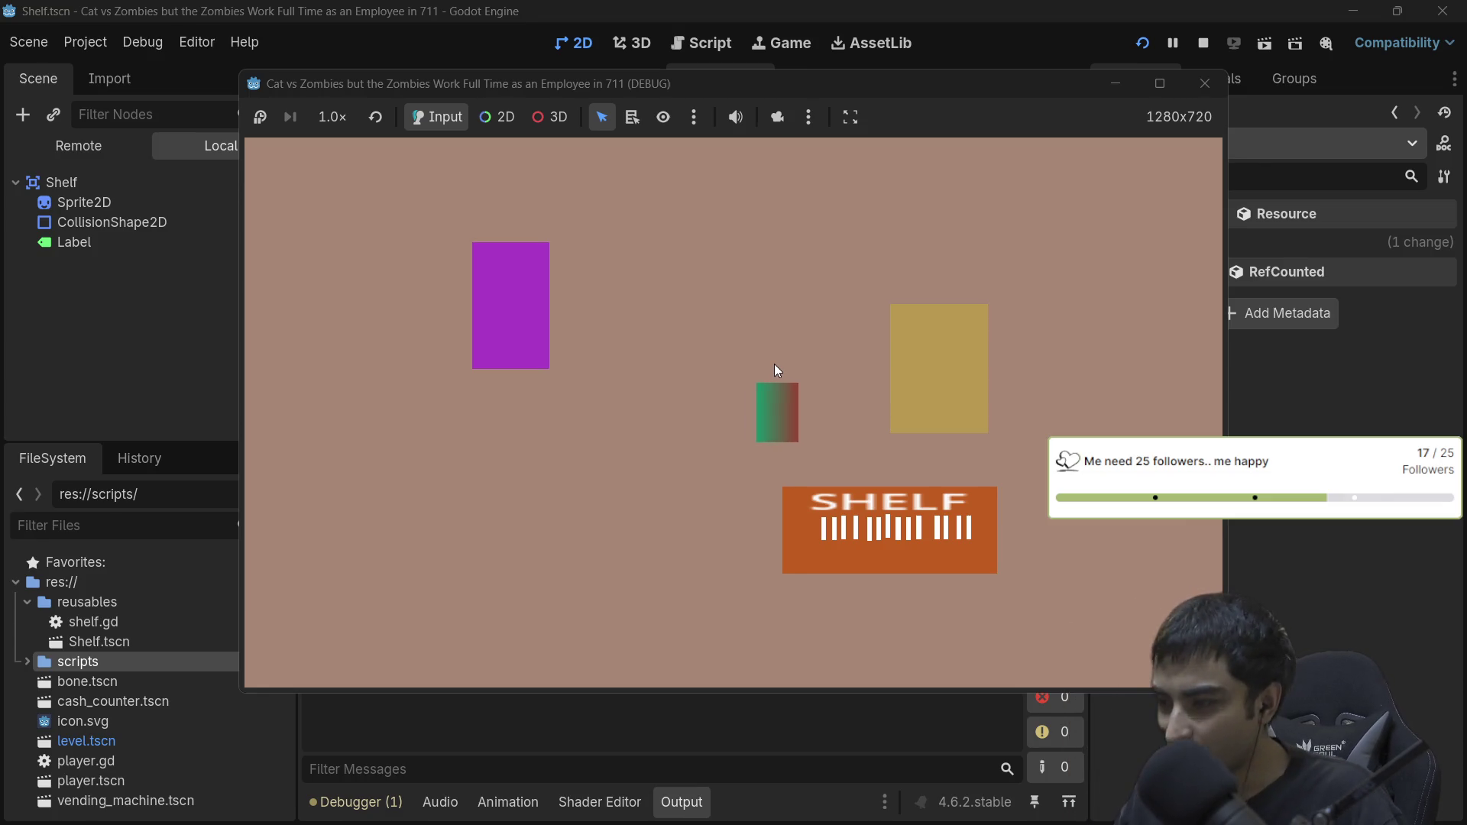
key(Down)
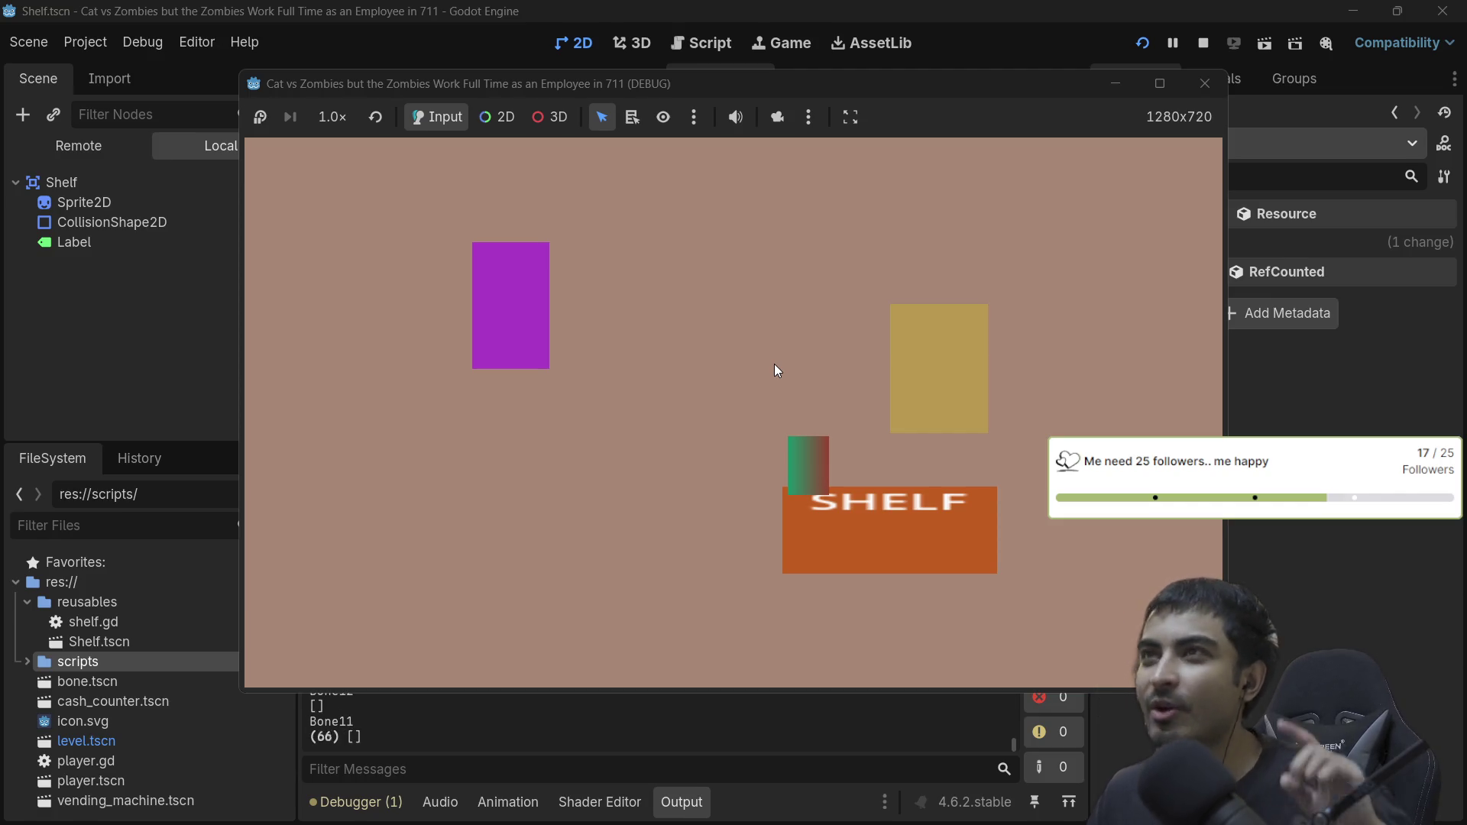
click(1212, 84)
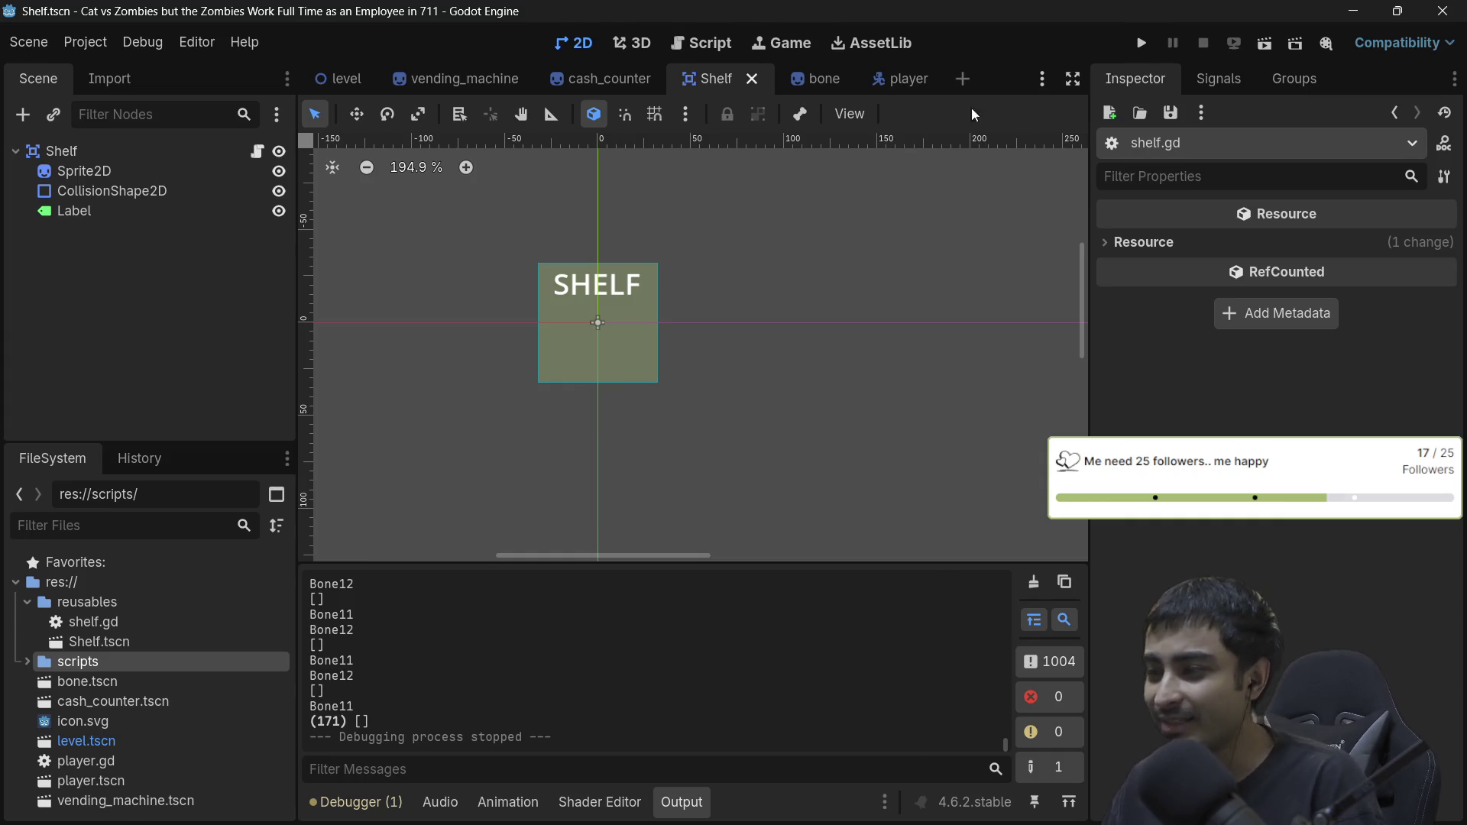
- Change the inventory on line 10 of player.gd to Array[collectible_type] and save
click(690, 42)
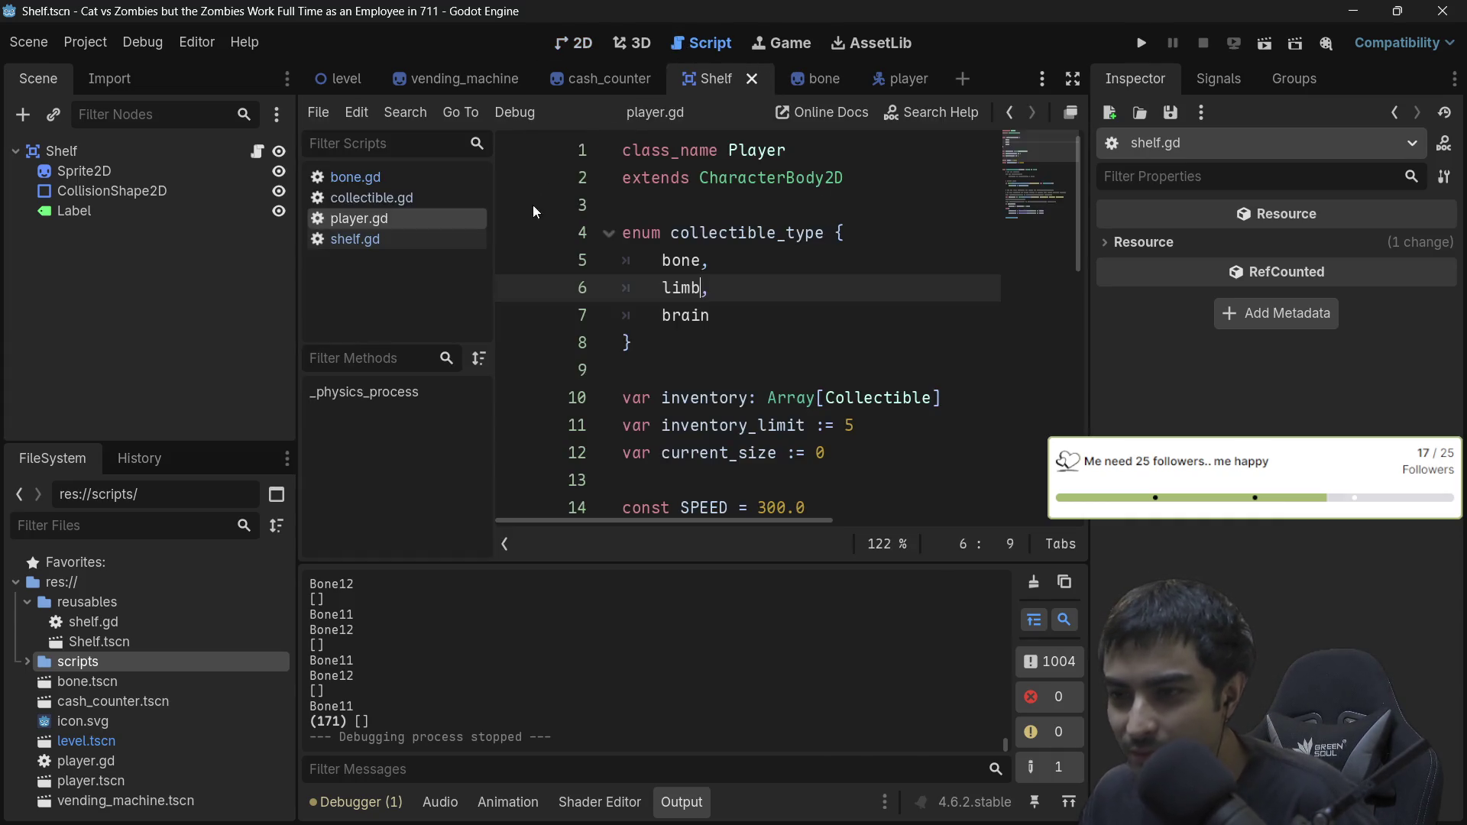
scroll(726, 306, down, 3)
scroll(734, 290, up, 3)
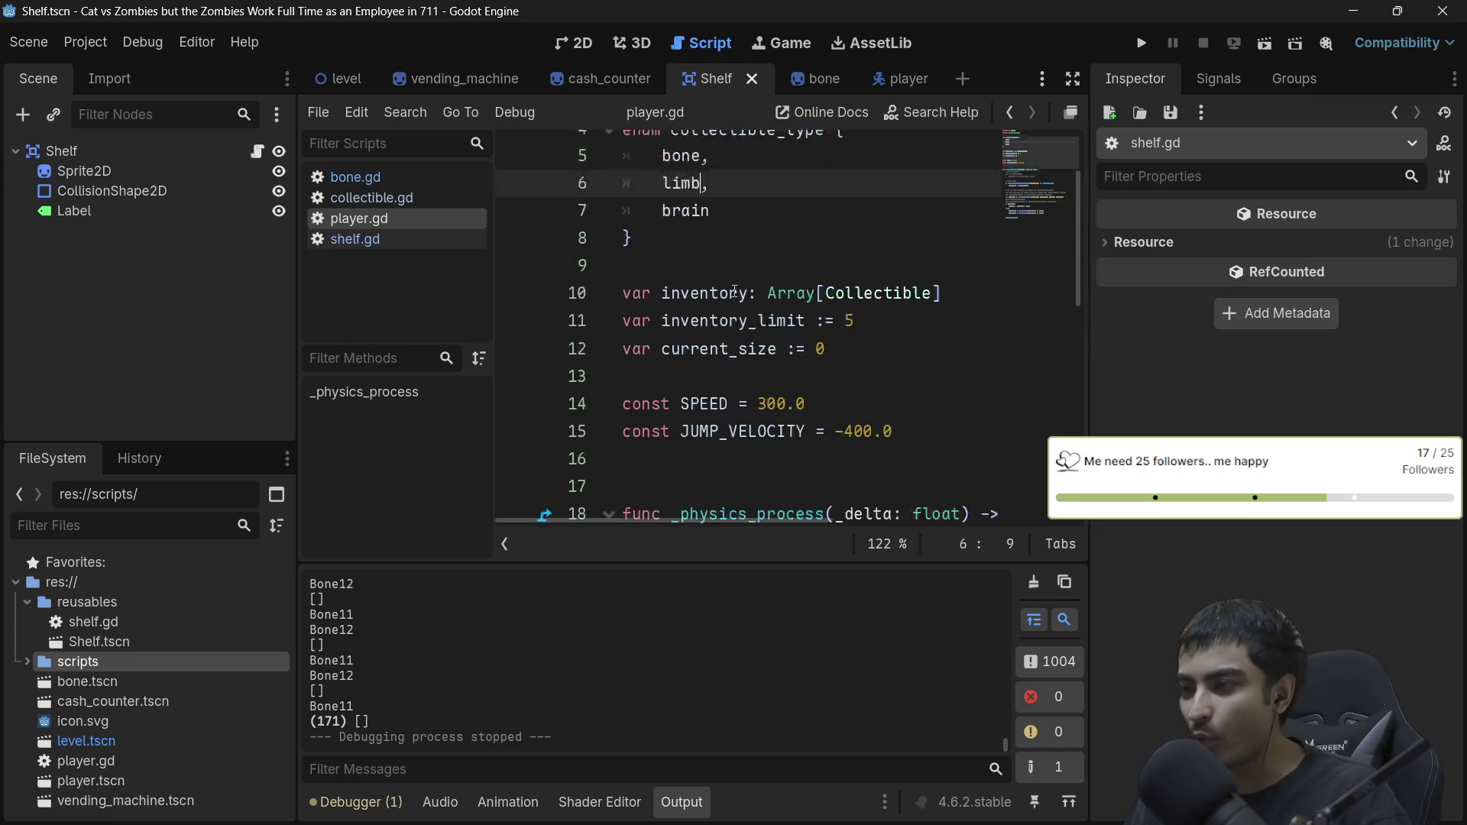
scroll(966, 257, down, 2)
double_click(853, 234)
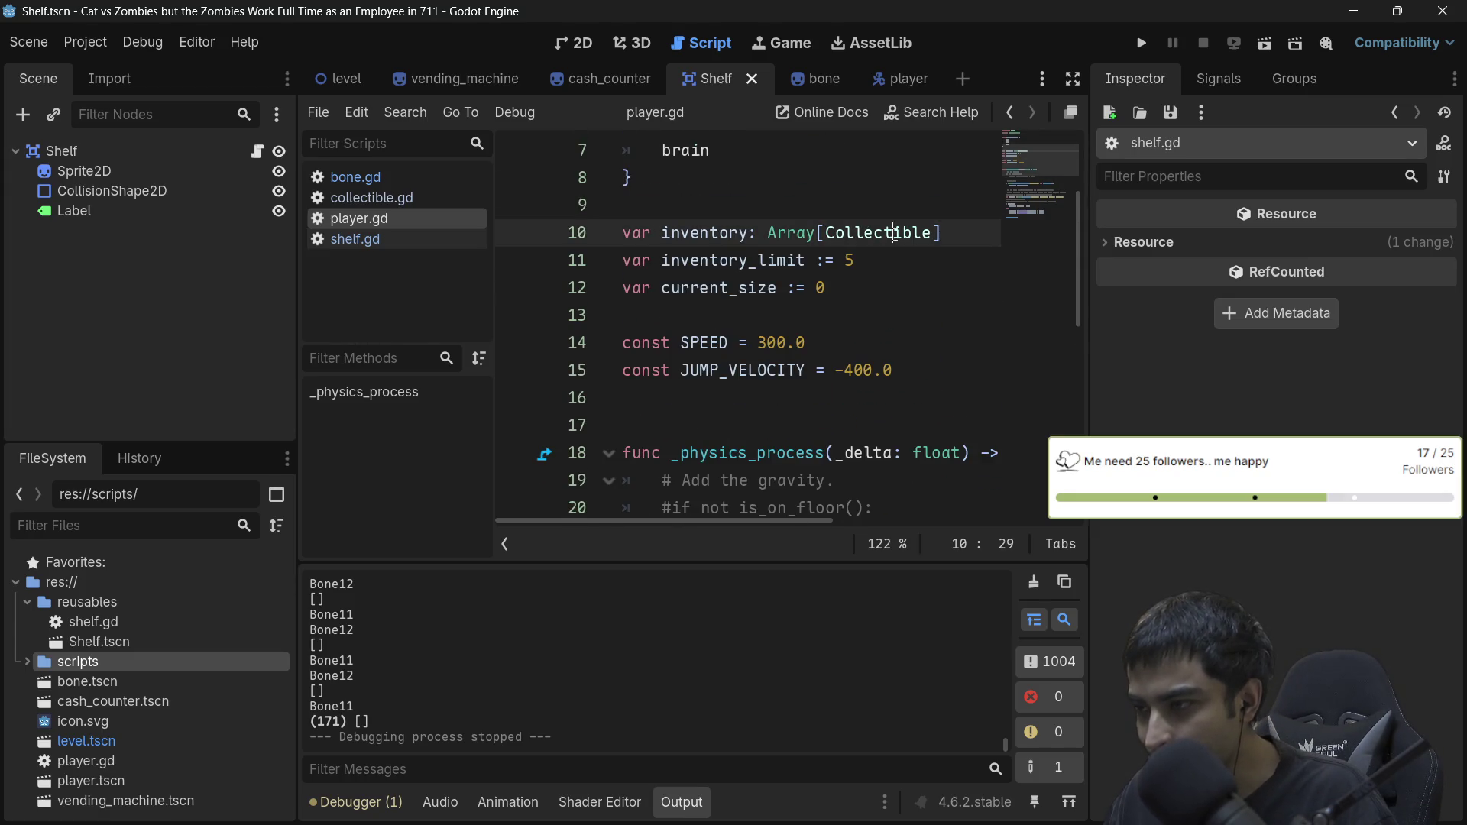
scroll(852, 354, up, 2)
text(enum)
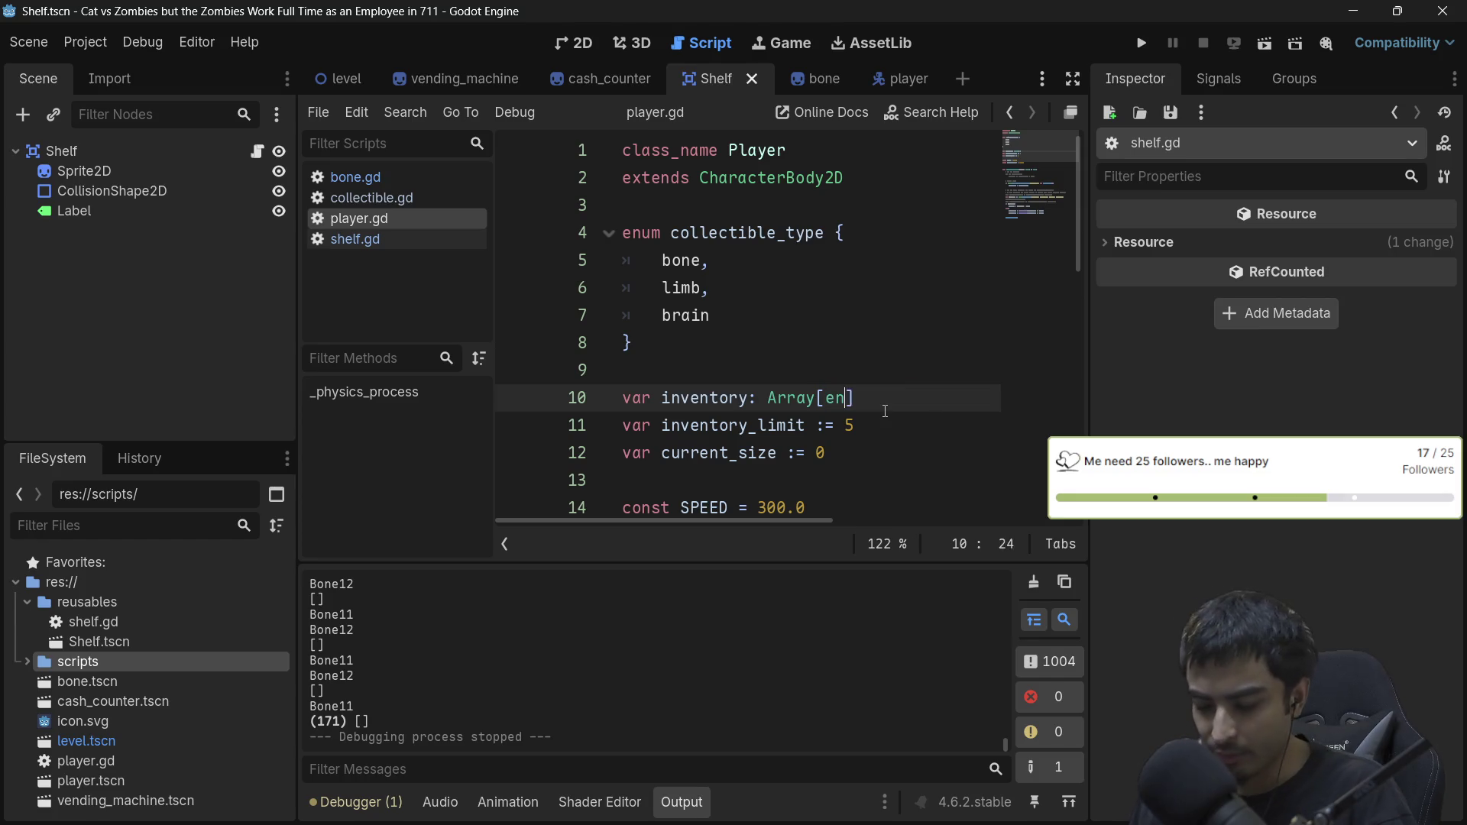
click(906, 411)
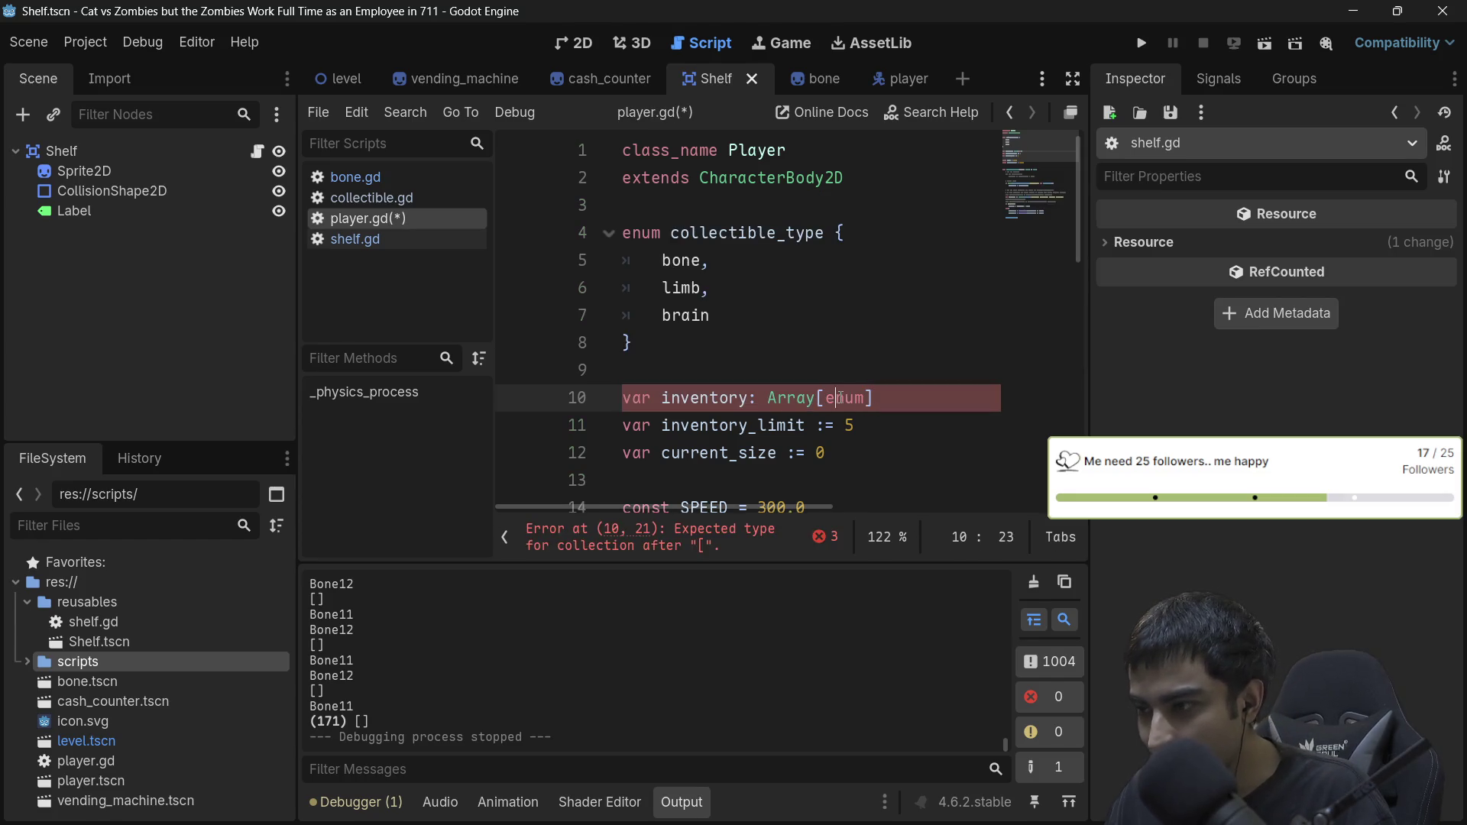
key(Left)
key(BackSpace)
key(BackSpace)
key(BackSpace)
text(colle)
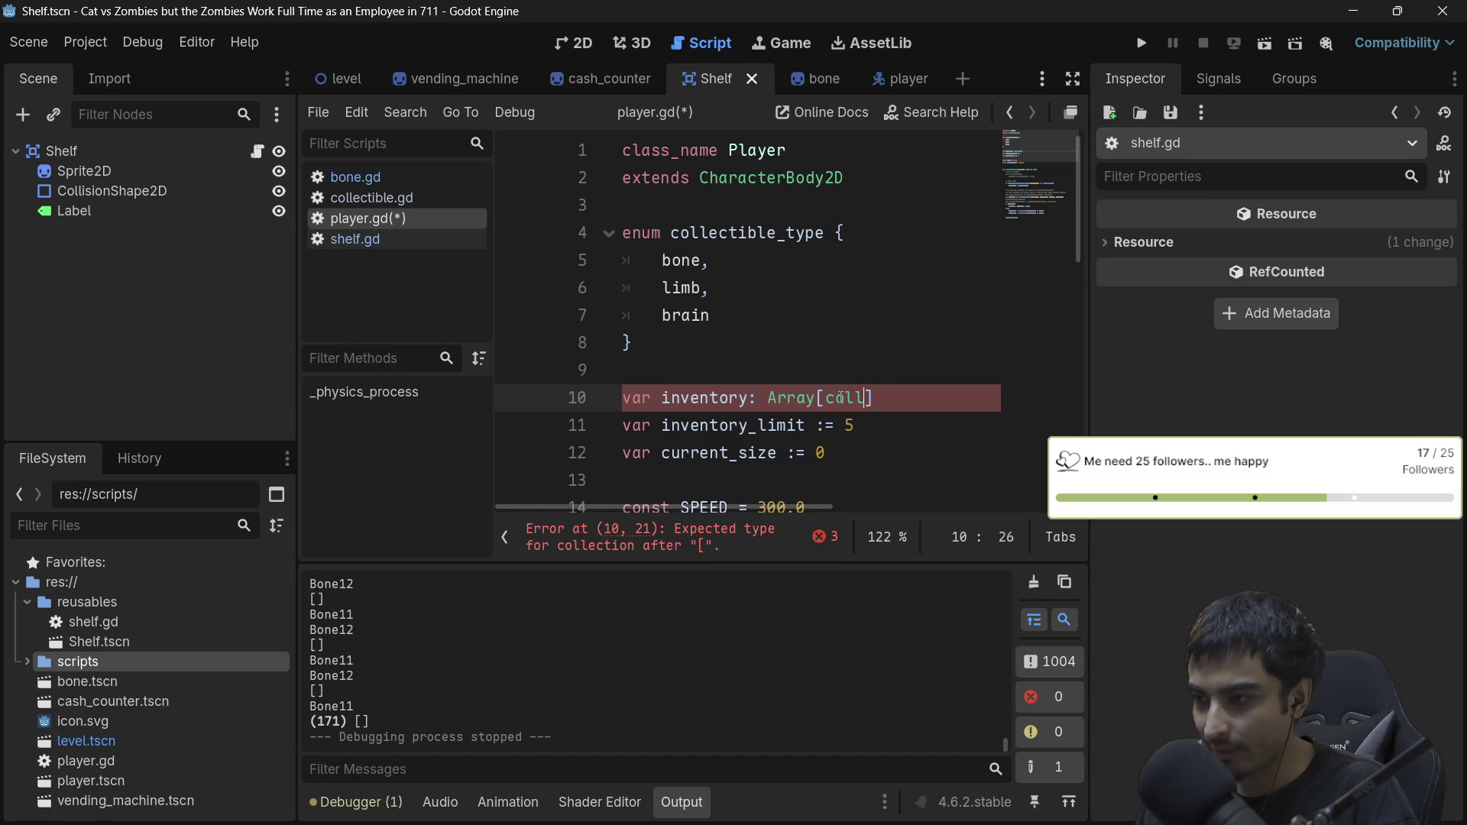
key(Return)
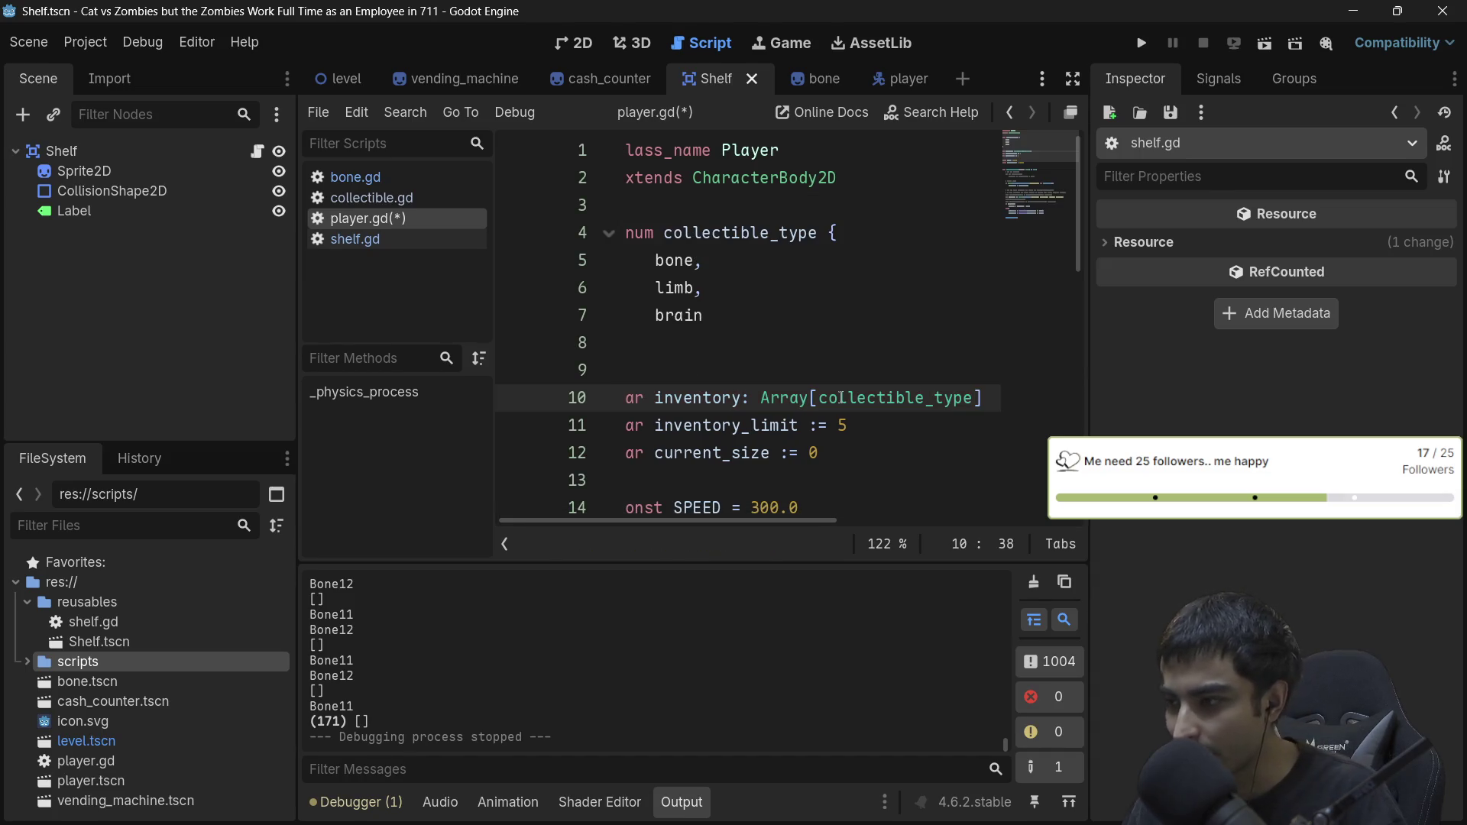
key(ctrl+s)
- Float the script editor in its own window and open shelf.gd
click(764, 321)
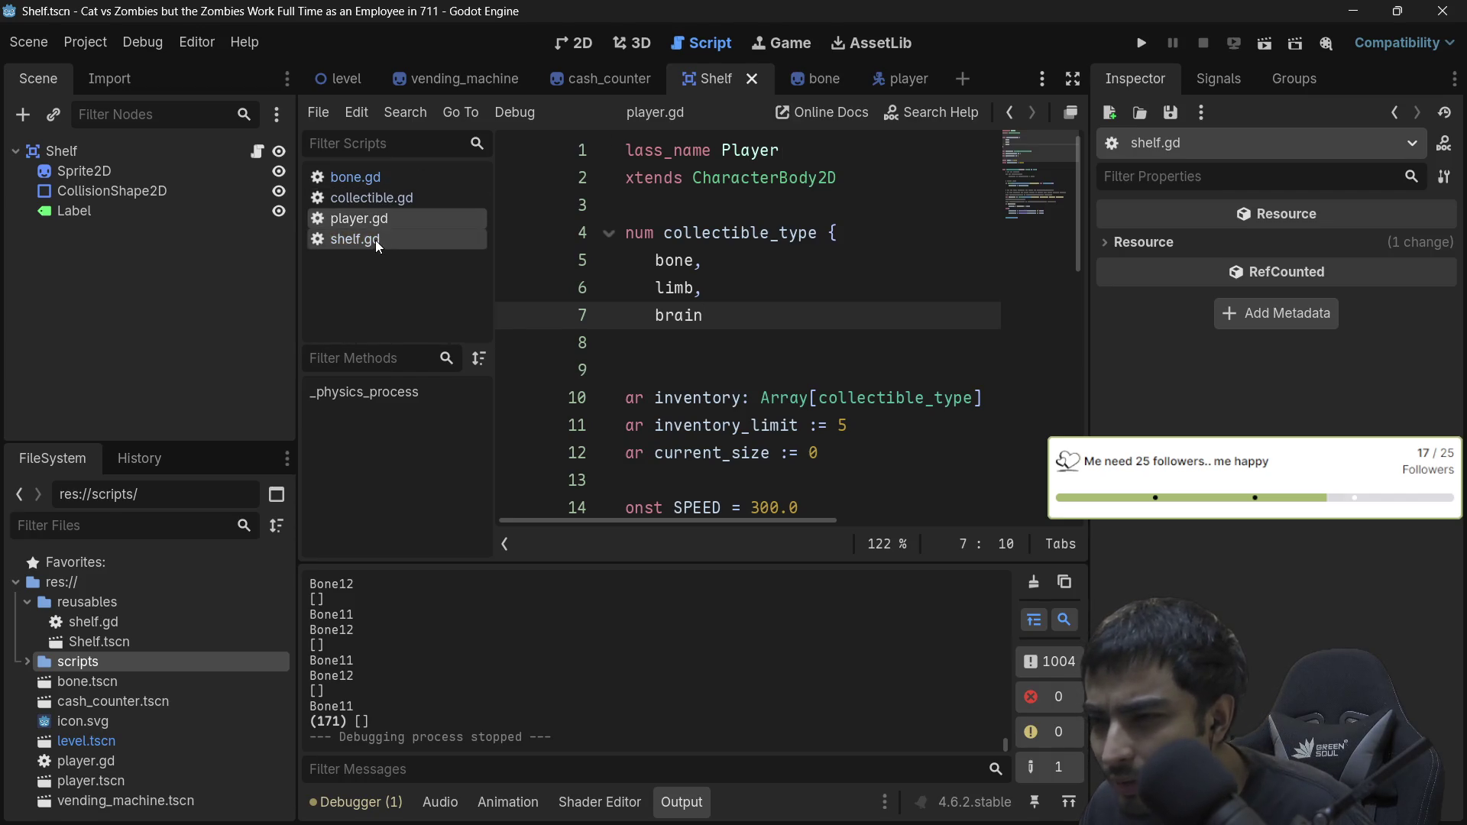
click(1071, 112)
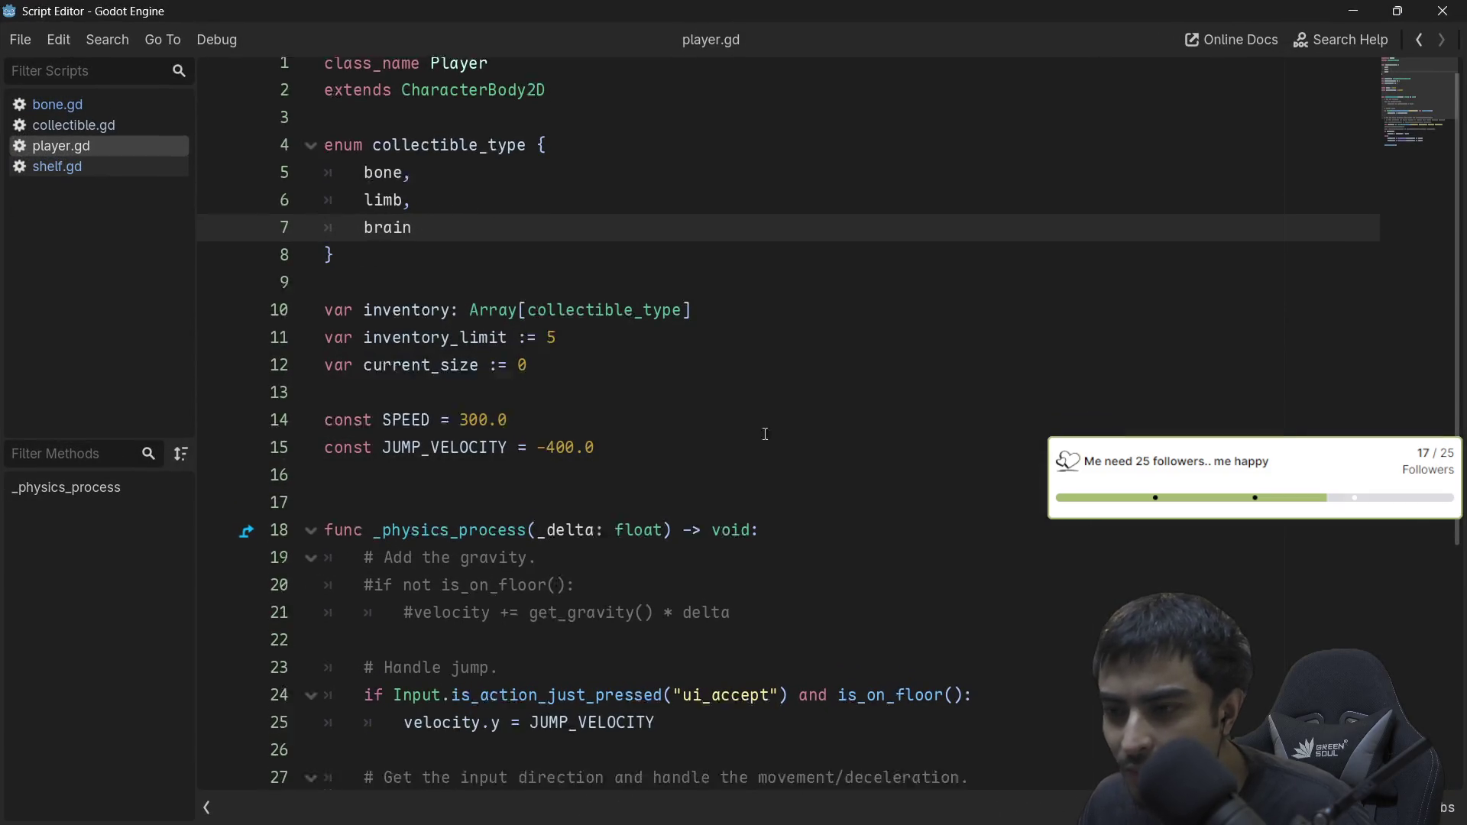
click(77, 173)
- Insert player.inventory.append(true) on a new line 25 inside the distance check
scroll(770, 498, down, 3)
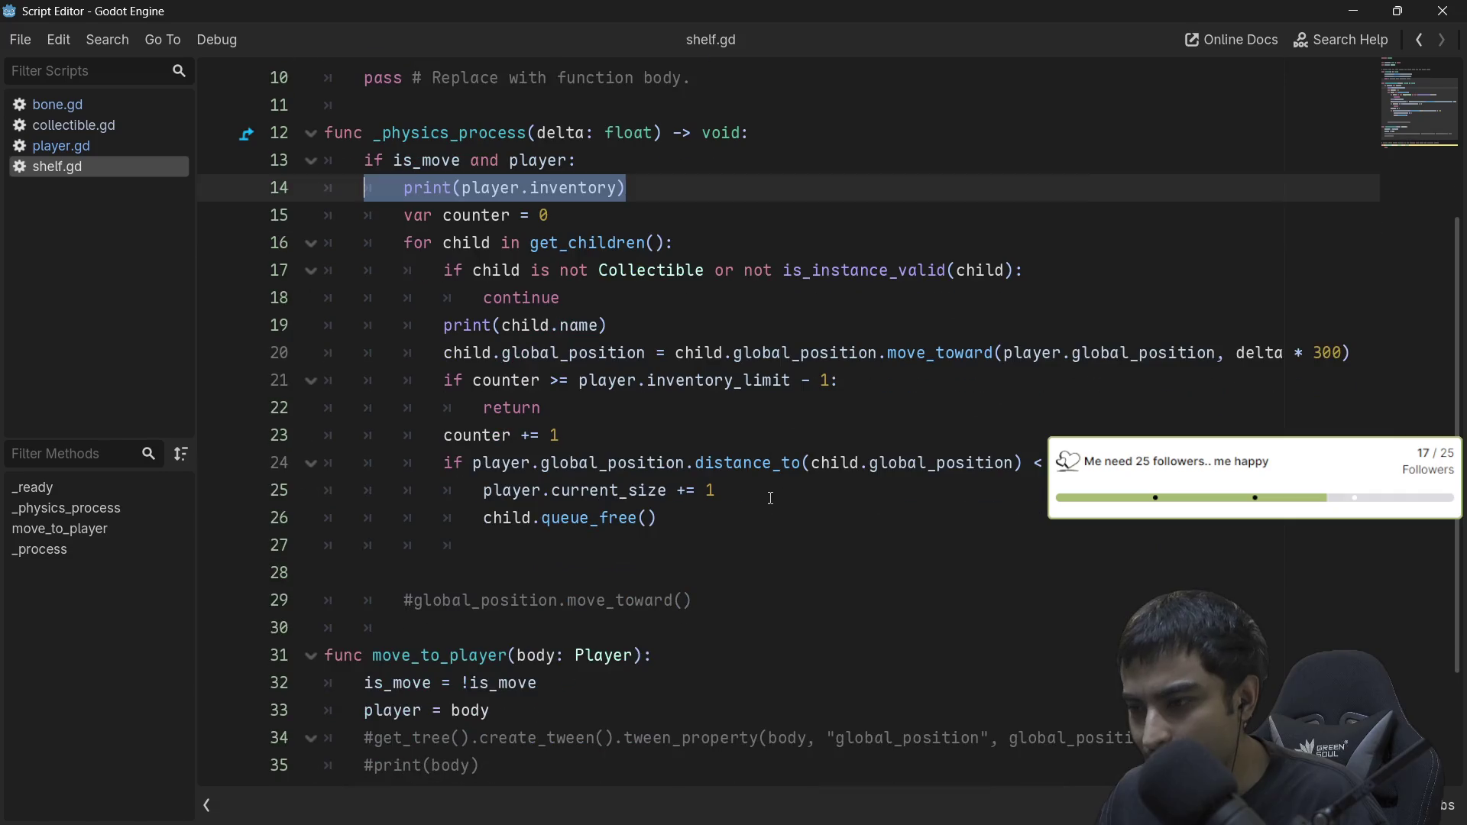
scroll(665, 382, down, 2)
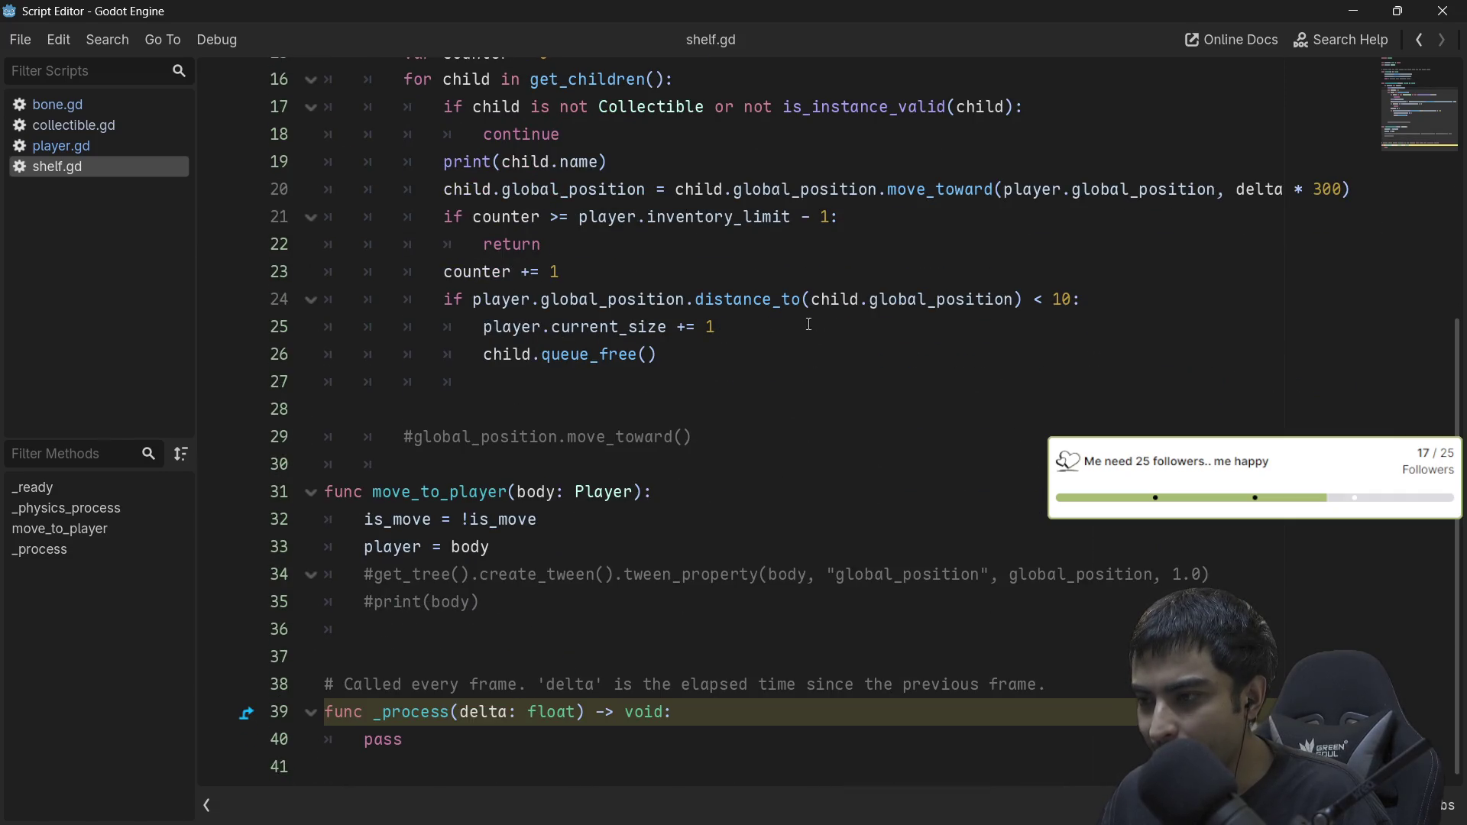
click(1137, 308)
key(Return)
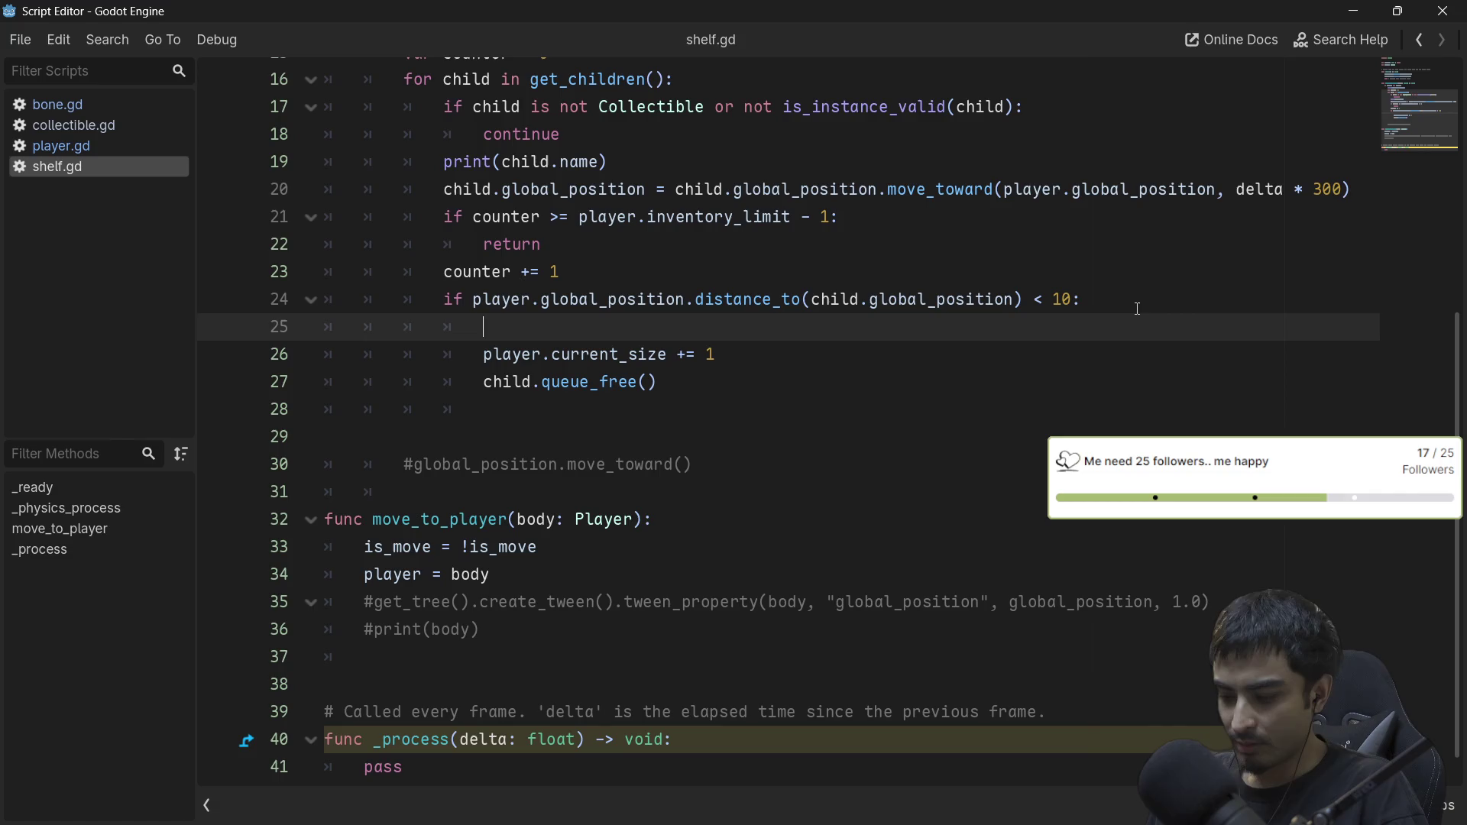
text(yer.inve)
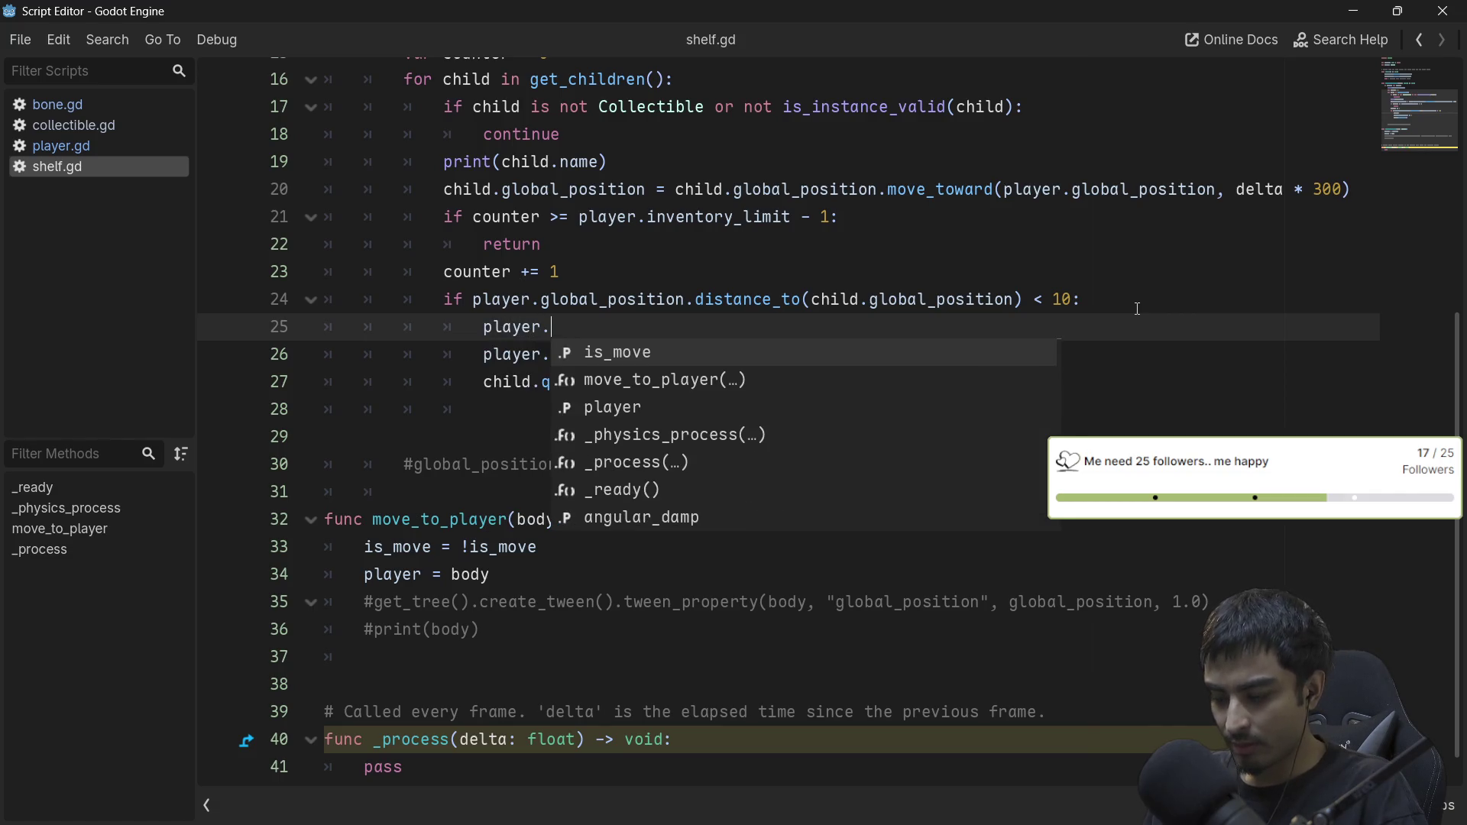
key(Return)
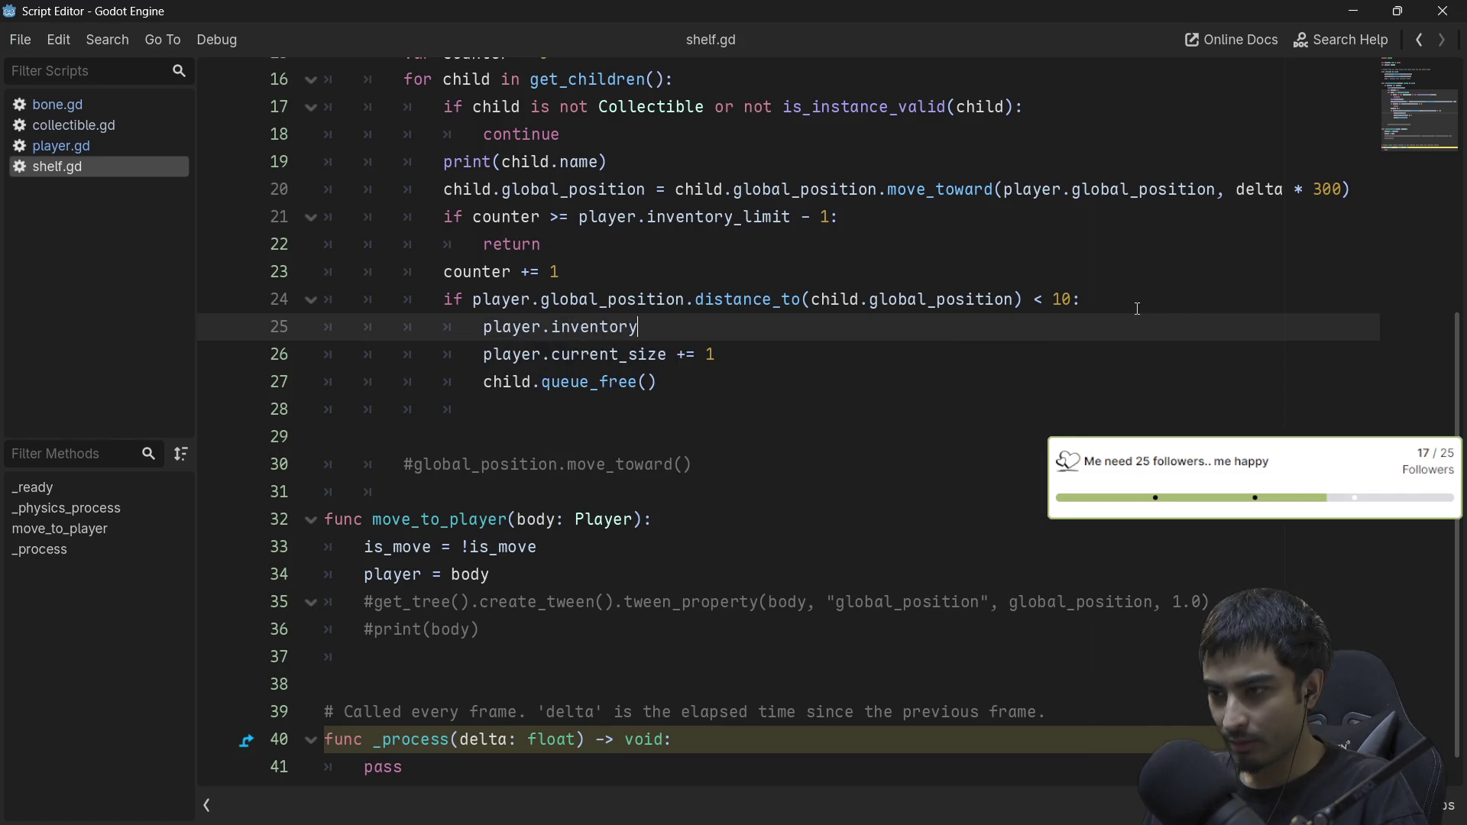
text(.)
key(Down)
key(Down)
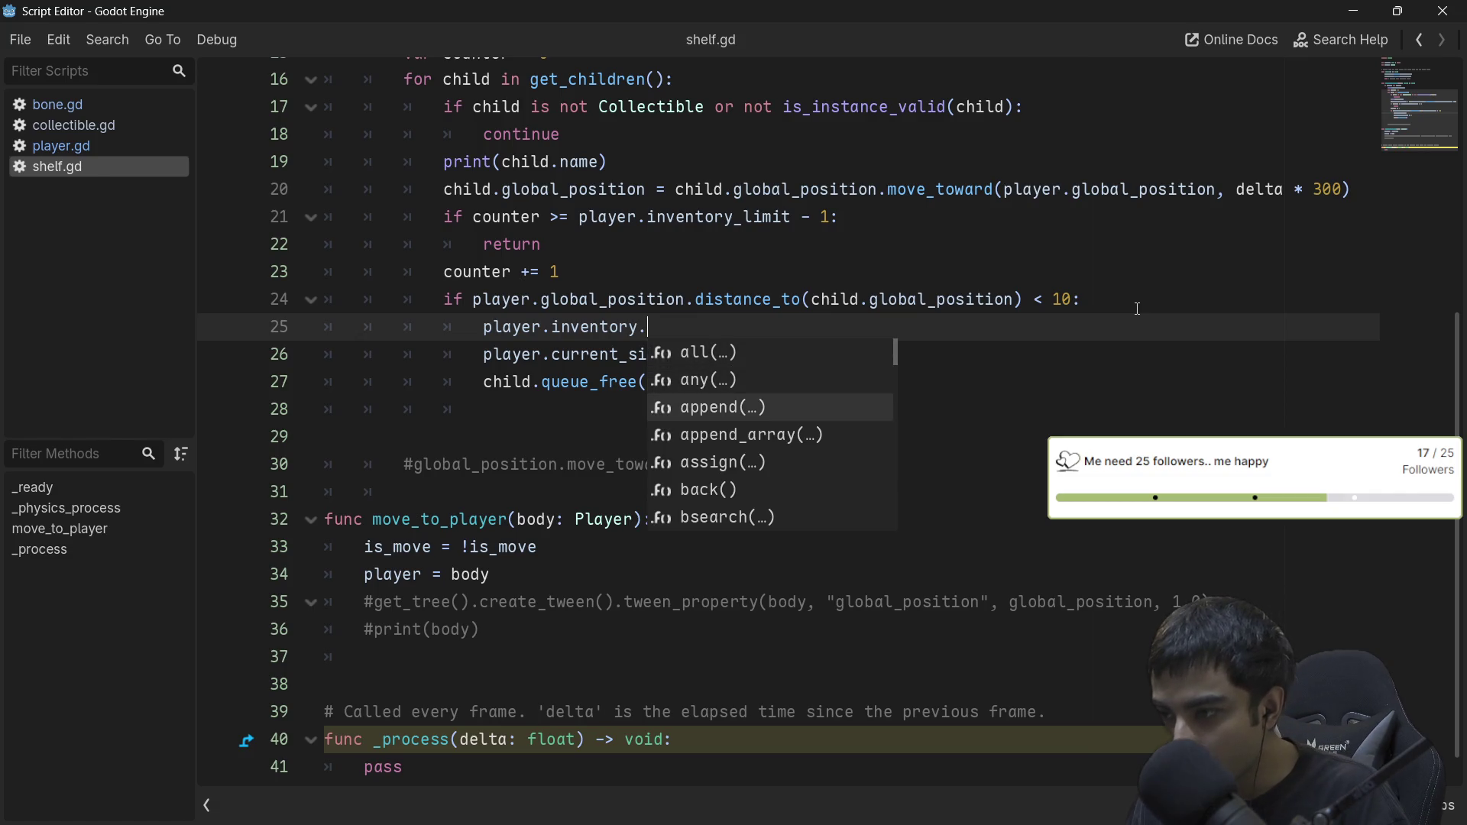
key(Return)
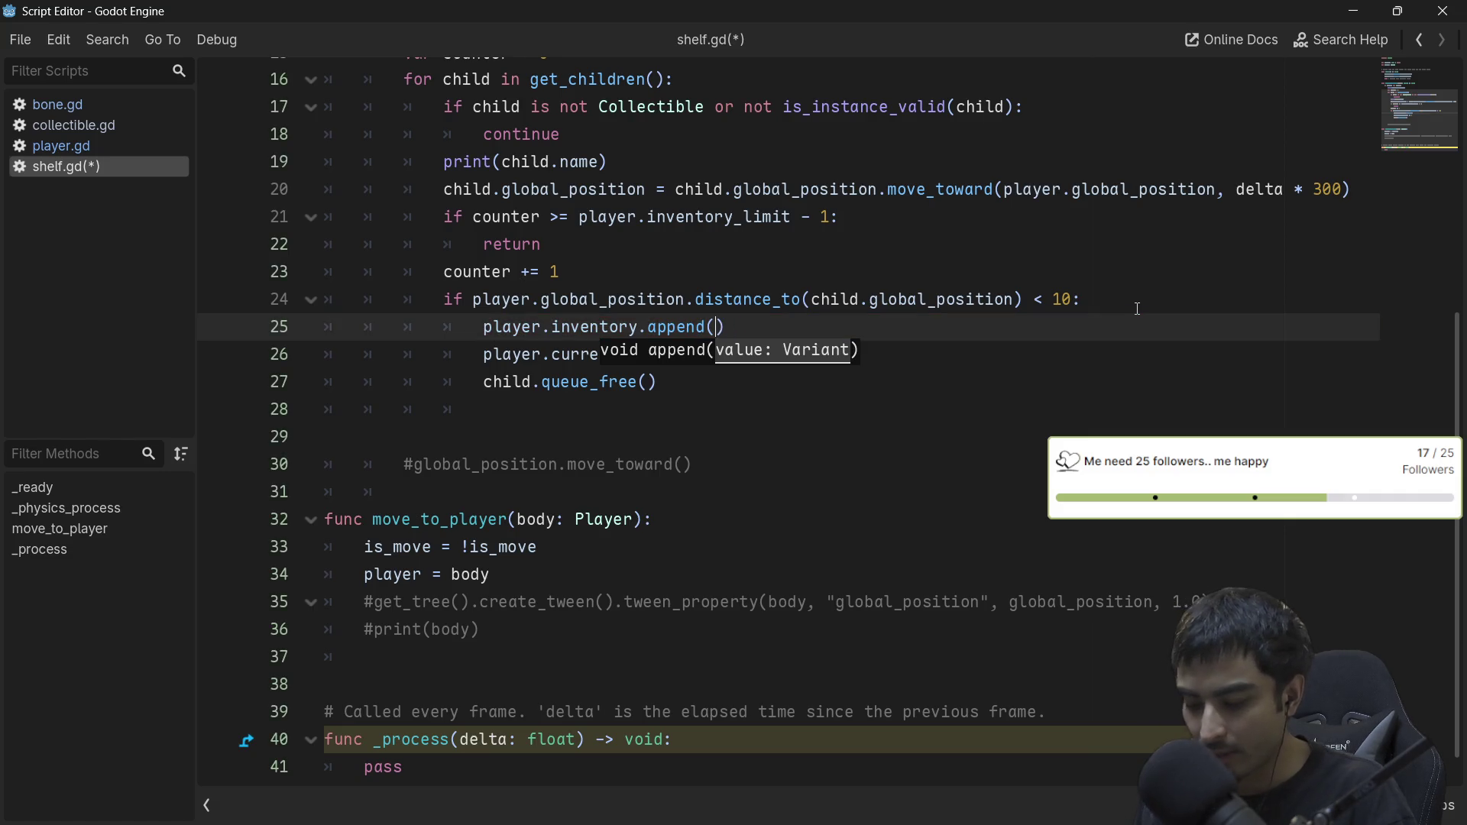
text(true)
- Check the inventory property's type, then minimize the floating script editor to reveal the Shelf scene
click(1058, 341)
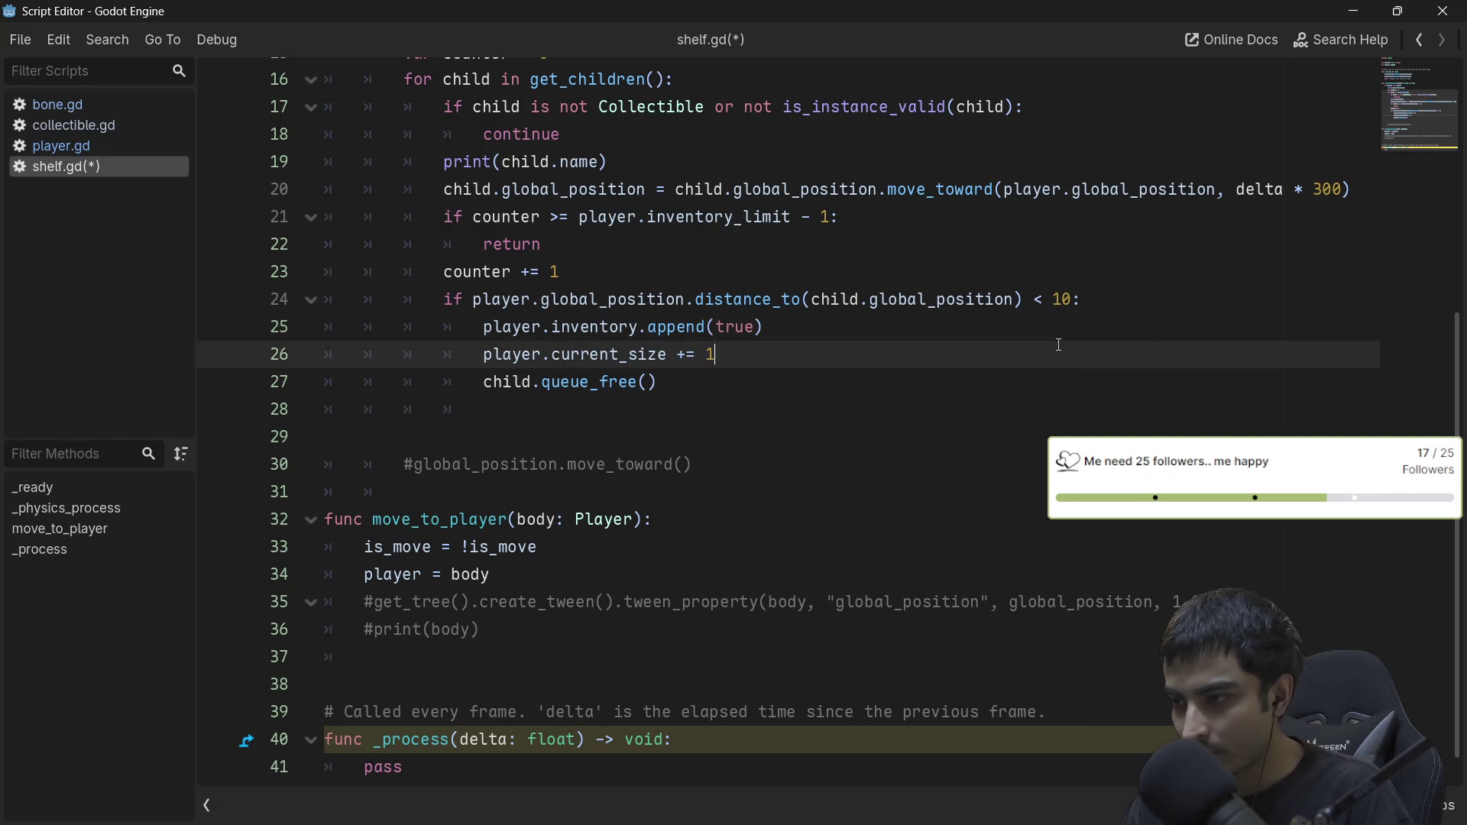
click(605, 327)
mouse_move(600, 328)
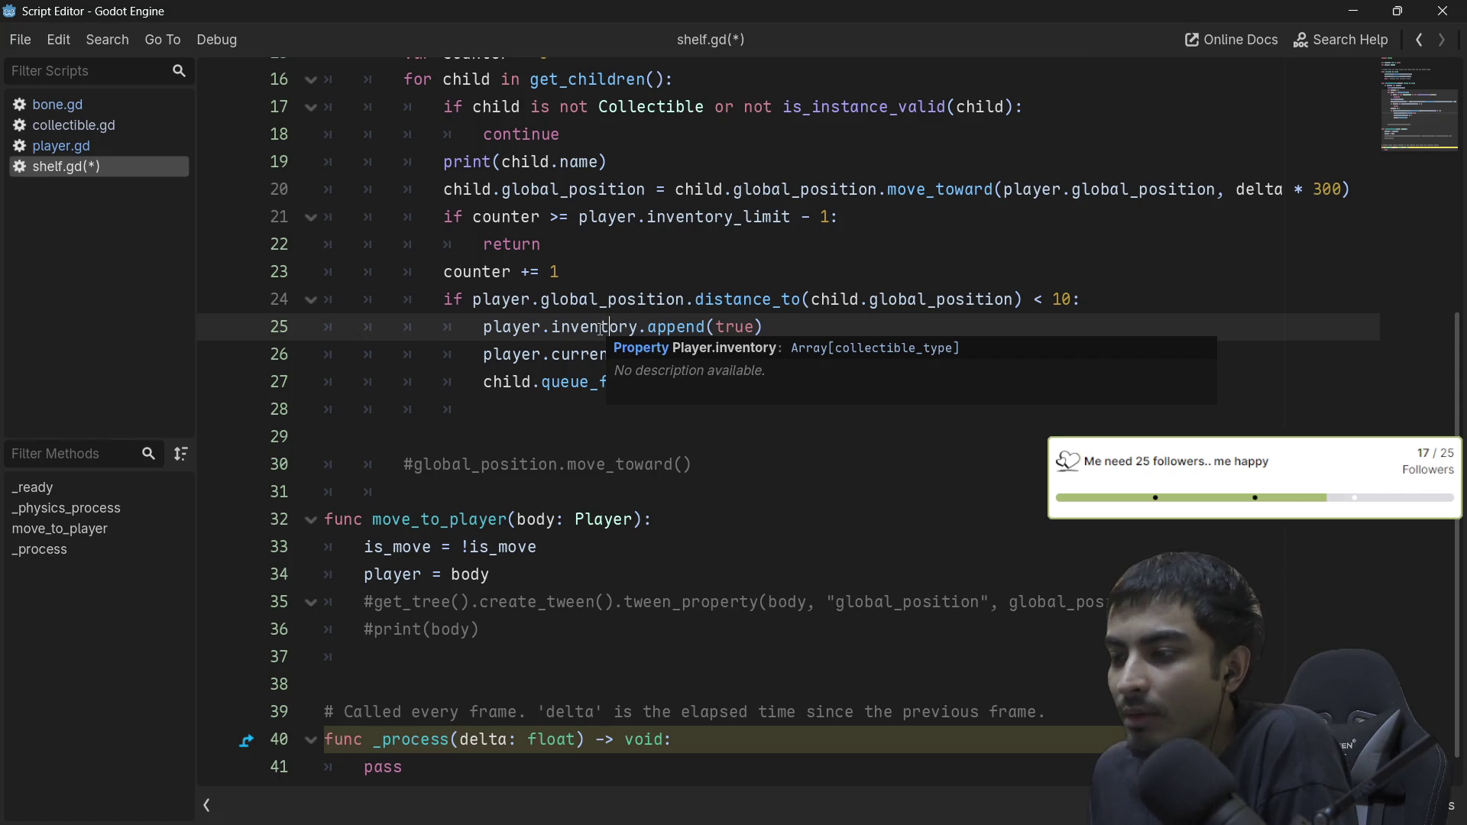
drag(808, 331, 513, 329)
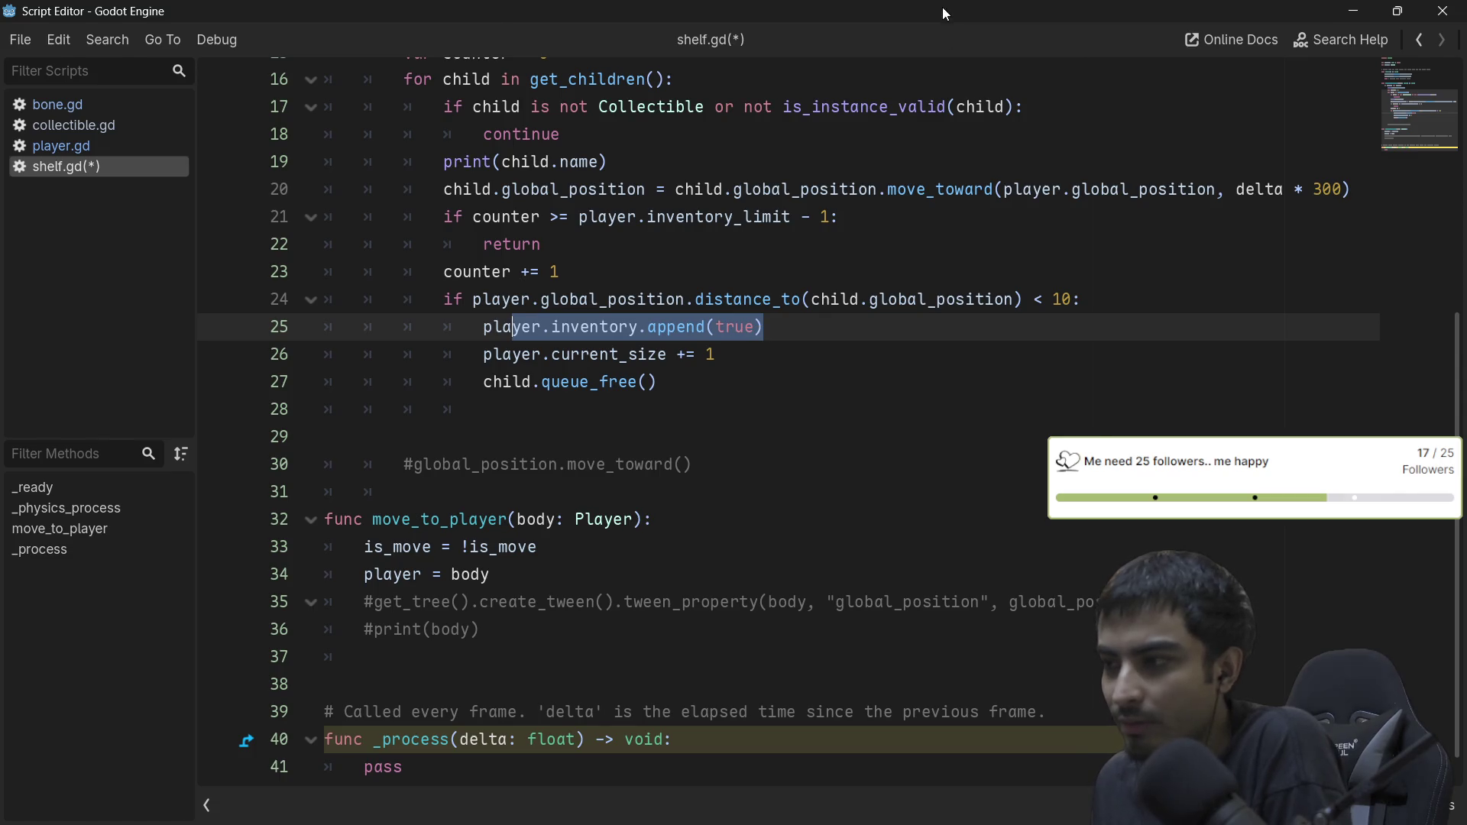
drag(942, 6, 973, 39)
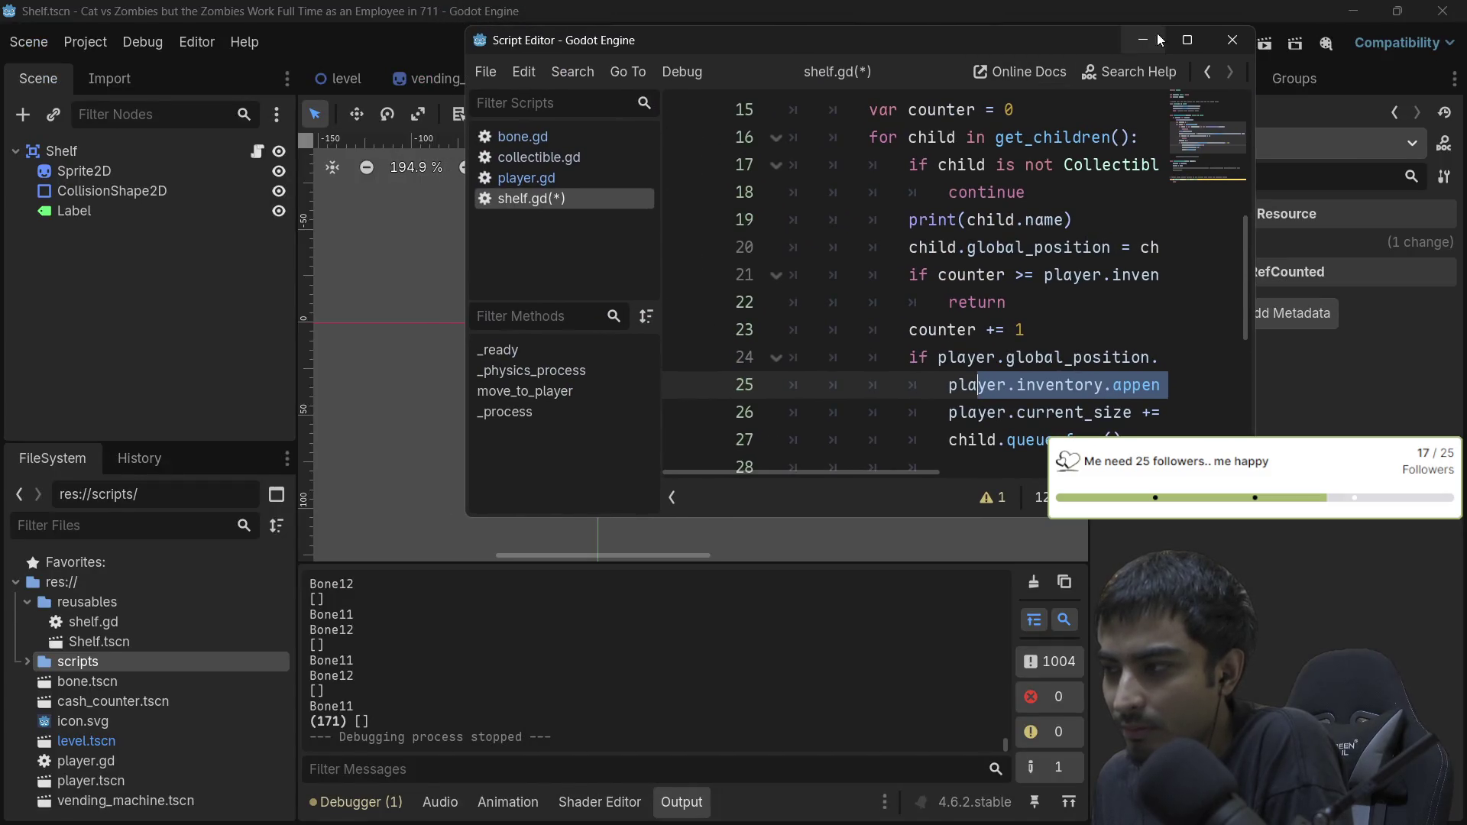
click(1185, 38)
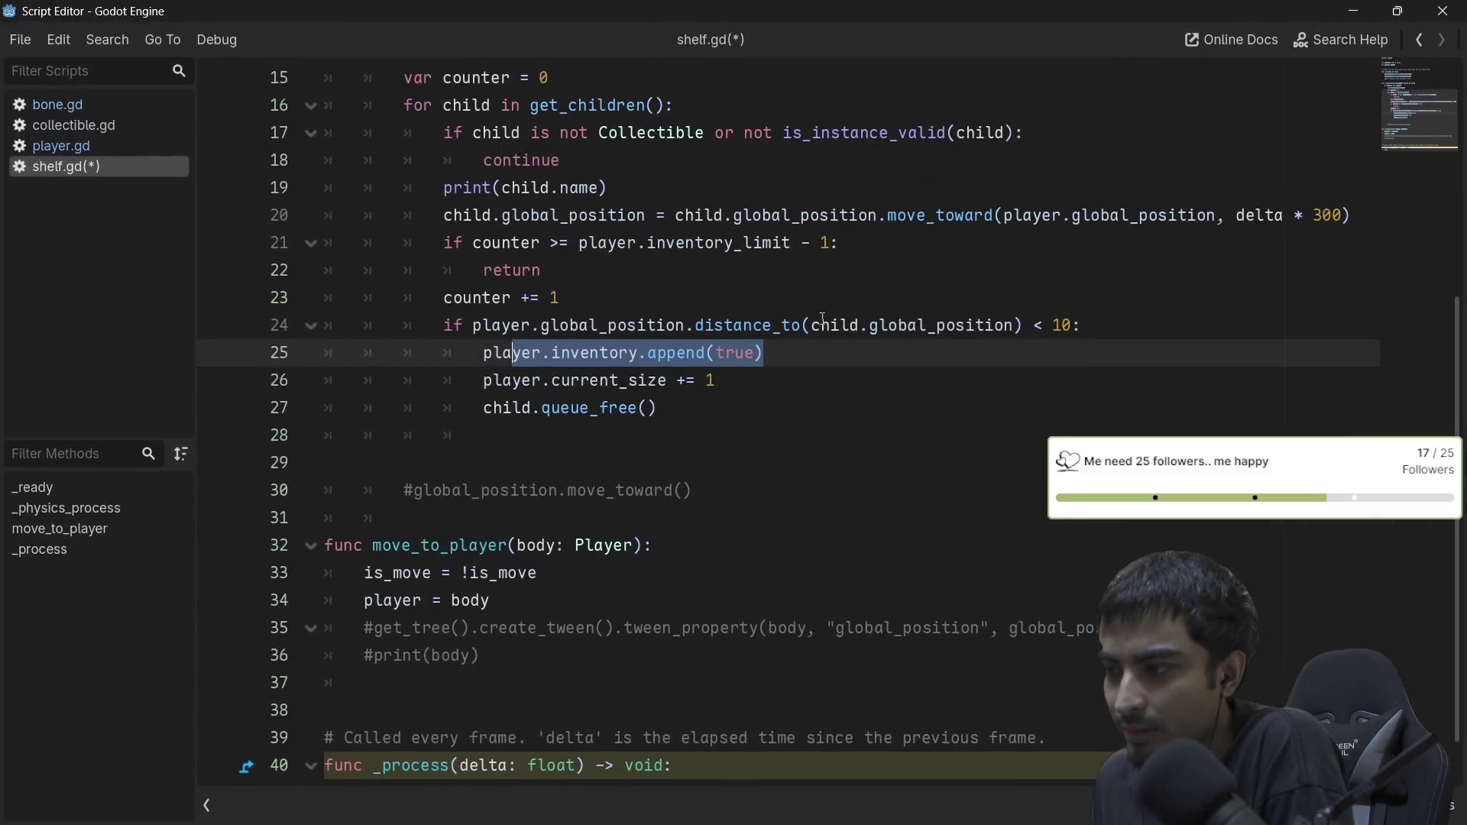
click(1345, 12)
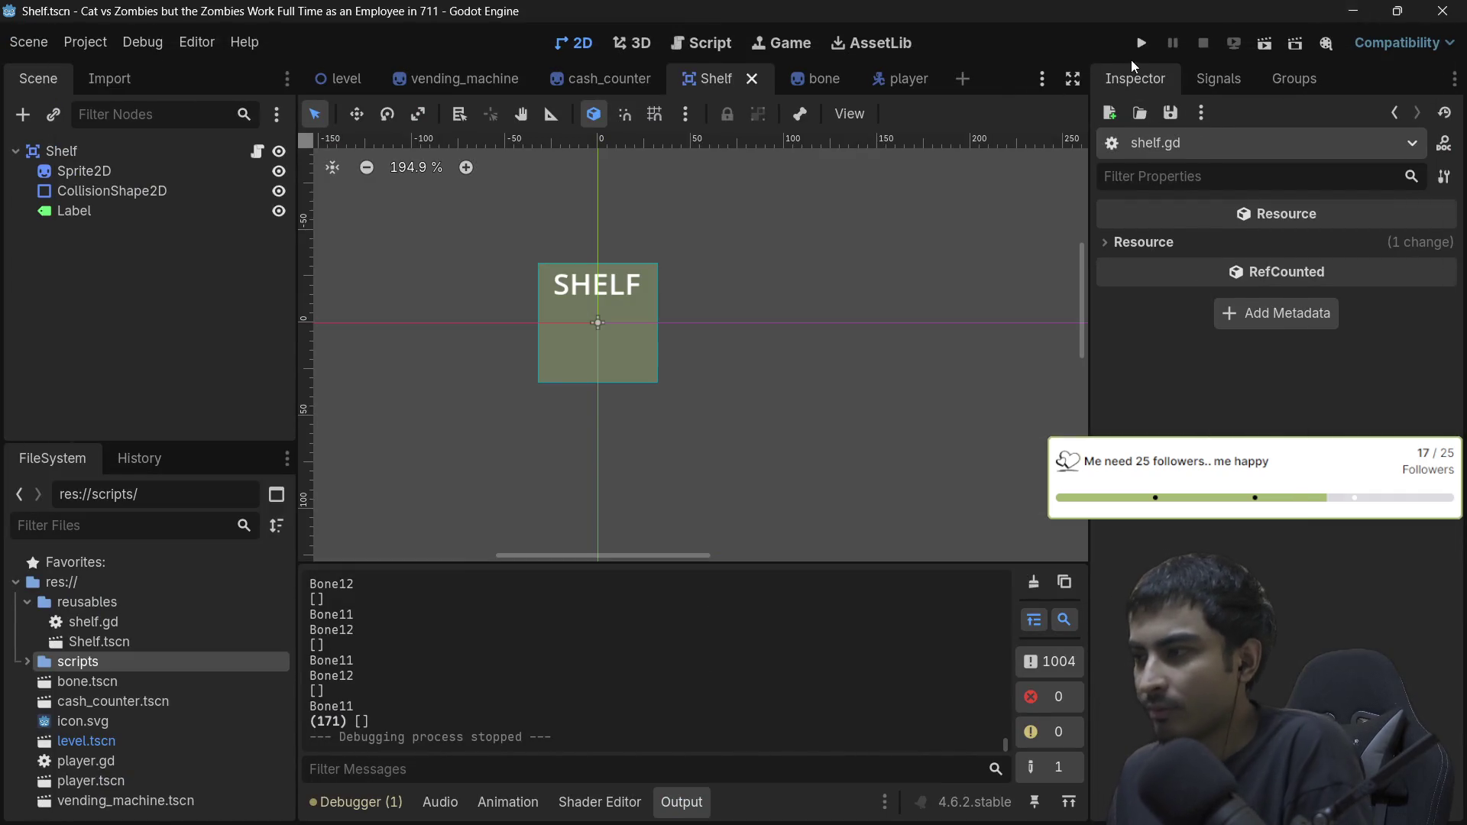
- Test-run the game, stop it, then bring the shelf.gd script window to the front
click(1141, 43)
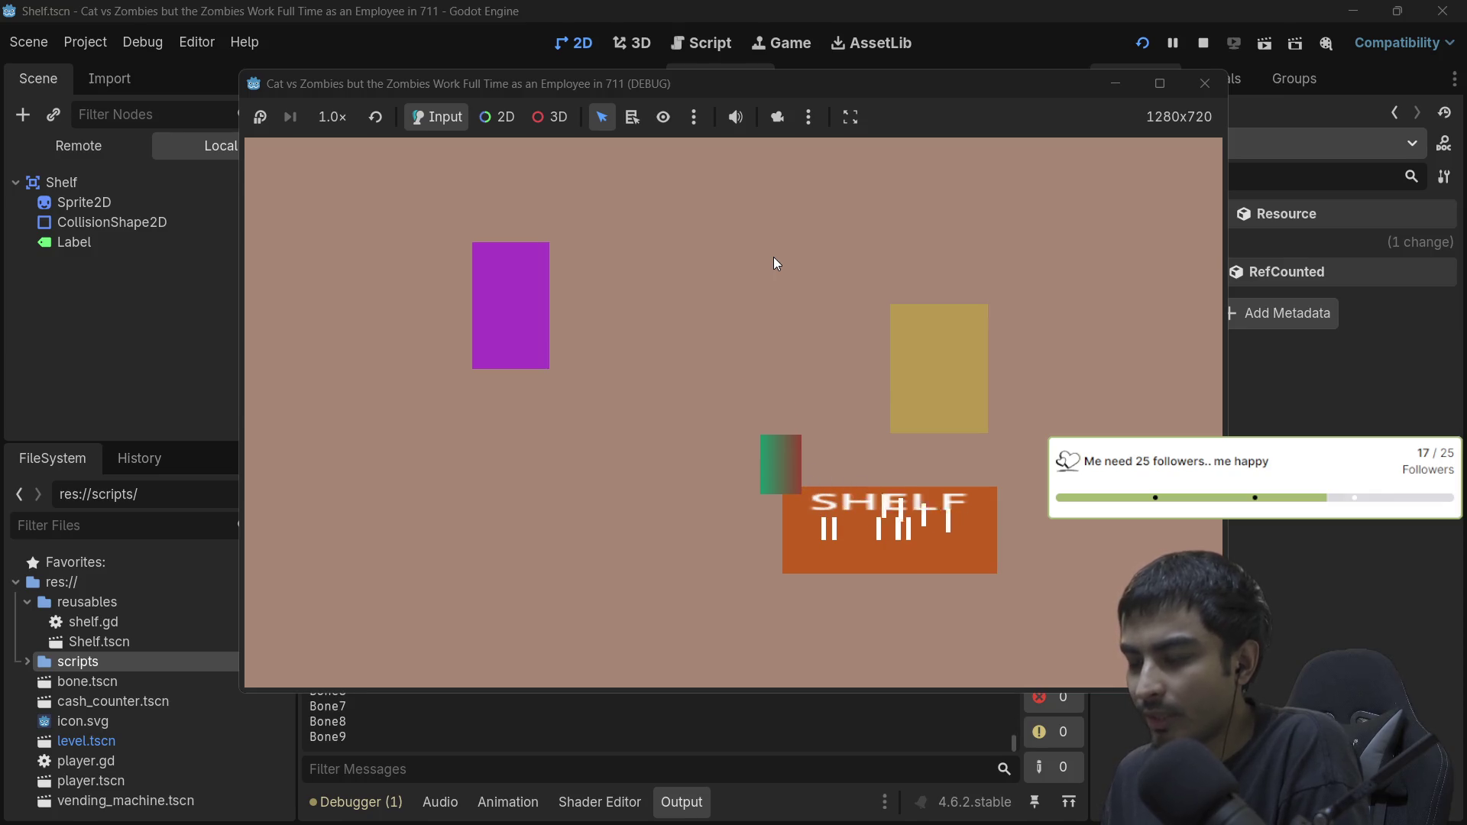
click(1187, 85)
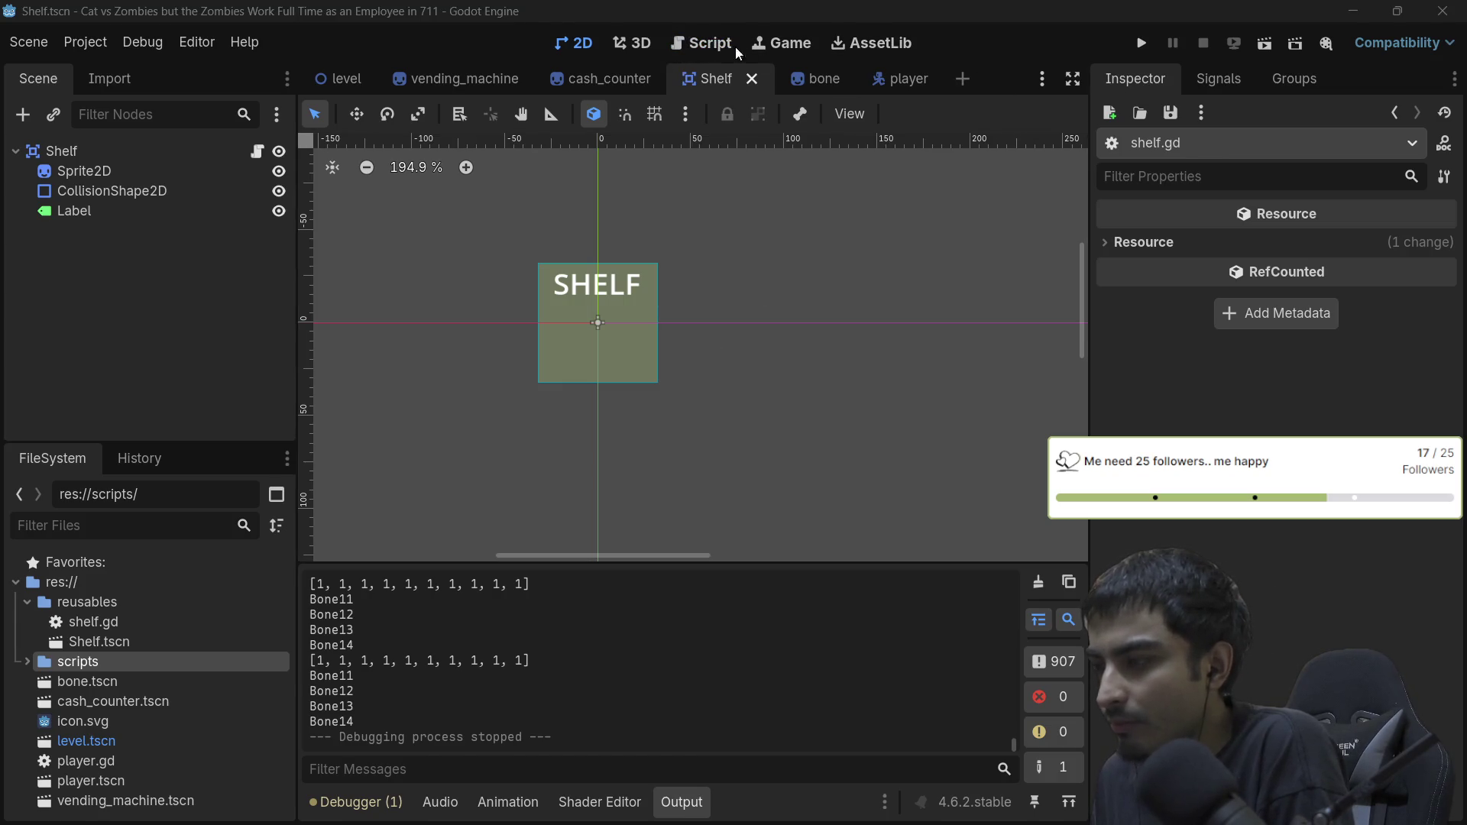
mouse_move(1037, 819)
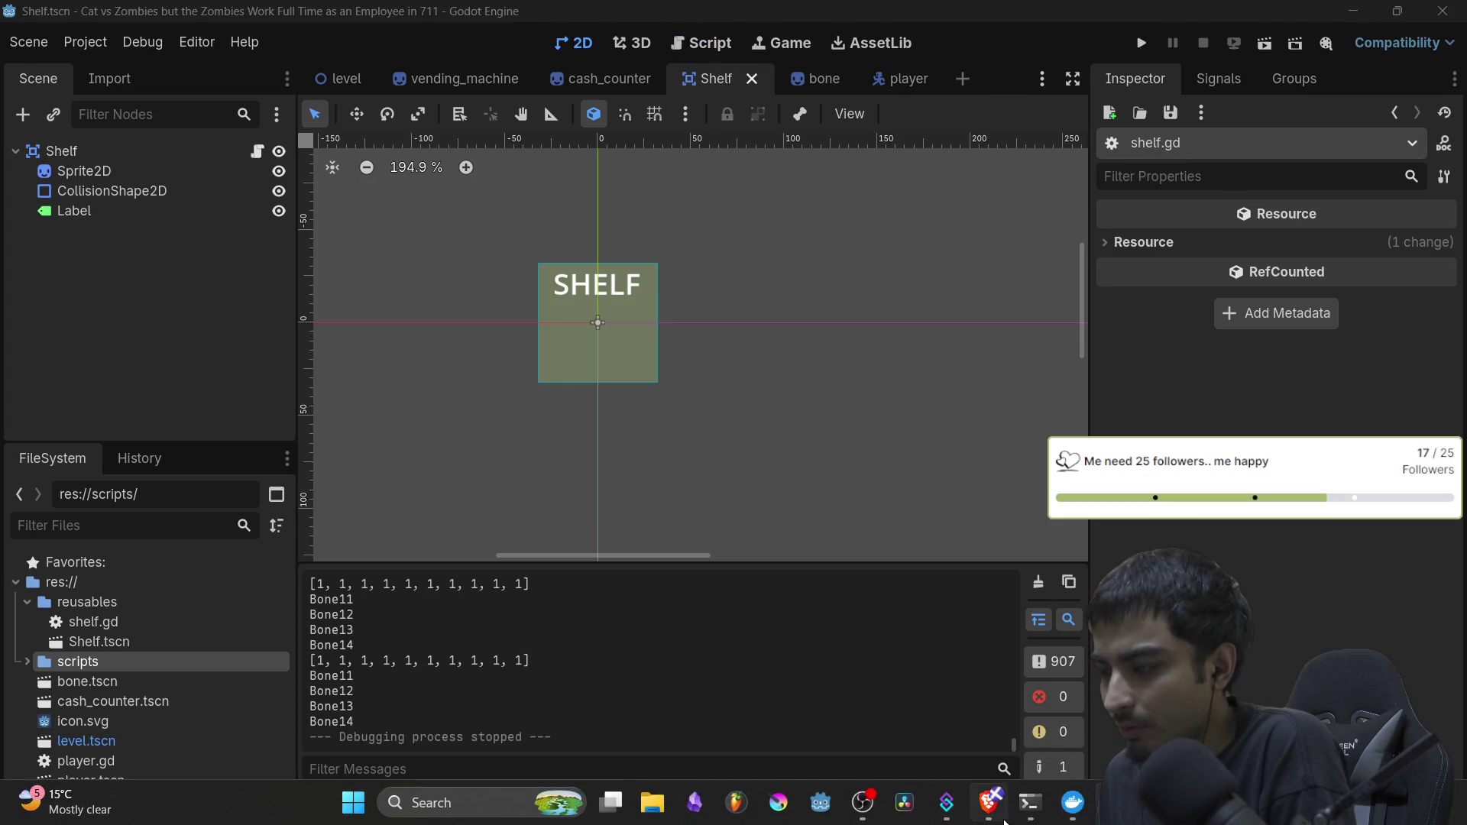
click(1169, 711)
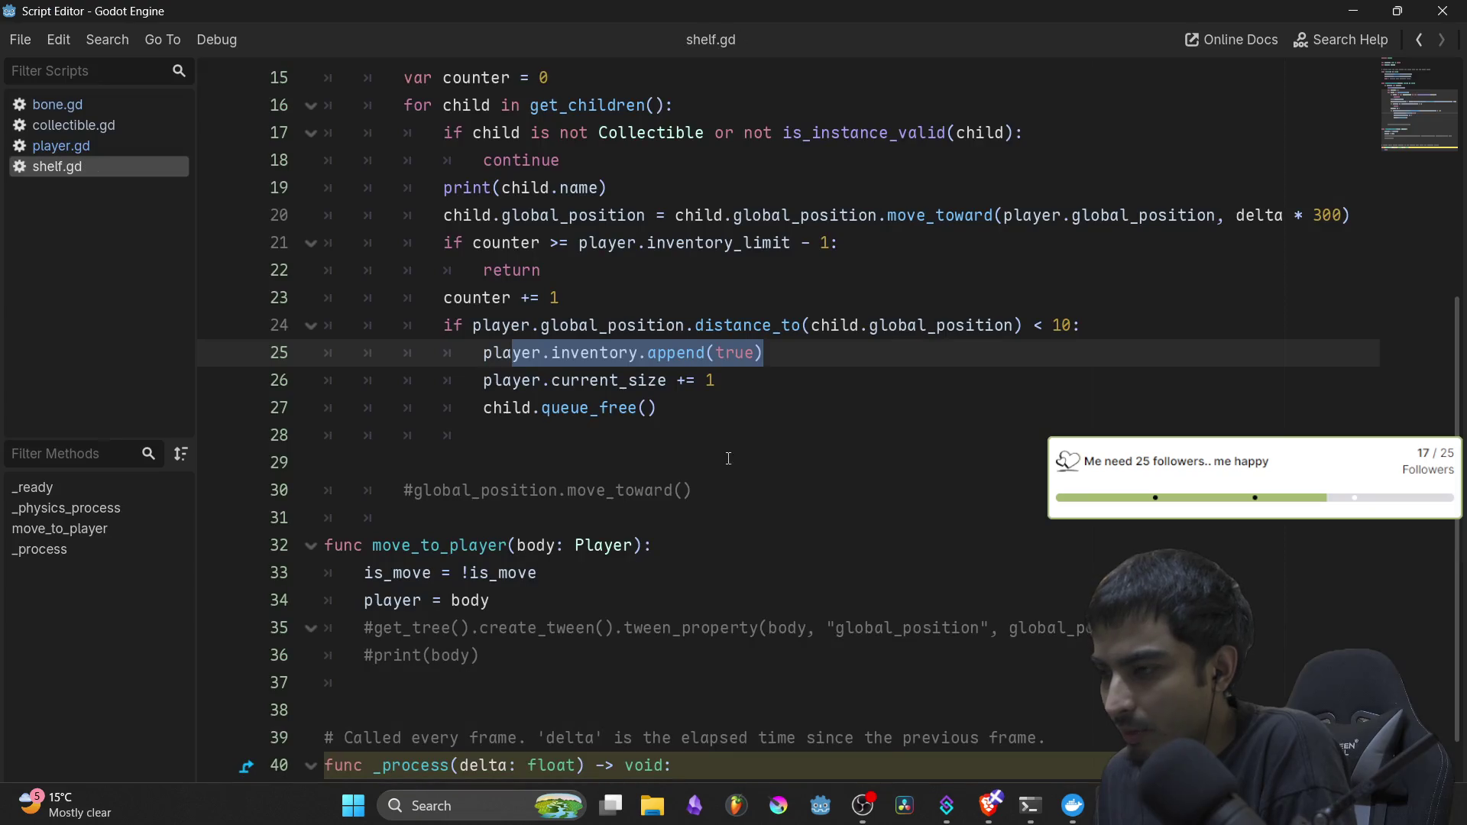
- Replace true on line 25 with the enum value player.collectible_type.bone
click(825, 338)
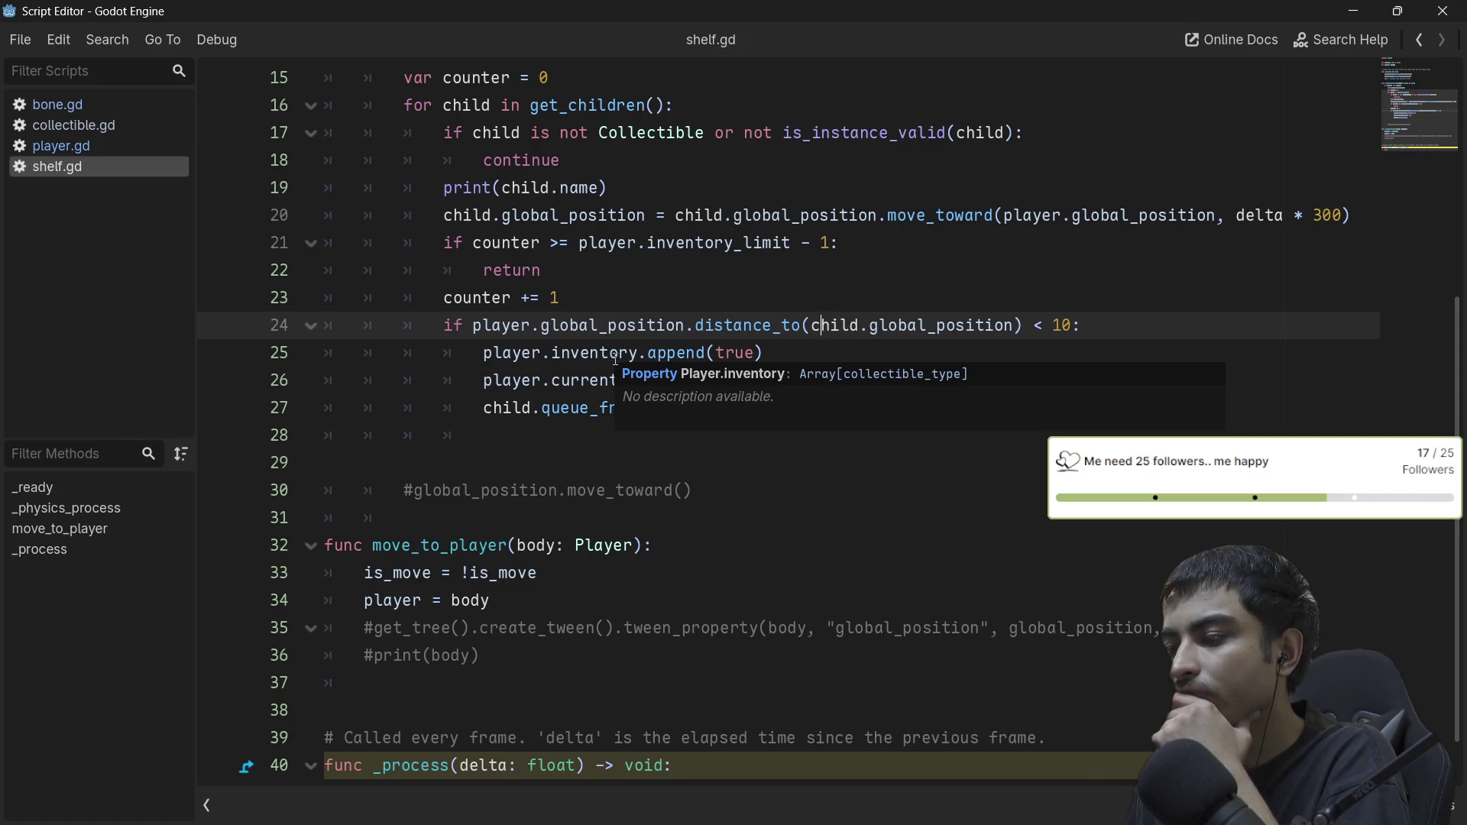
double_click(731, 357)
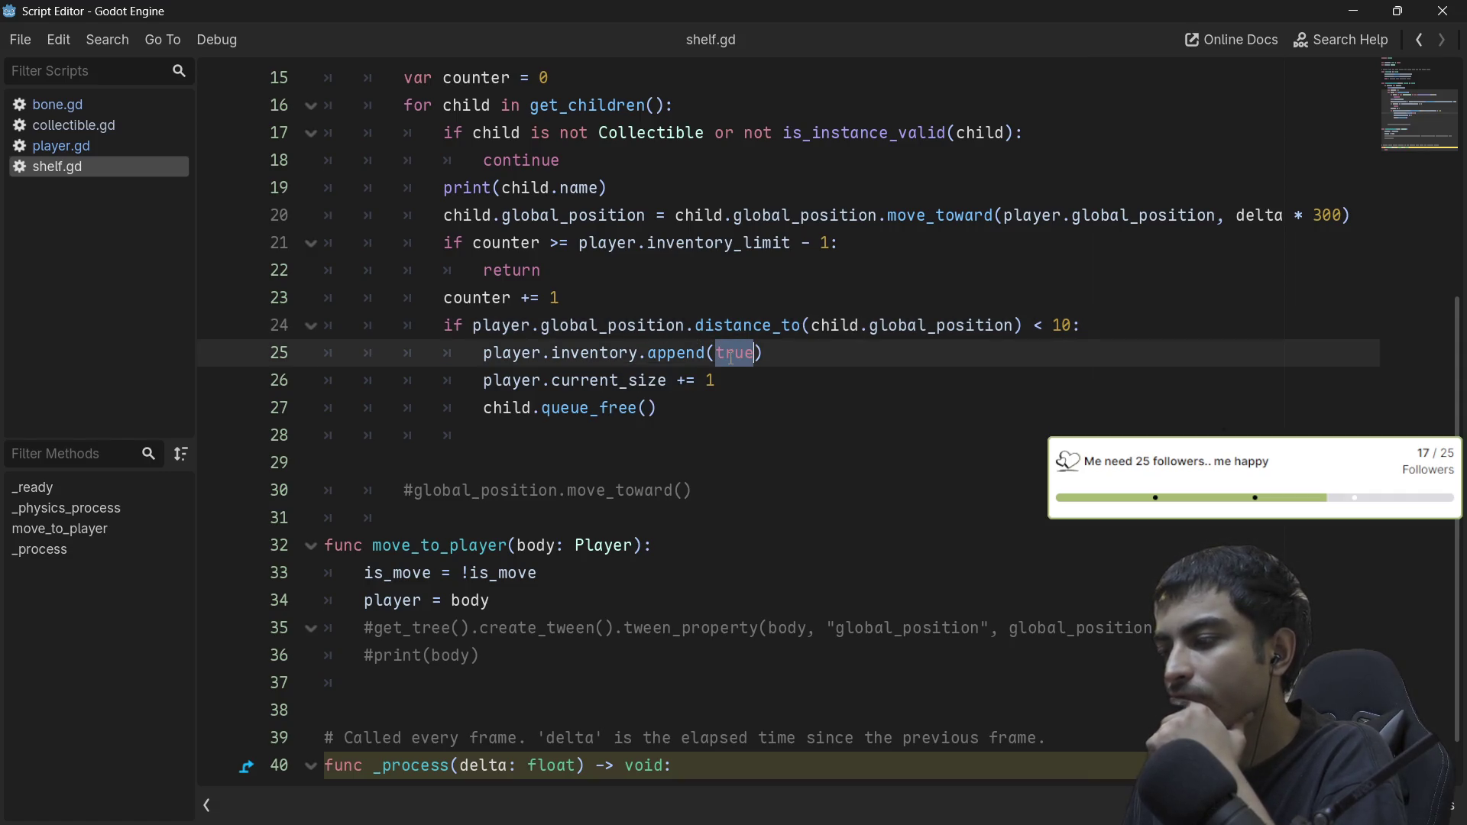
text(player.)
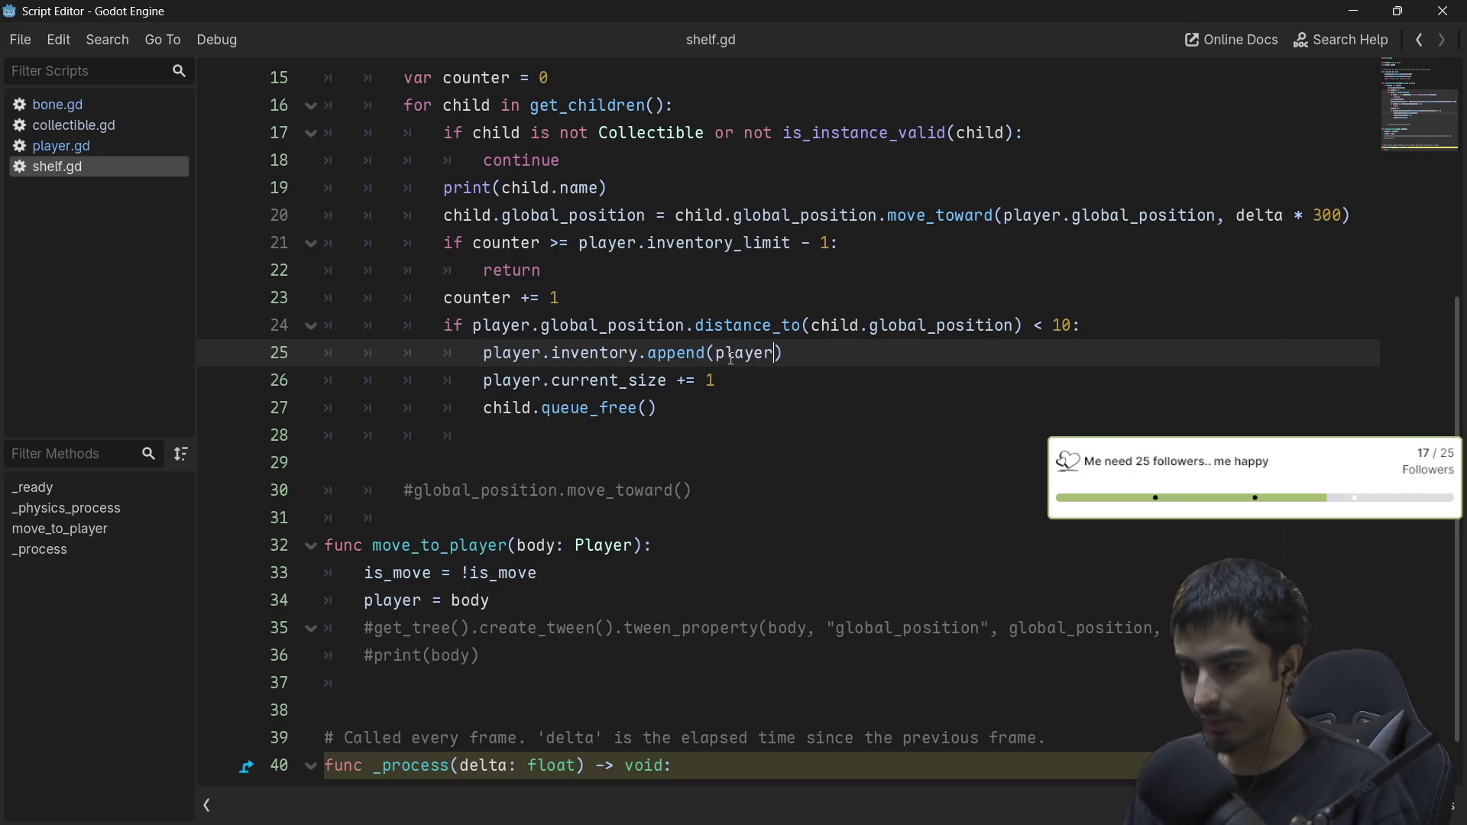
text(co)
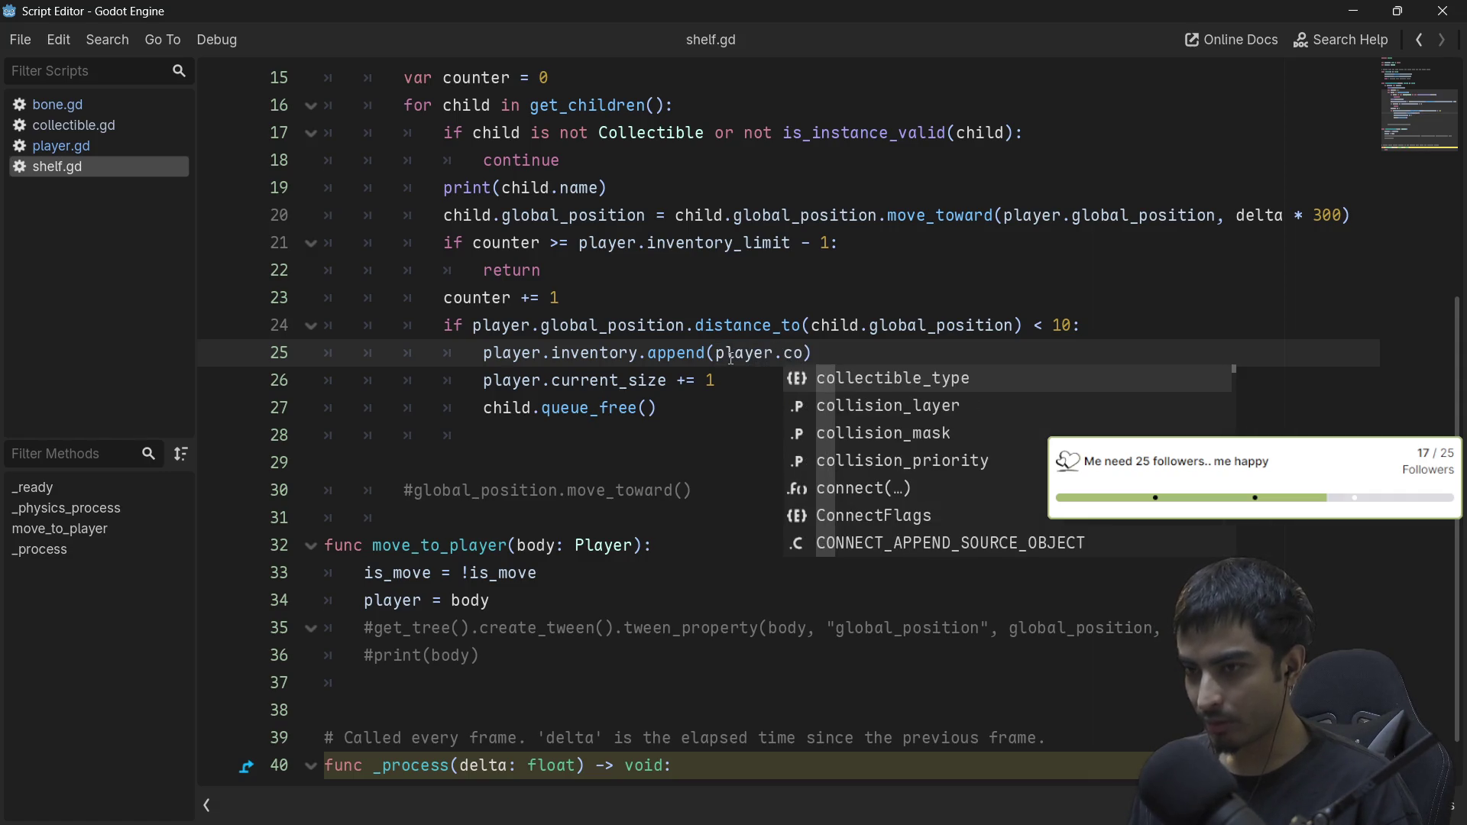
text(llec)
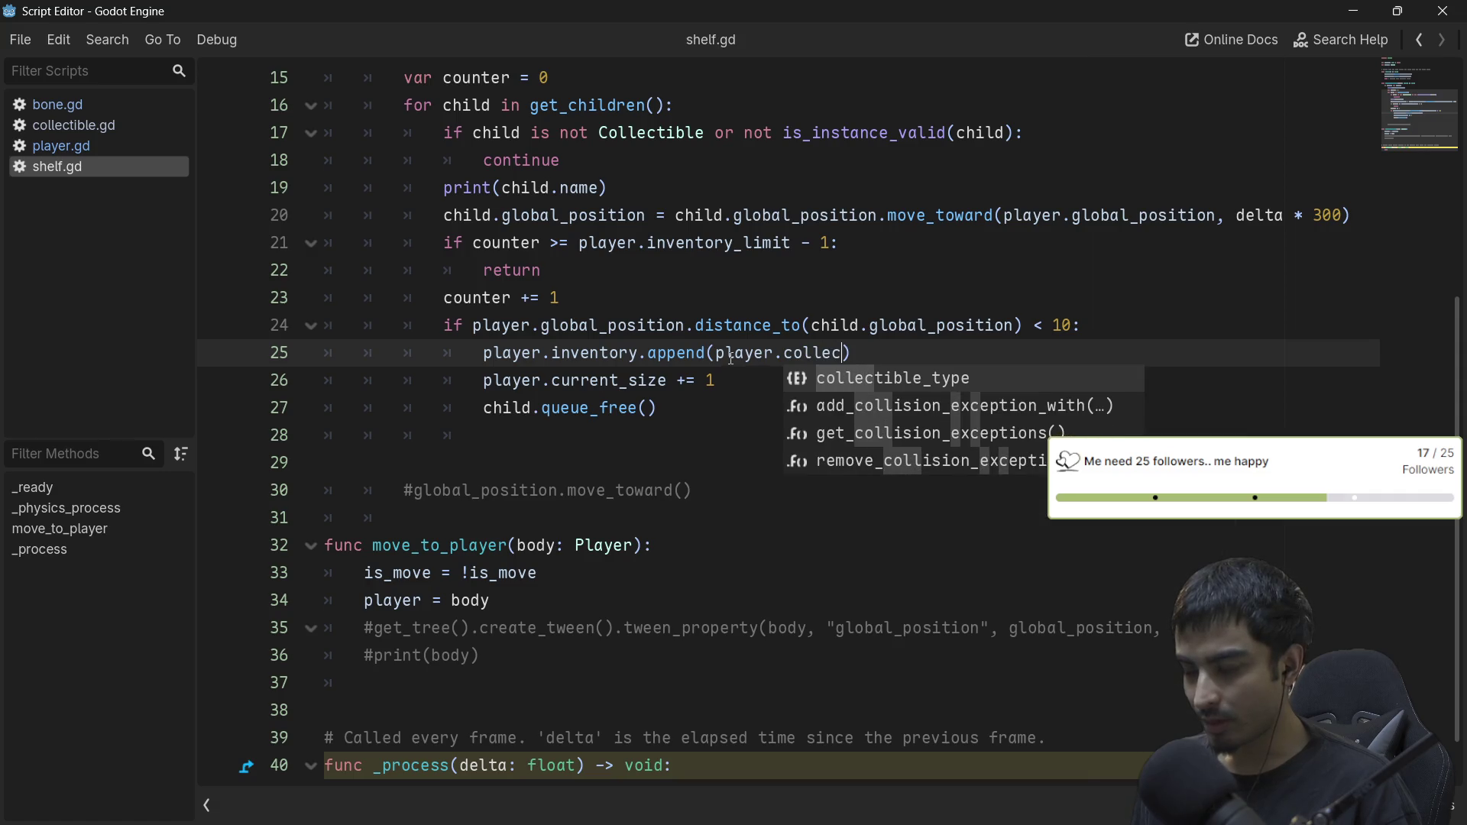
key(Return)
text(.)
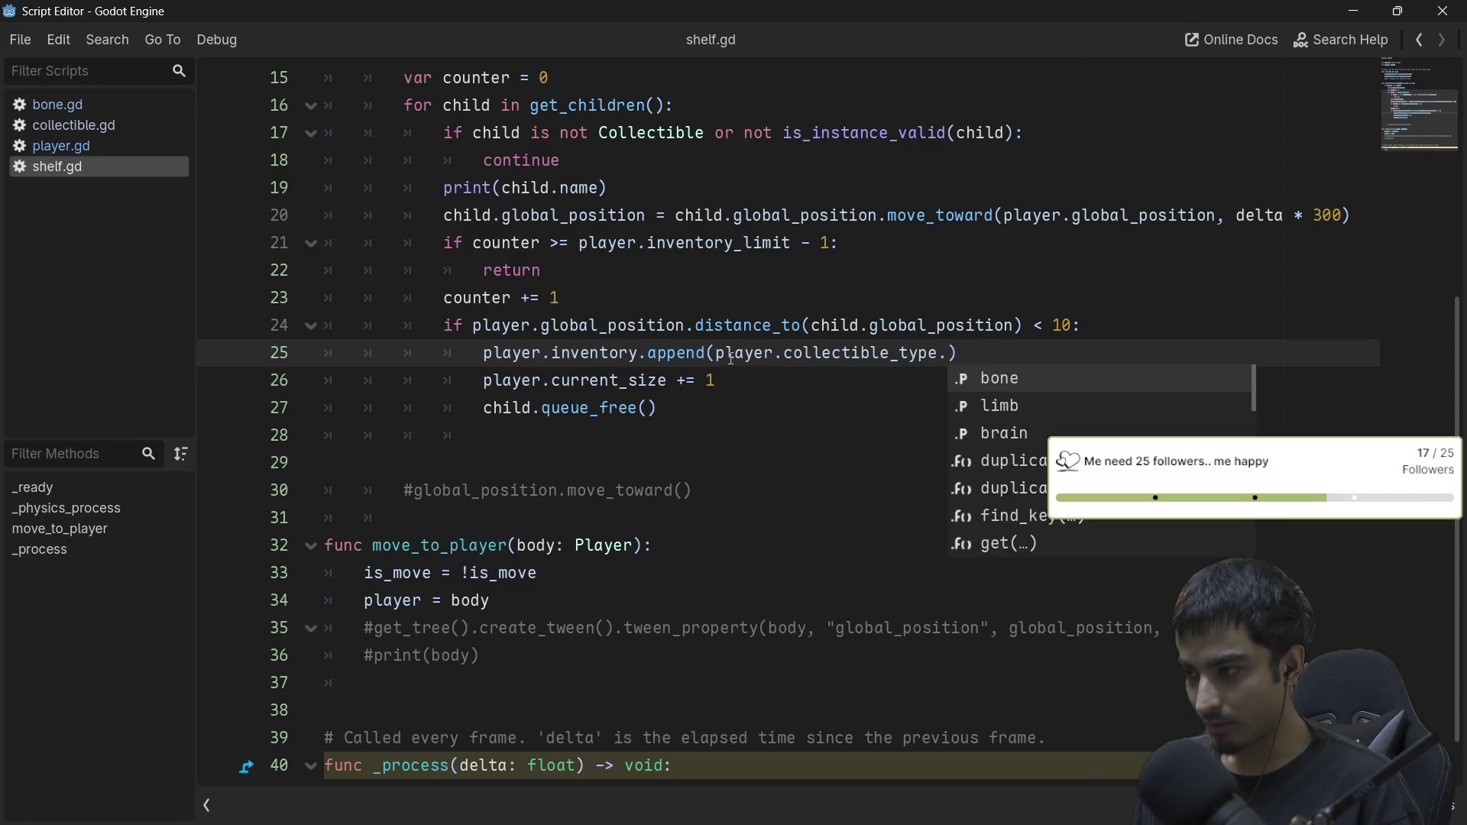
key(Return)
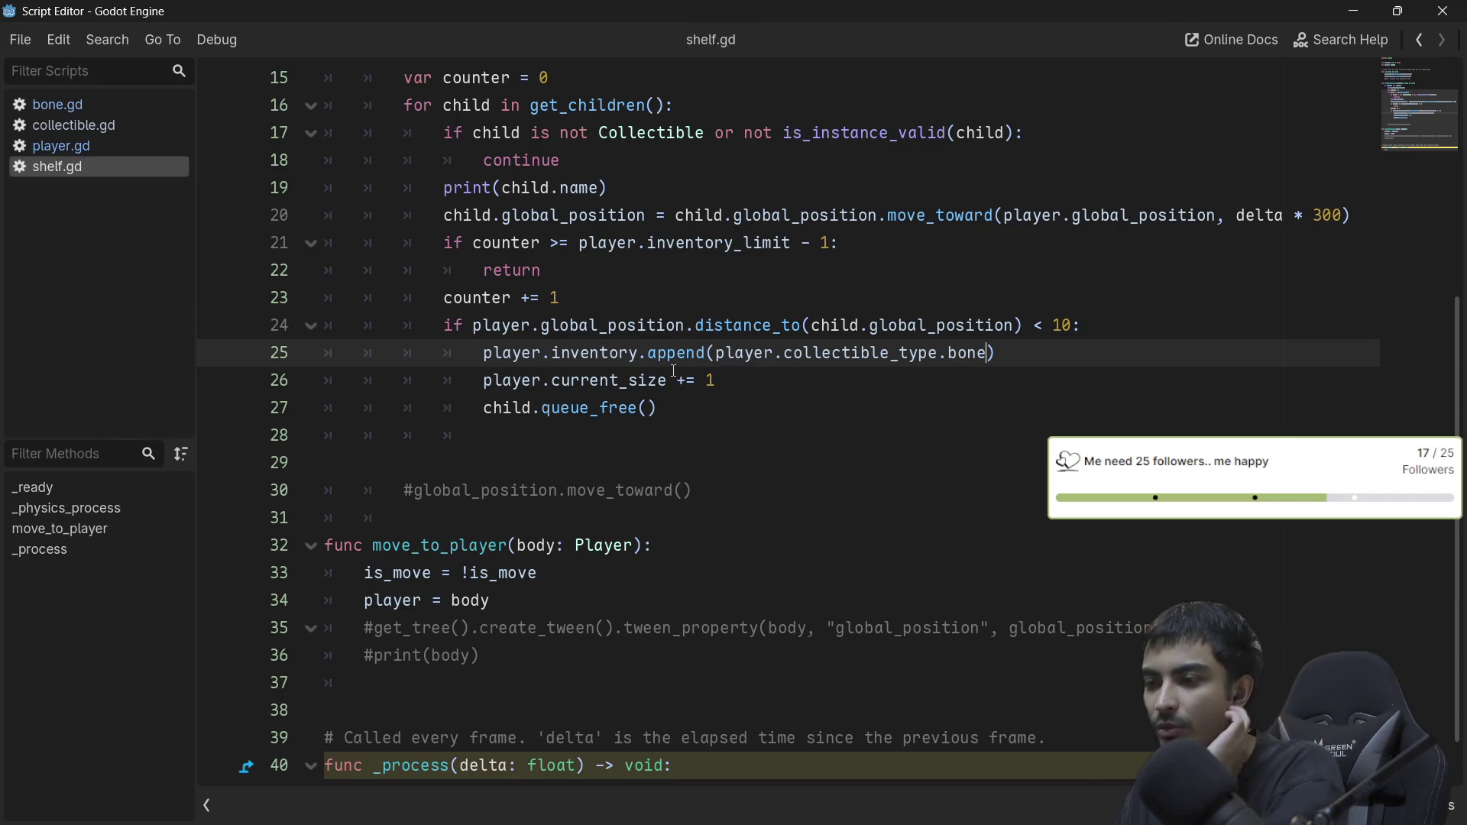
- Change the appended value to the string "bone" and close the script window
mouse_move(699, 362)
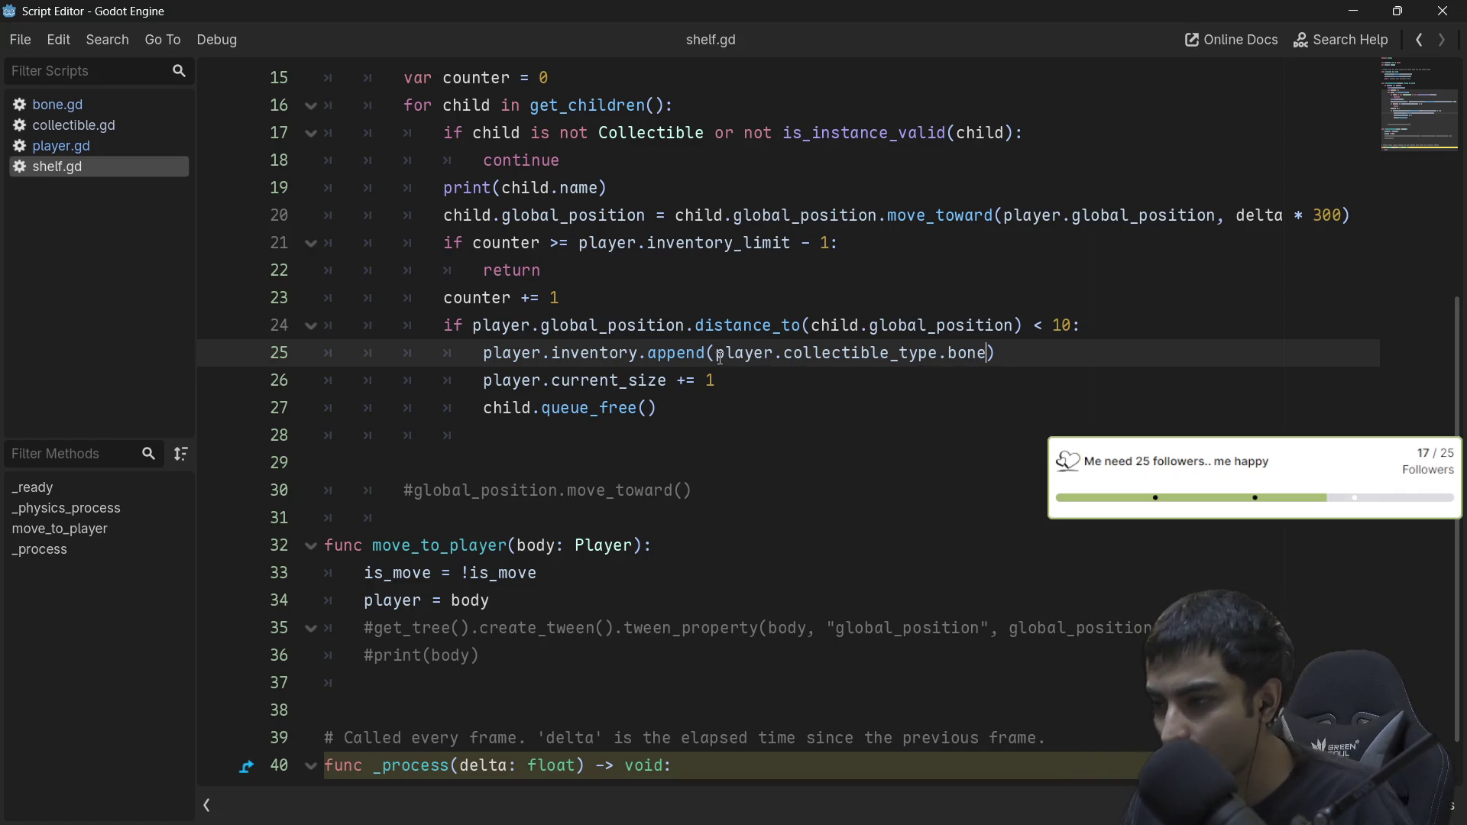
drag(986, 353, 716, 355)
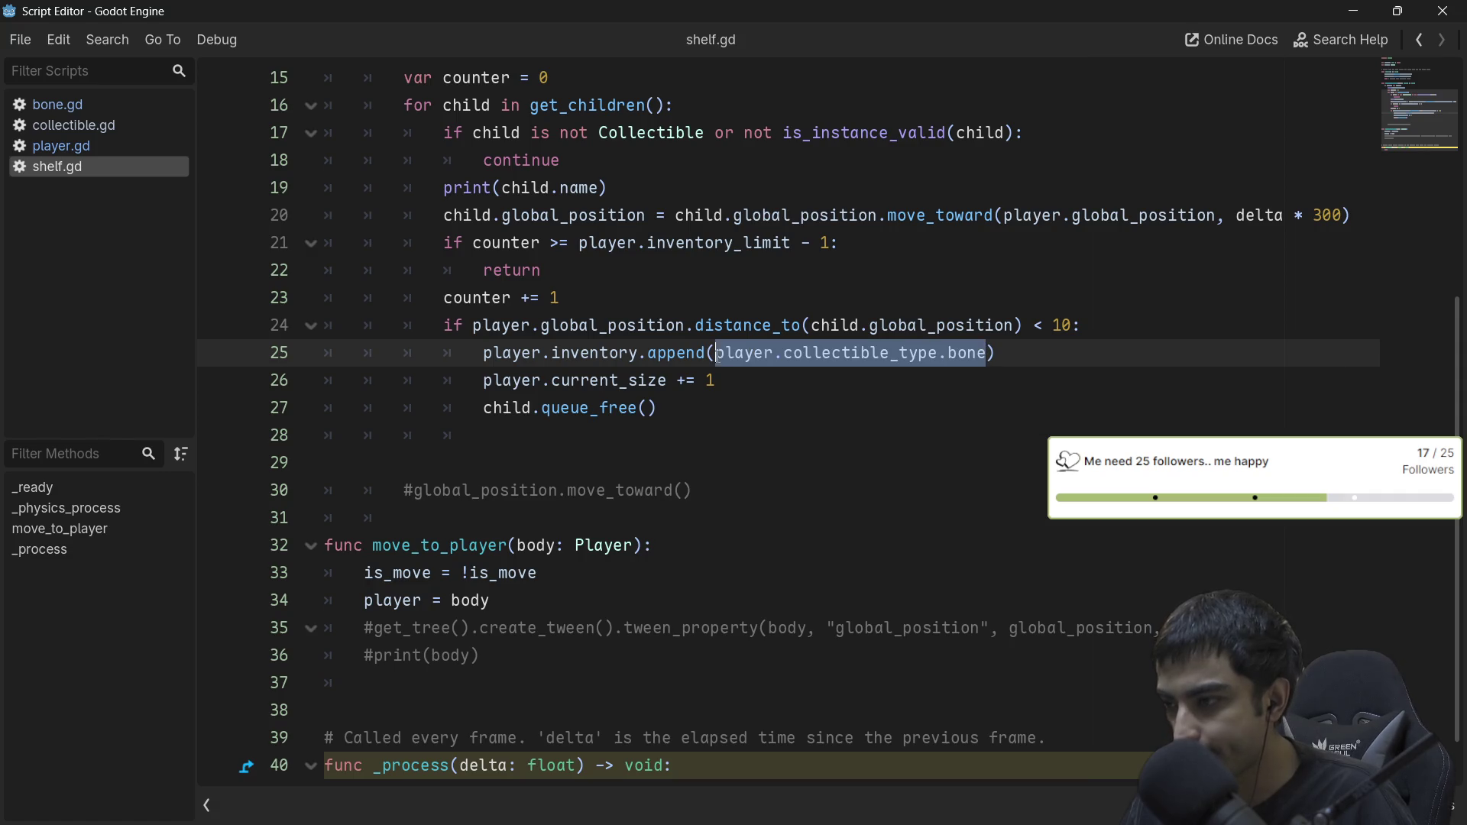
key(BackSpace)
text(")
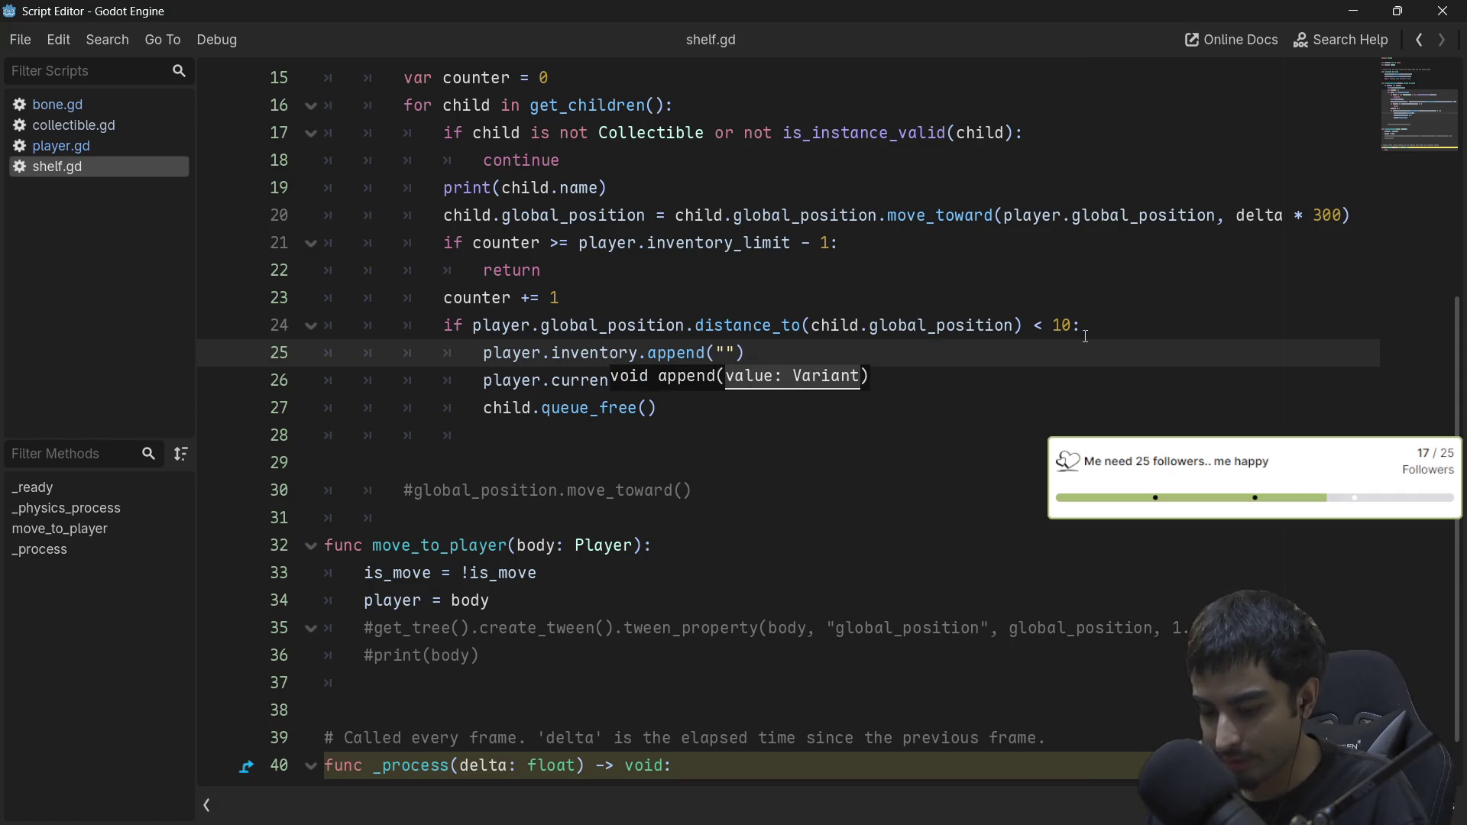
text(bone)
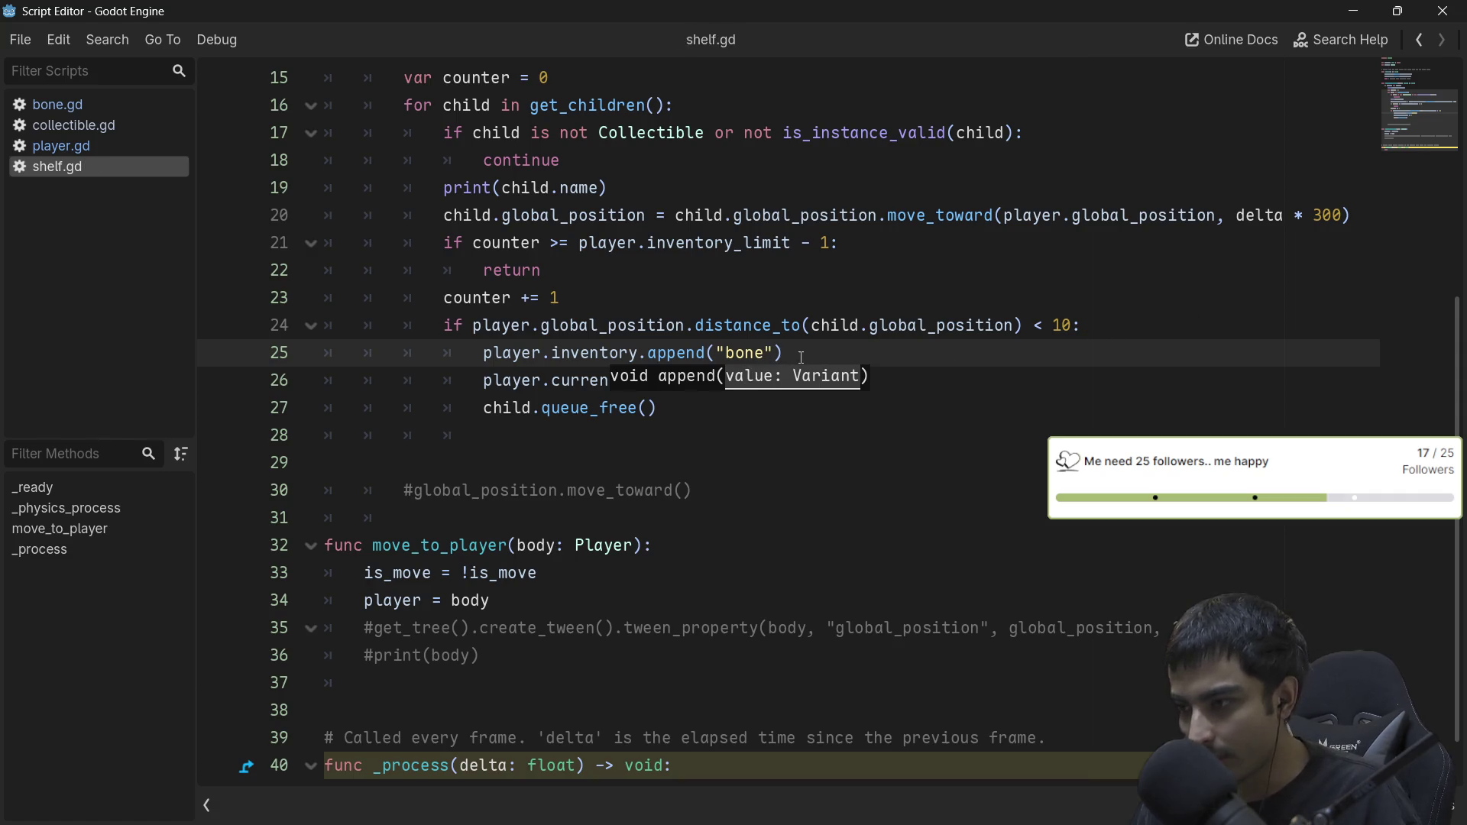
click(1352, 11)
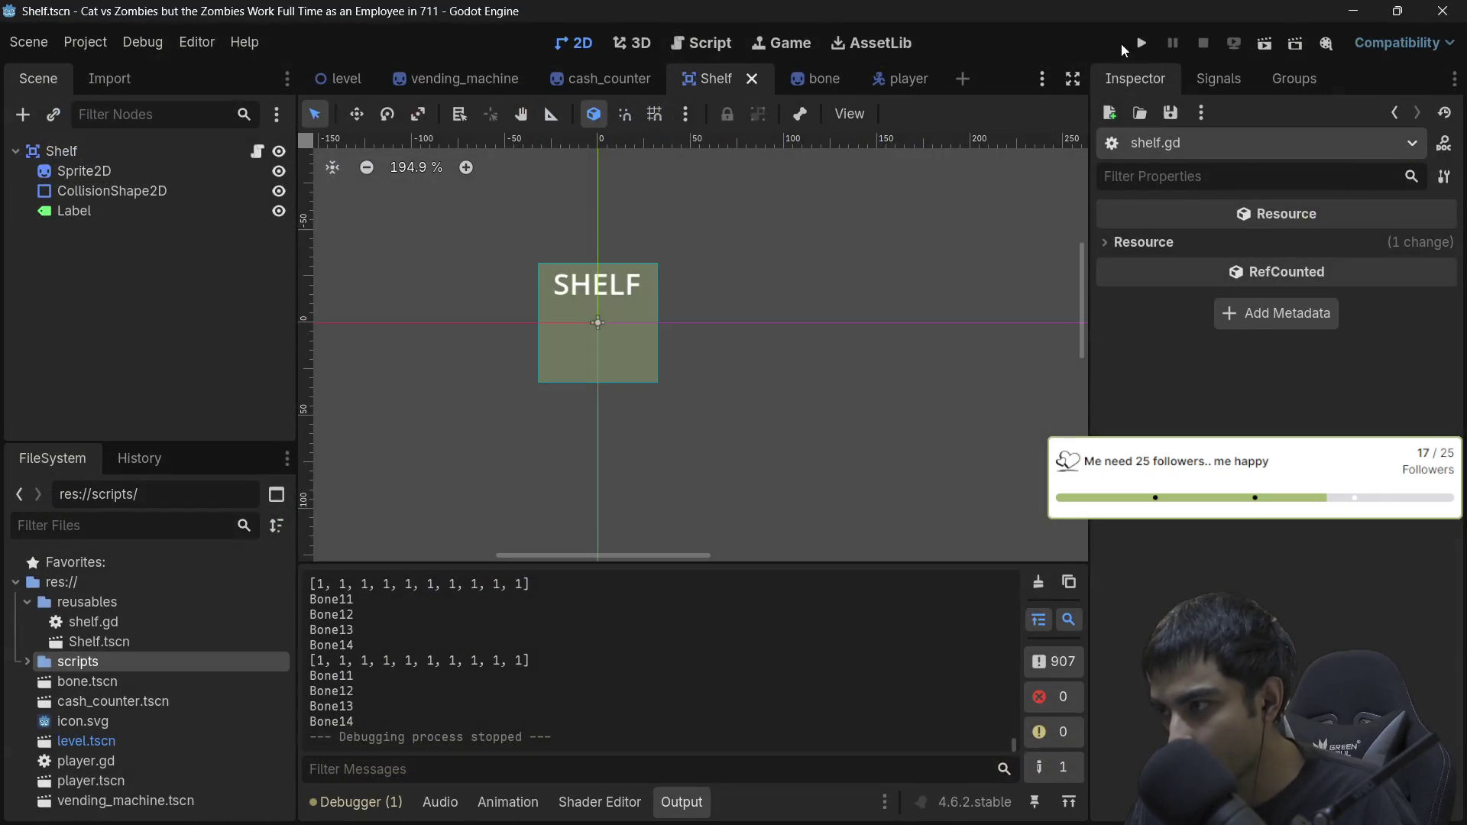
- Run the game, walk the player onto the shelf, stop it, and review the String-into-int-array errors
click(1141, 43)
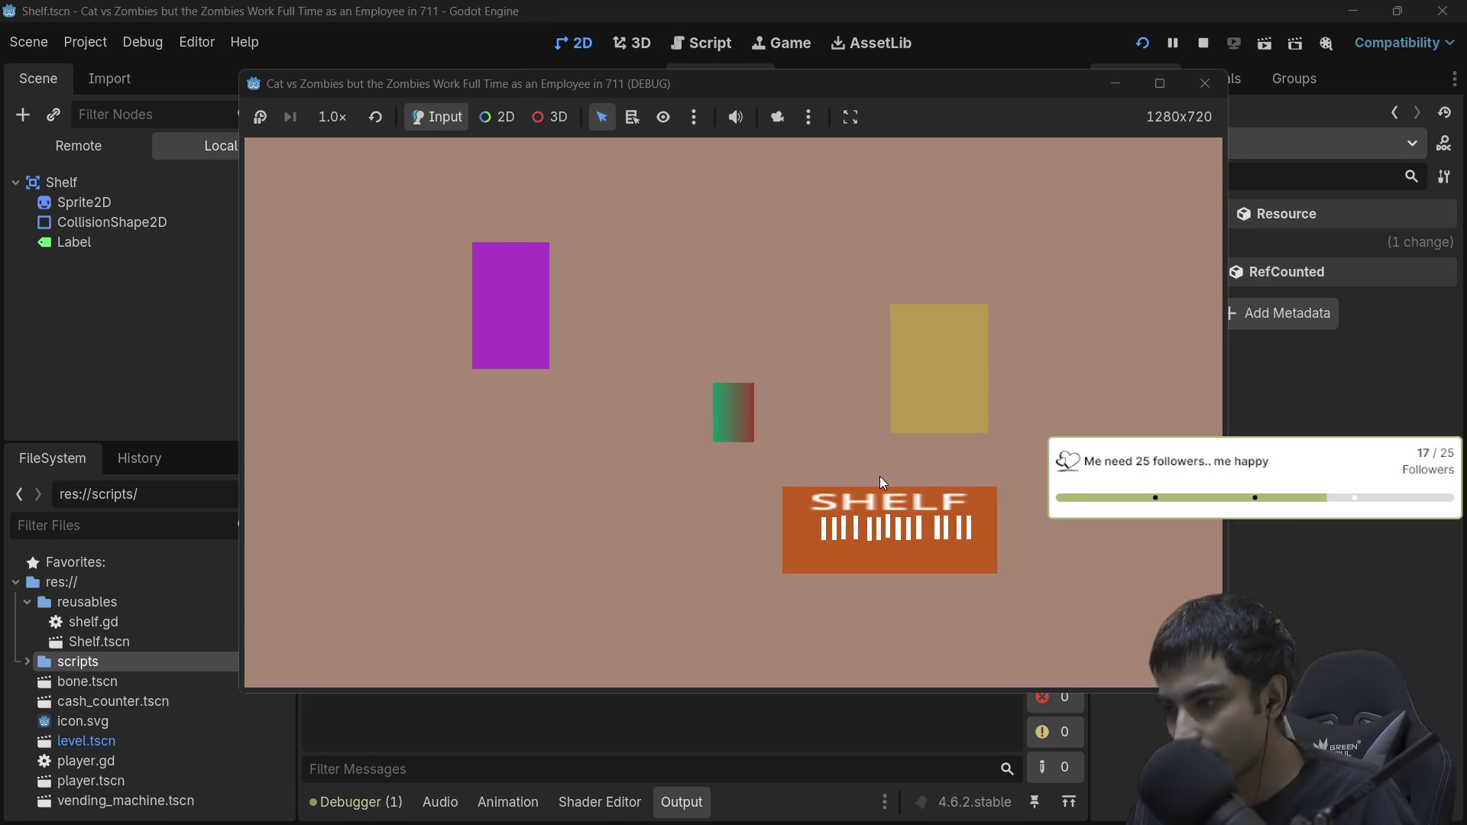
key(Right)
key(Down)
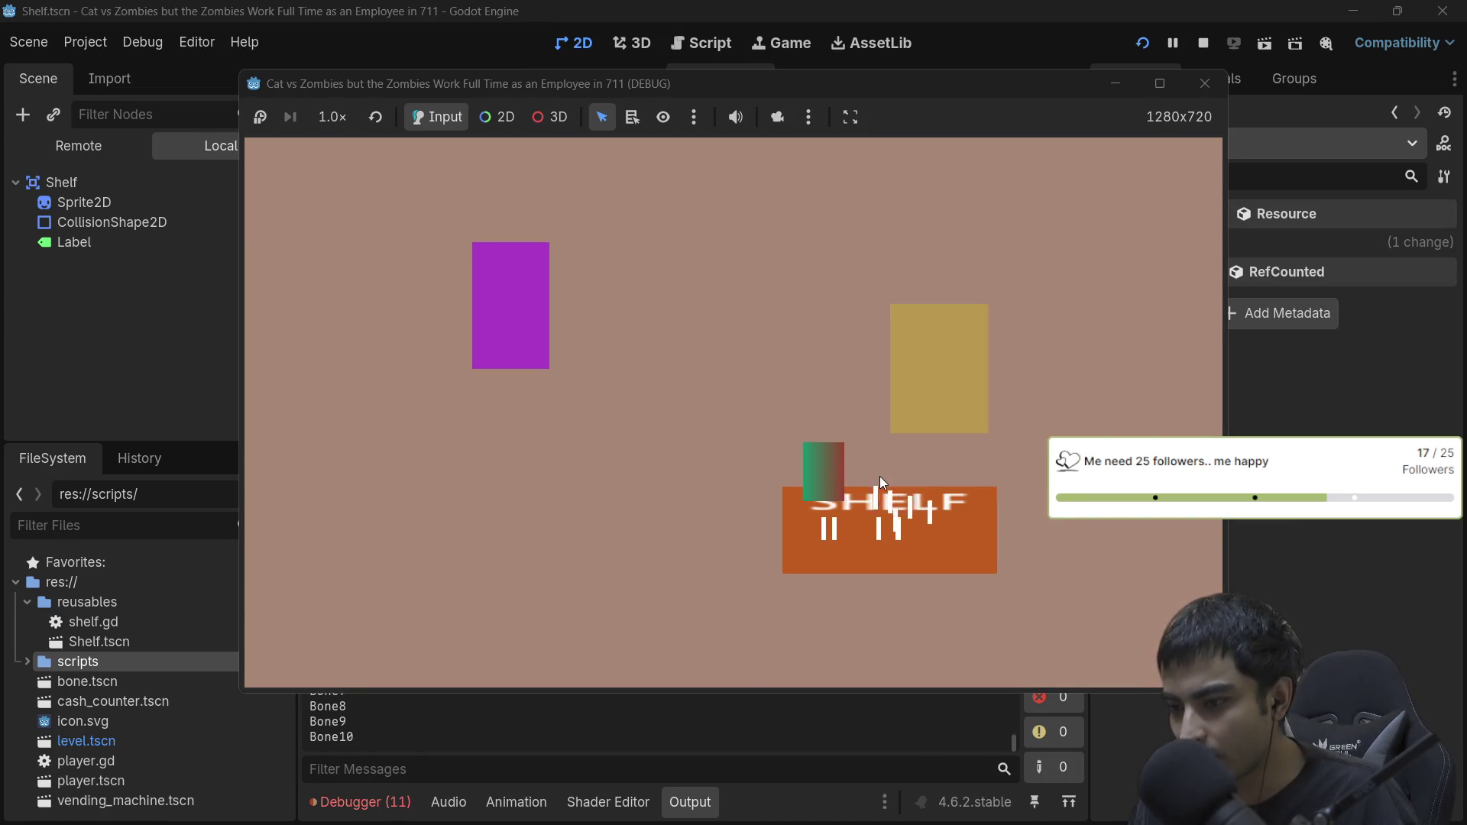
click(1205, 84)
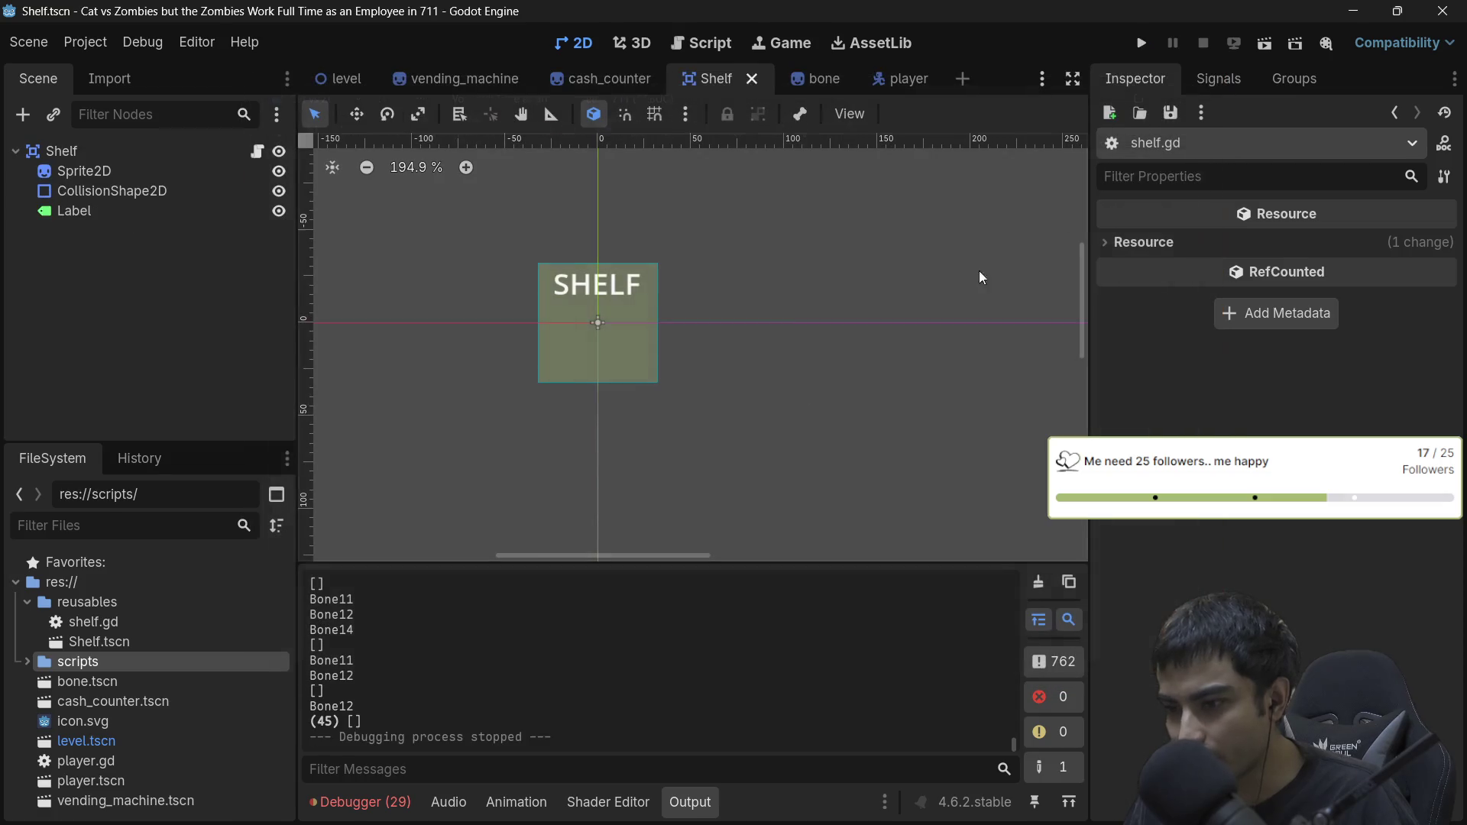
click(386, 799)
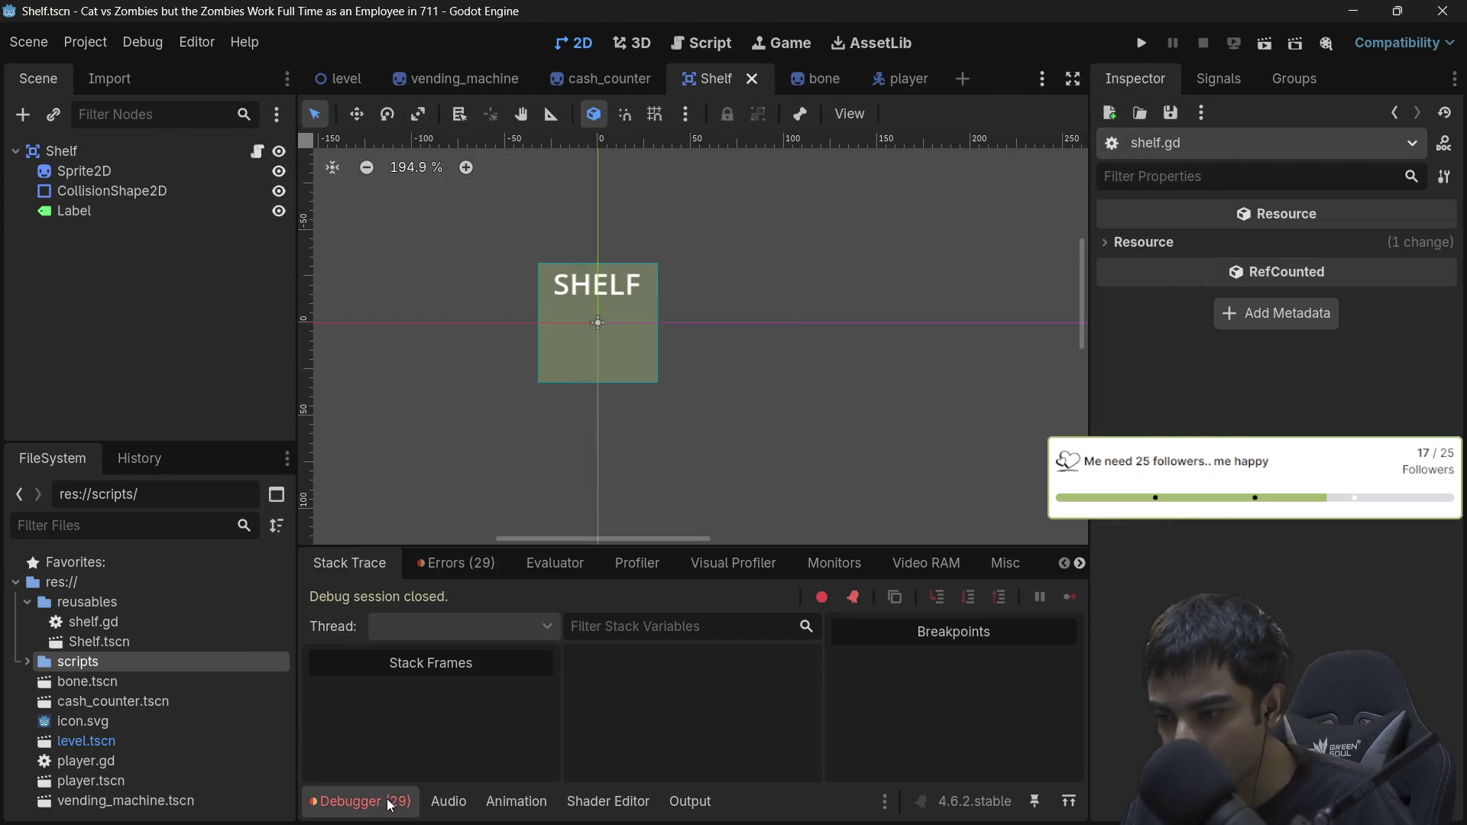
click(450, 565)
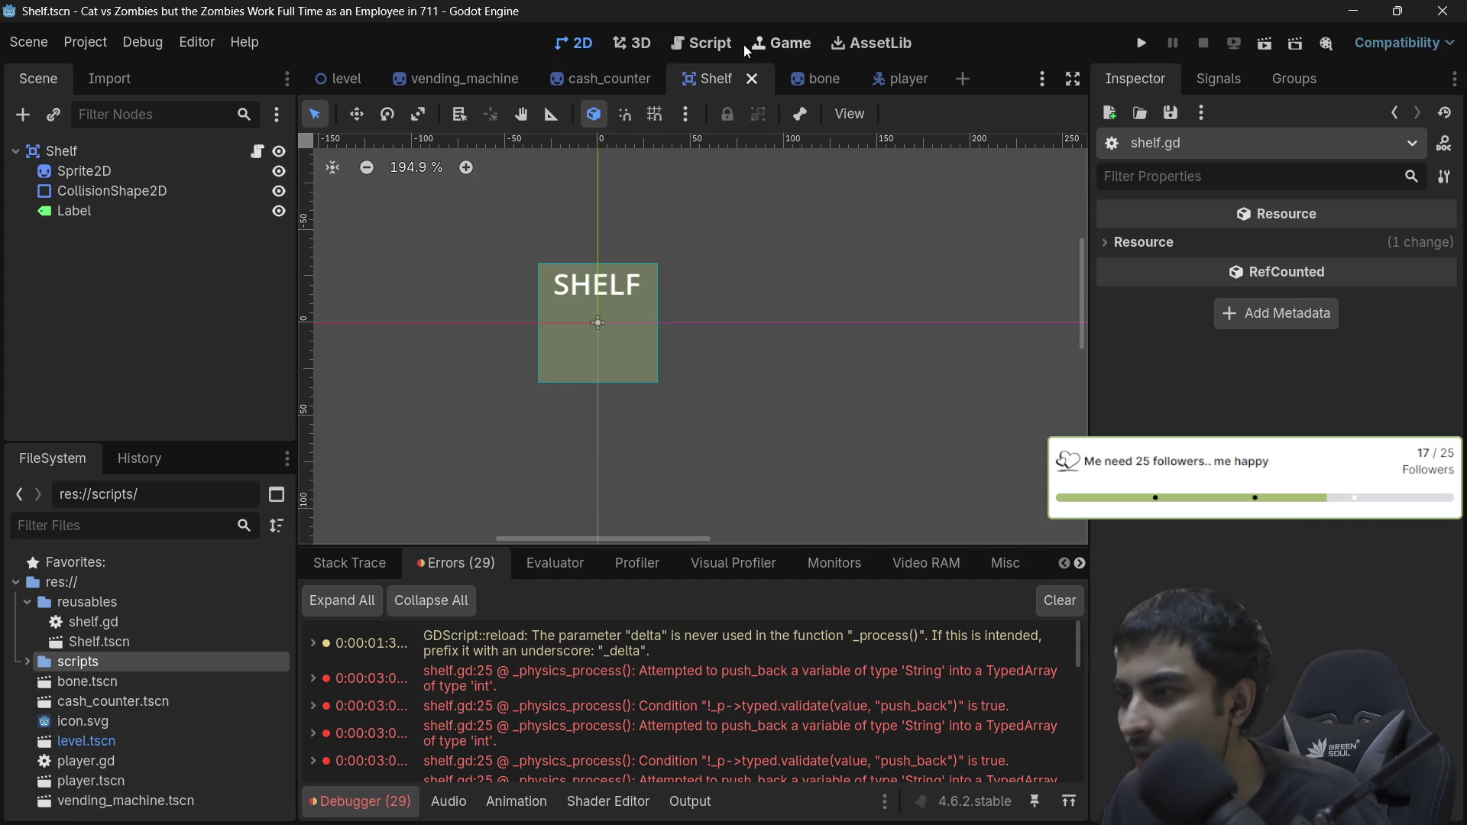
click(706, 43)
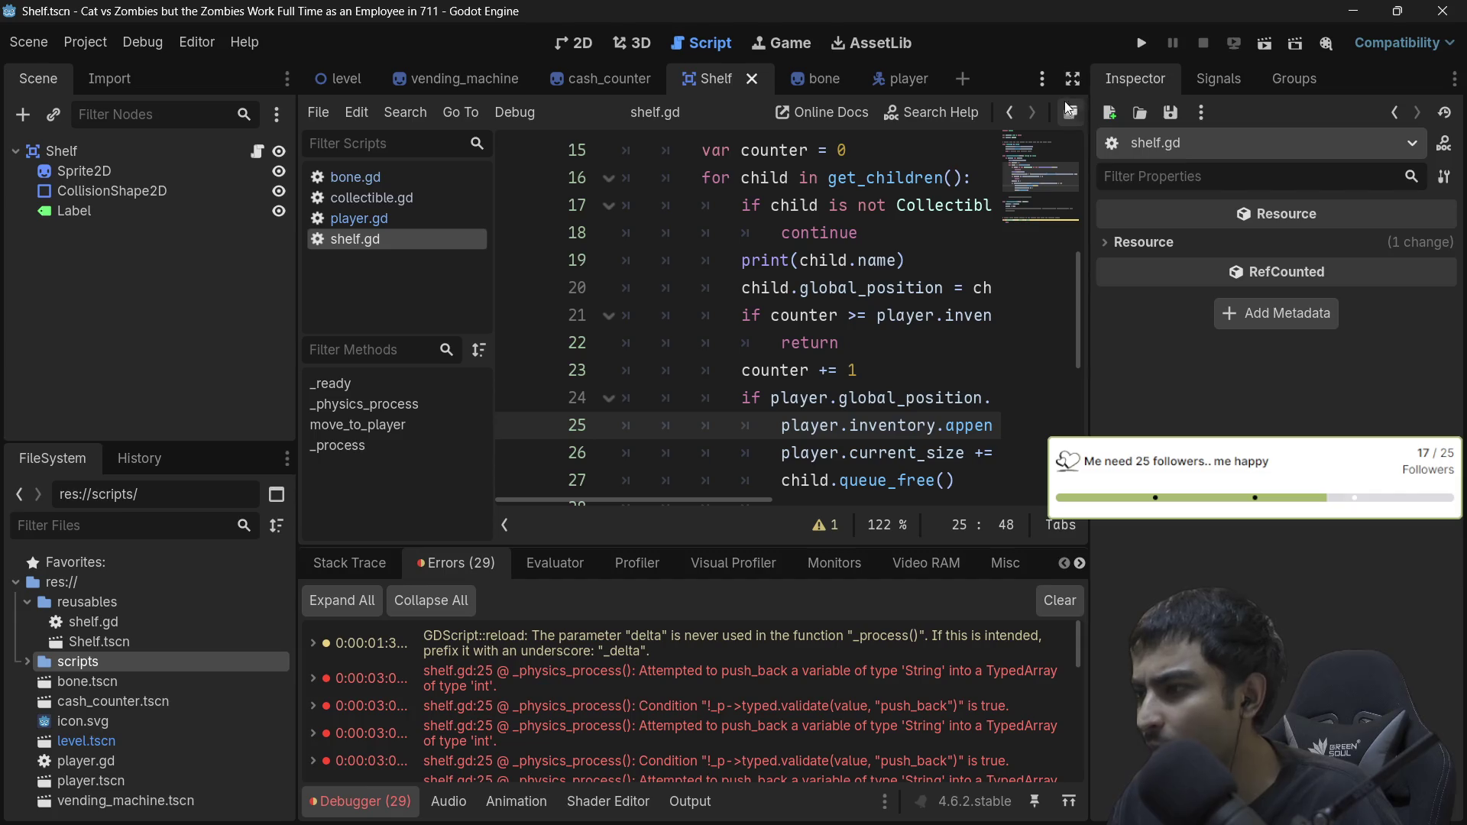
- Restore line 25 to append player.collectible_type.bone instead of the "bone" string
click(1070, 112)
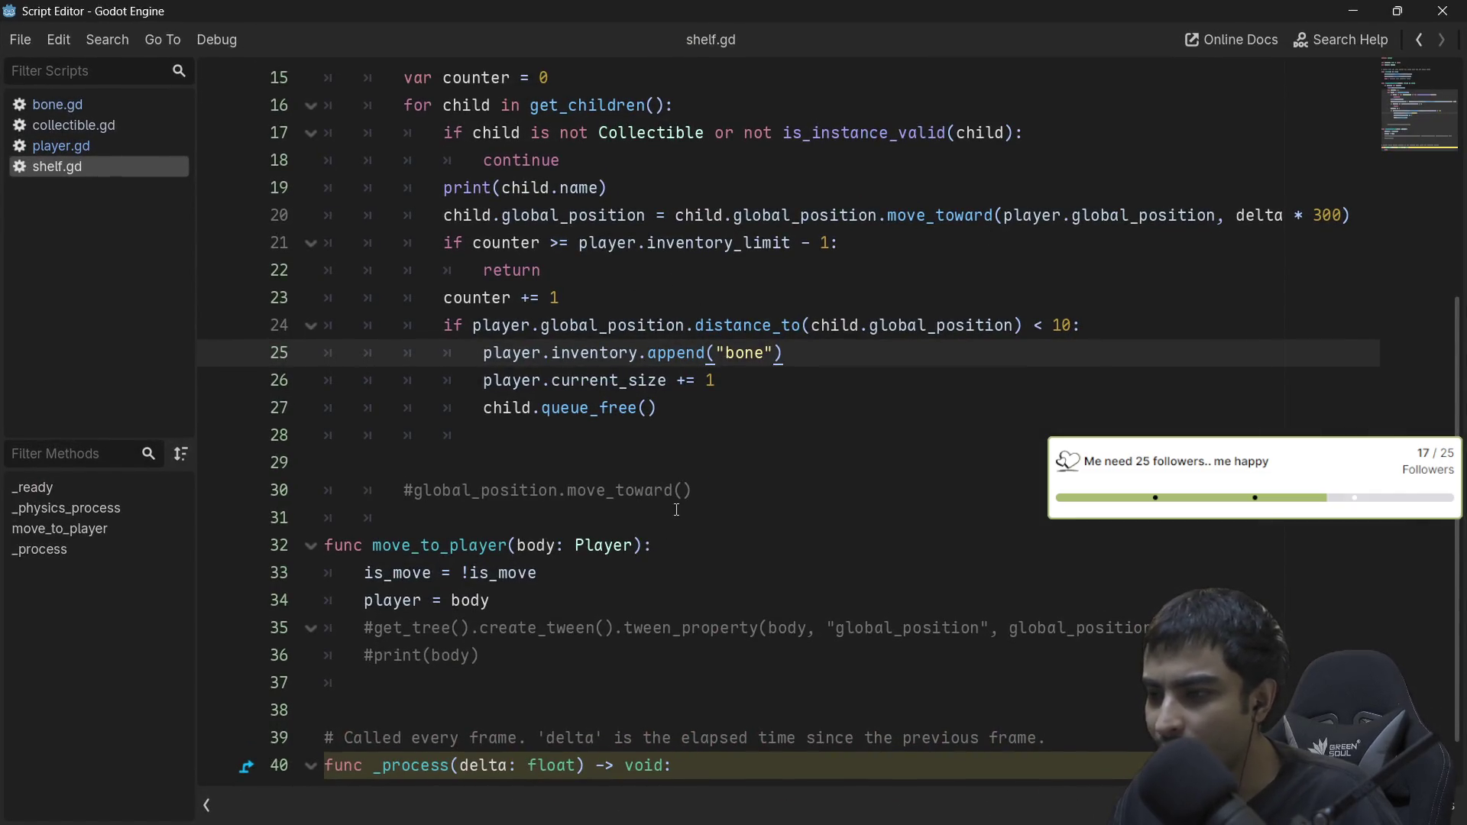
scroll(676, 509, down, 1)
scroll(674, 486, up, 5)
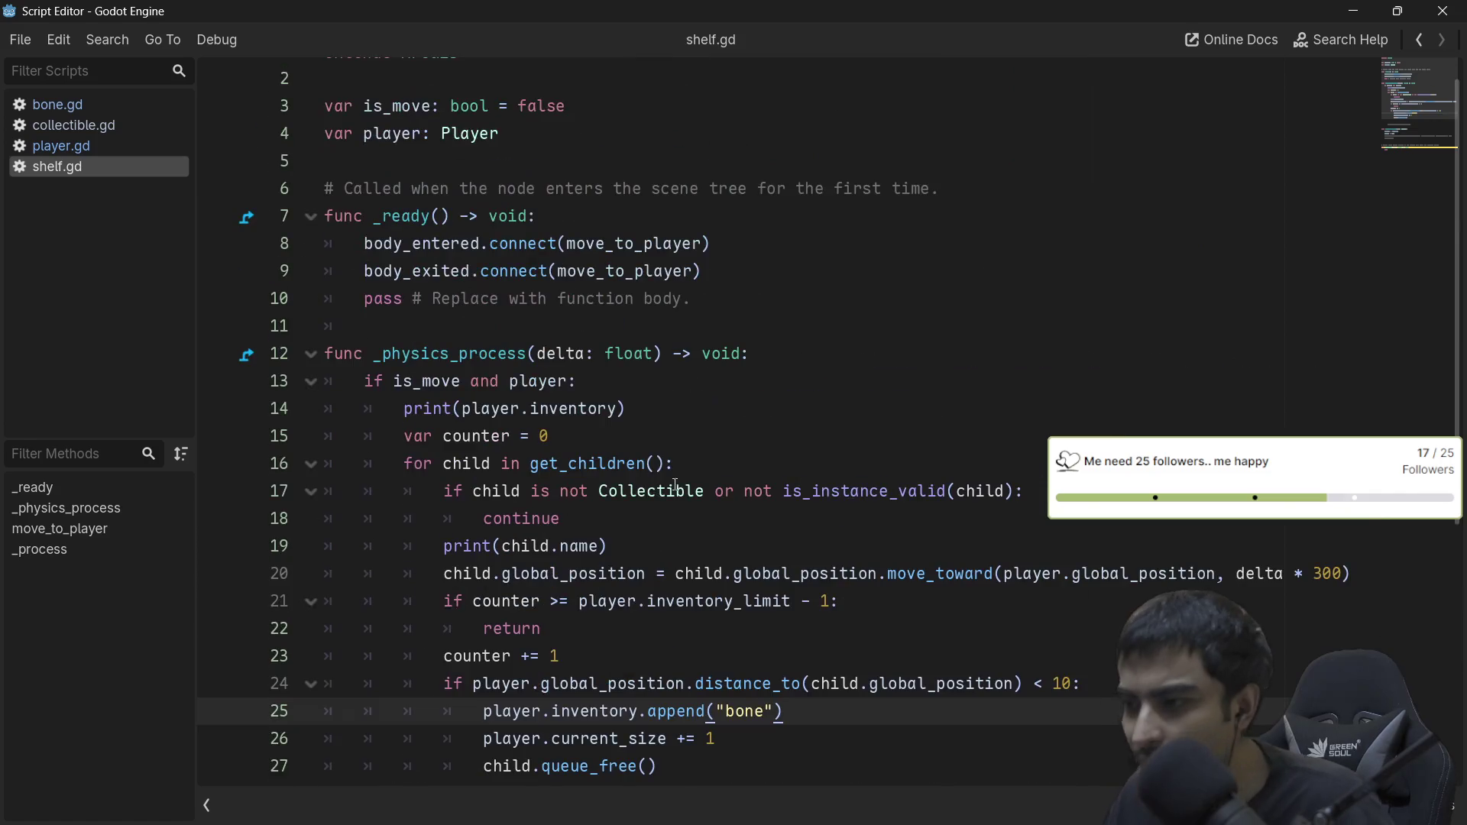
scroll(674, 486, down, 4)
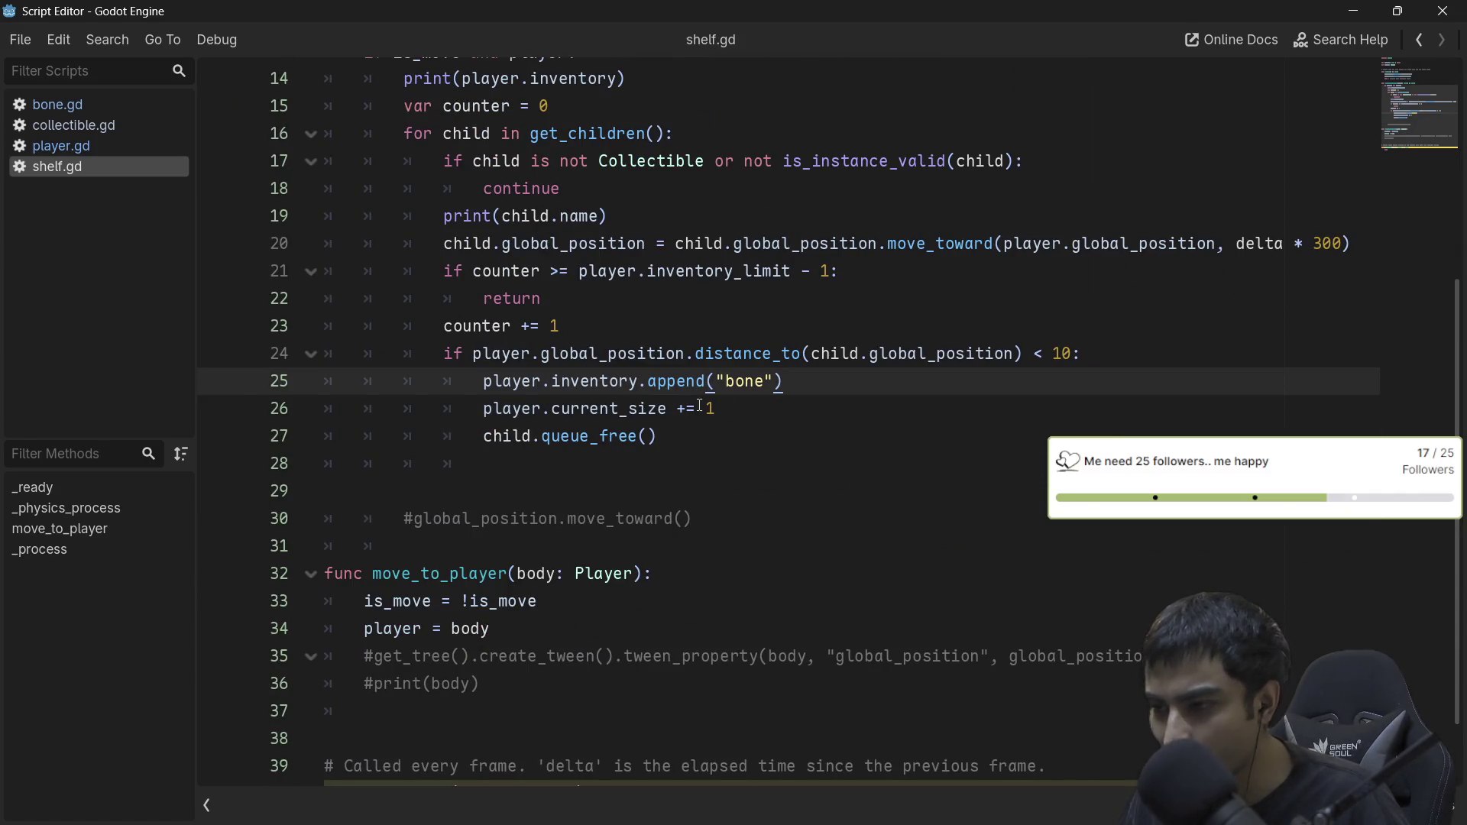
drag(778, 384, 715, 381)
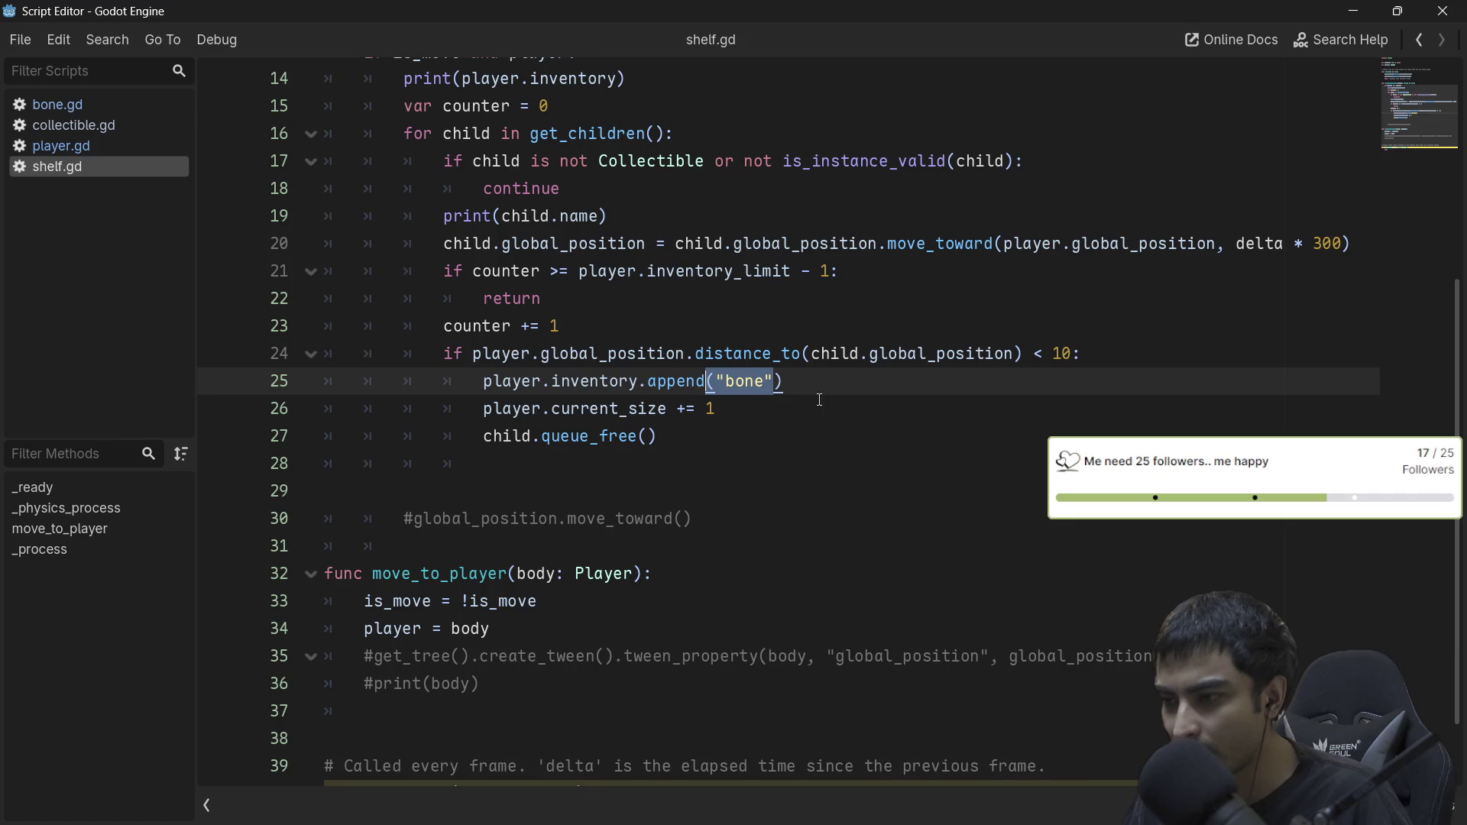
key(BackSpace)
text(player.collectible_type.bone)
click(852, 434)
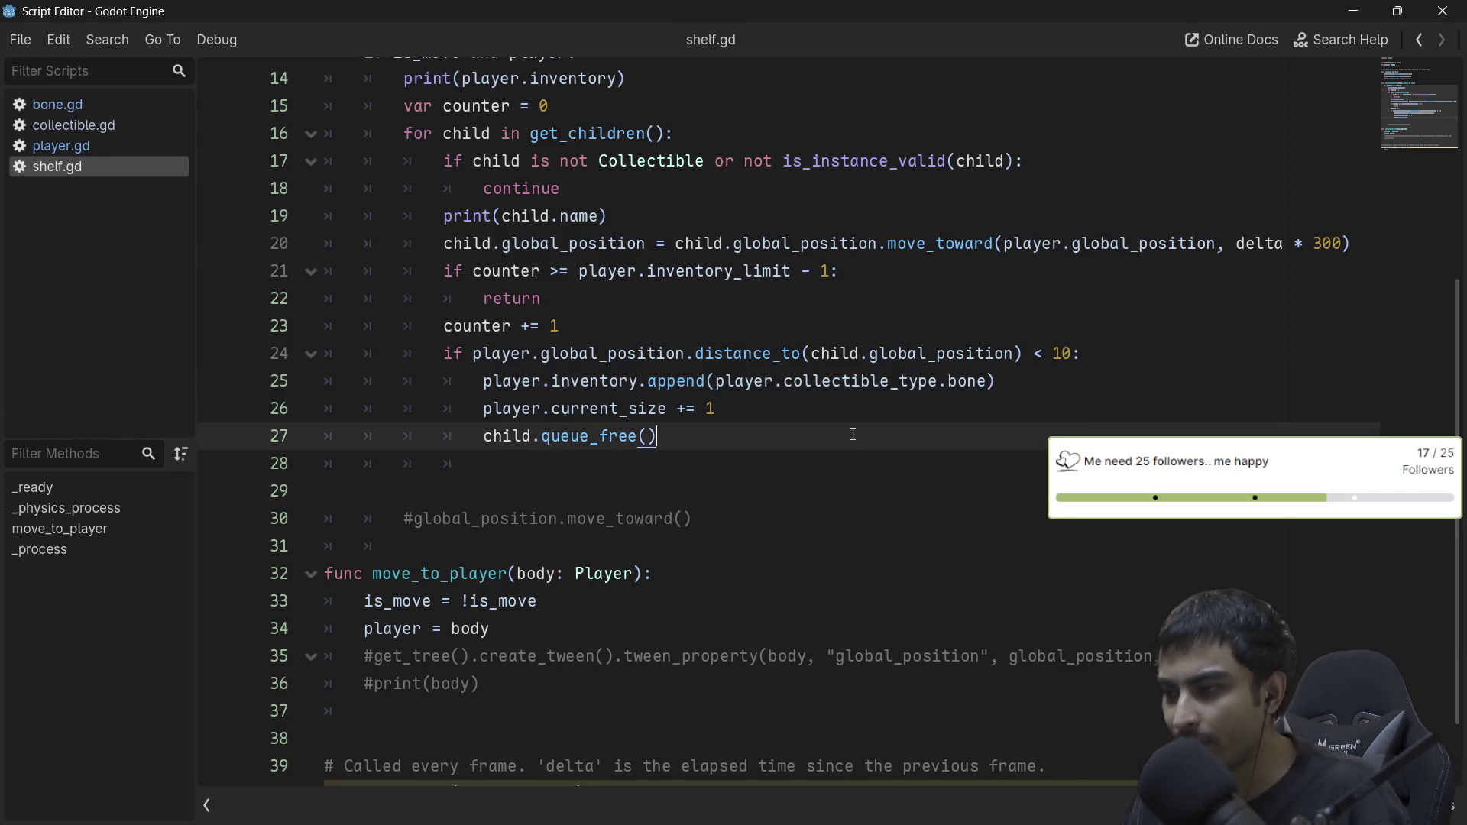
- Run the project, walk the player onto the shelf, then stop the game
click(1452, 14)
click(1140, 42)
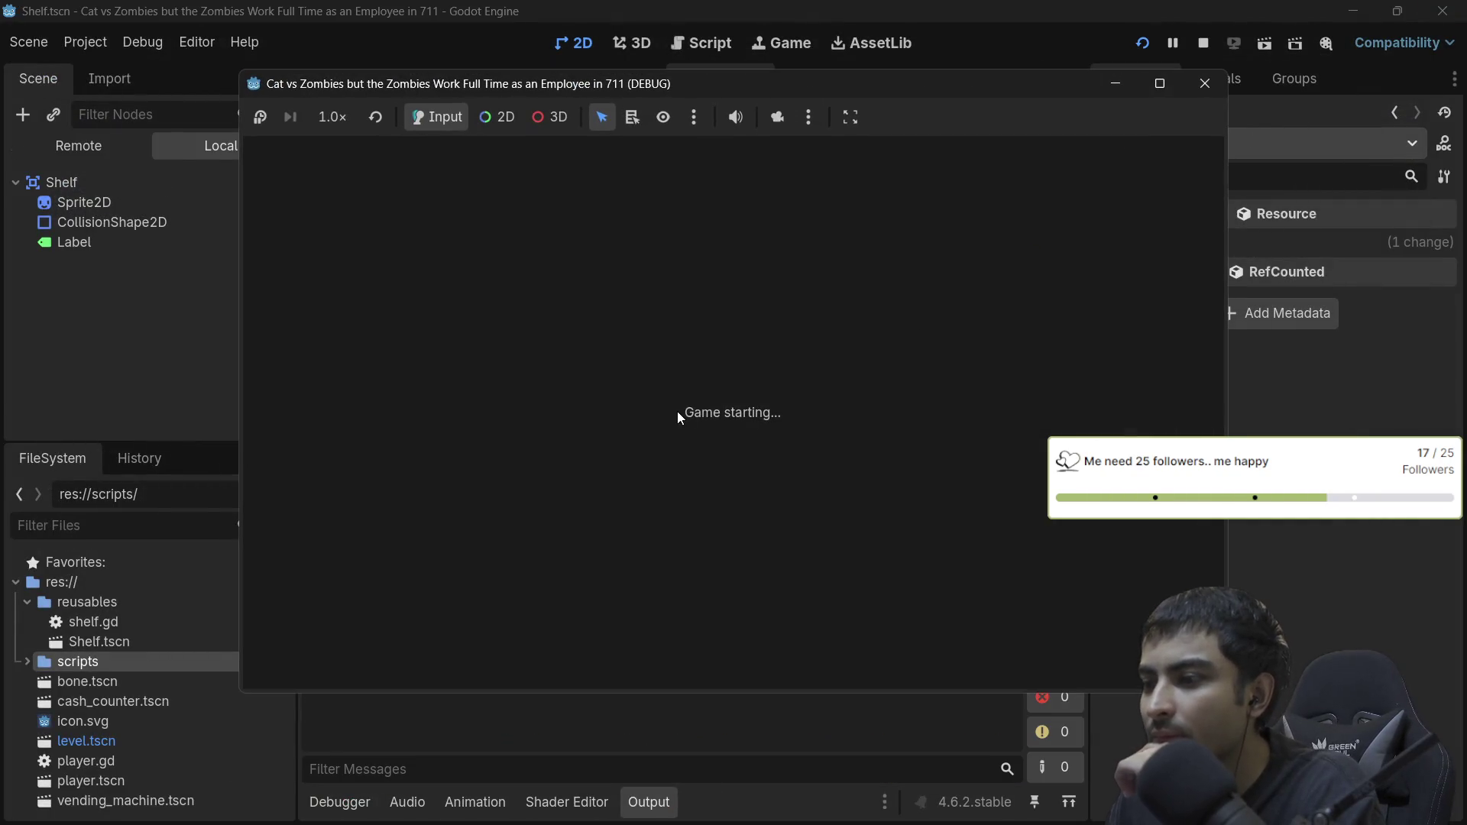
key(Right)
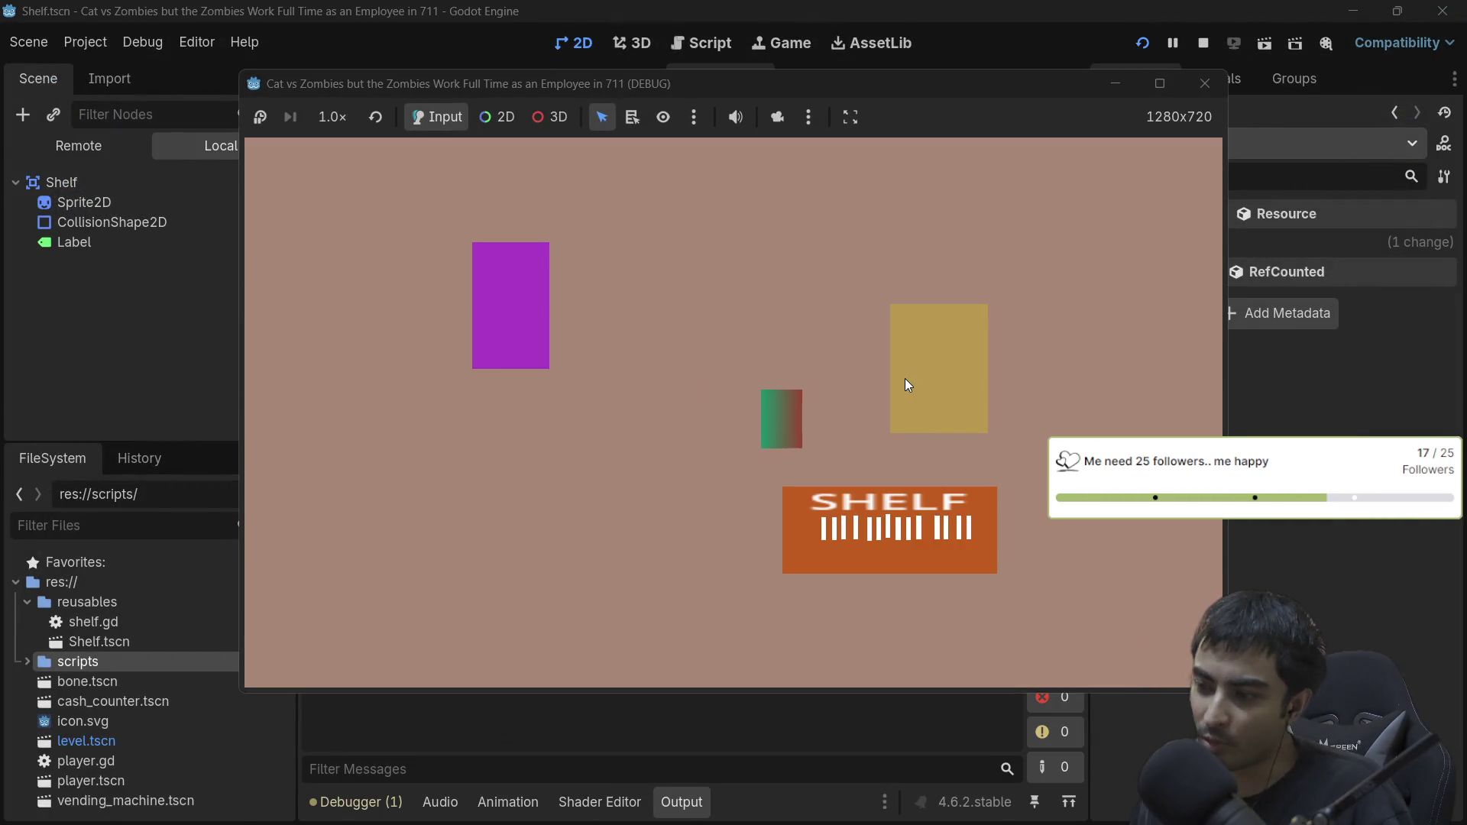
key(Down)
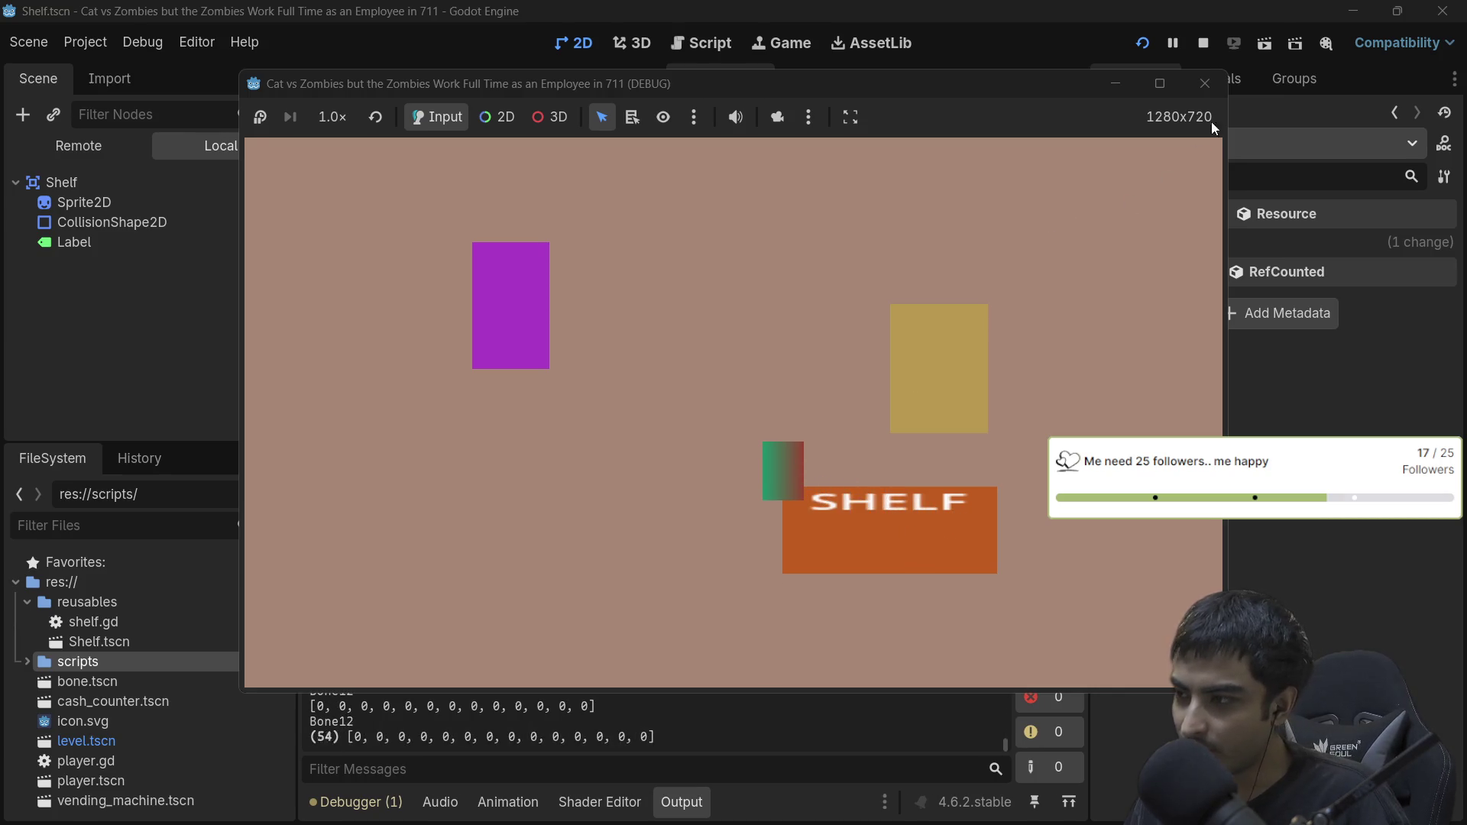
click(1204, 83)
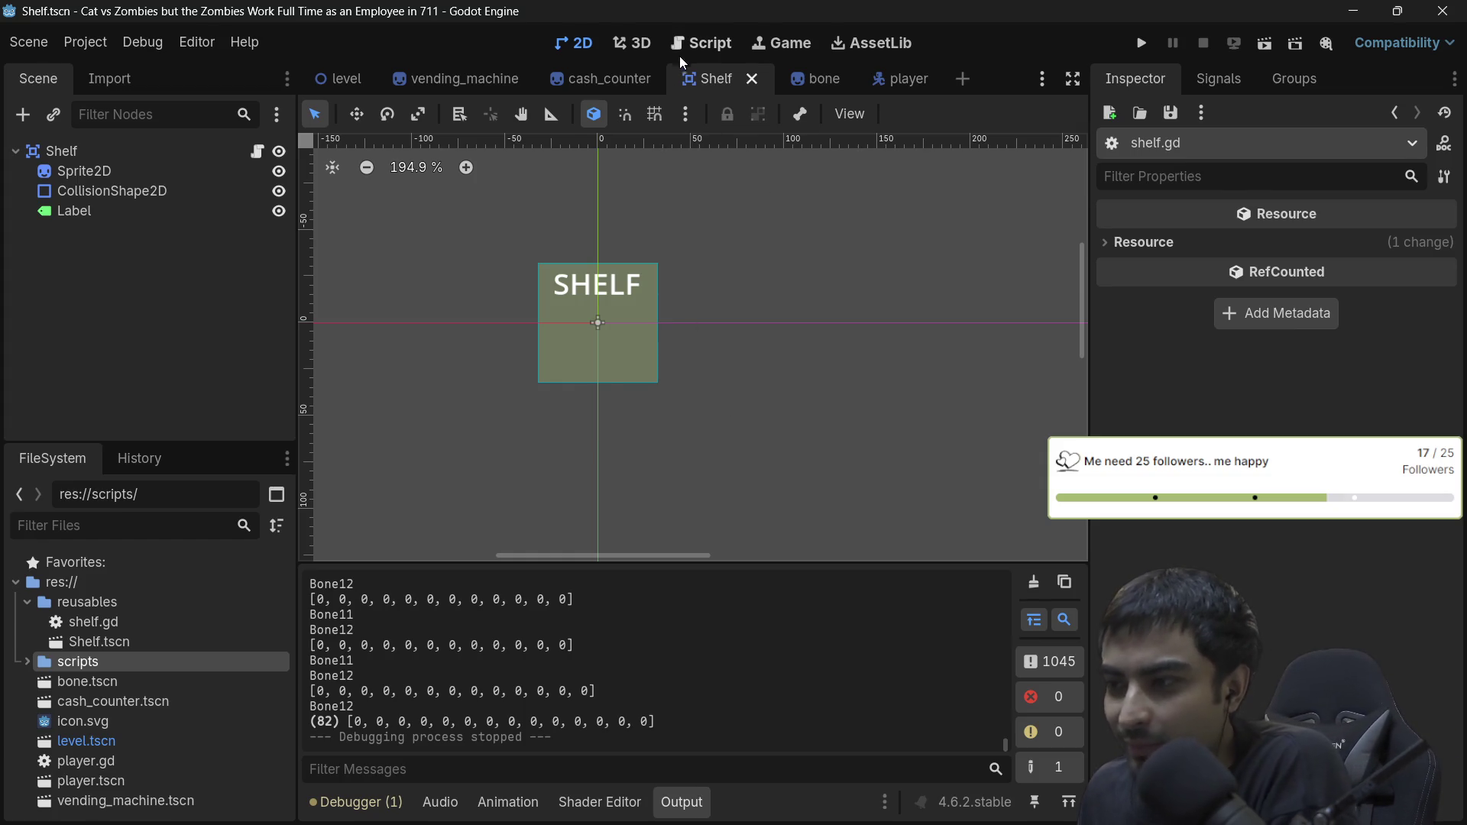
click(711, 43)
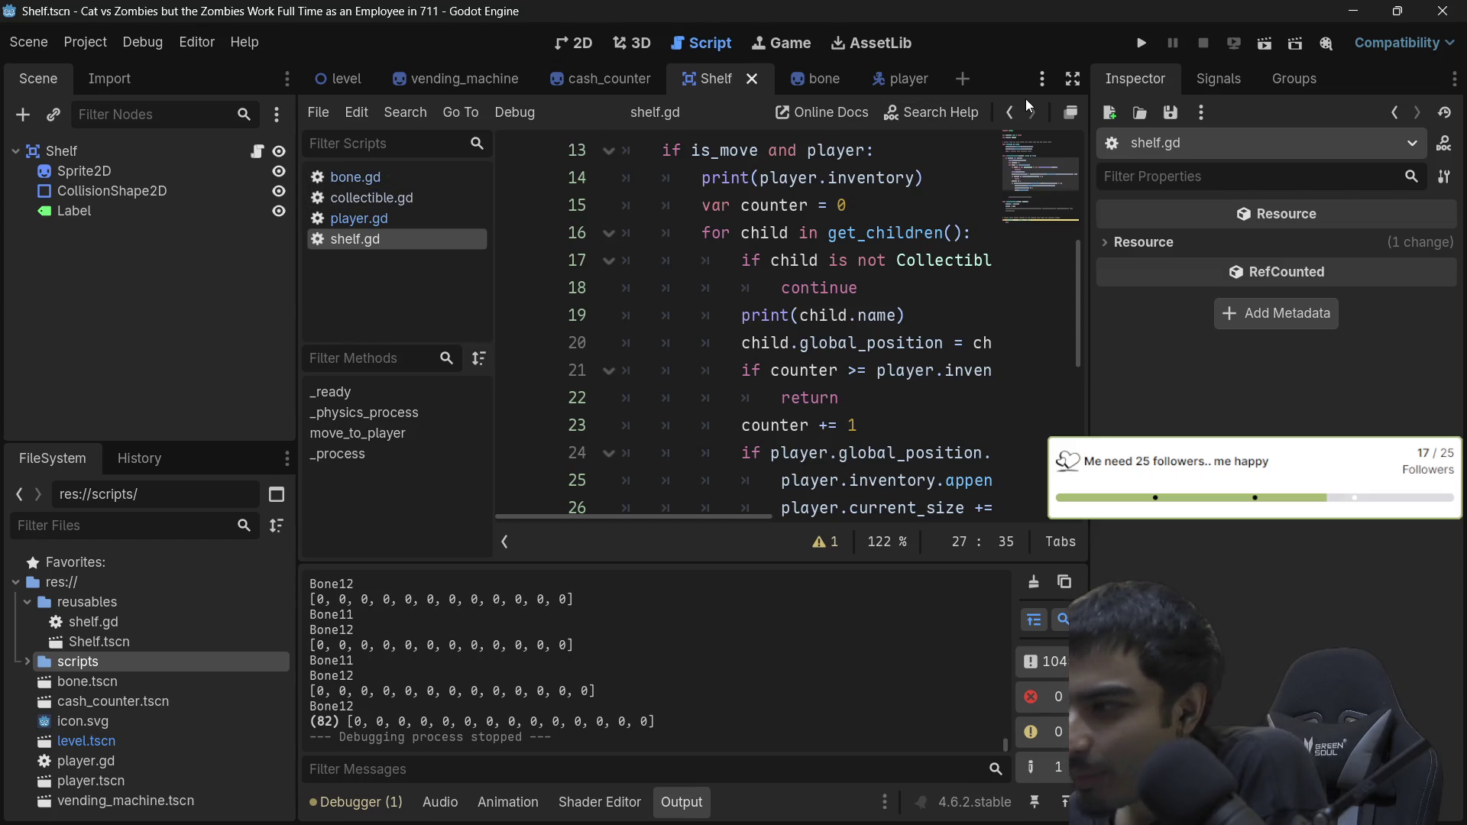
click(1069, 112)
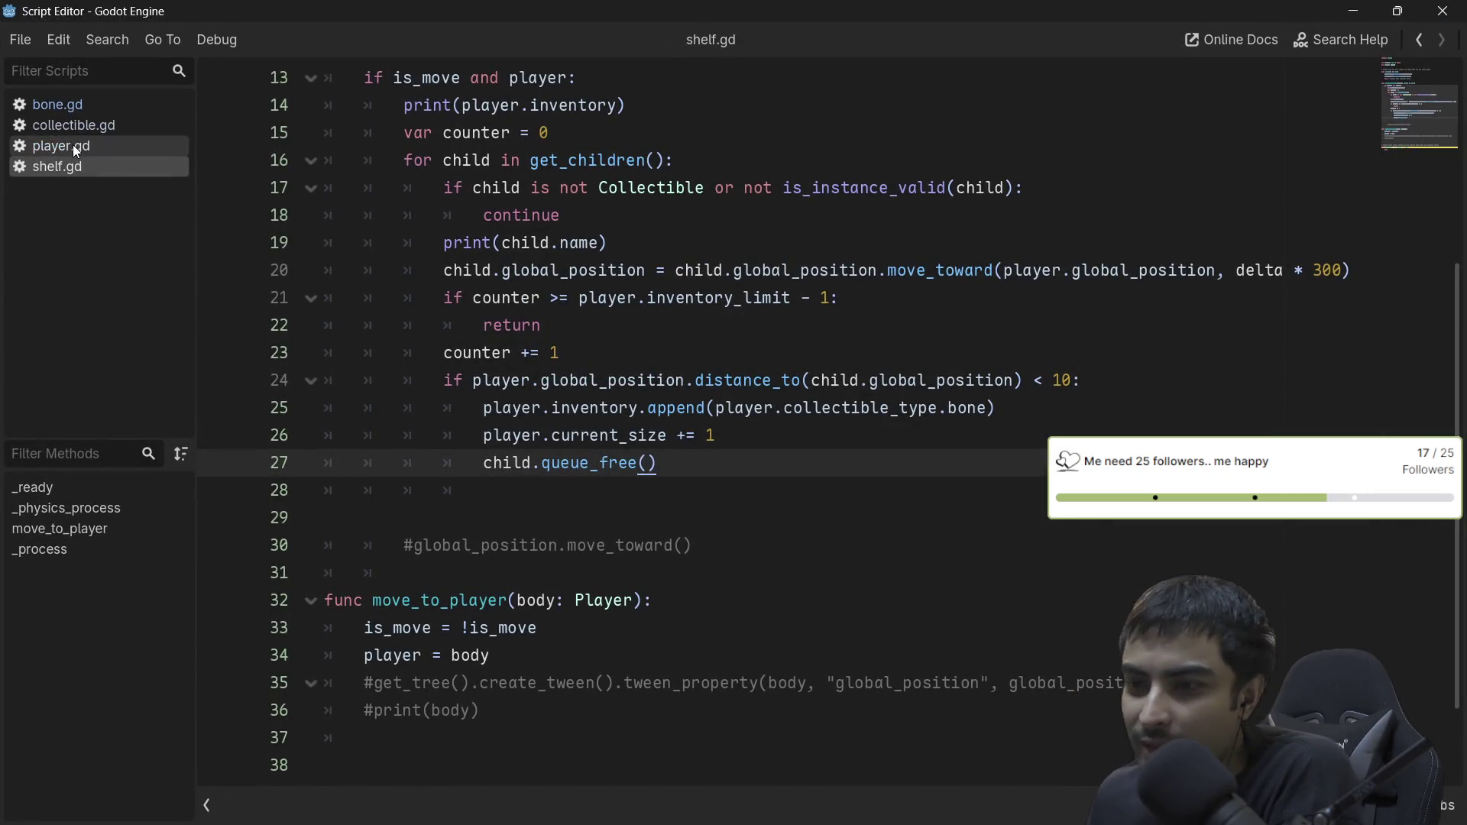
click(72, 145)
scroll(481, 189, up, 2)
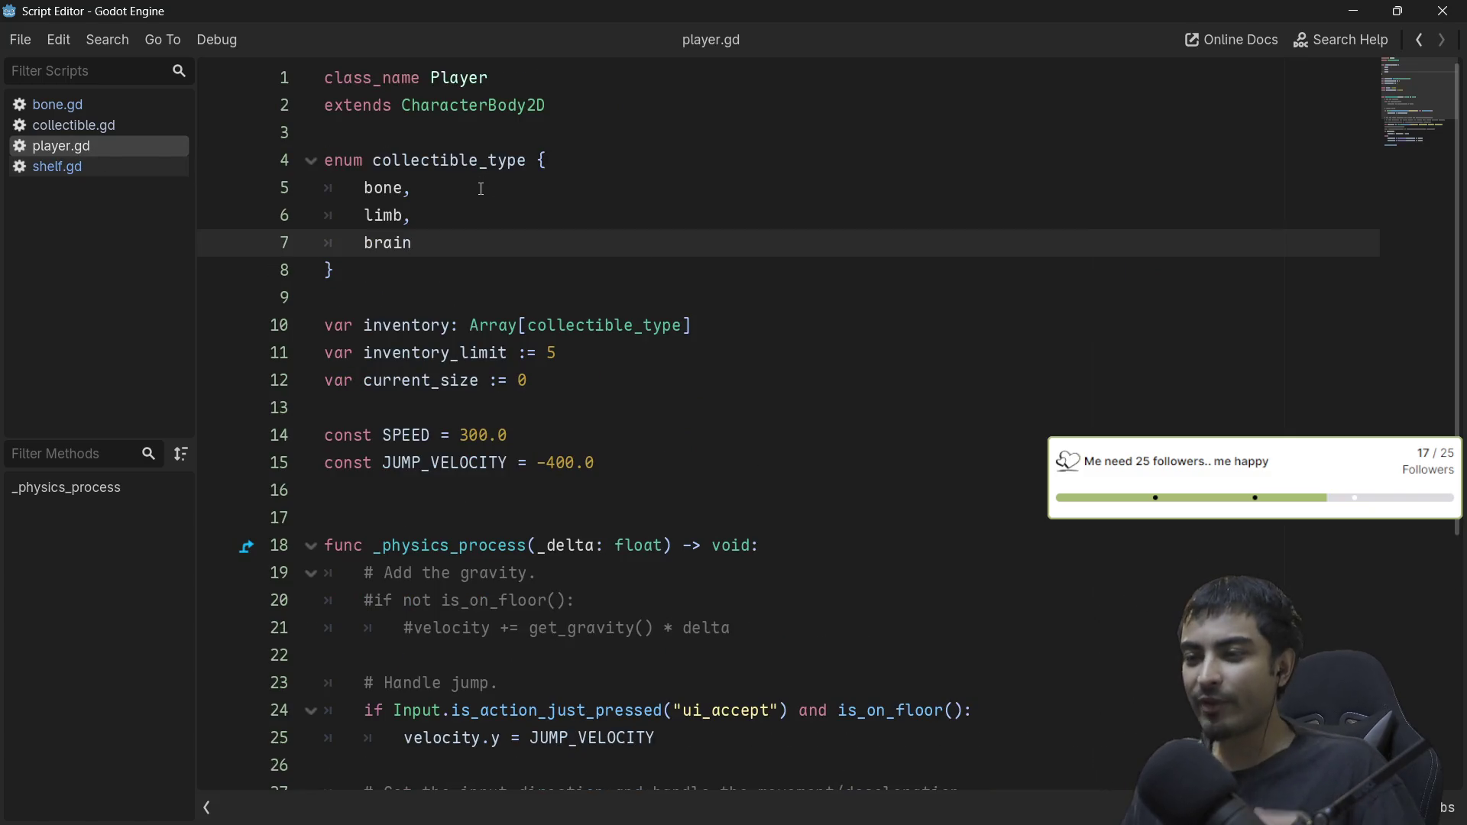
click(580, 380)
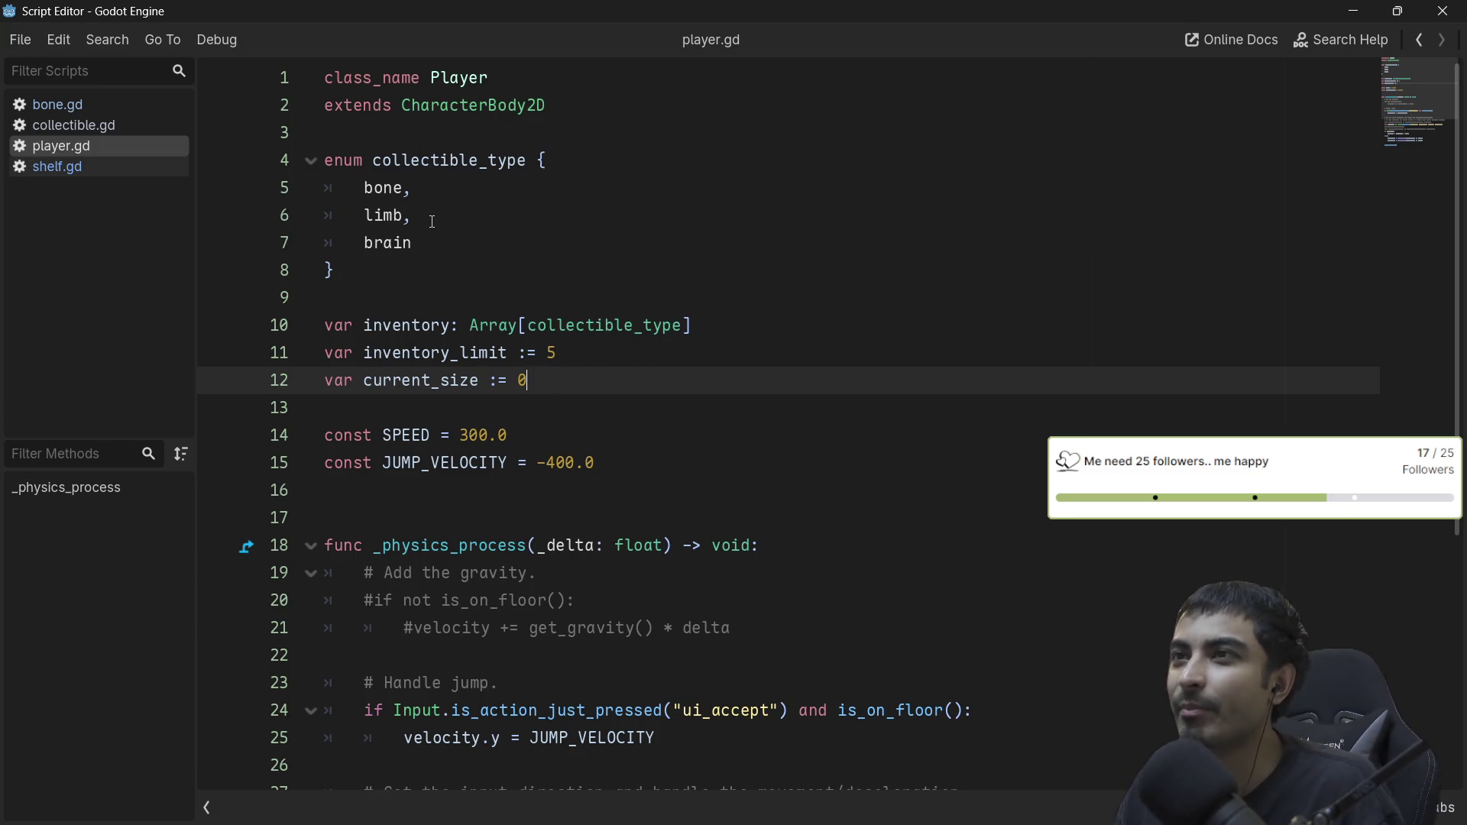
click(108, 104)
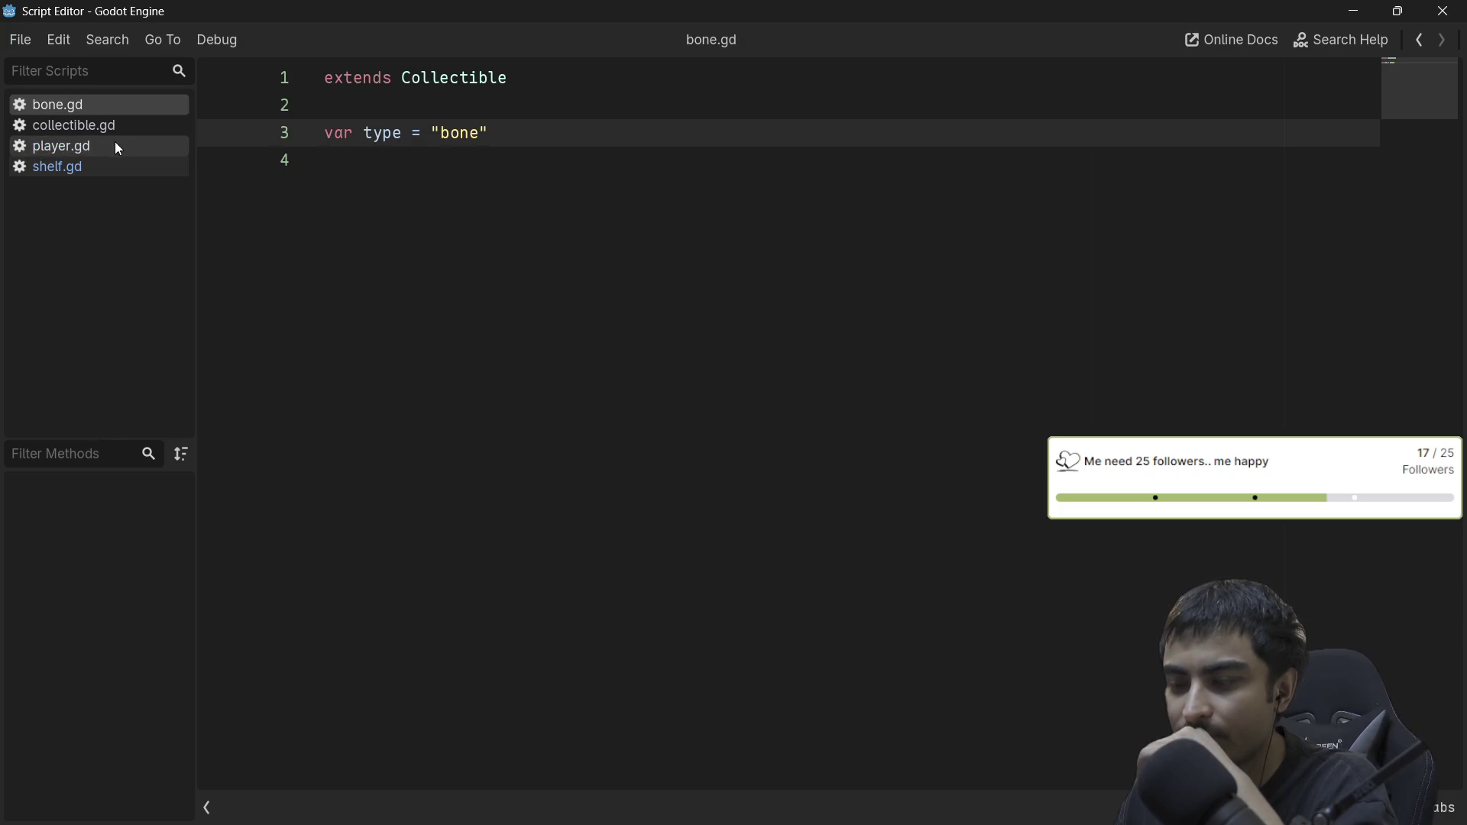
click(84, 167)
scroll(611, 356, up, 3)
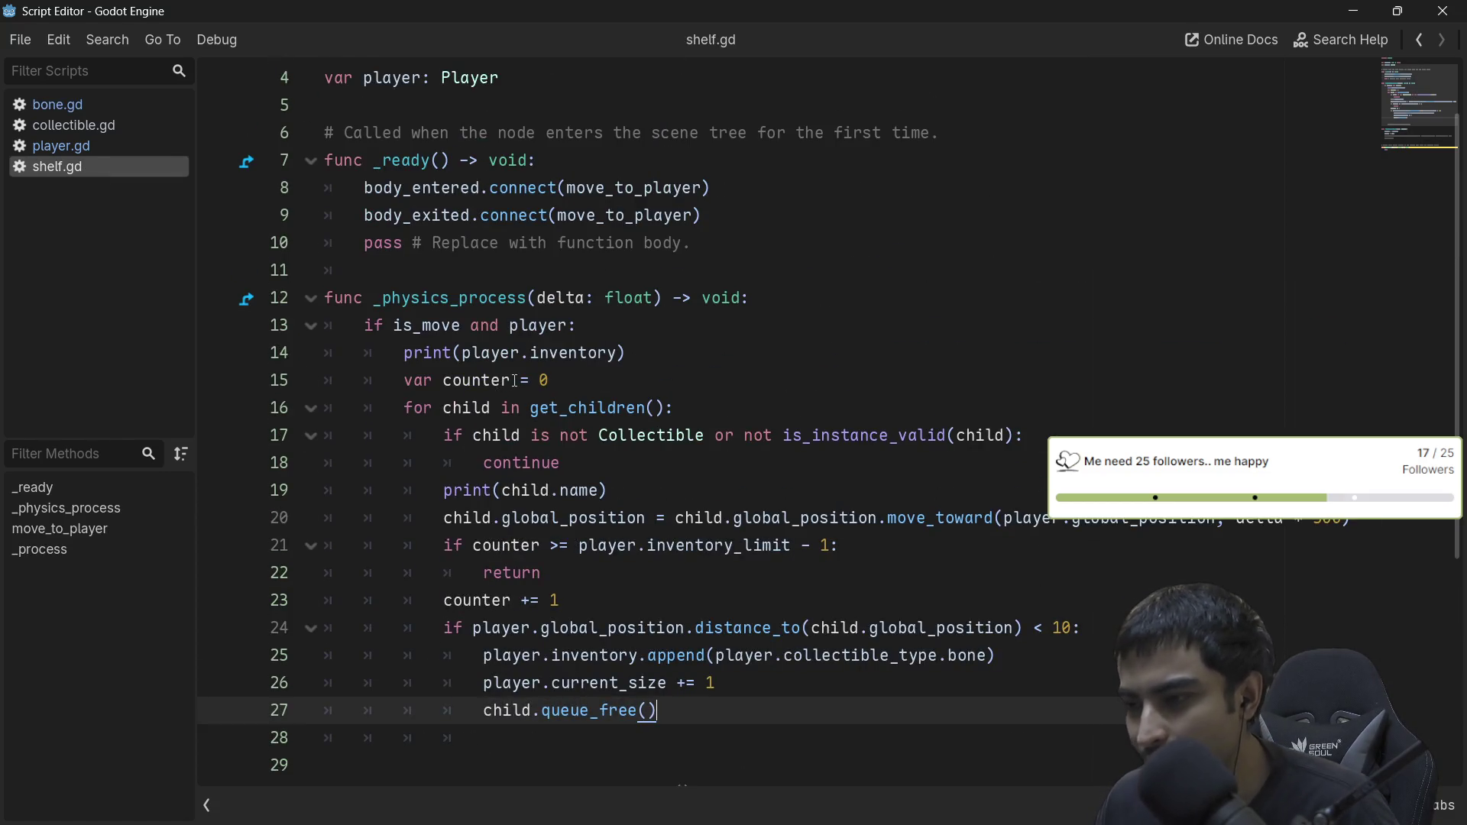
click(607, 334)
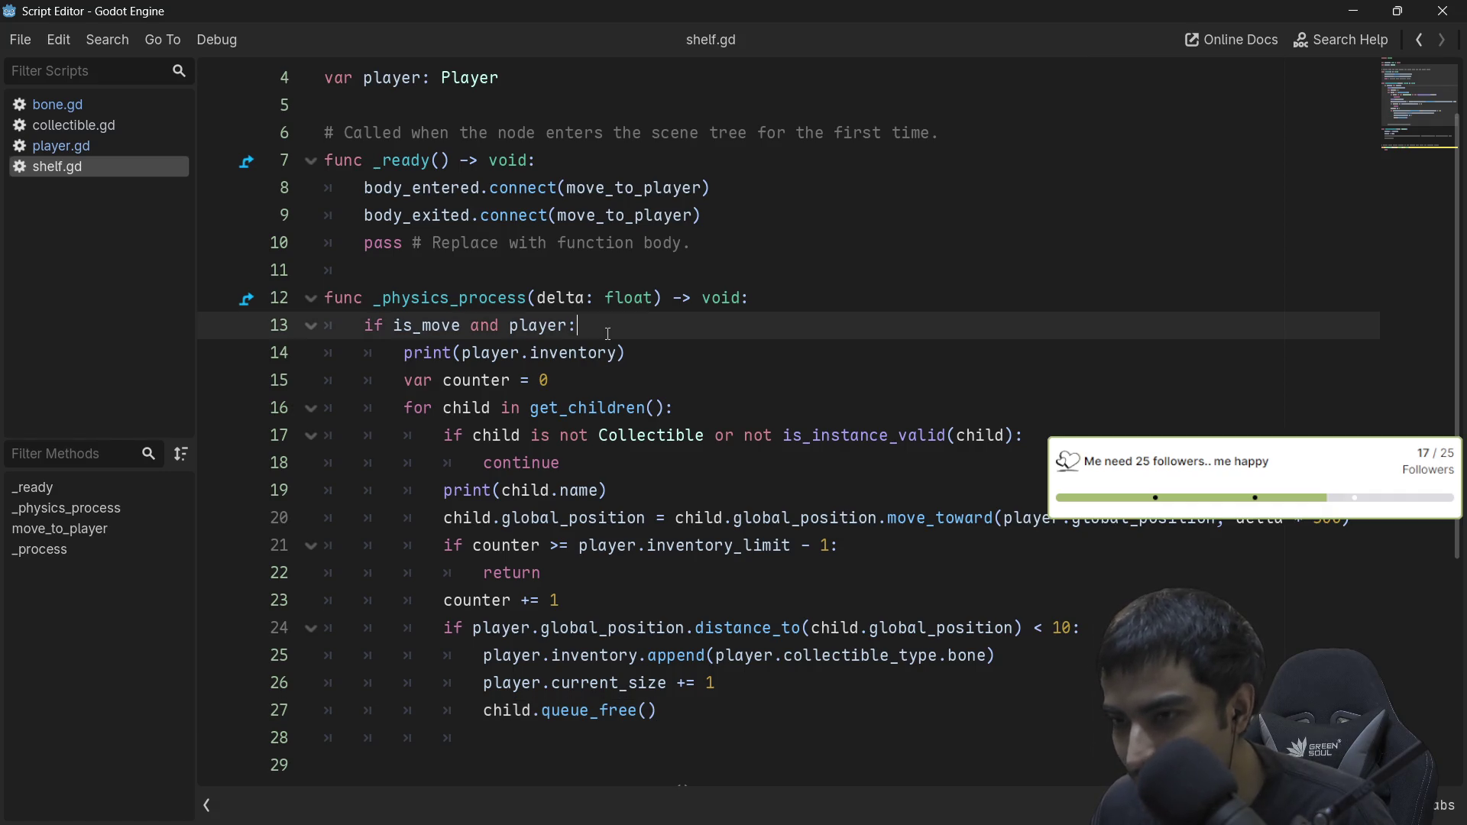
- Add the condition 'if player.current_size >= player.inventory_limit' under the is_move check
key(Return)
text(if)
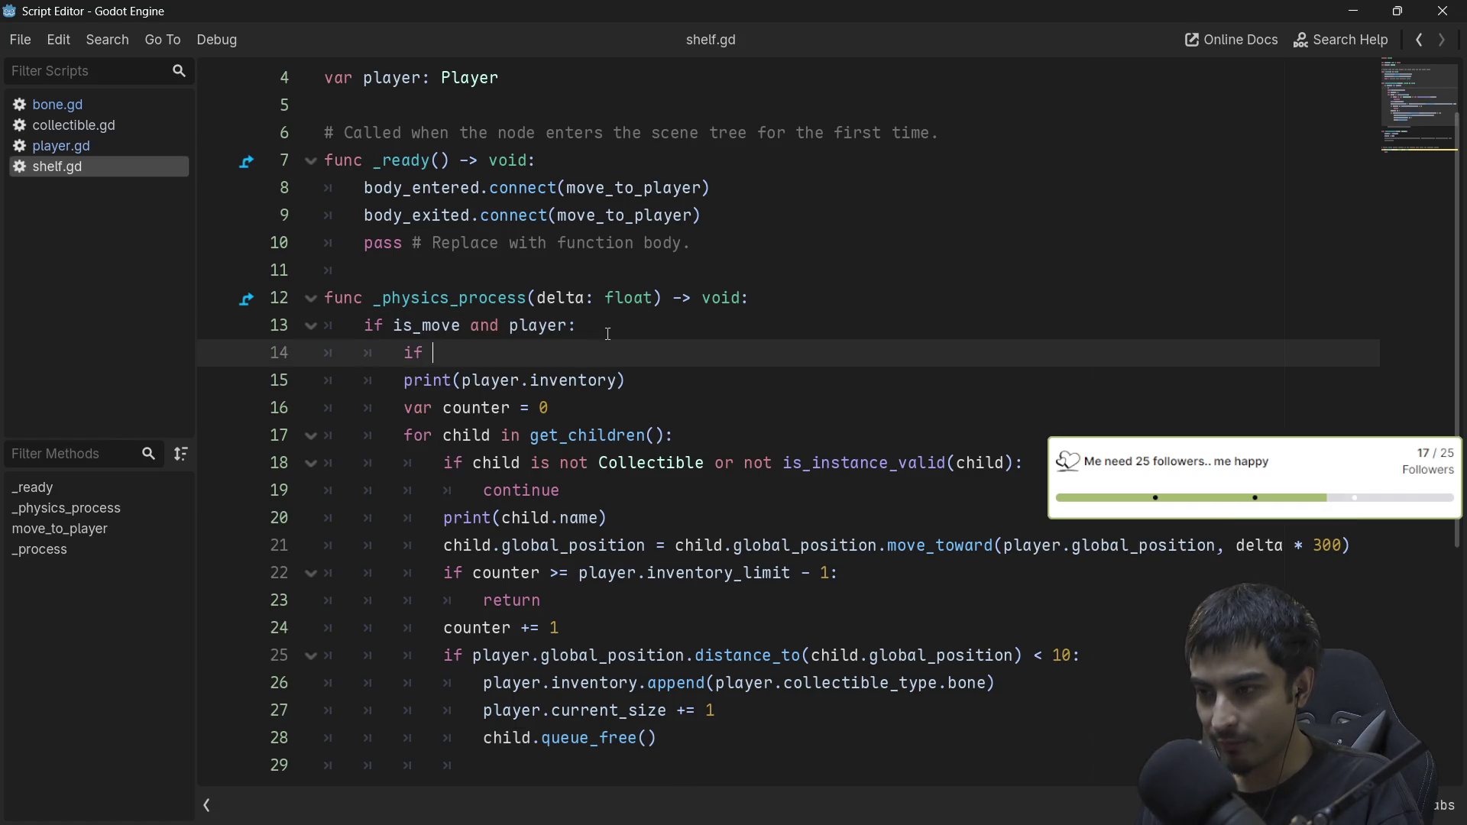
text( player)
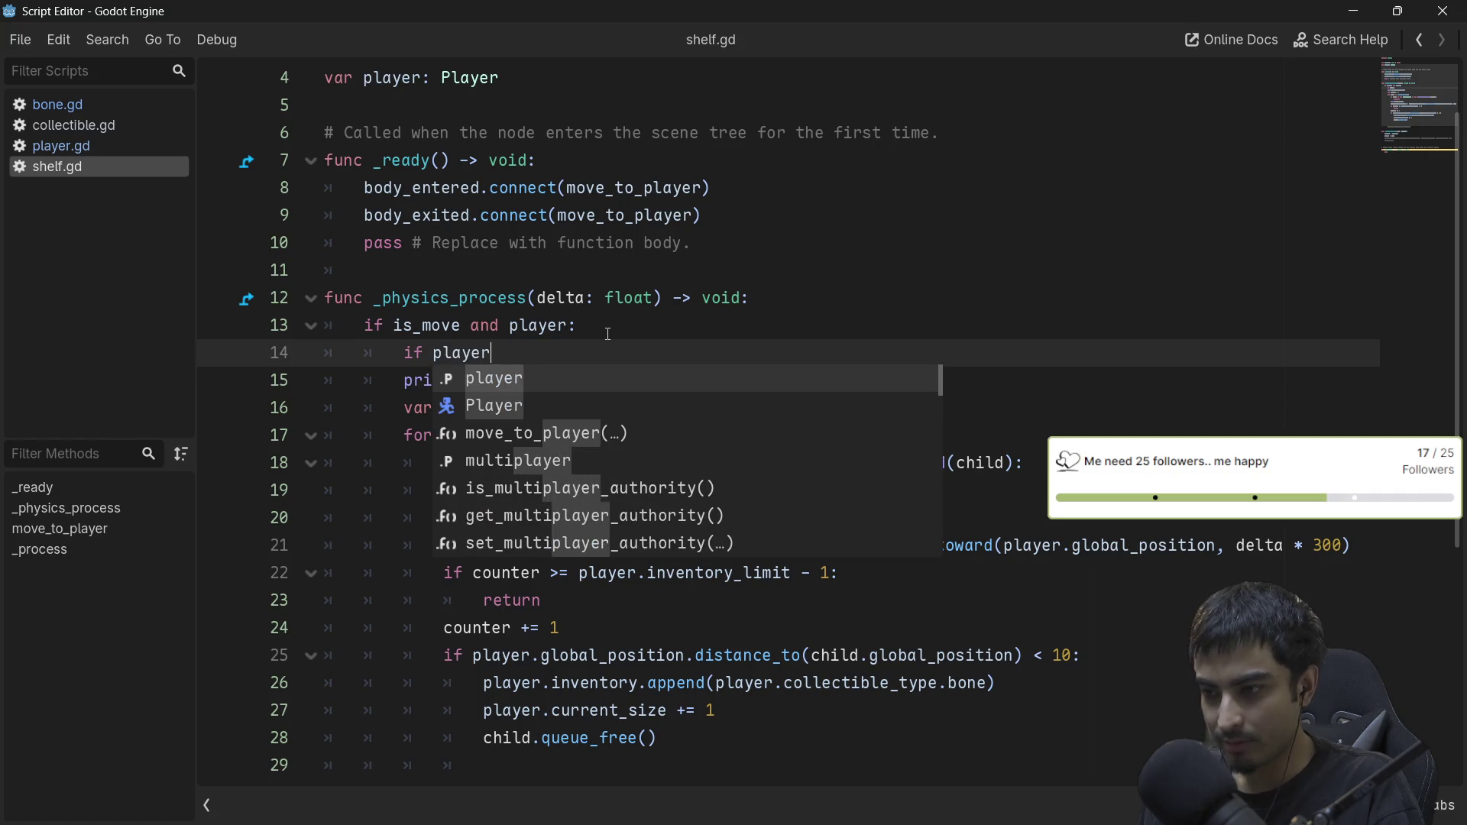
text(.)
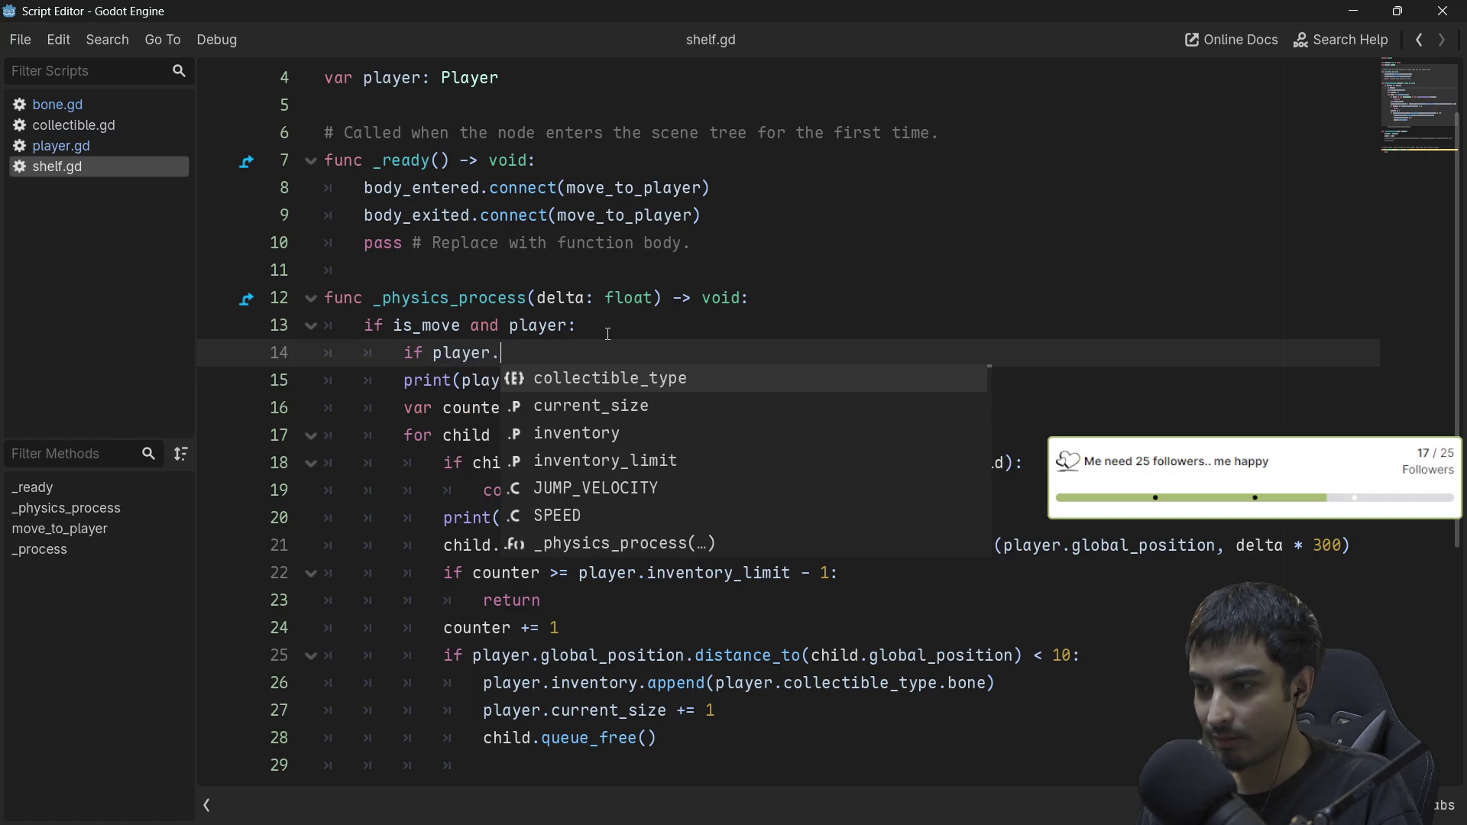
key(Down)
key(Return)
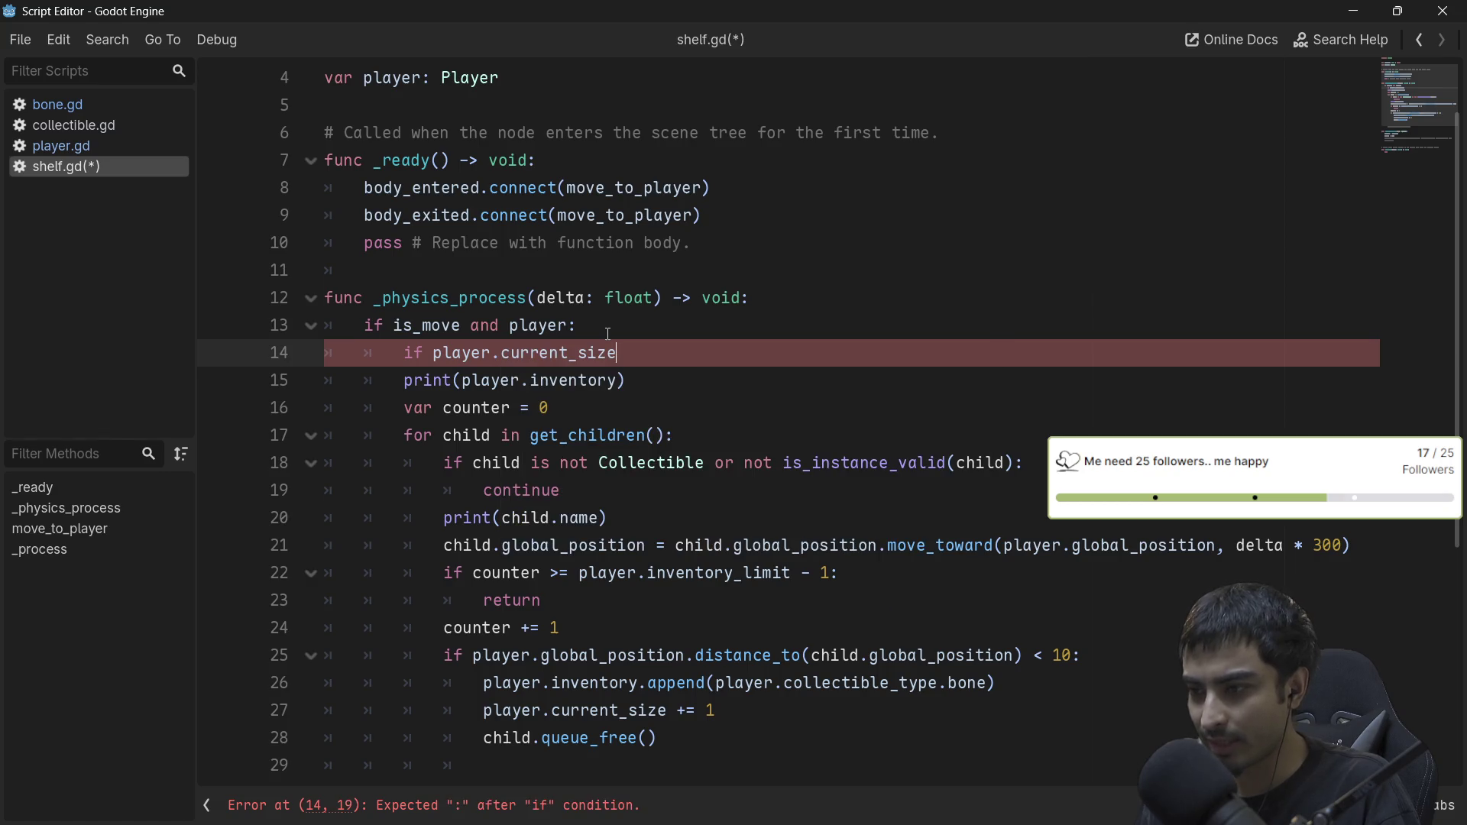
text(=)
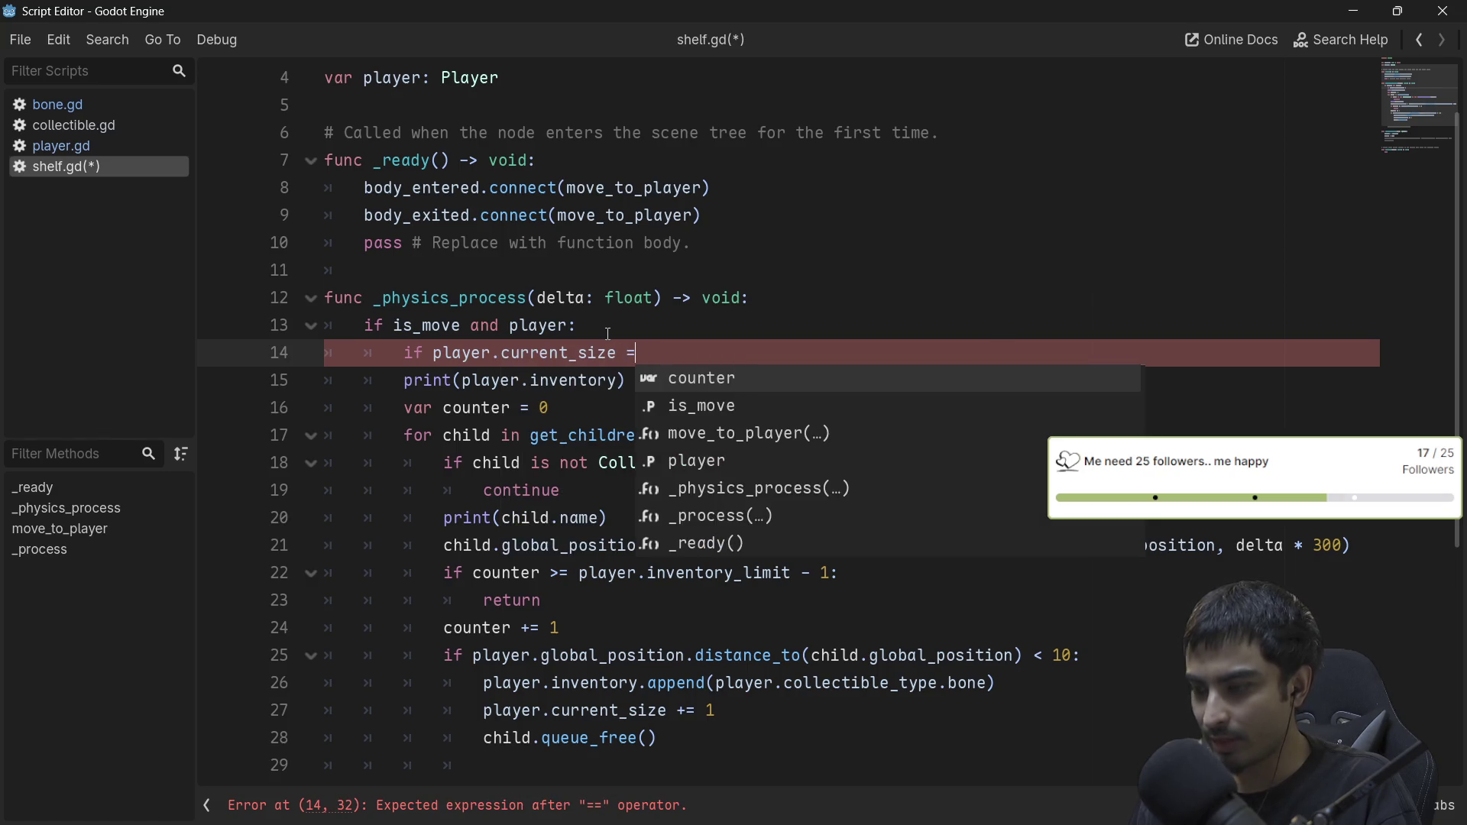
key(BackSpace)
text(>=)
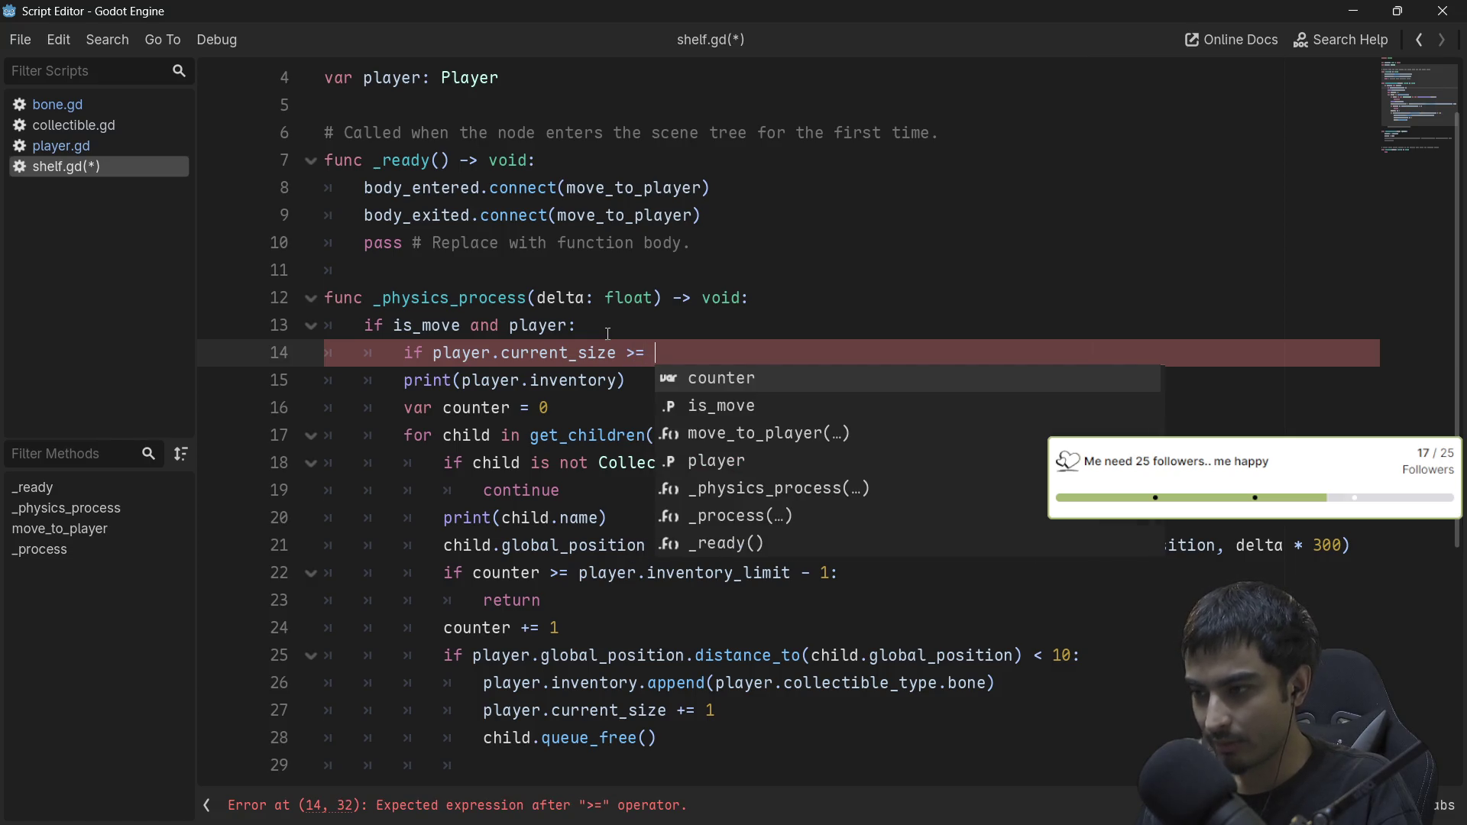
text( player.)
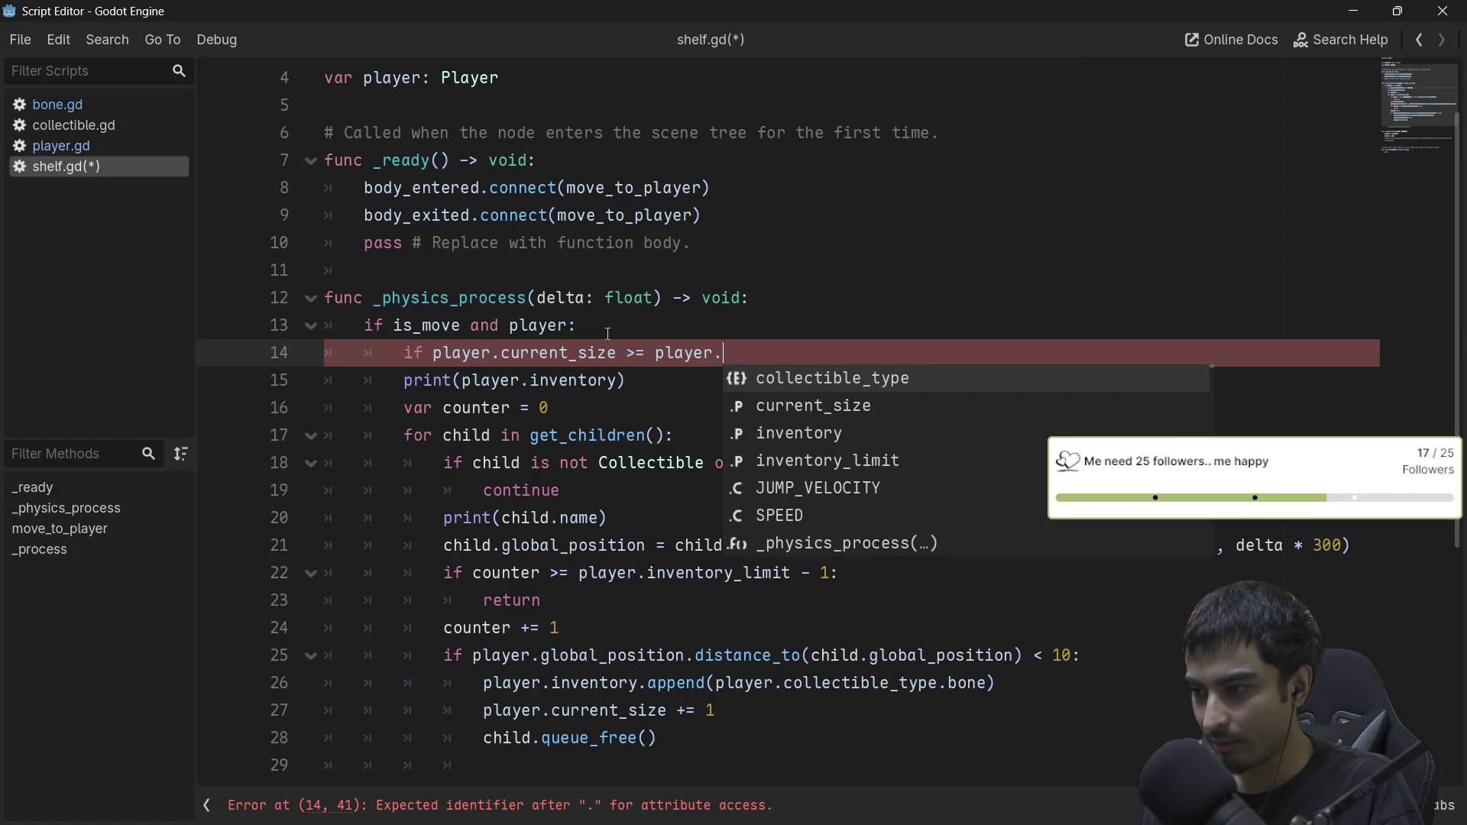
key(Down)
key(Down)
key(Down)
key(Return)
key(ctrl+s)
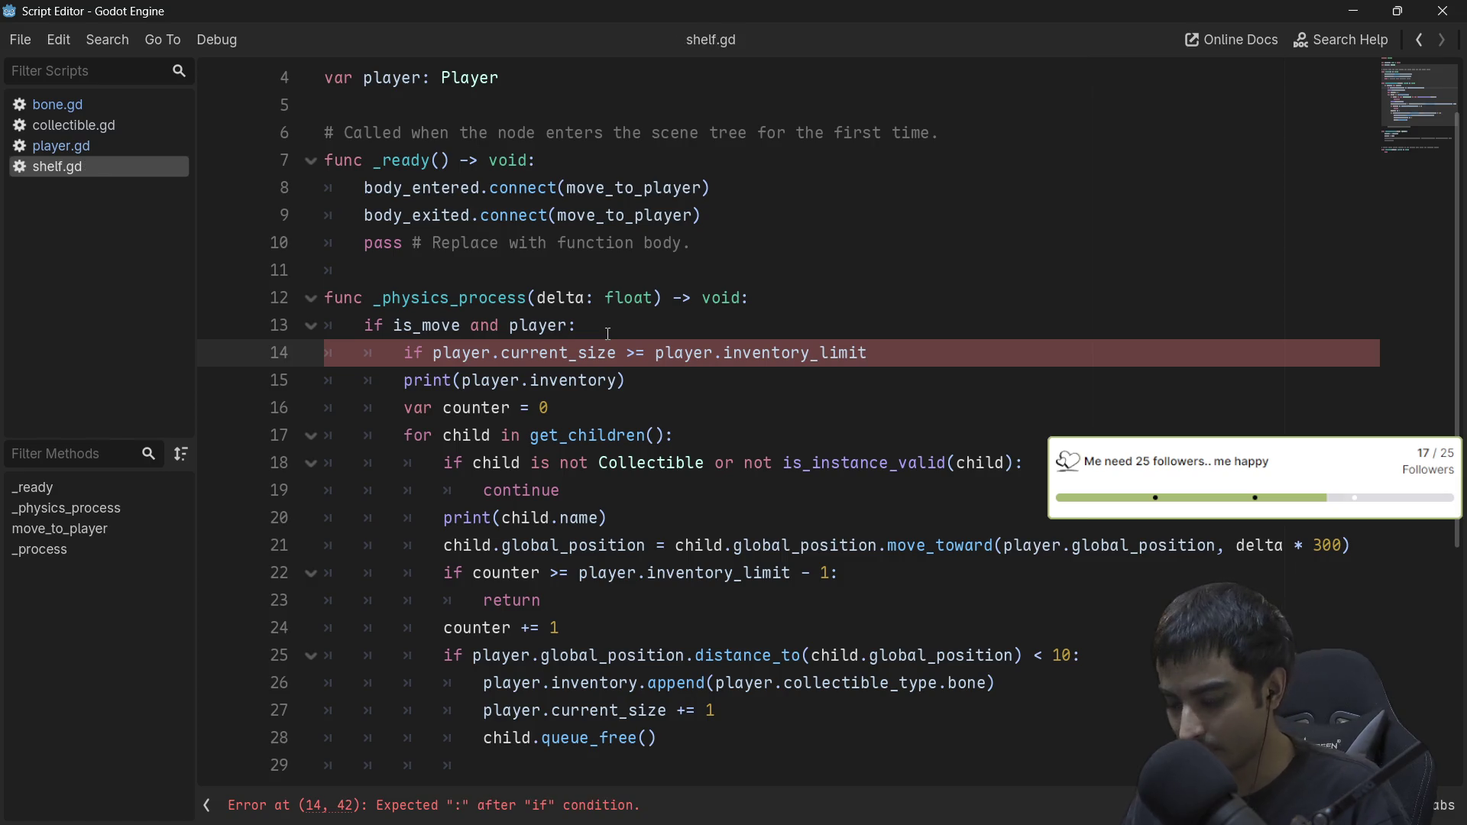
- Complete the check with ': return', save shelf.gd, and launch the game
text(:)
key(Return)
text(reut)
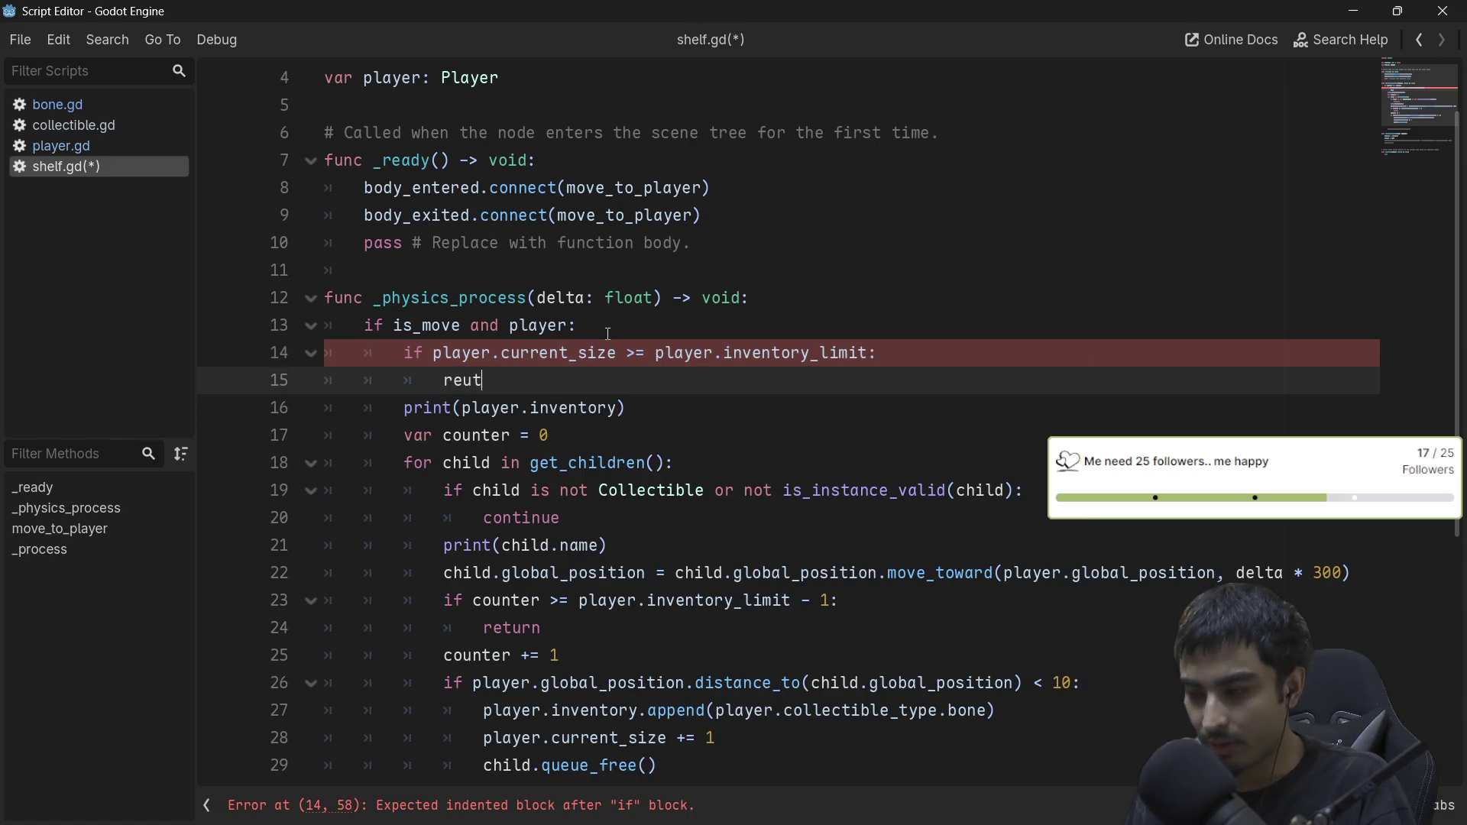
key(BackSpace)
key(BackSpace)
text(t)
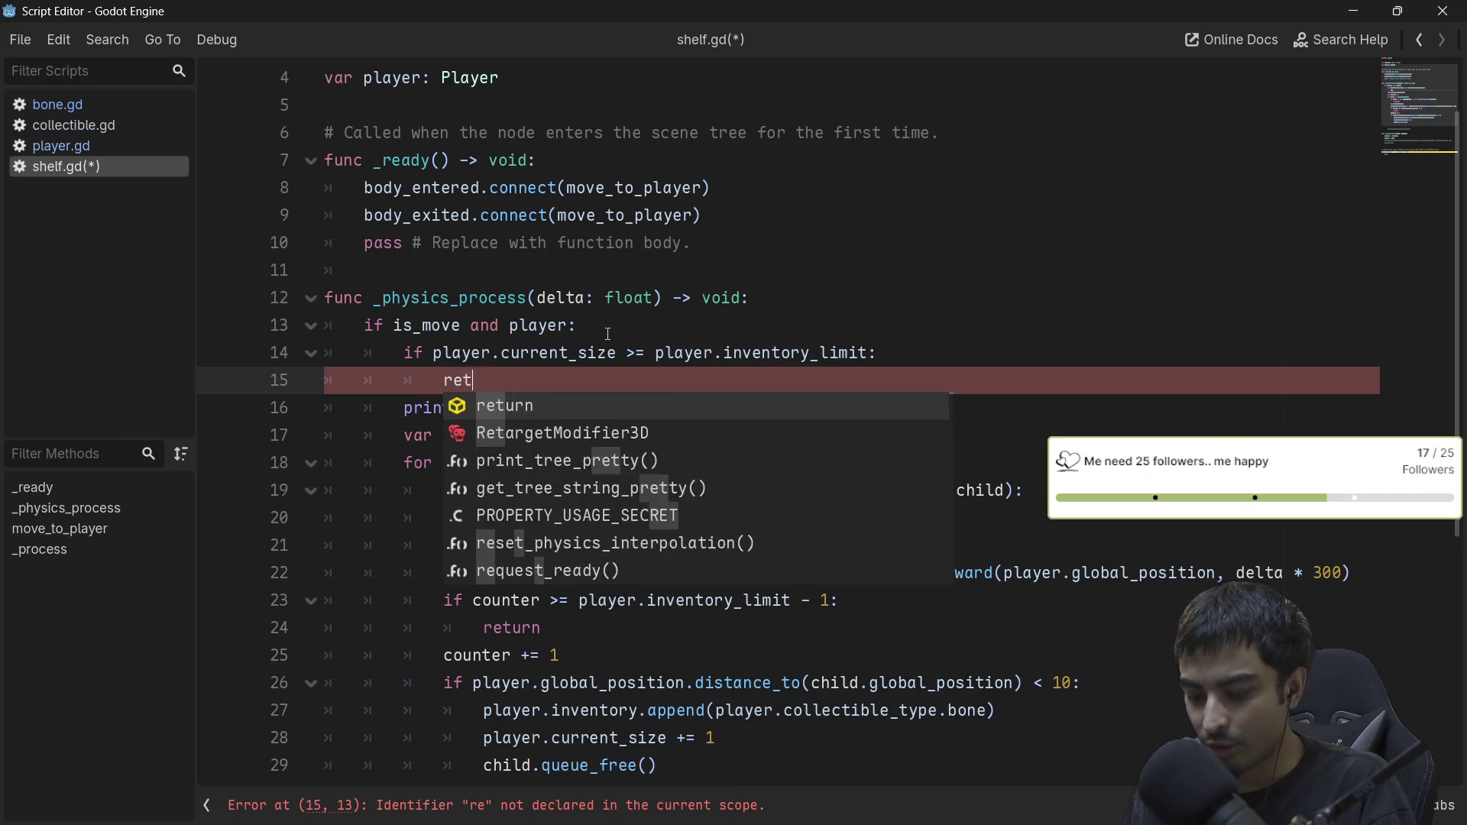
text(urn)
key(ctrl+s)
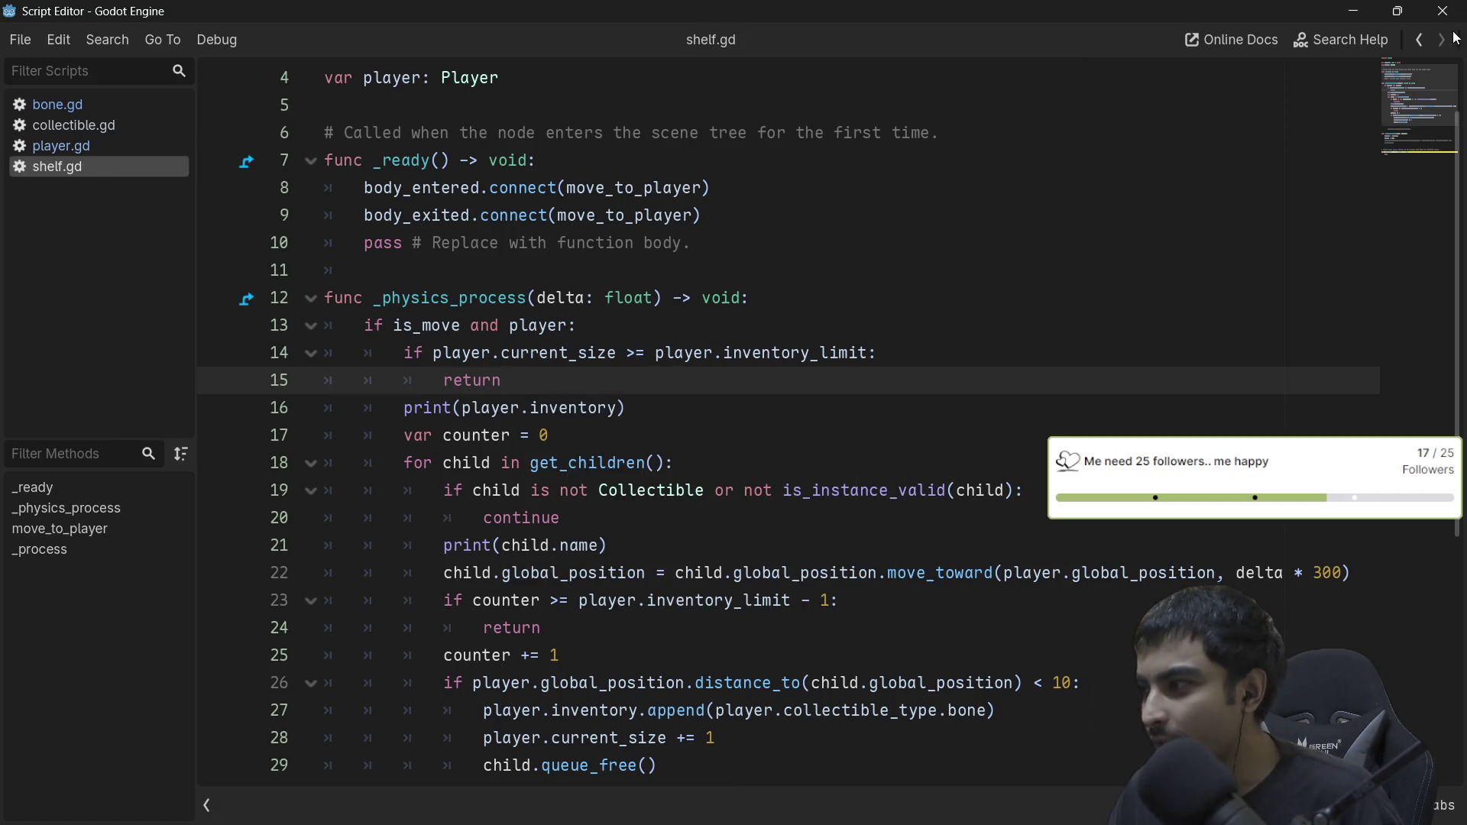
click(1442, 11)
click(1137, 47)
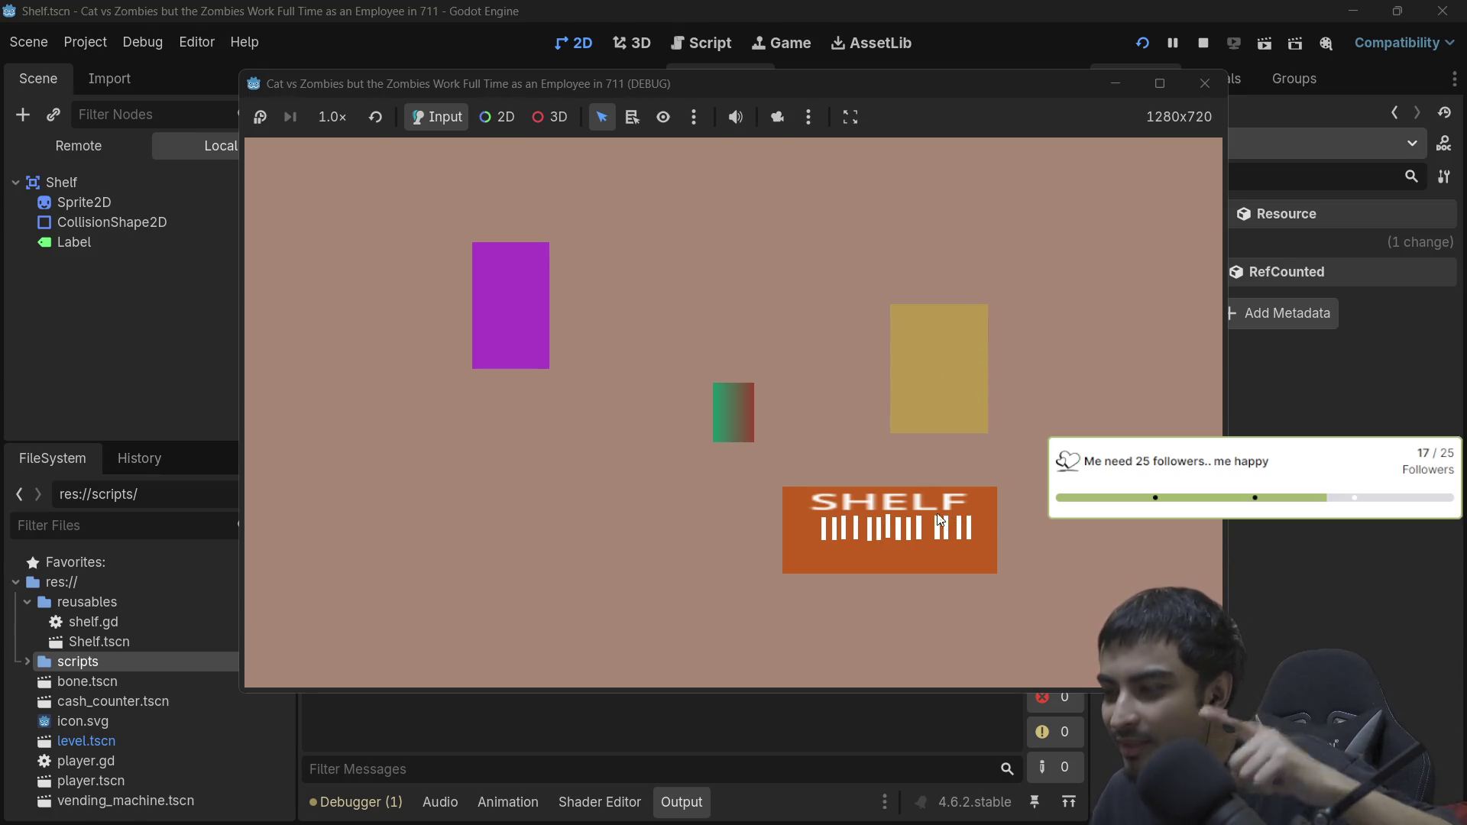
- Walk and jump the player along the shelf to test the inventory limit, then stop
key(Right)
key(Down)
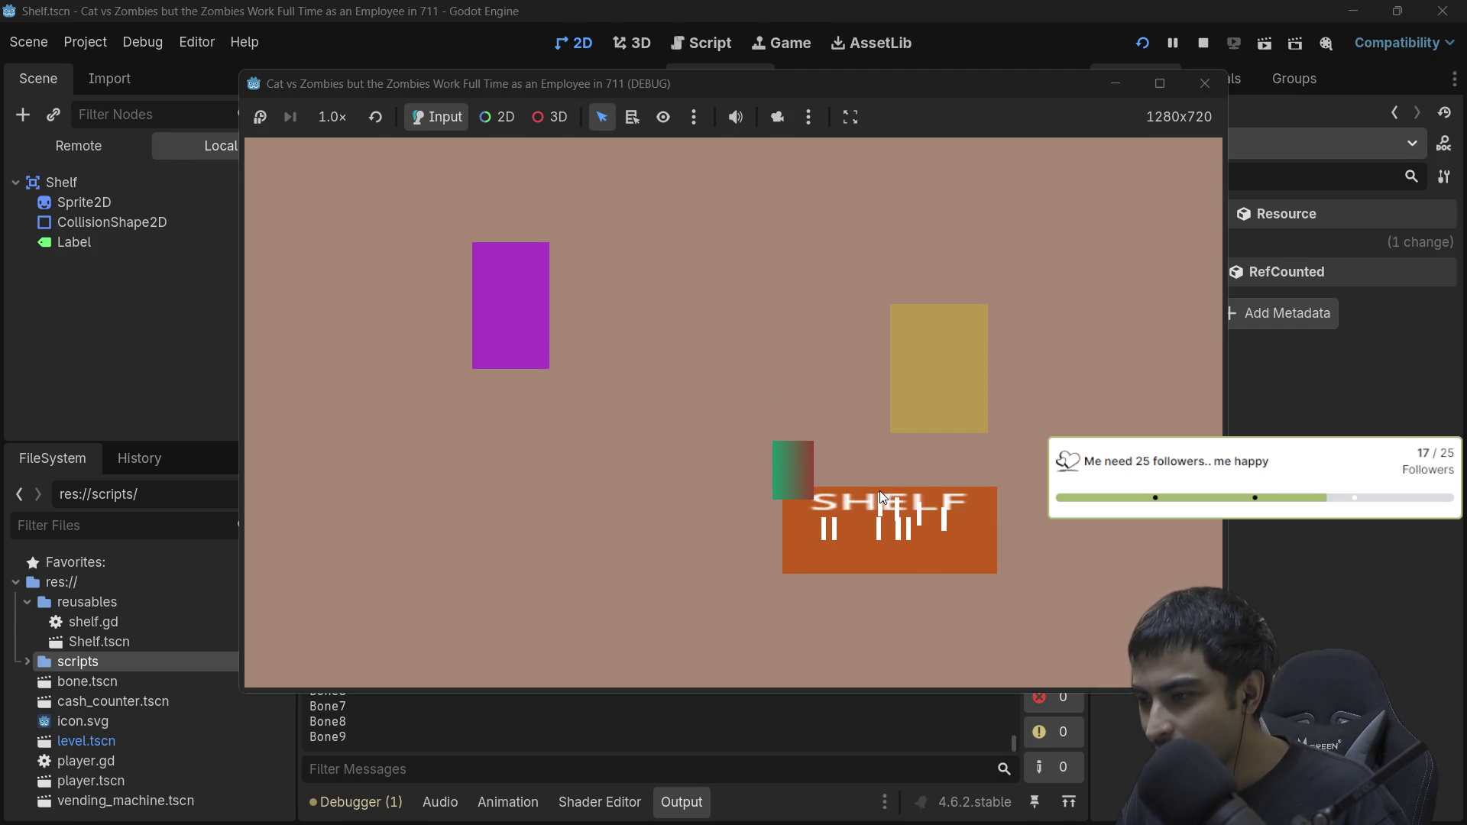
key(Right)
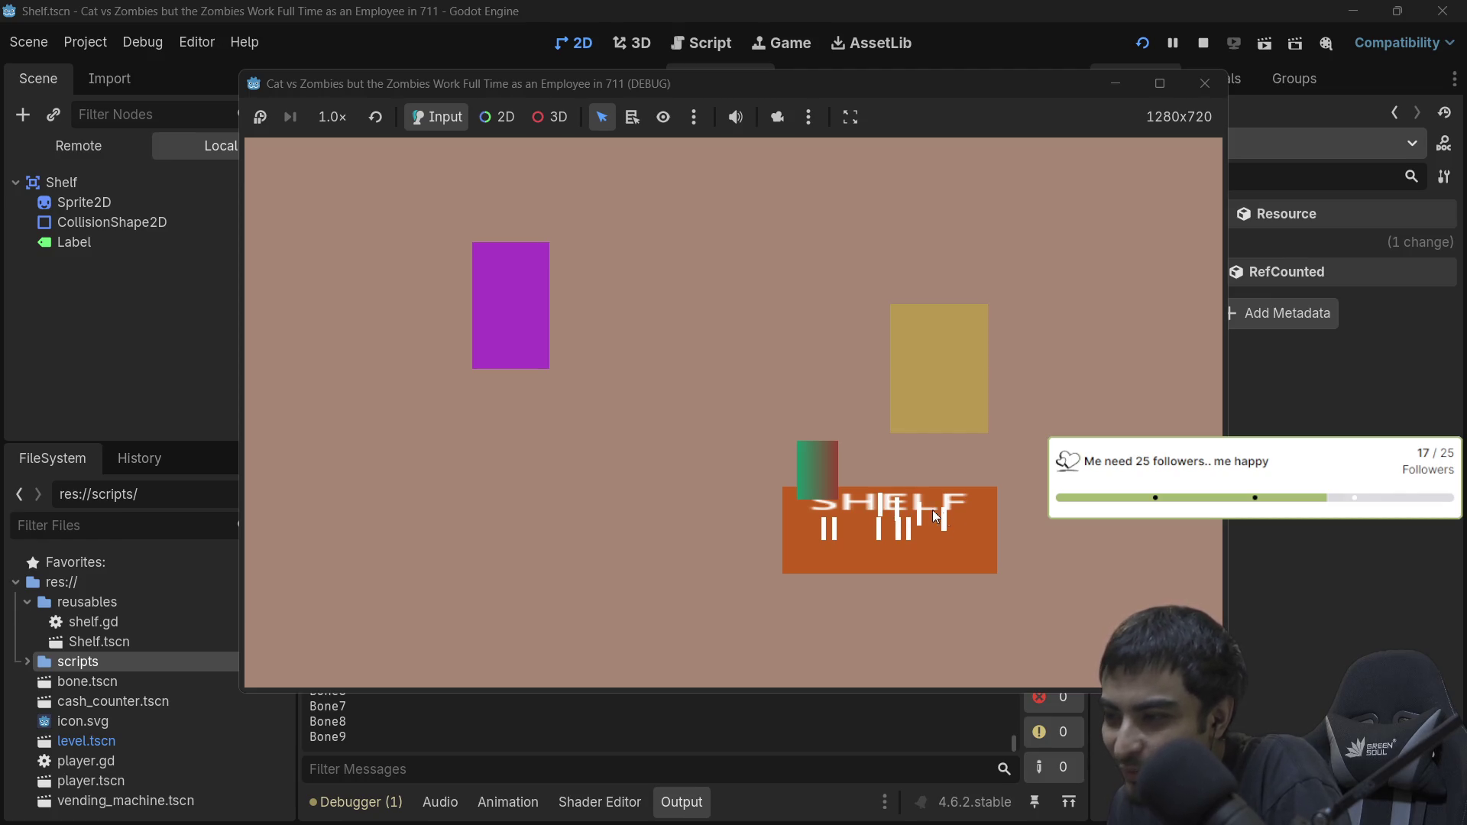
key(space)
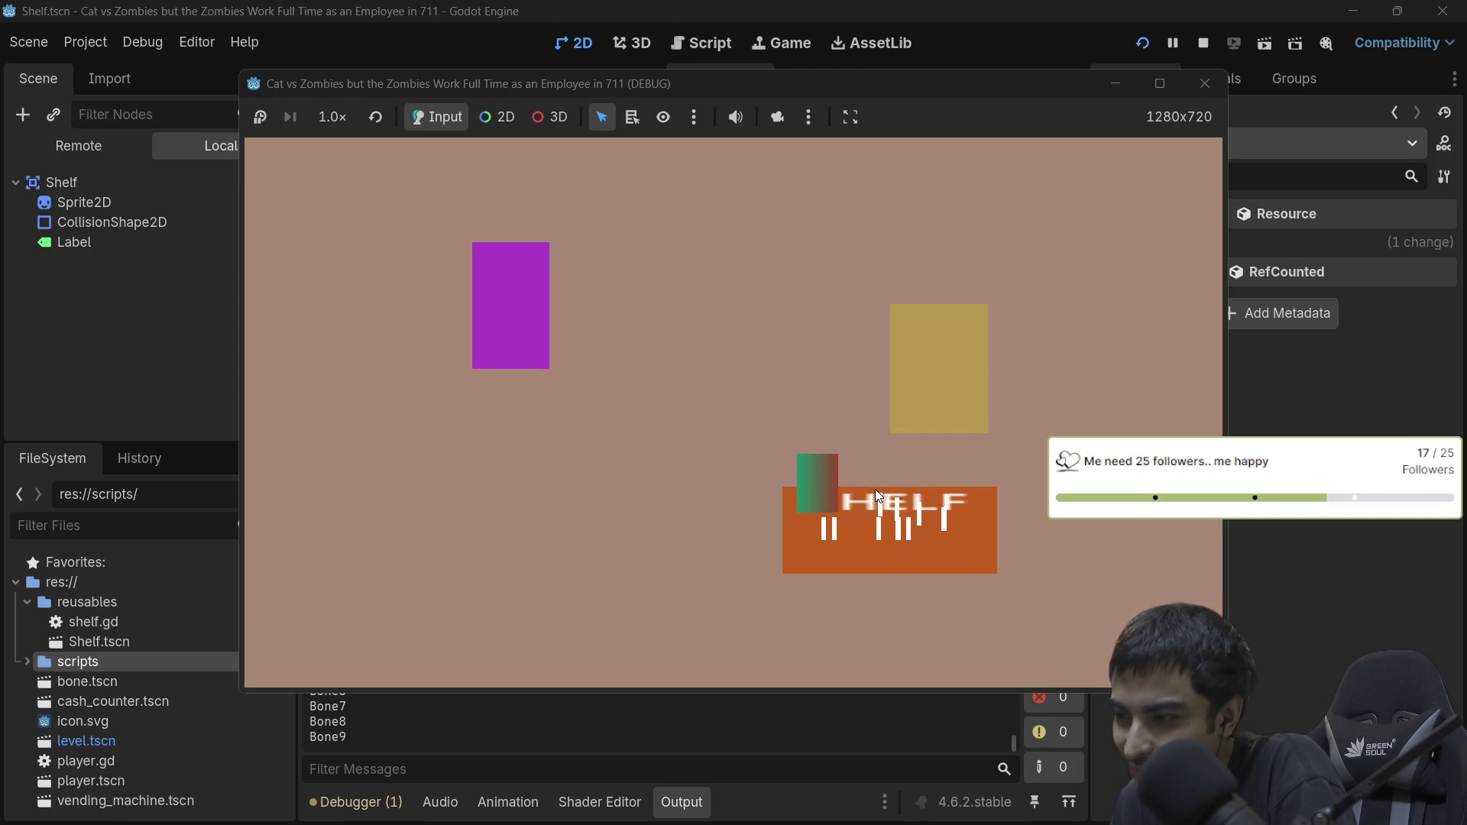
key(space)
key(space)
key(Right)
key(Left)
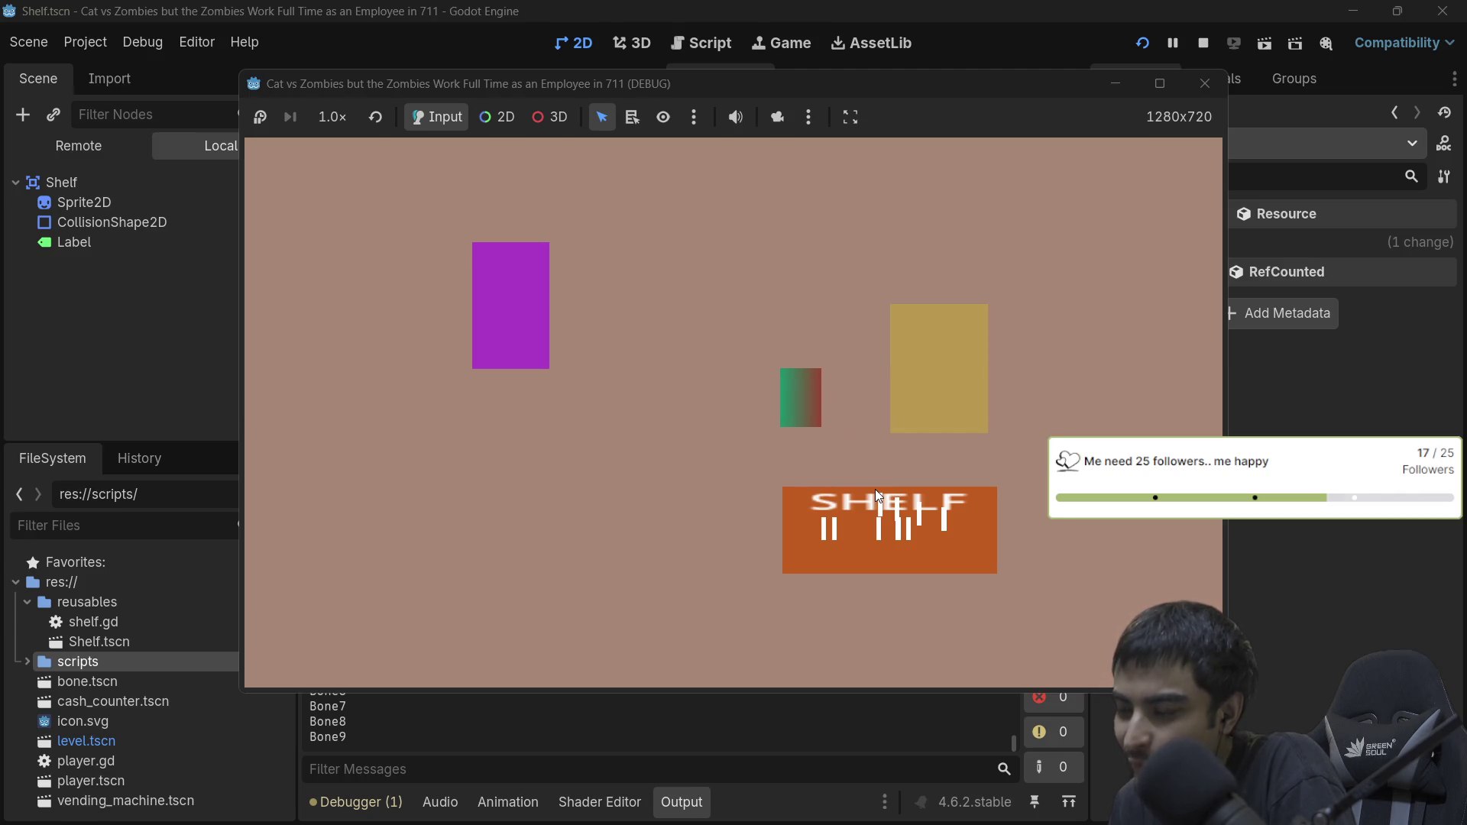
key(Right)
key(Right)
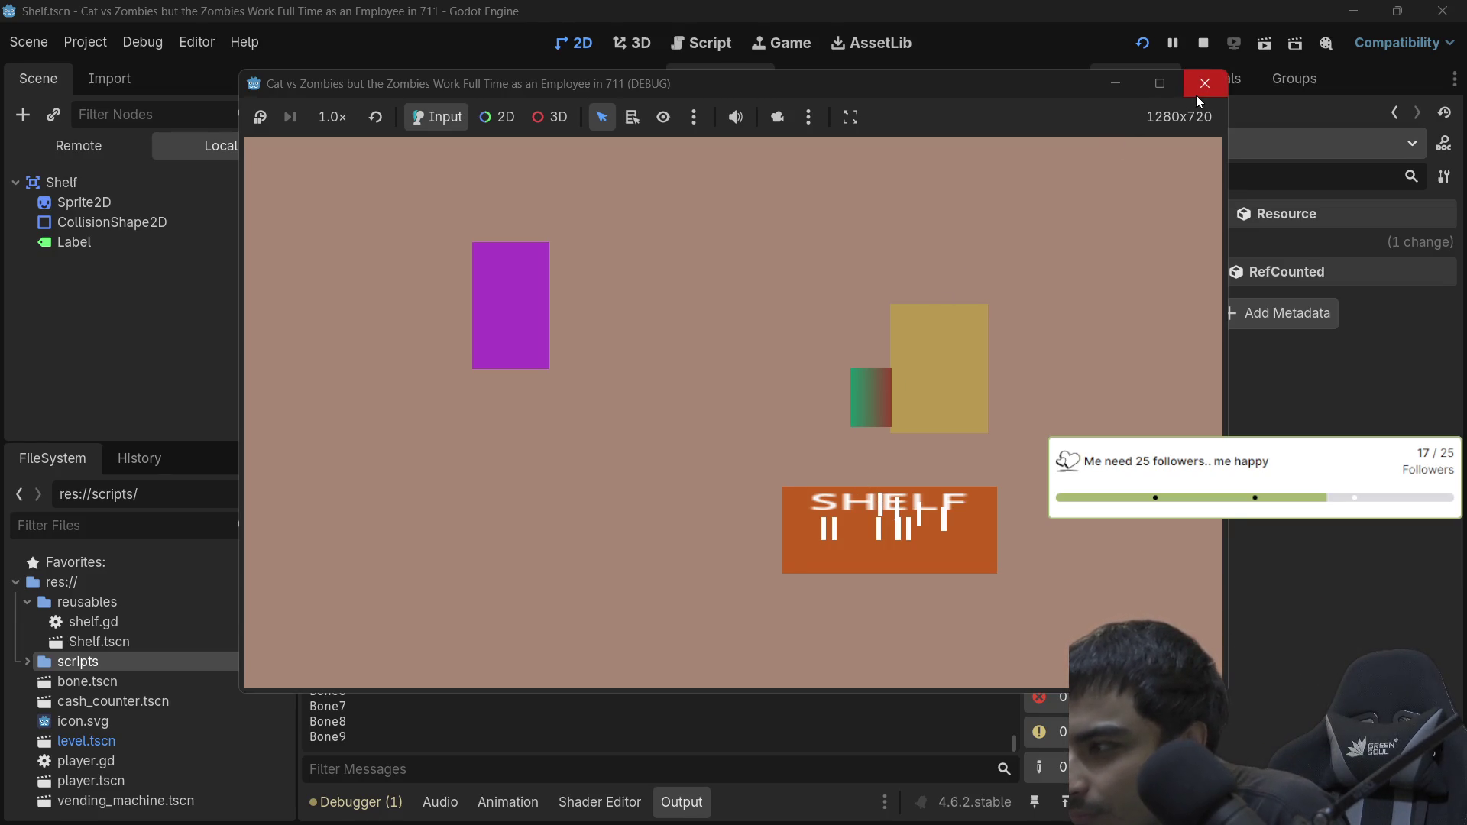
click(1203, 45)
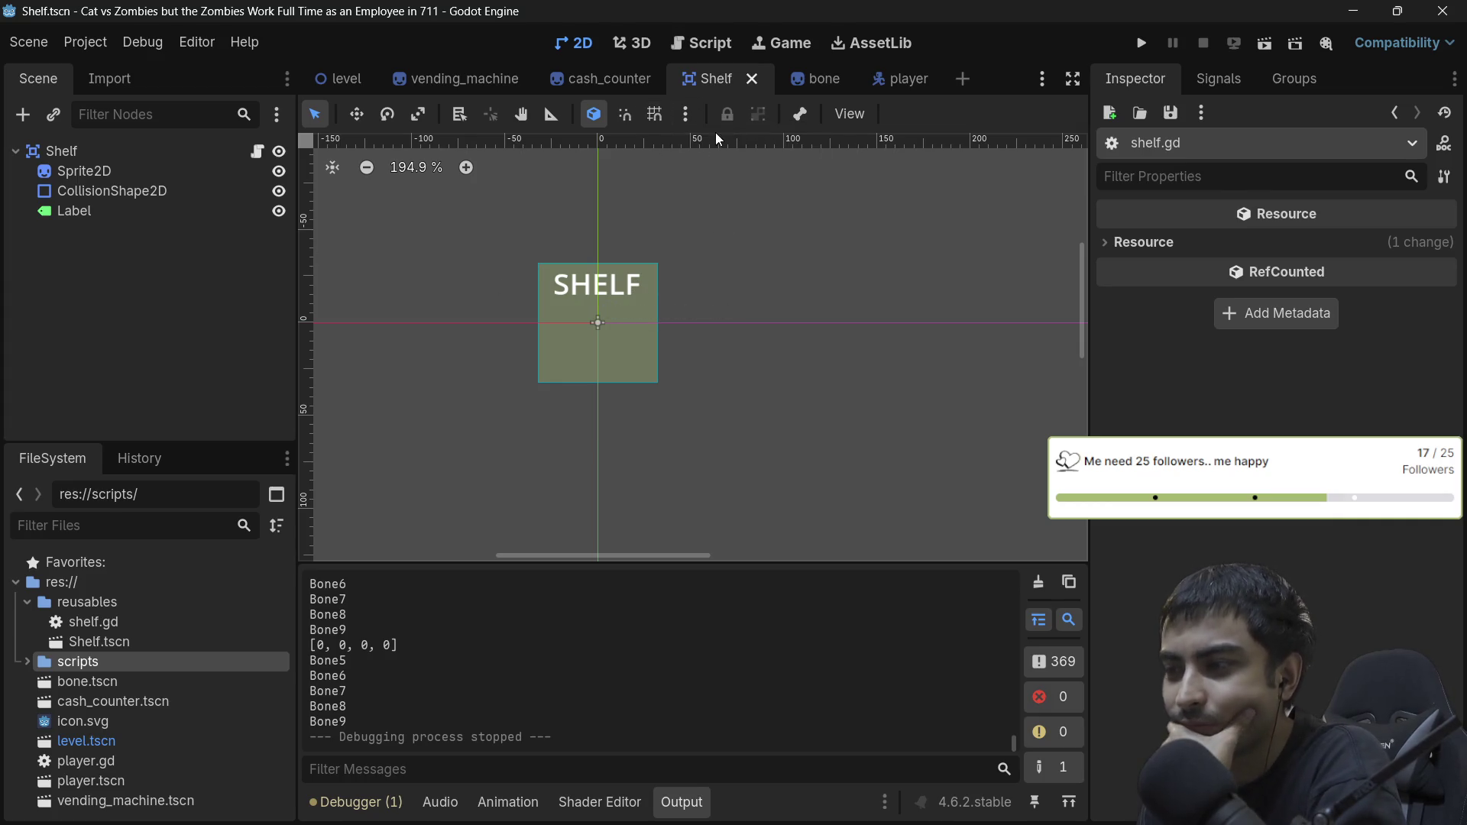
- From the shelf.gd script view, run the game, move onto the shelf, restart, then stop
click(696, 44)
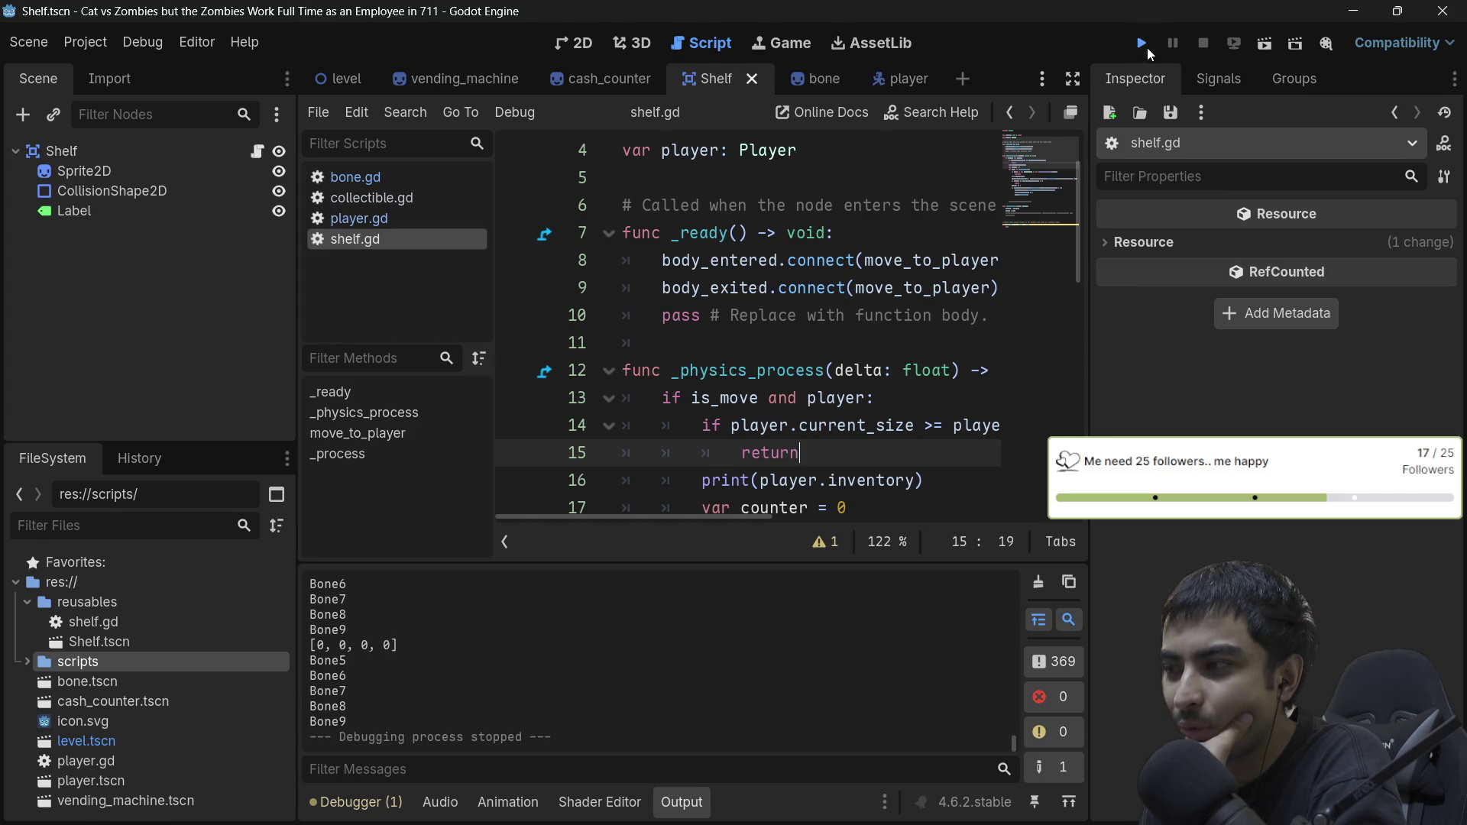
click(1145, 45)
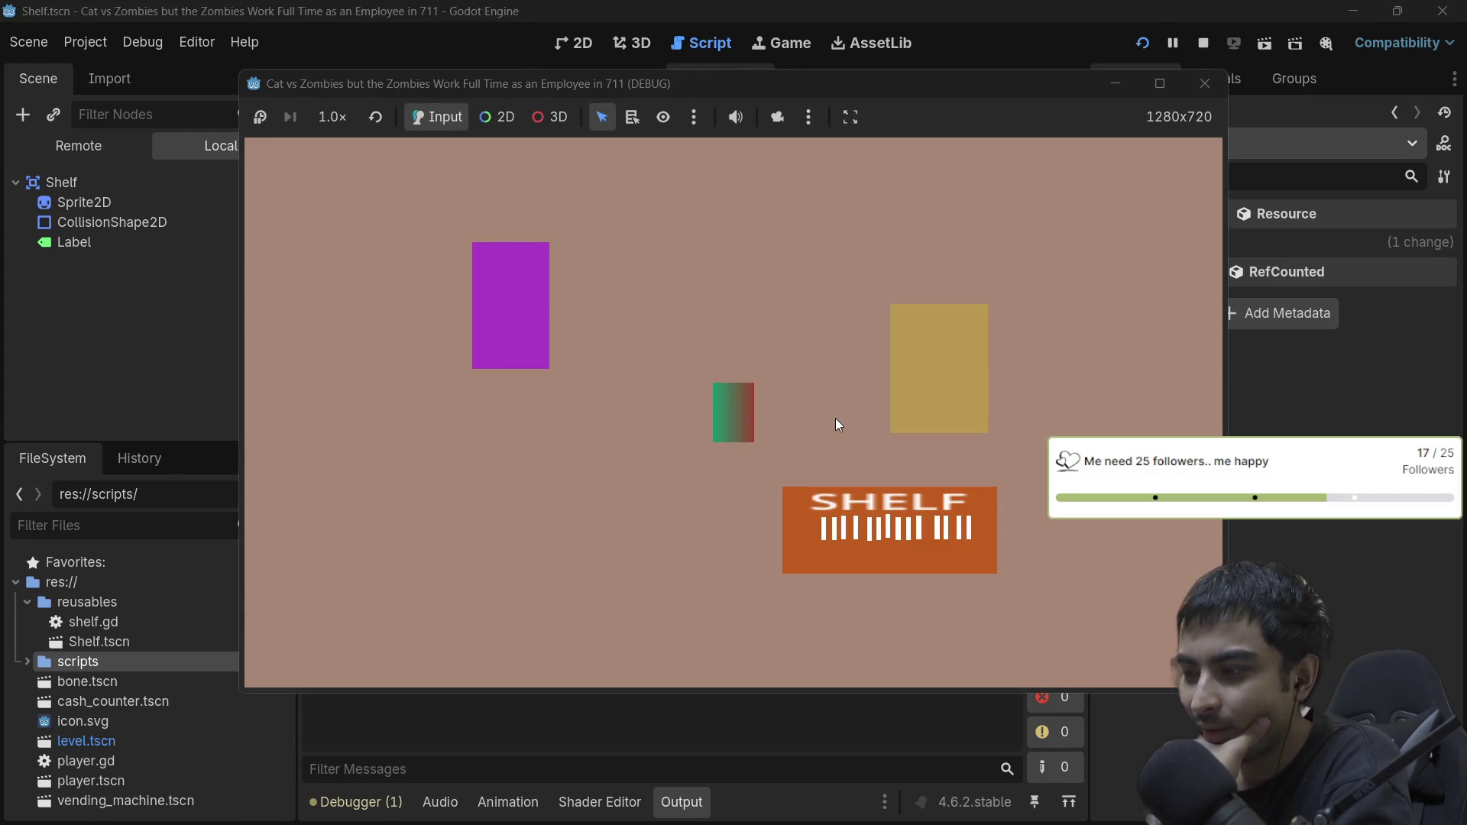
key(d)
key(s)
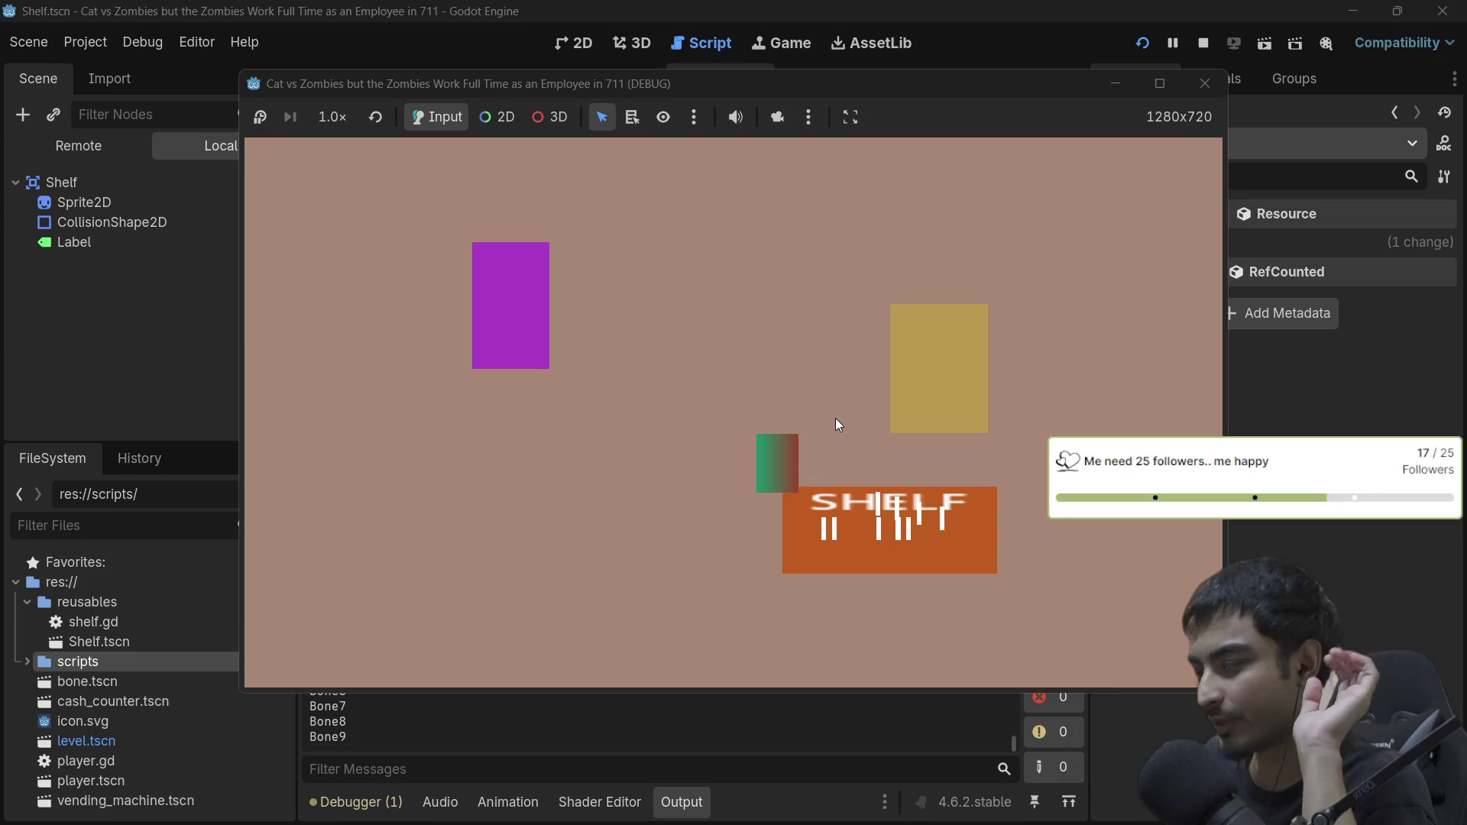
click(1147, 42)
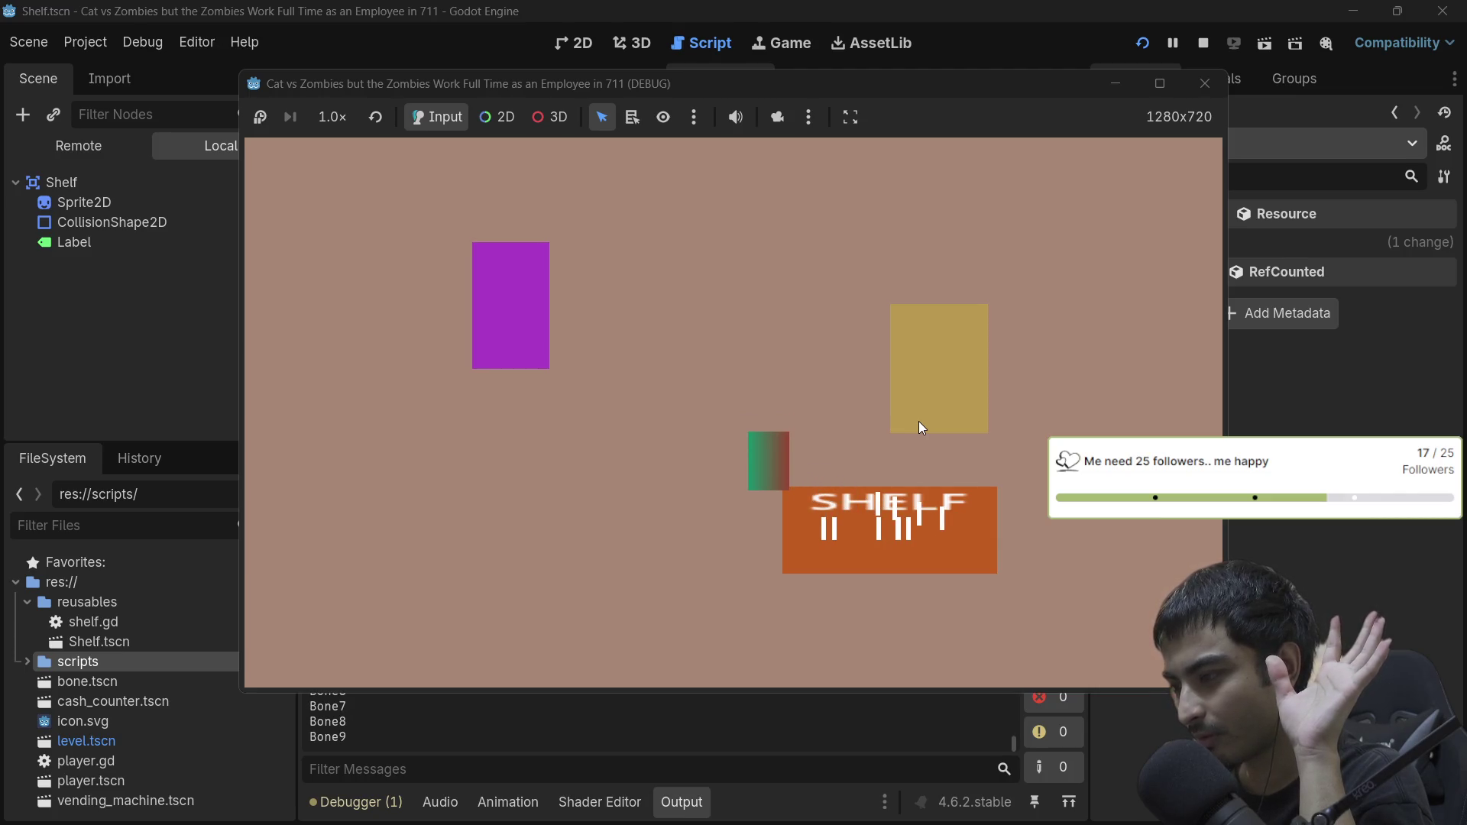
click(1193, 90)
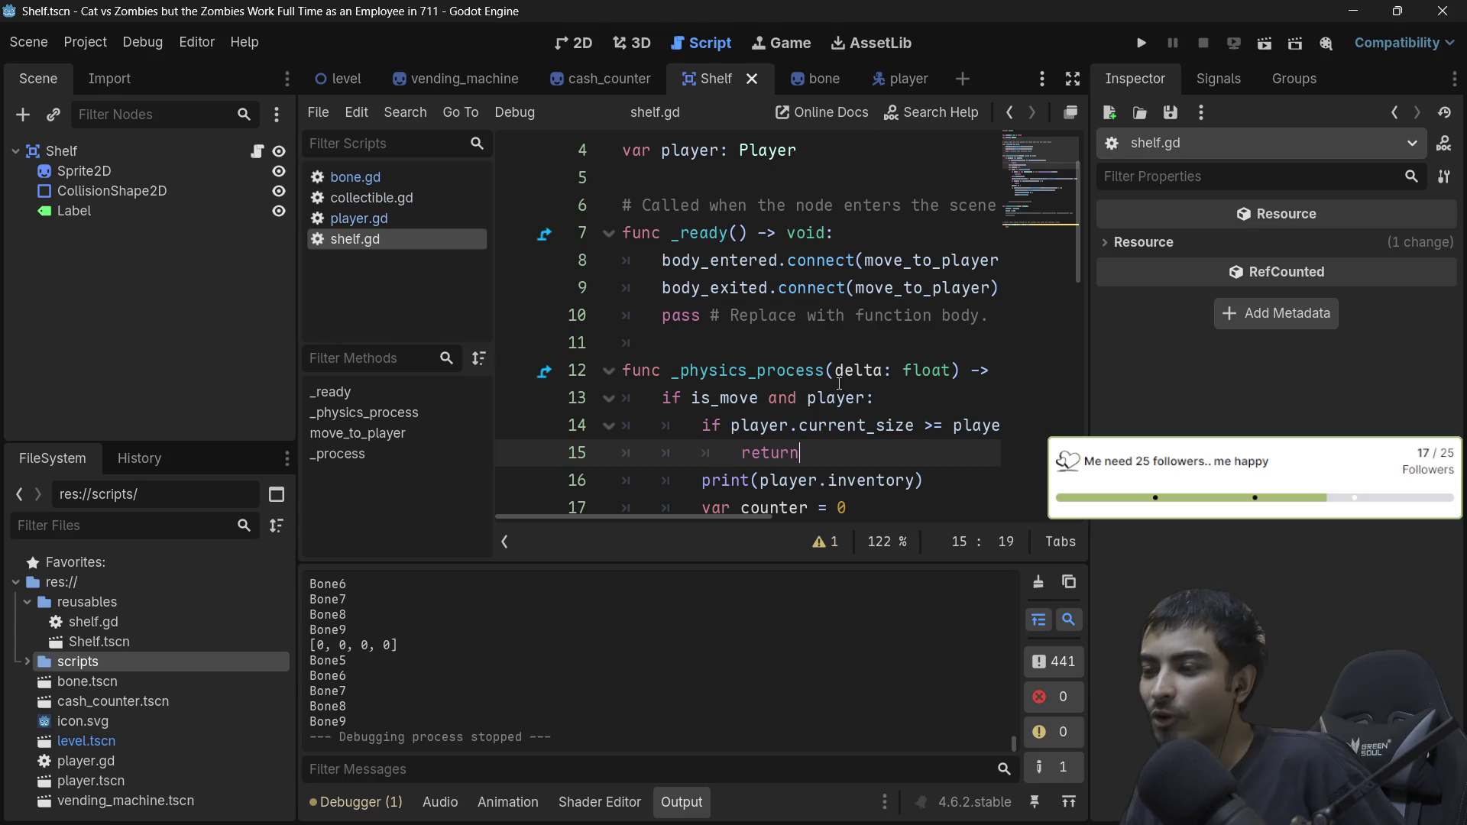
click(1072, 79)
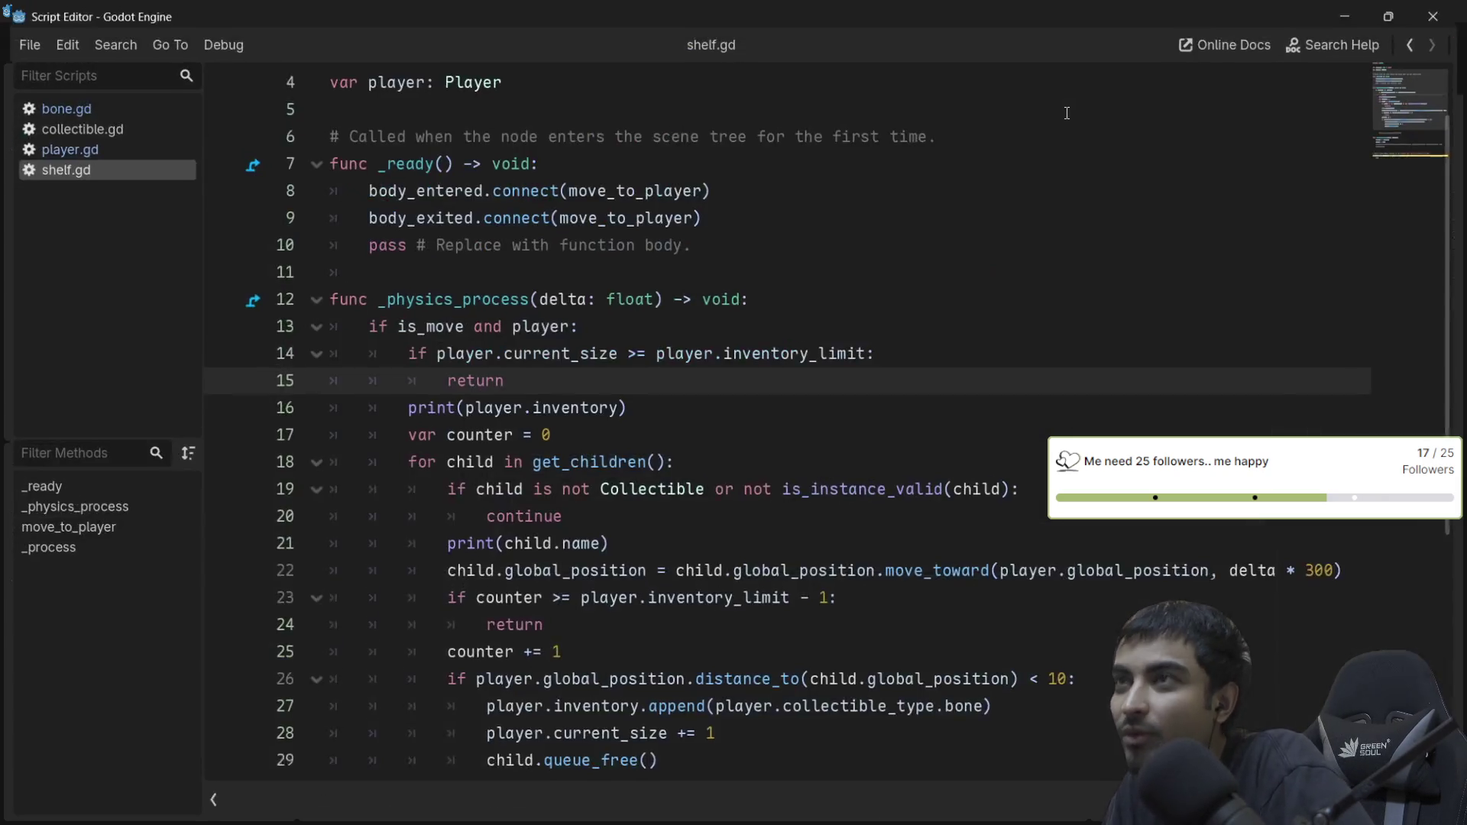
scroll(764, 390, down, 1)
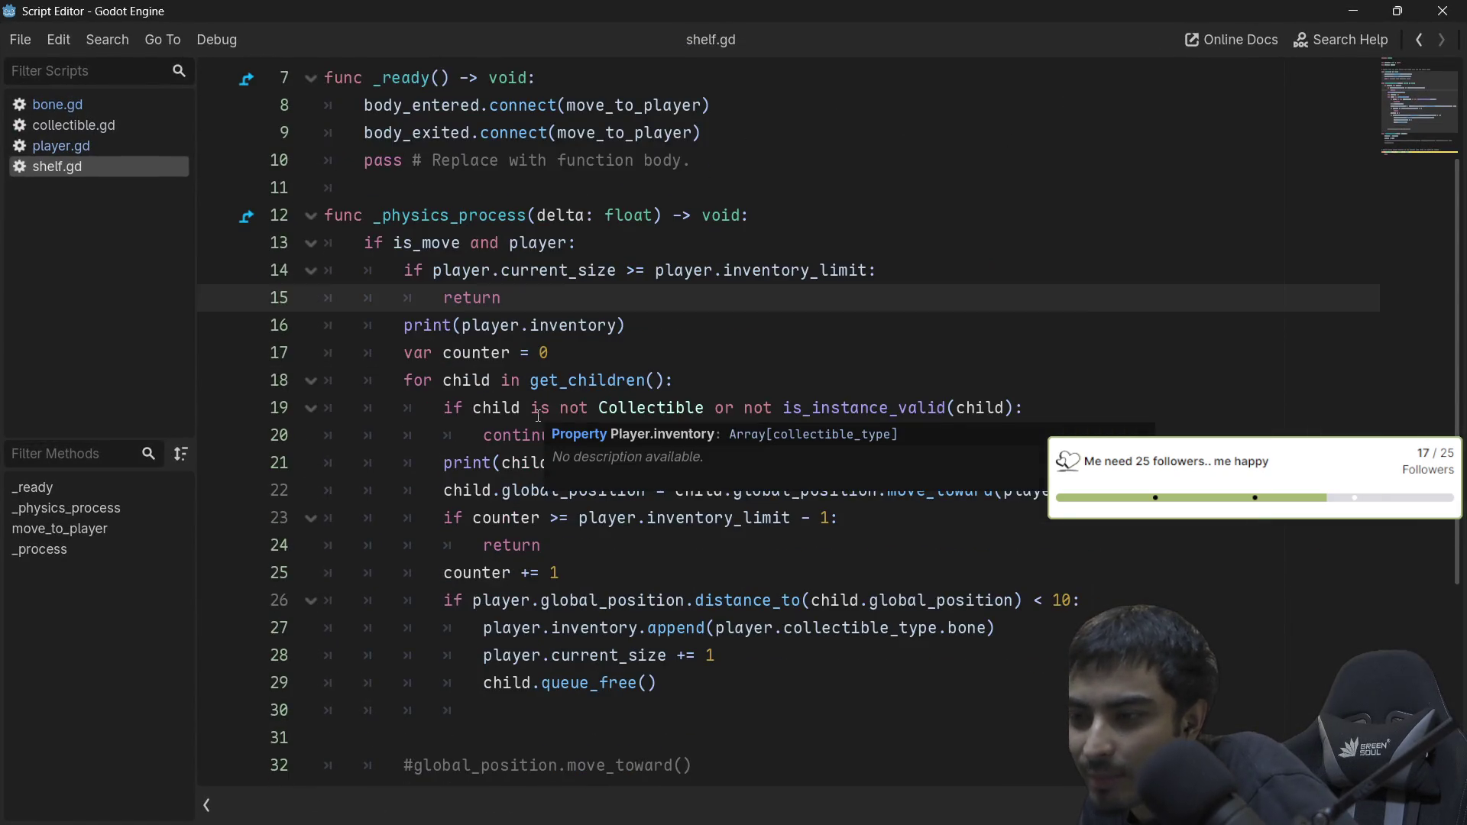
drag(364, 272, 680, 294)
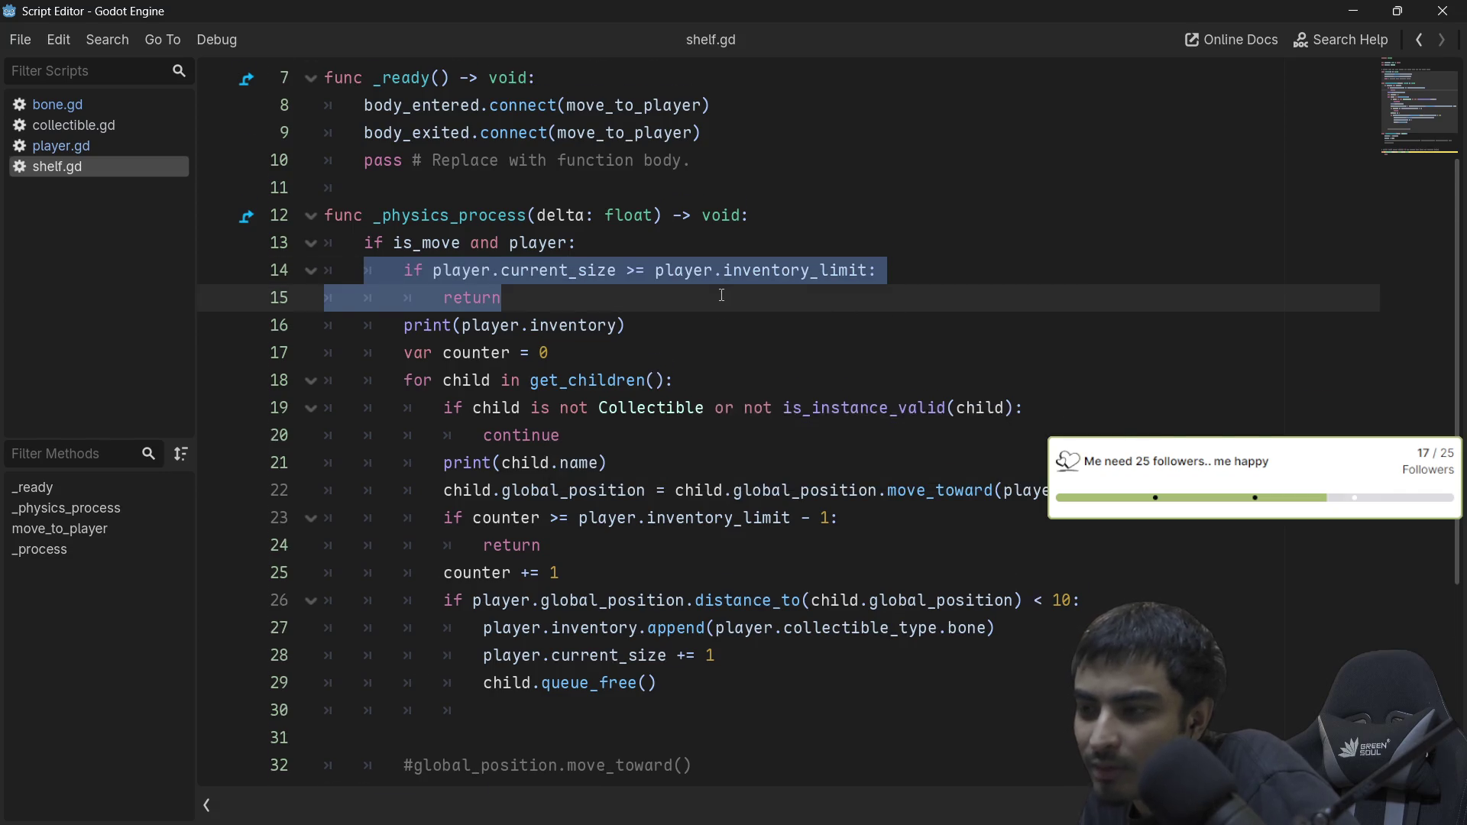
scroll(488, 295, down, 4)
drag(487, 295, 715, 327)
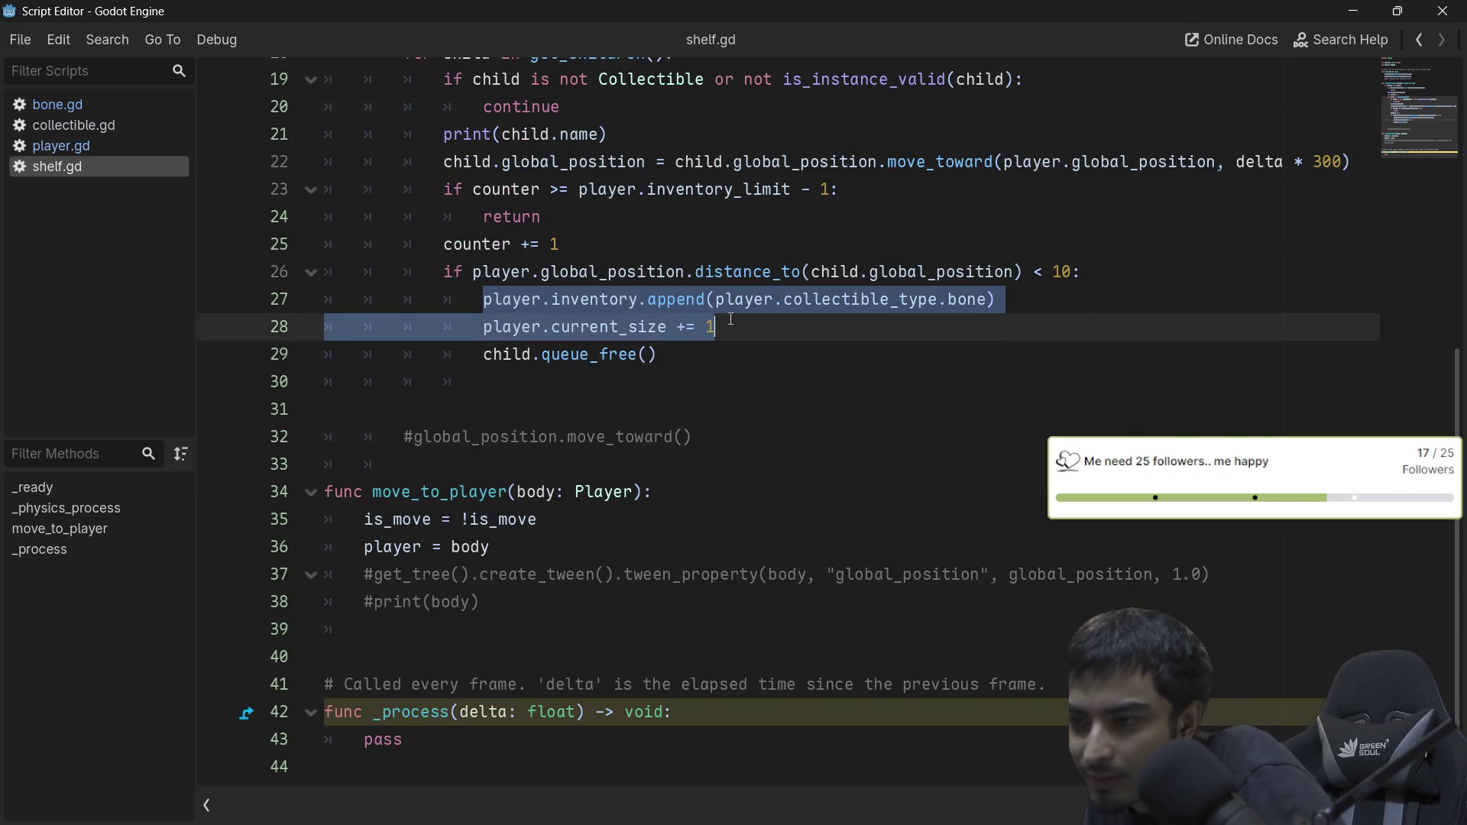
scroll(619, 466, up, 1)
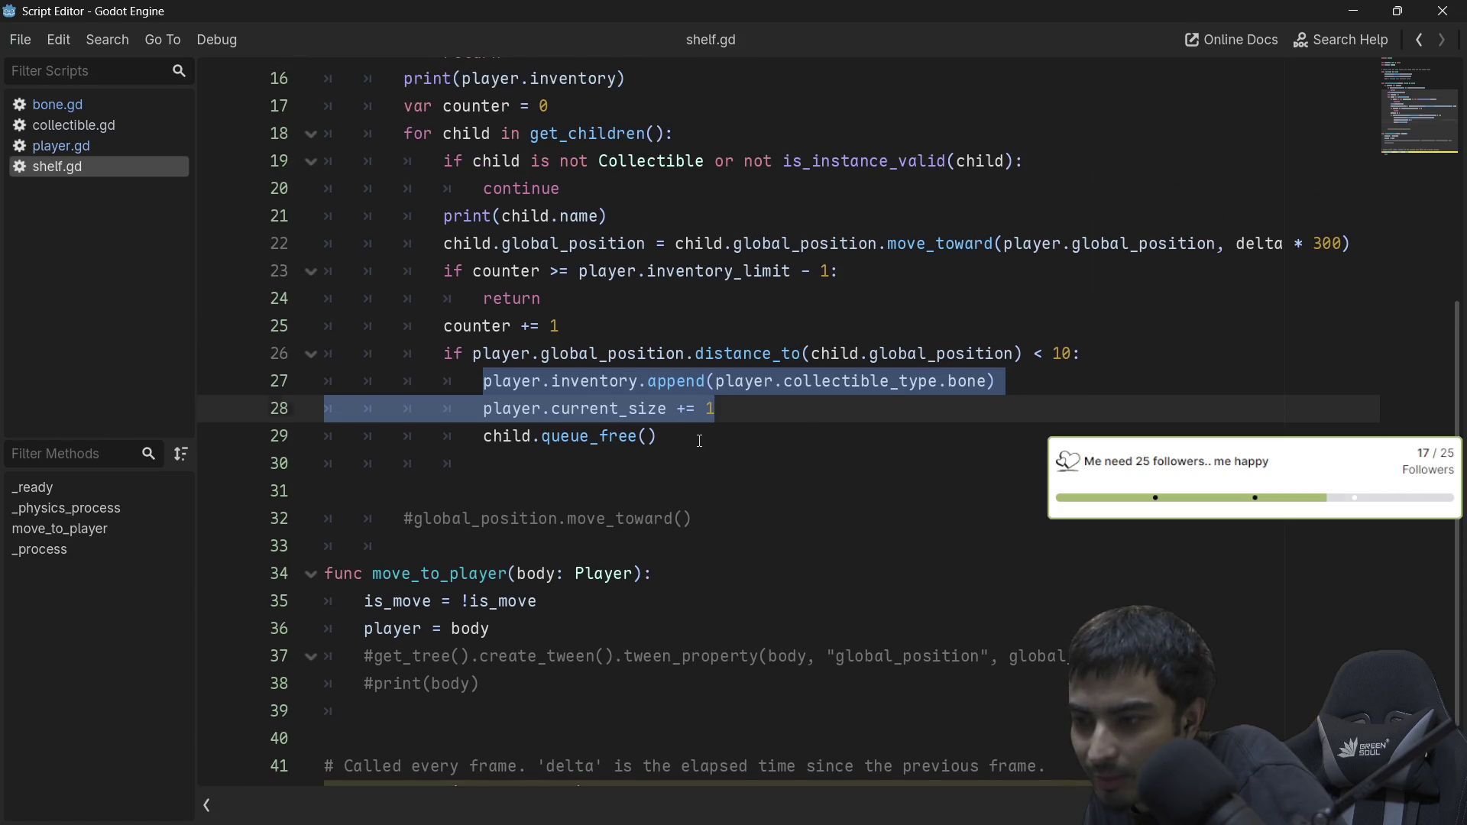
mouse_move(657, 436)
mouse_down()
mouse_move(485, 409)
mouse_move(446, 377)
mouse_up()
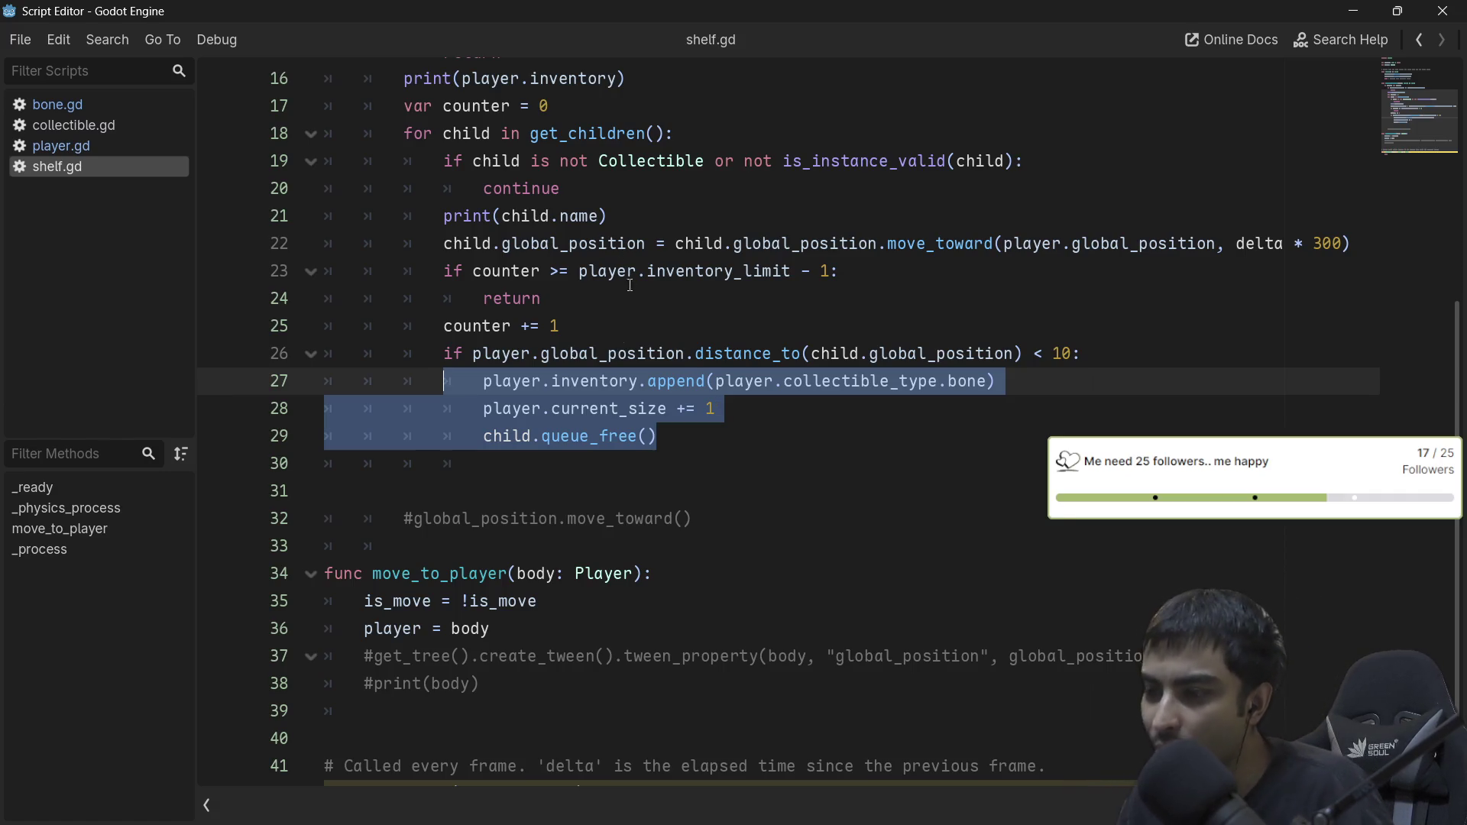
scroll(763, 450, up, 1)
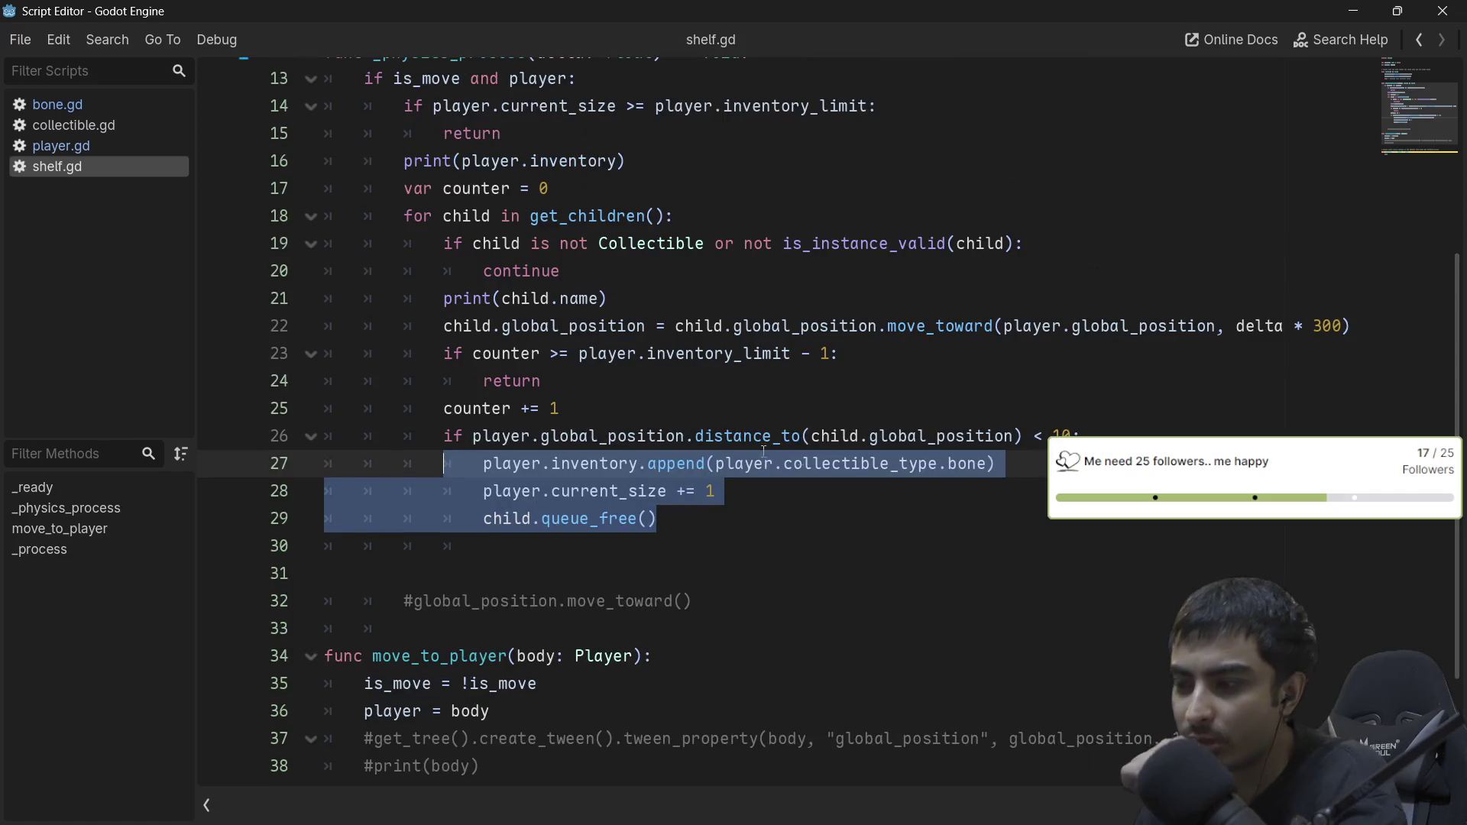
scroll(862, 457, up, 2)
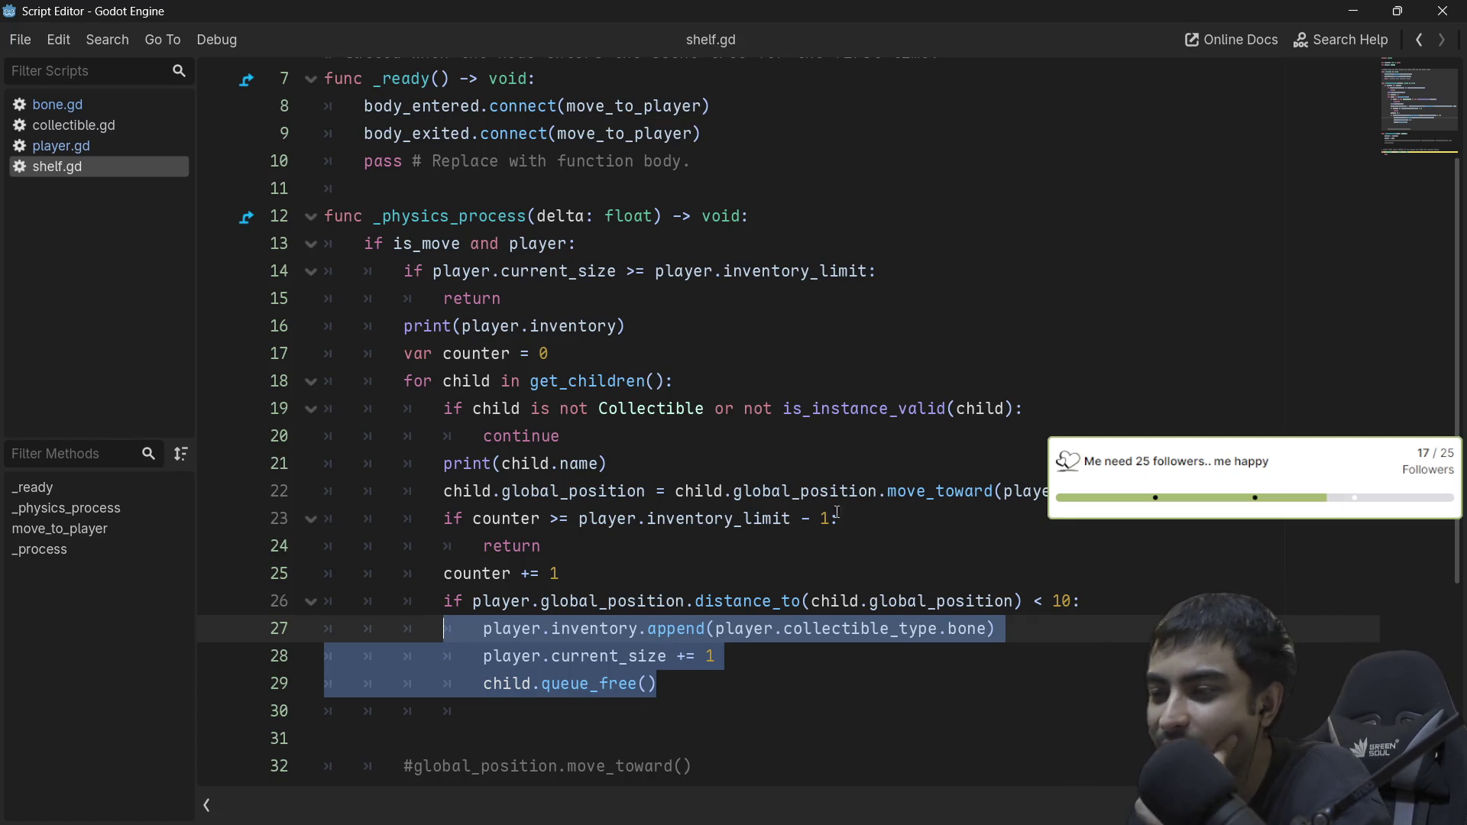
scroll(750, 496, down, 2)
click(840, 543)
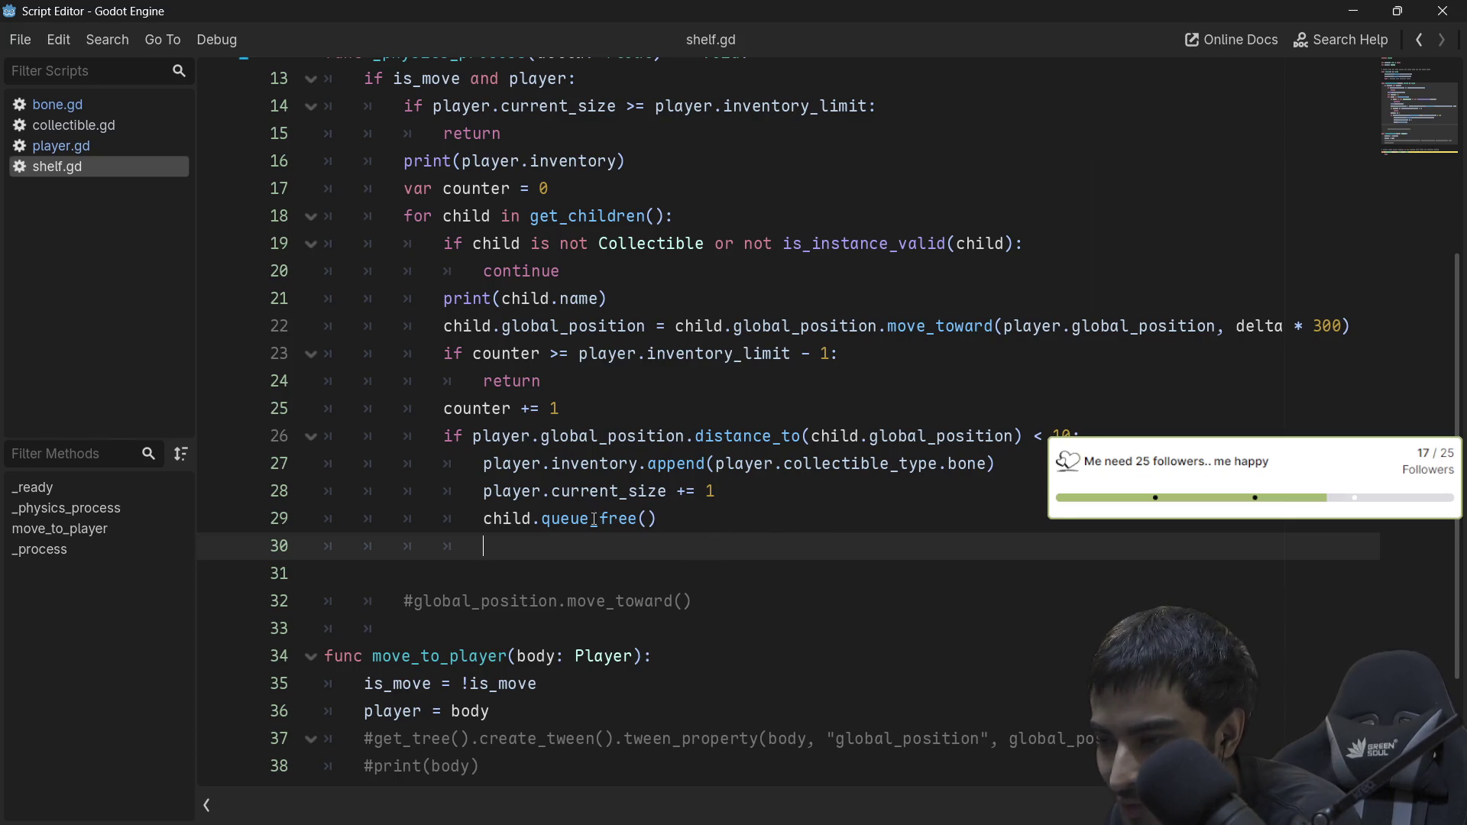
scroll(756, 487, up, 2)
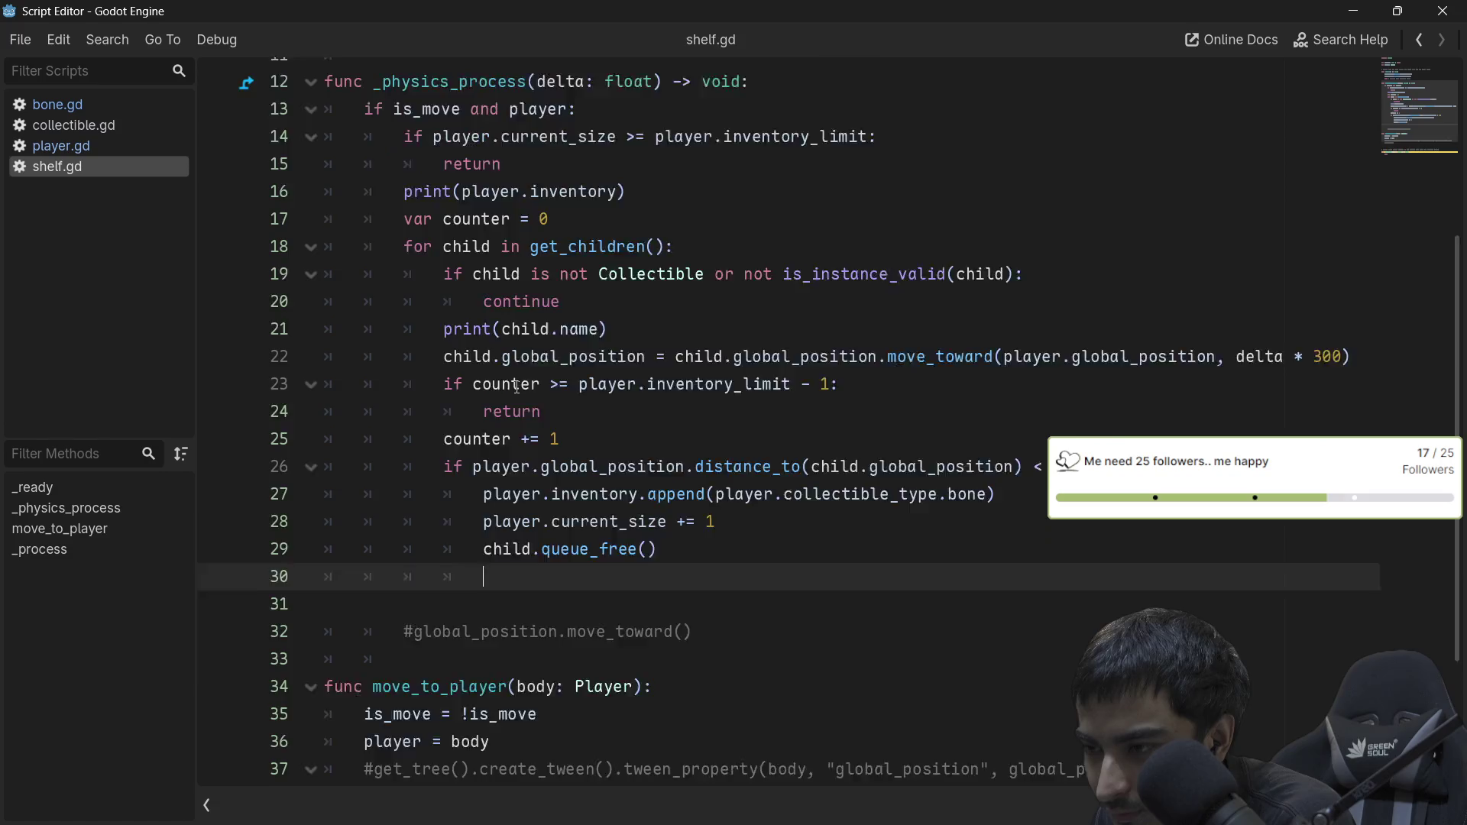
drag(432, 271, 916, 287)
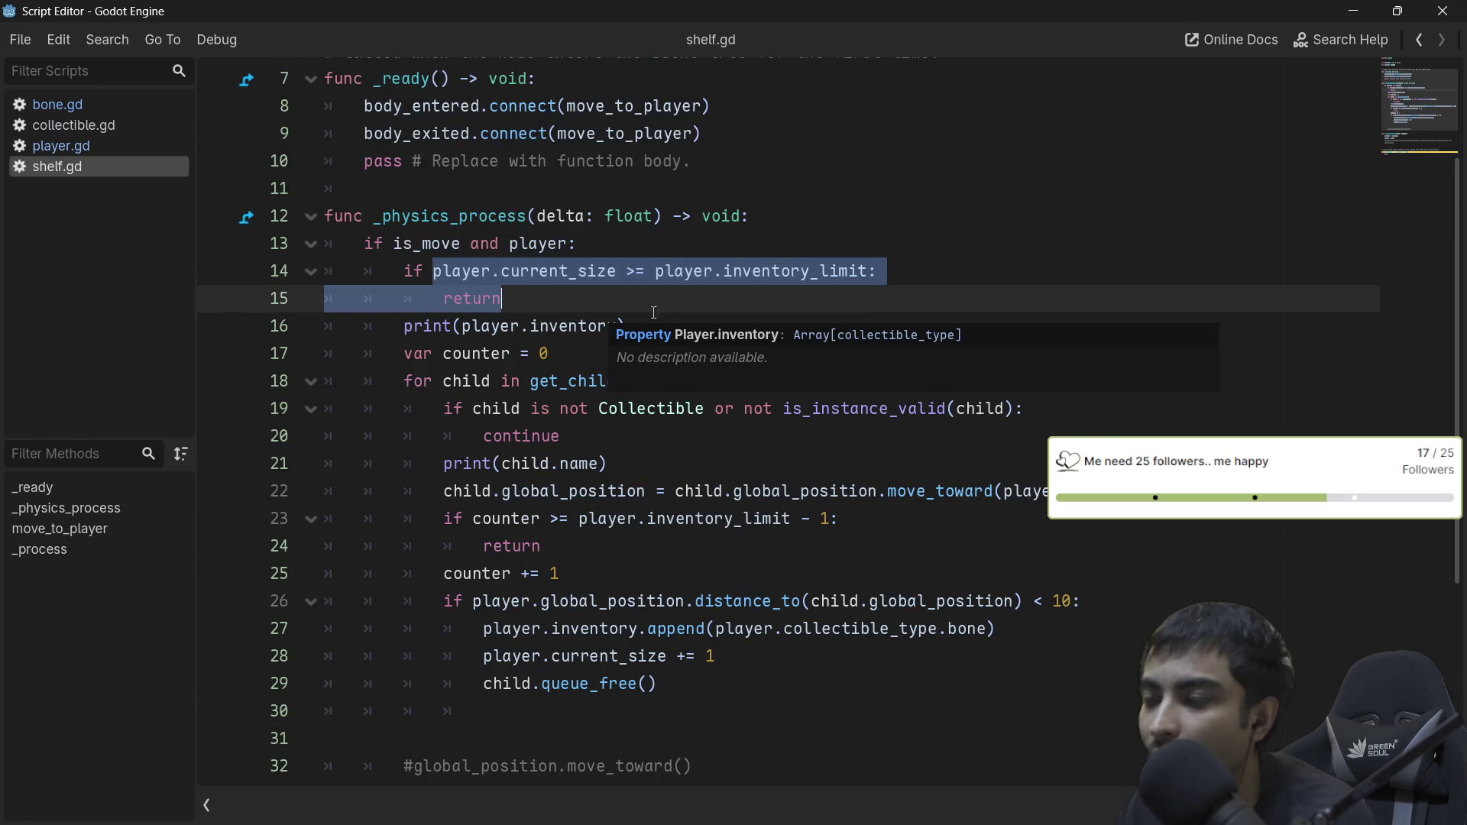
key(Escape)
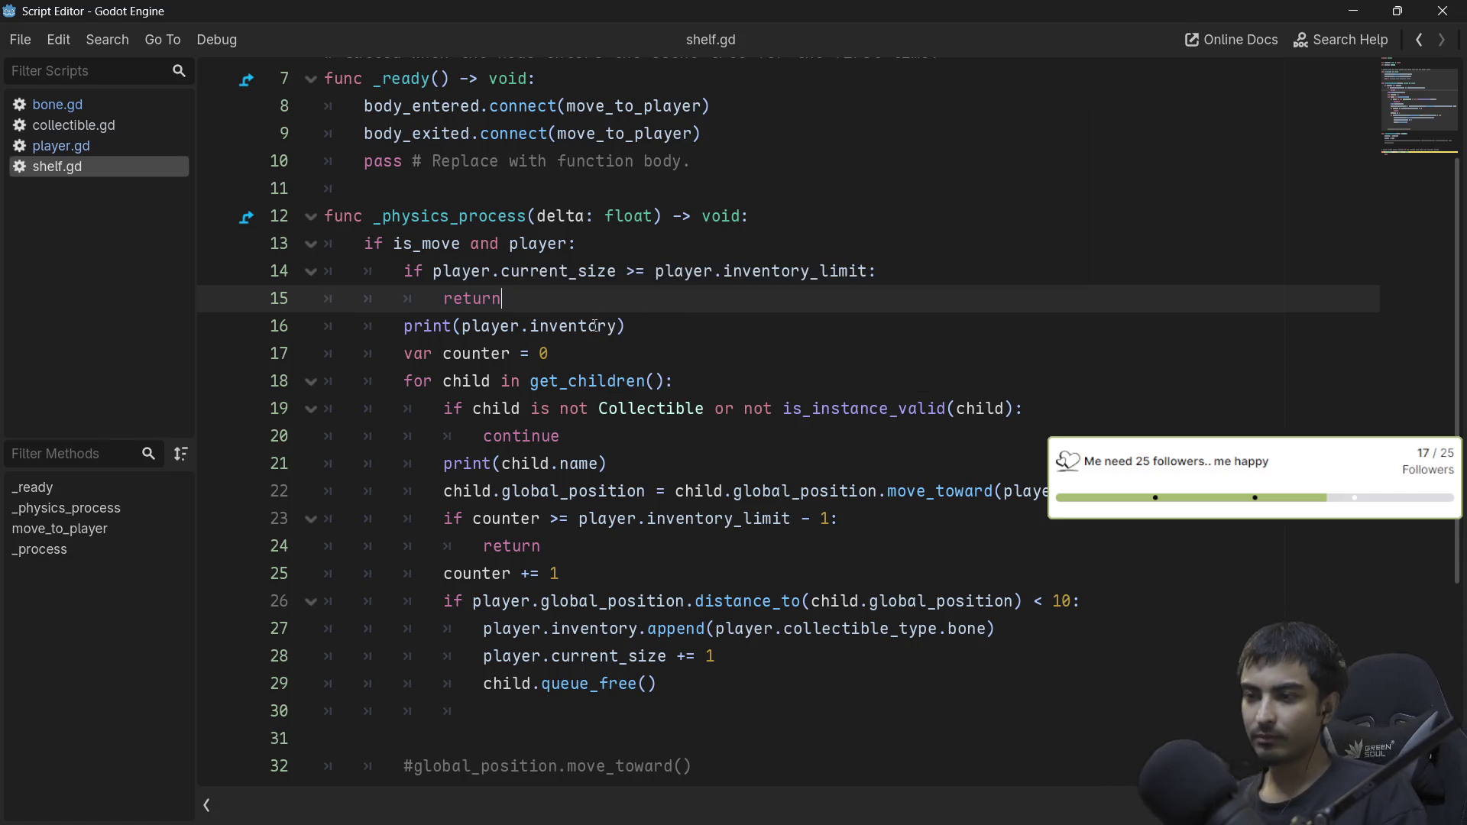
mouse_move(595, 325)
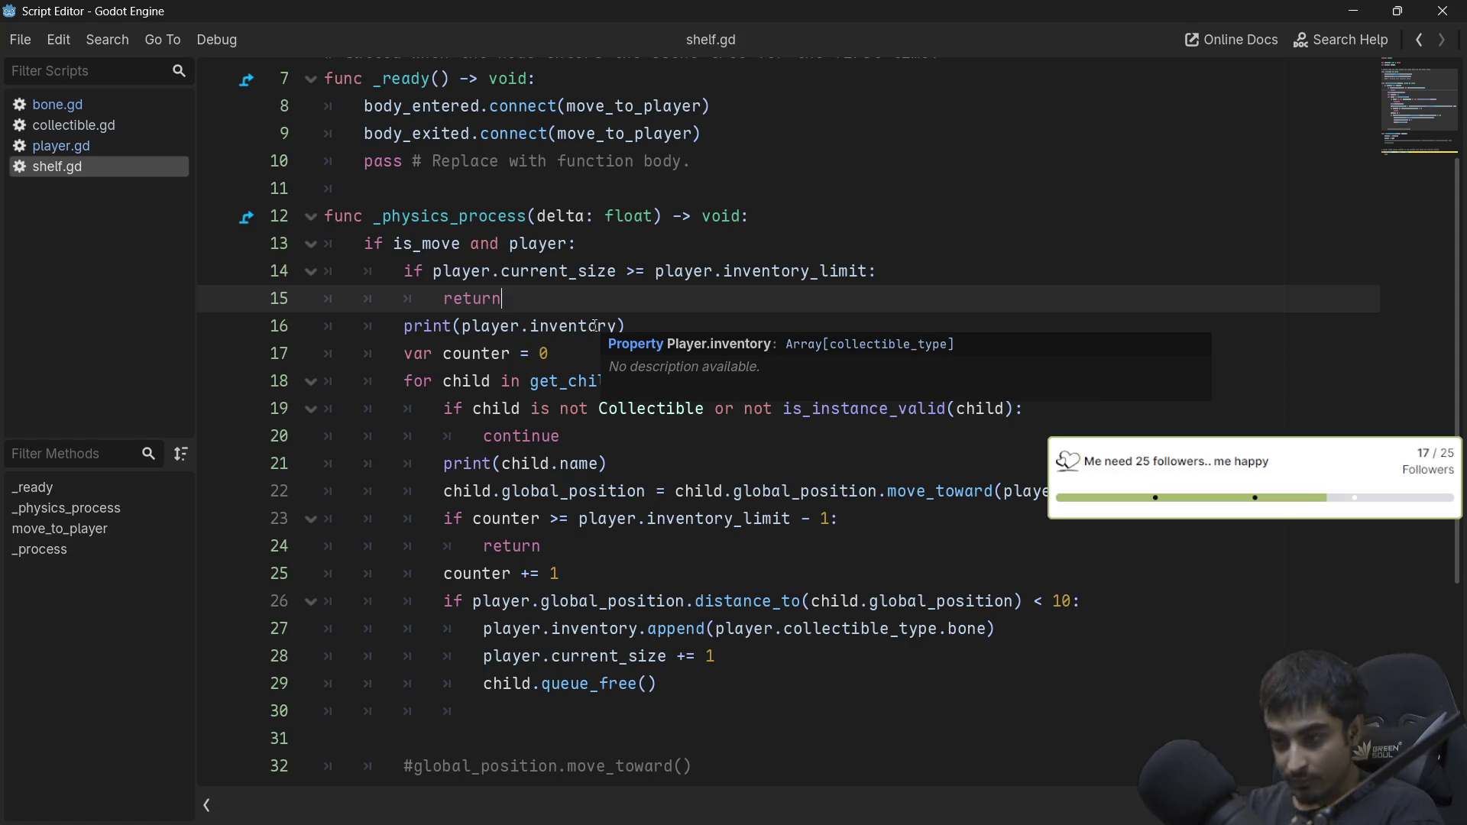
scroll(663, 403, down, 2)
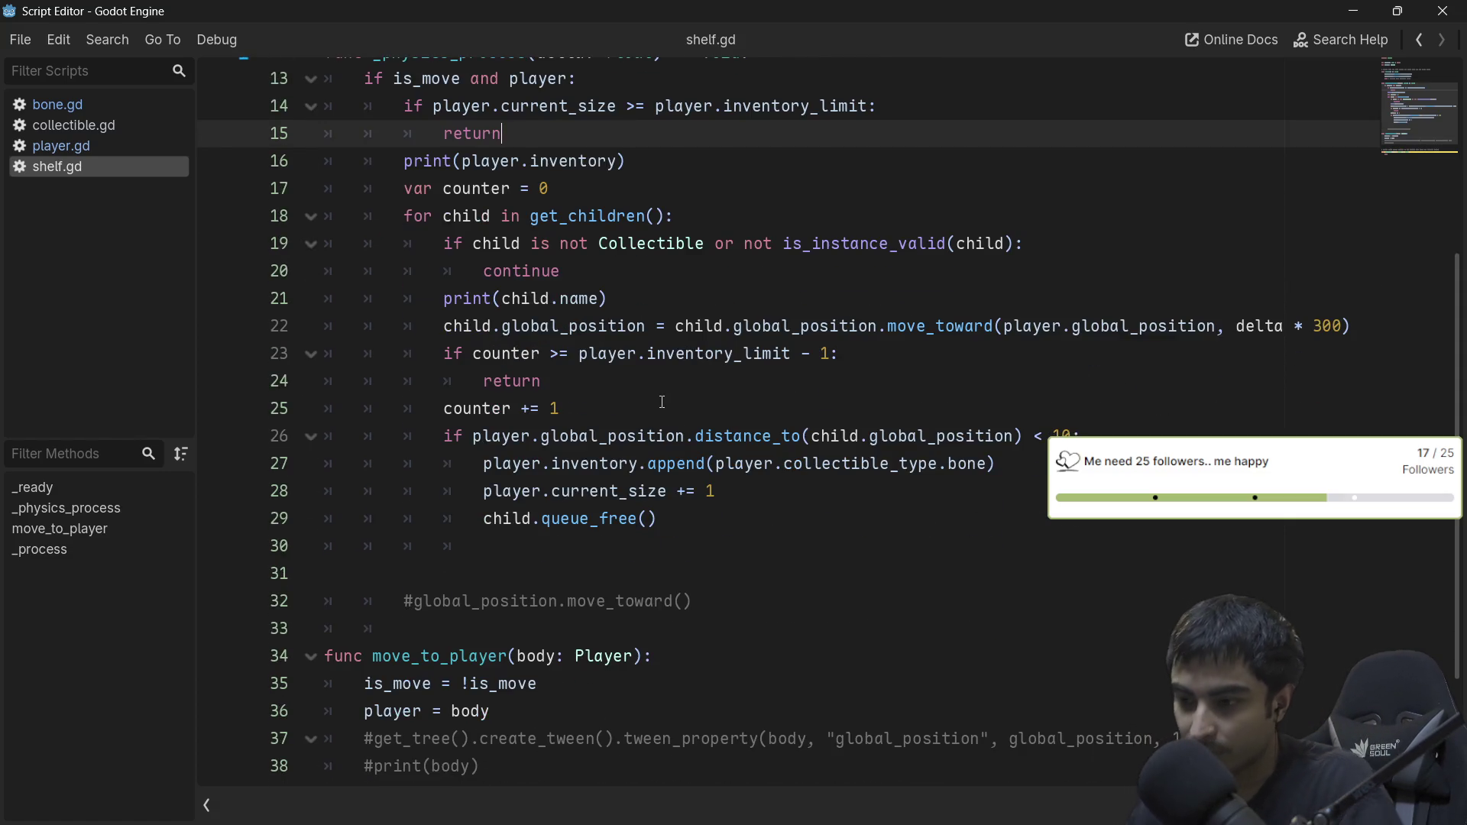
scroll(662, 403, down, 2)
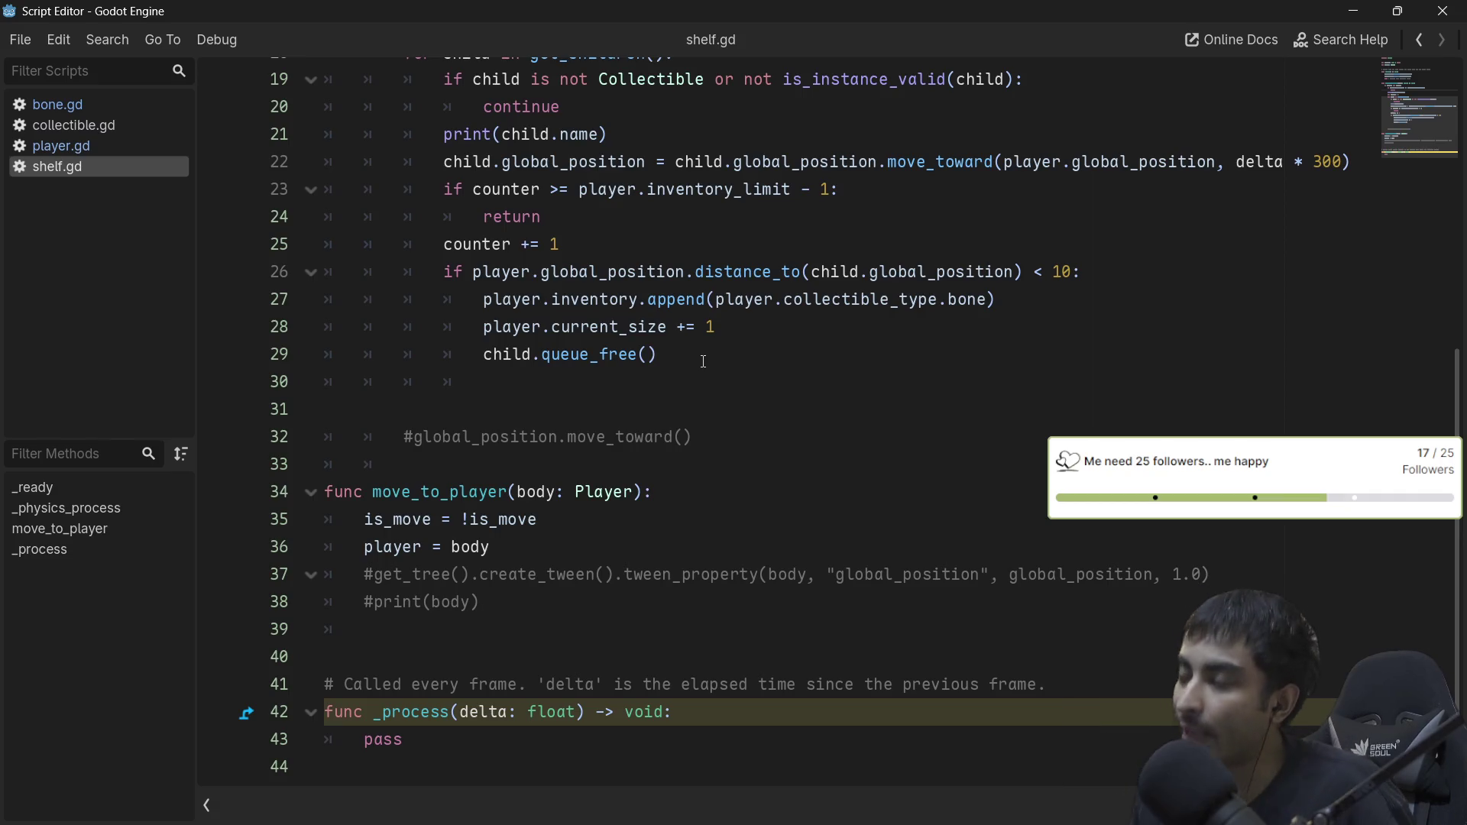
scroll(680, 336, up, 6)
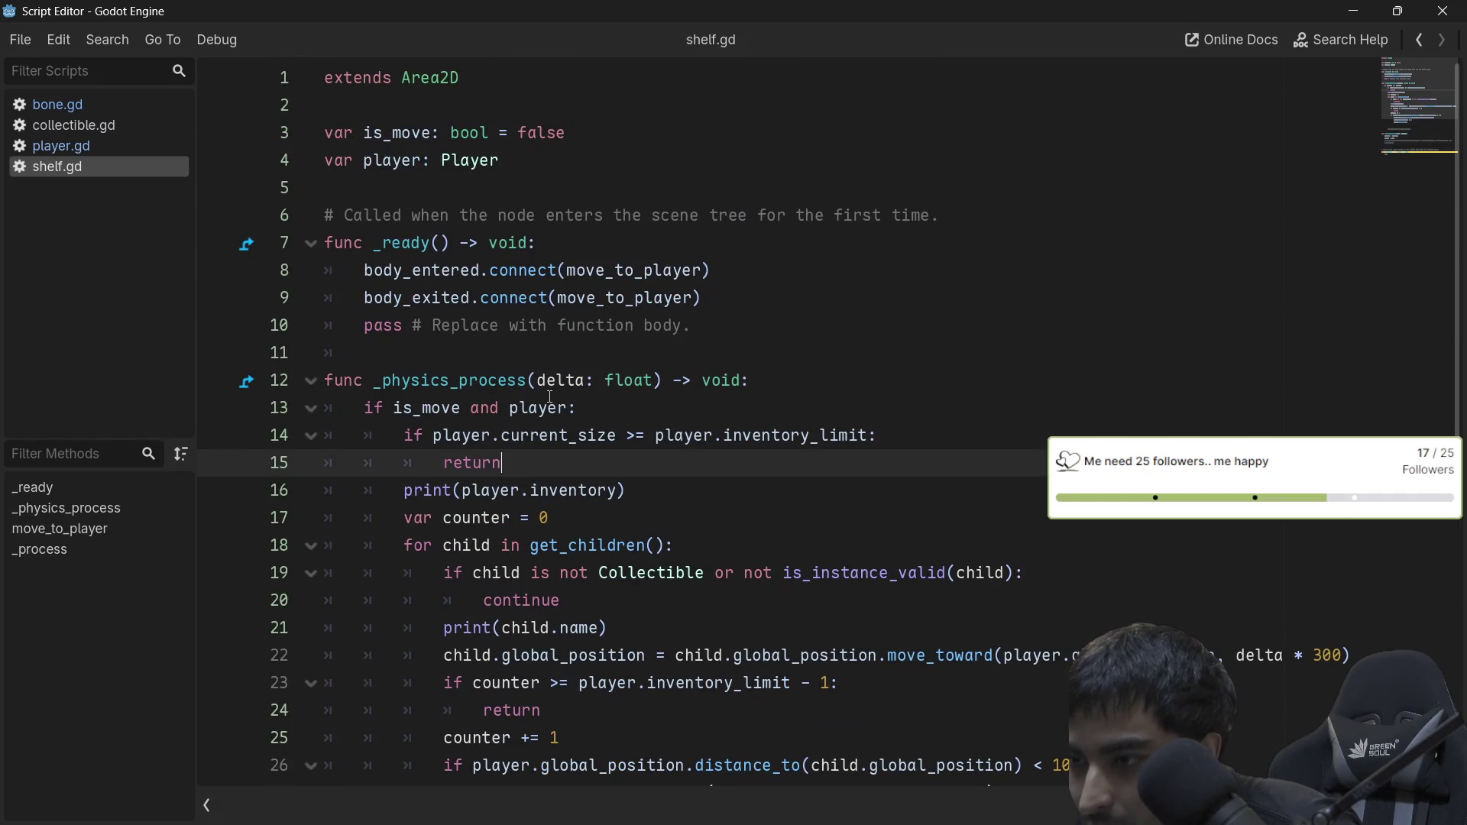
click(596, 200)
key(Return)
key(Return)
key(Up)
text(var ids)
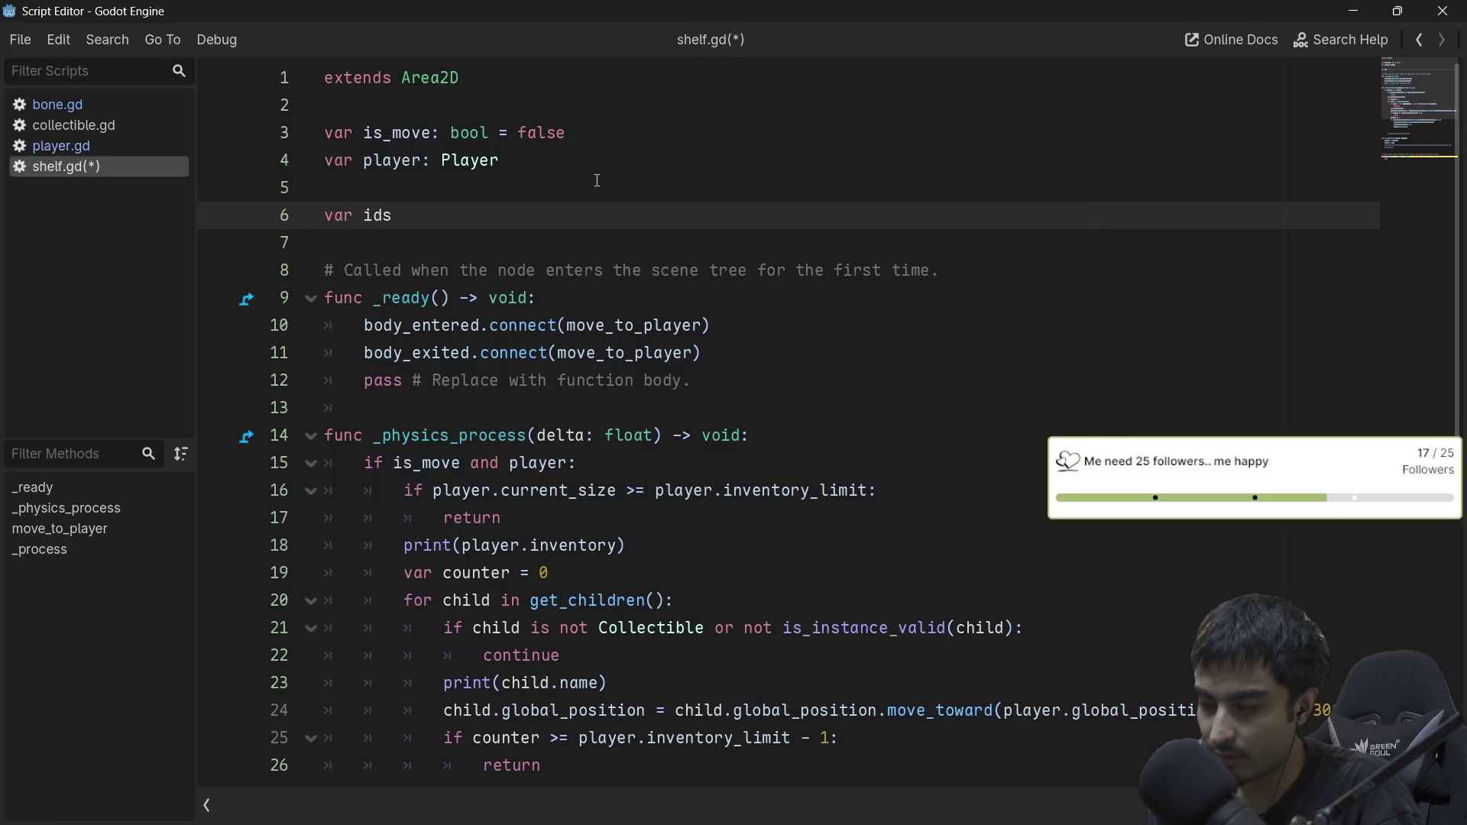
text( = [)
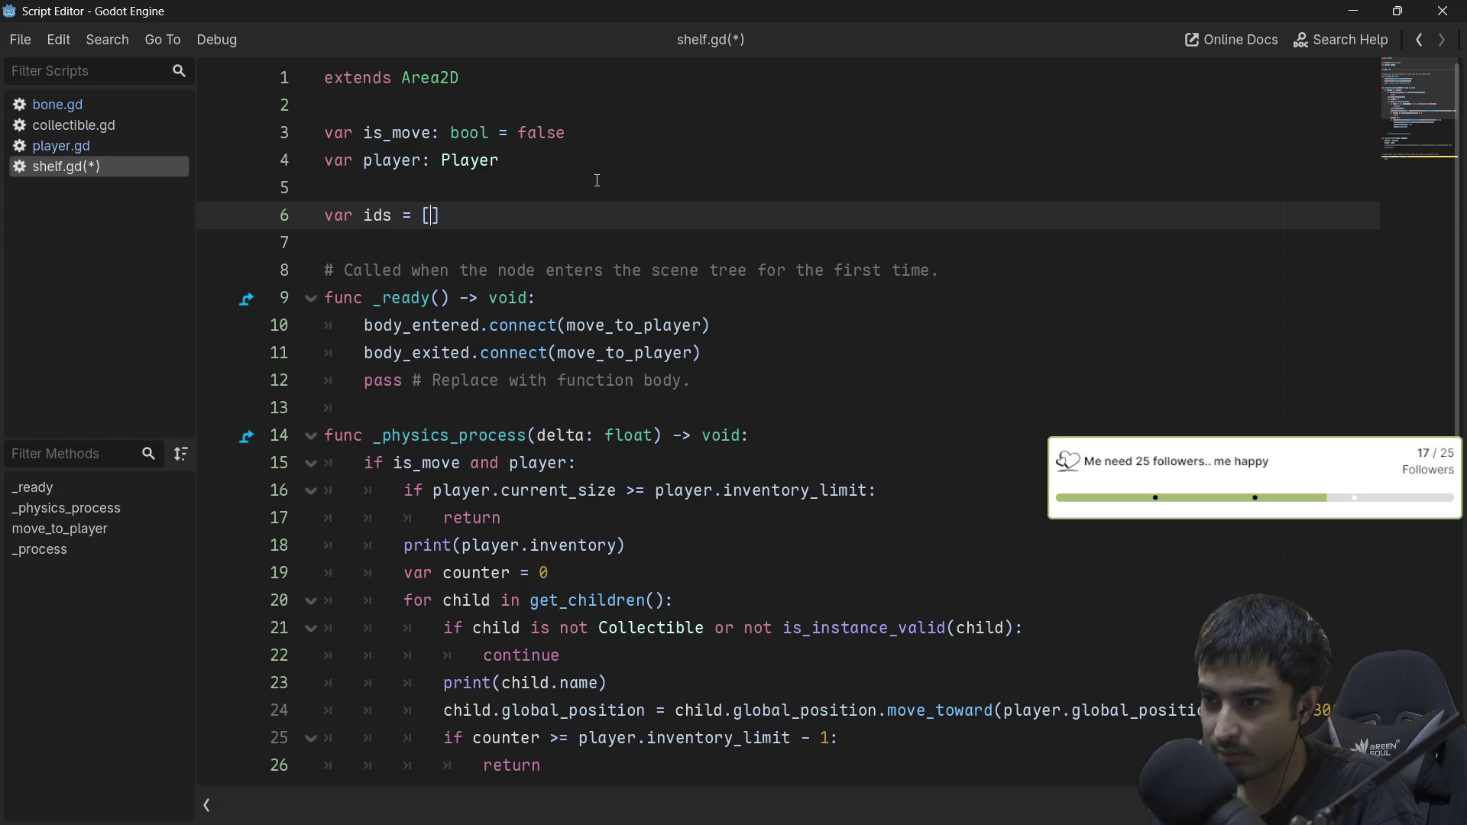
- Change line 6 to 'var ids := []' and add a new line after player.current_size += 1
key(BackSpace)
key(BackSpace)
key(BackSpace)
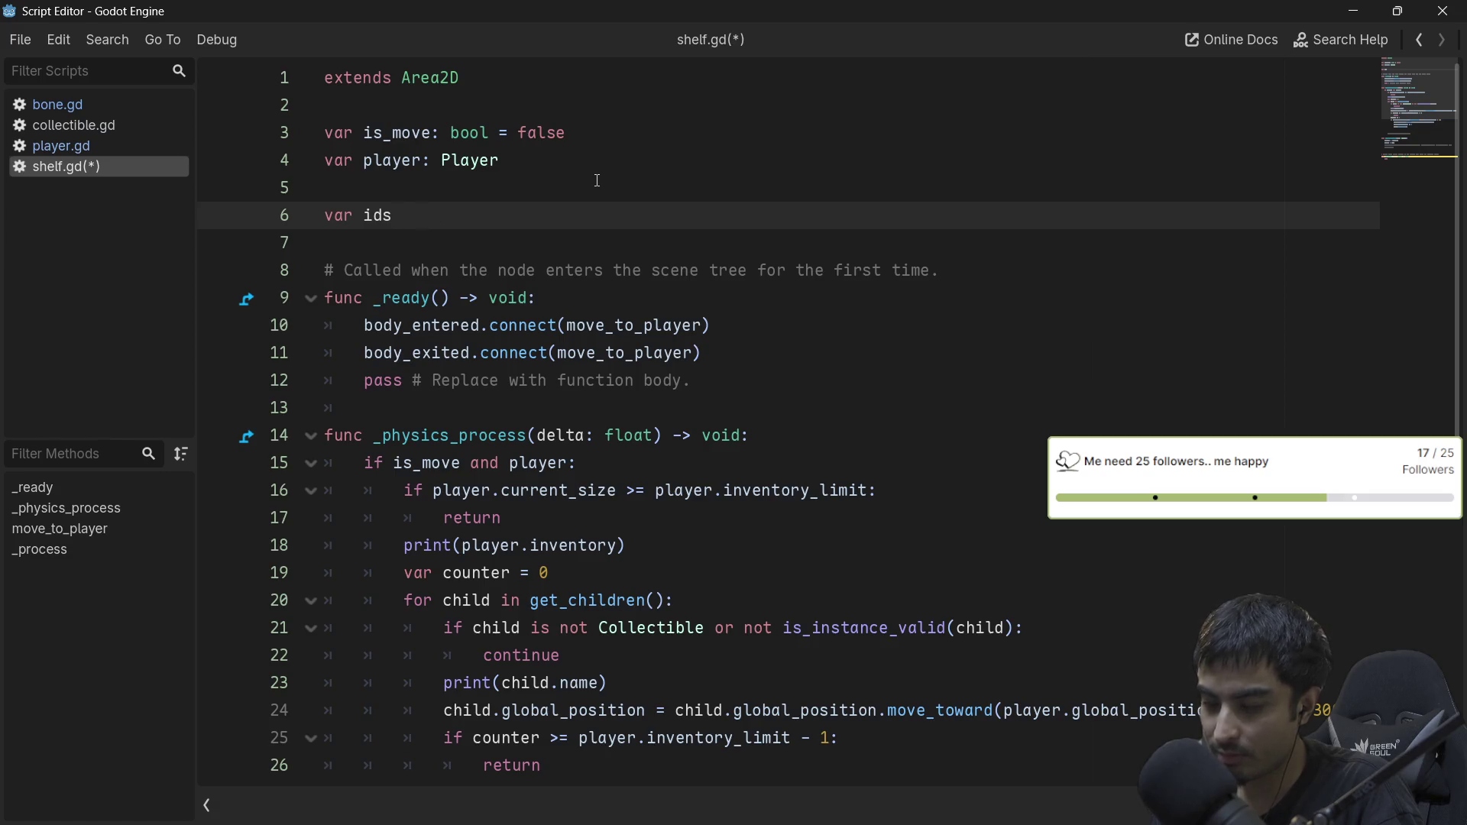
text(:= [)
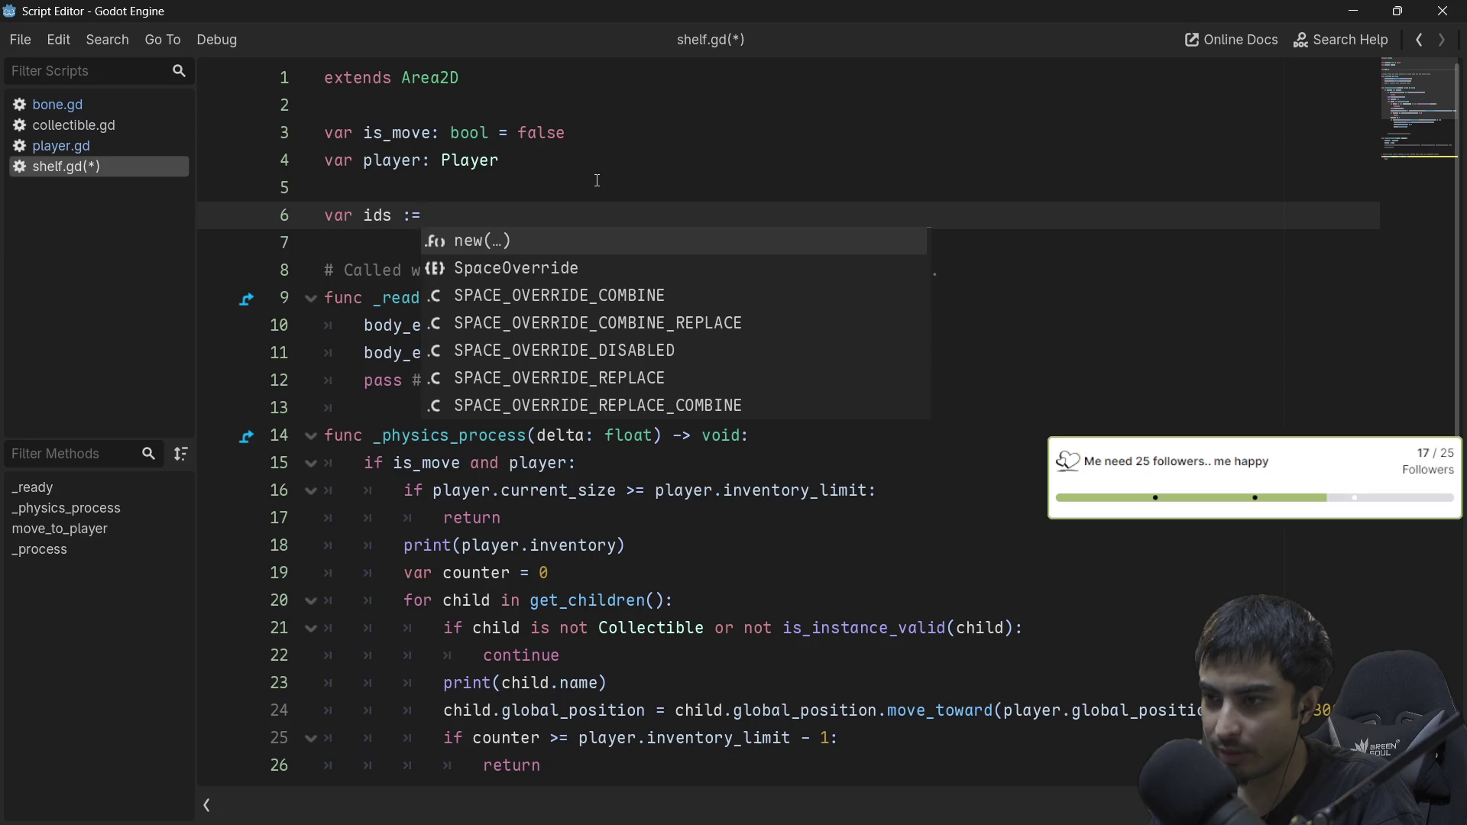
scroll(597, 180, down, 6)
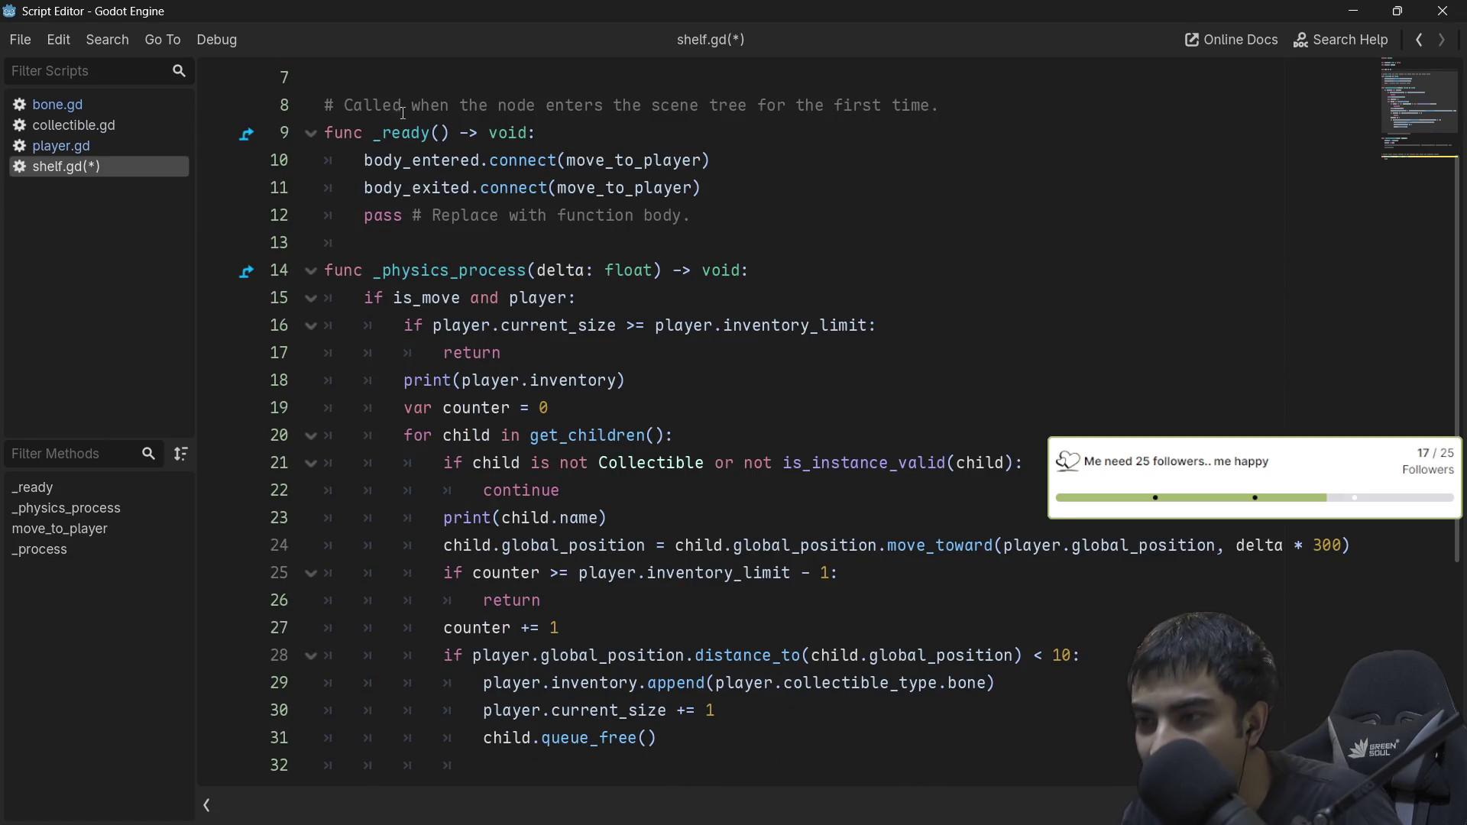
scroll(619, 355, down, 1)
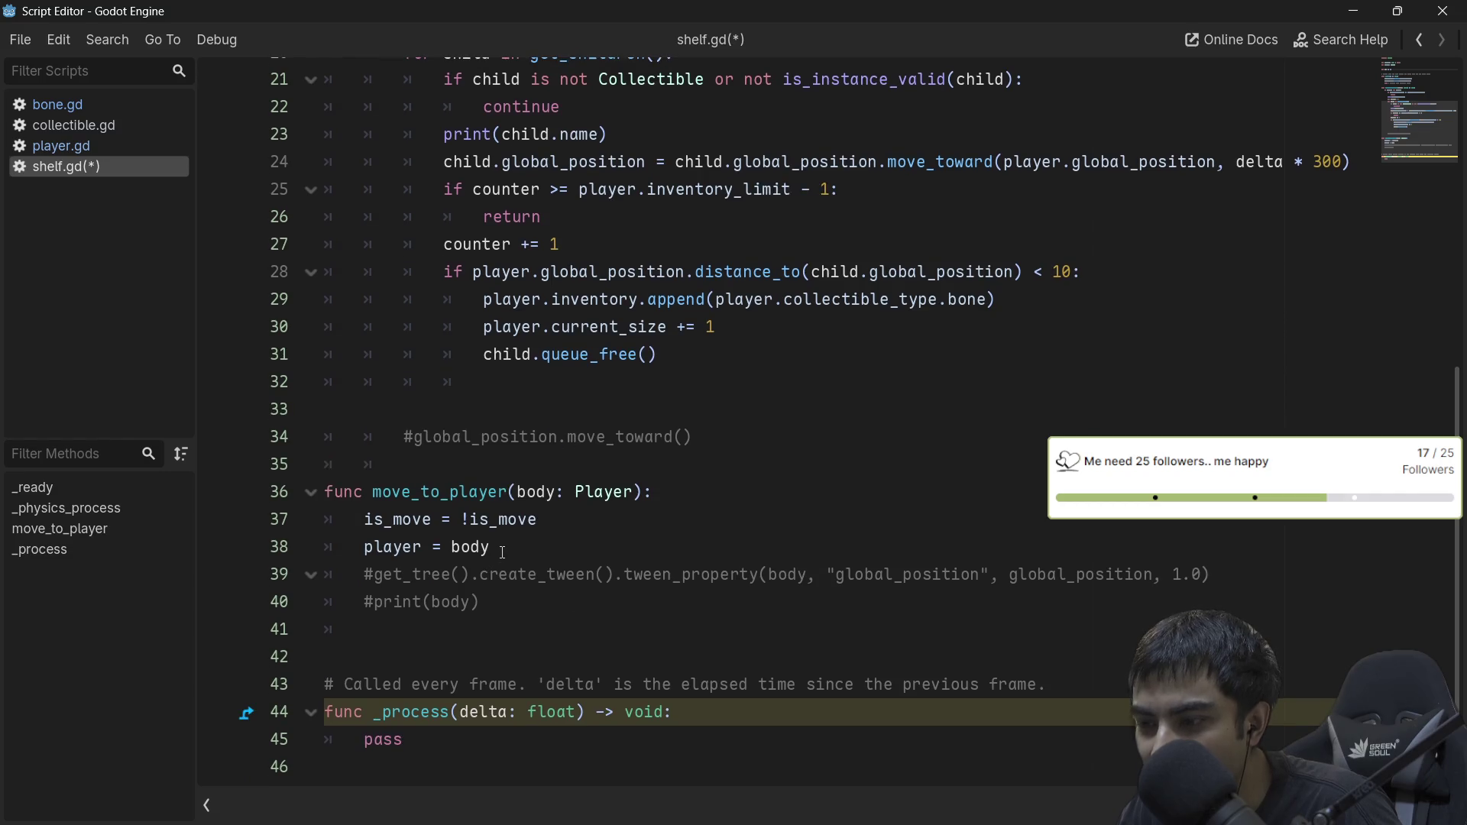
scroll(621, 376, up, 3)
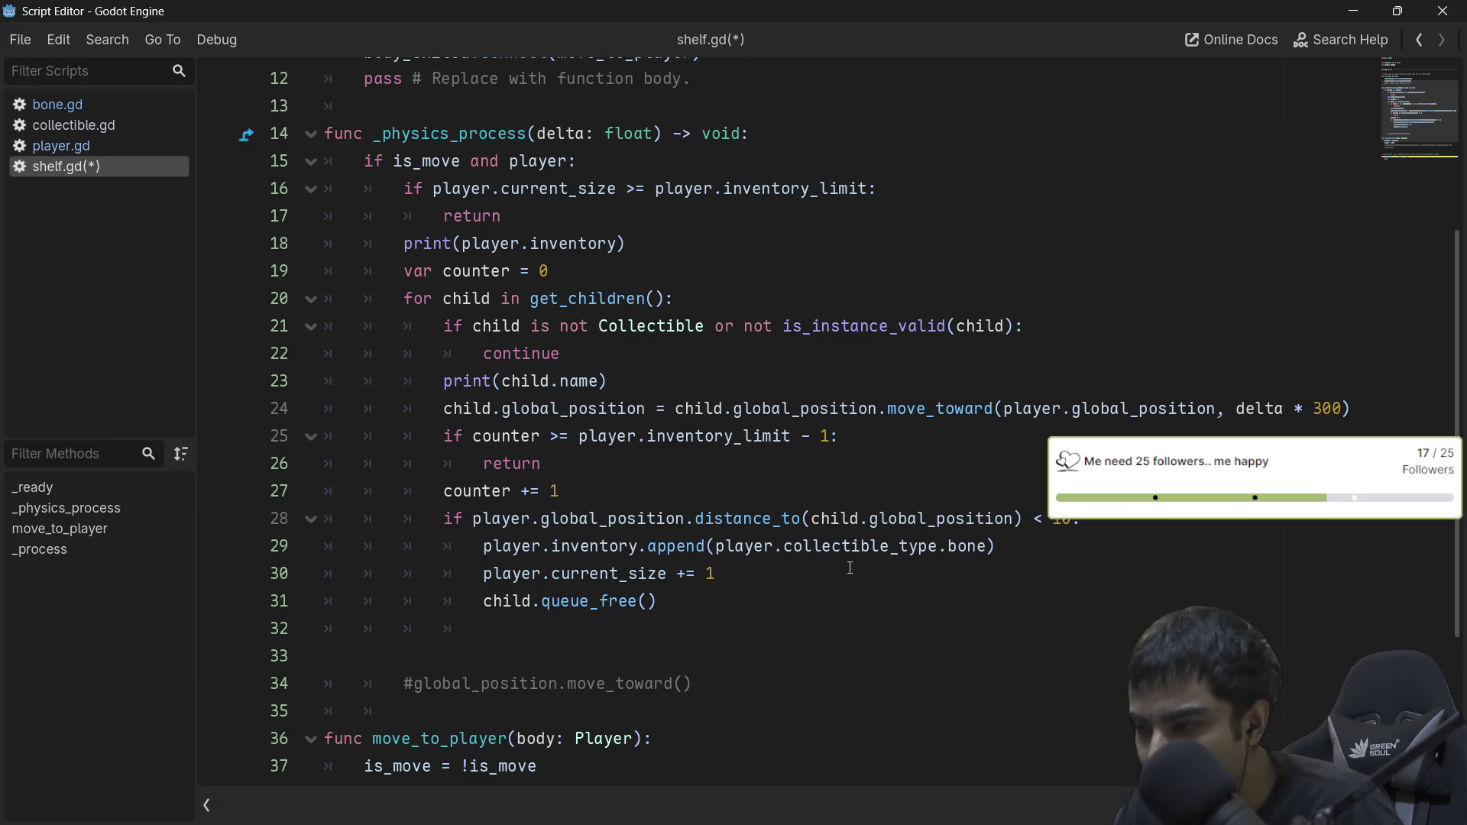
click(743, 578)
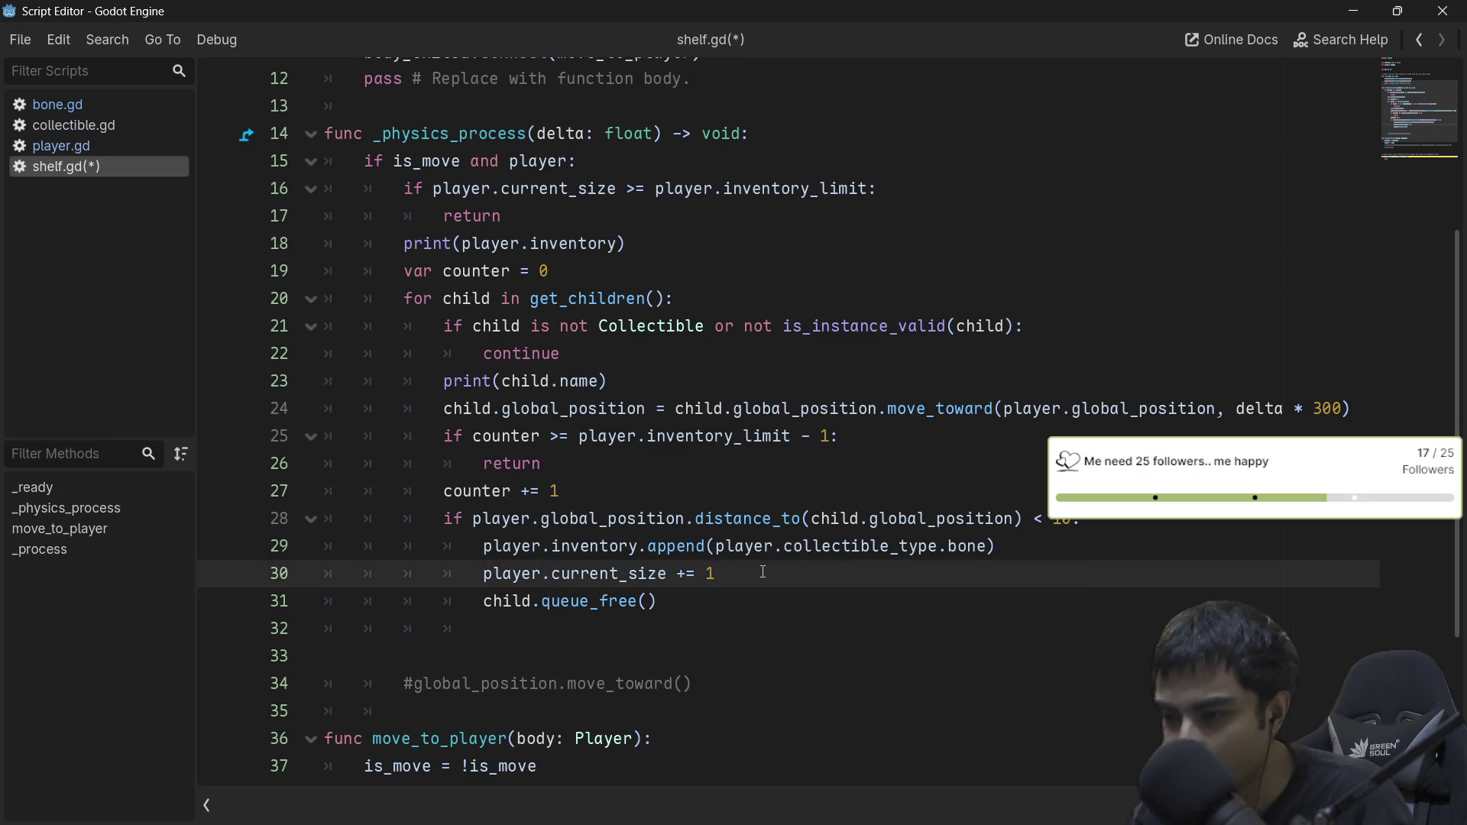
key(Return)
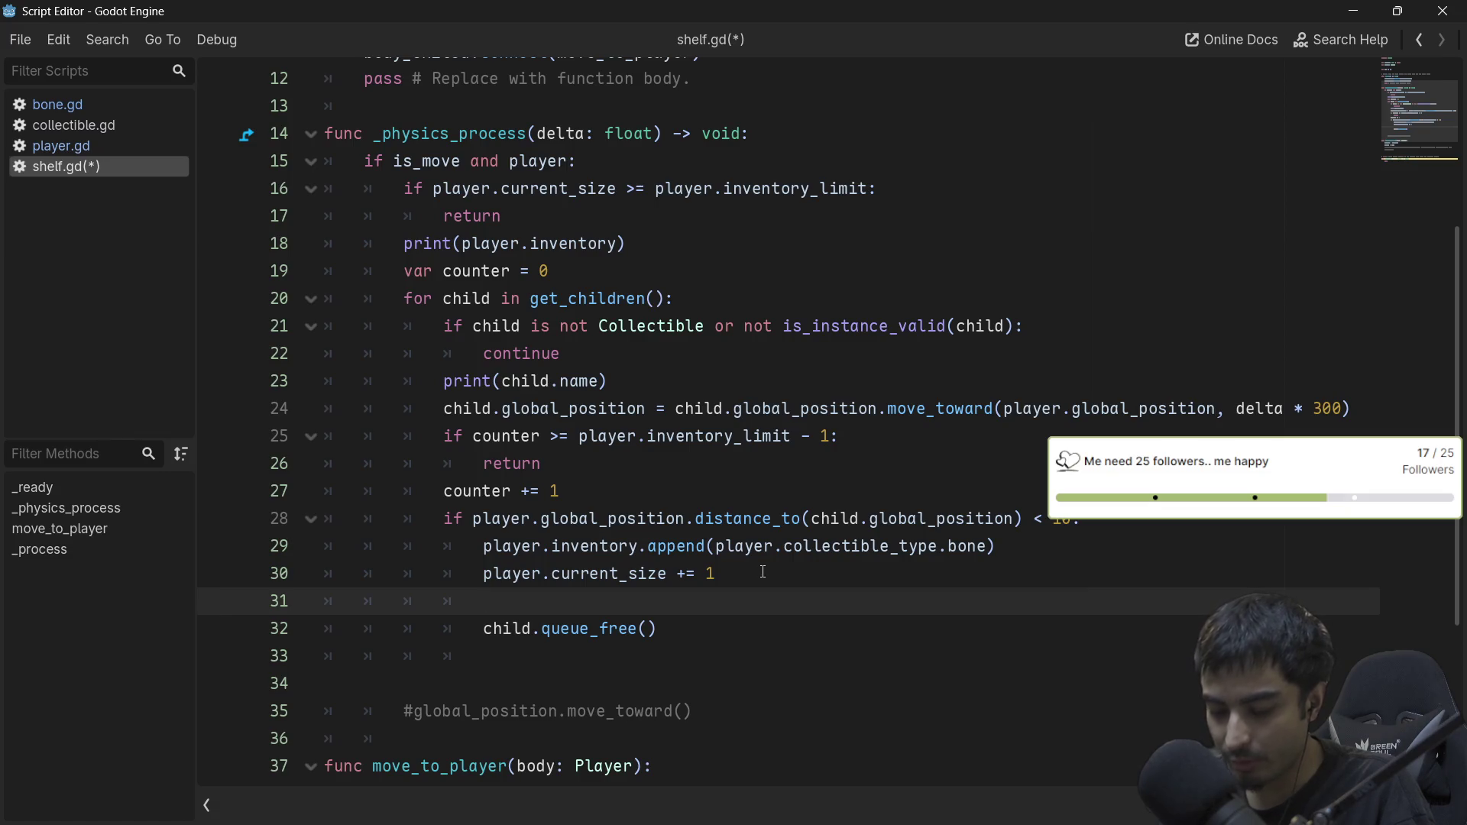
- On the new line, write ids.append(child.id)
text(va)
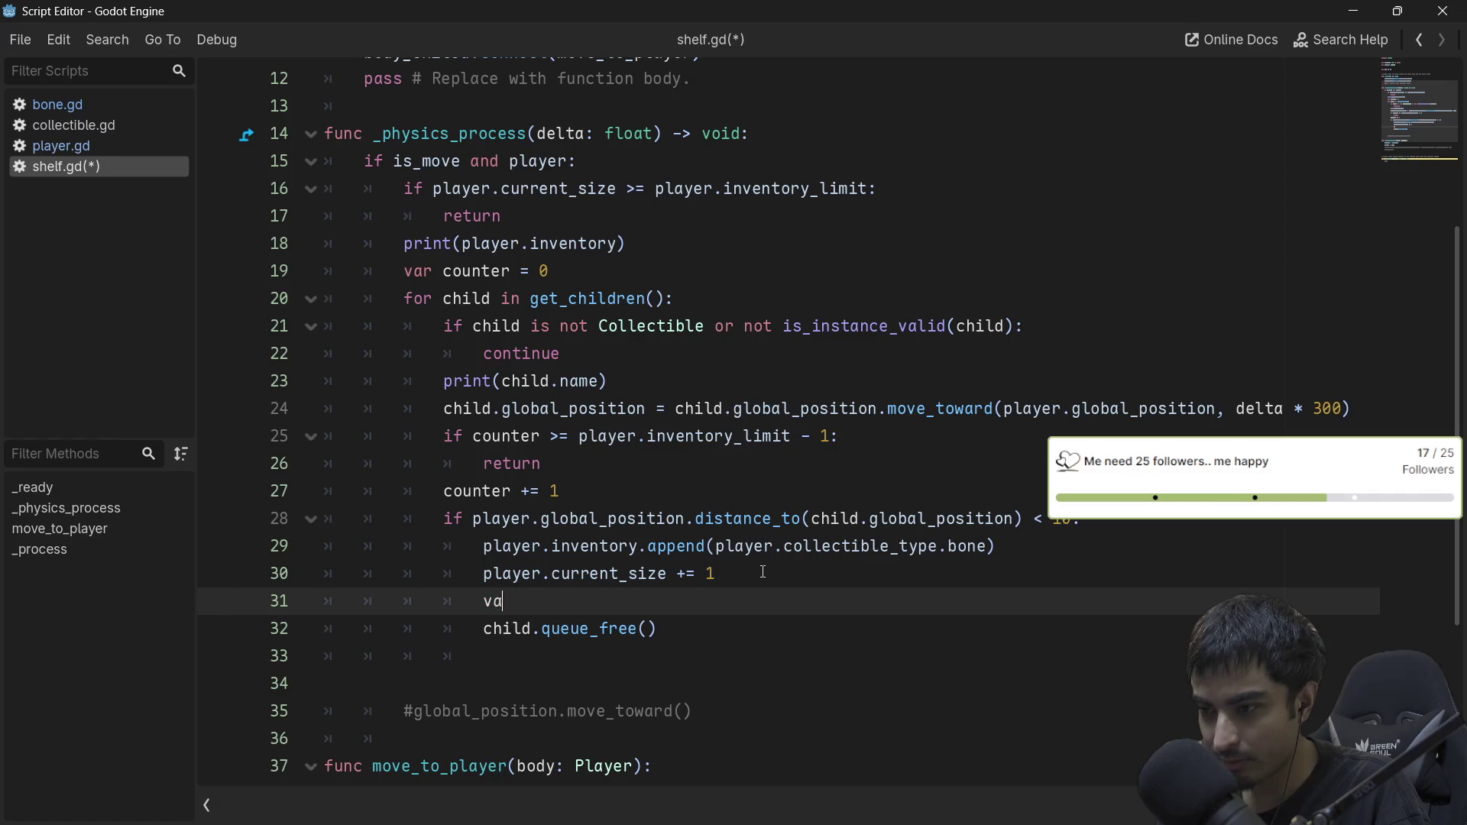
key(BackSpace)
key(BackSpace)
text(ids)
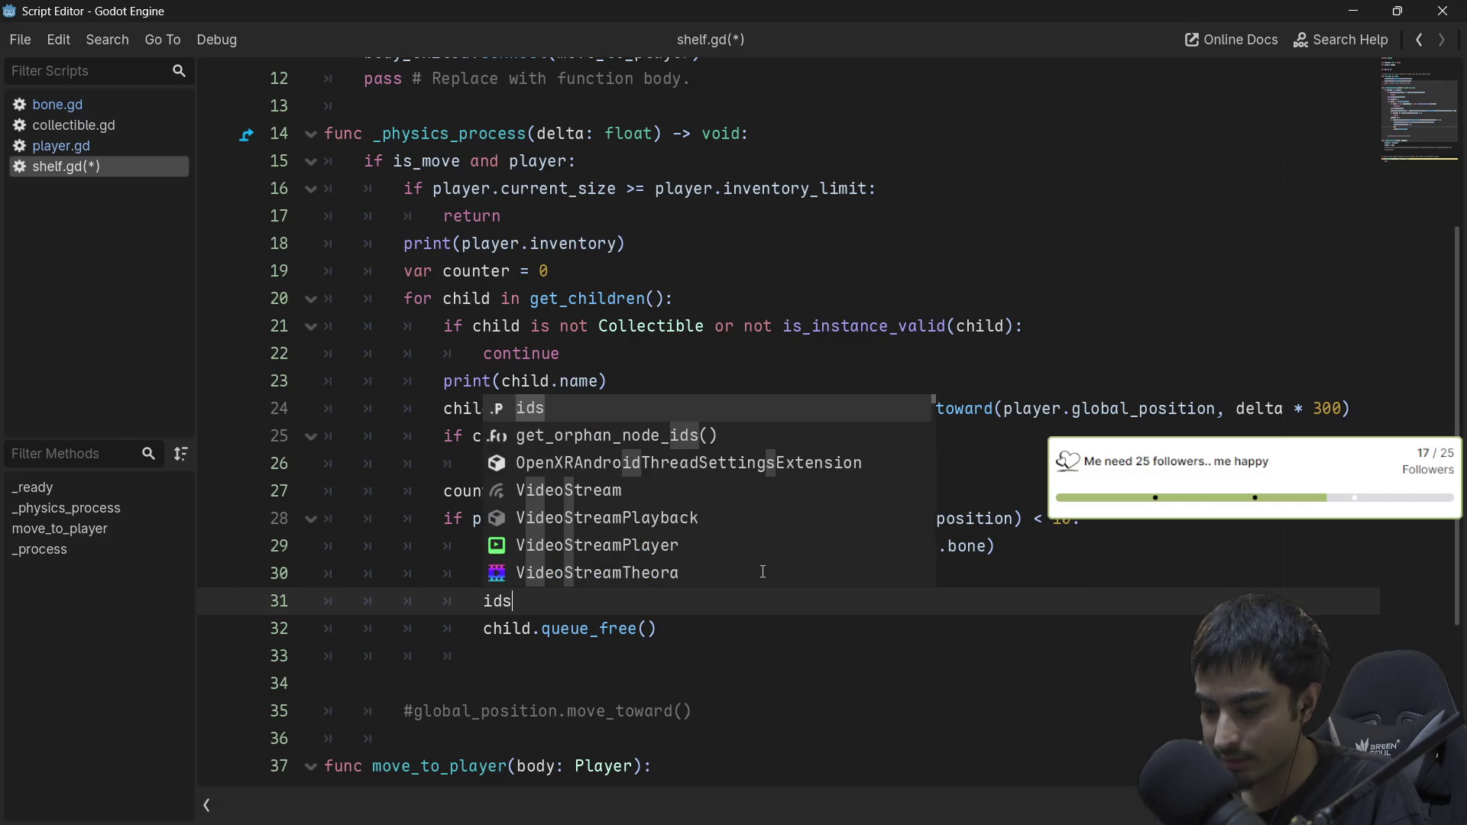
text(.app)
key(Return)
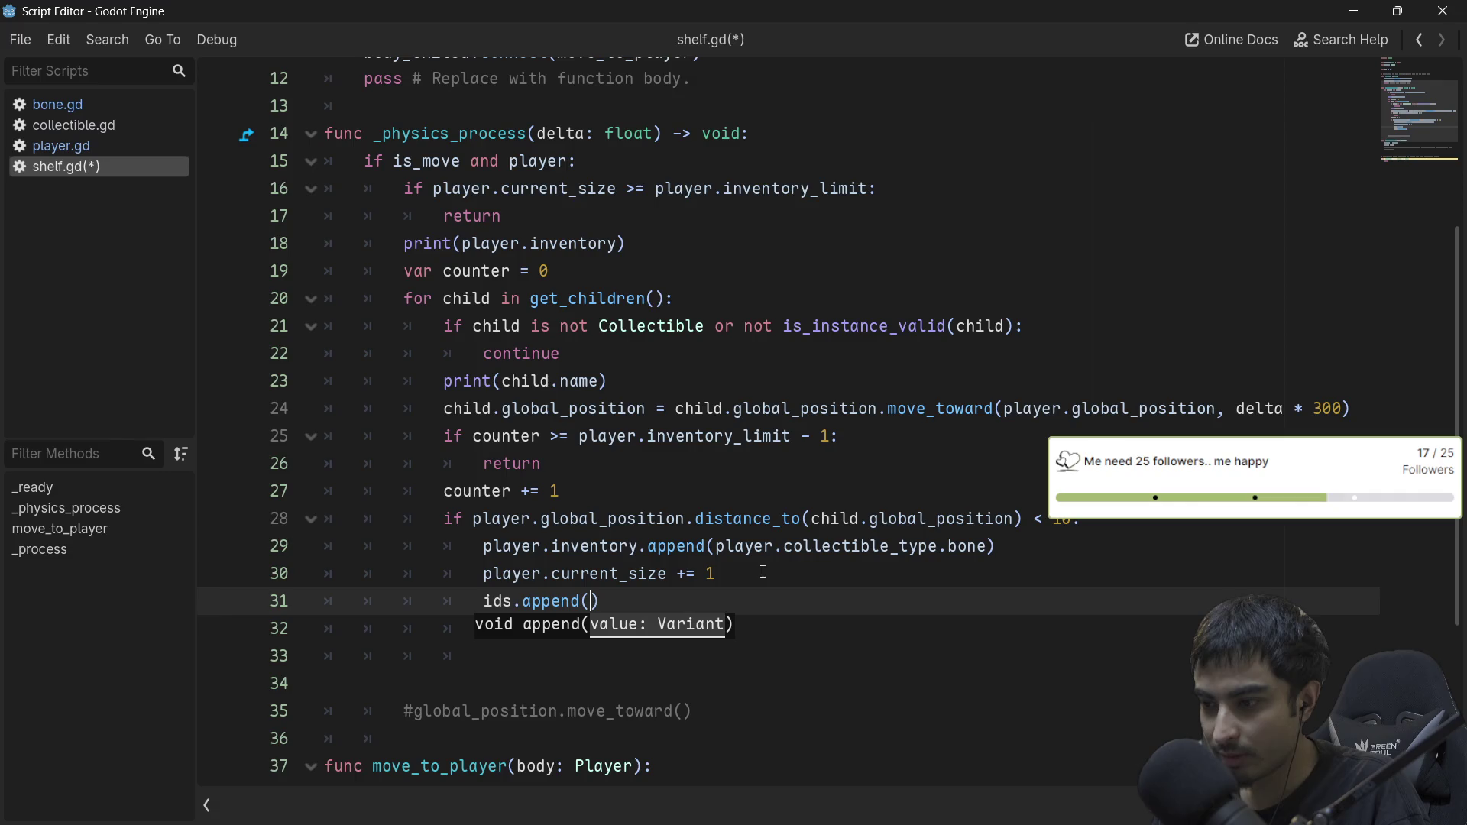
text(child.)
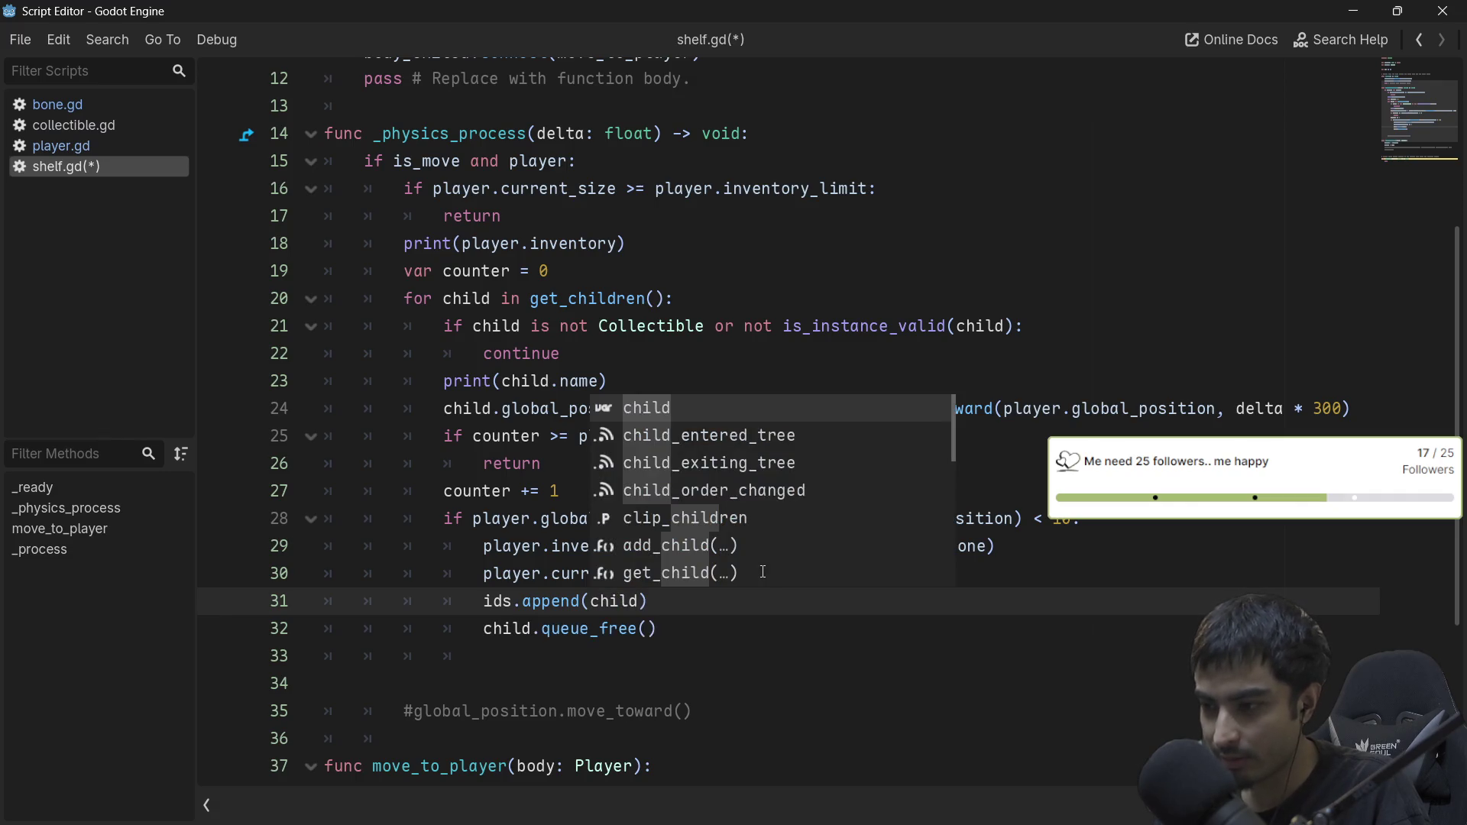
text(id)
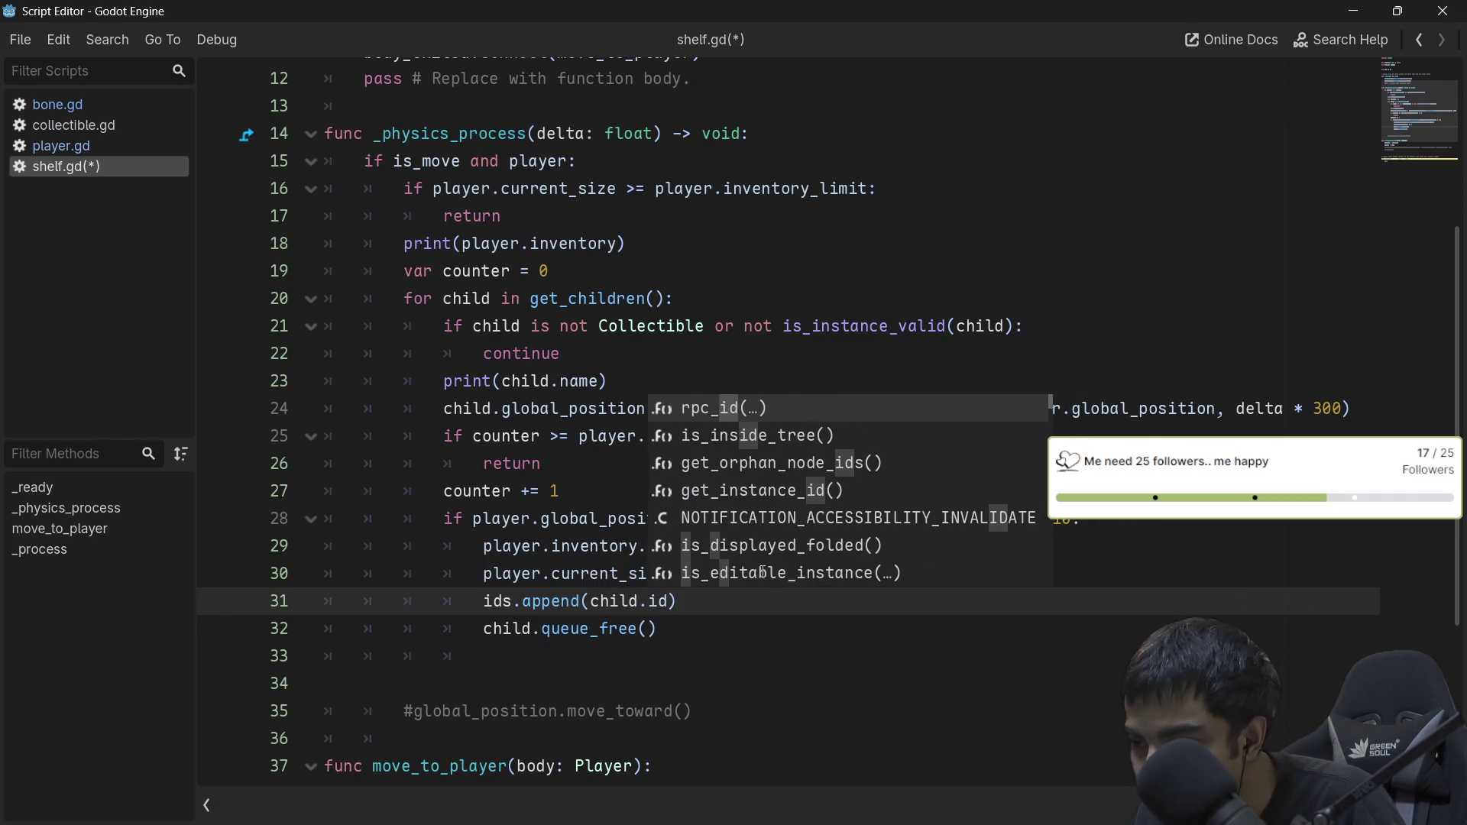
- Wrap child as (child as Collectible) and replace id with the placeholder member 'kjasdsd'
double_click(651, 601)
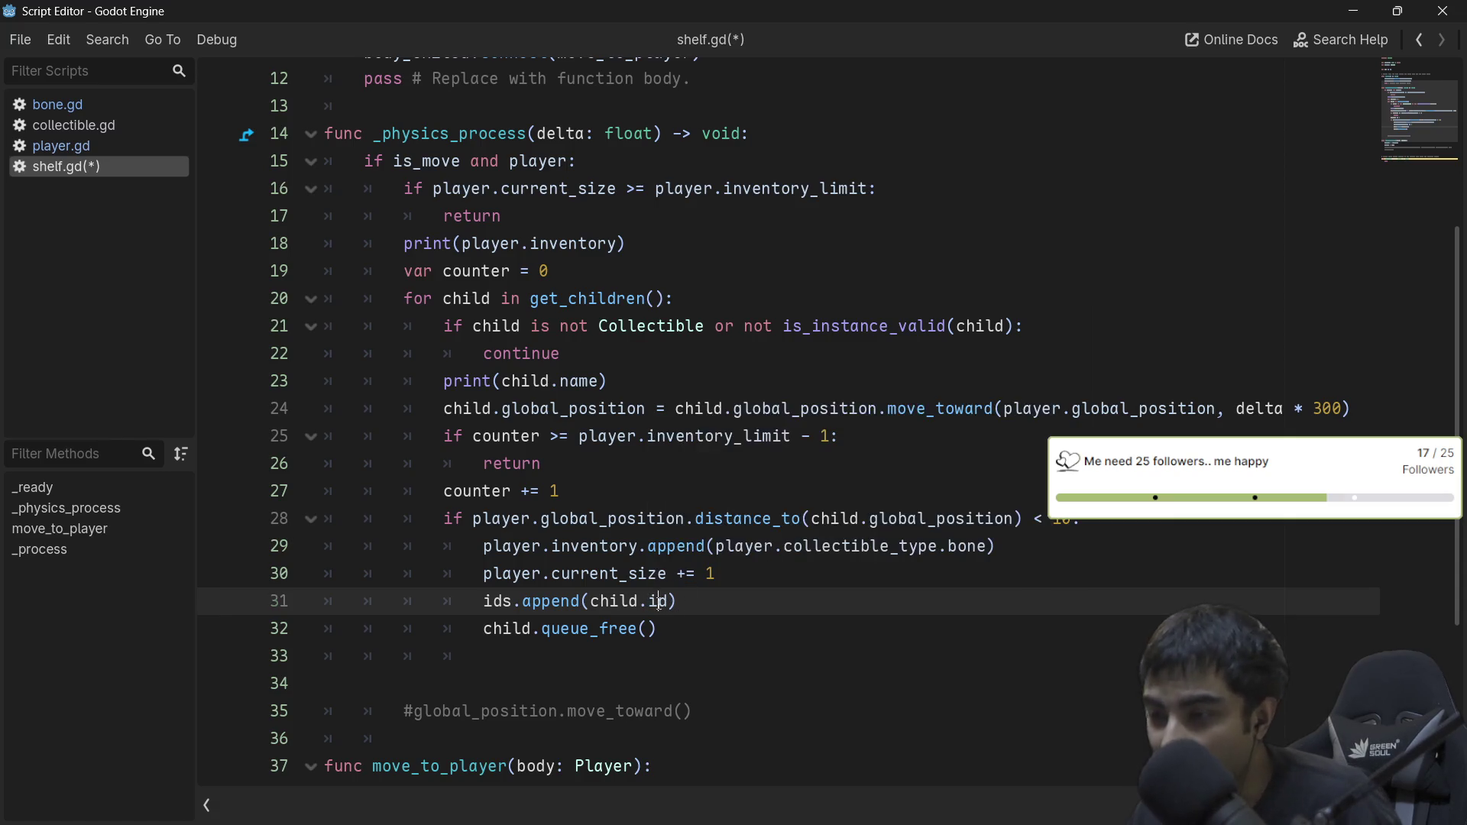
double_click(616, 601)
text((child)
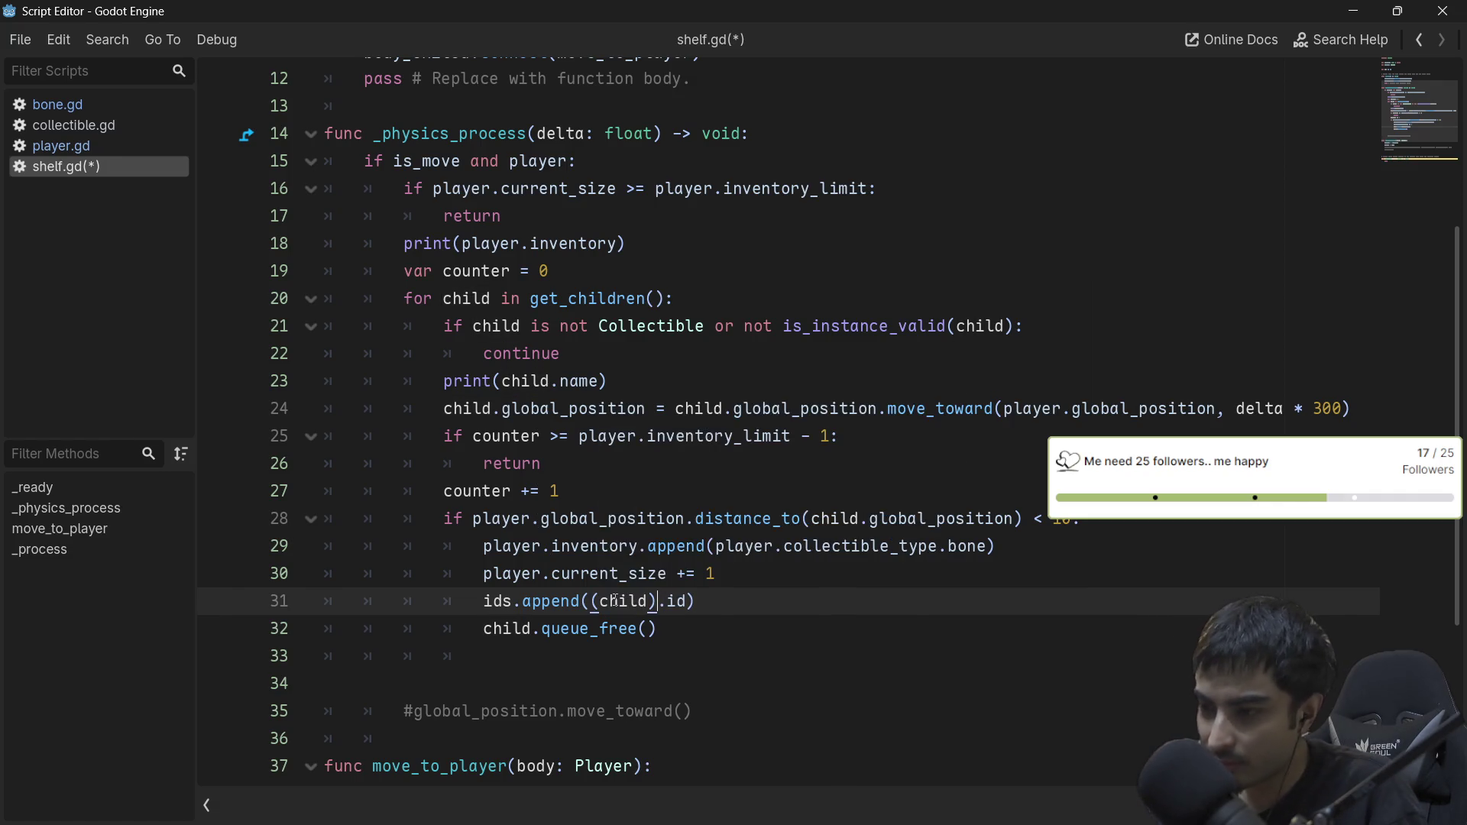
text( as )
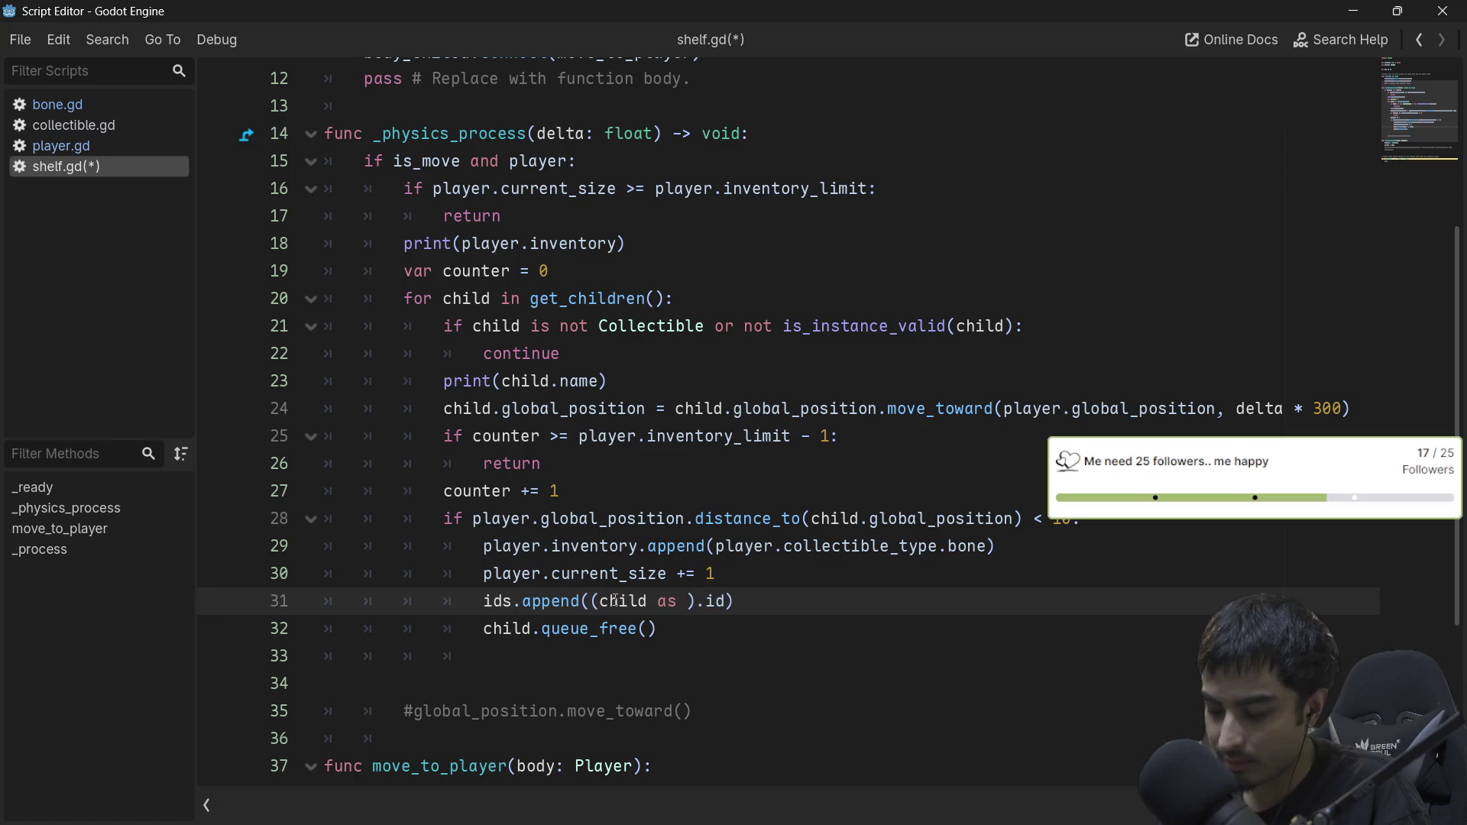
text(Coll)
key(Return)
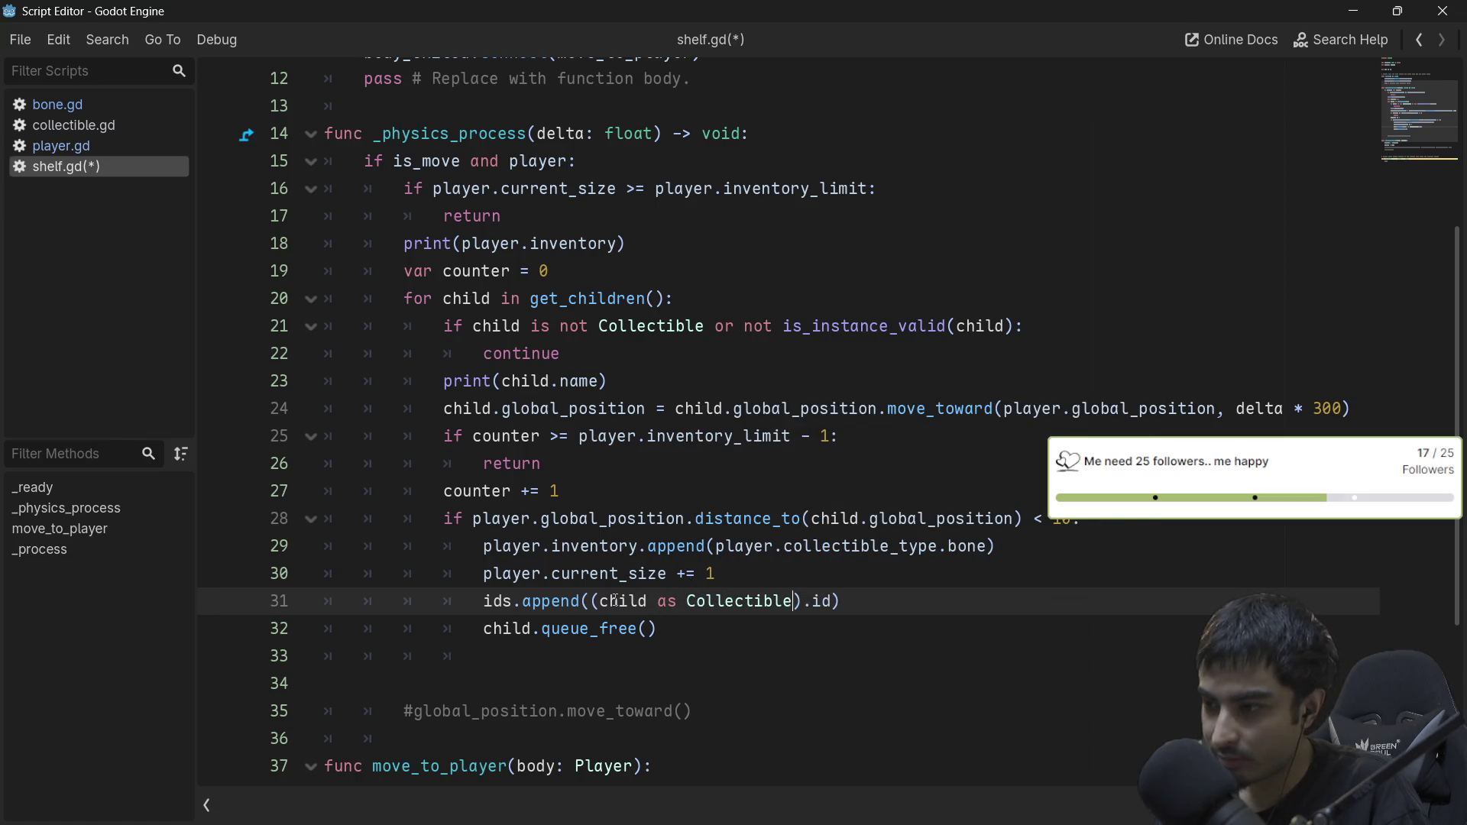
key(Right)
key(Right)
key(Right)
key(BackSpace)
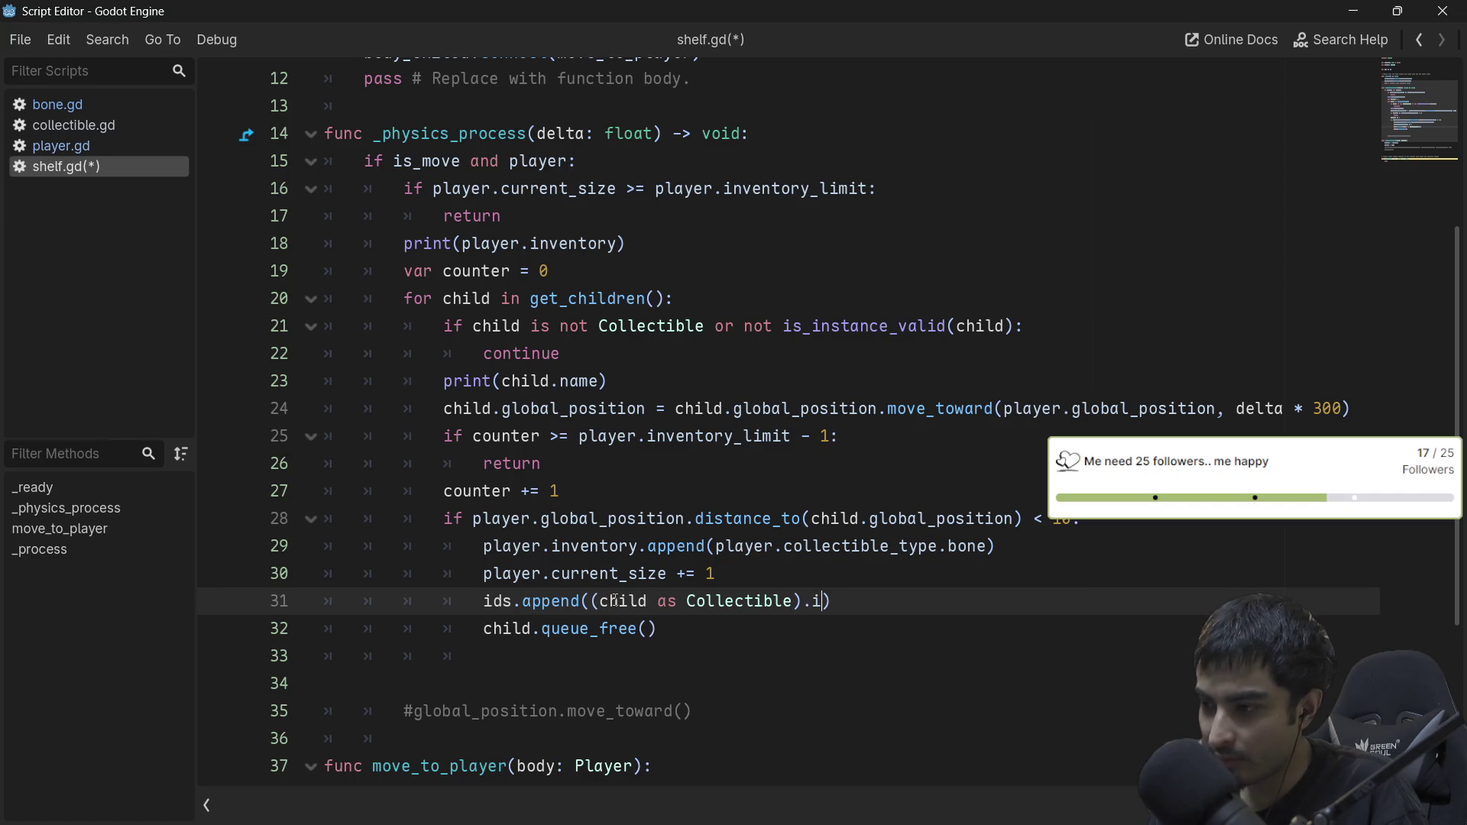
key(BackSpace)
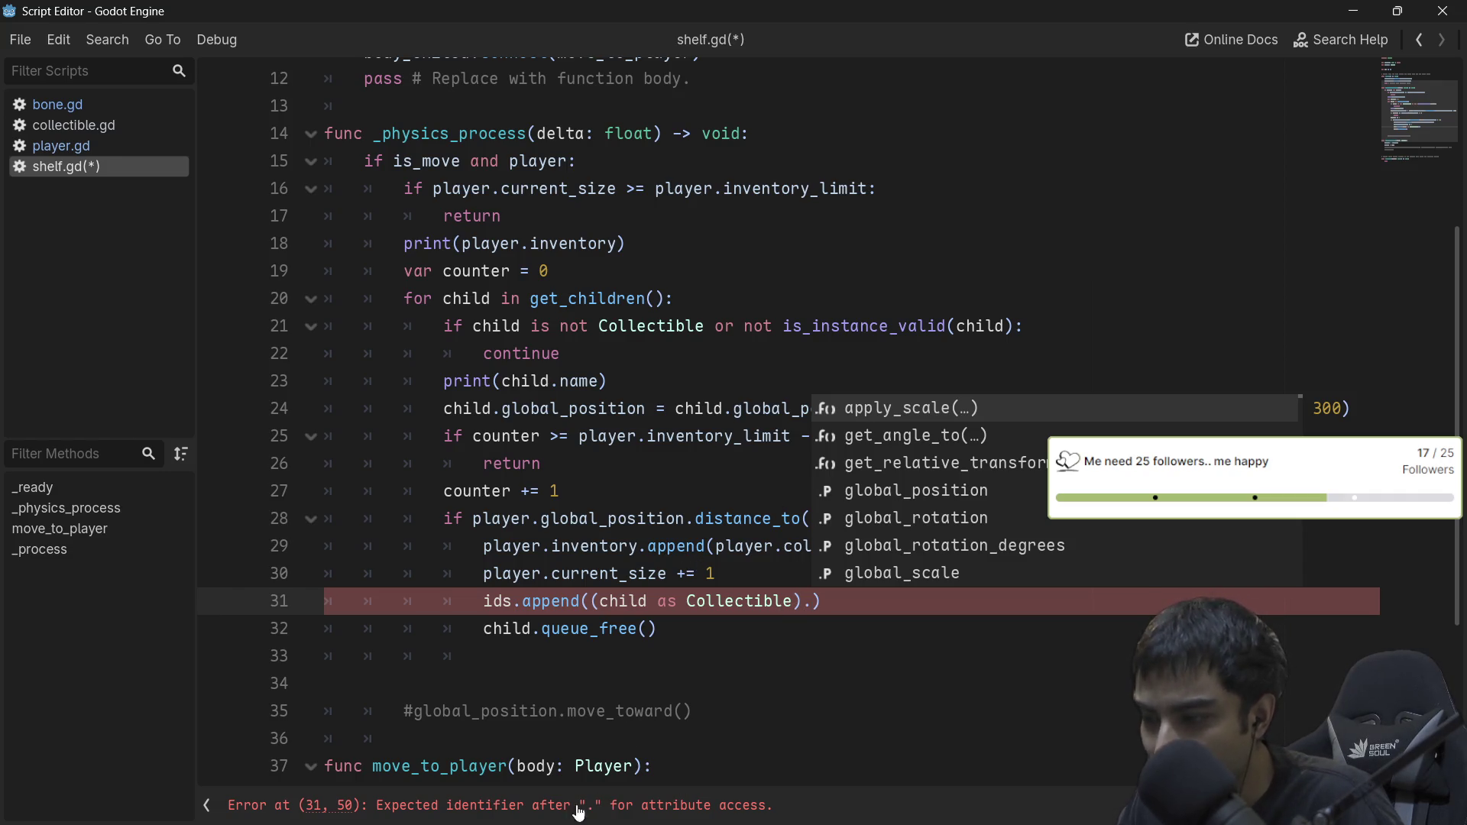
text(id)
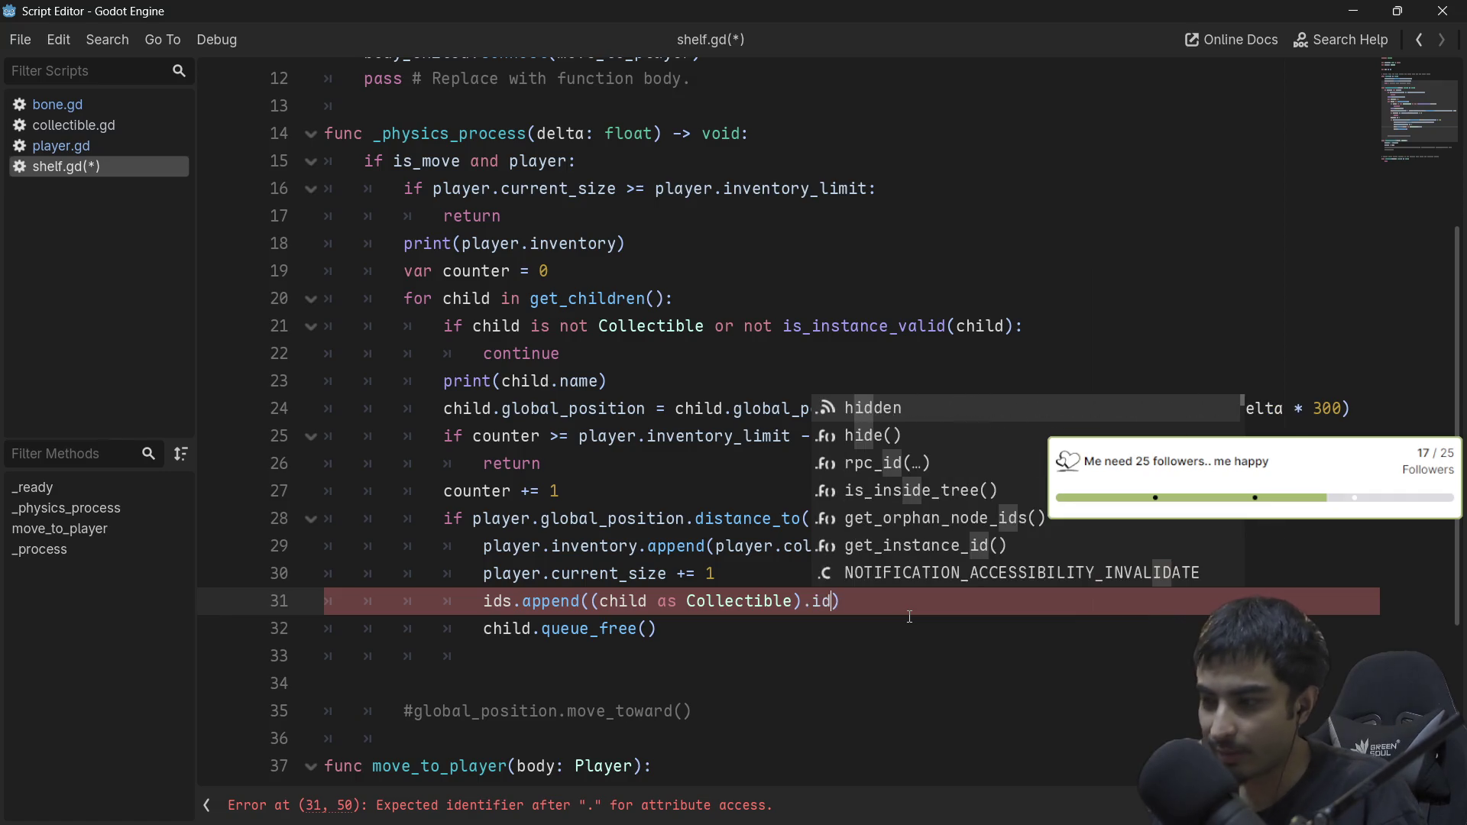
key(BackSpace)
key(BackSpace)
text(kjasds)
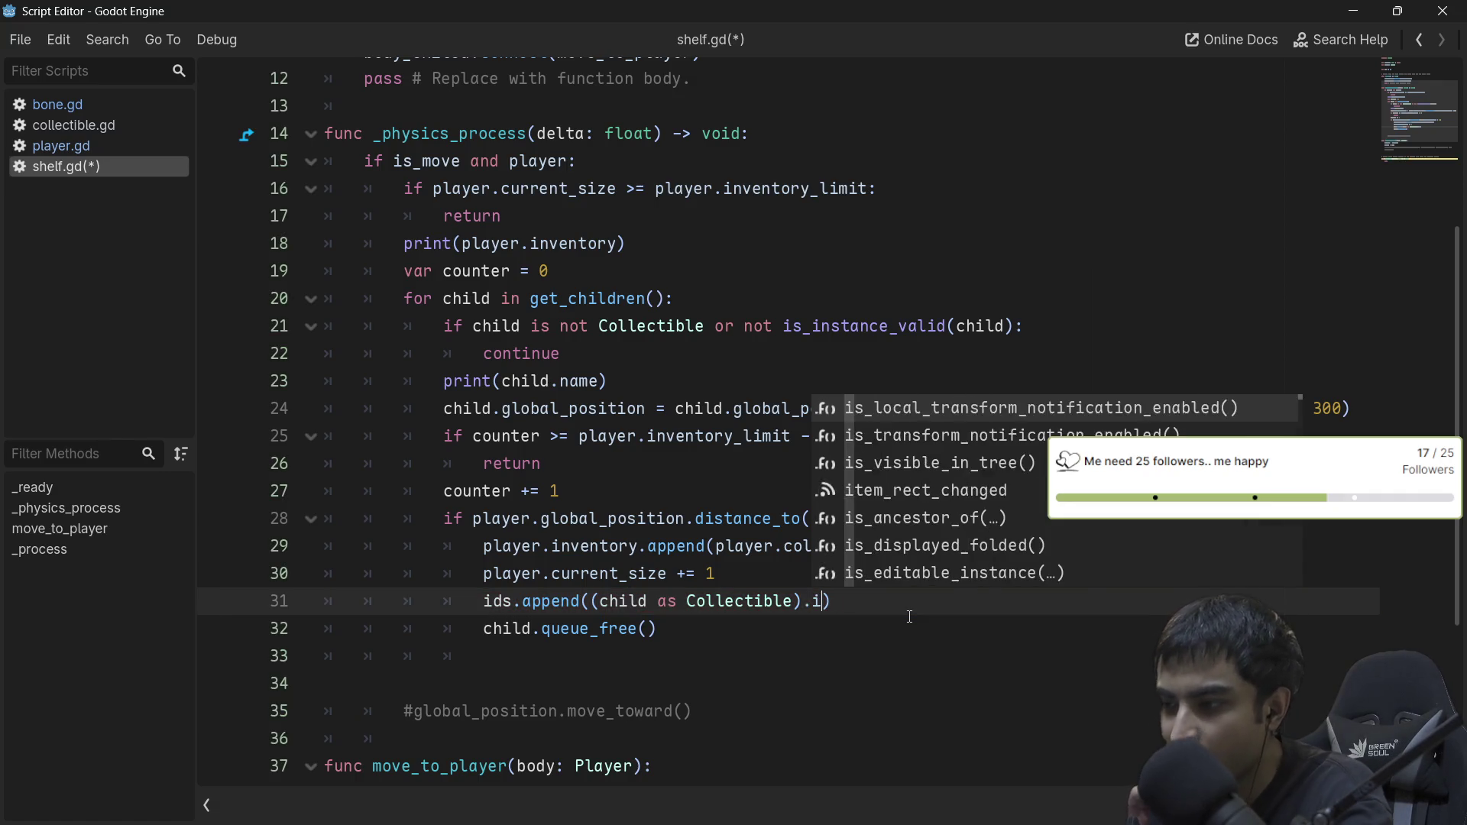
text(d)
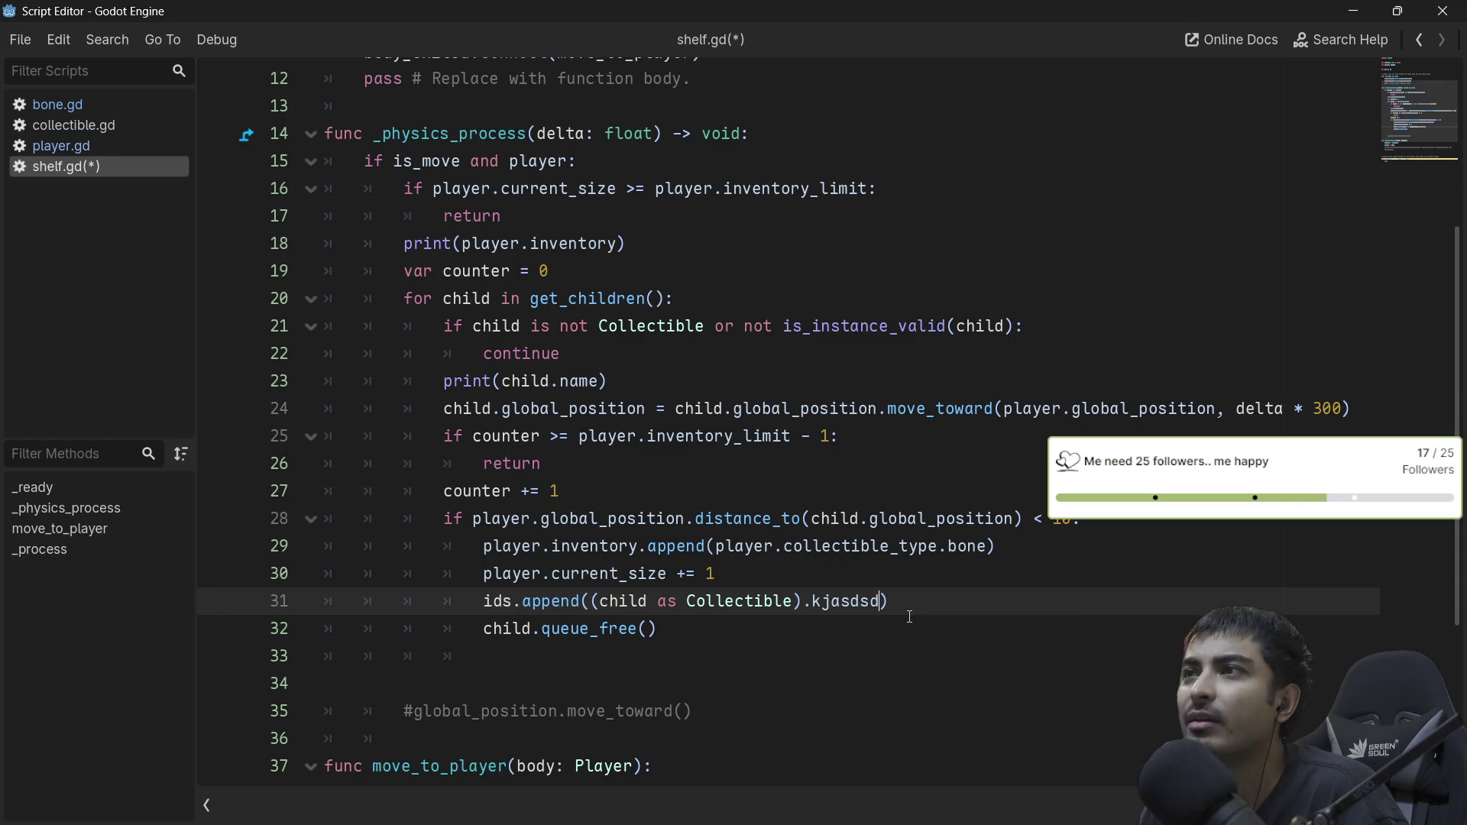
double_click(842, 604)
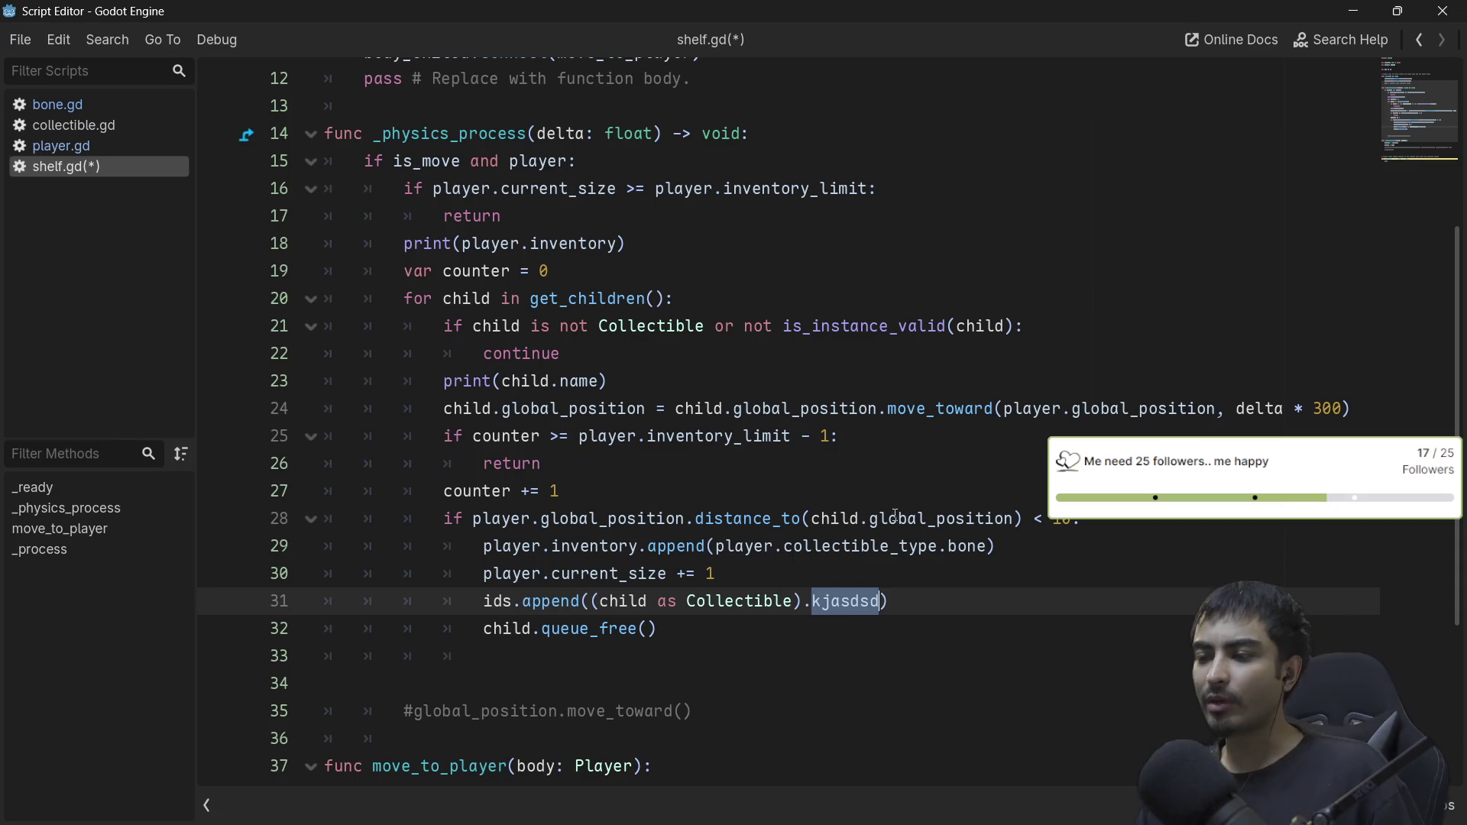
- Change the cast on line 31 from Collectible to Node2D
double_click(749, 601)
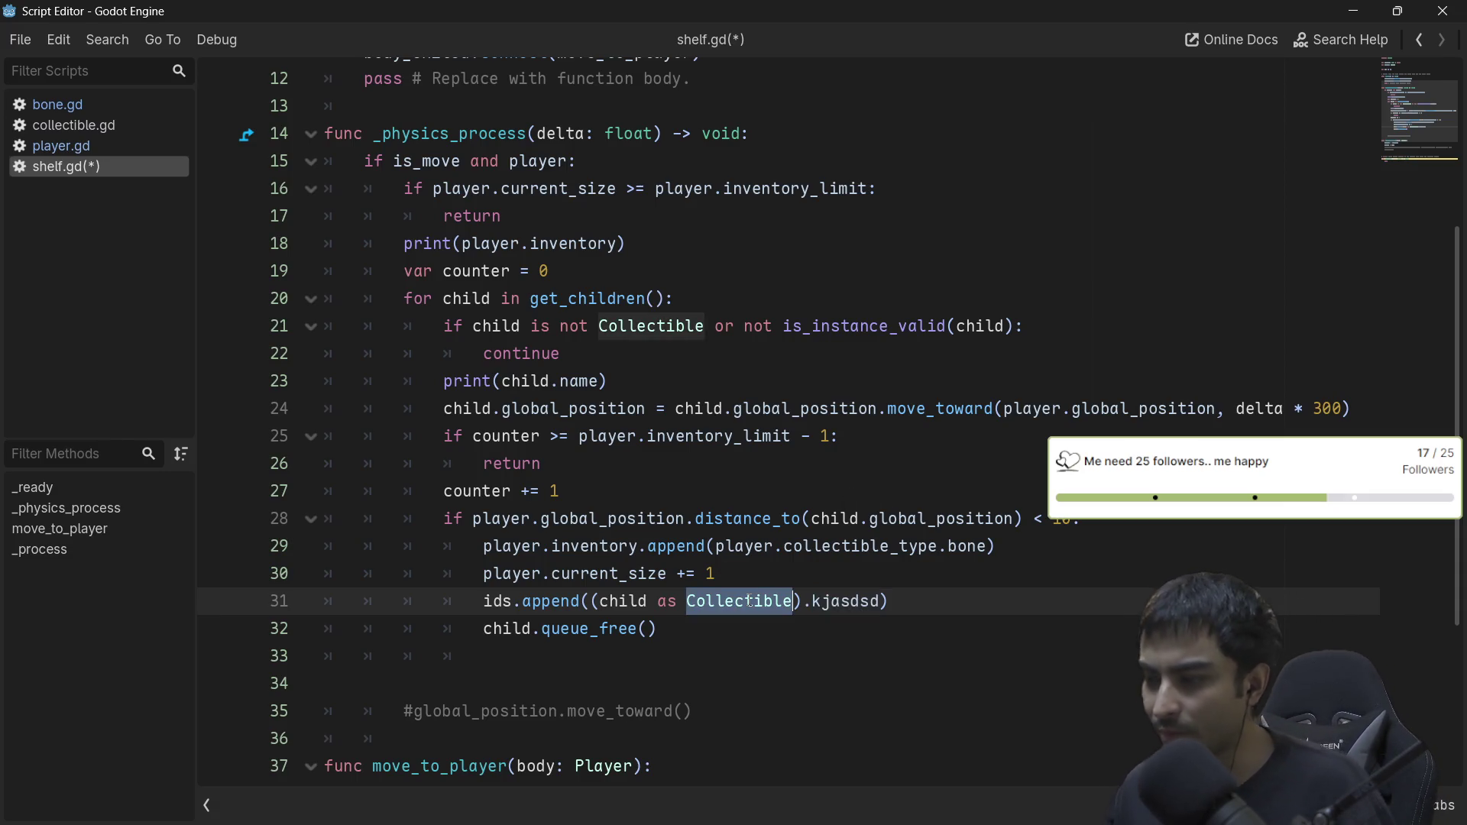
text(Node)
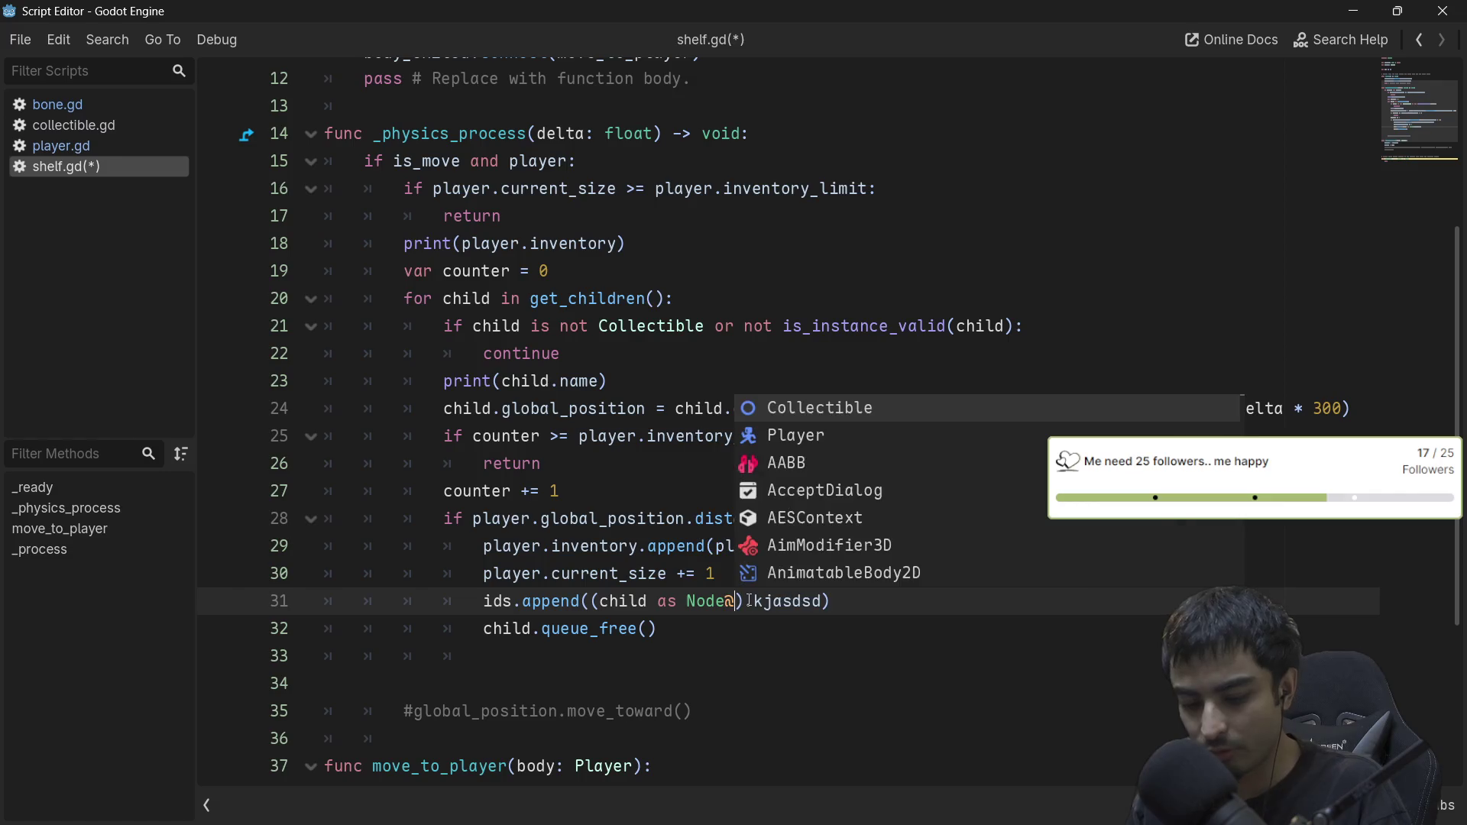
text(@)
key(BackSpace)
text(2d)
key(Escape)
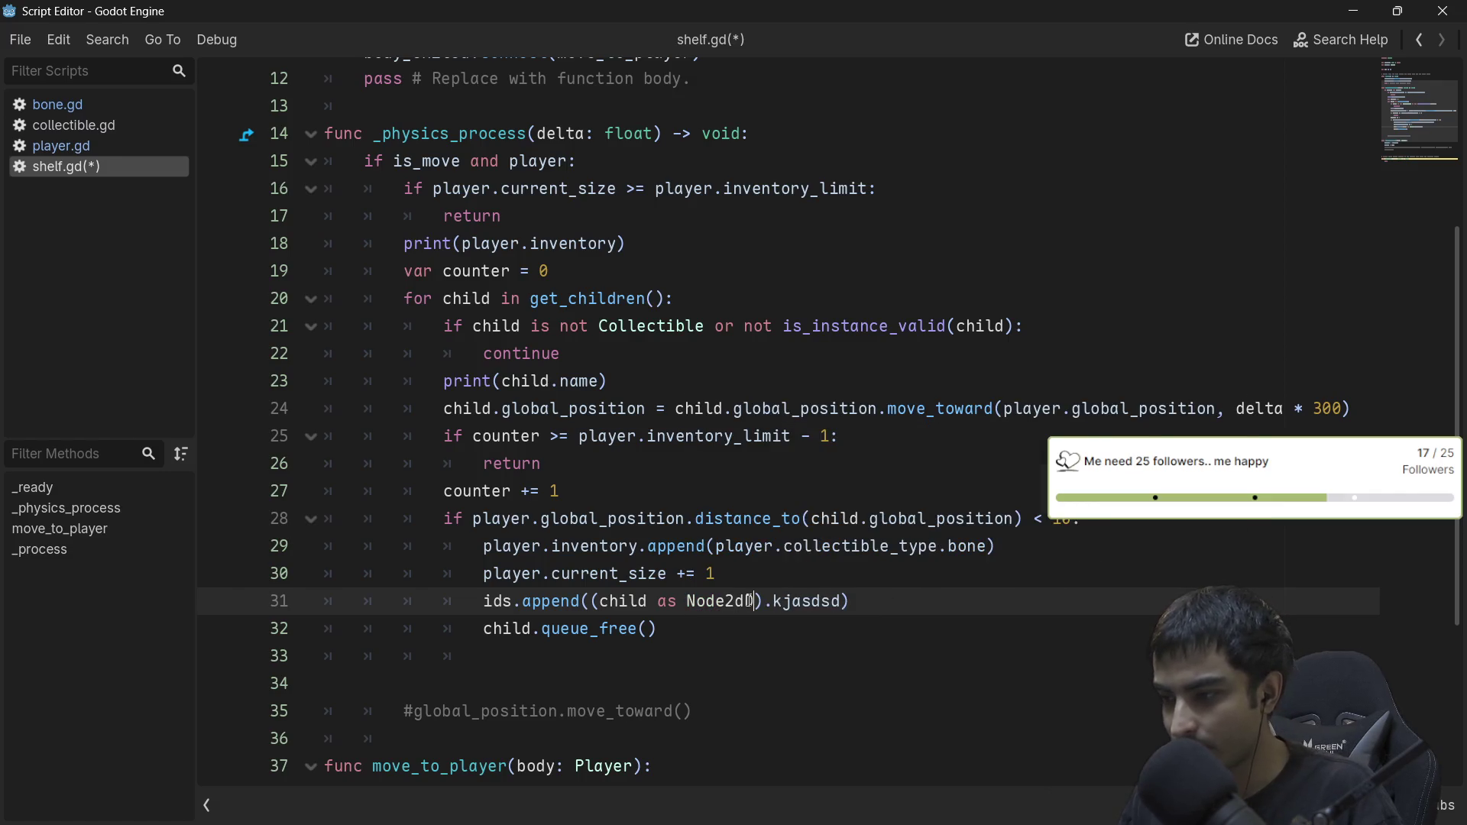
key(BackSpace)
text(D)
click(852, 618)
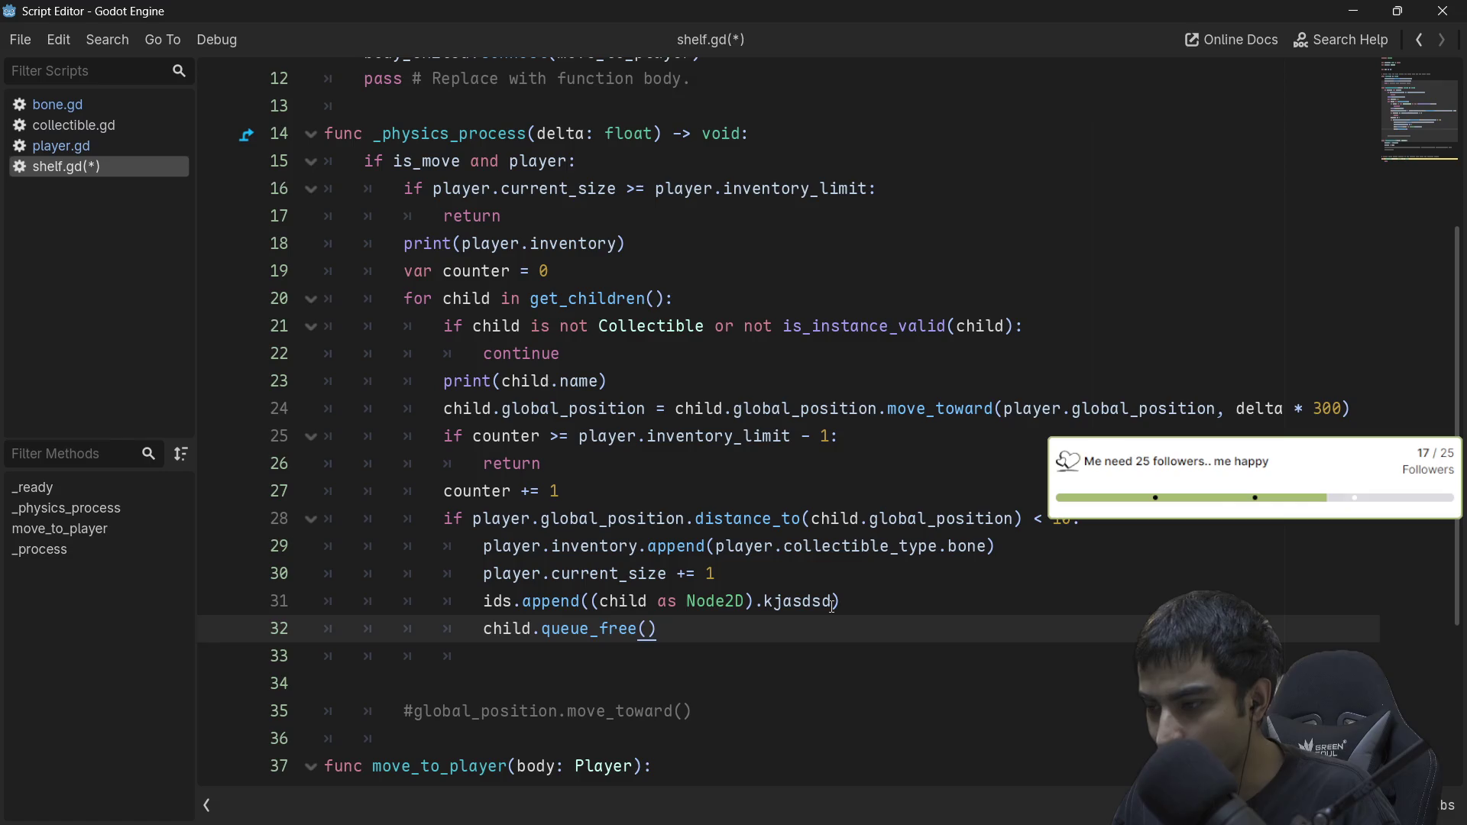
- Replace the placeholder with get_instance_id() and delete the child.queue_free() line
click(832, 603)
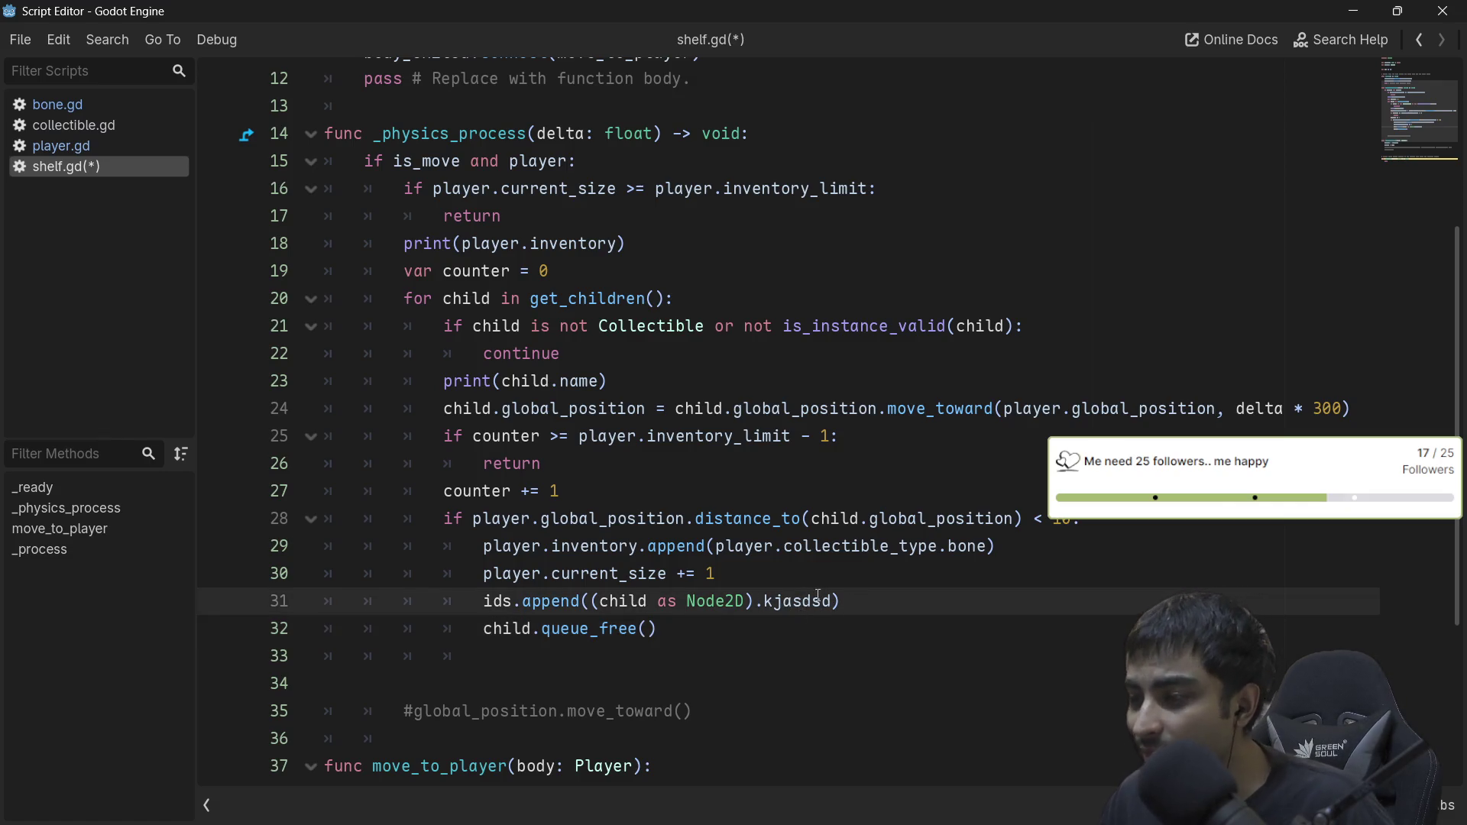
triple_click(817, 601)
click(793, 601)
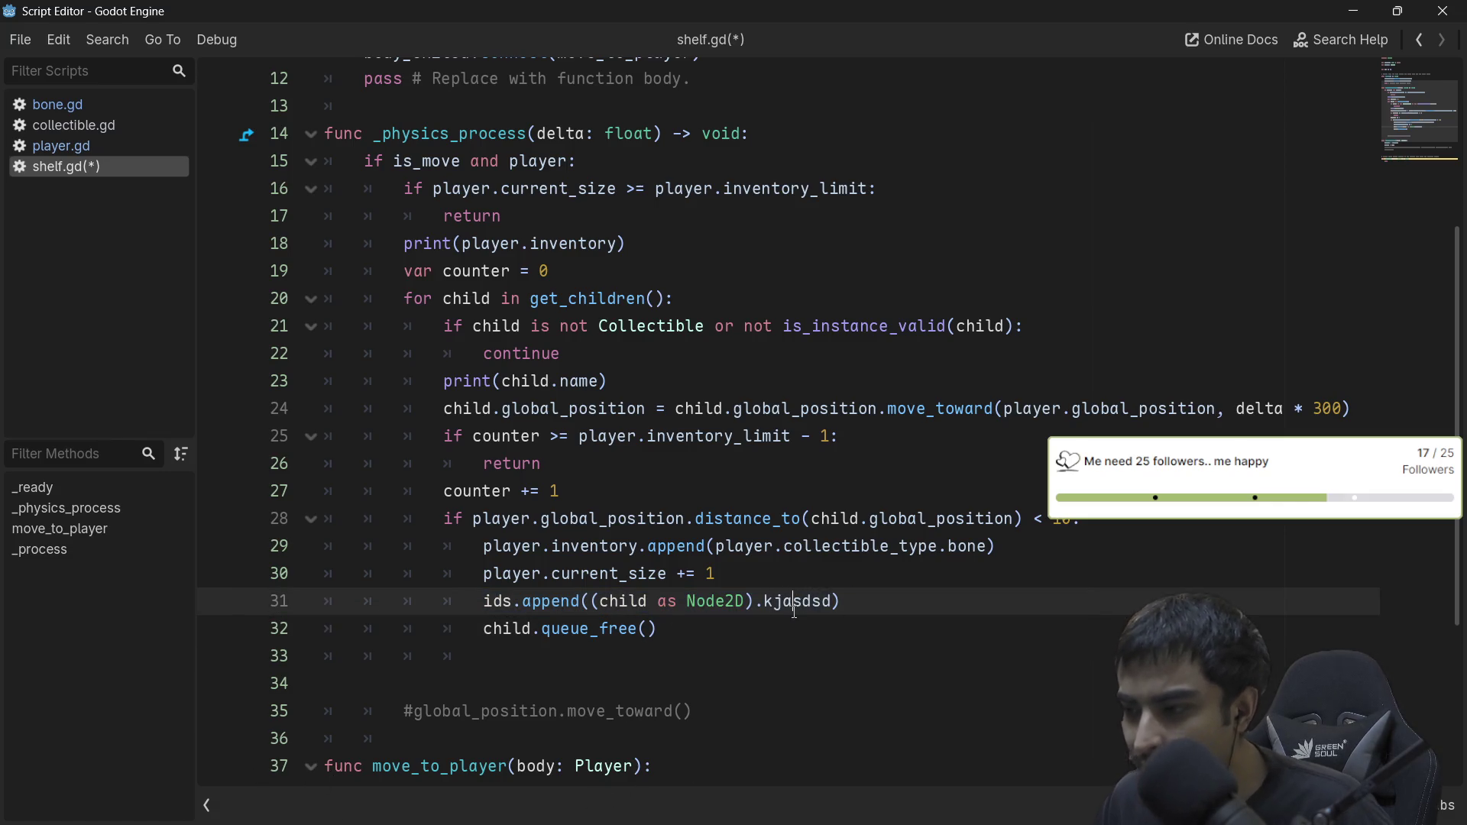
double_click(703, 602)
double_click(787, 601)
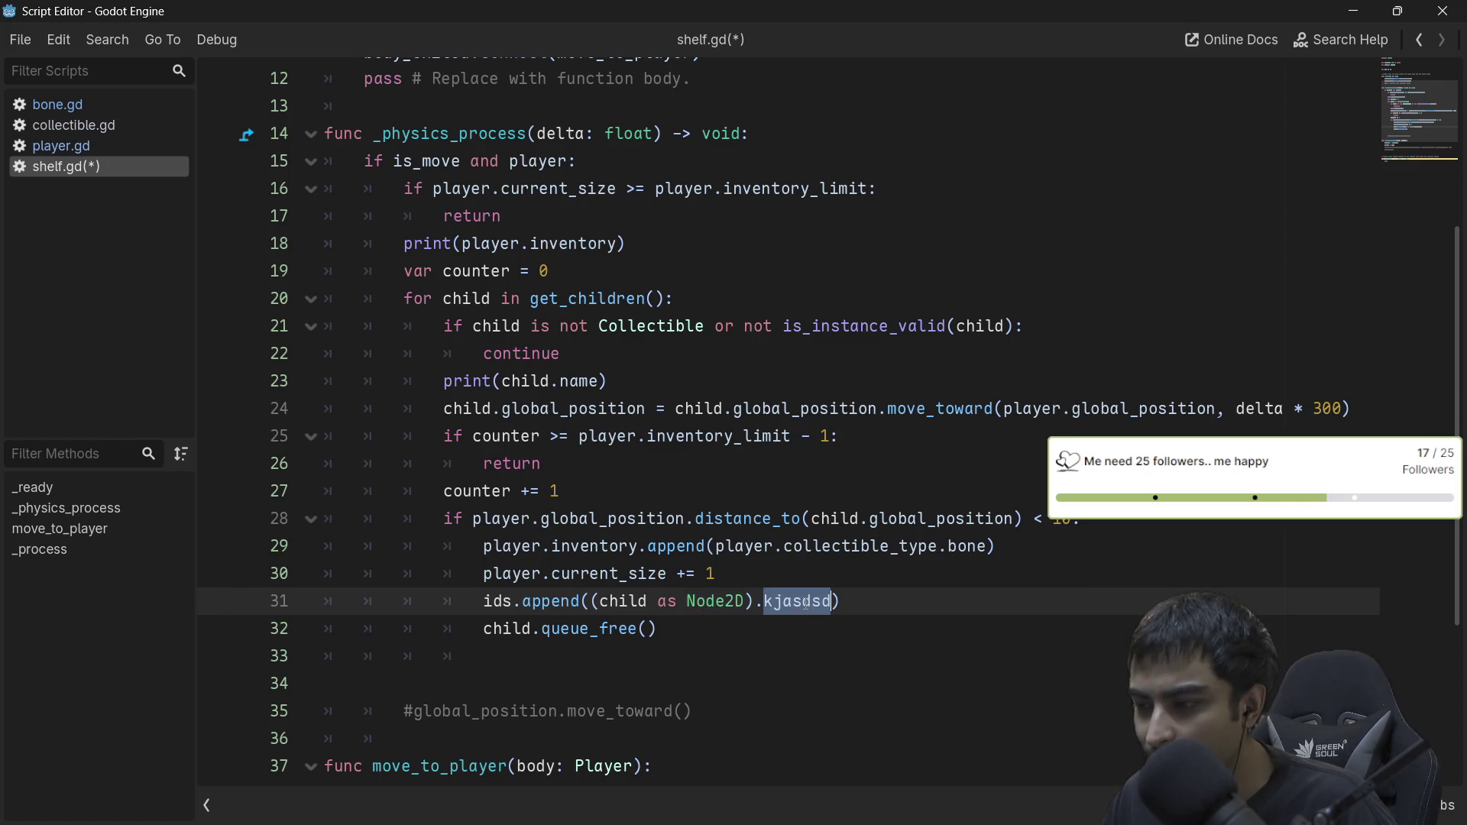
key(BackSpace)
text(id)
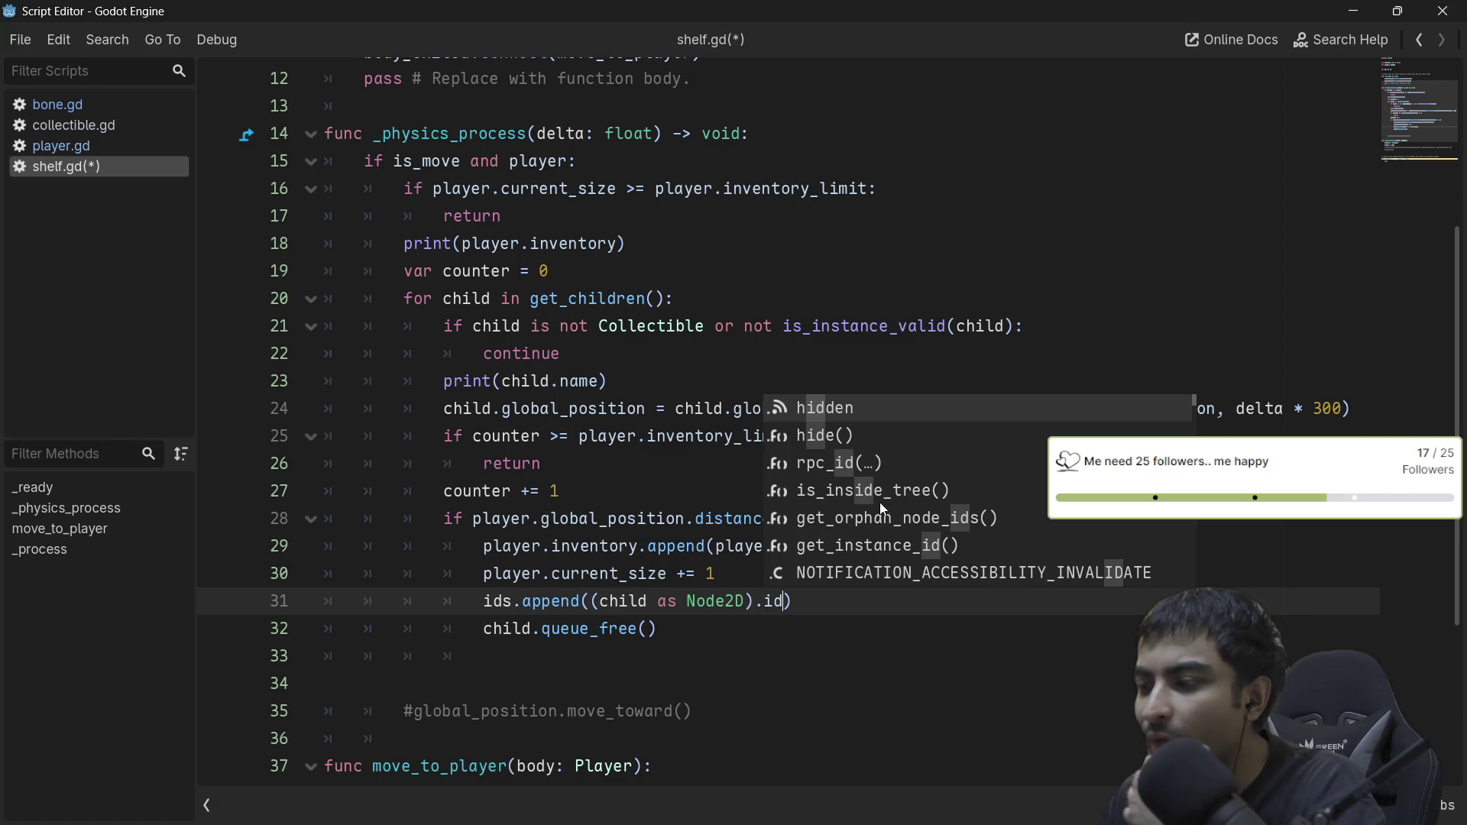
scroll(879, 502, down, 6)
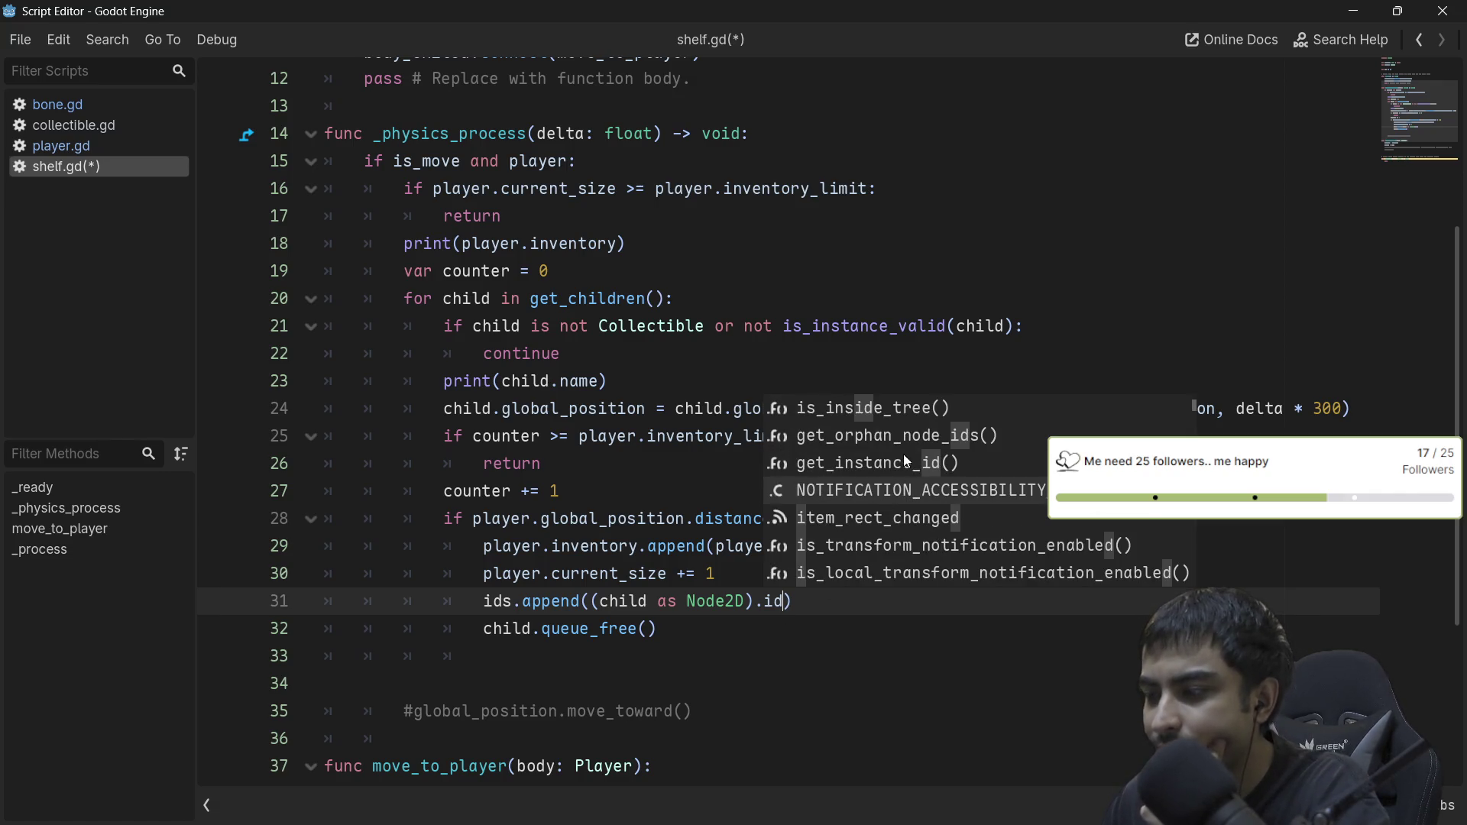
click(854, 463)
key(End)
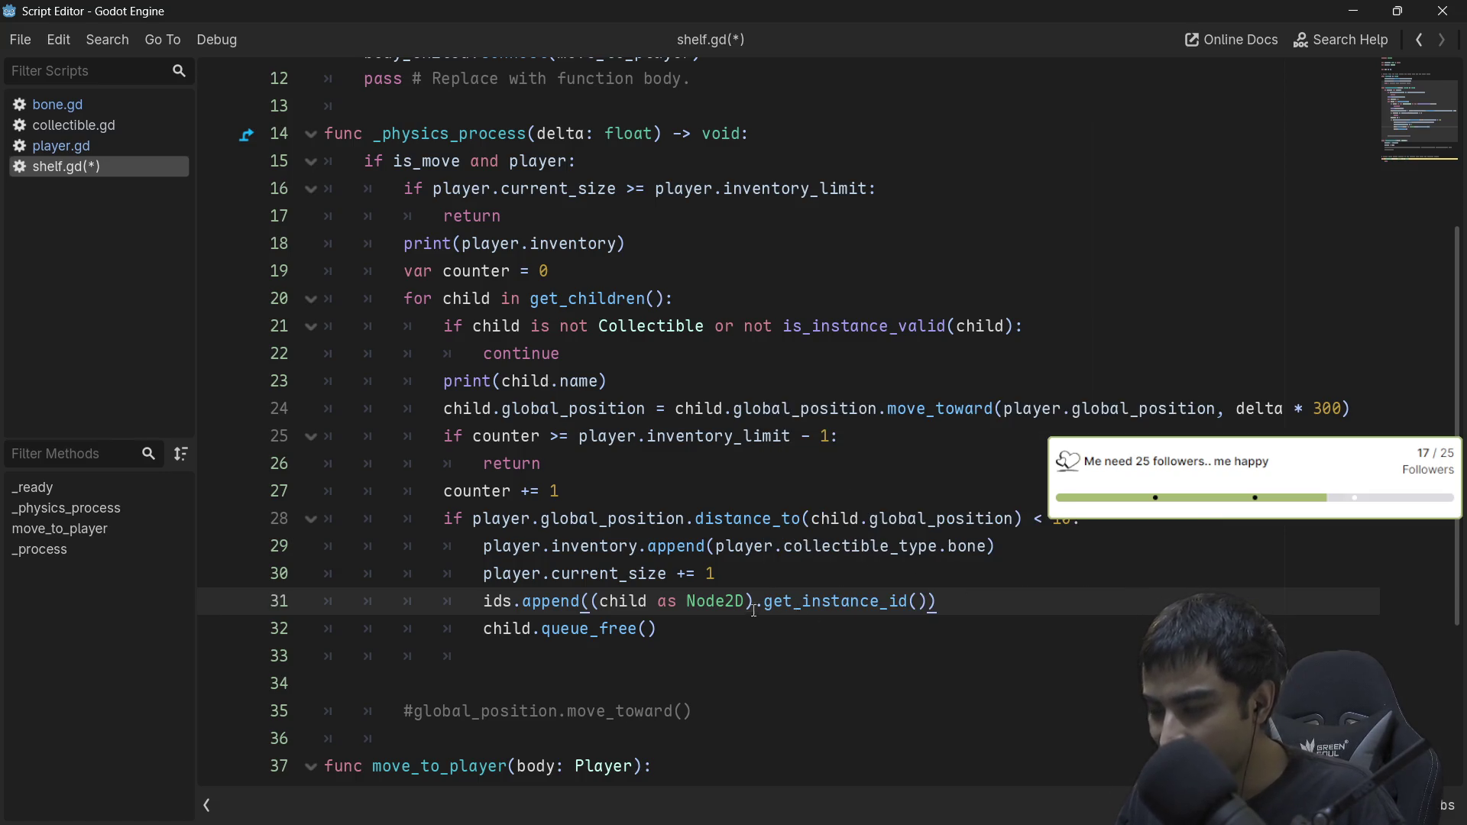
click(678, 625)
key(ctrl+x)
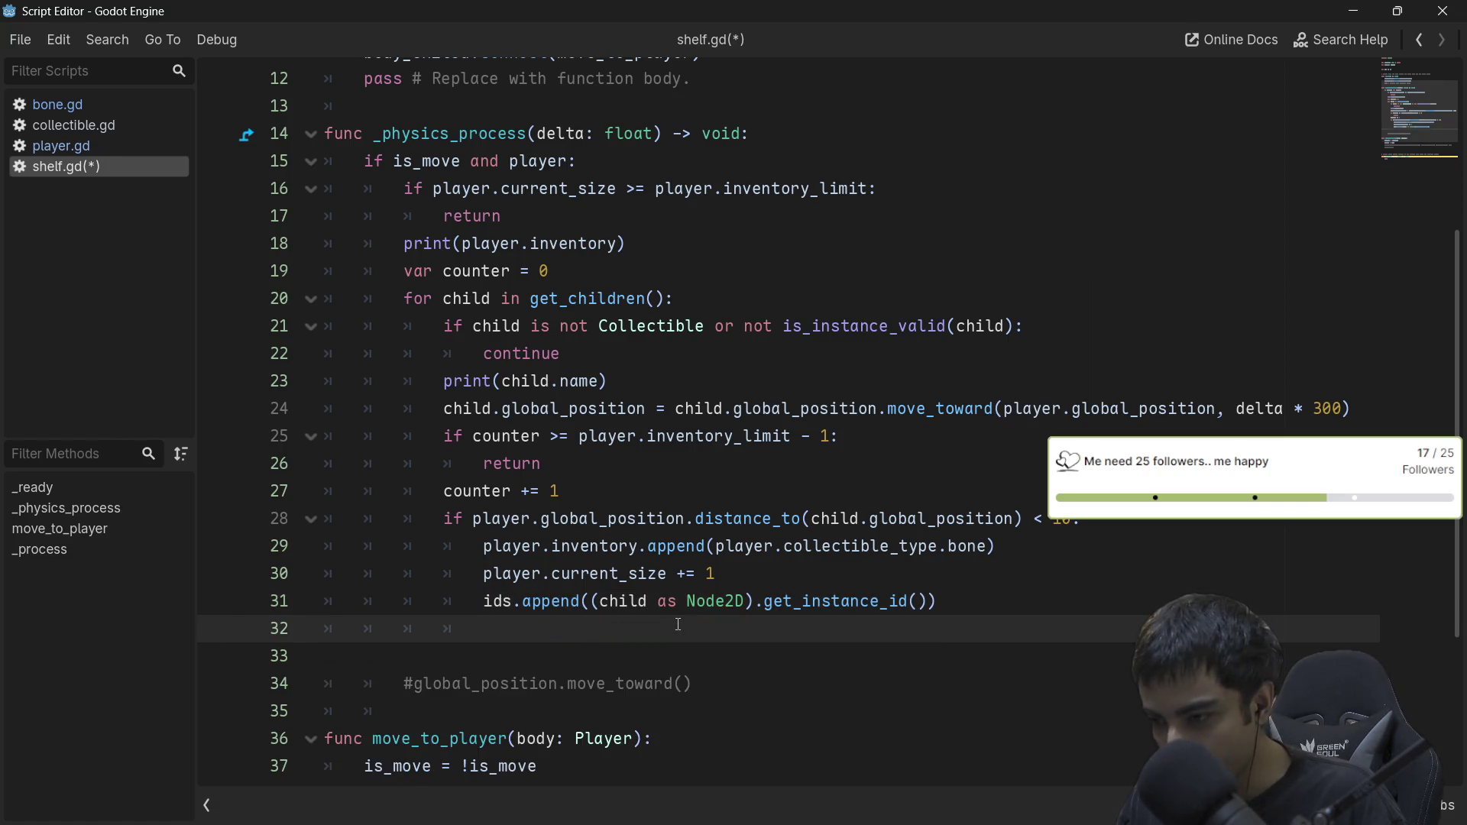
- Save shelf.gd and start a 'for' loop on a new line inside the inventory_limit check
key(ctrl+s)
scroll(499, 452, up, 3)
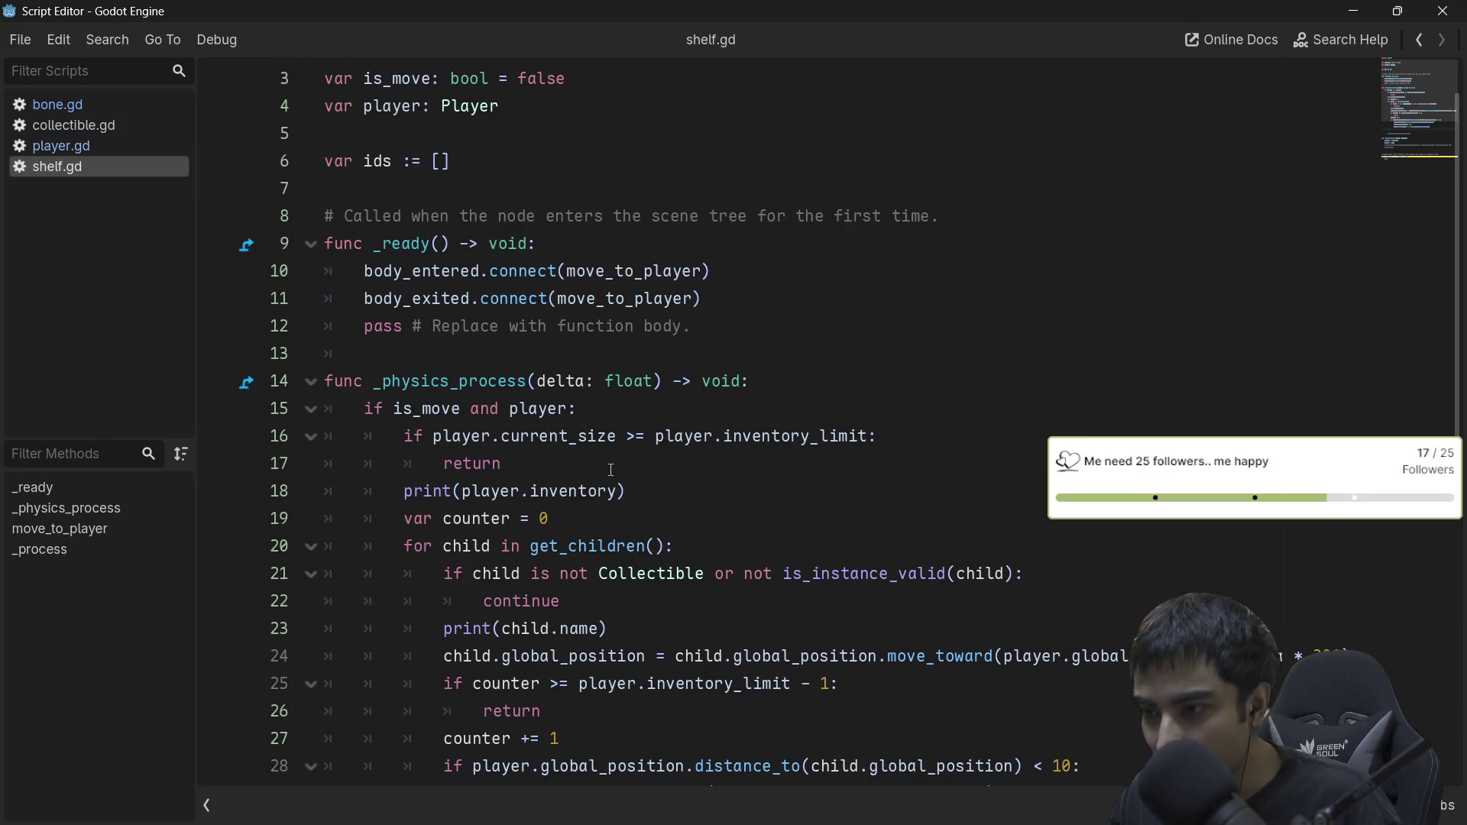
click(912, 433)
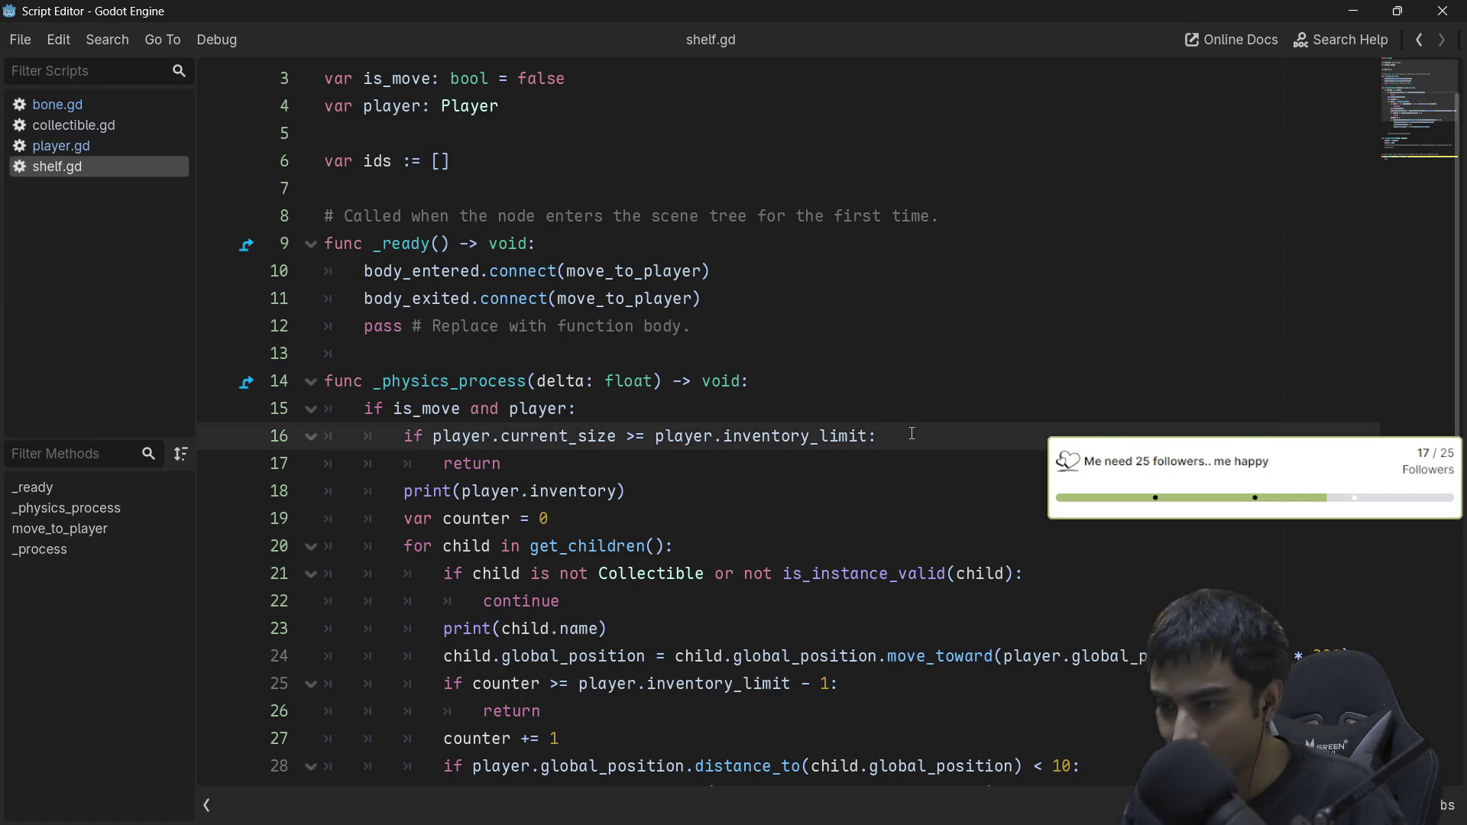
key(Return)
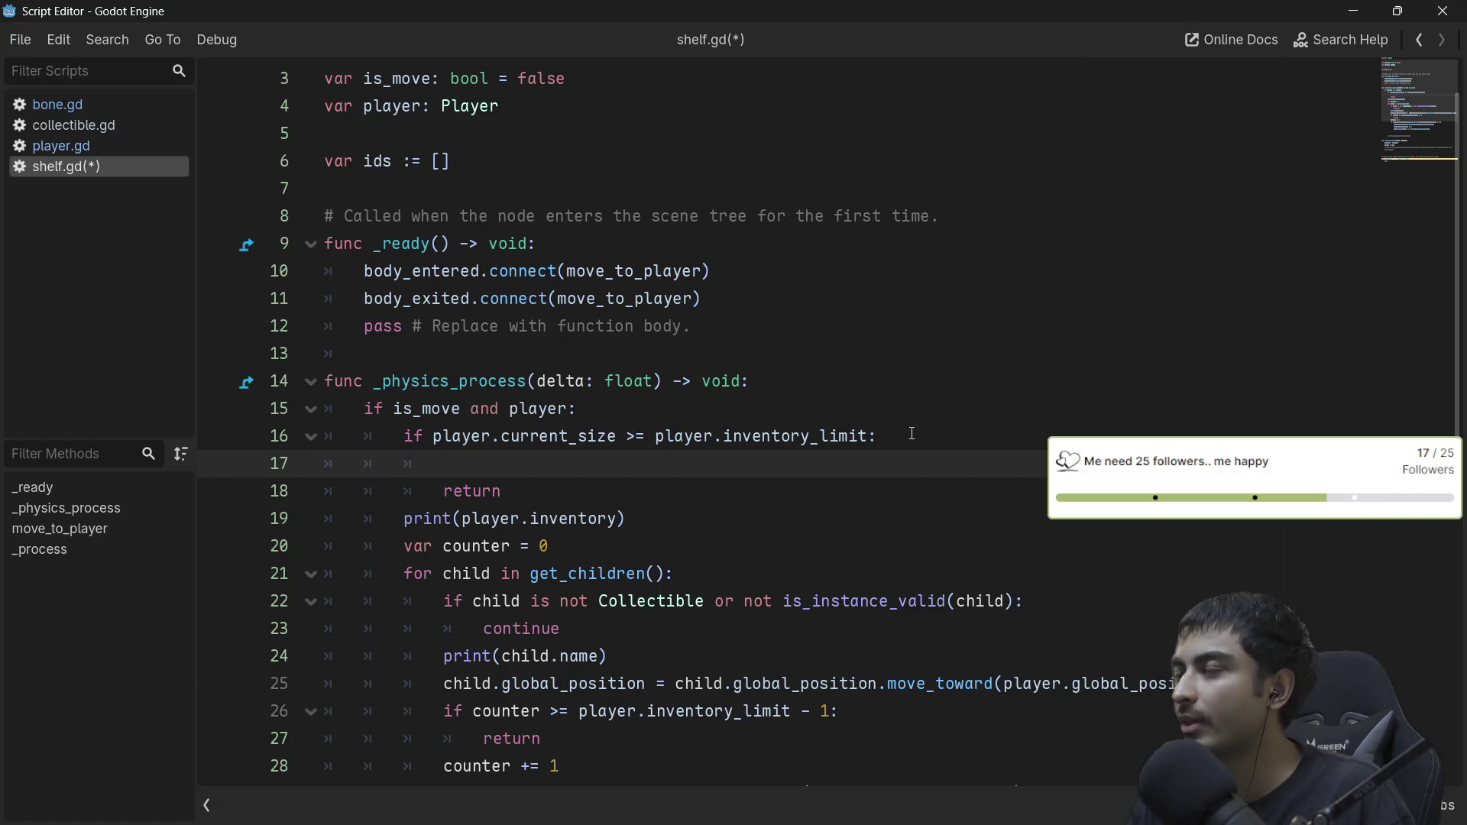
text(for id in ids)
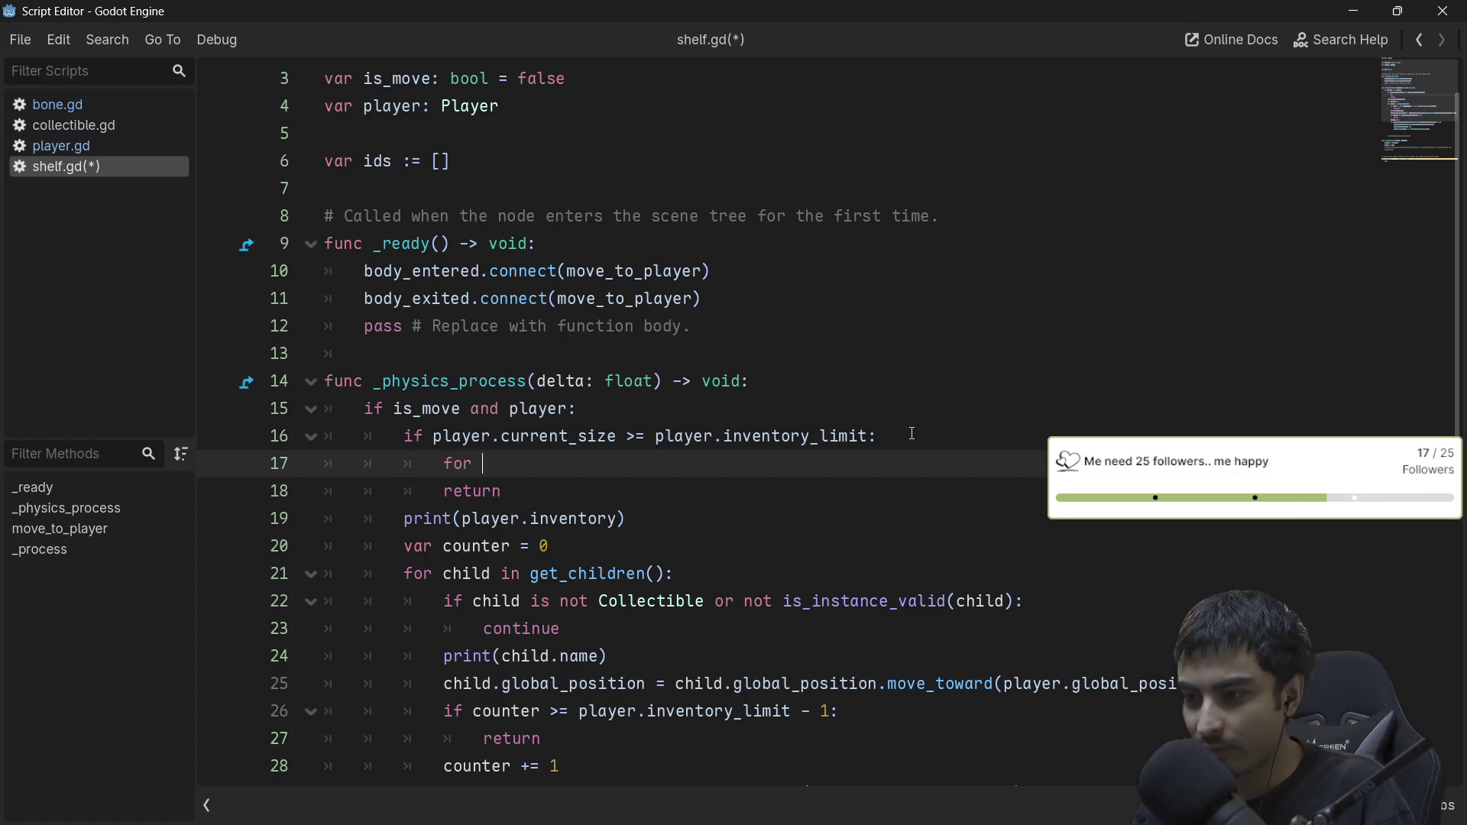
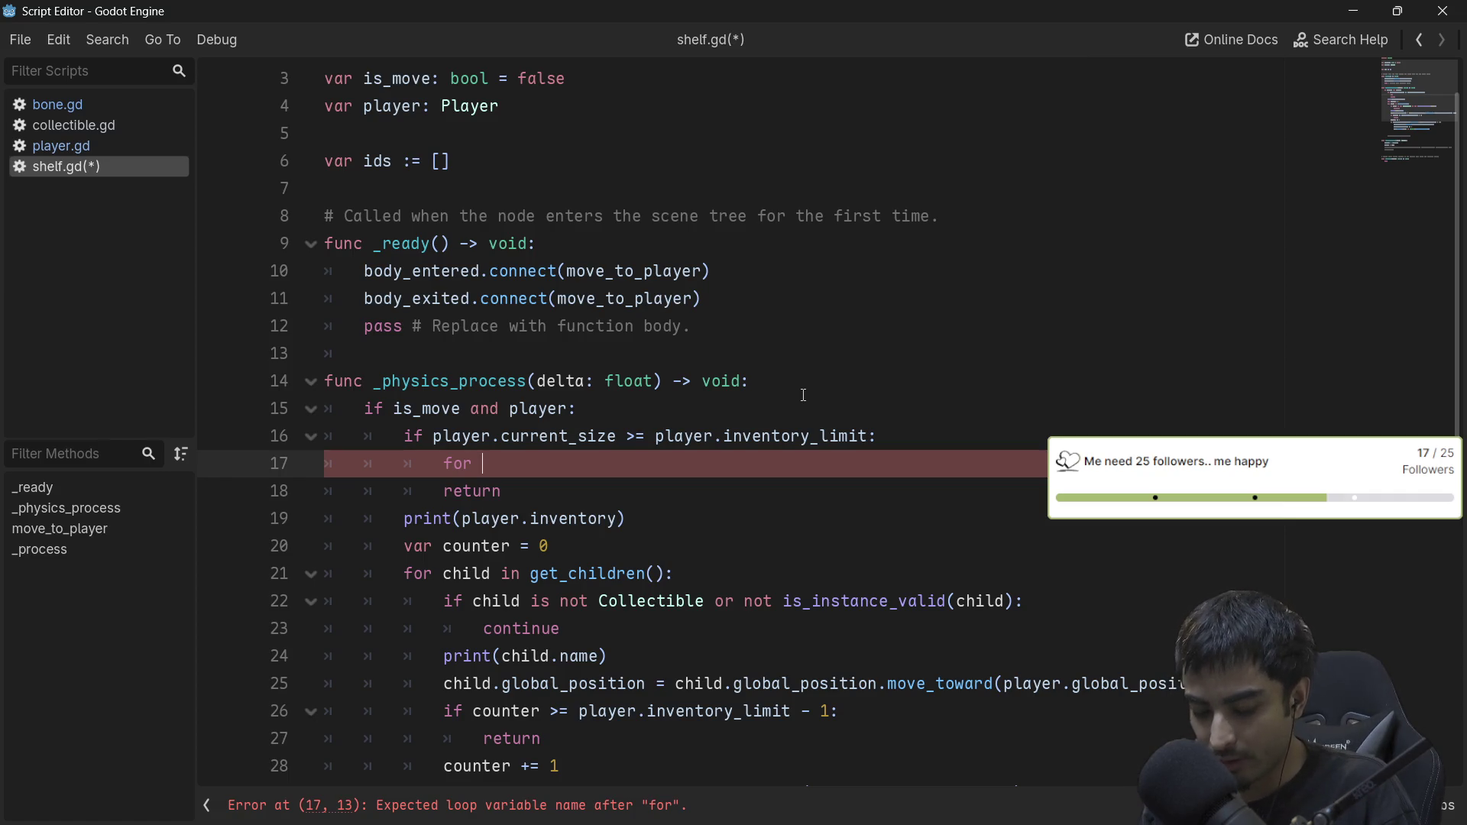
- Write 'for id in ids:' under the inventory_limit check on line 17, leaving an empty body line
text(id in)
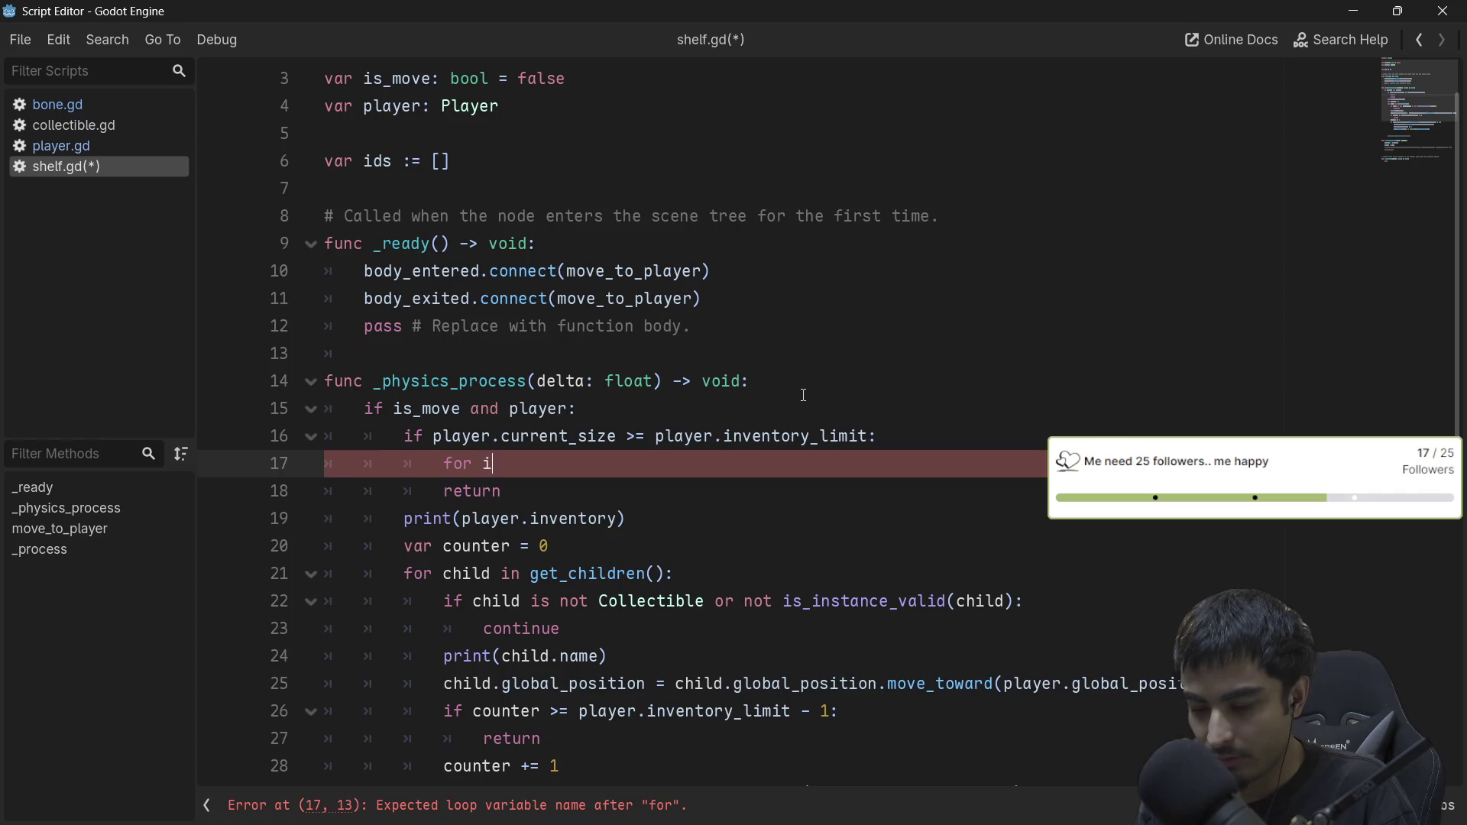
text( ids:)
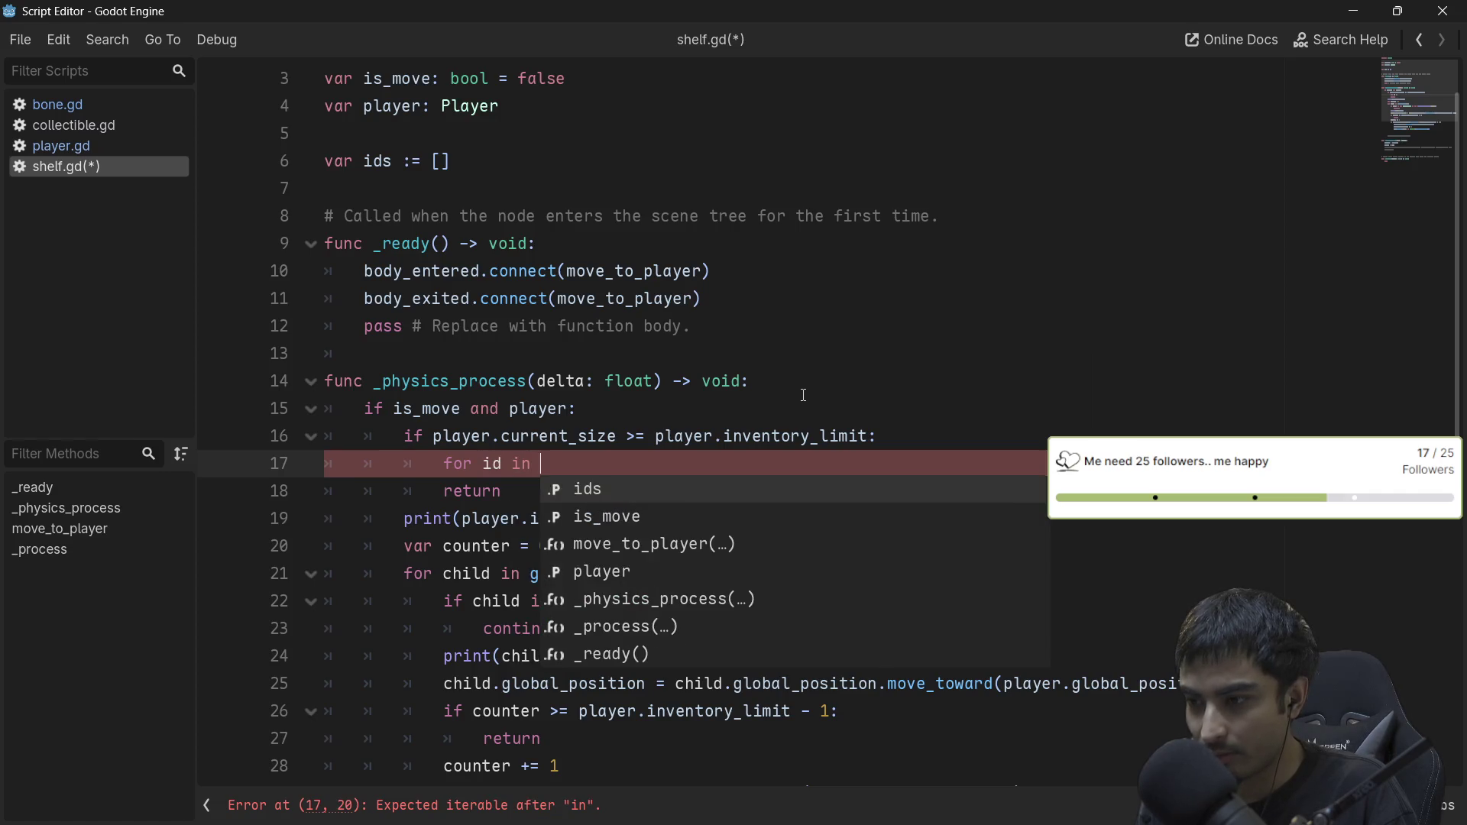
key(Return)
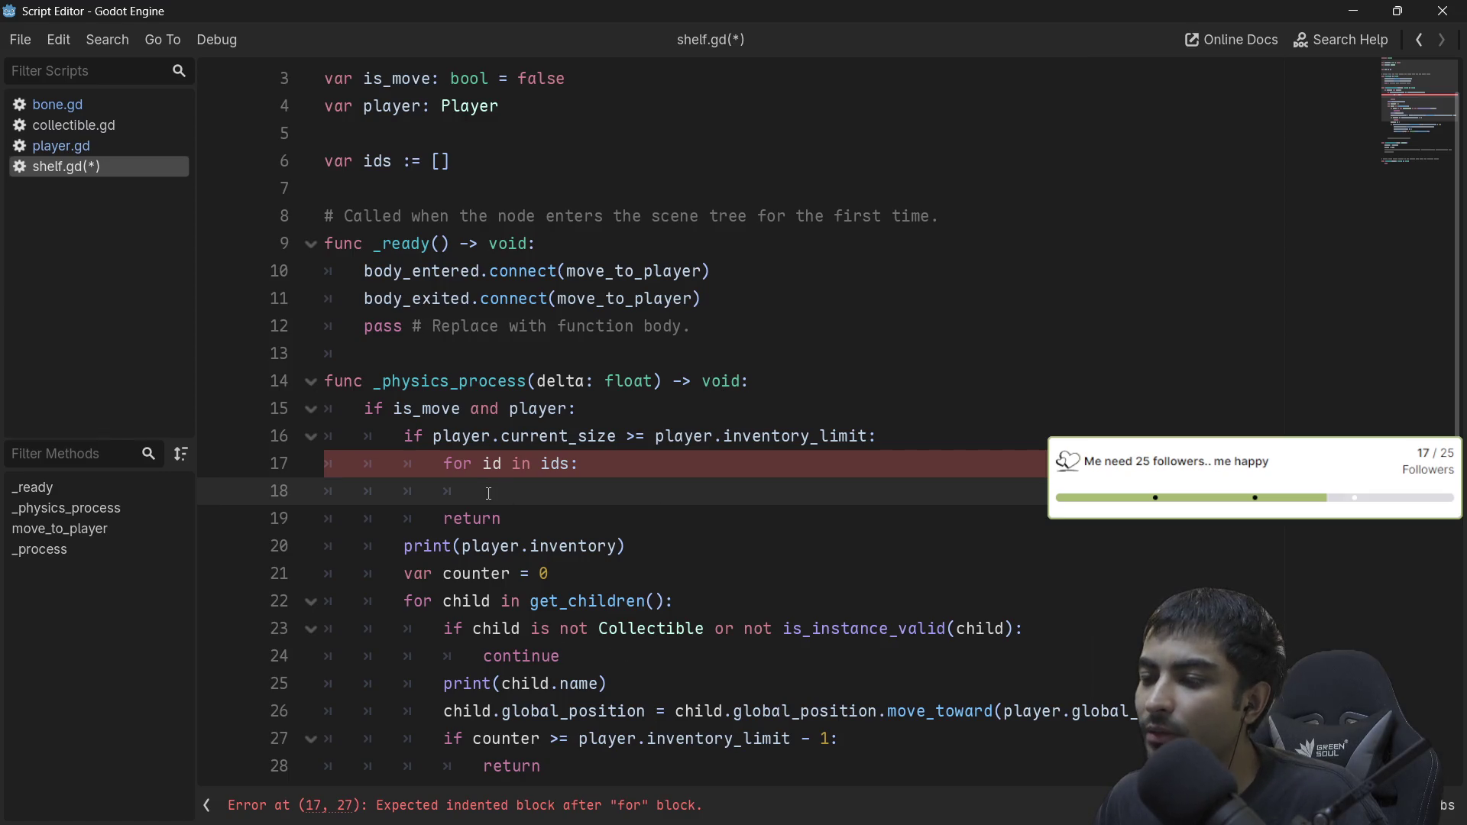
scroll(488, 493, down, 4)
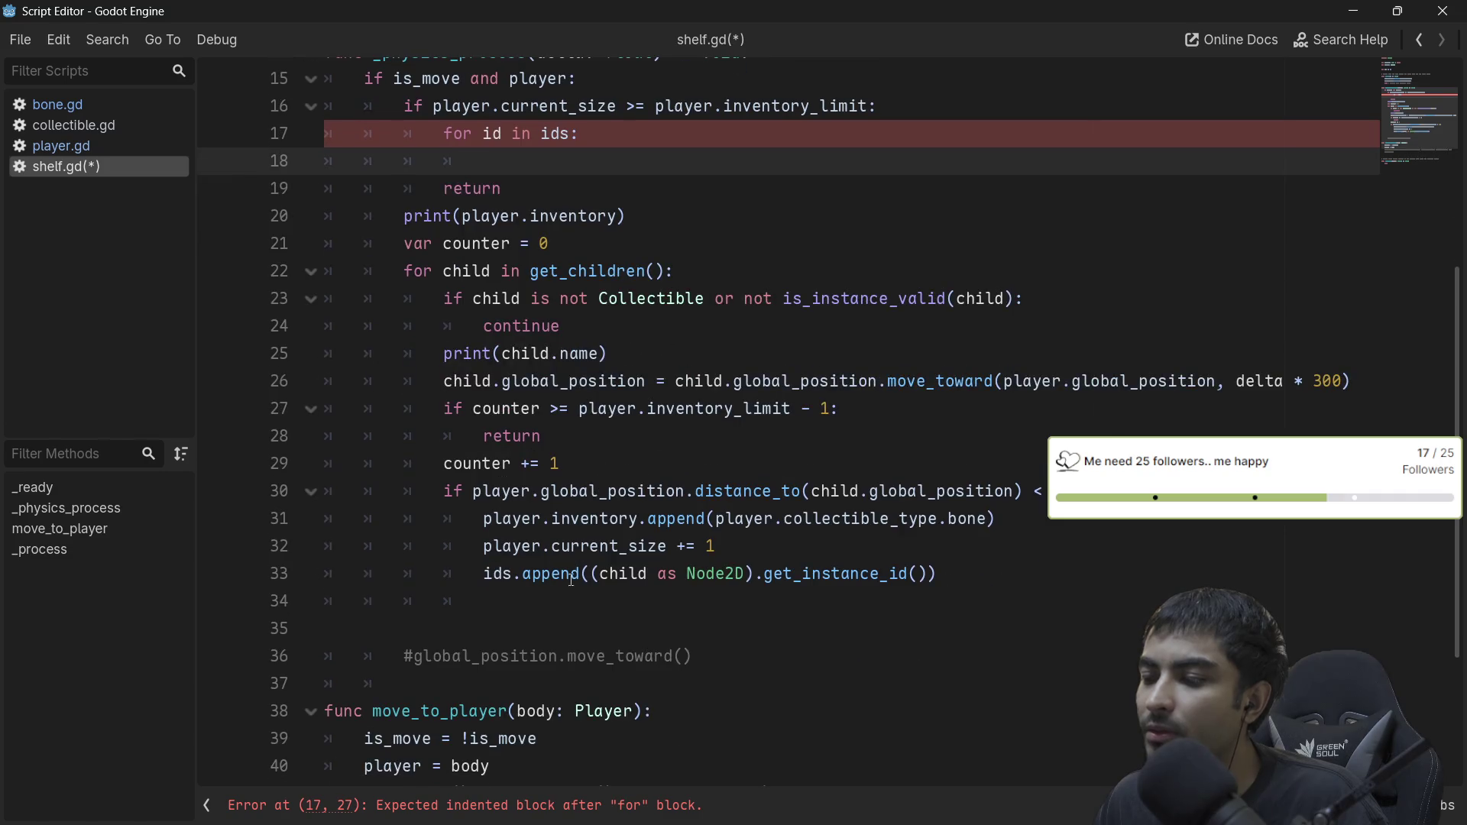
scroll(571, 581, down, 3)
scroll(573, 581, up, 1)
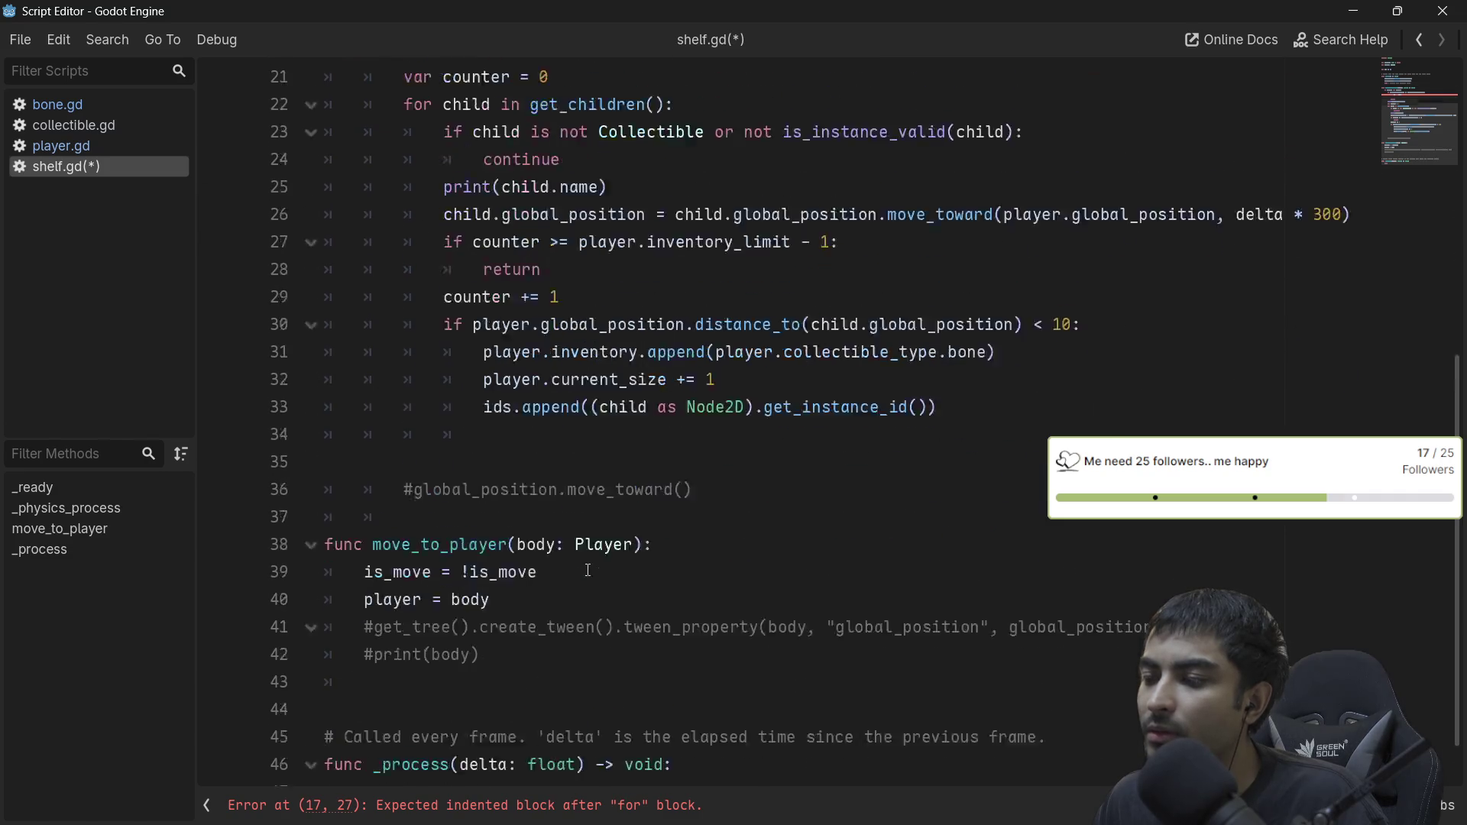
scroll(549, 372, up, 3)
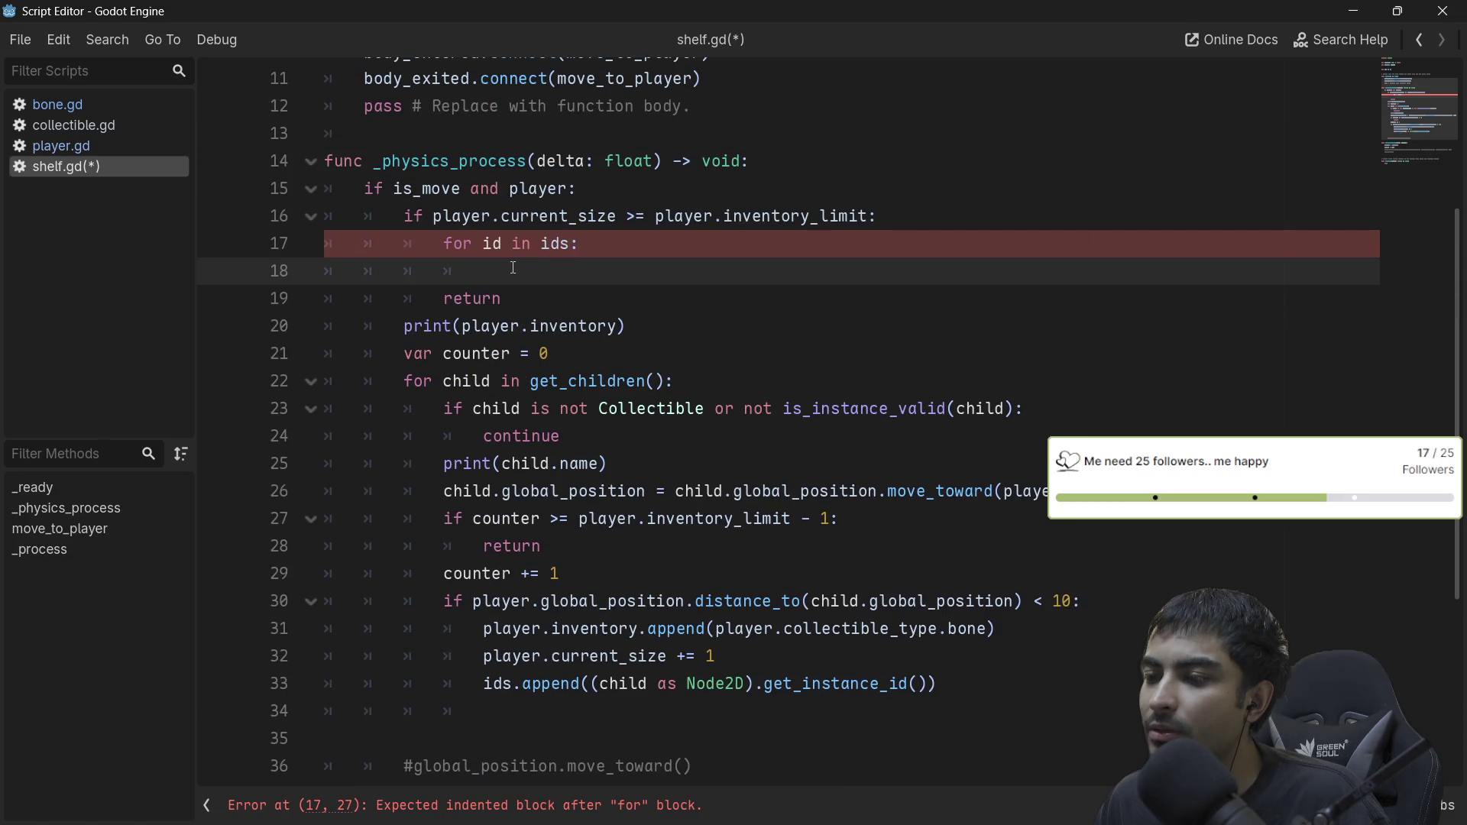
scroll(513, 267, up, 1)
scroll(511, 300, up, 2)
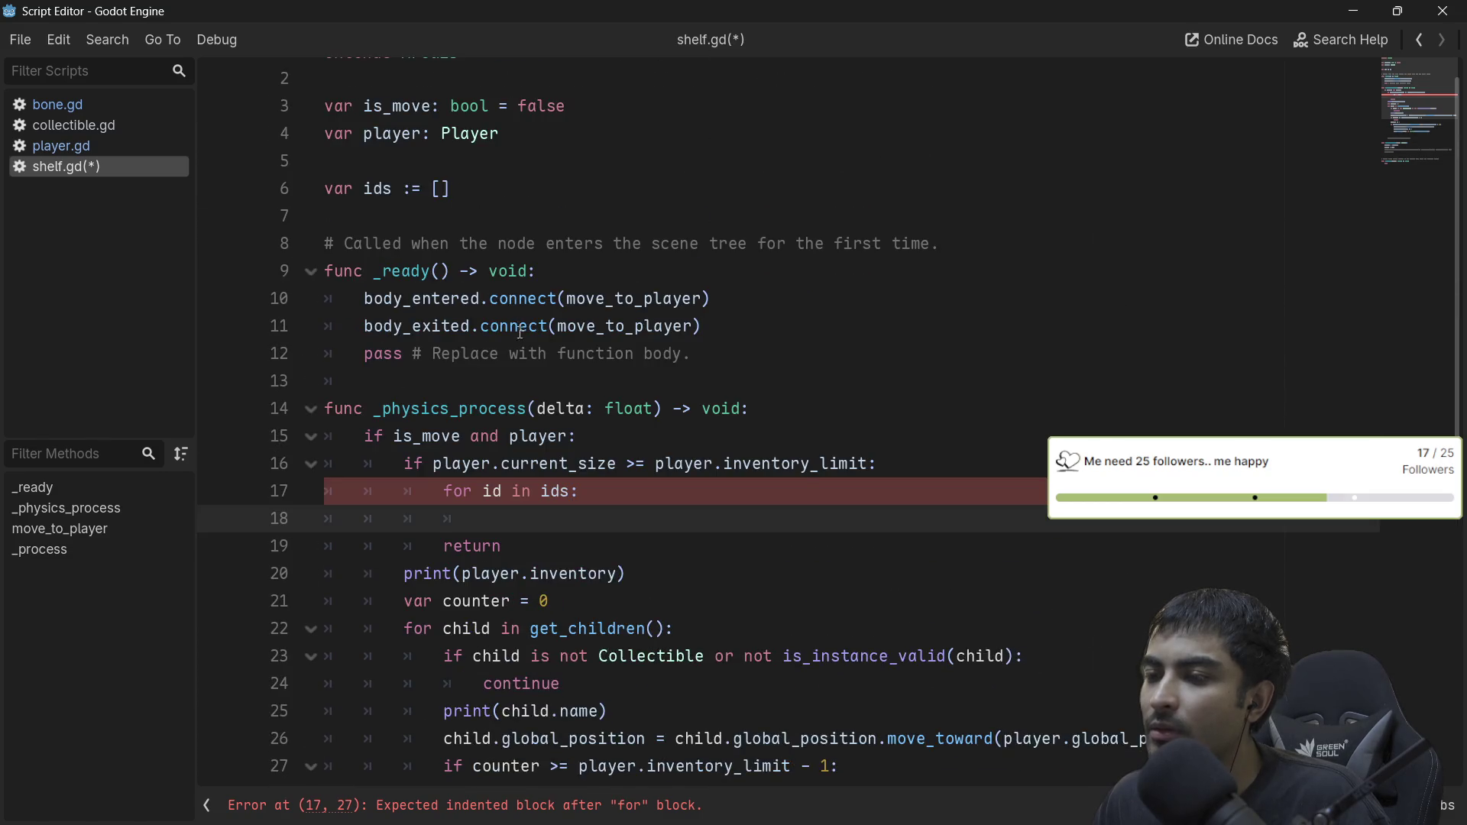
scroll(520, 331, down, 6)
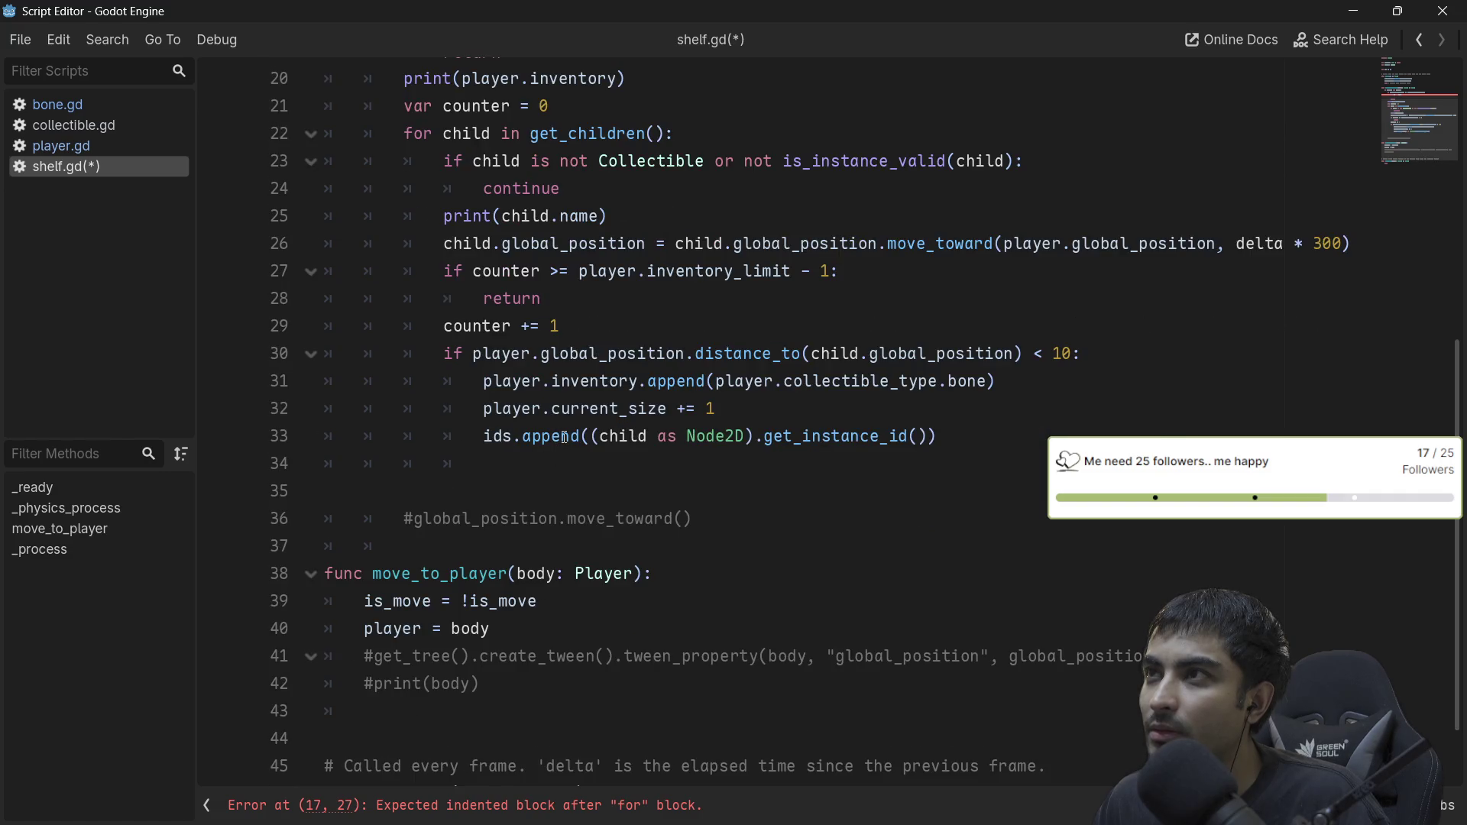
mouse_move(564, 438)
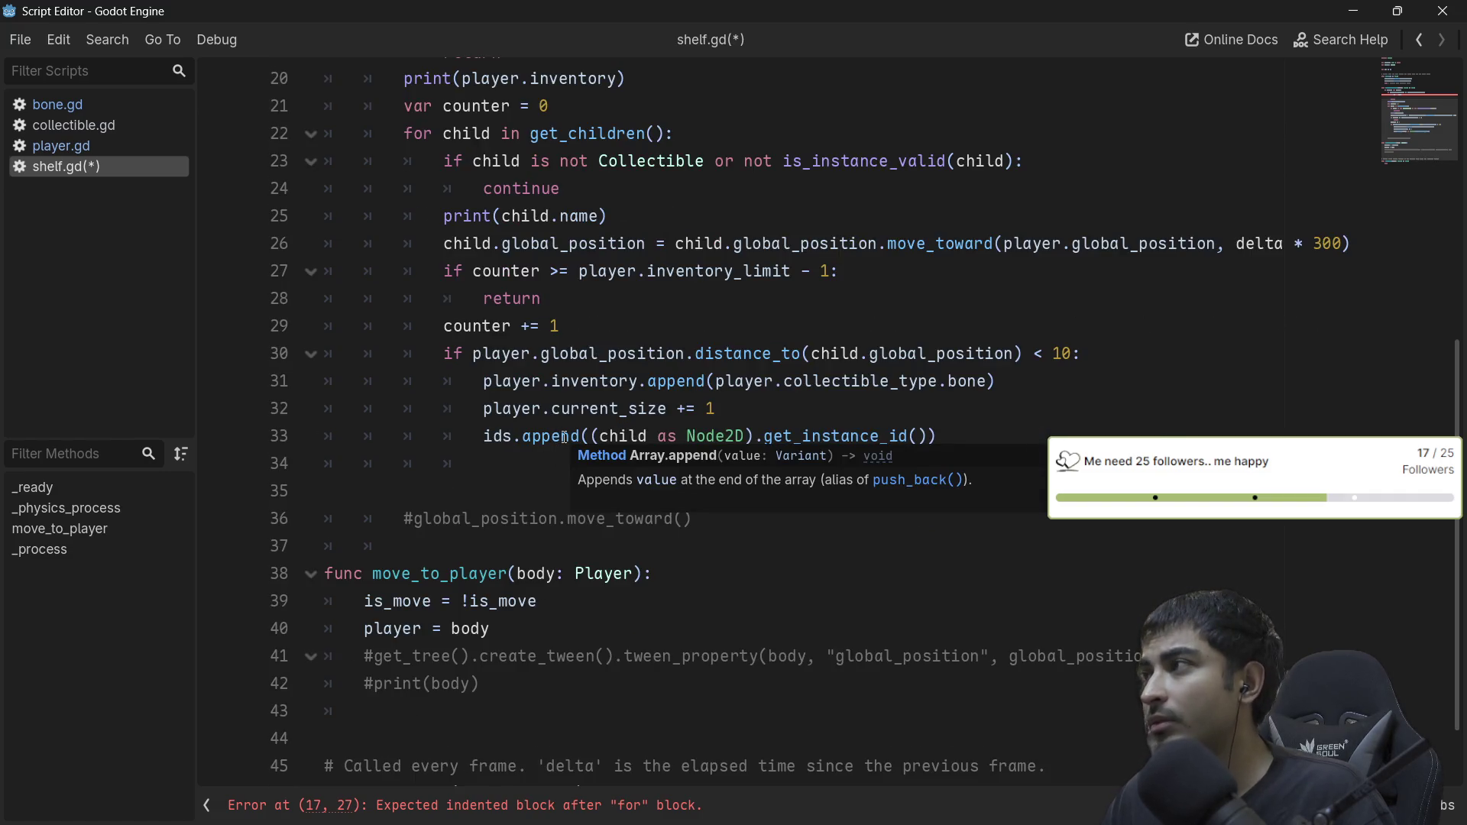
scroll(564, 438, up, 7)
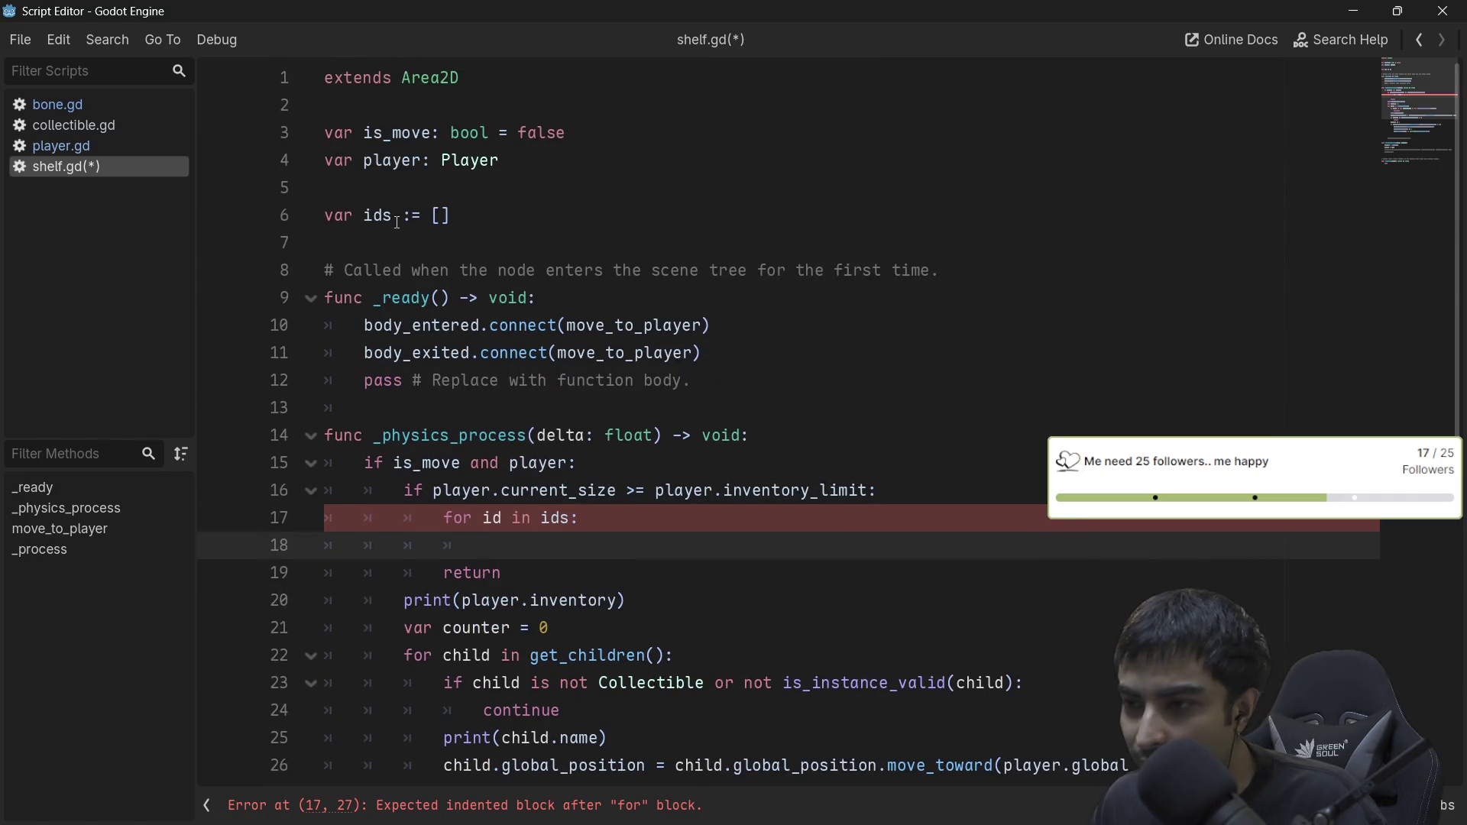
- Rename the ids variable on line 6 to collectibles and save shelf.gd
double_click(373, 218)
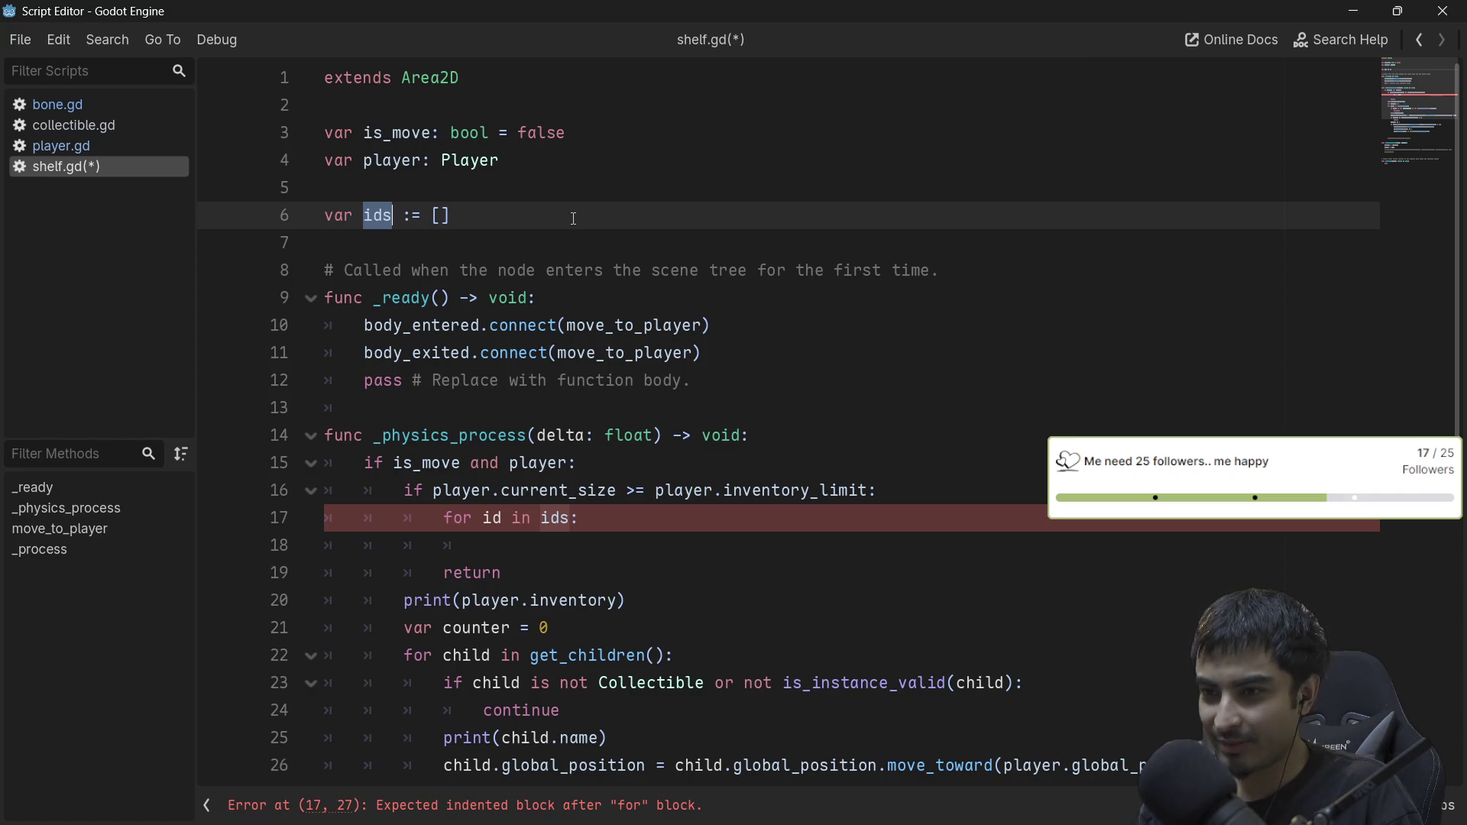
text(collectib)
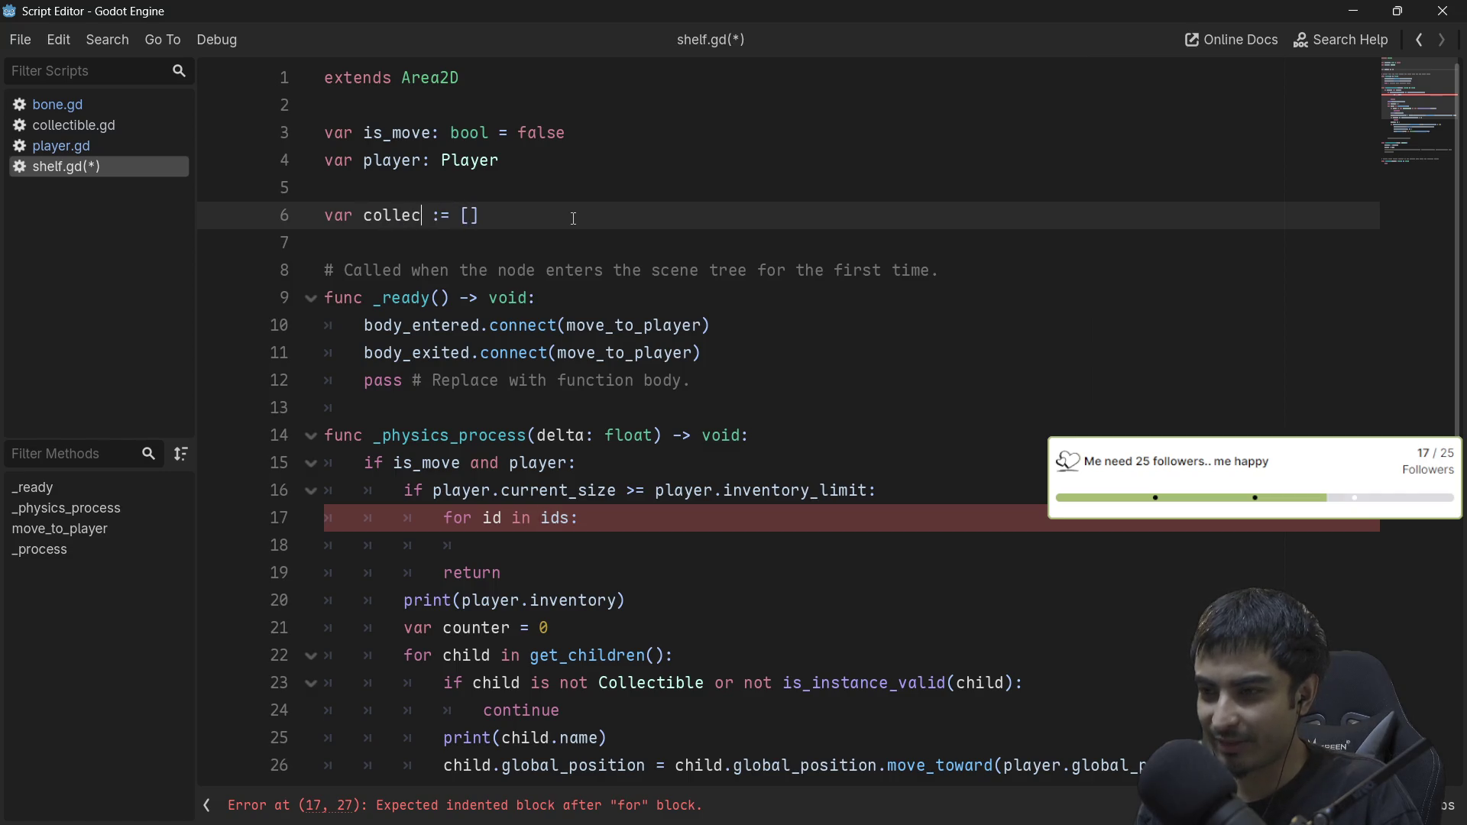
text(le)
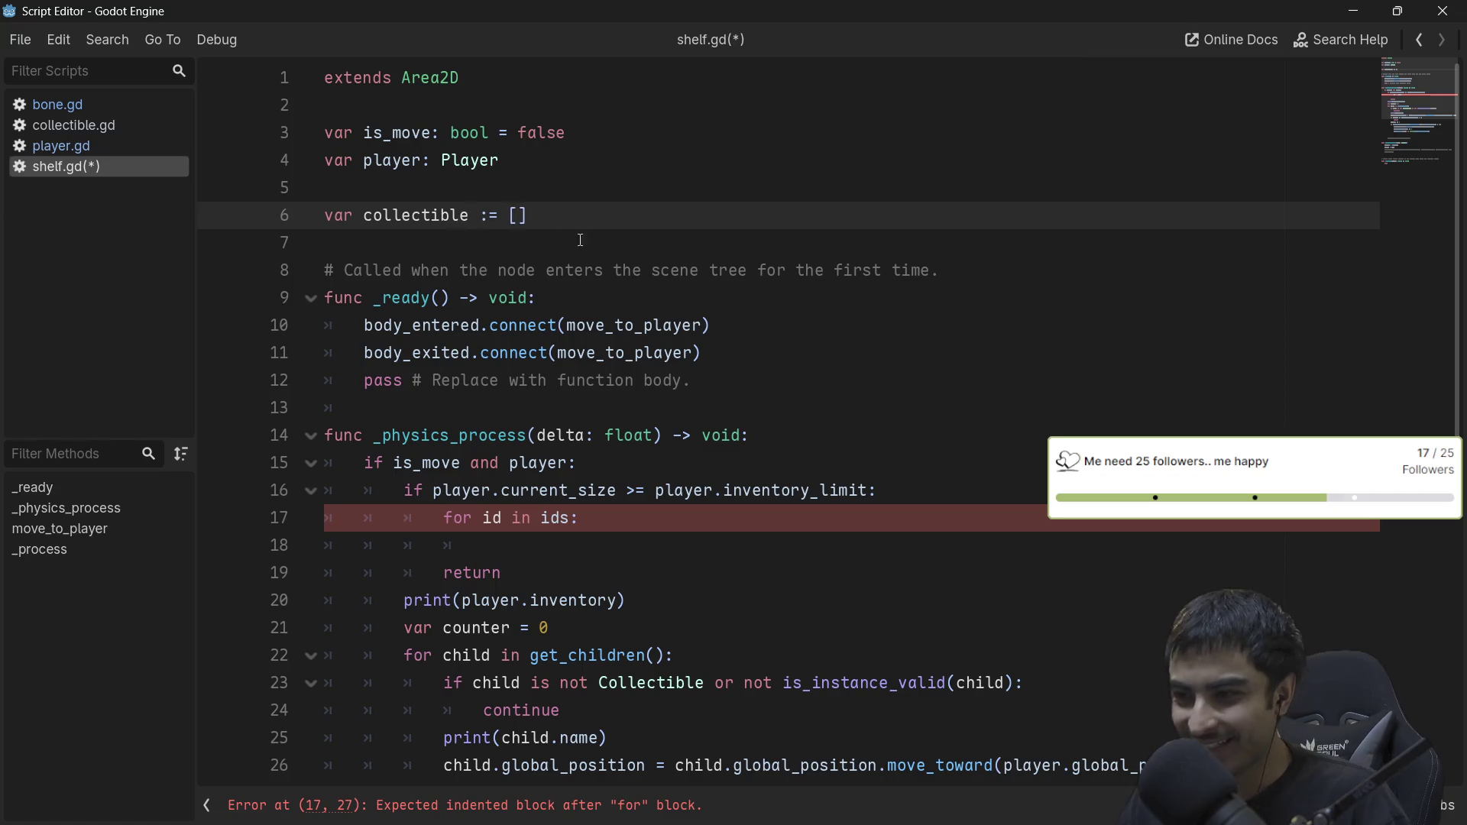
double_click(427, 216)
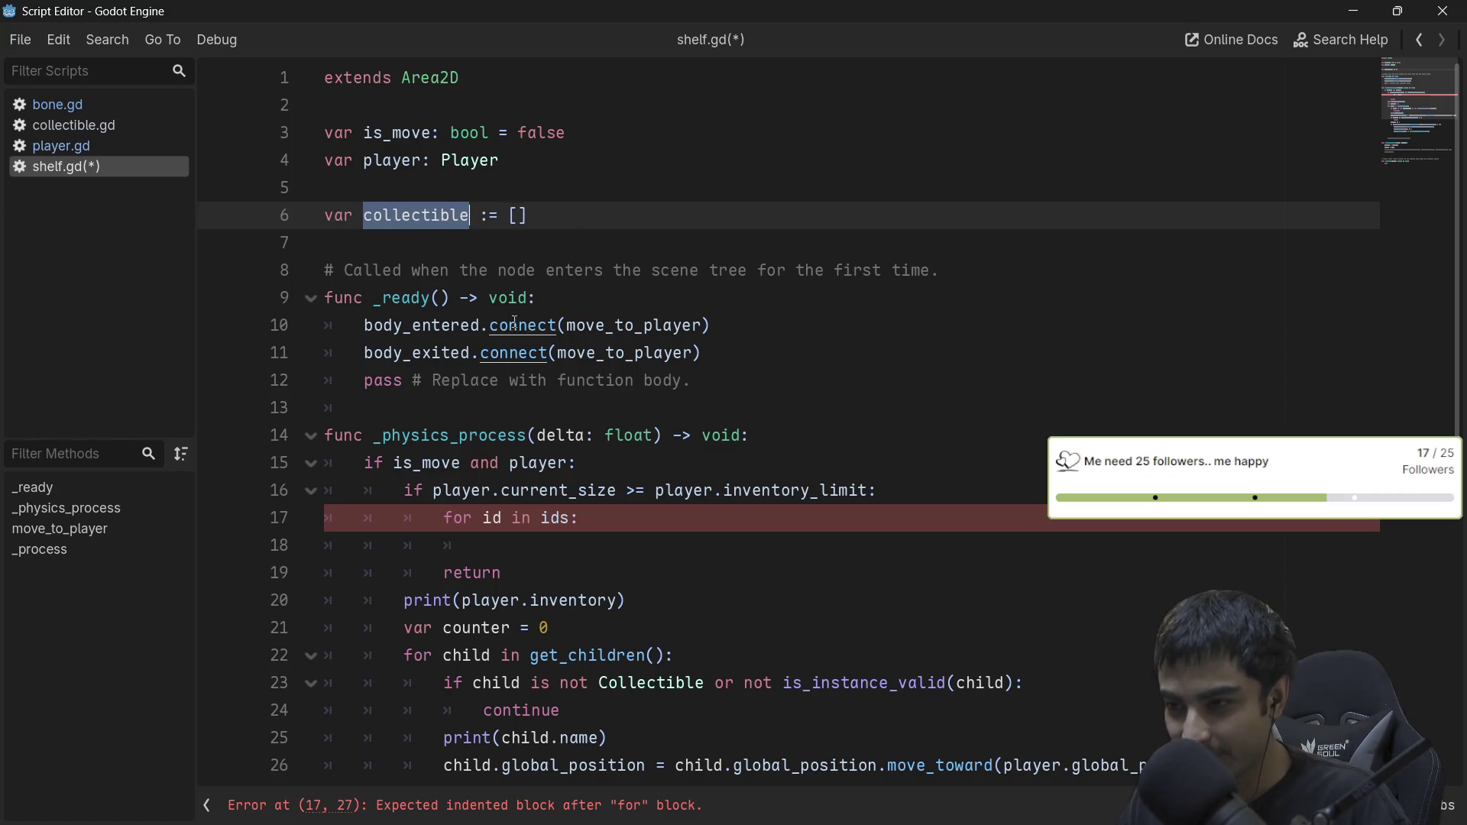
key(Right)
text(s)
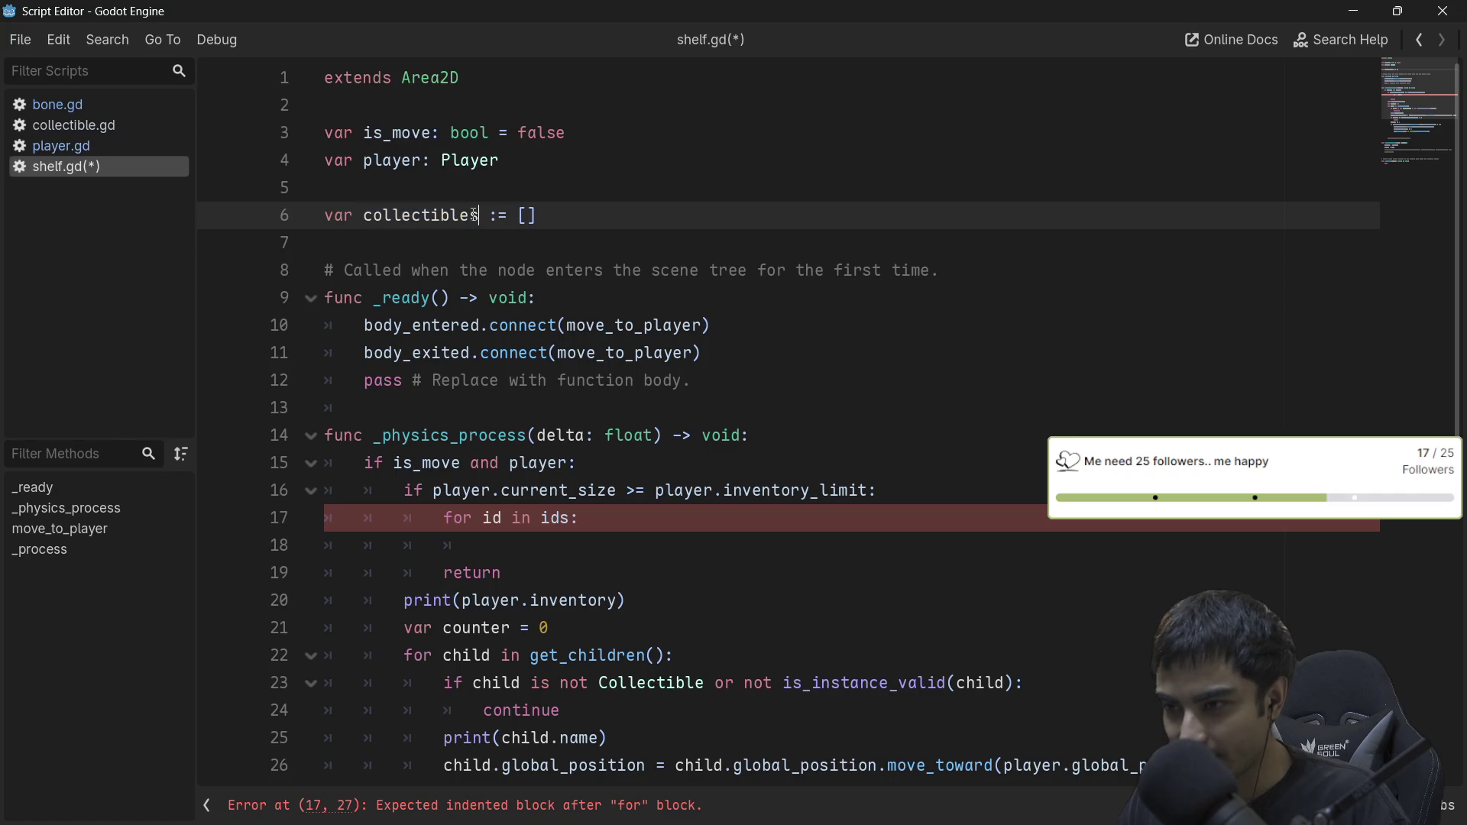
double_click(441, 221)
key(ctrl+s)
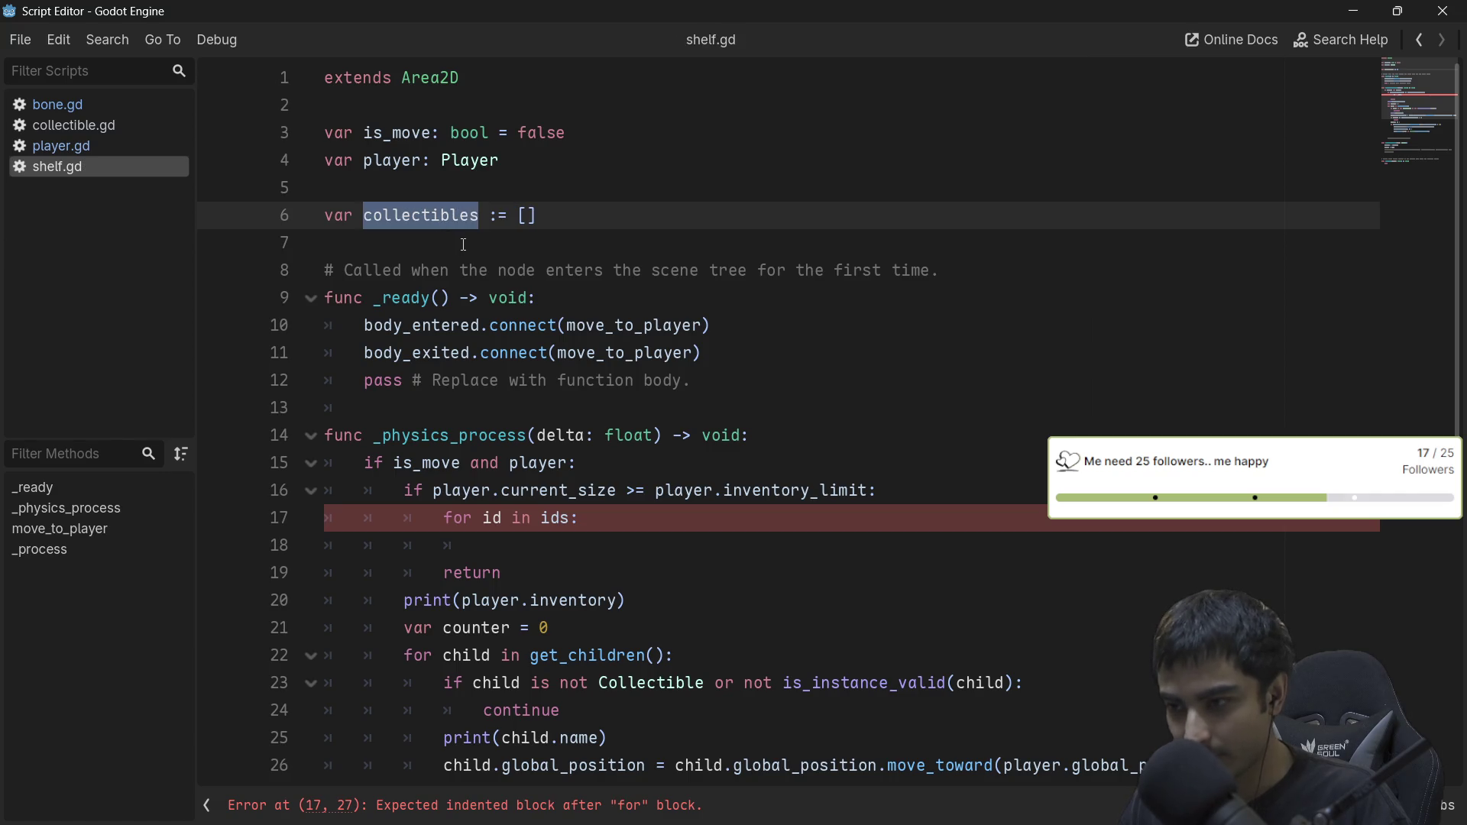
key(ctrl+c)
- Change the loop header to 'for collectible in collectibles:'
double_click(554, 518)
key(ctrl+v)
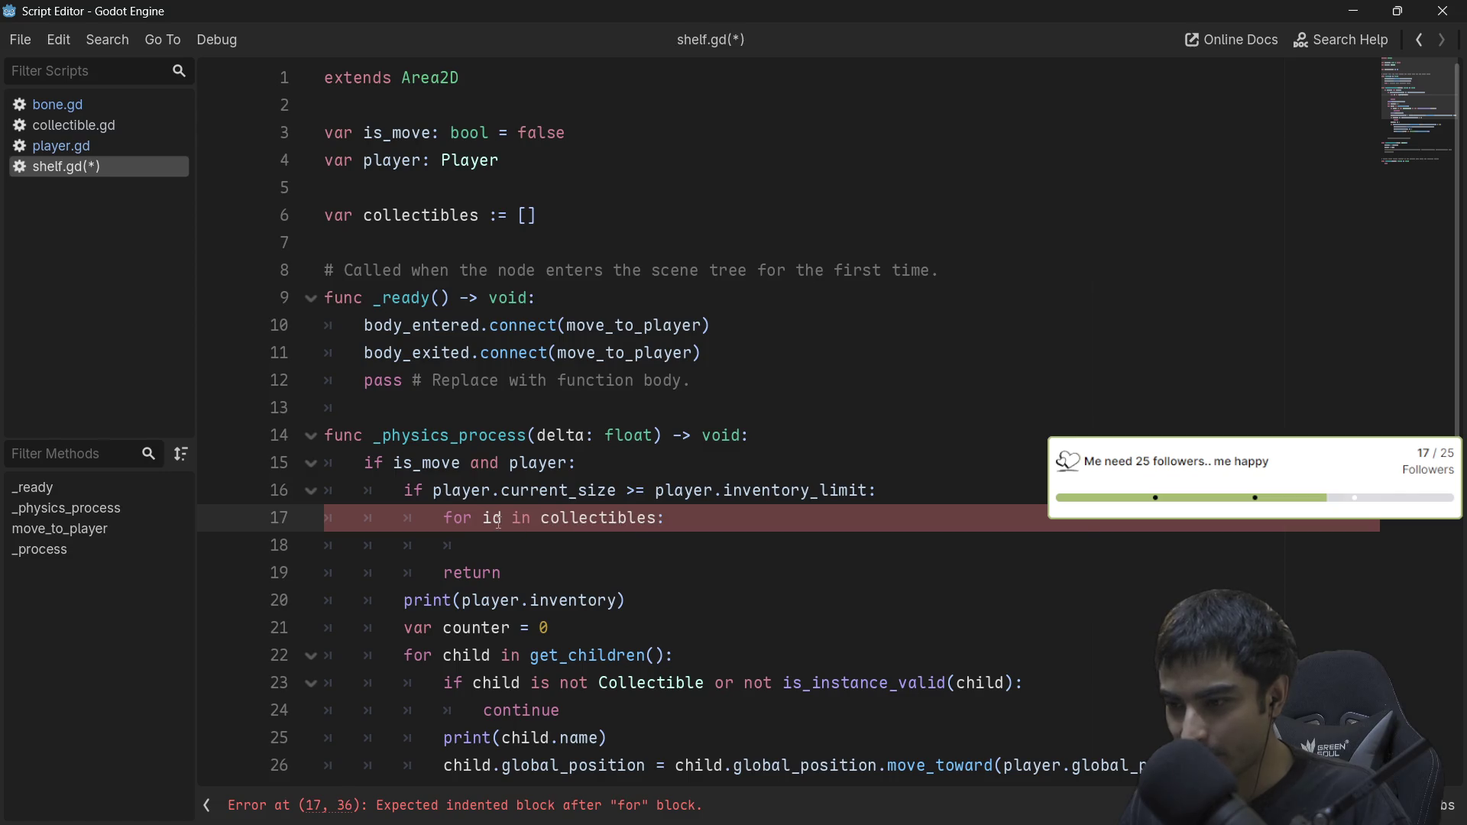
double_click(498, 519)
text(collectible)
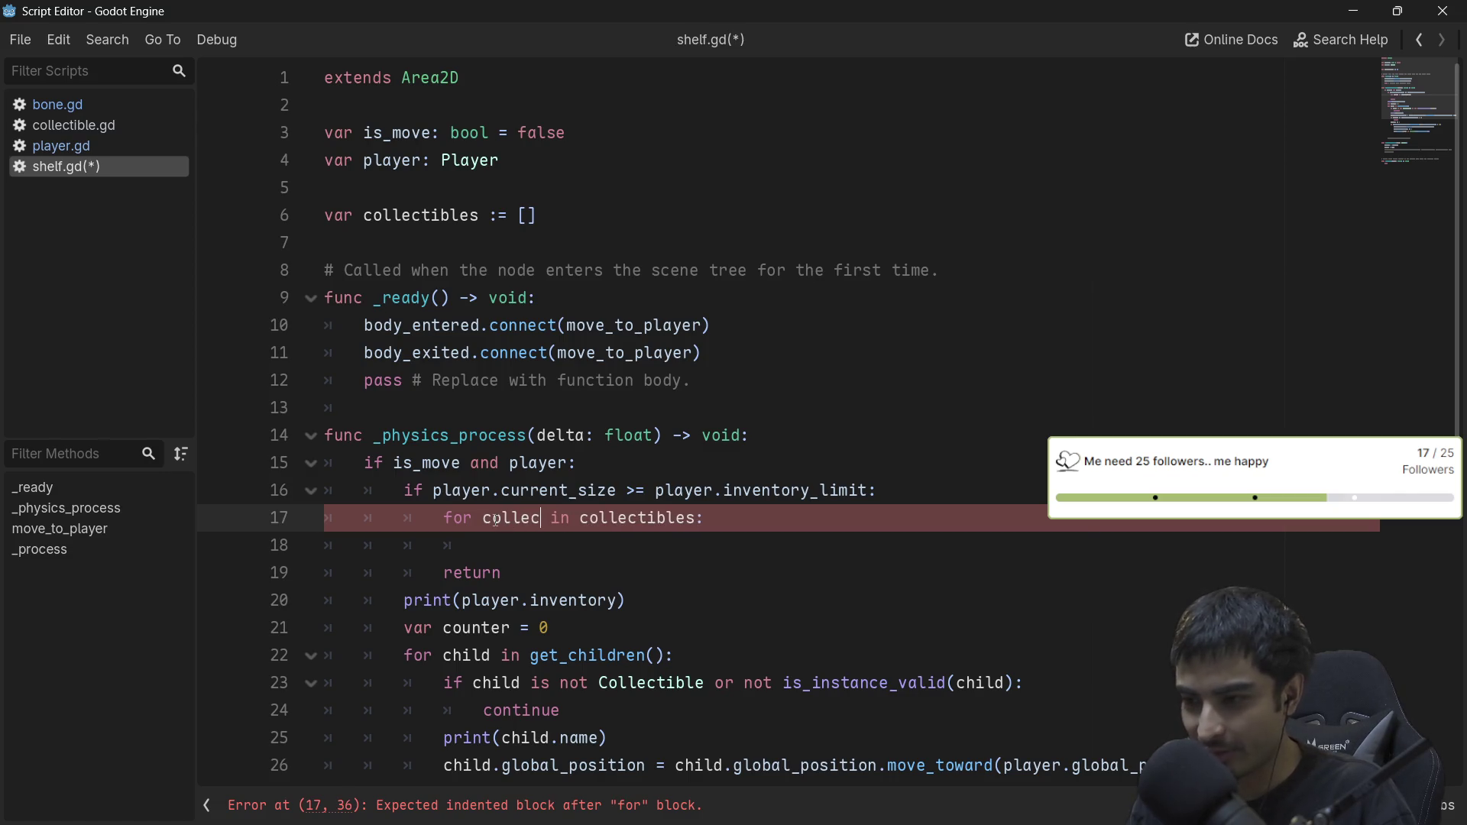
- Rewrite line 33 as collectibles.append(child), dropping the instance-id conversion
scroll(475, 509, down, 4)
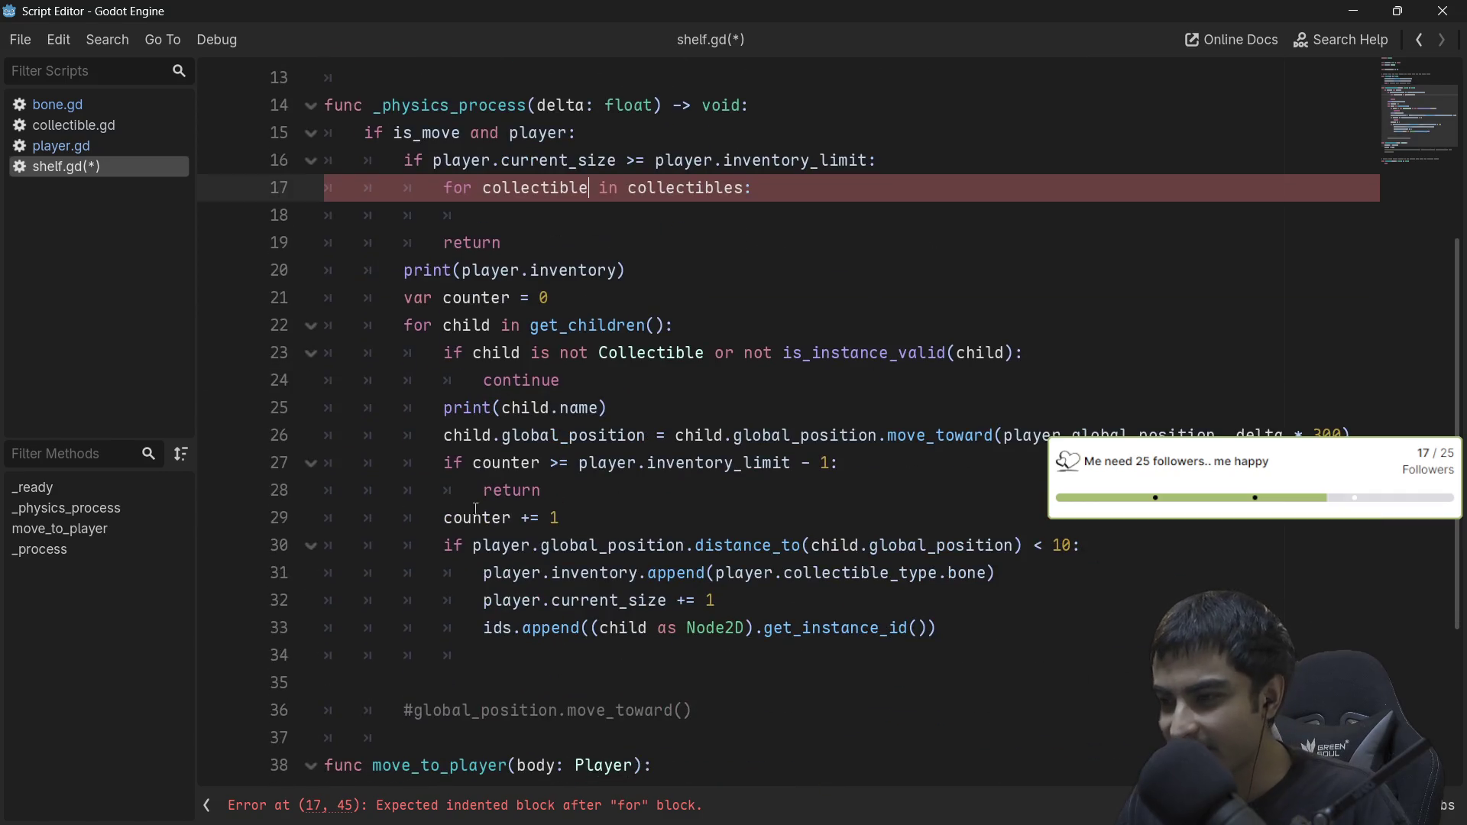
mouse_move(926, 628)
mouse_down()
mouse_move(459, 656)
mouse_move(764, 628)
mouse_move(667, 628)
mouse_up()
key(BackSpace)
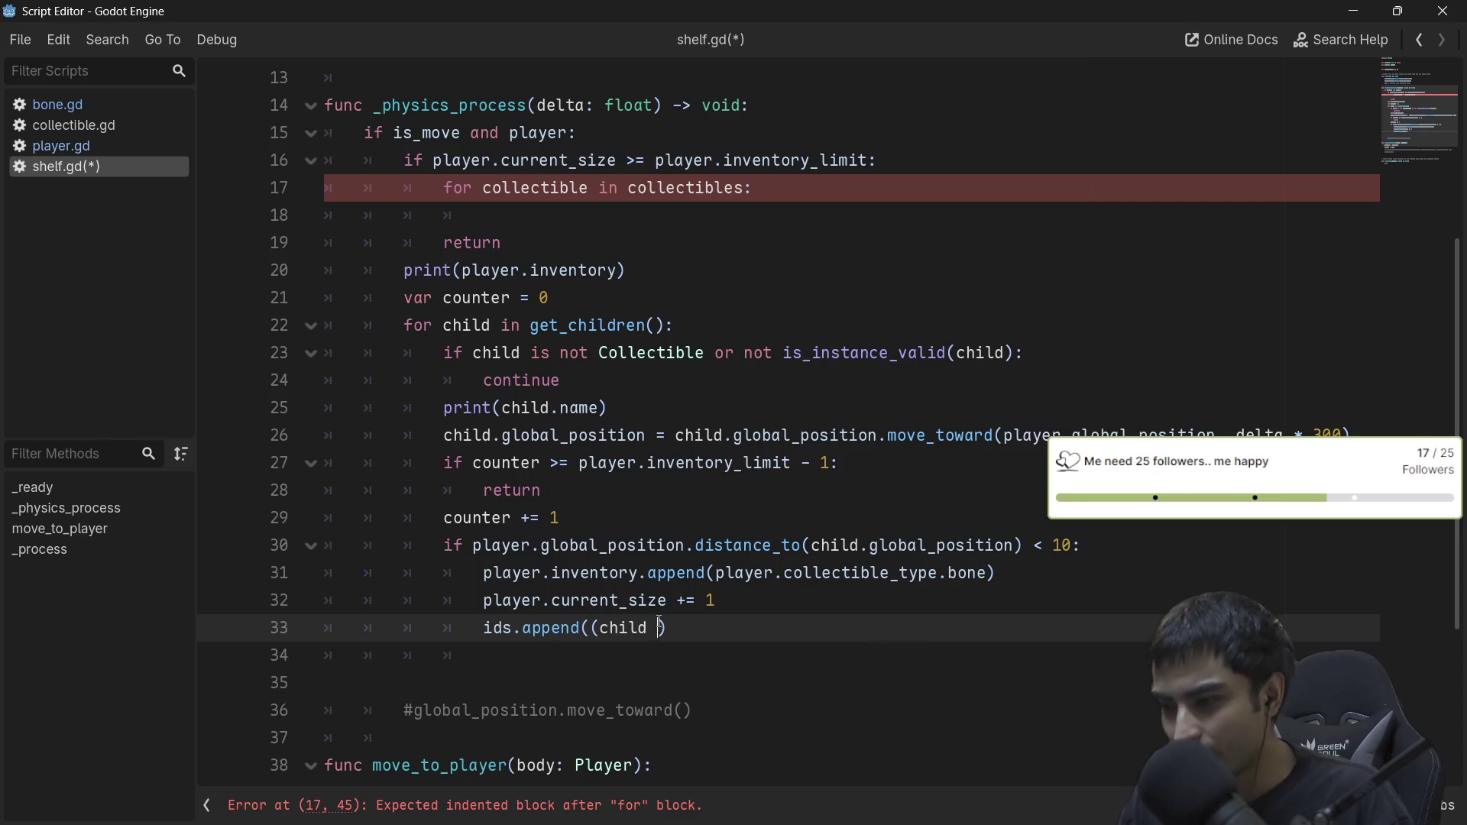
key(BackSpace)
key(ctrl+Left)
key(BackSpace)
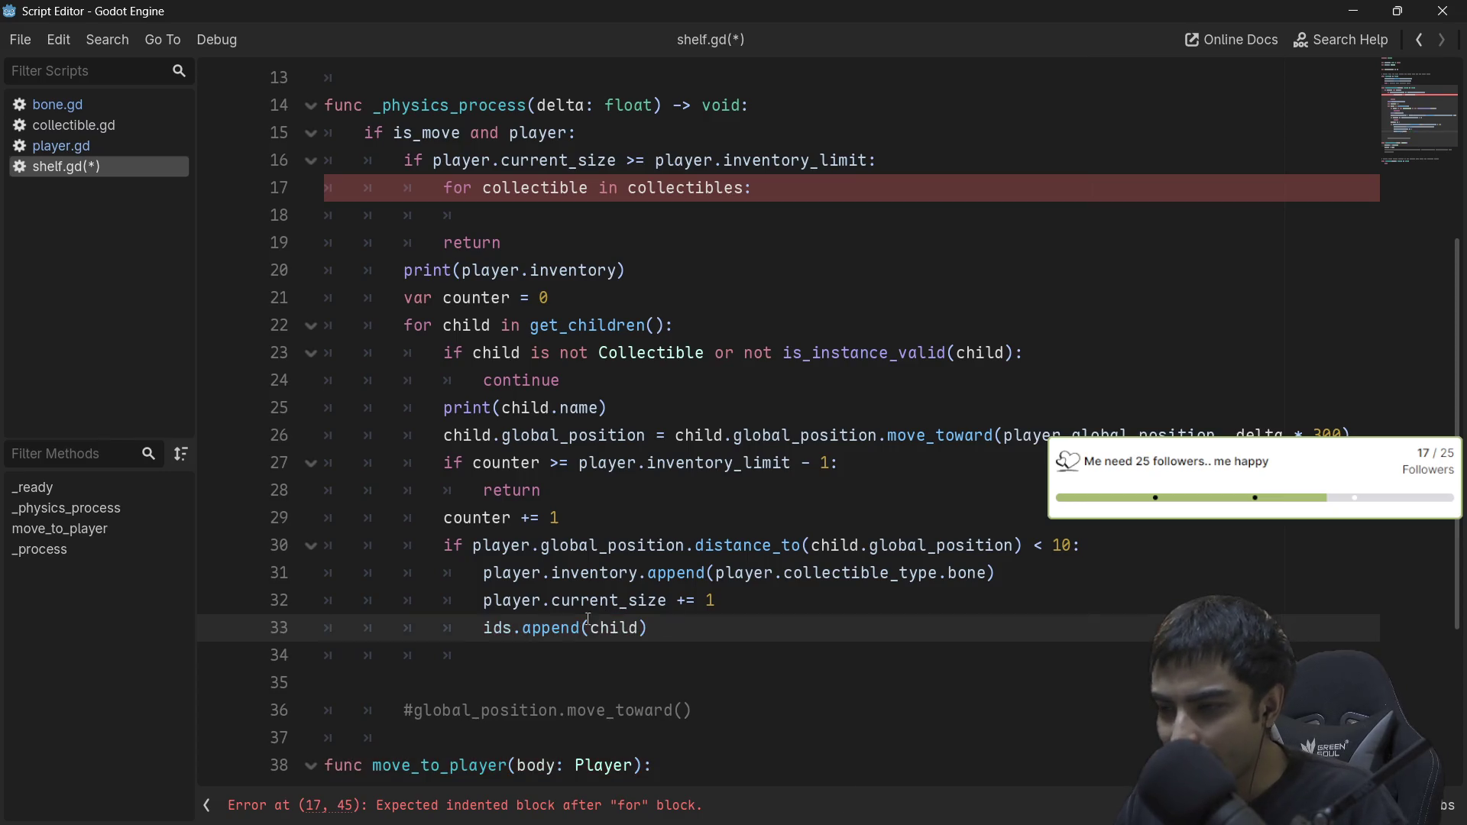
double_click(664, 190)
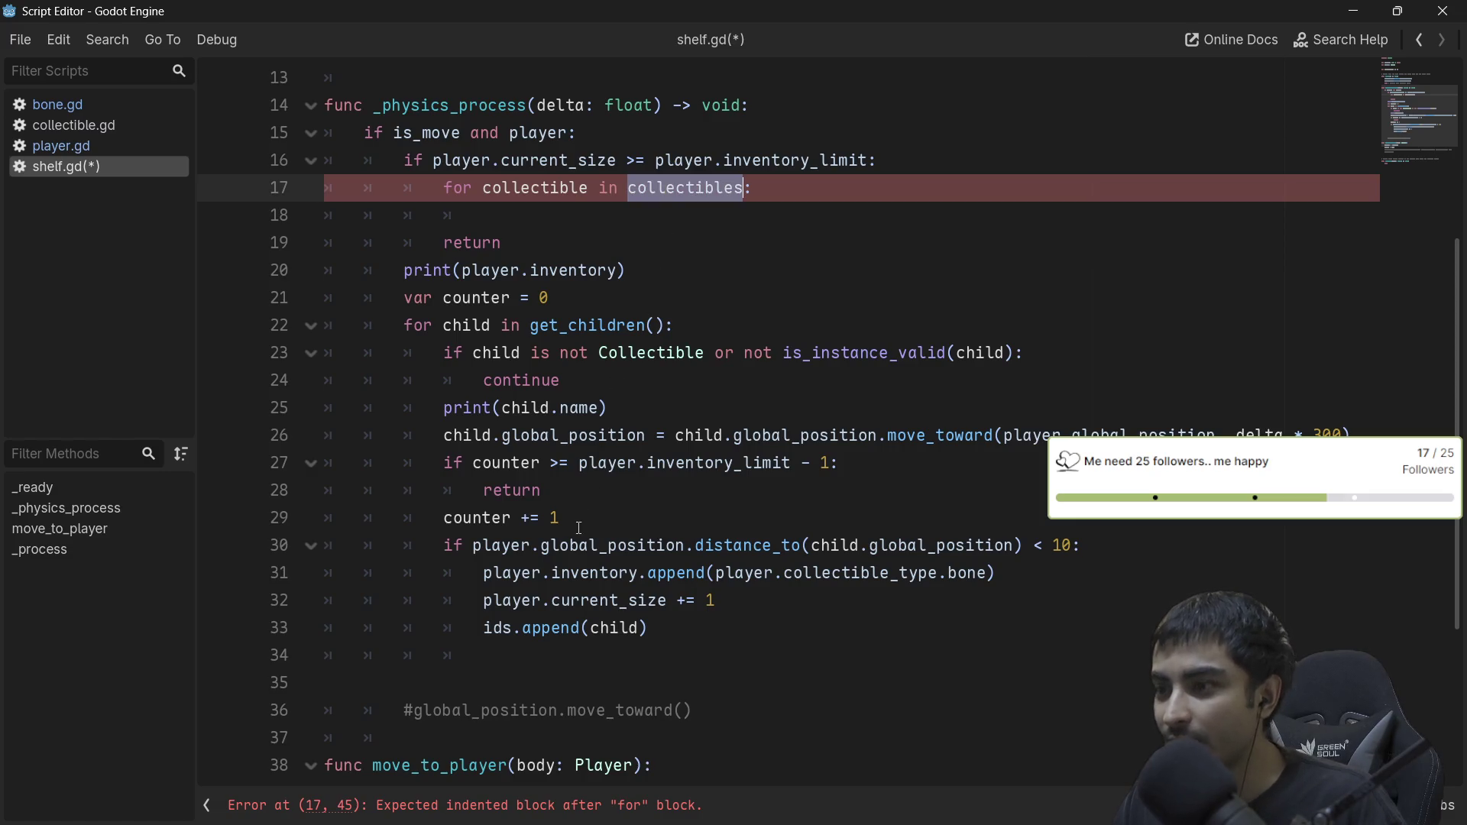
double_click(498, 626)
key(ctrl+v)
click(771, 611)
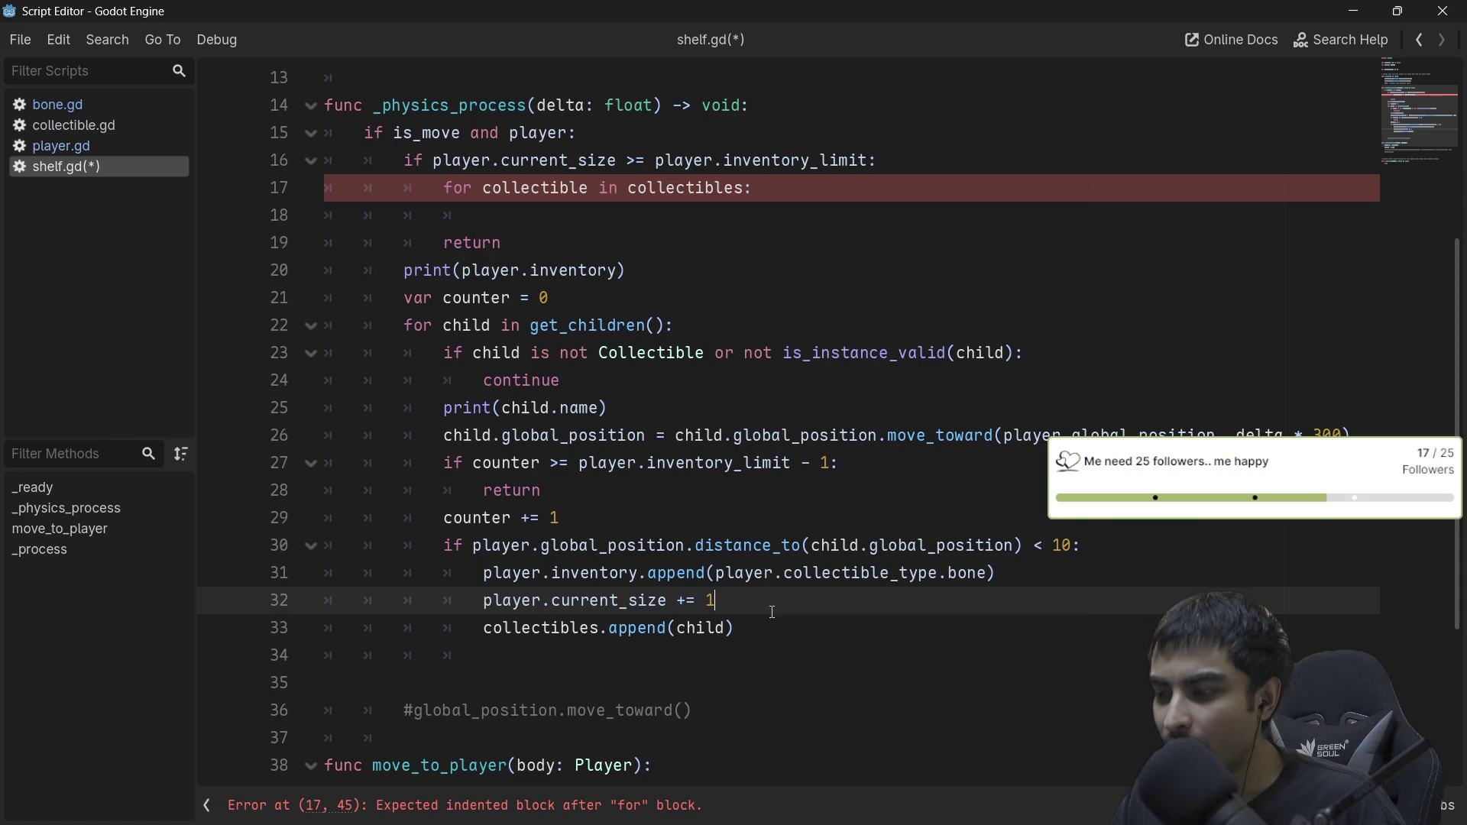
double_click(708, 628)
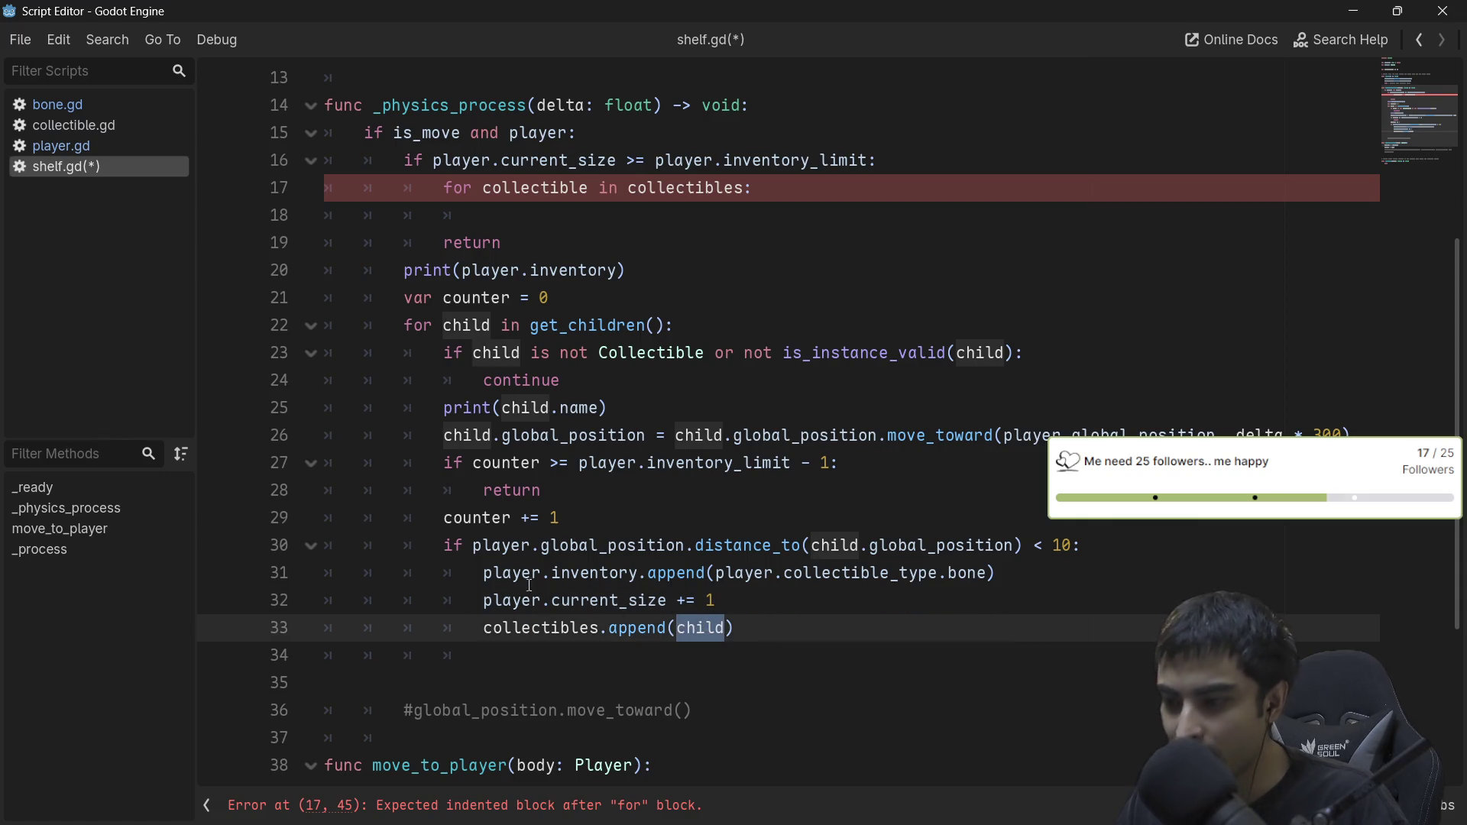
click(525, 215)
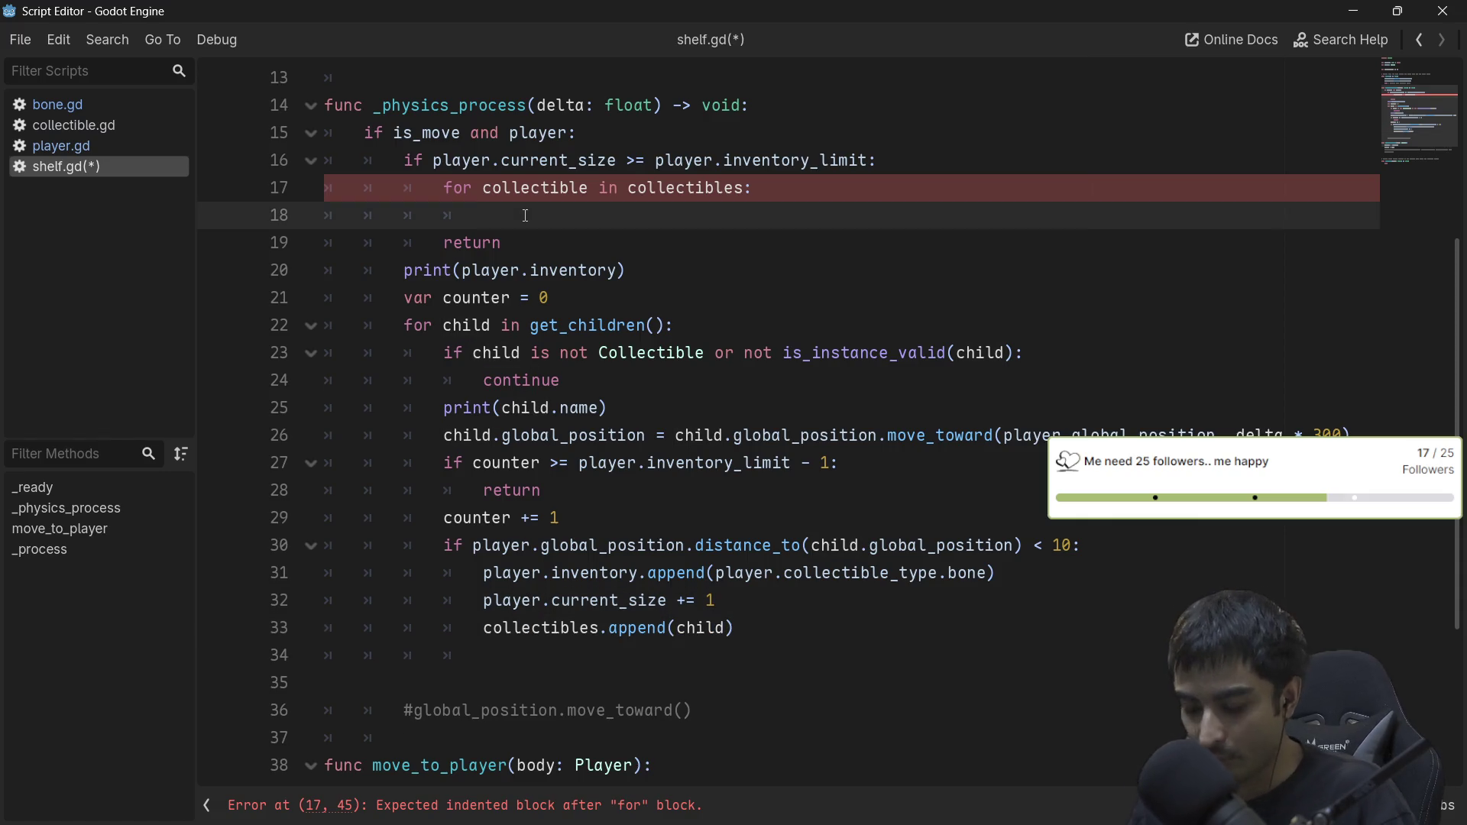
- Start line 18 in the loop body with collectible.qu via autocomplete
text(collec)
key(Return)
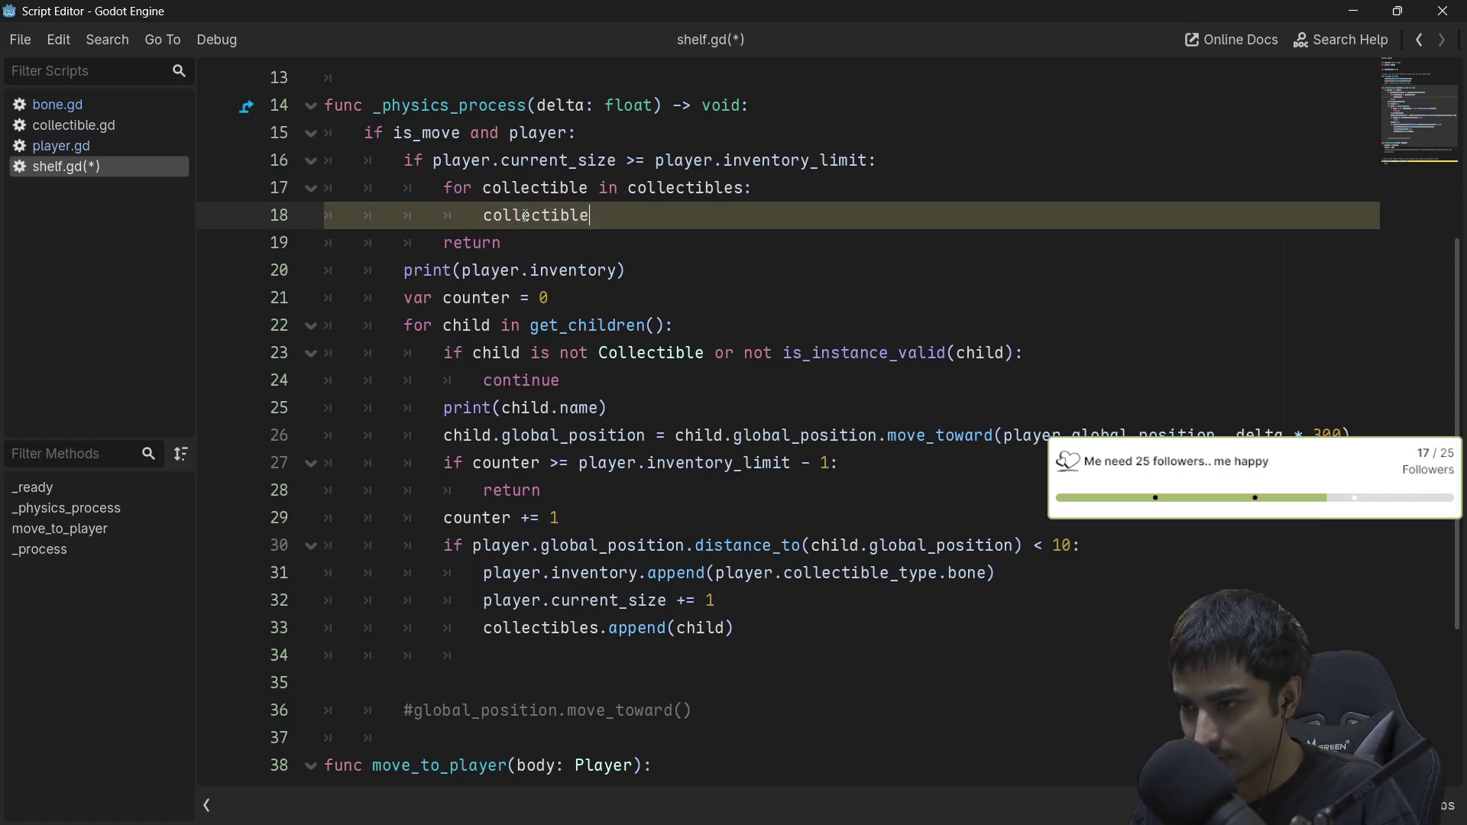
text(qu)
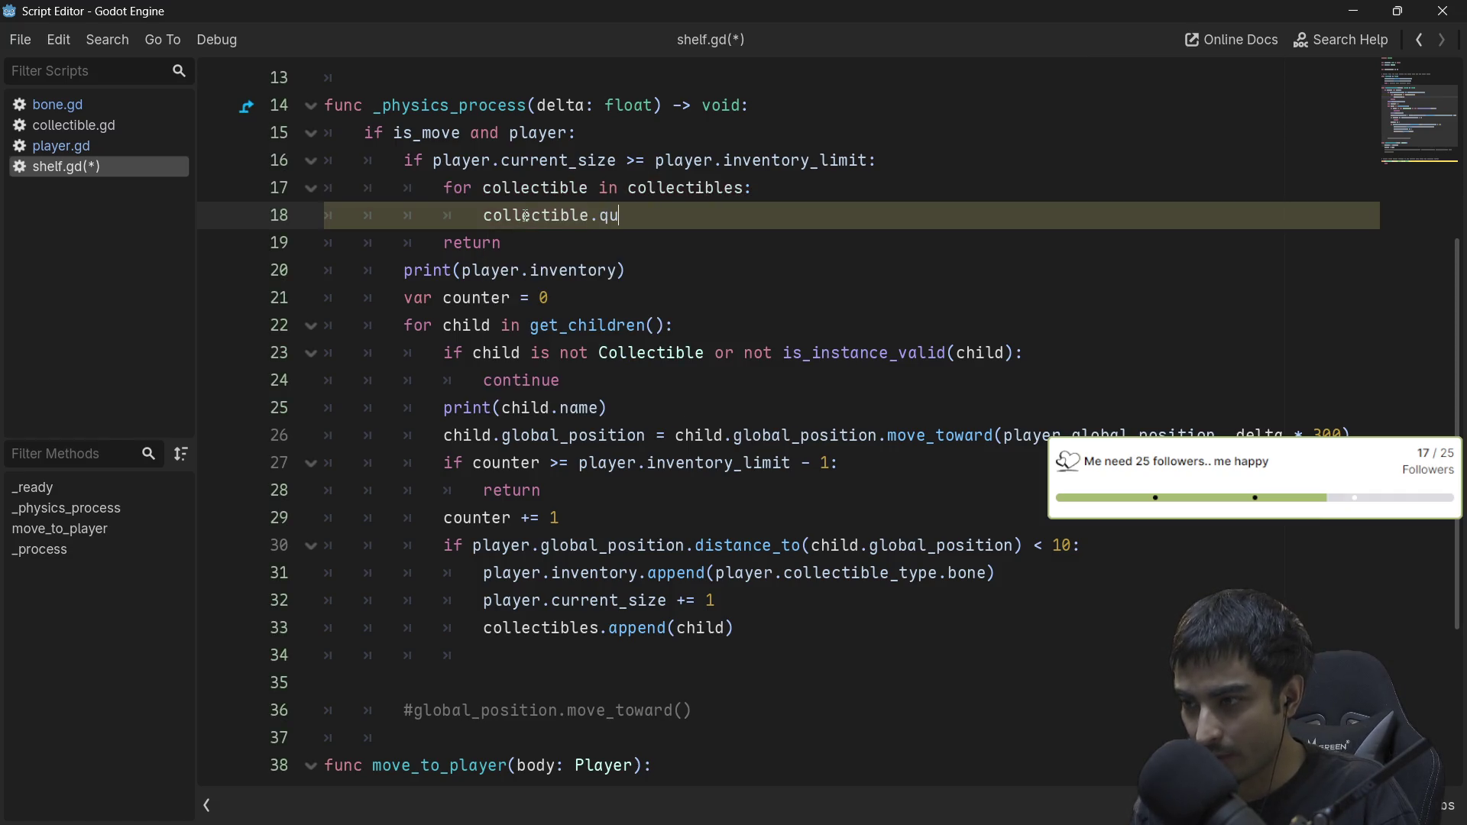
scroll(463, 209, up, 4)
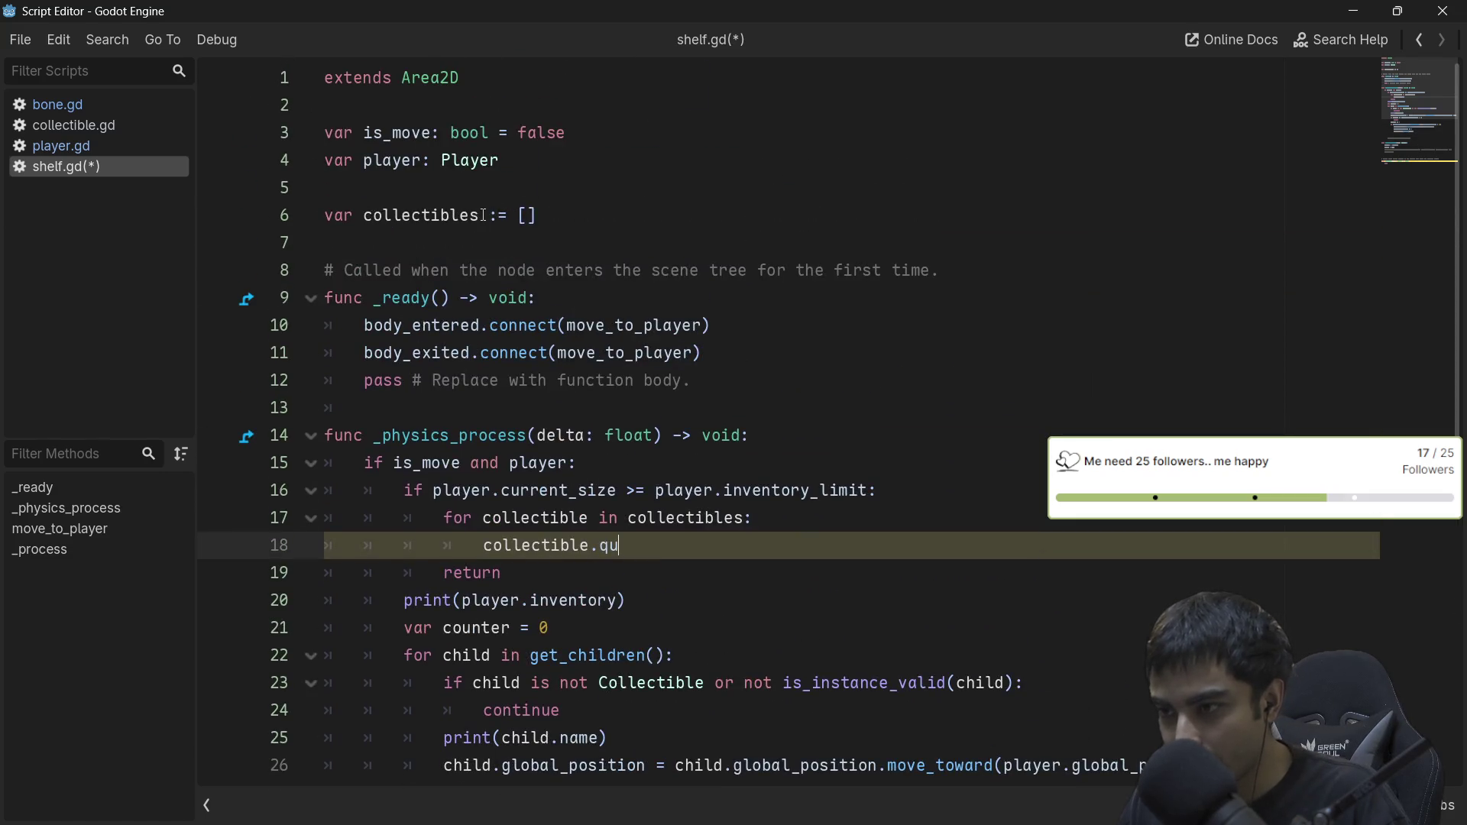
- Type the collectibles declaration on line 6 as Array[Collectible]
click(479, 219)
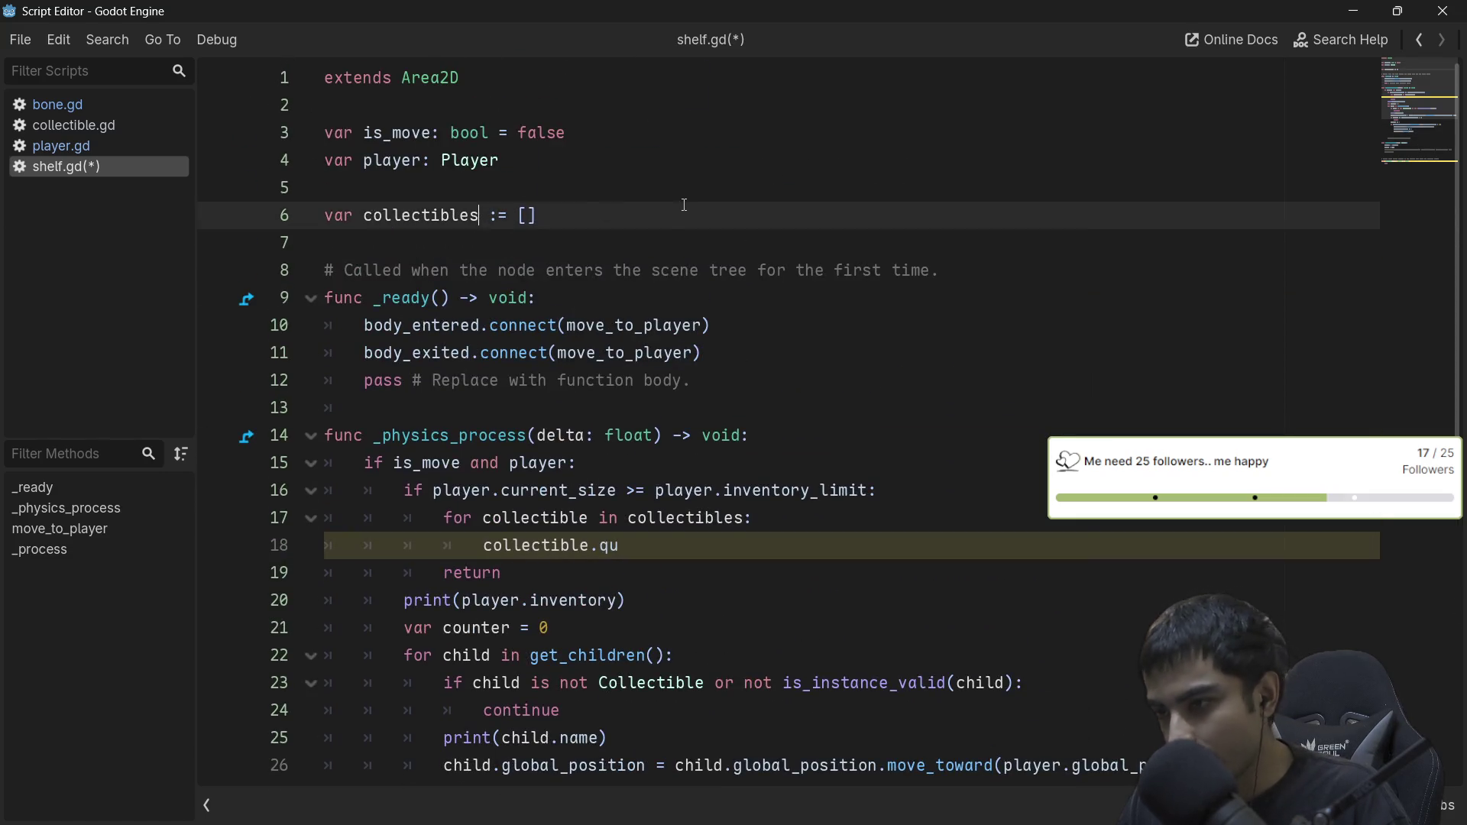
text(:)
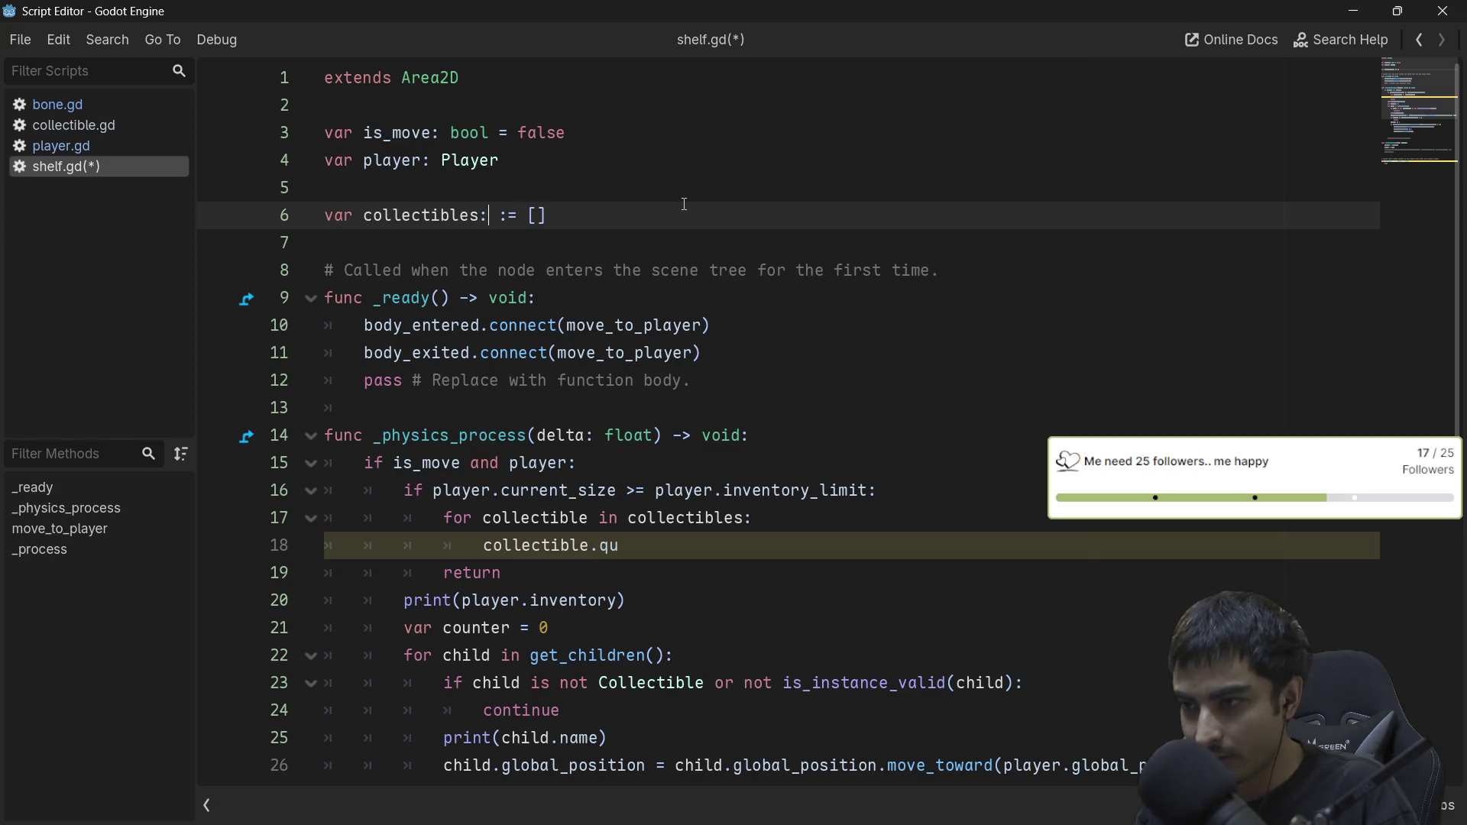
key(BackSpace)
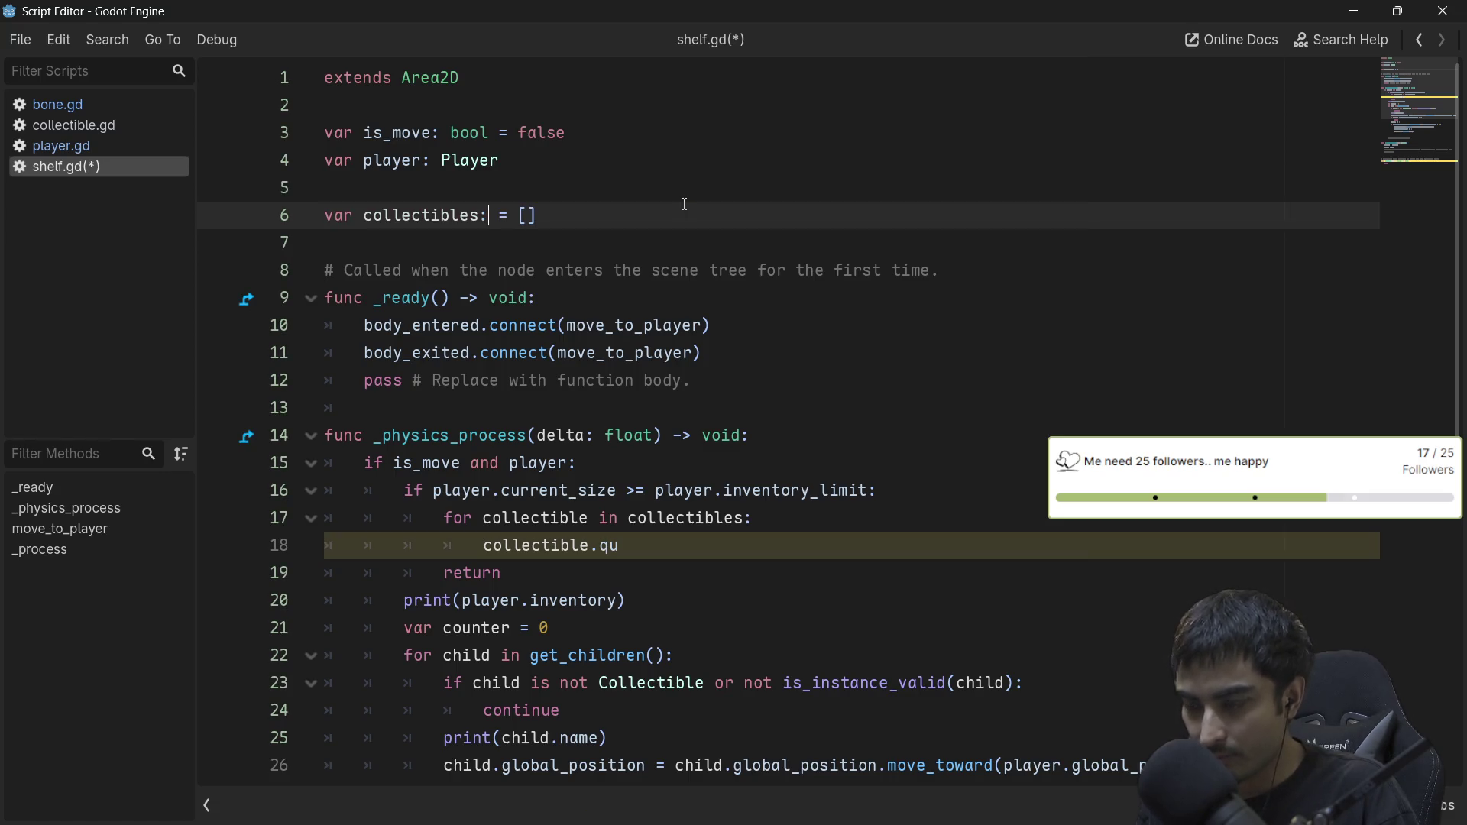
key(Left)
text(Arra)
key(Return)
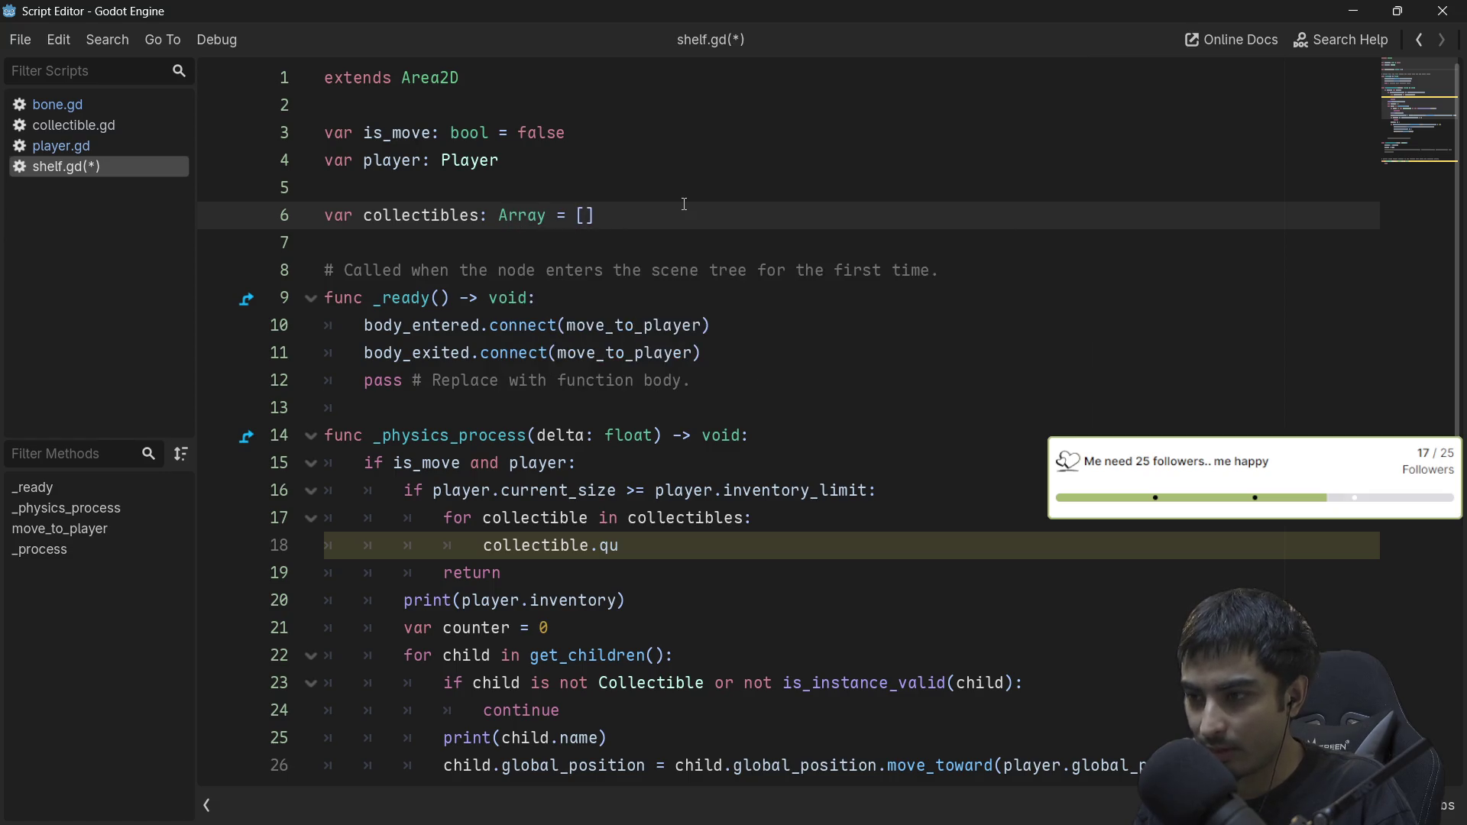
text([)
text(Collec)
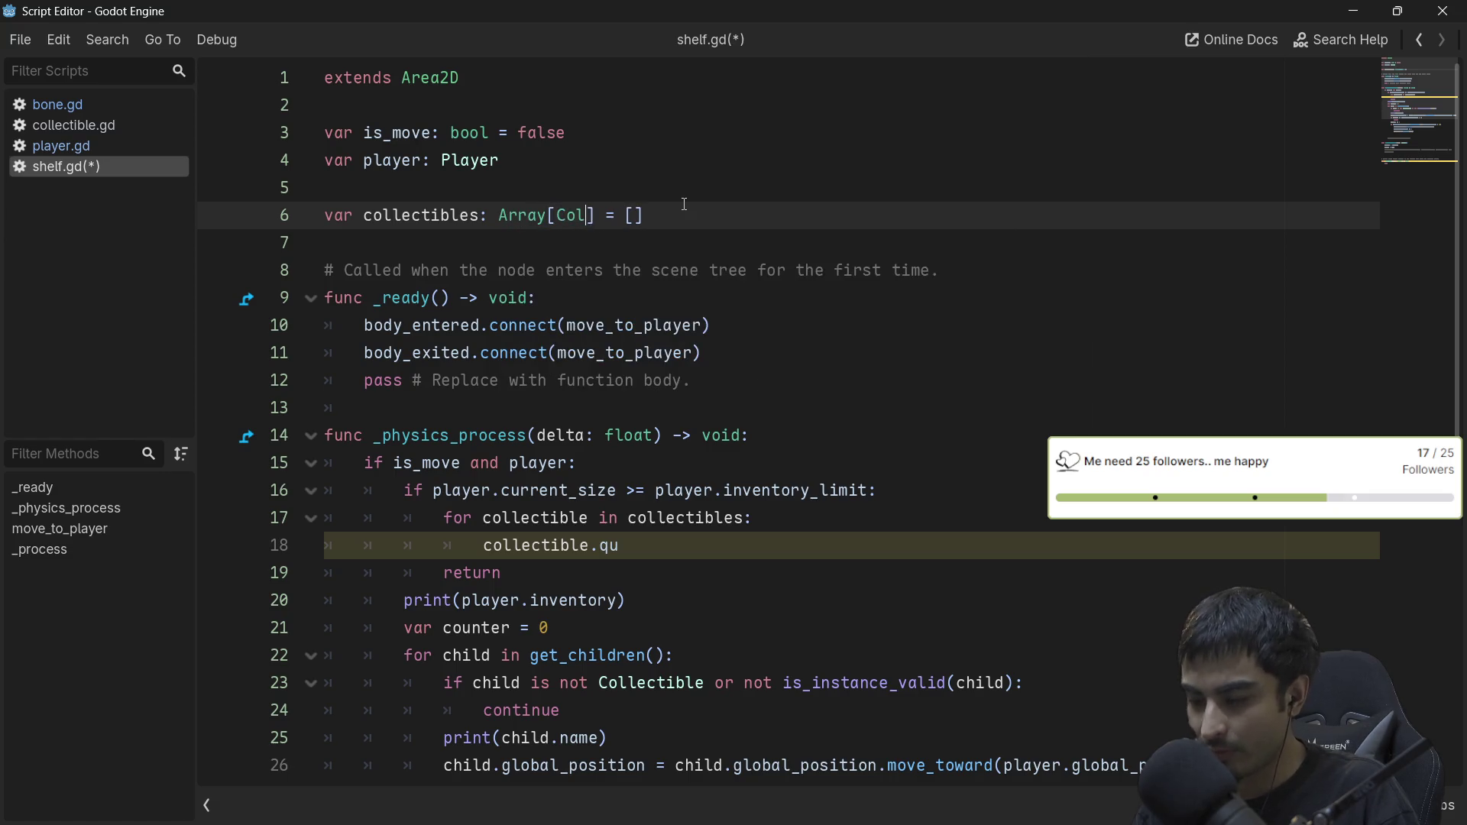
key(Return)
- Complete line 18 to collectible.queue_free(), save shelf.gd and return to the Shelf scene
scroll(636, 470, down, 1)
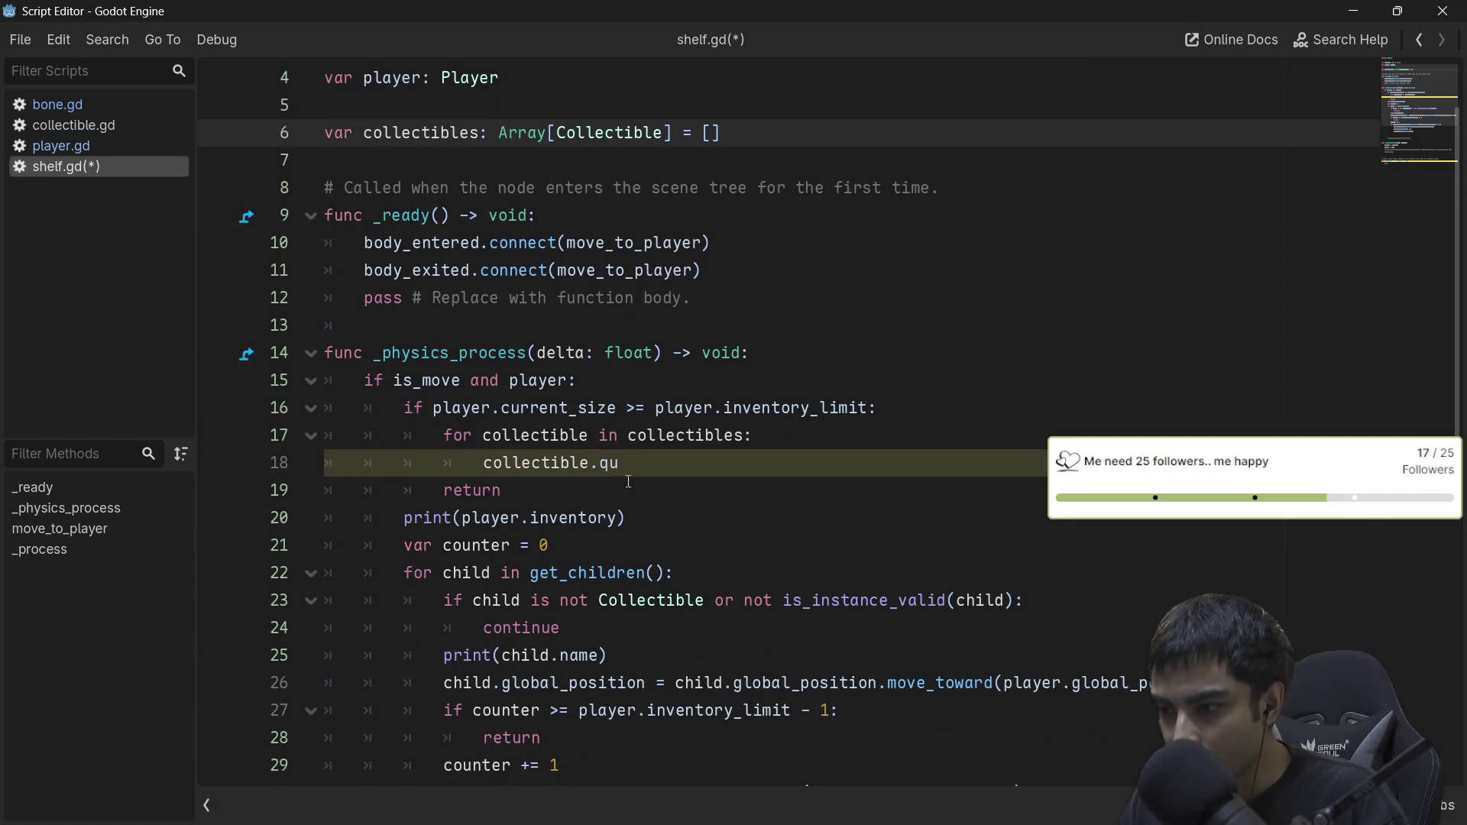
click(635, 466)
key(ctrl+space)
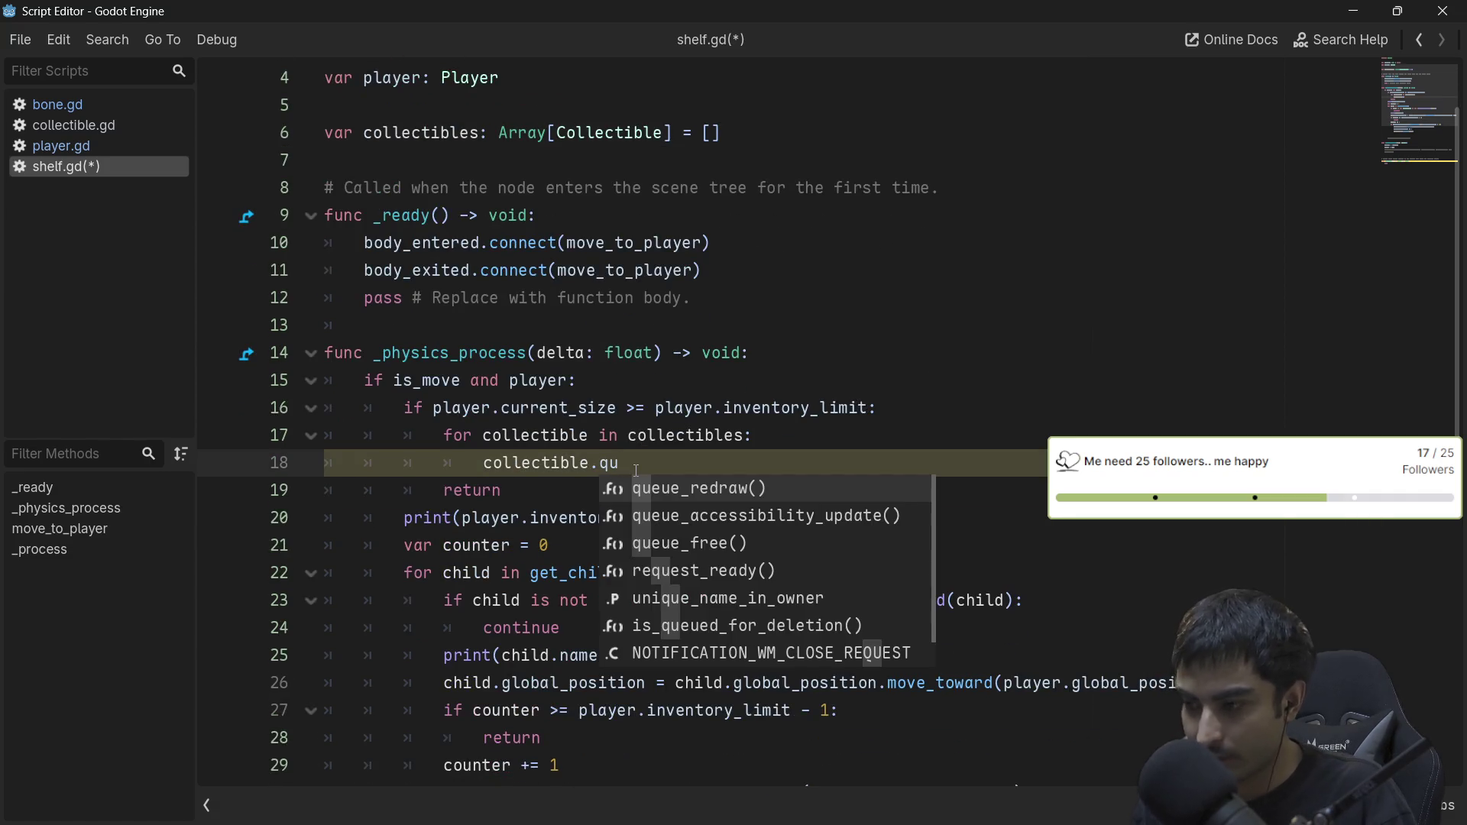
key(Down)
key(Down)
key(Return)
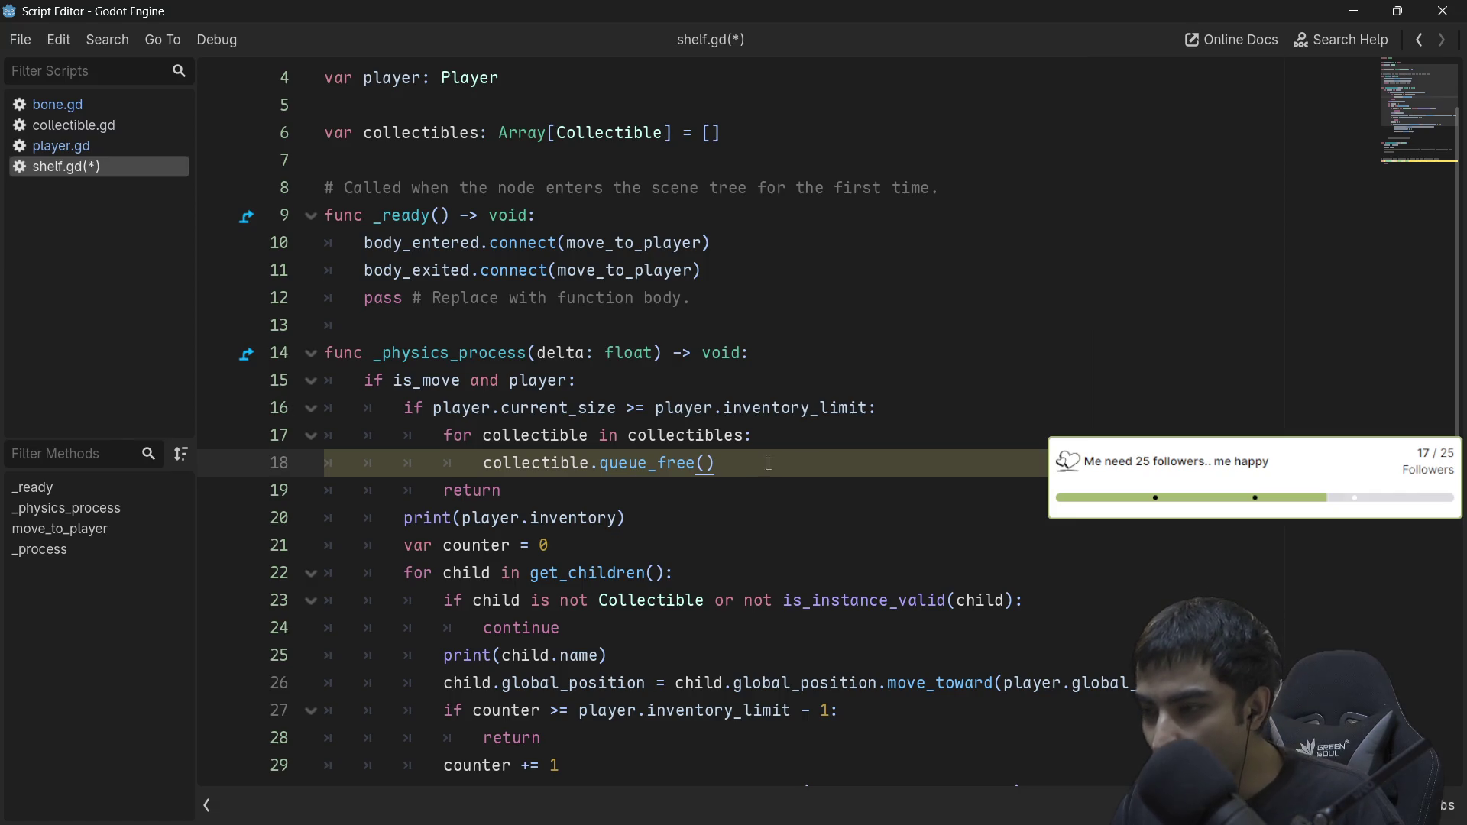
key(ctrl+s)
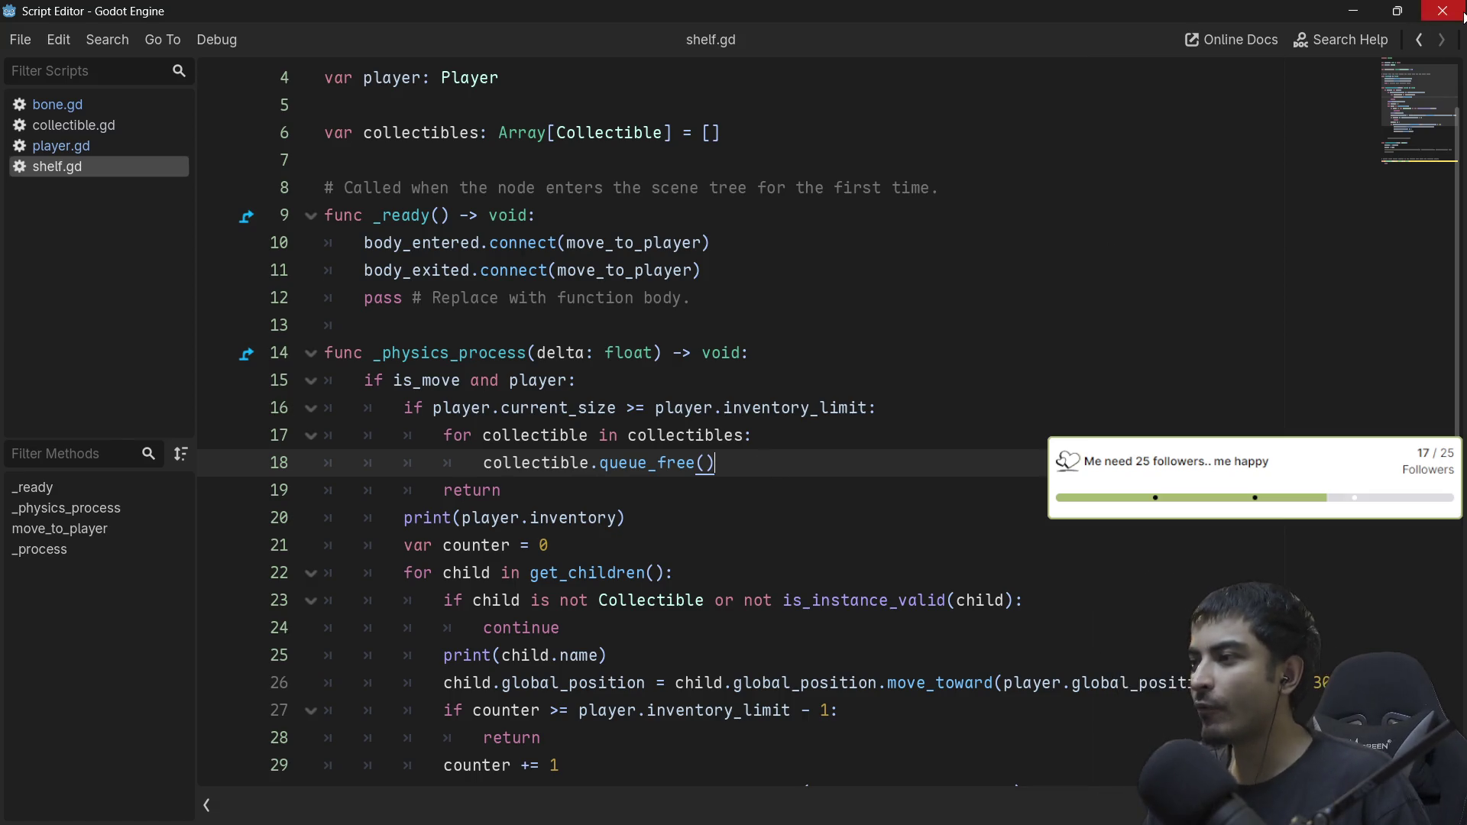
key(alt+Tab)
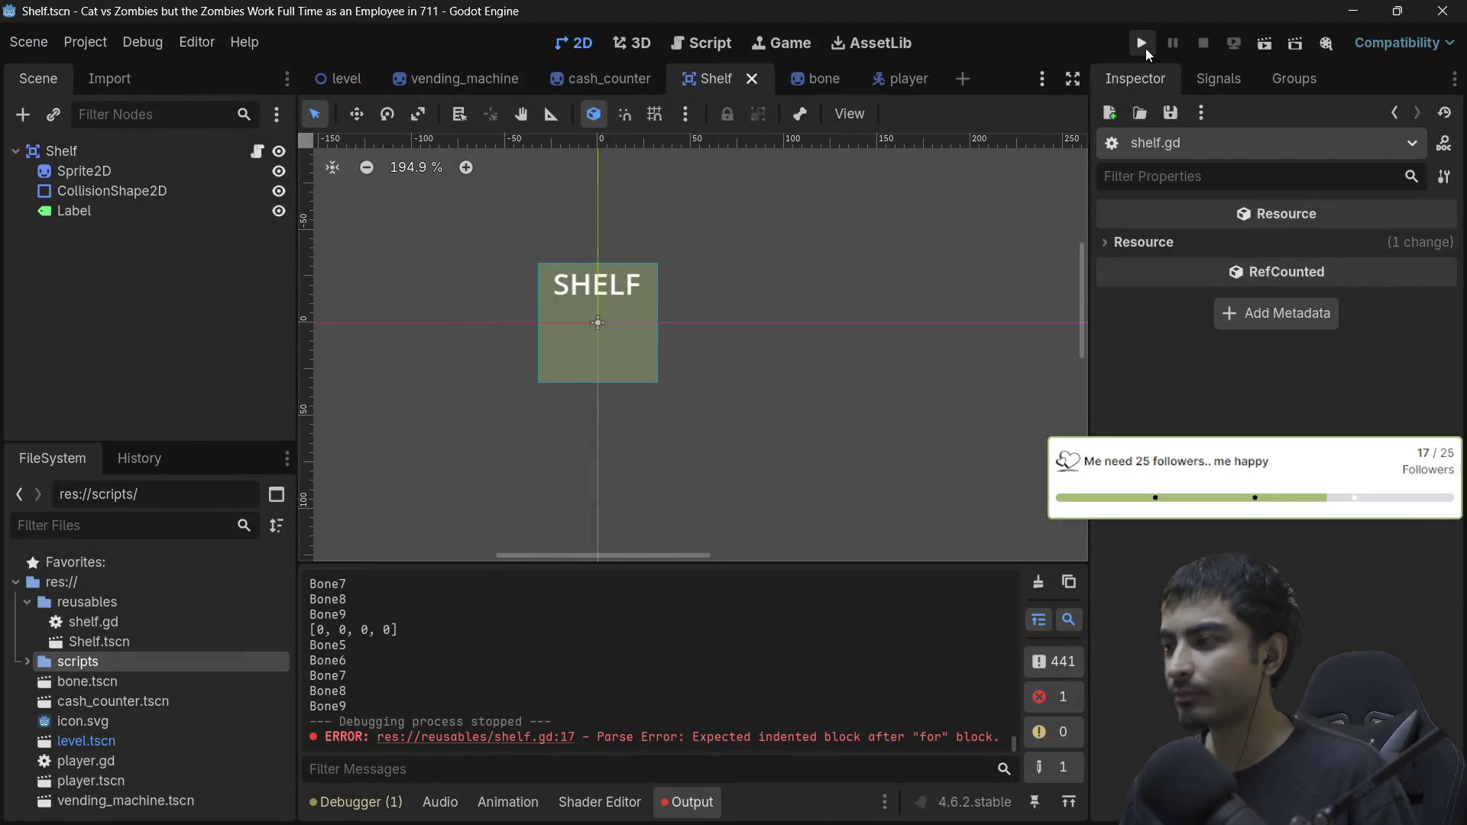
- Play the game and steer the player right and down into the shelf, hitting the line 18 error
click(1144, 48)
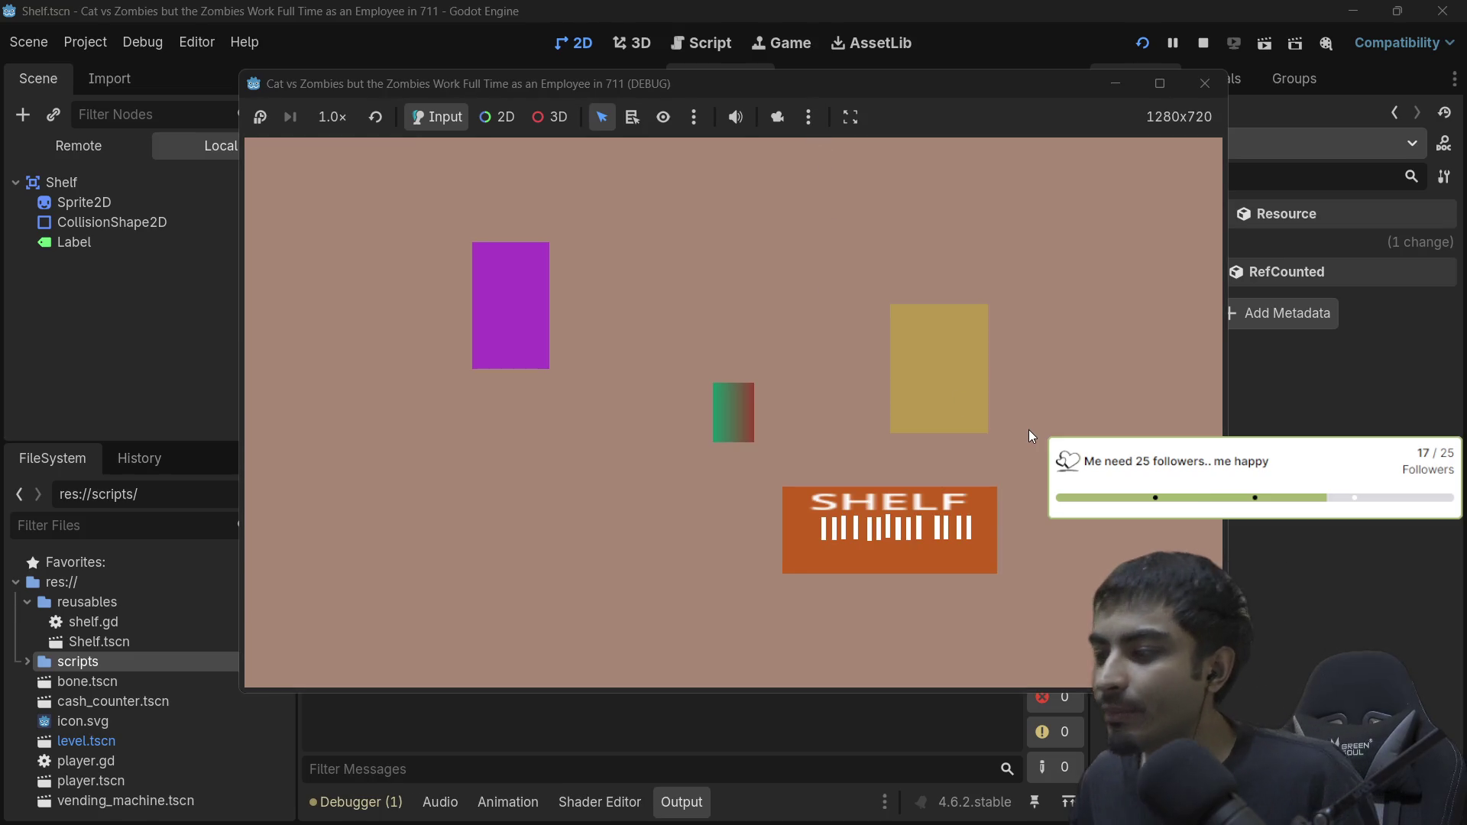
key(Right)
key(Down)
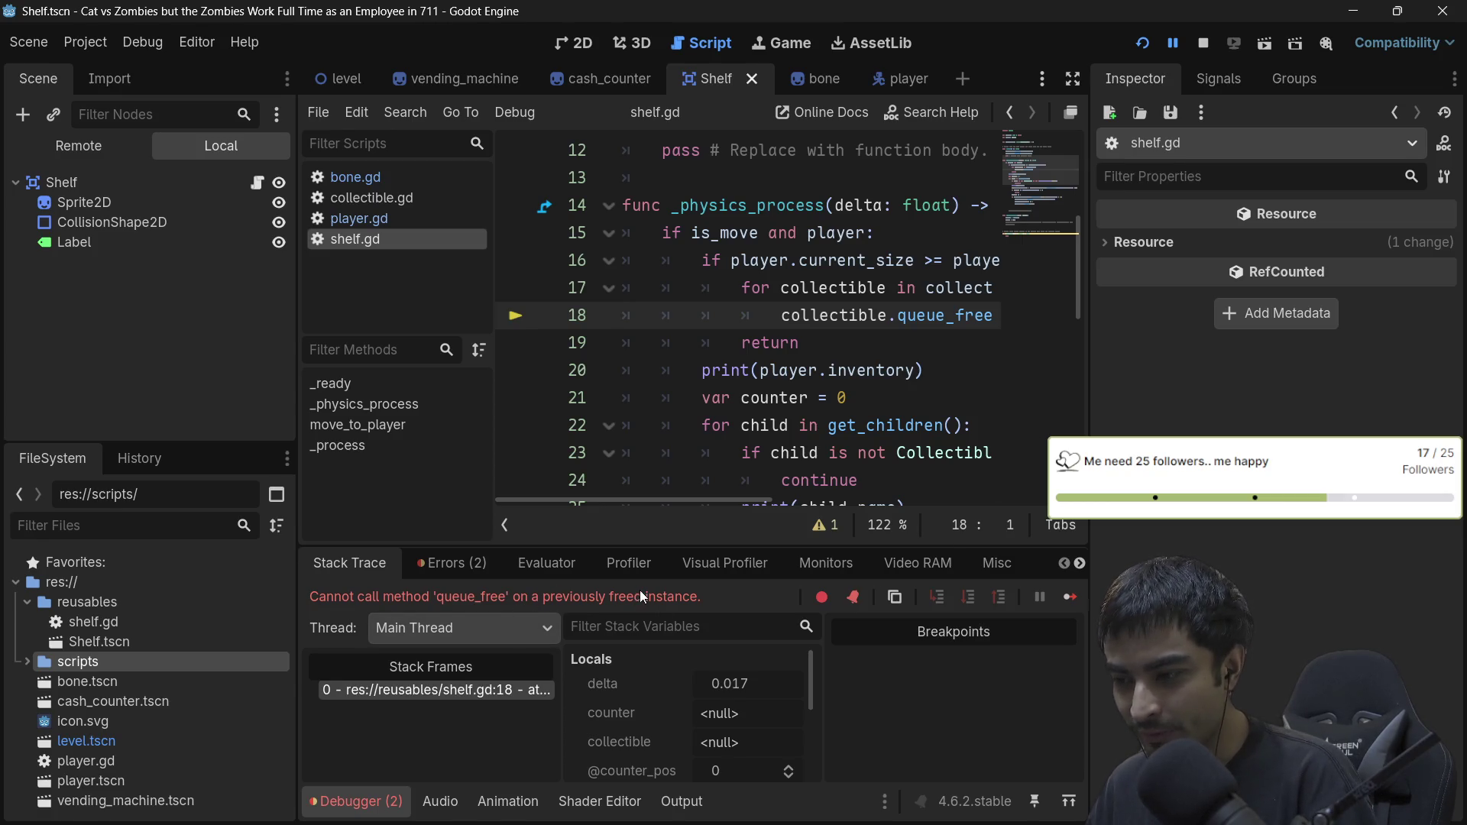
- Stop the game and pop the script editor out into its own window
click(1203, 43)
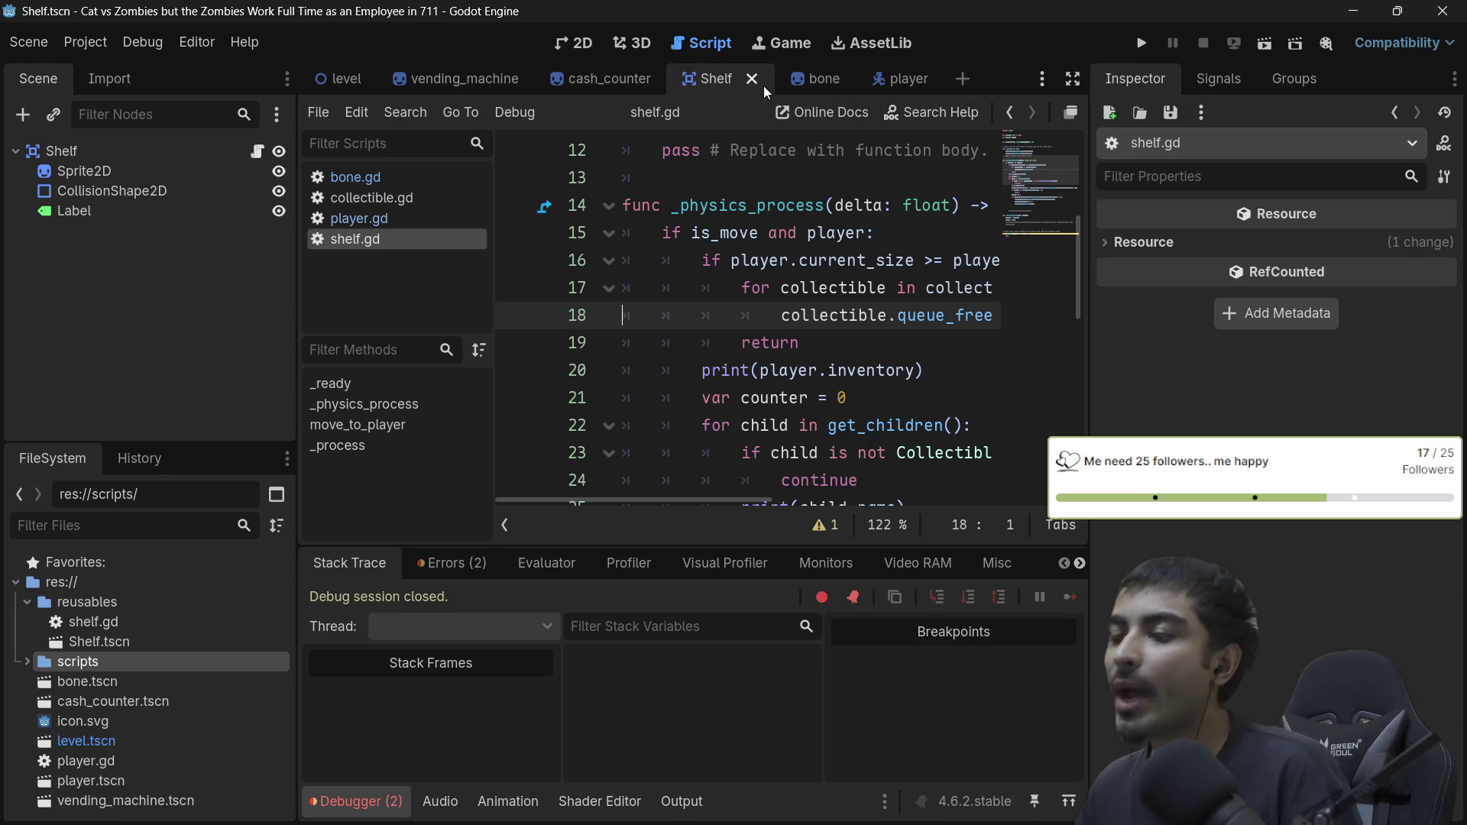
click(1068, 122)
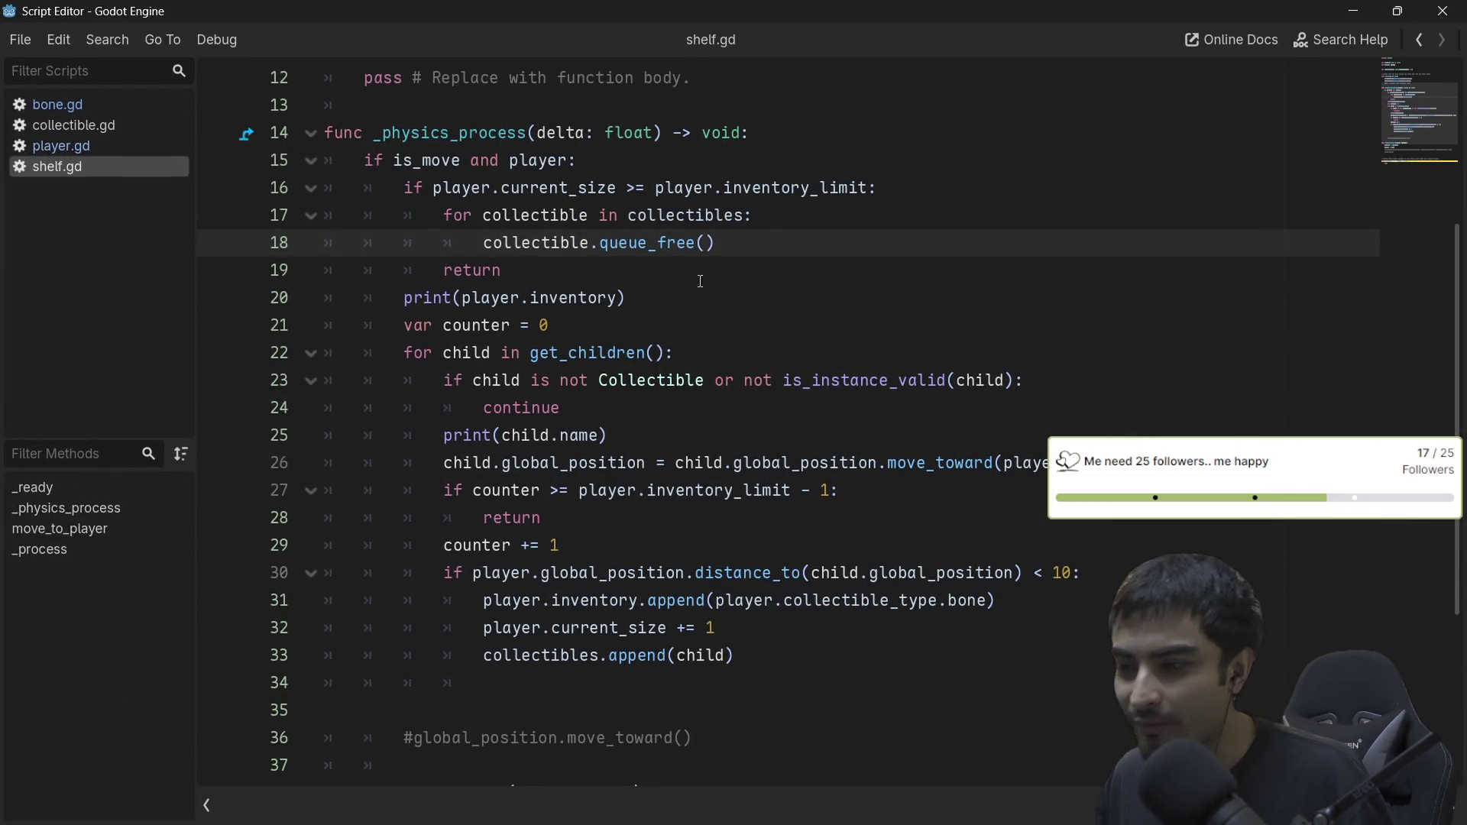
- Review the inventory-limit condition and queue_free() loop in the floating shelf.gd editor
click(714, 243)
scroll(731, 266, down, 1)
scroll(730, 266, up, 2)
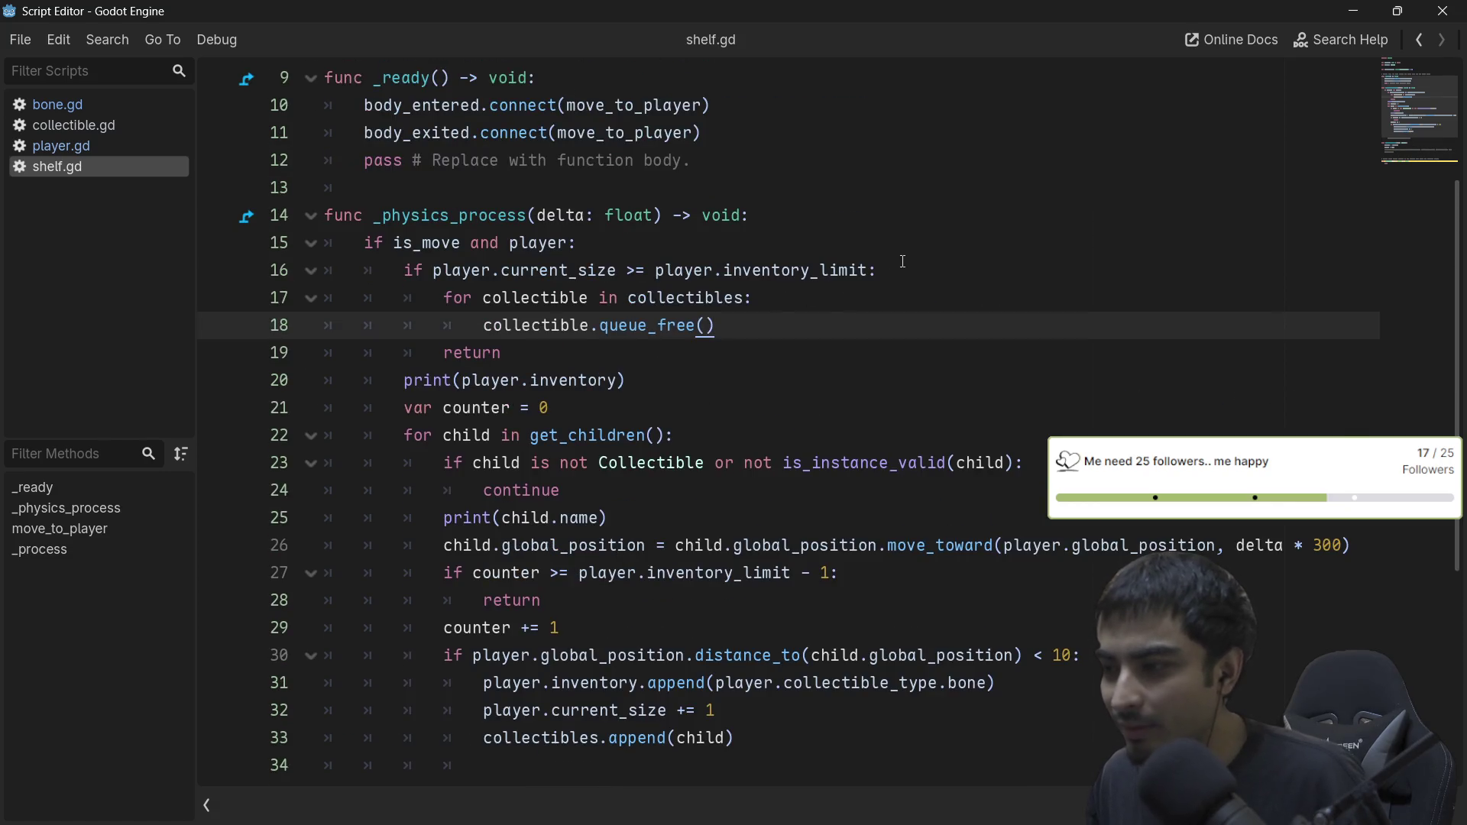
drag(903, 262, 316, 275)
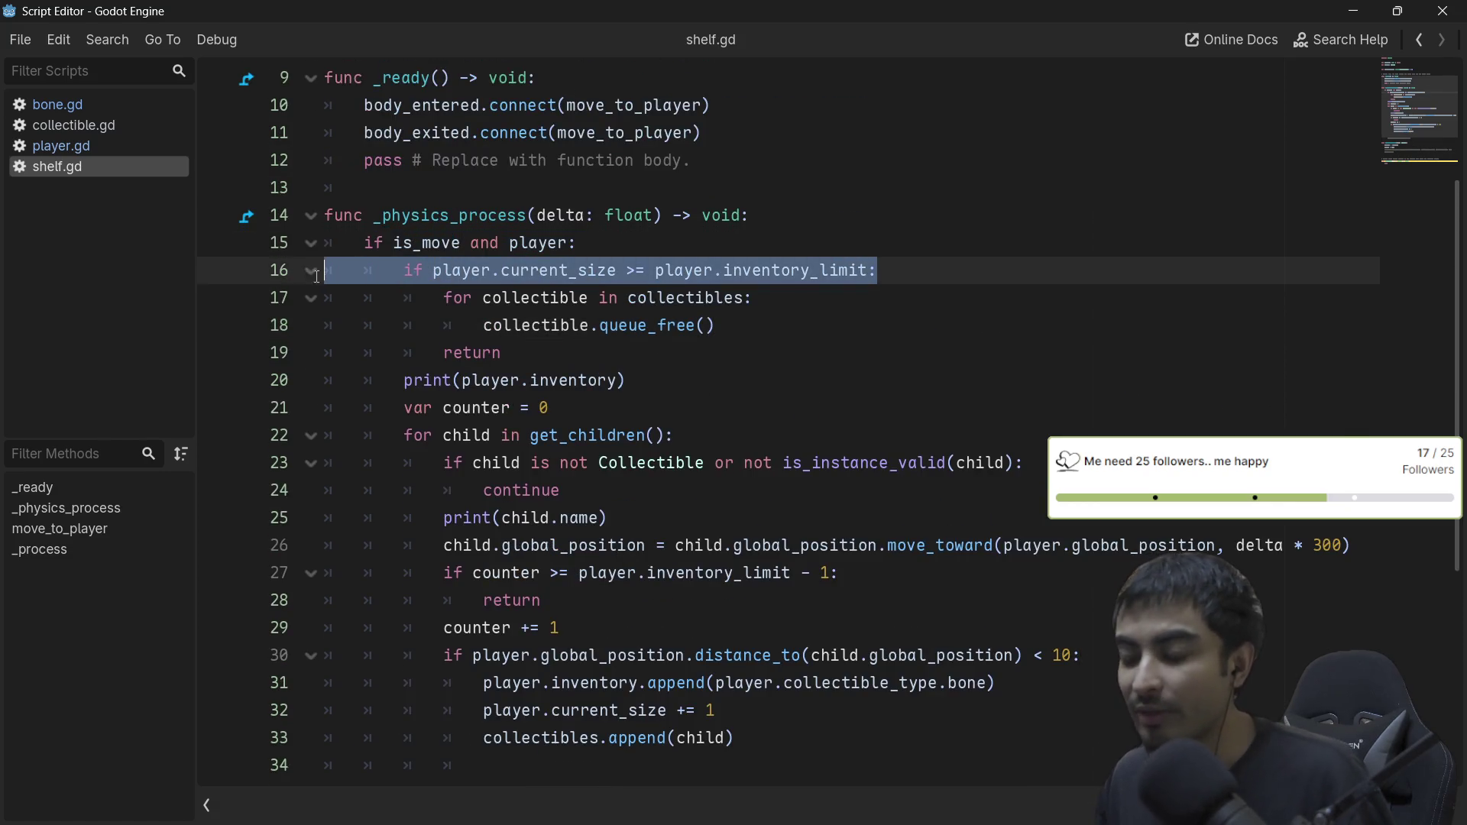
click(748, 330)
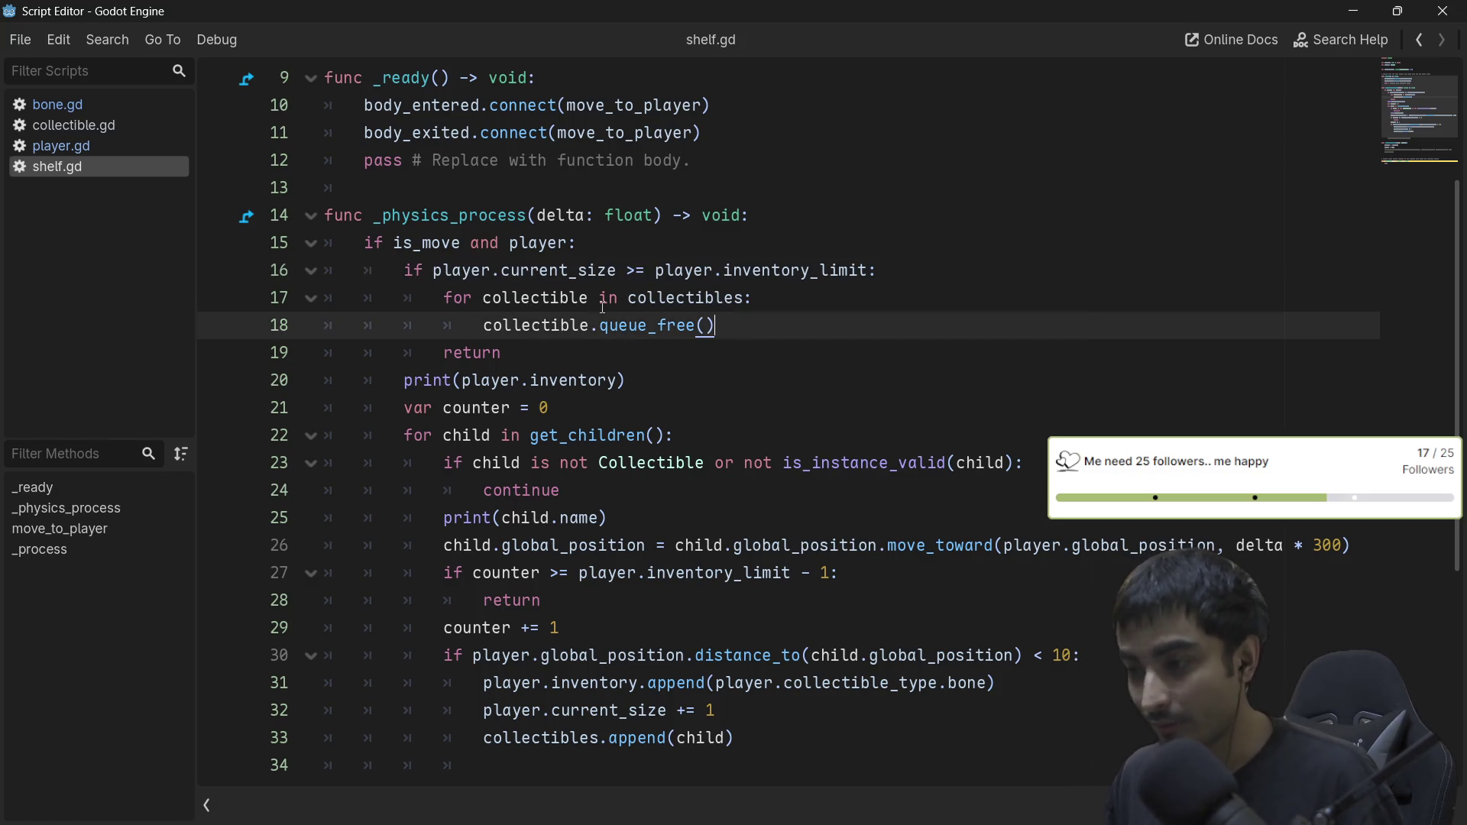
scroll(685, 296, up, 2)
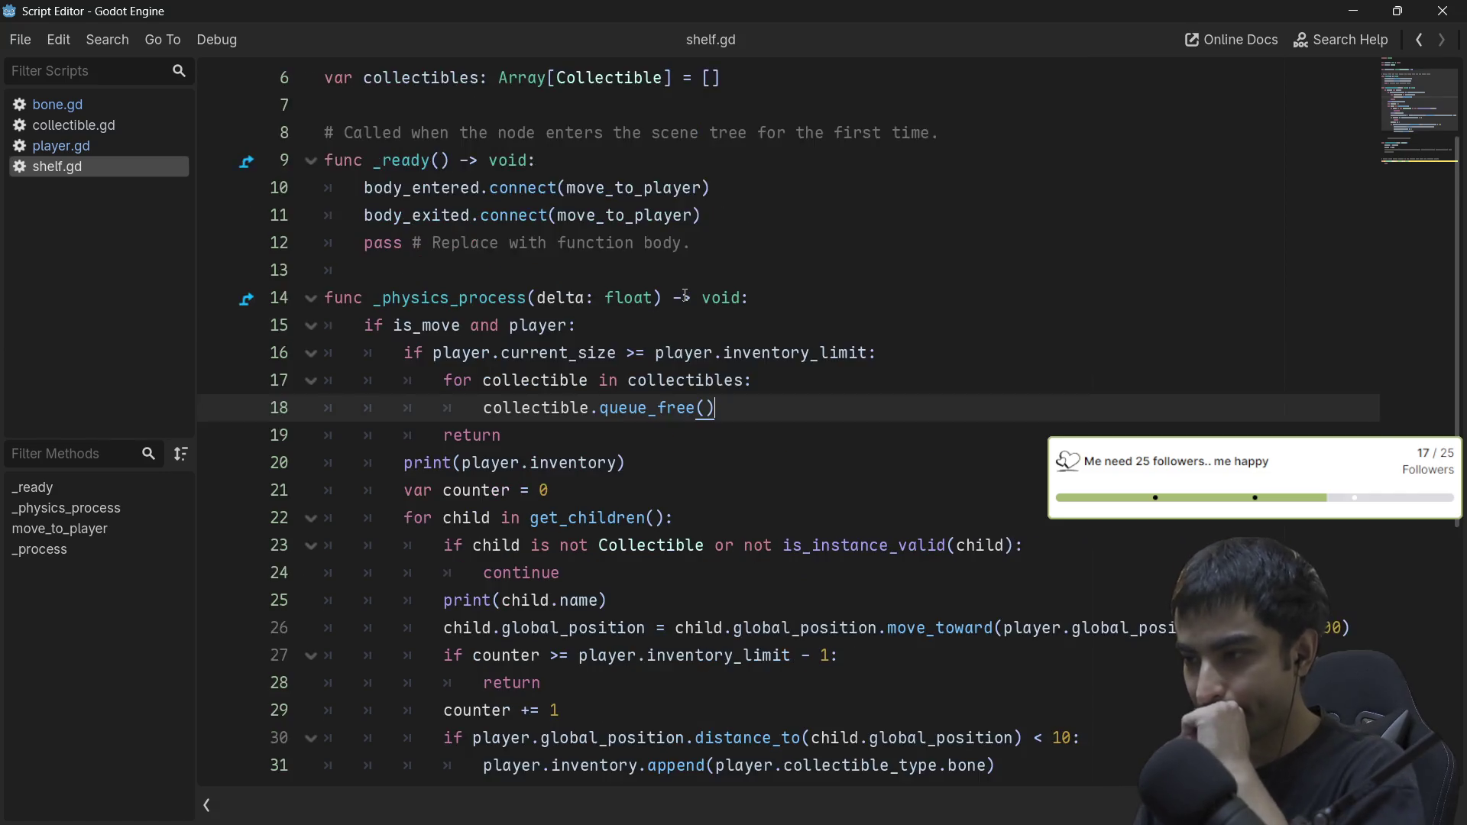
scroll(686, 295, up, 1)
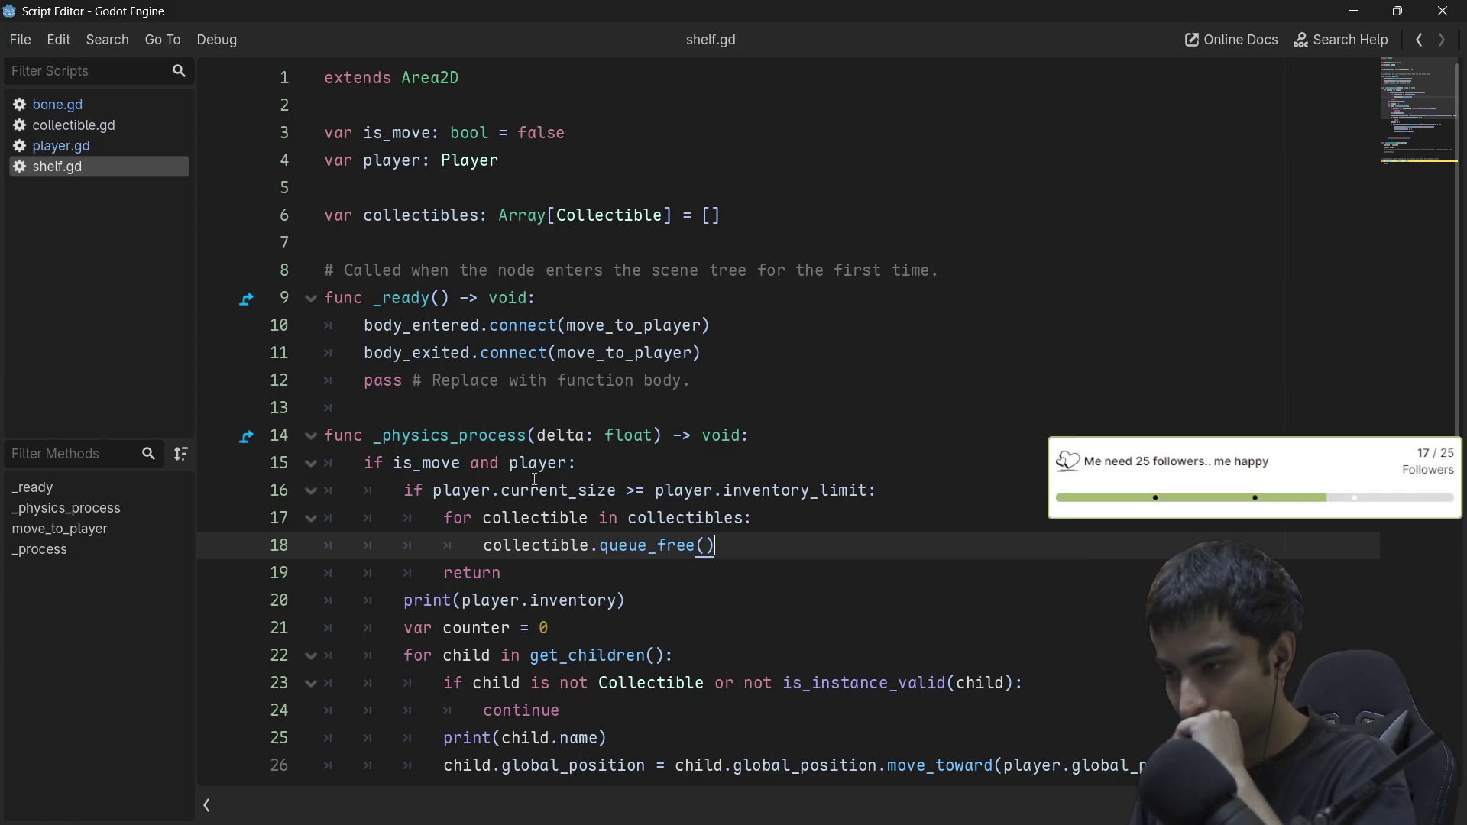
click(792, 432)
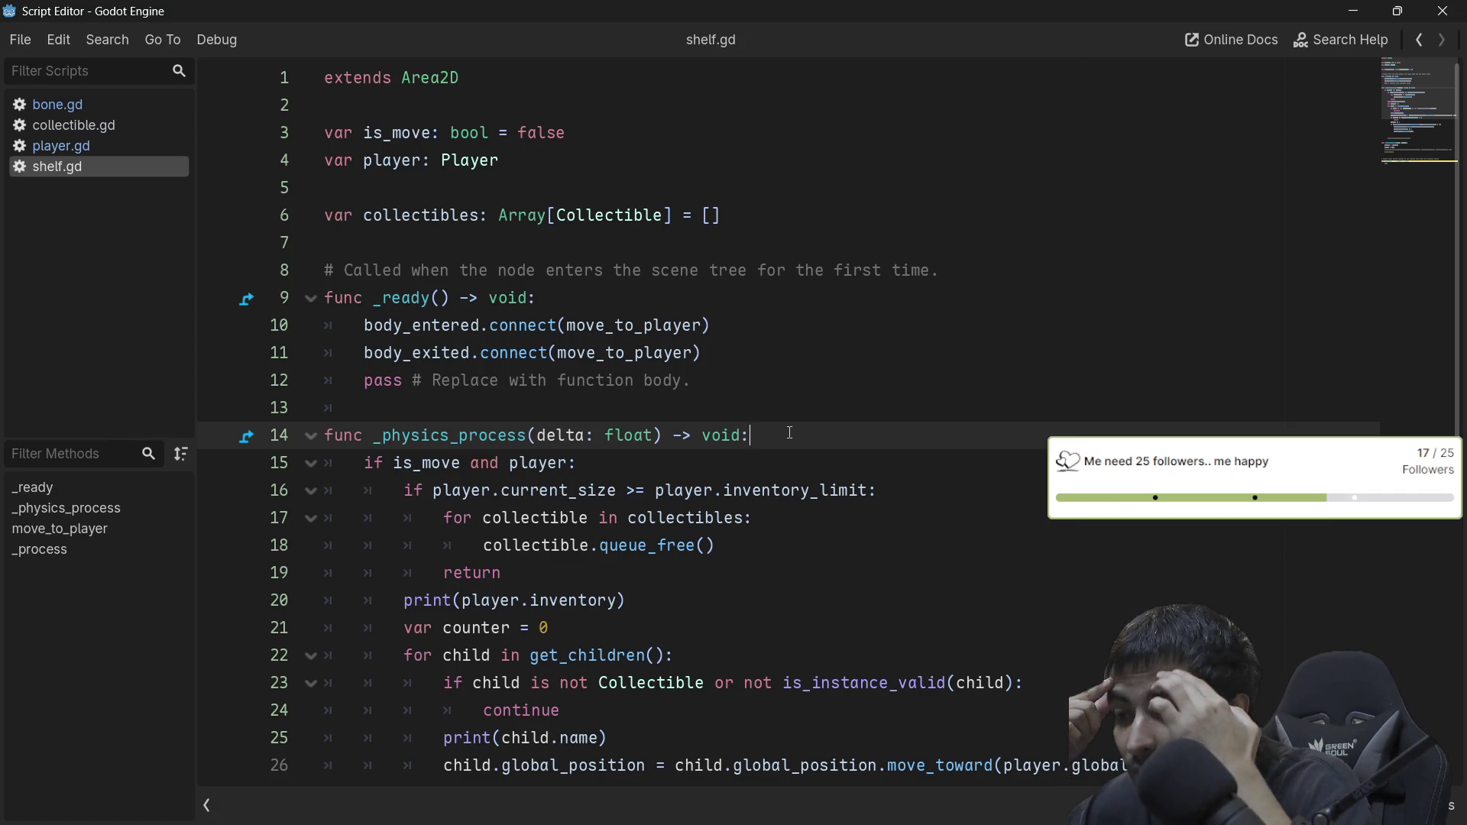
- Add collectibles.clear() on a new line after the queue_free() loop
click(755, 548)
key(Return)
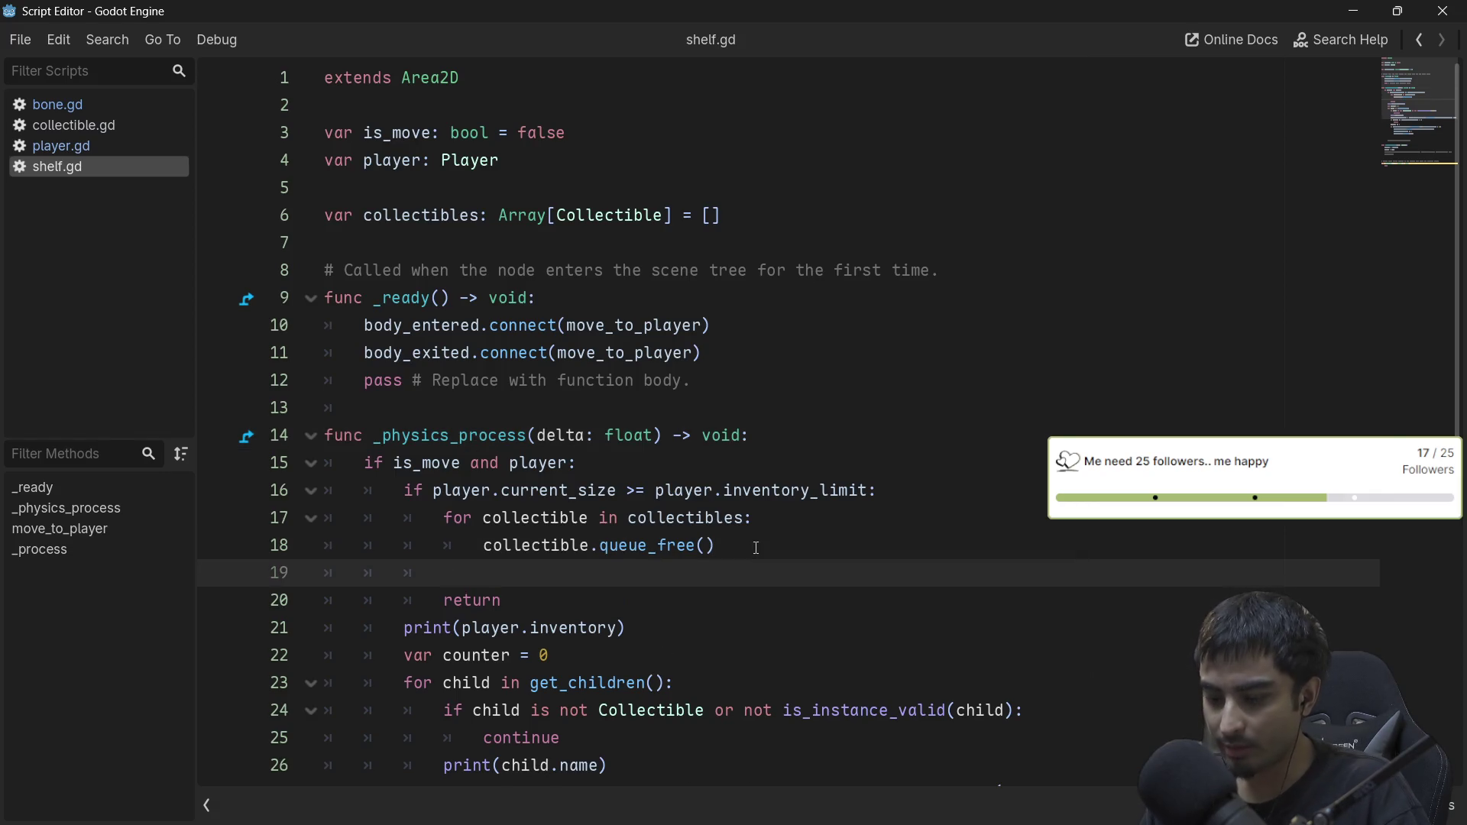
text(collec)
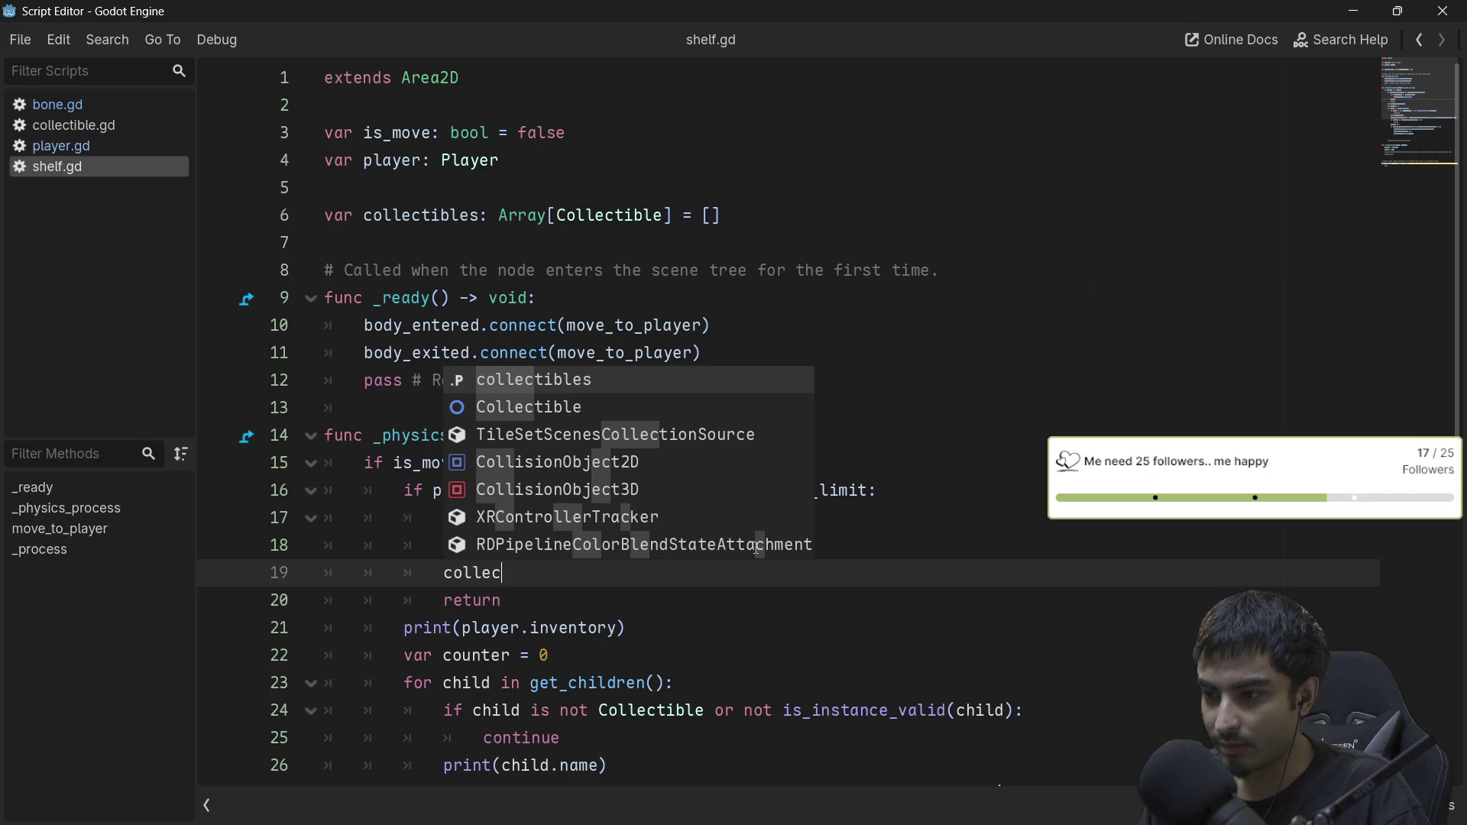
key(Return)
text(.cl)
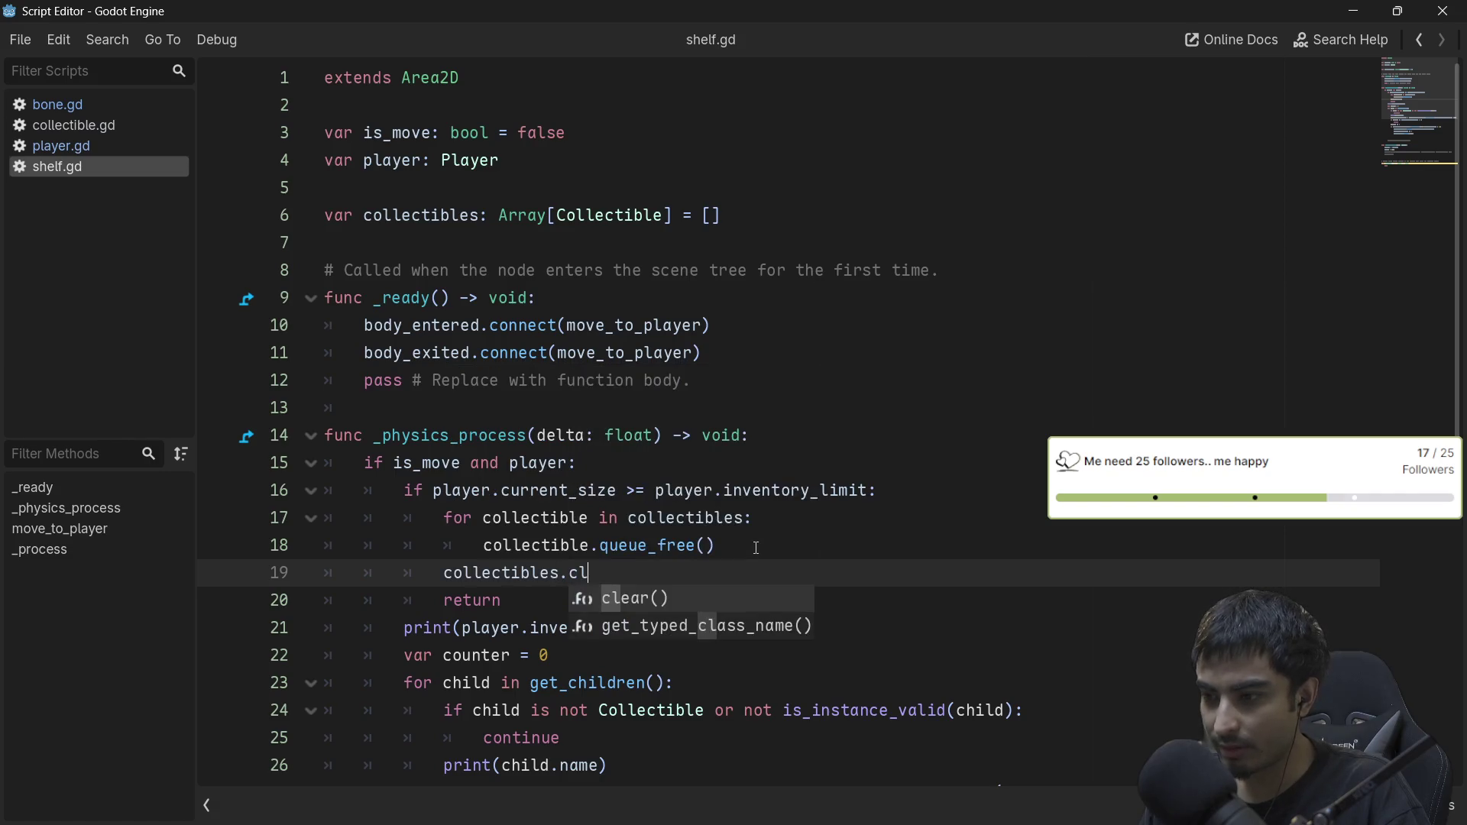
key(Return)
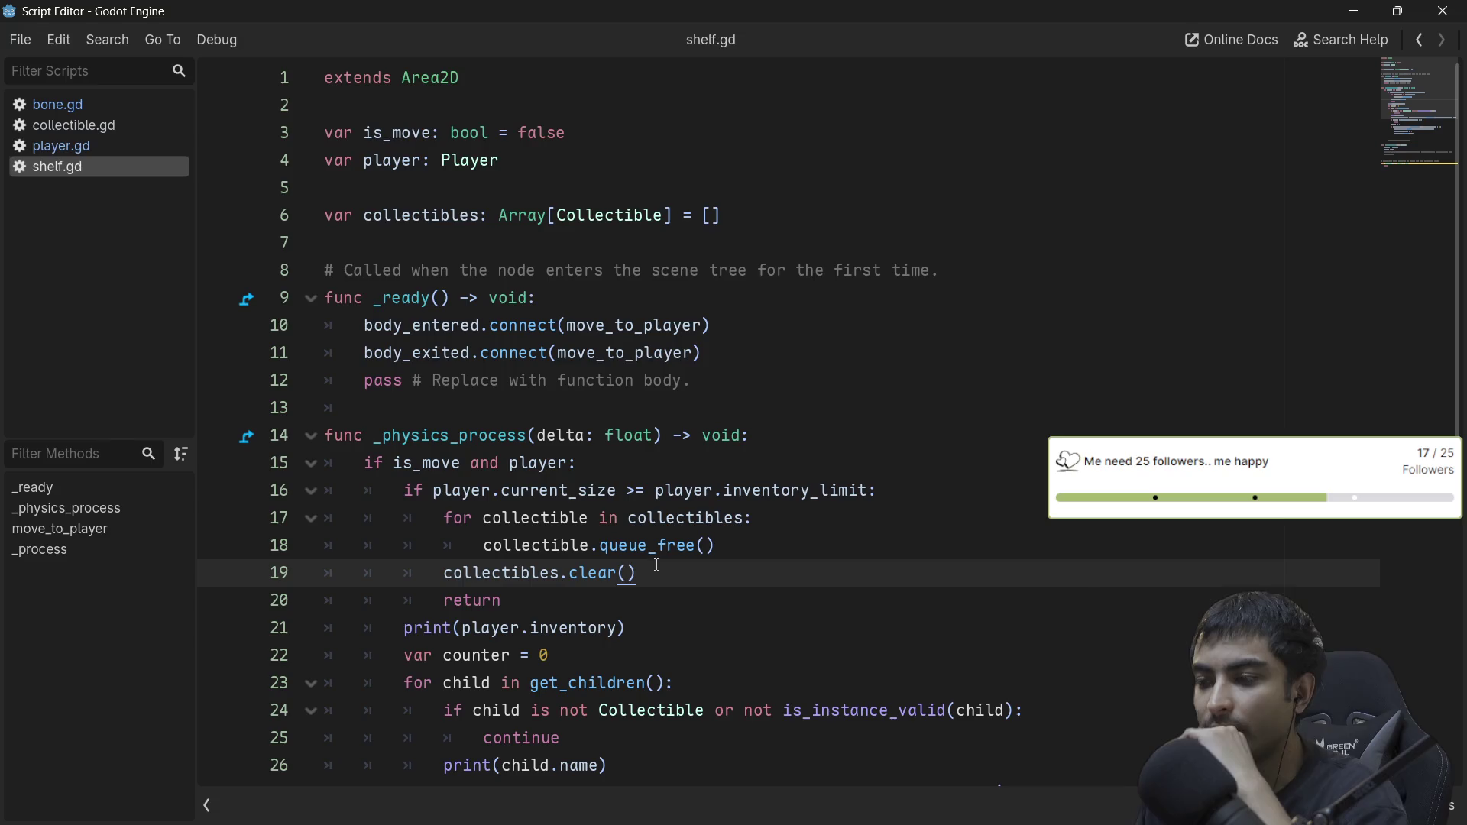
- Inspect the freeing loop and read the tooltips for clear and collectibles
drag(714, 545, 461, 519)
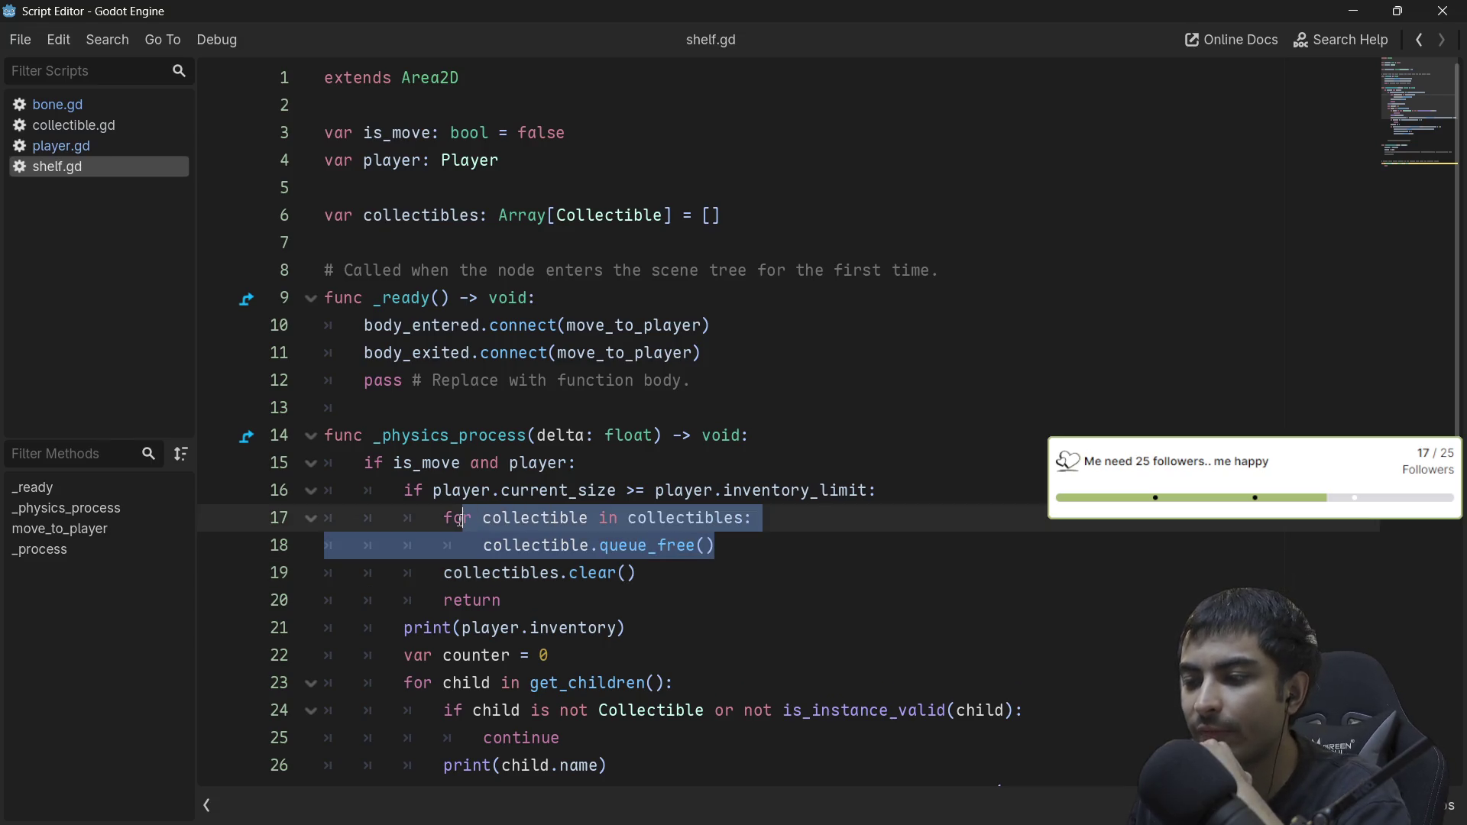
double_click(603, 573)
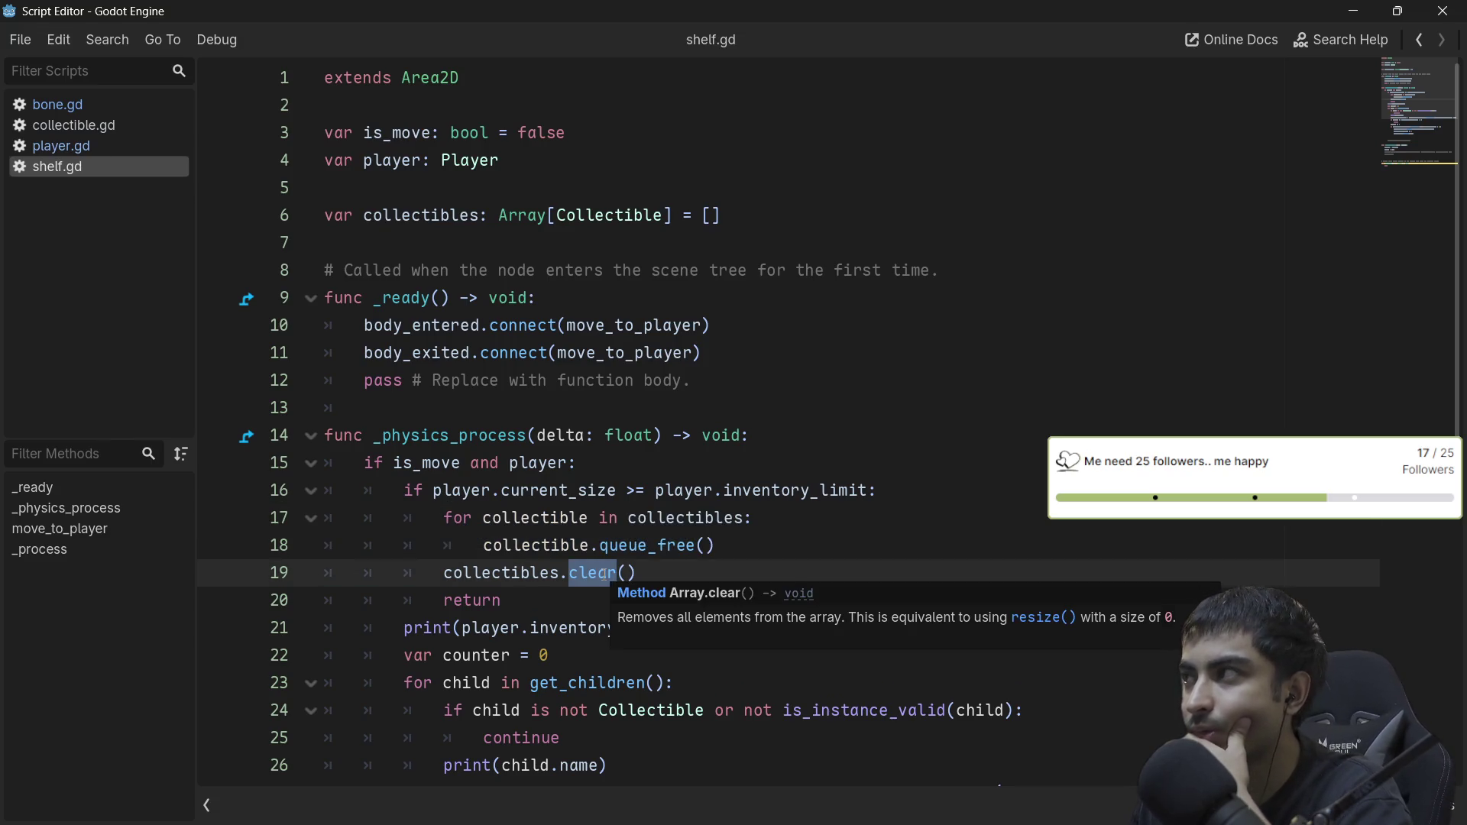
double_click(489, 575)
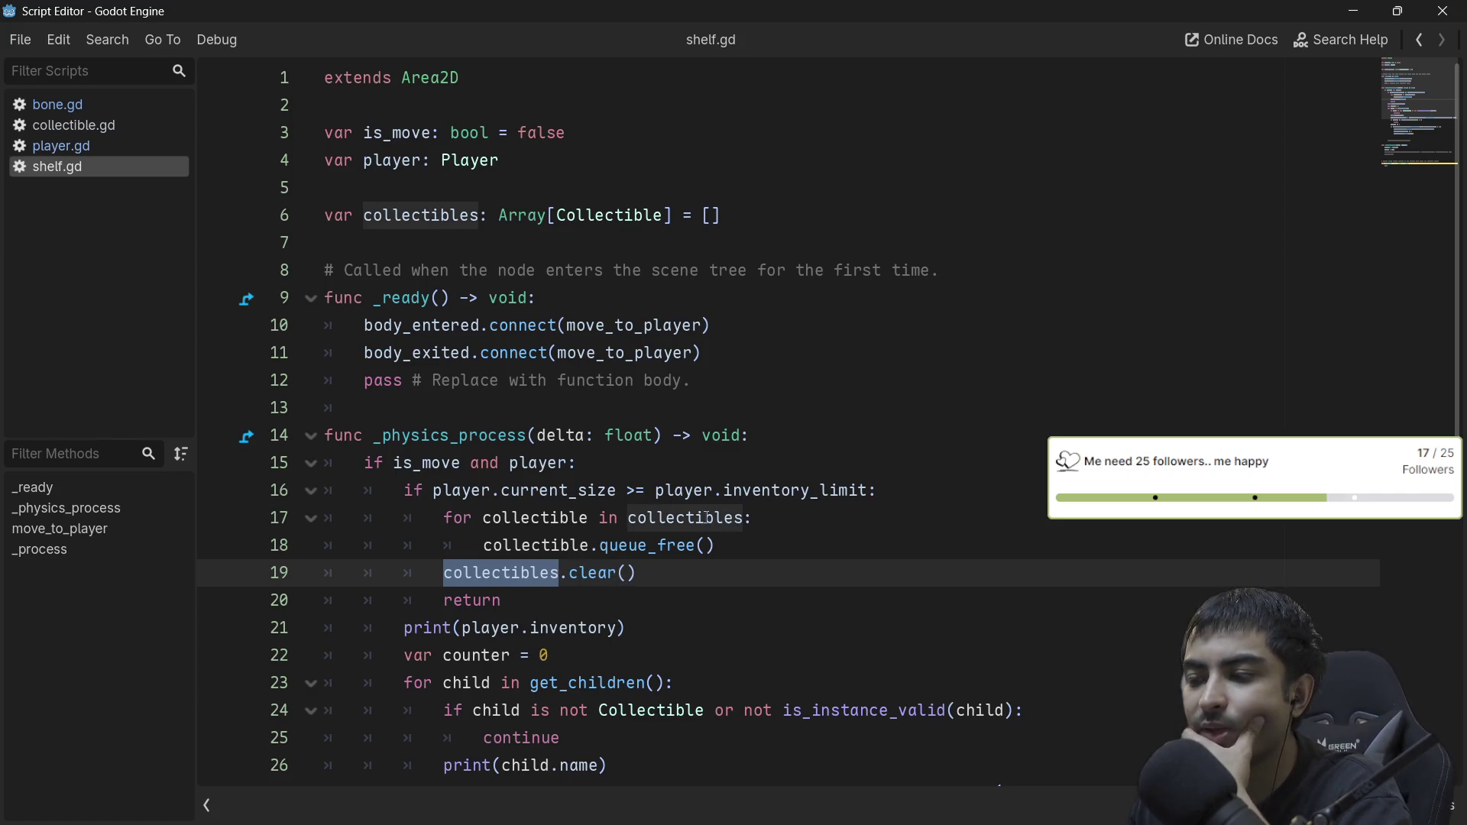
mouse_move(741, 531)
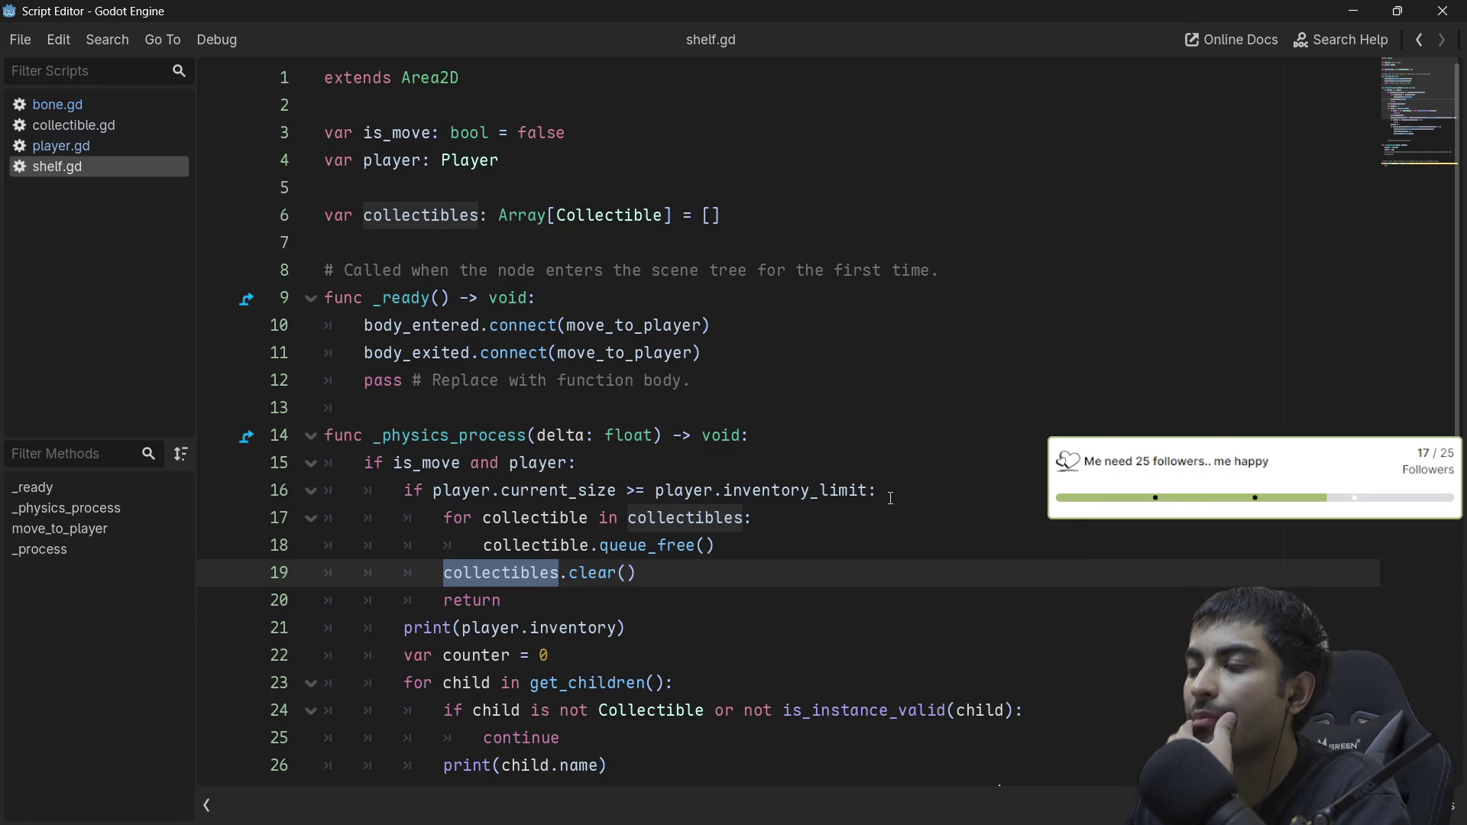
click(890, 498)
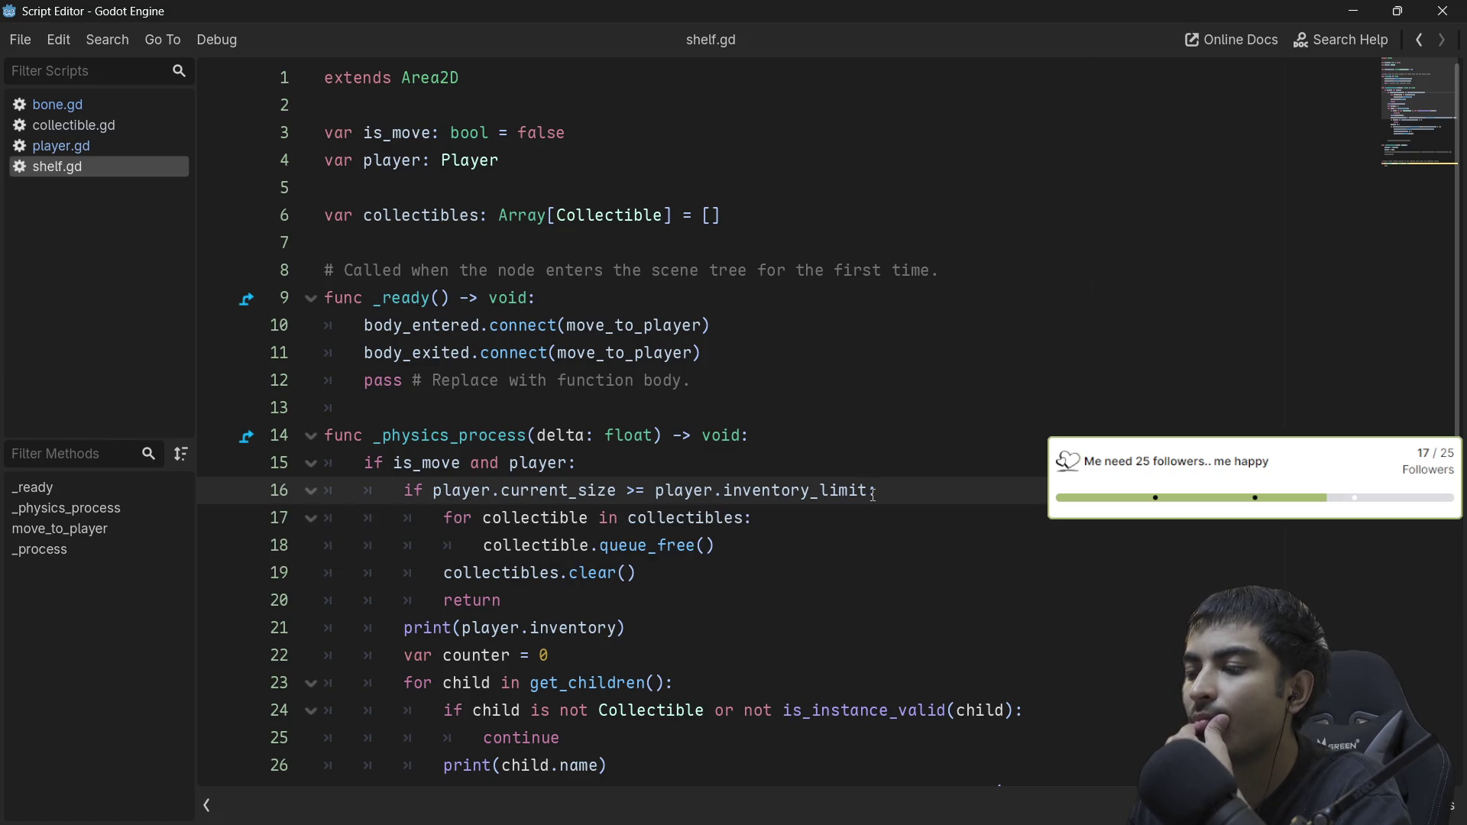
mouse_move(872, 493)
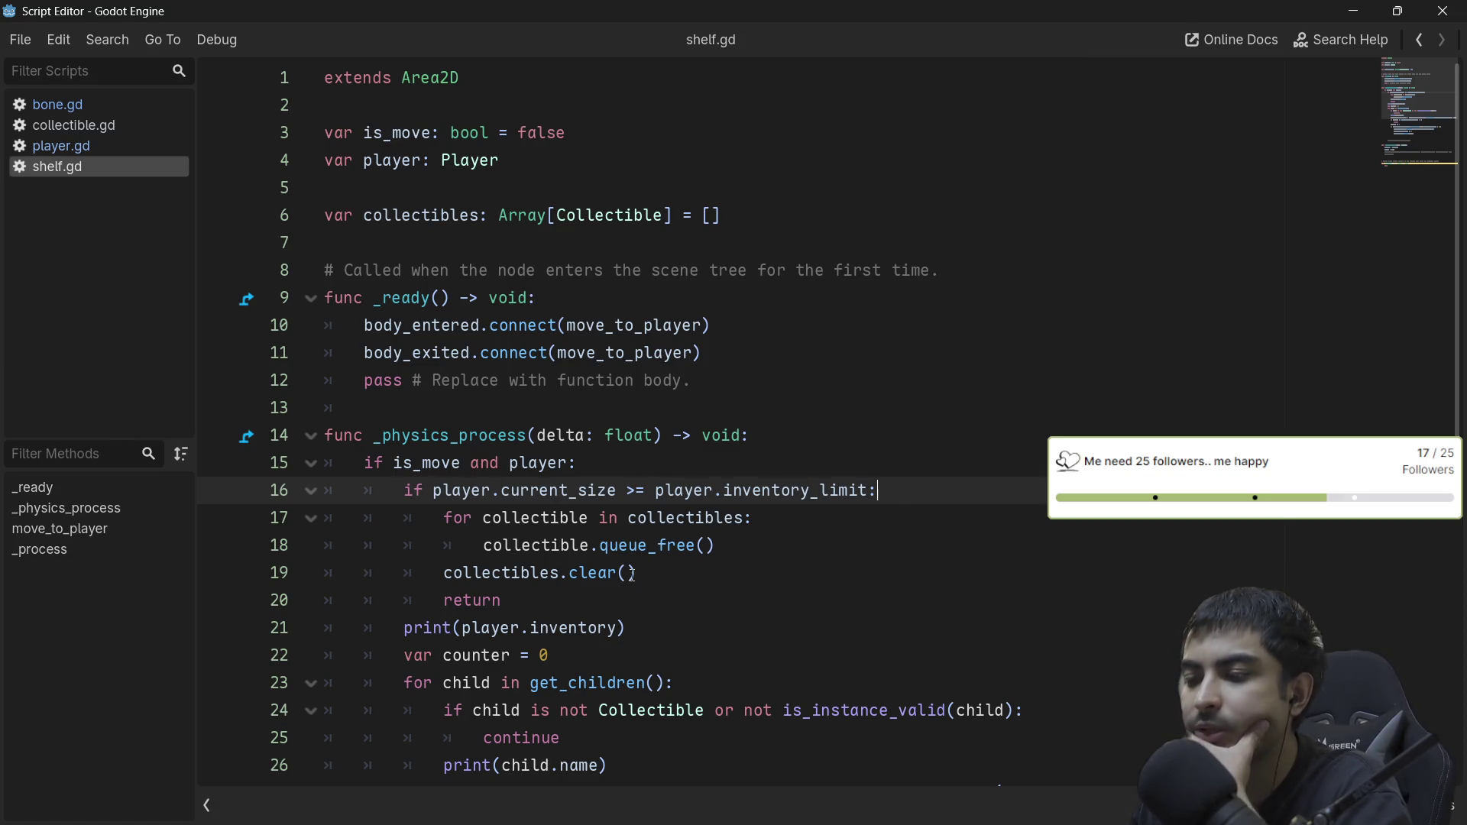
scroll(486, 603, down, 2)
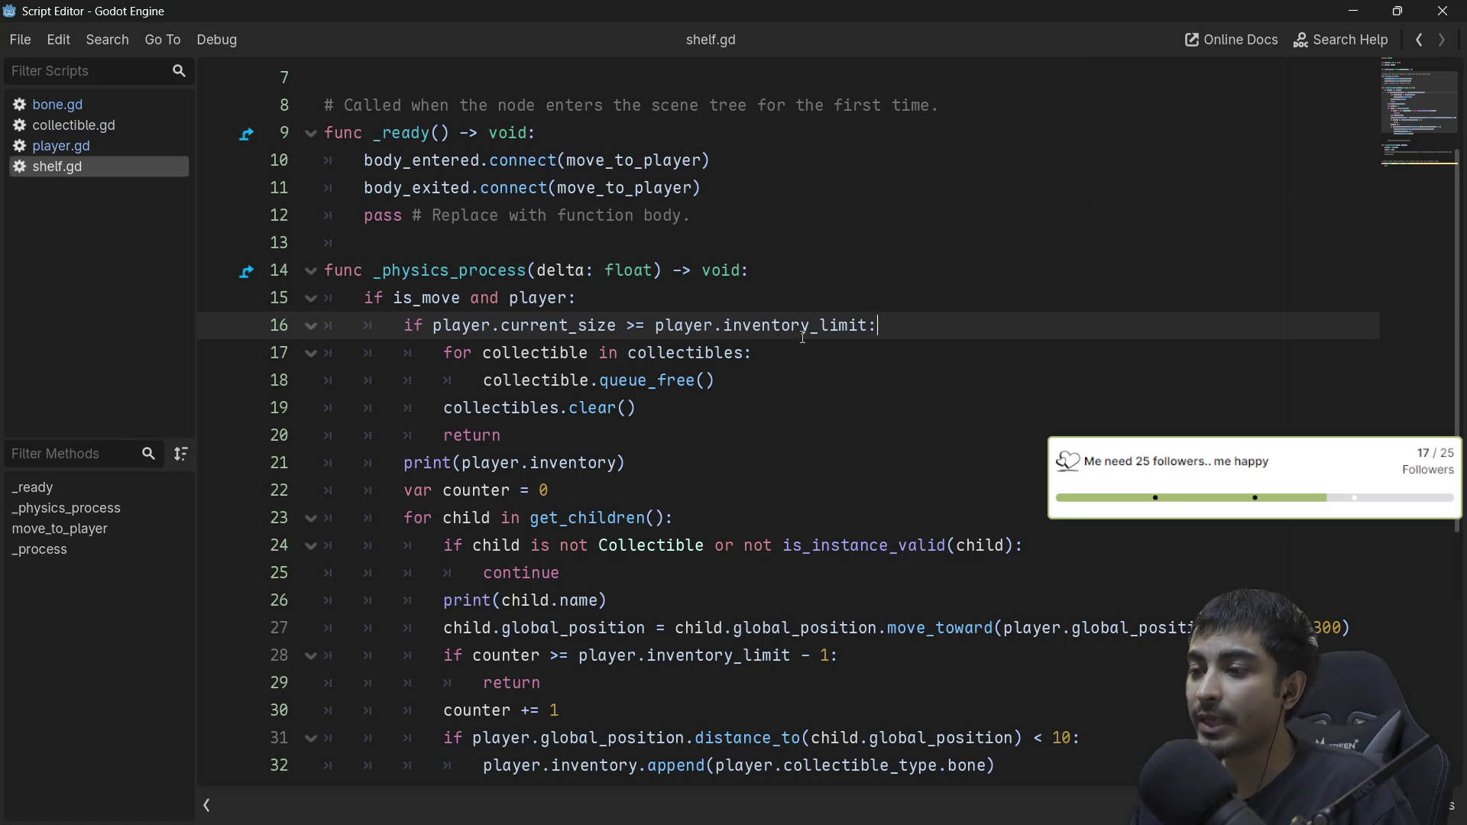
- Insert a guard on line 17: 'if collectibles.size(): return'
click(657, 412)
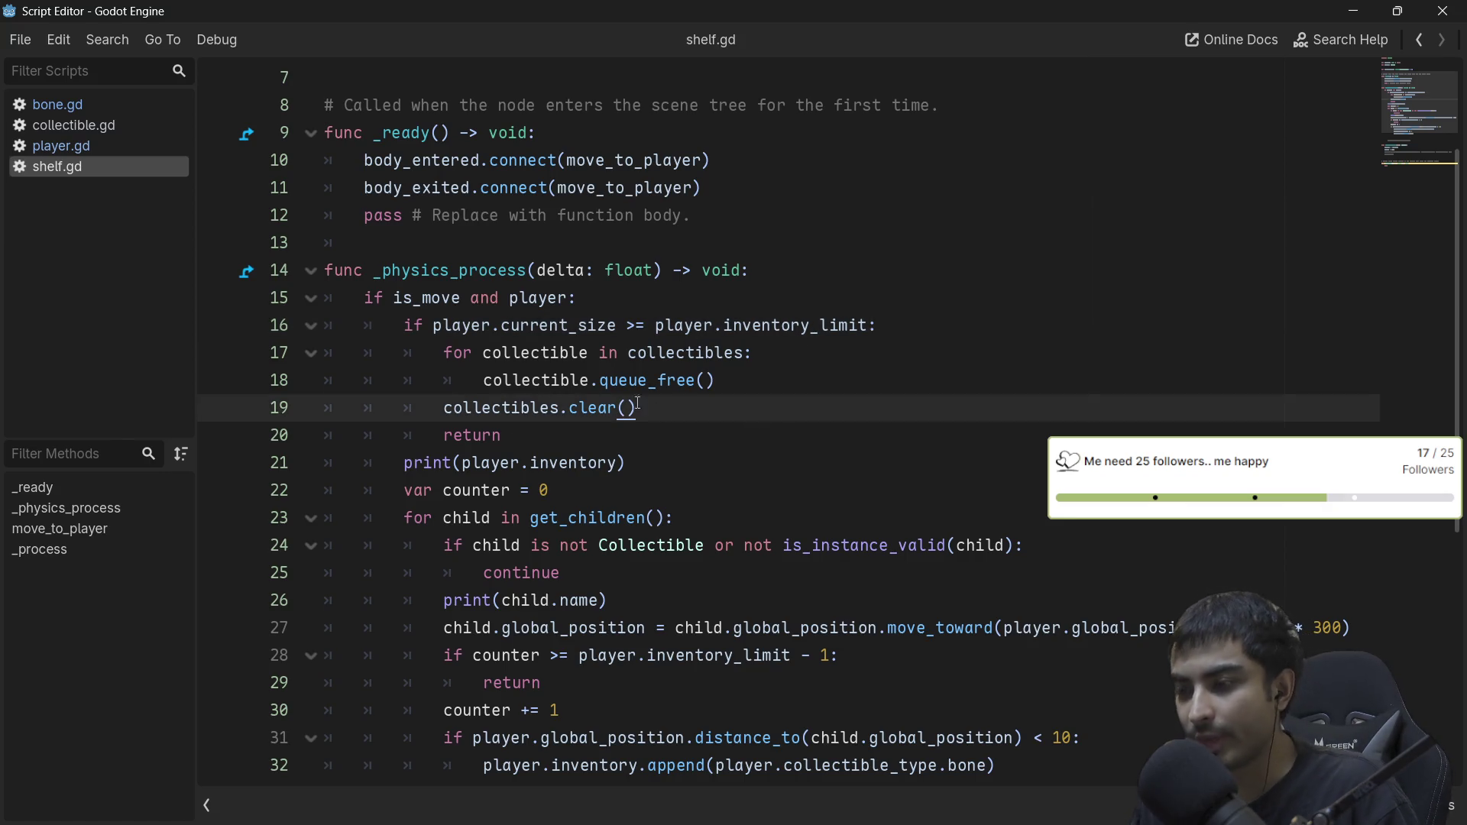
key(Up)
key(Down)
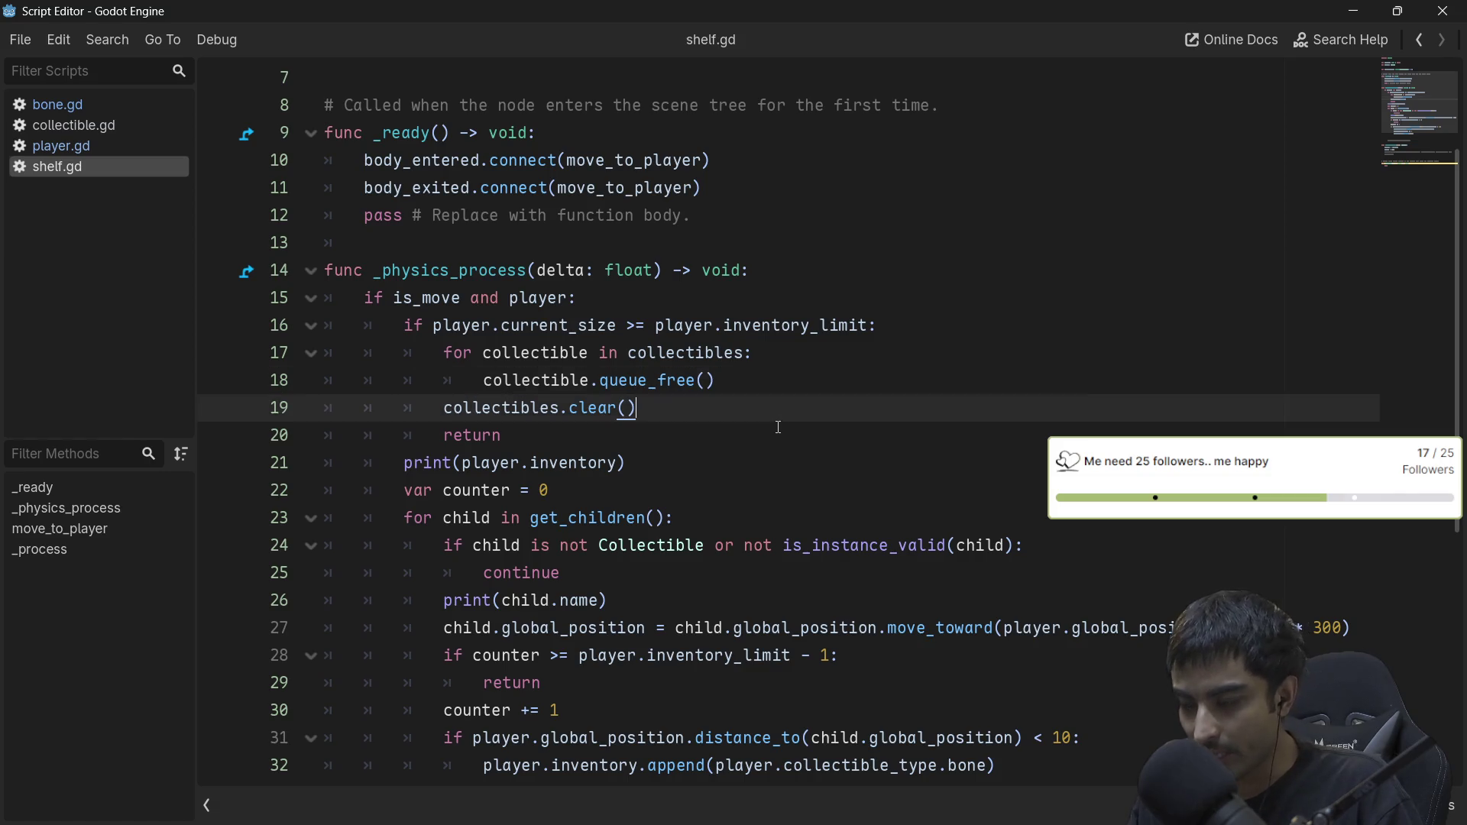
key(Up)
key(Up)
key(Up)
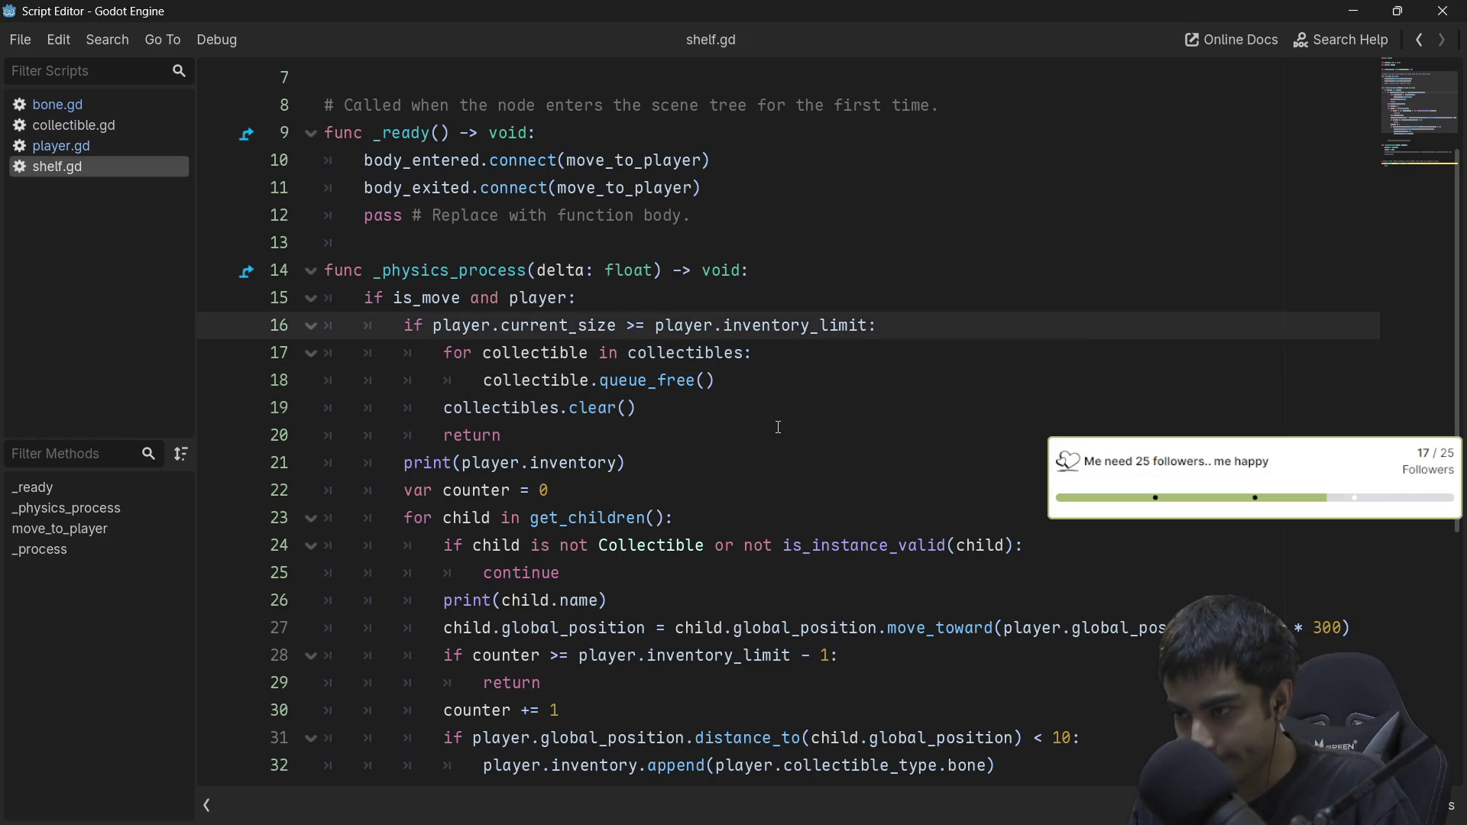
key(End)
key(Return)
text(if )
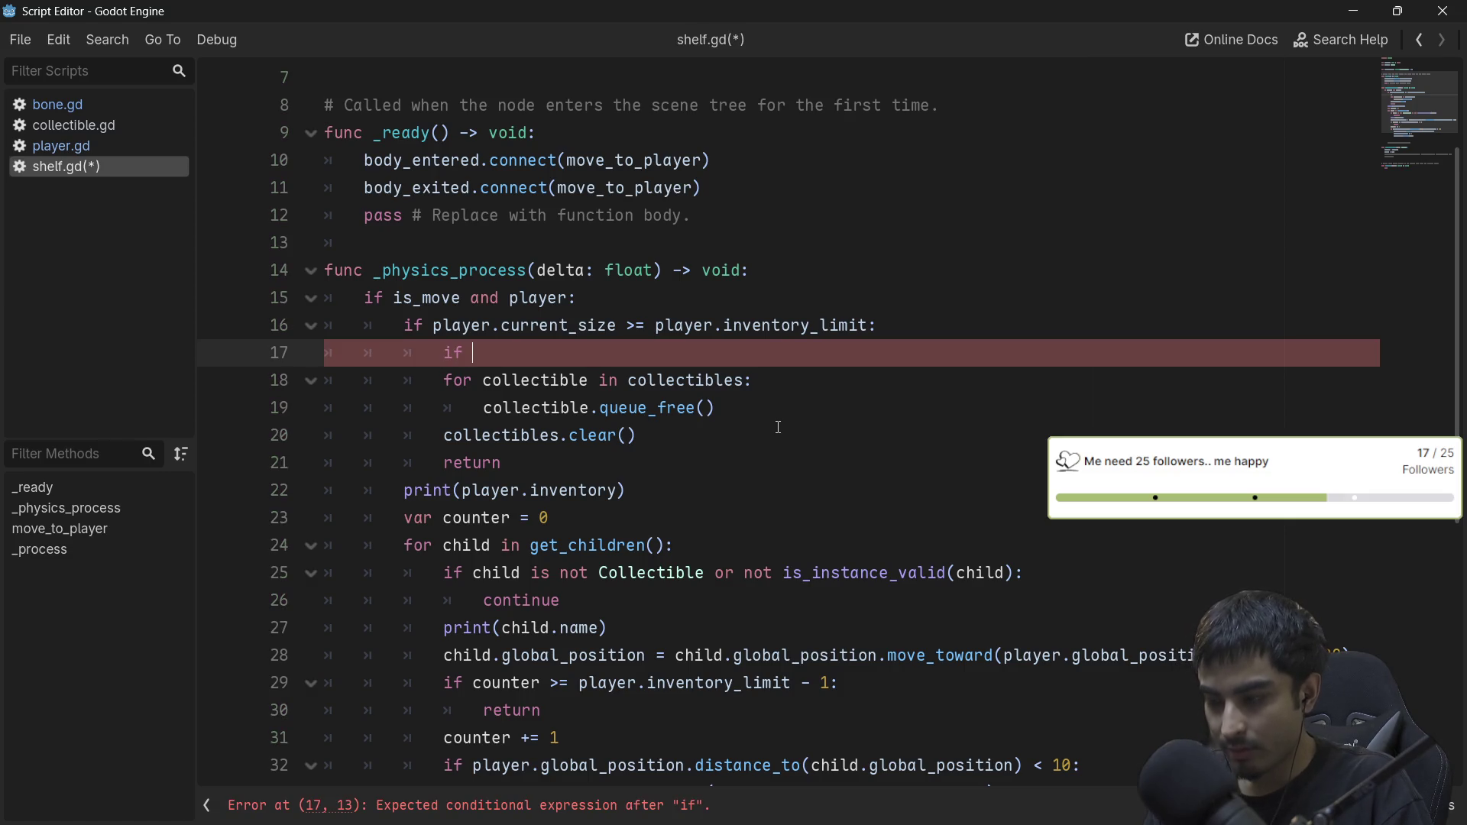
text(collec)
key(Return)
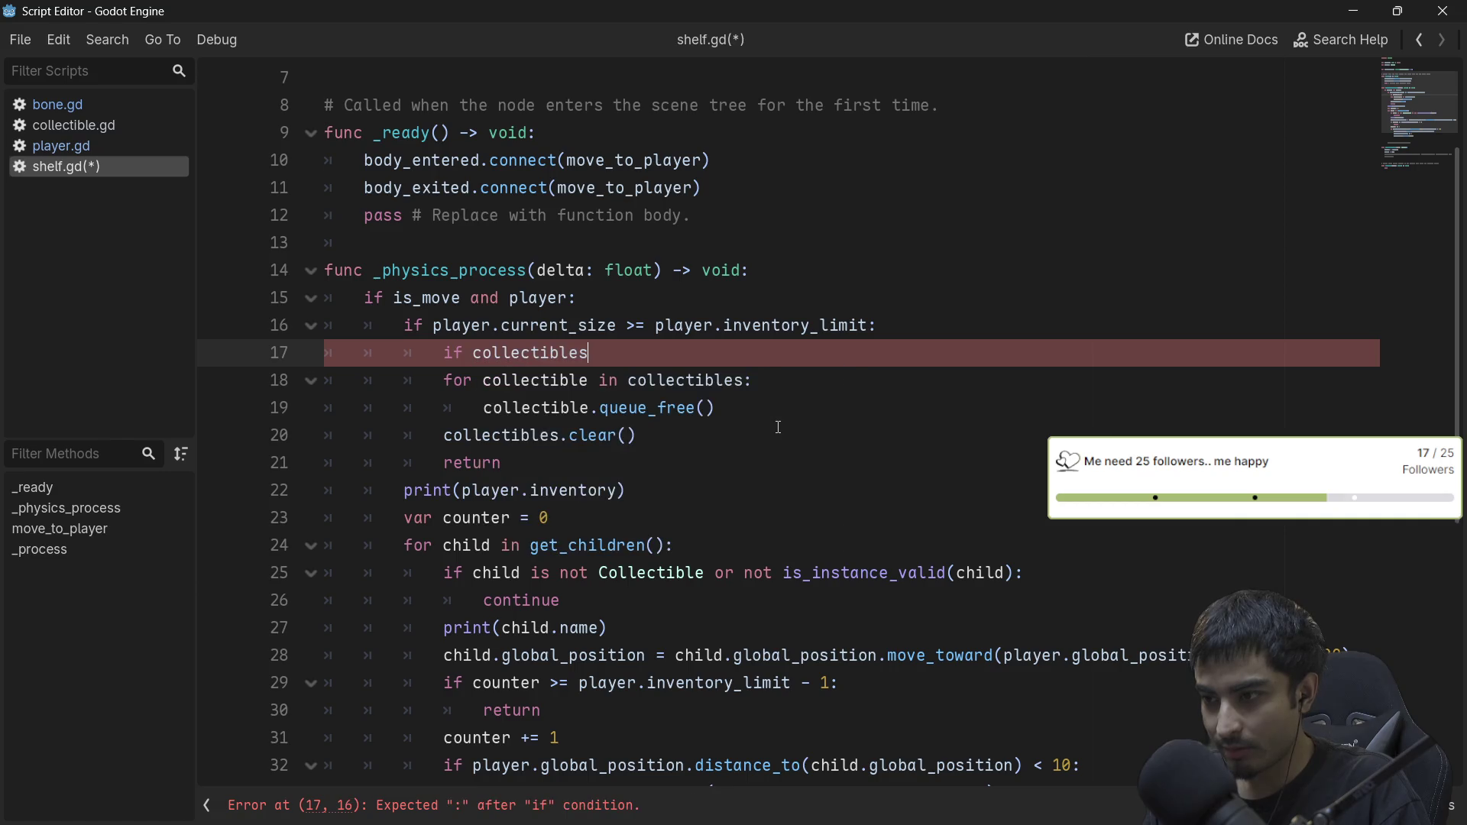
text(.size)
key(Return)
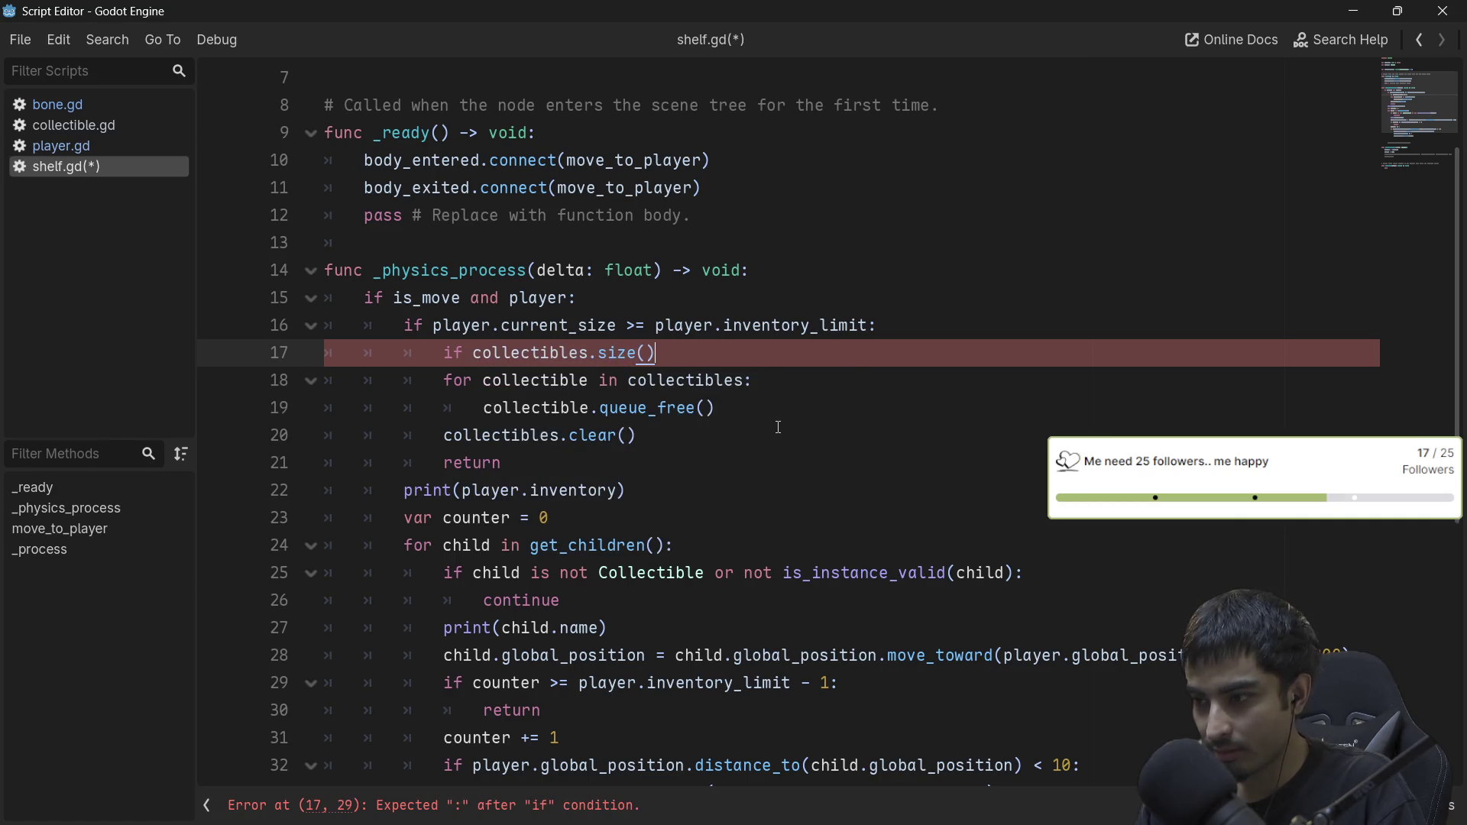
text(:)
key(Return)
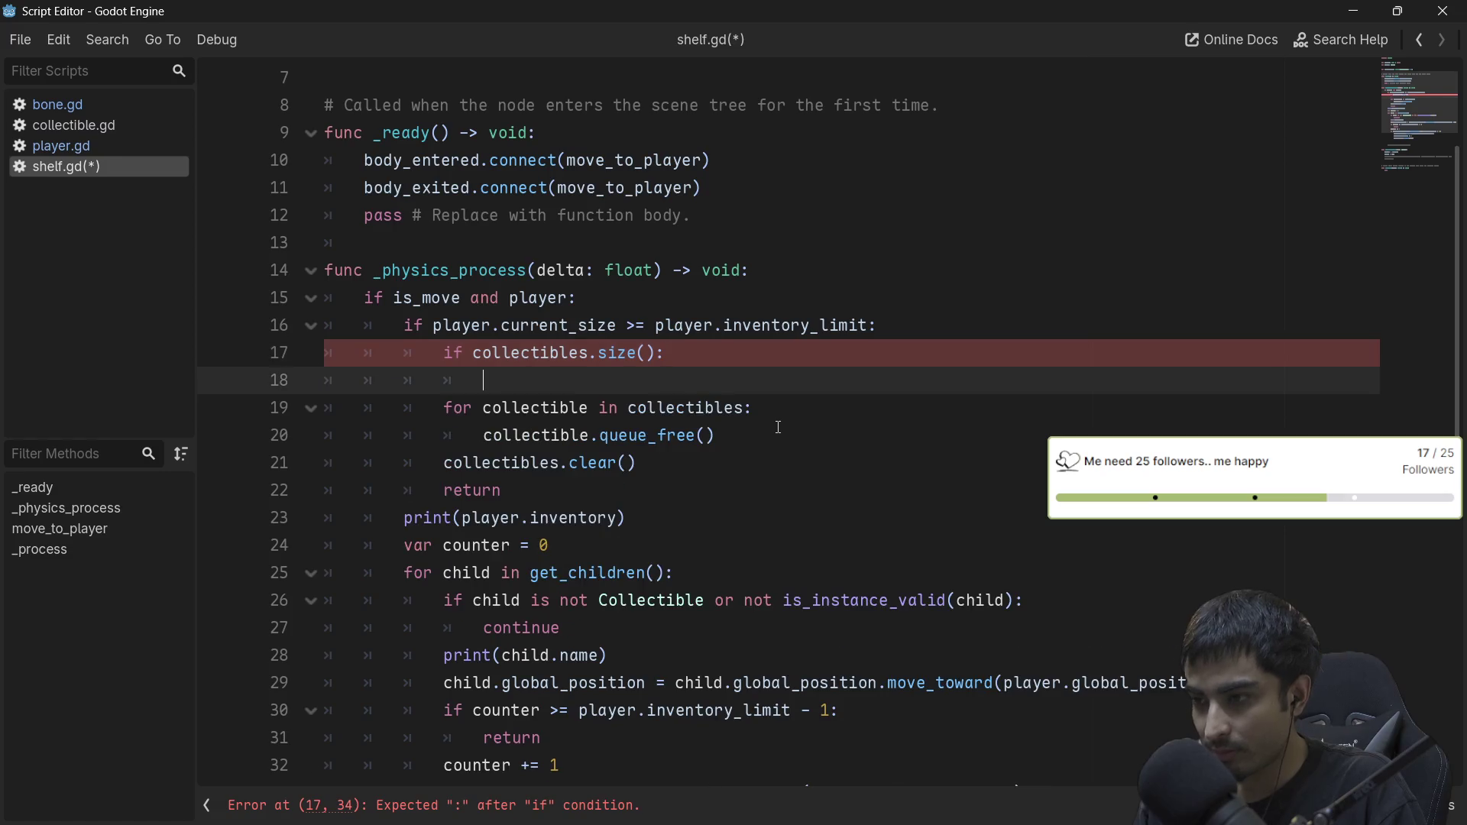
text(return)
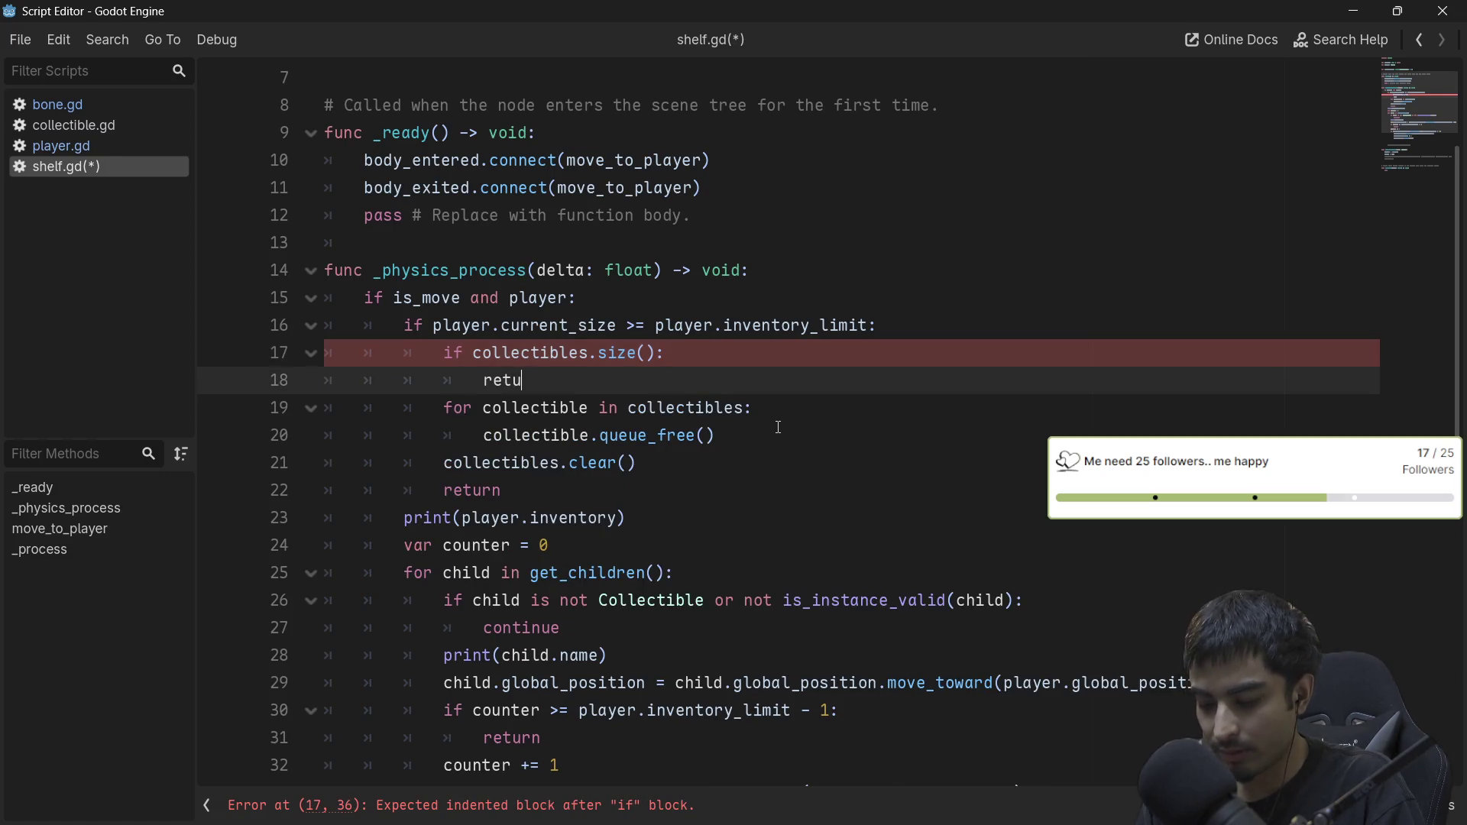
- Negate the guard to 'if not collectibles.size():' and save shelf.gd
key(Up)
key(ctrl+Left)
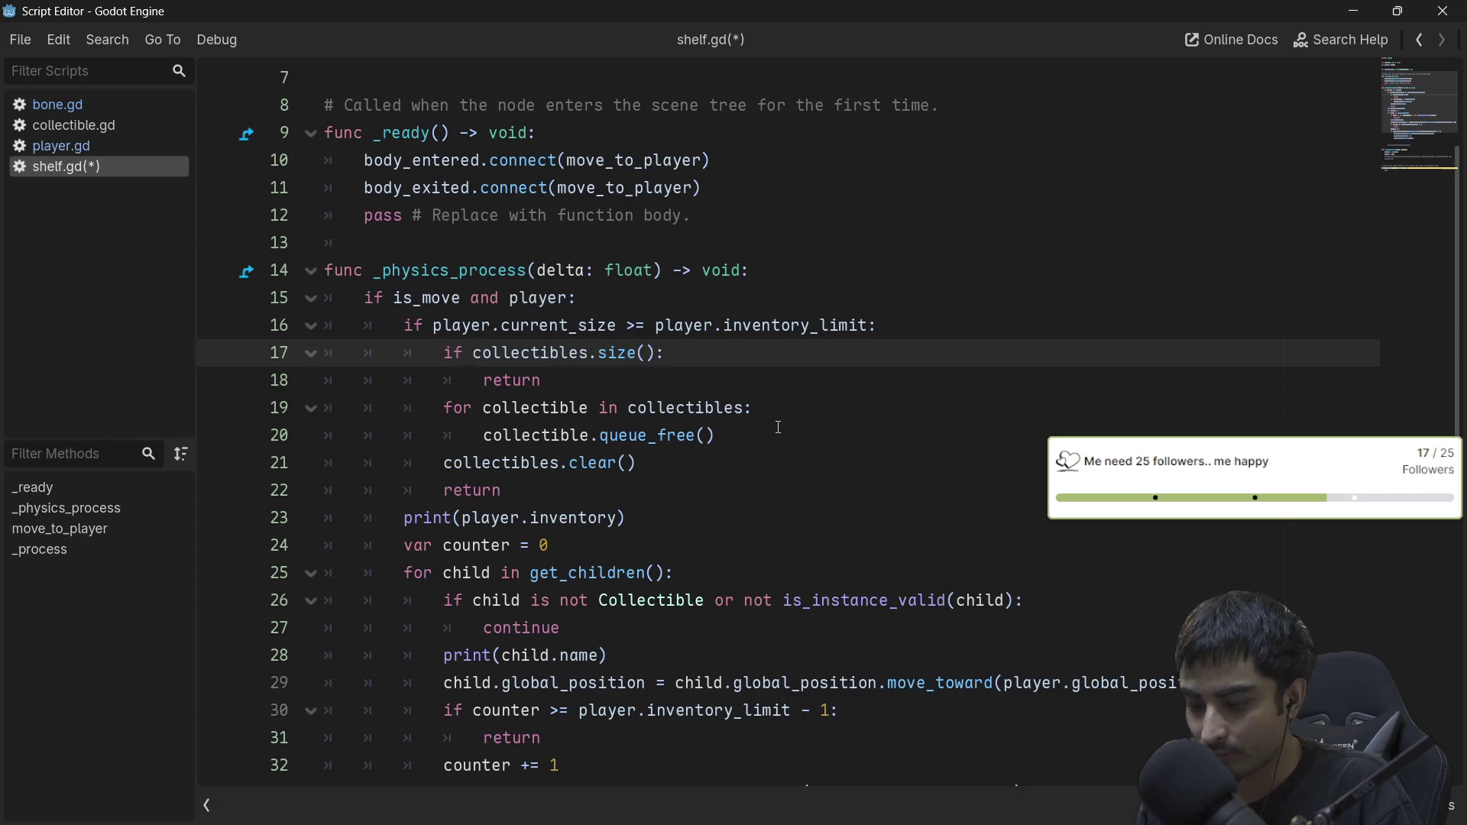
text(not)
key(ctrl+s)
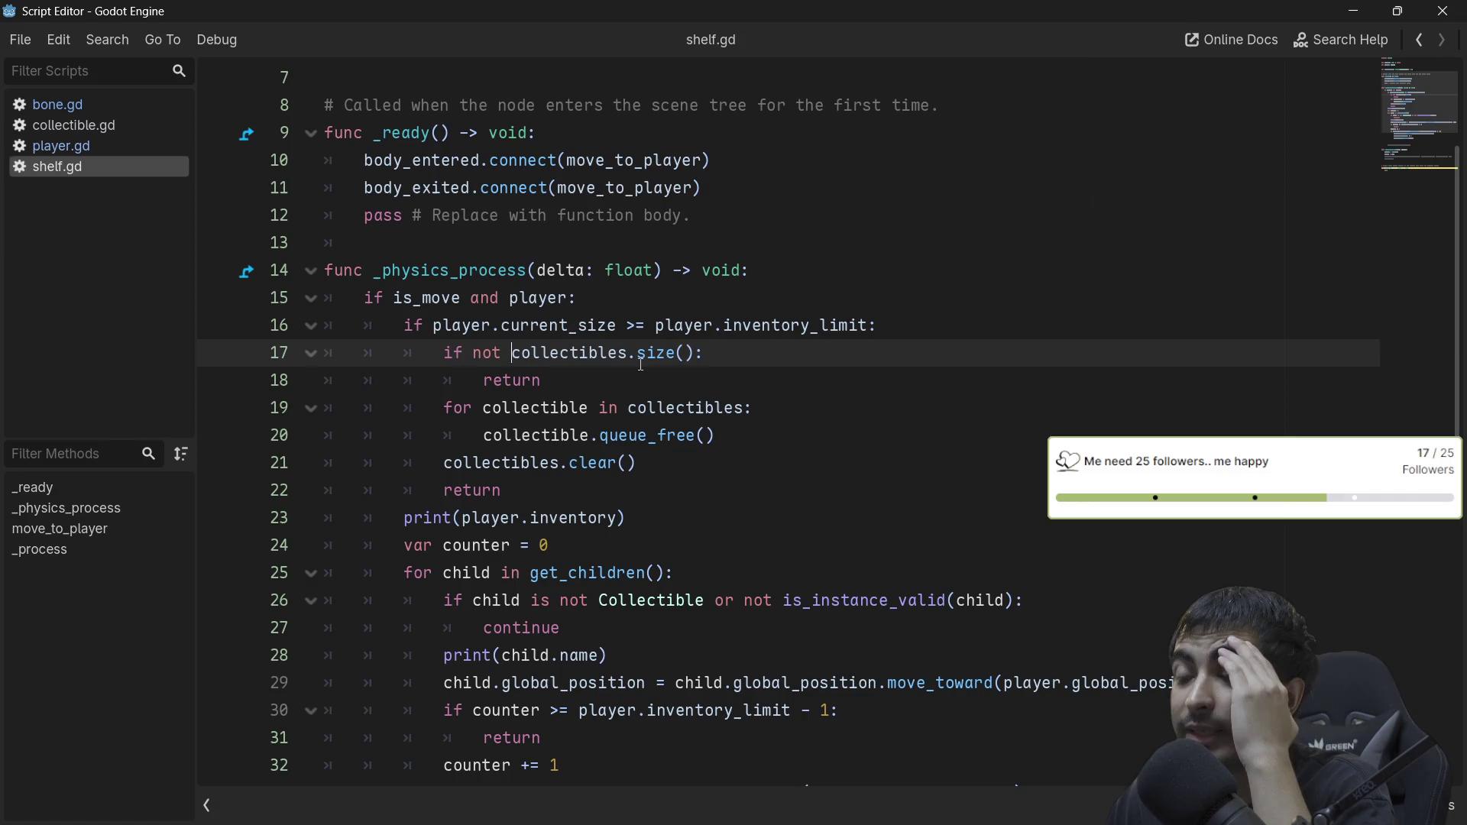
- Comment out collectibles.clear() and close the floating Script Editor
click(659, 461)
key(ctrl+k)
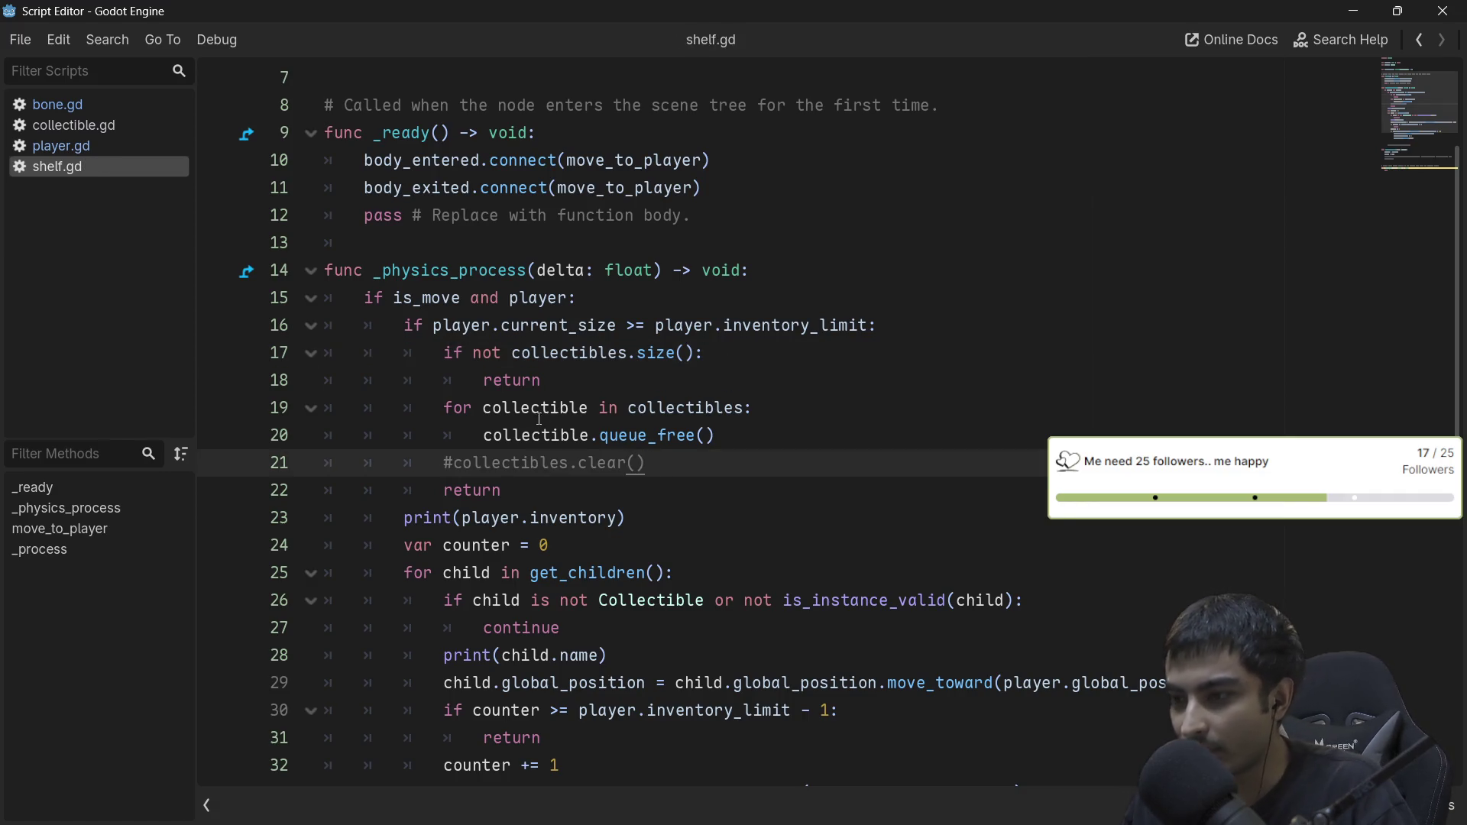
click(1441, 11)
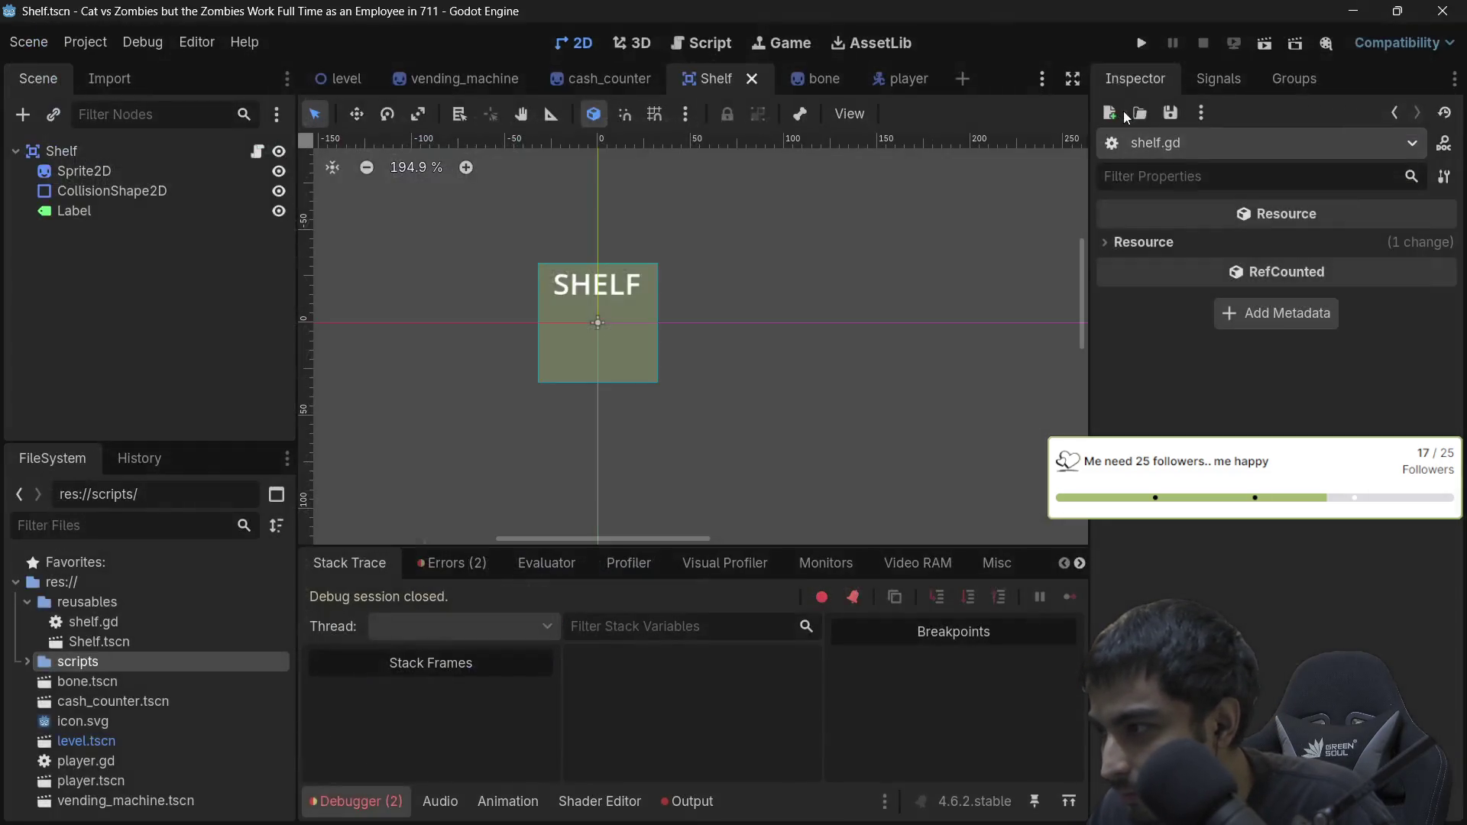
- Run the game into the shelf, hit the line 20 freed-instance error, then stop and float shelf.gd
click(1141, 42)
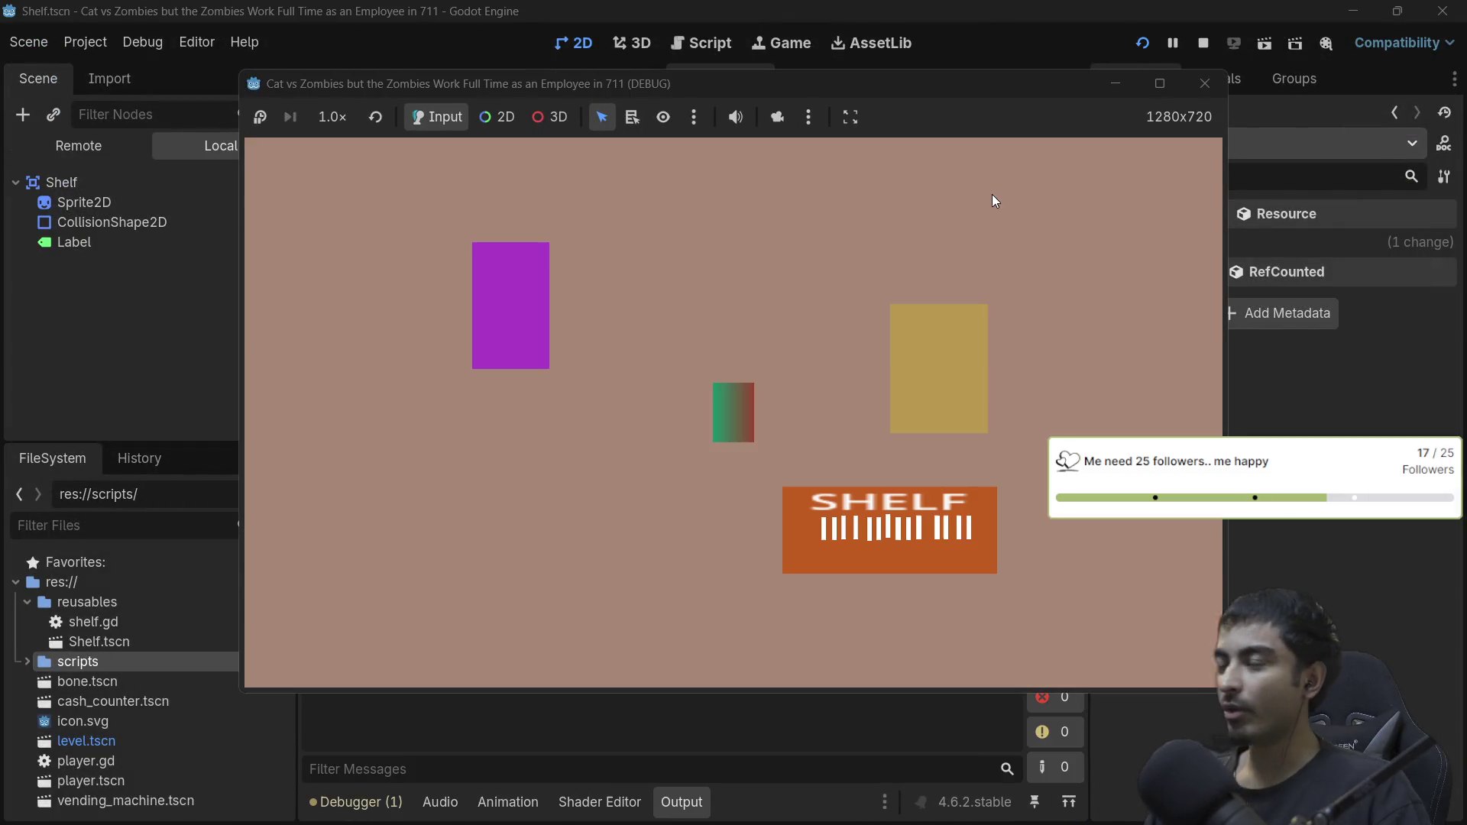
key(Right)
key(Down)
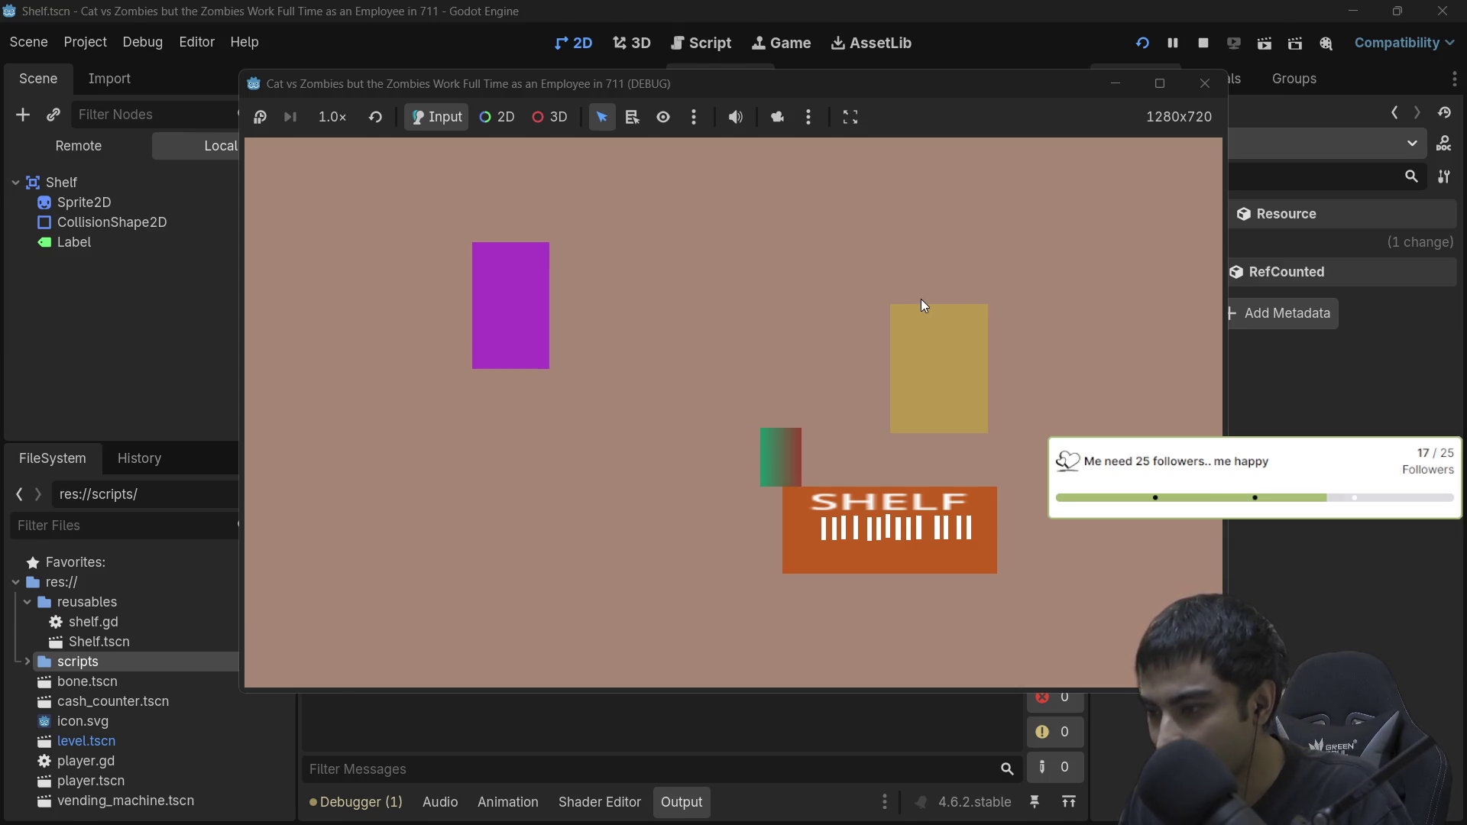
key(Down)
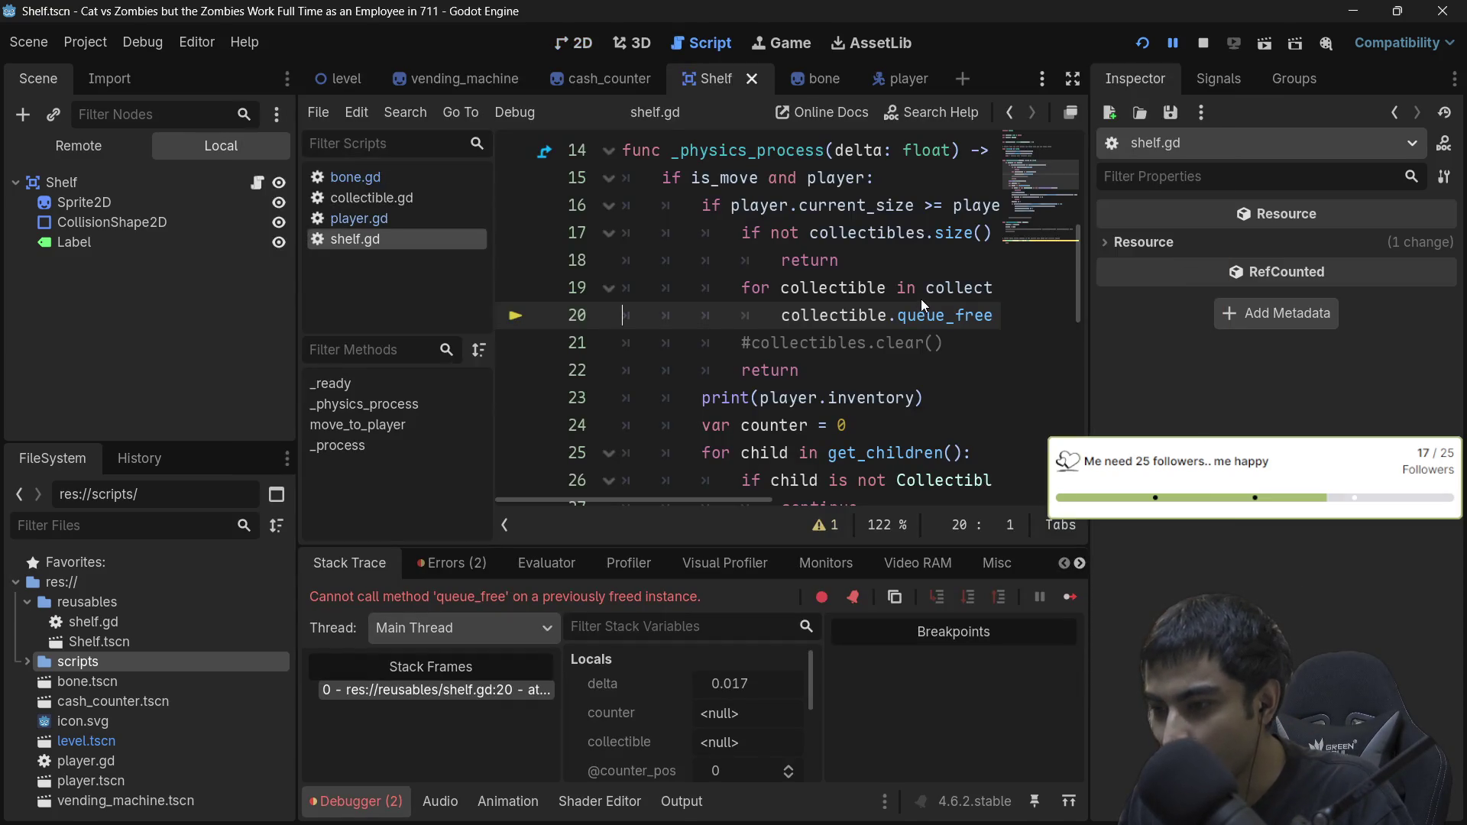
click(1201, 44)
click(1070, 112)
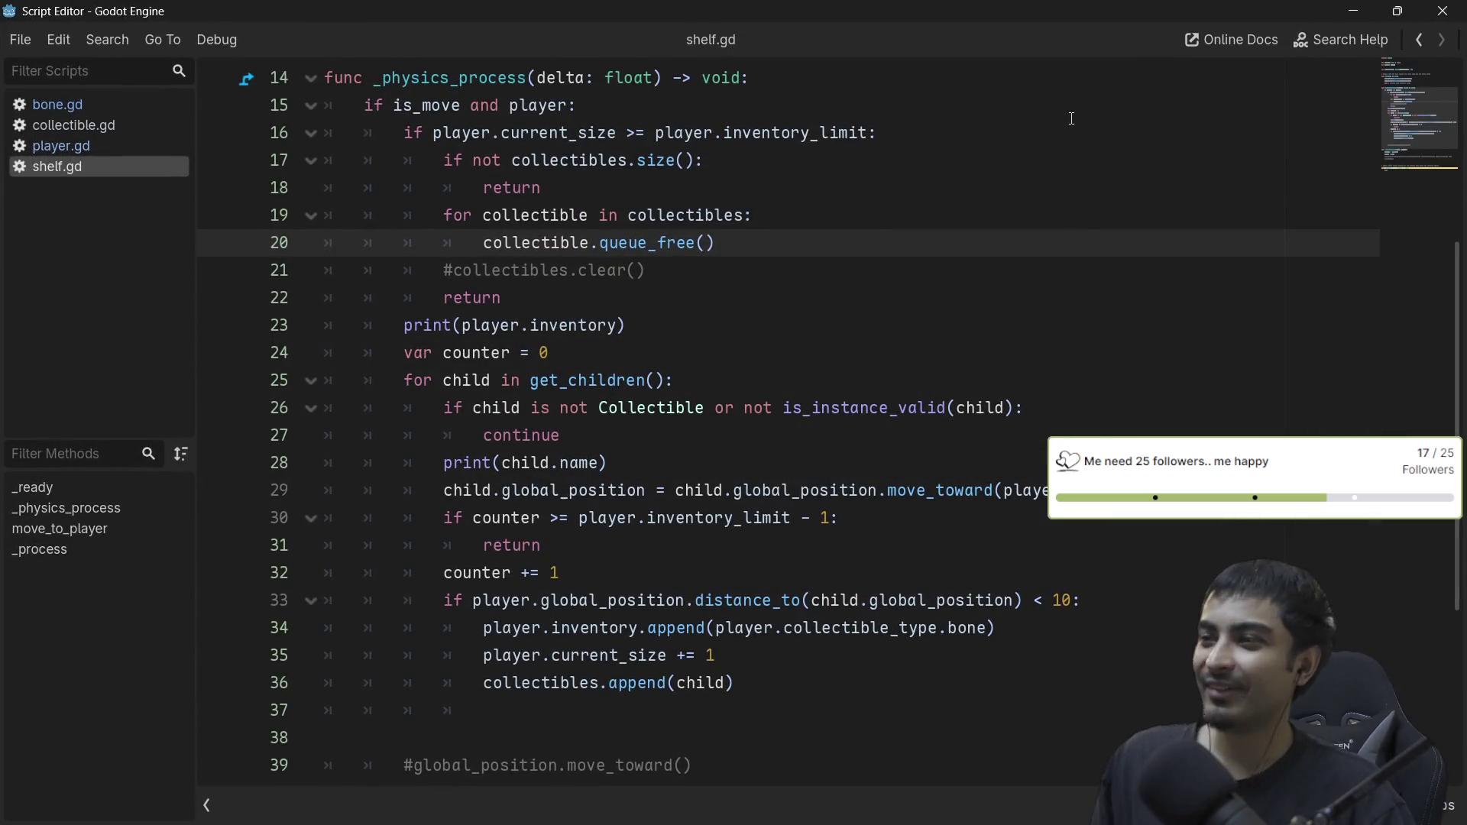
- Change the guard to 'if collectibles.size() == 0:' and save shelf.gd
double_click(646, 243)
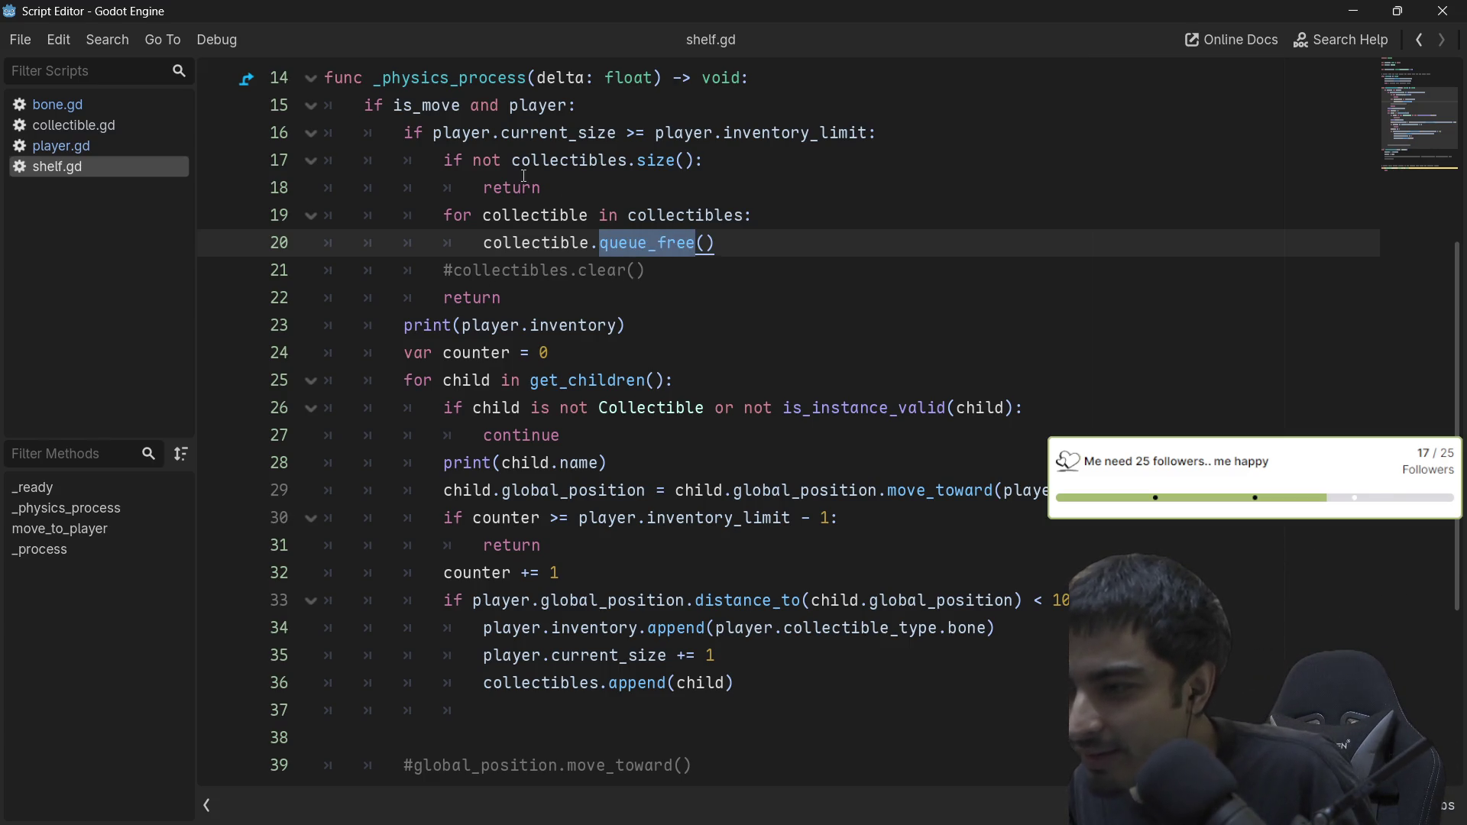
triple_click(430, 156)
double_click(479, 159)
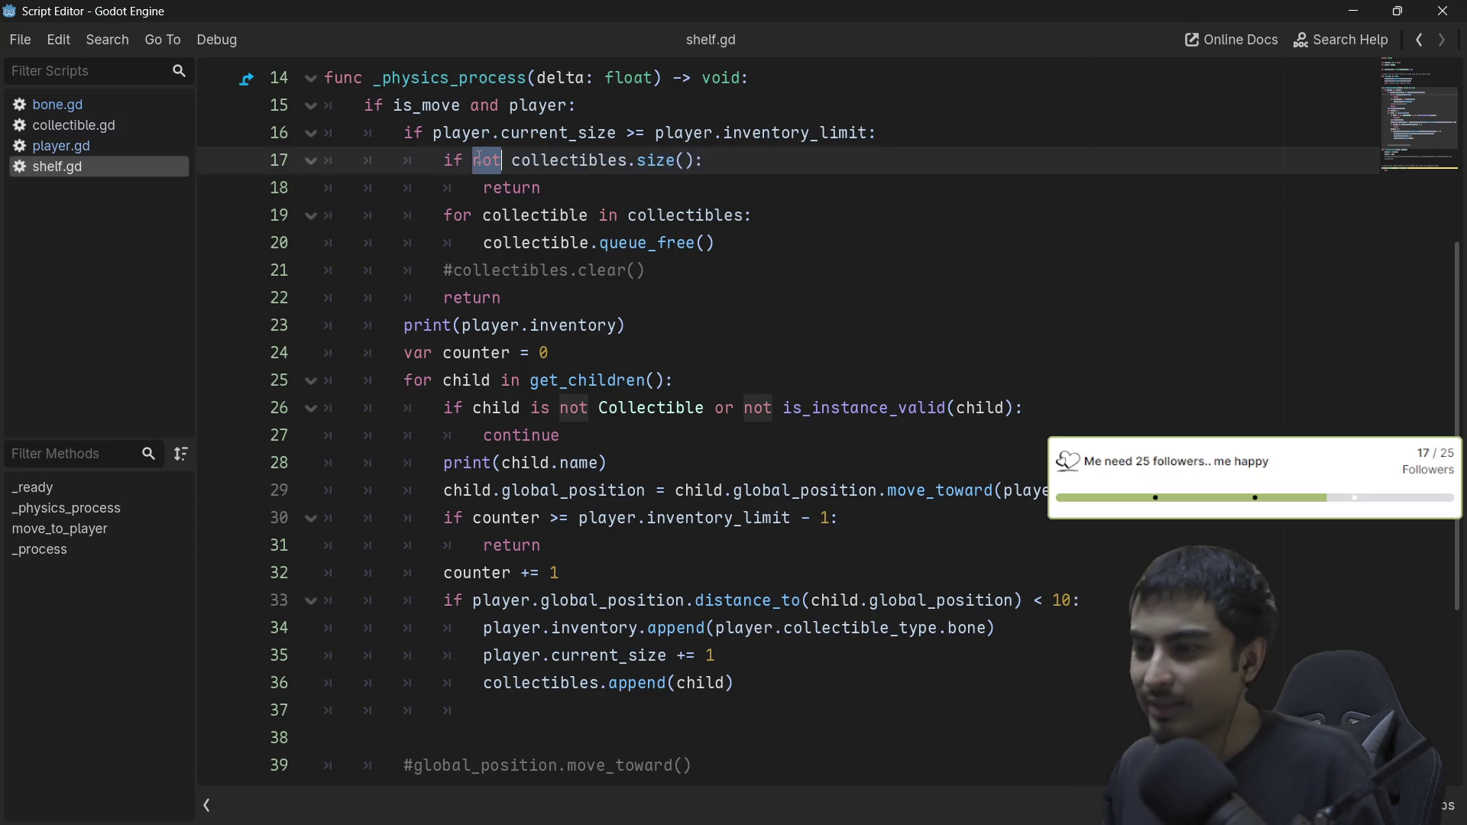
key(Delete)
key(Delete)
key(End)
key(Left)
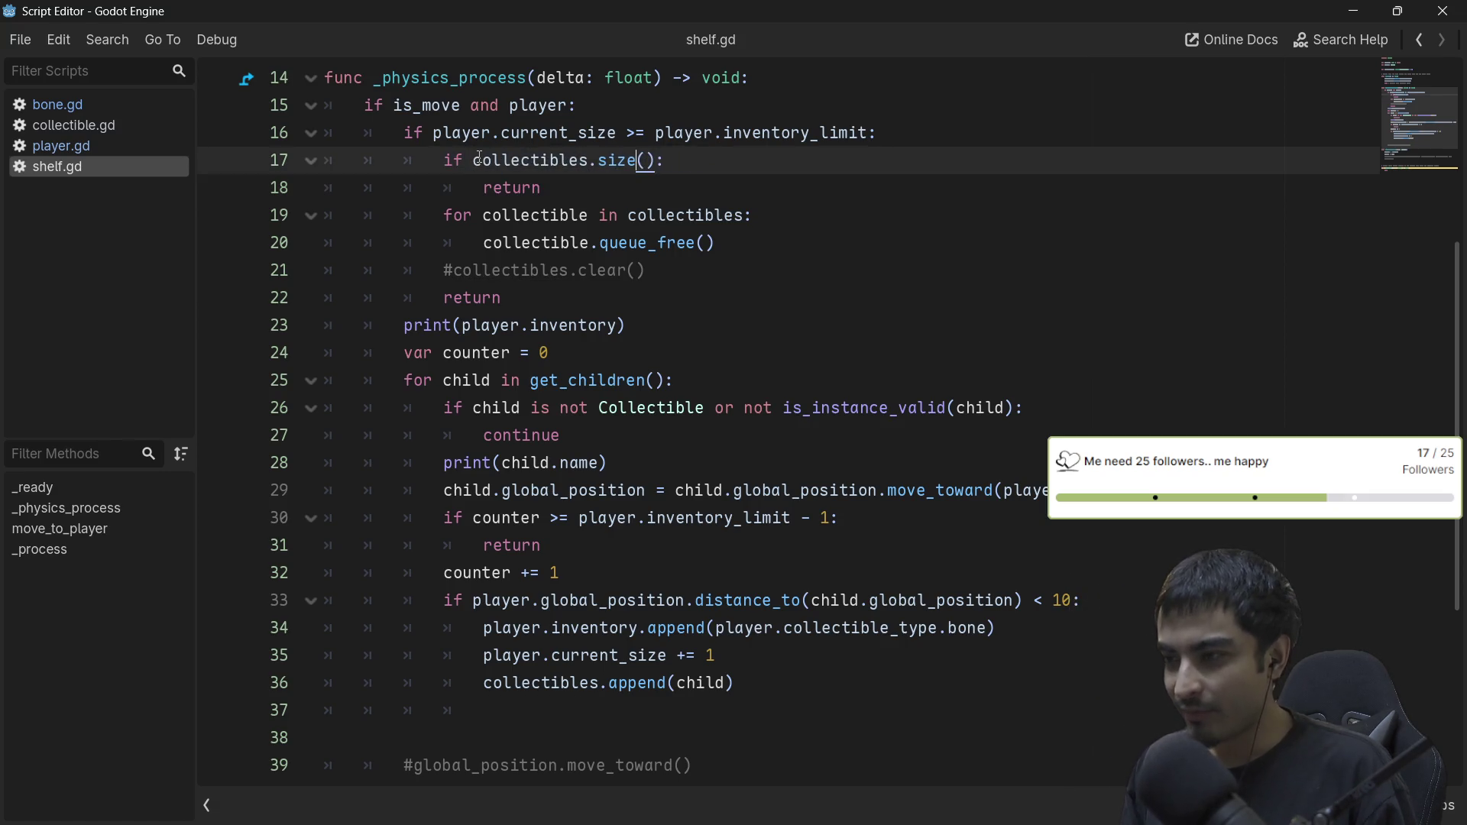
text(== 0)
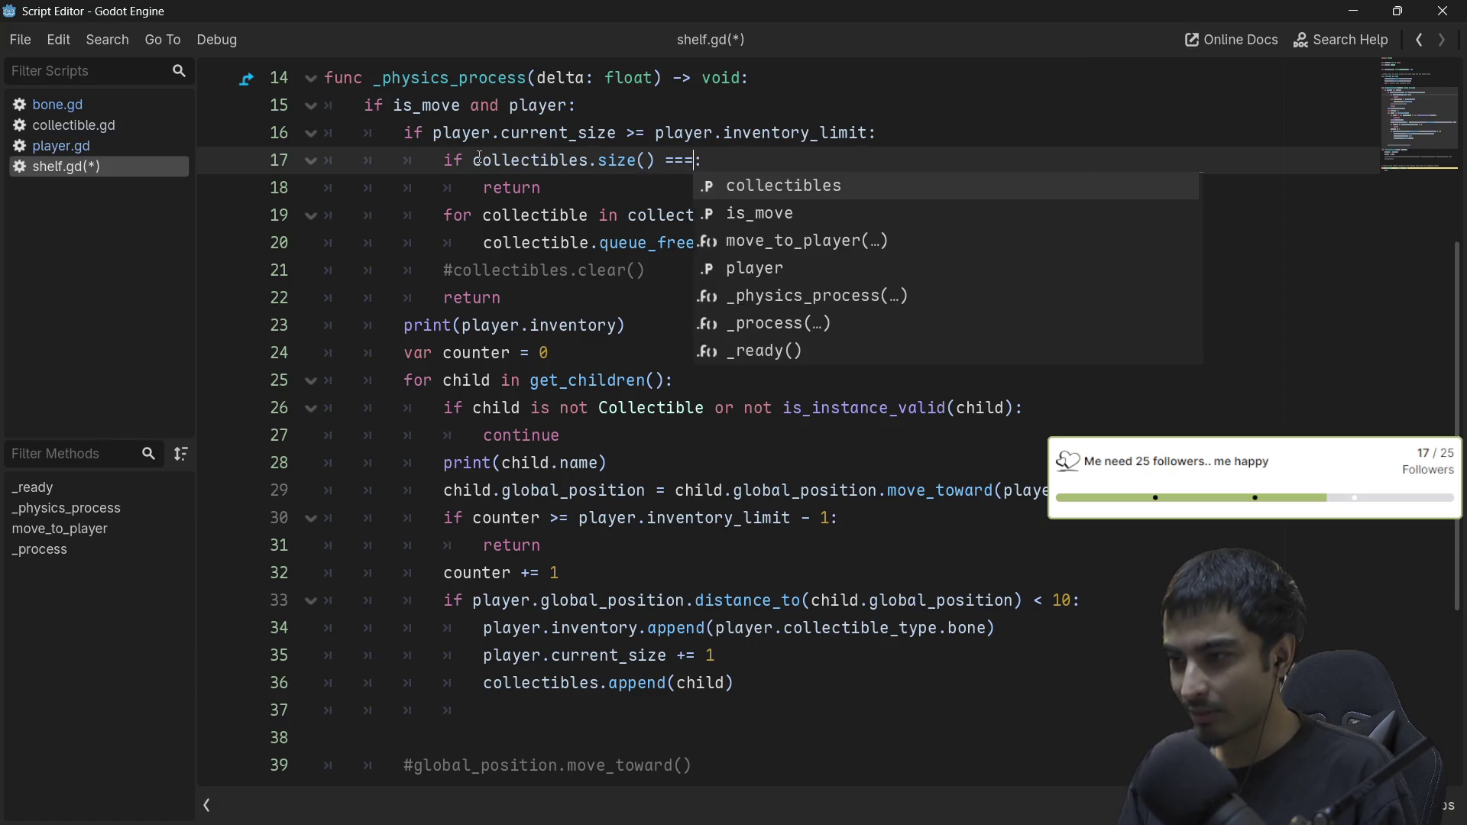
key(ctrl+s)
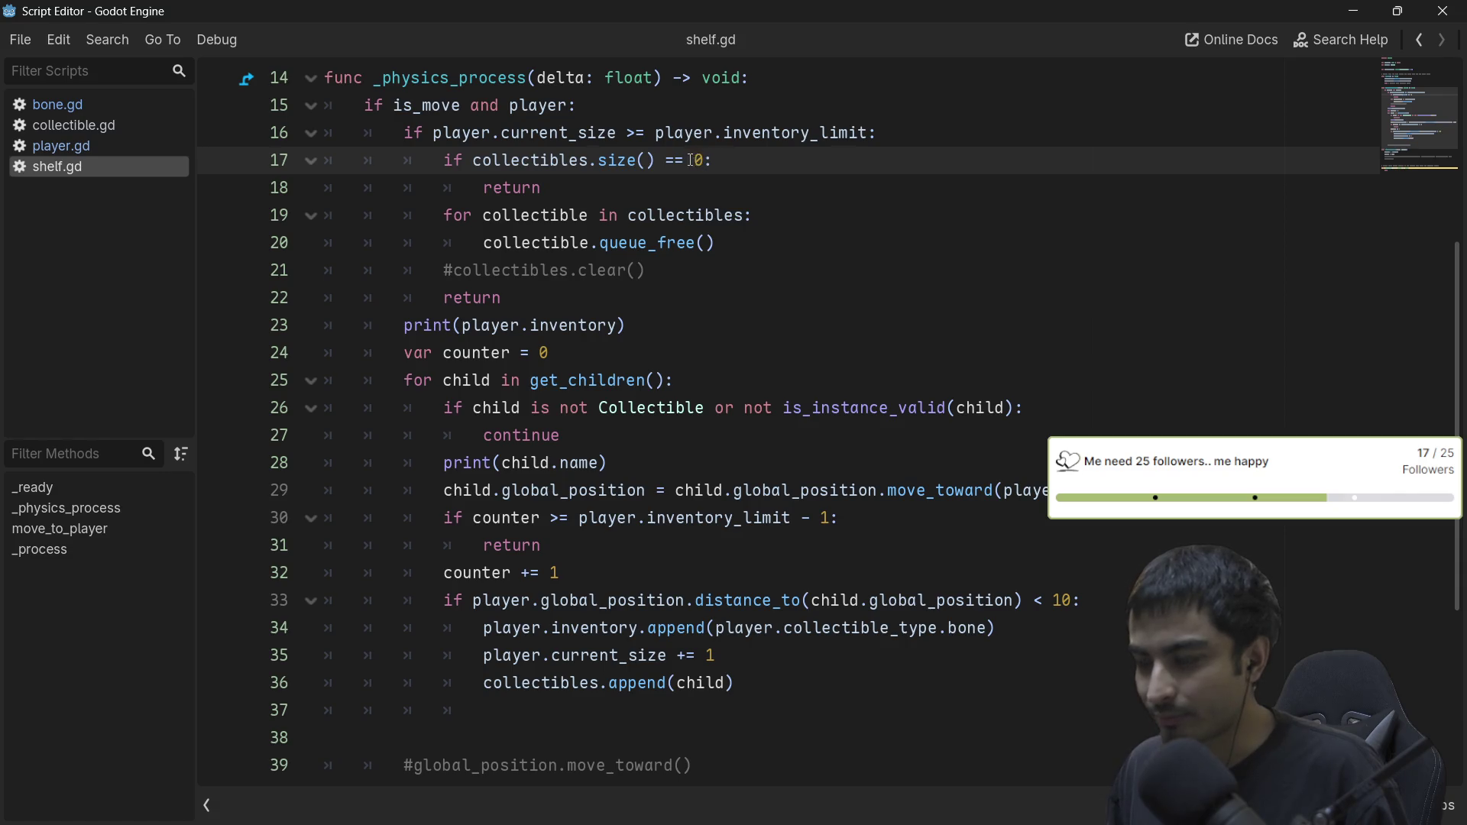
- Uncomment collectibles.clear() and close the Script Editor window
click(657, 282)
key(ctrl+k)
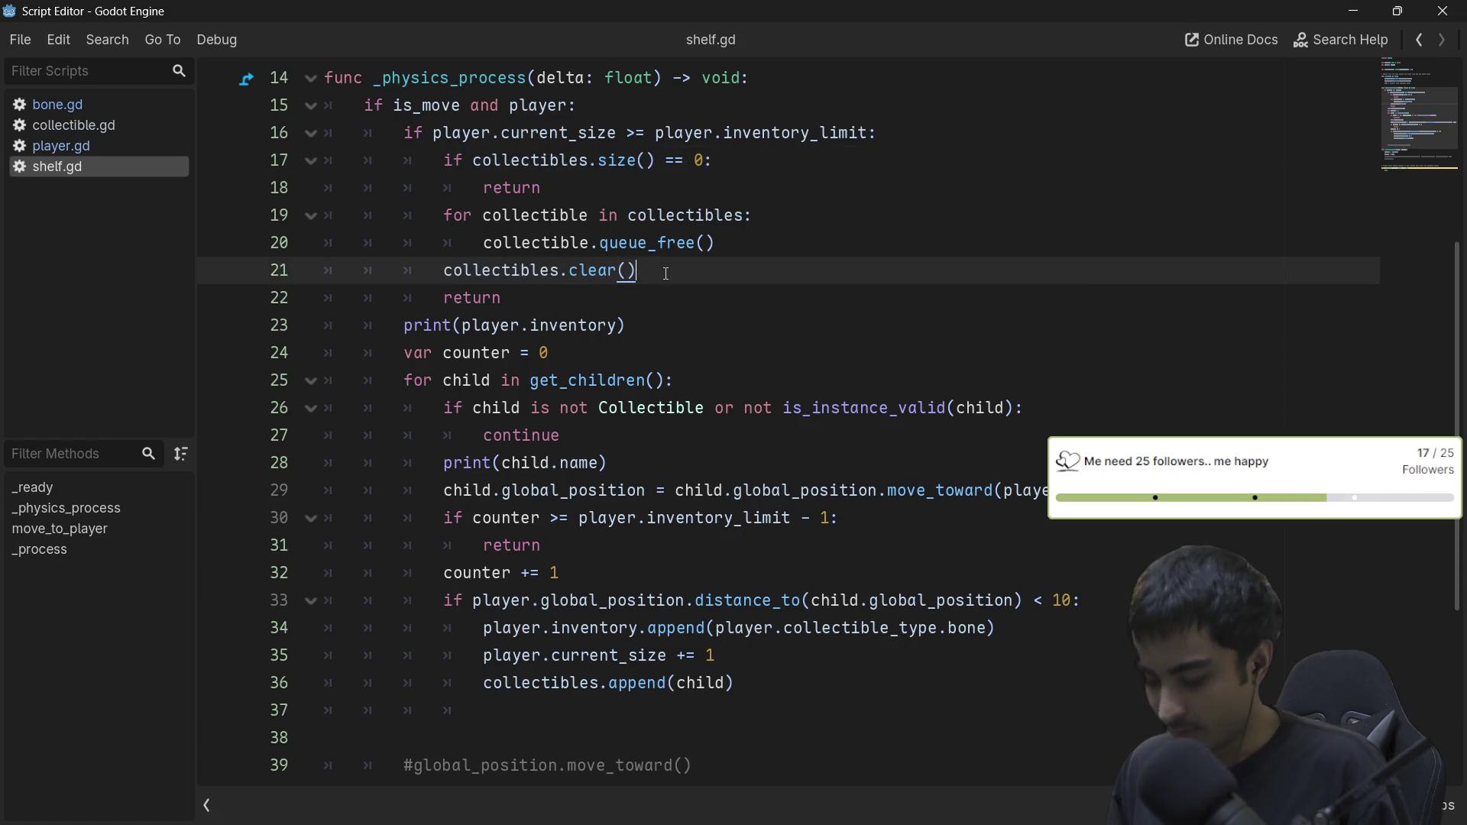
key(ctrl+k)
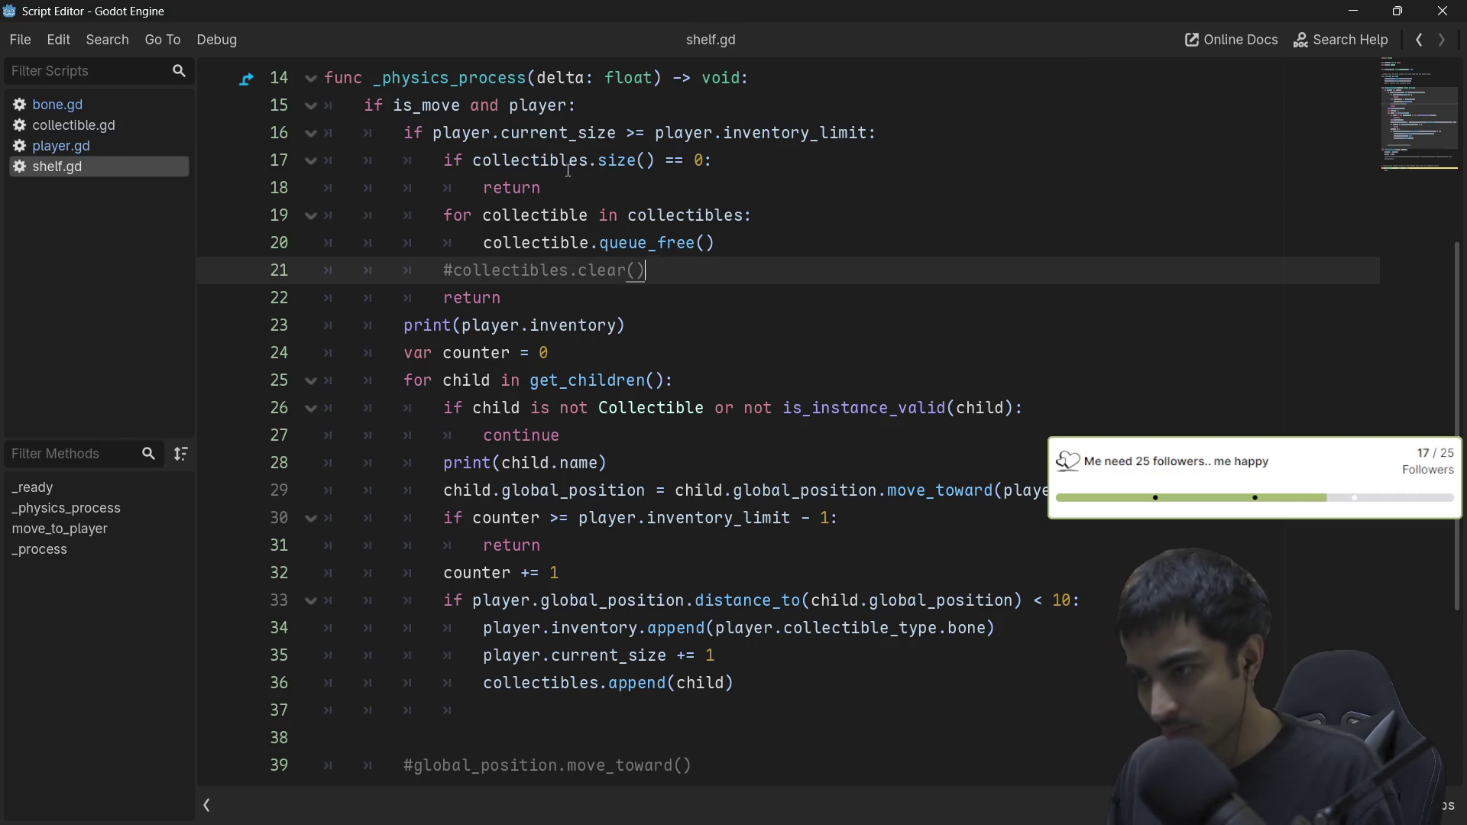
key(ctrl+k)
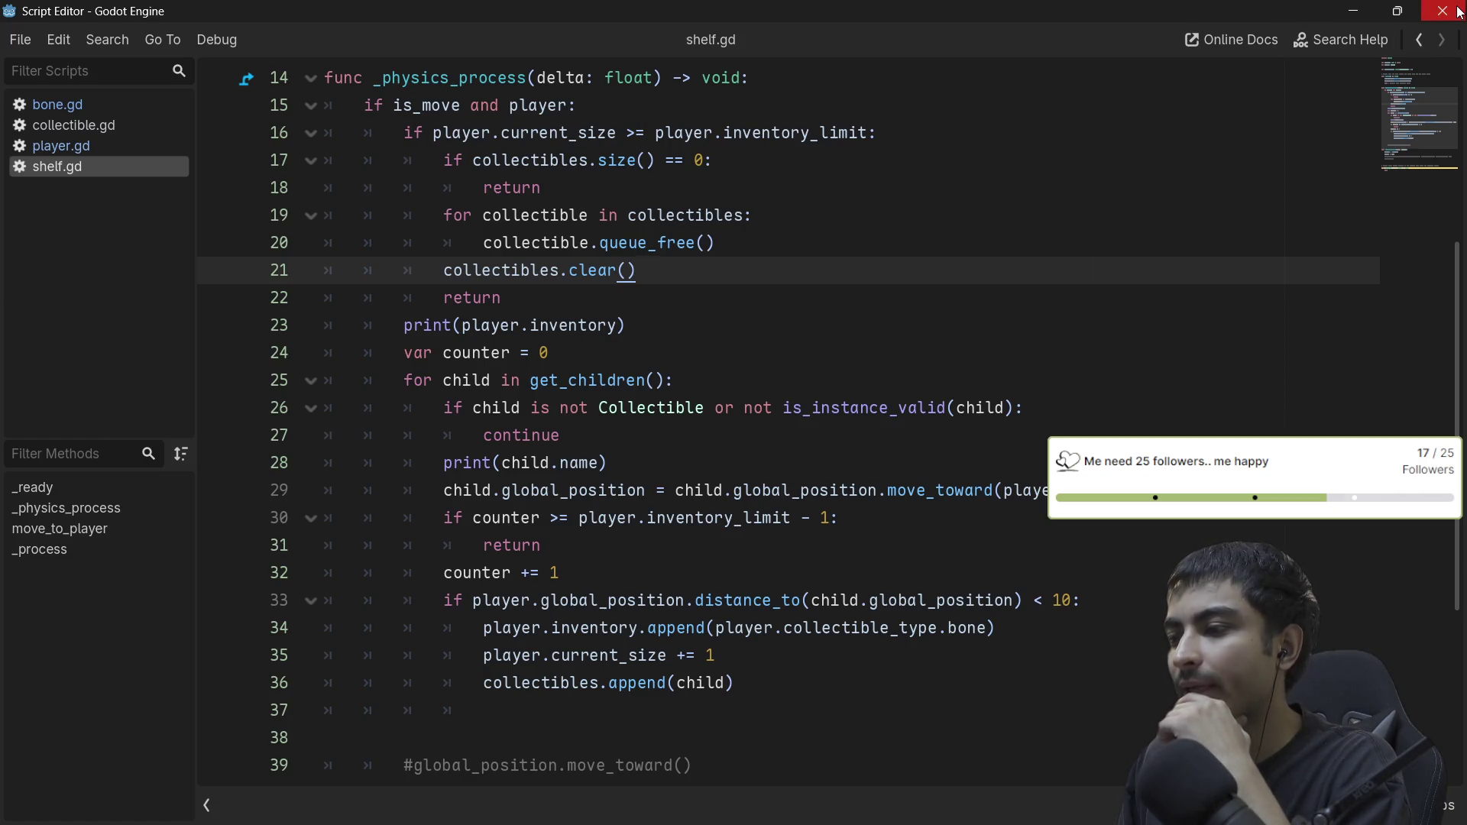
click(729, 163)
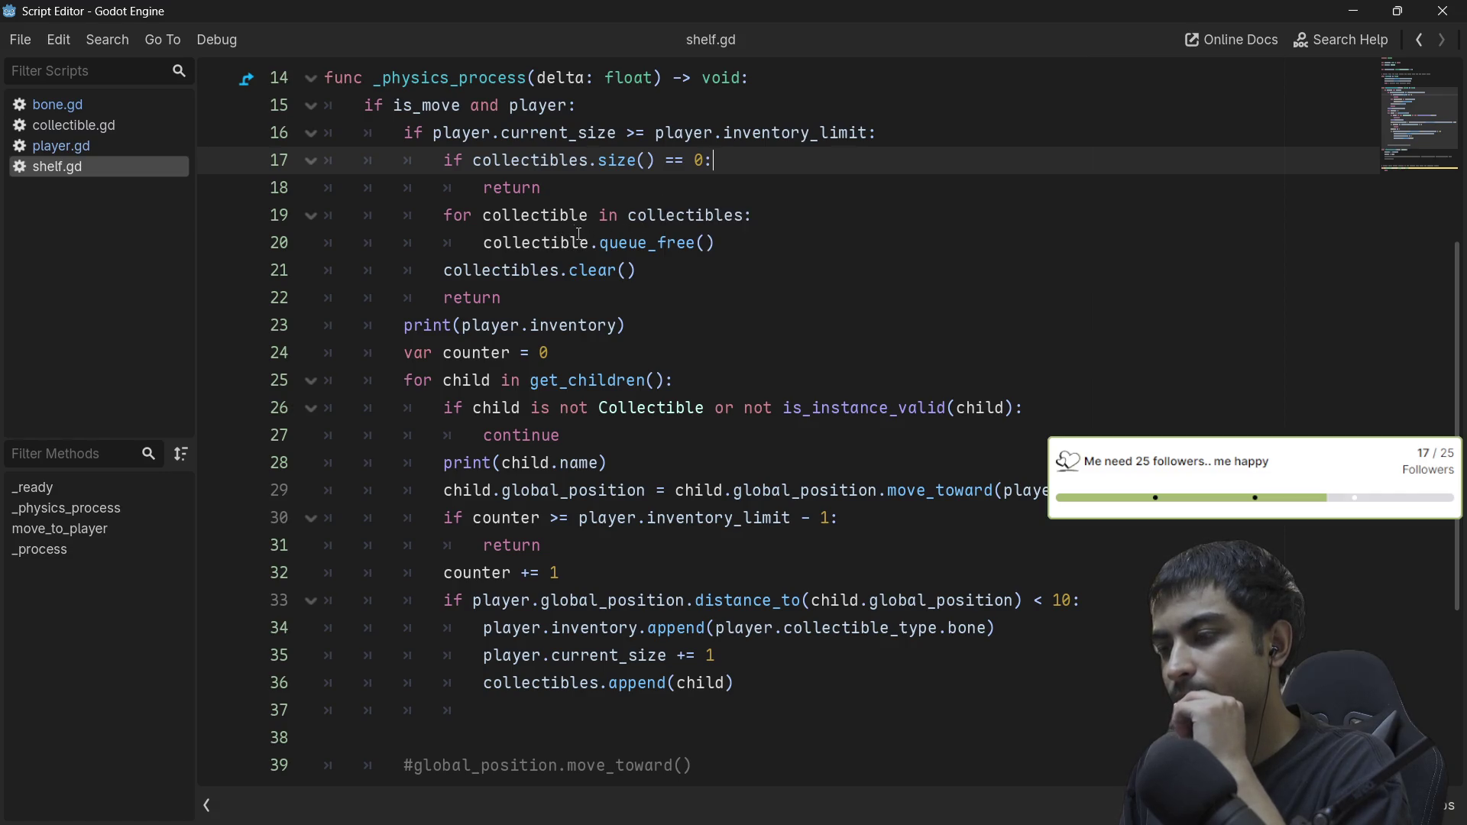
click(1442, 10)
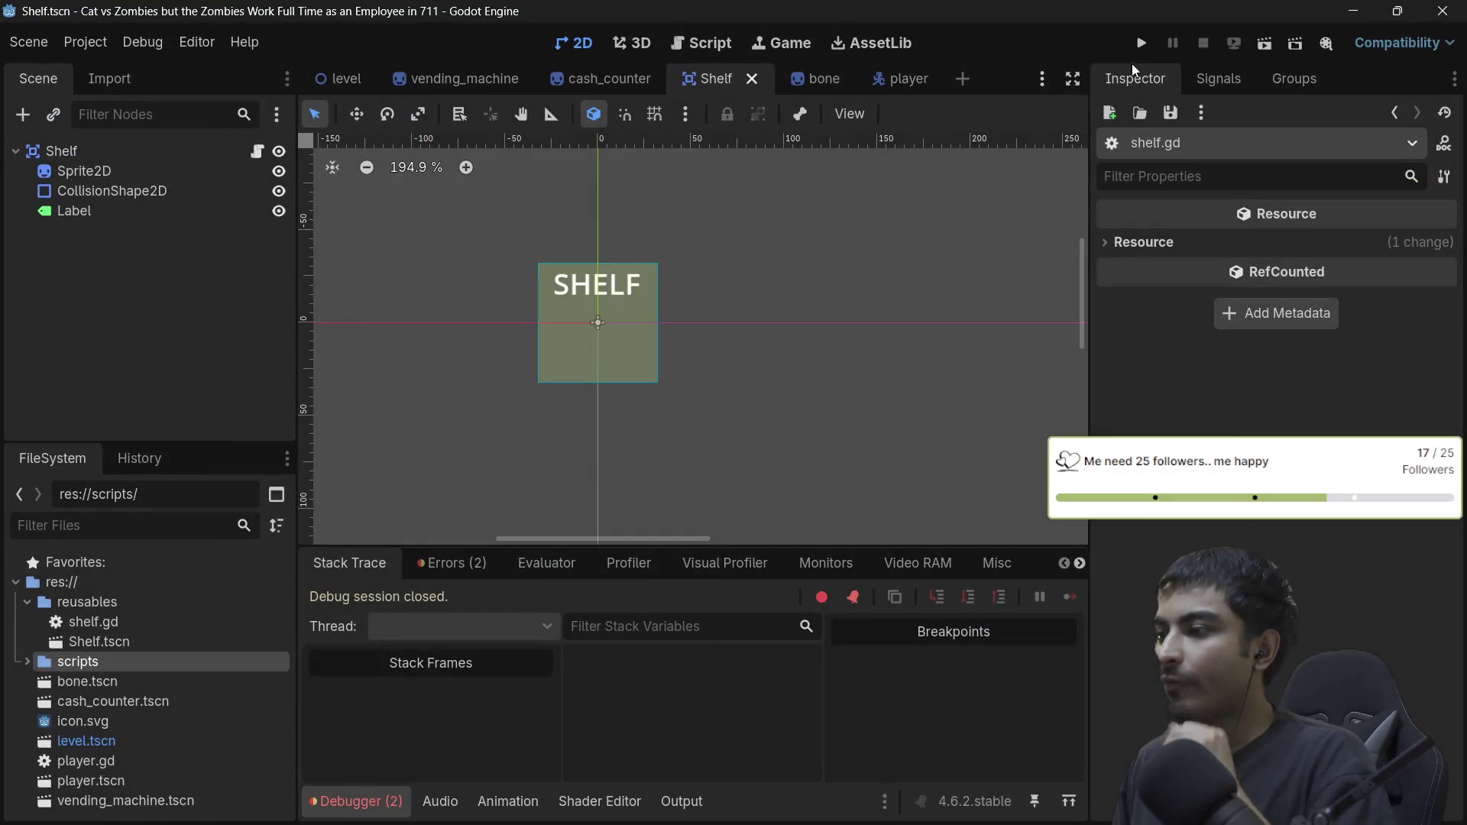
- Run the game, walk the player onto, off and back onto the shelf, then close it
key(F5)
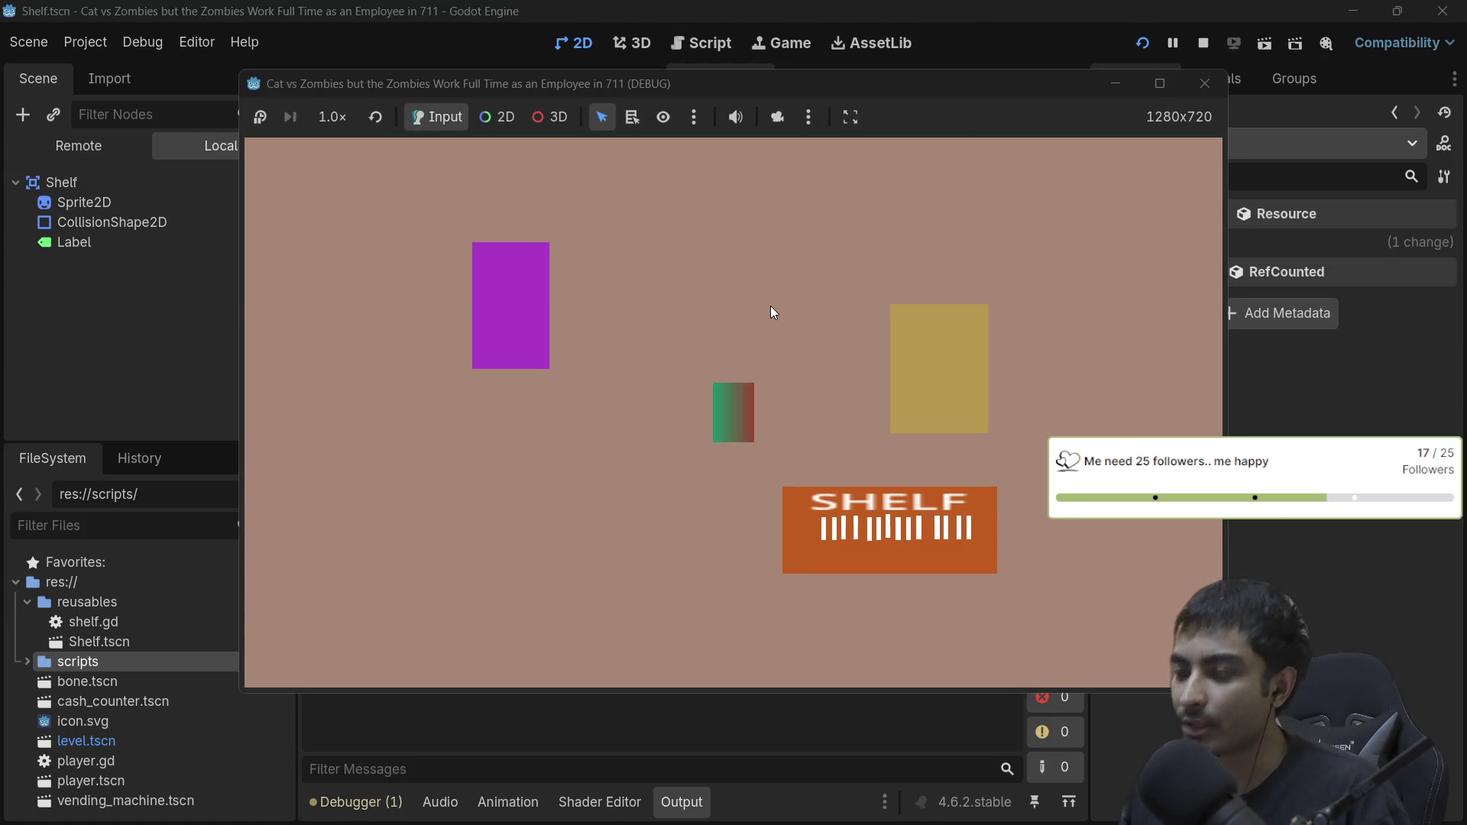
key(Right)
key(Down)
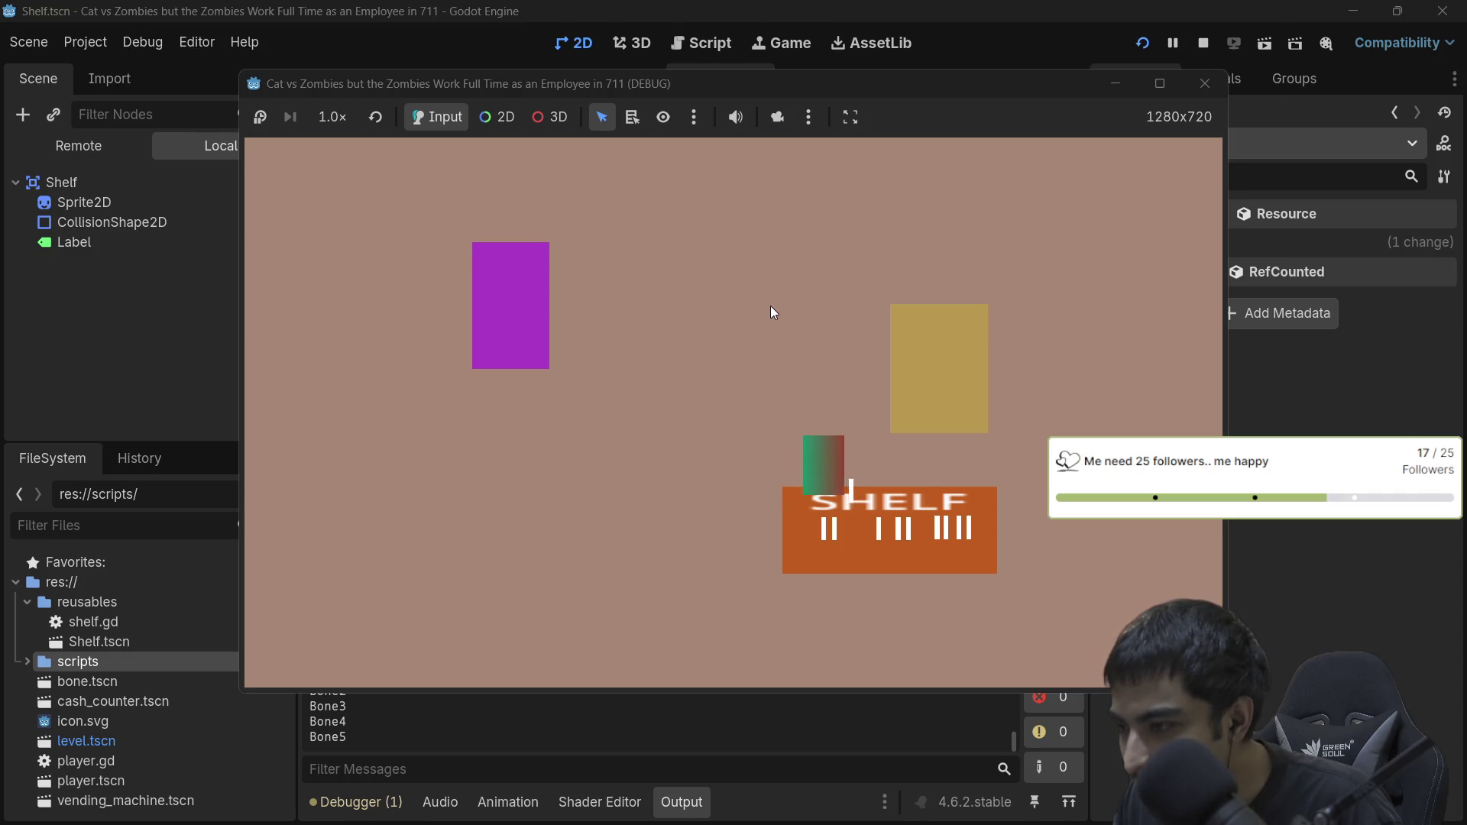
key(Left)
key(Up)
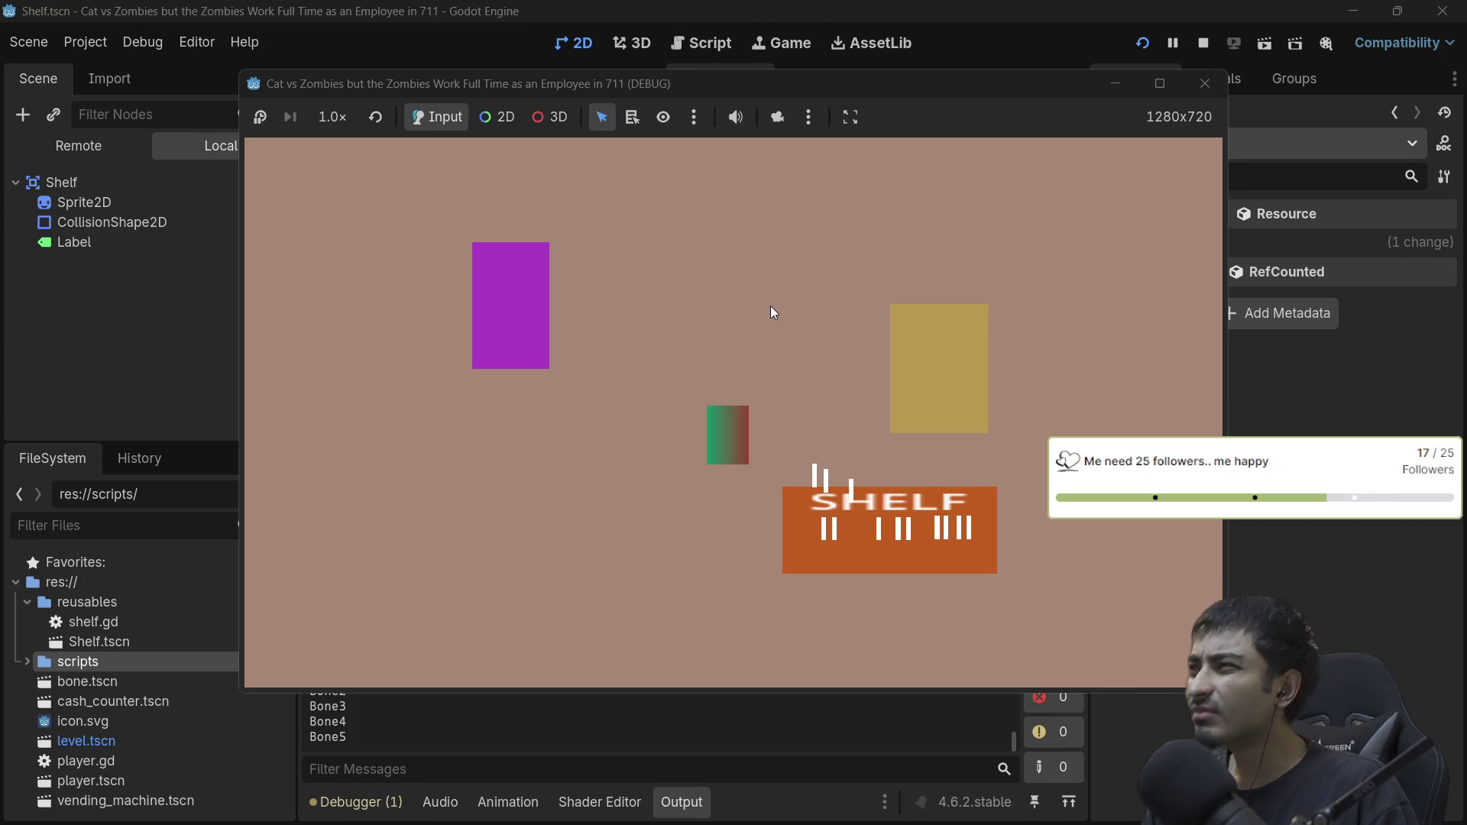
key(Right)
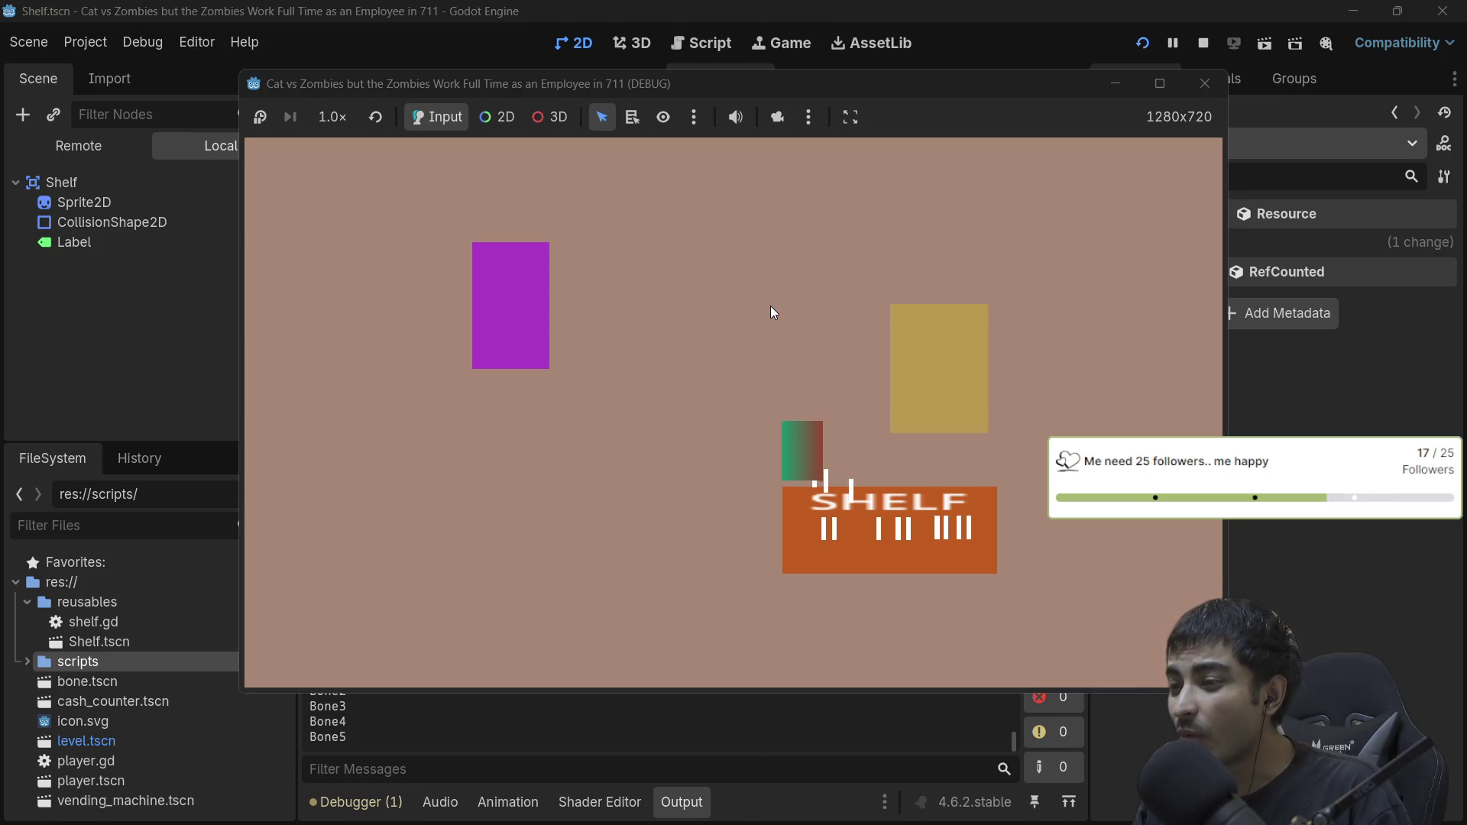
key(Right)
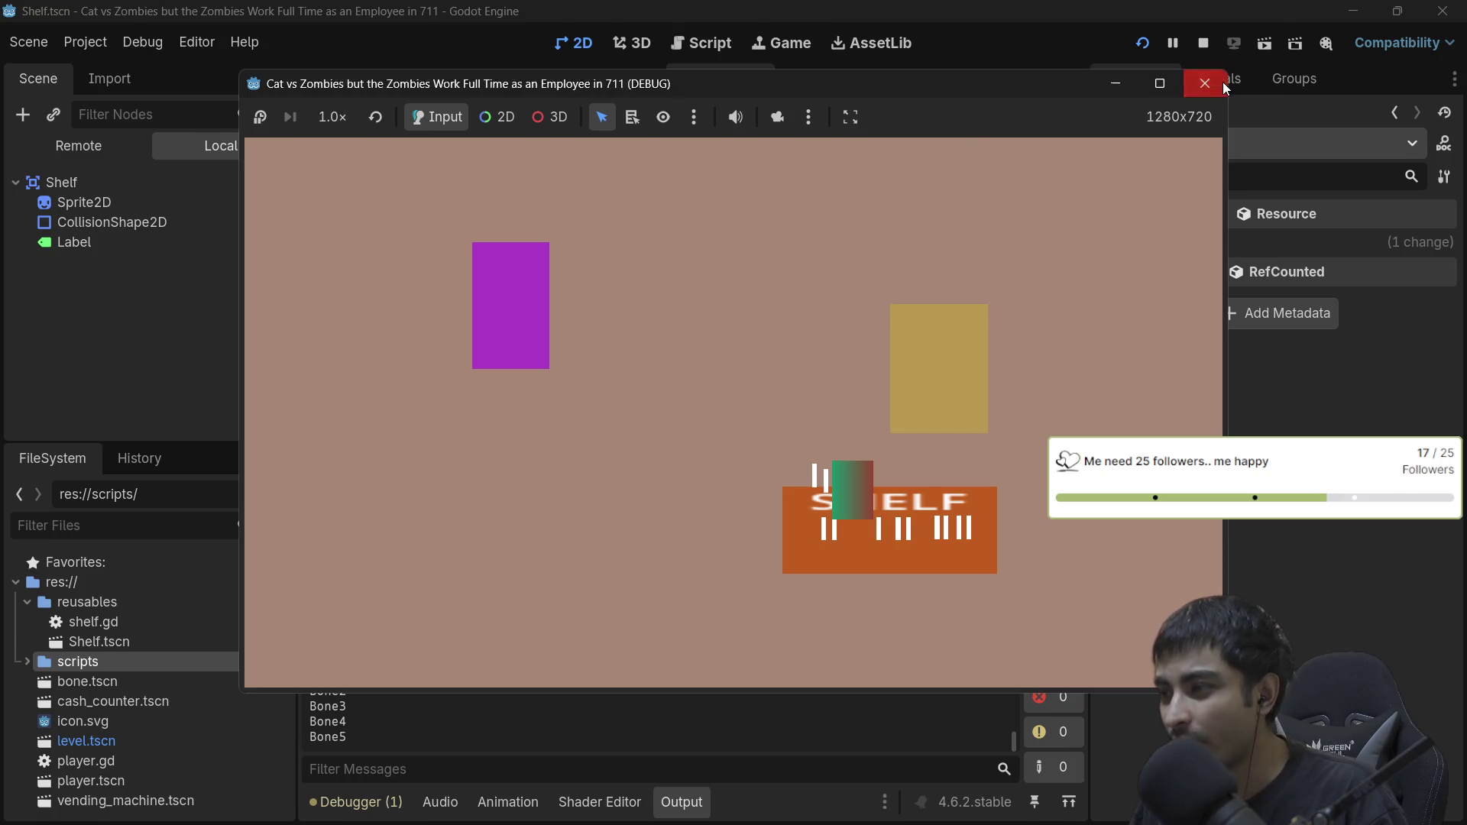
click(1222, 81)
- Restart the game, move the player right and down onto the shelf to collect bones, then stop it
click(1140, 45)
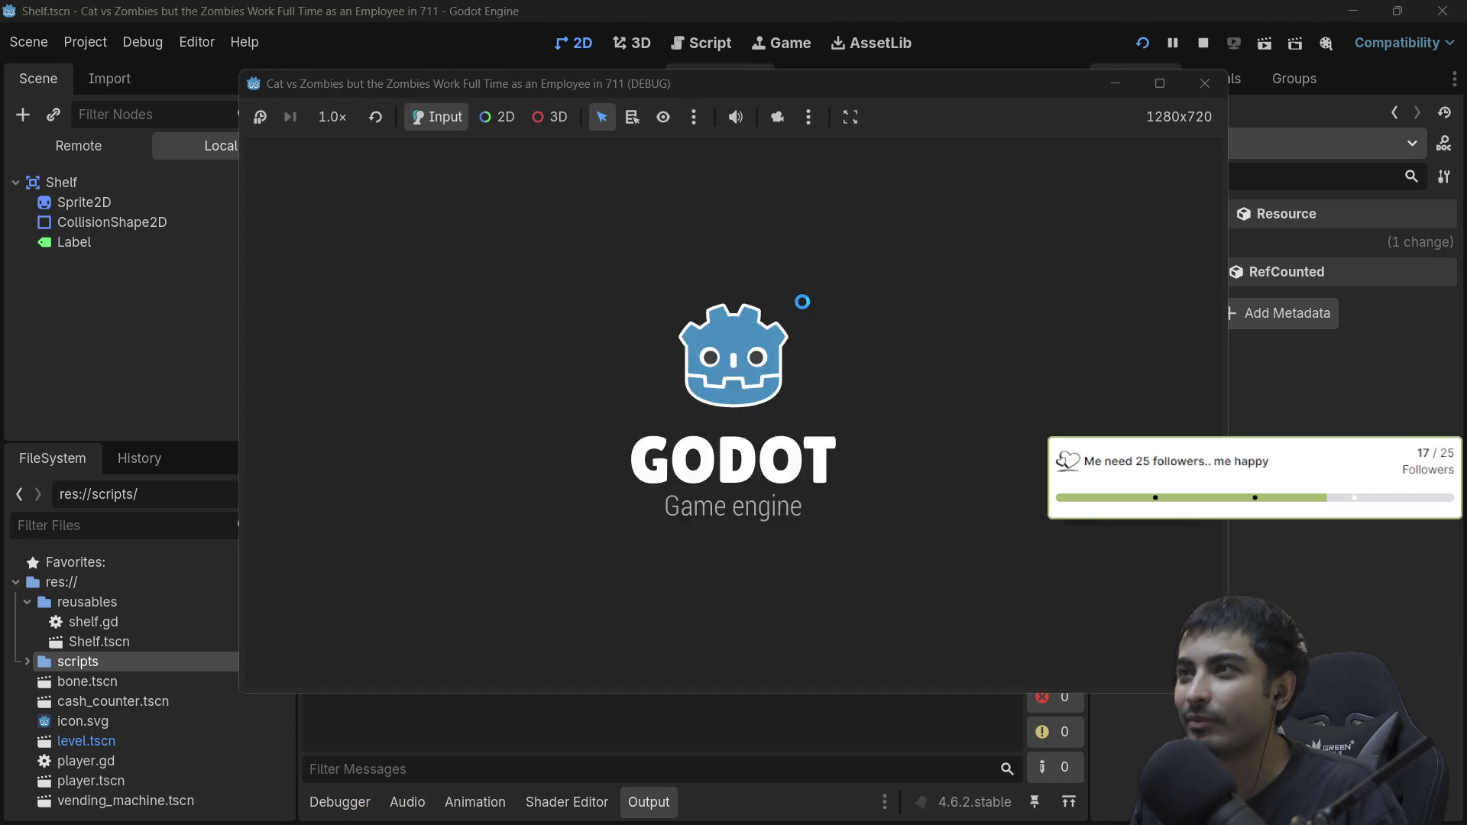
key(Right)
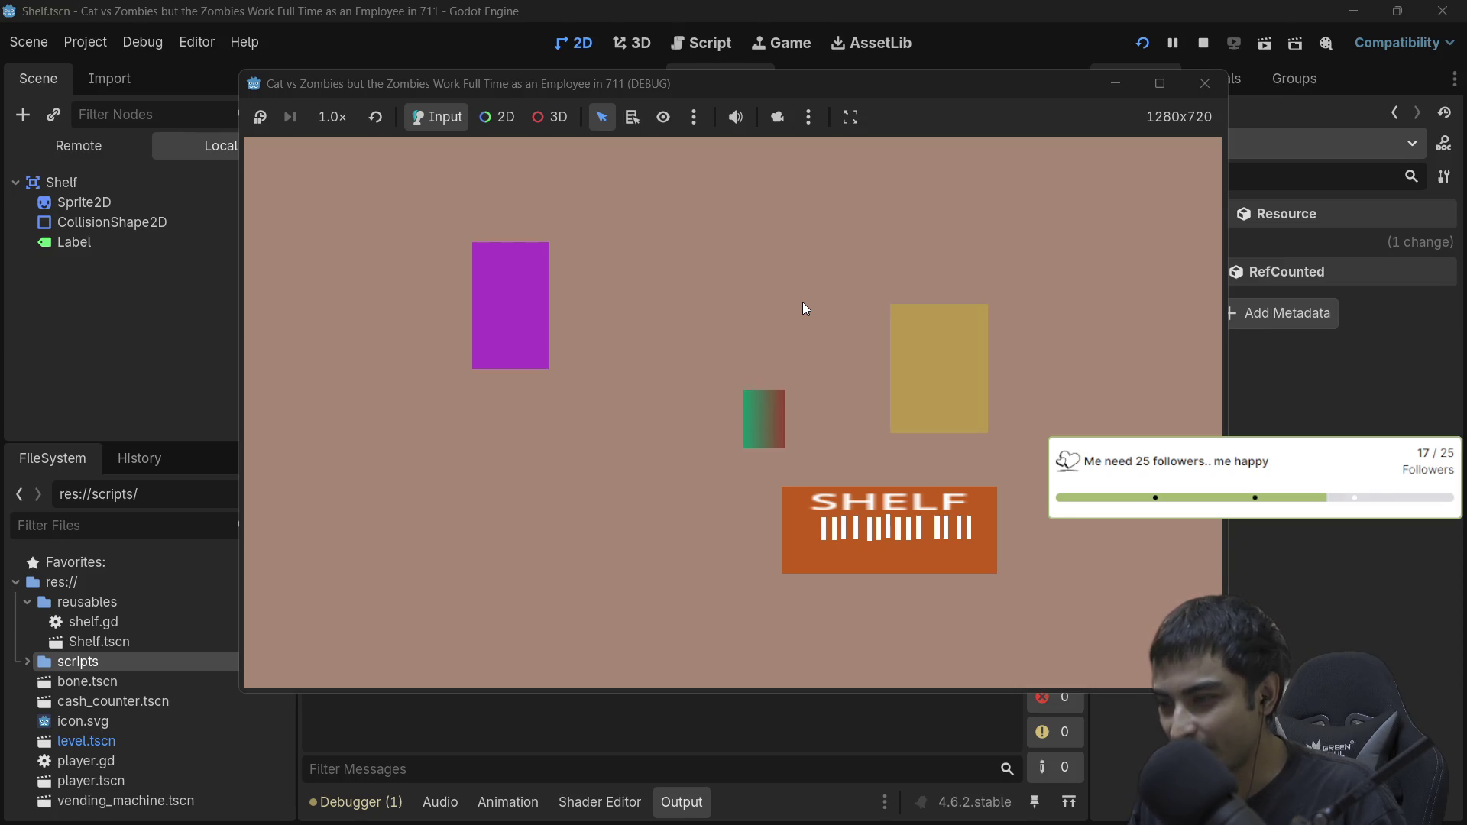
key(Right)
key(Down)
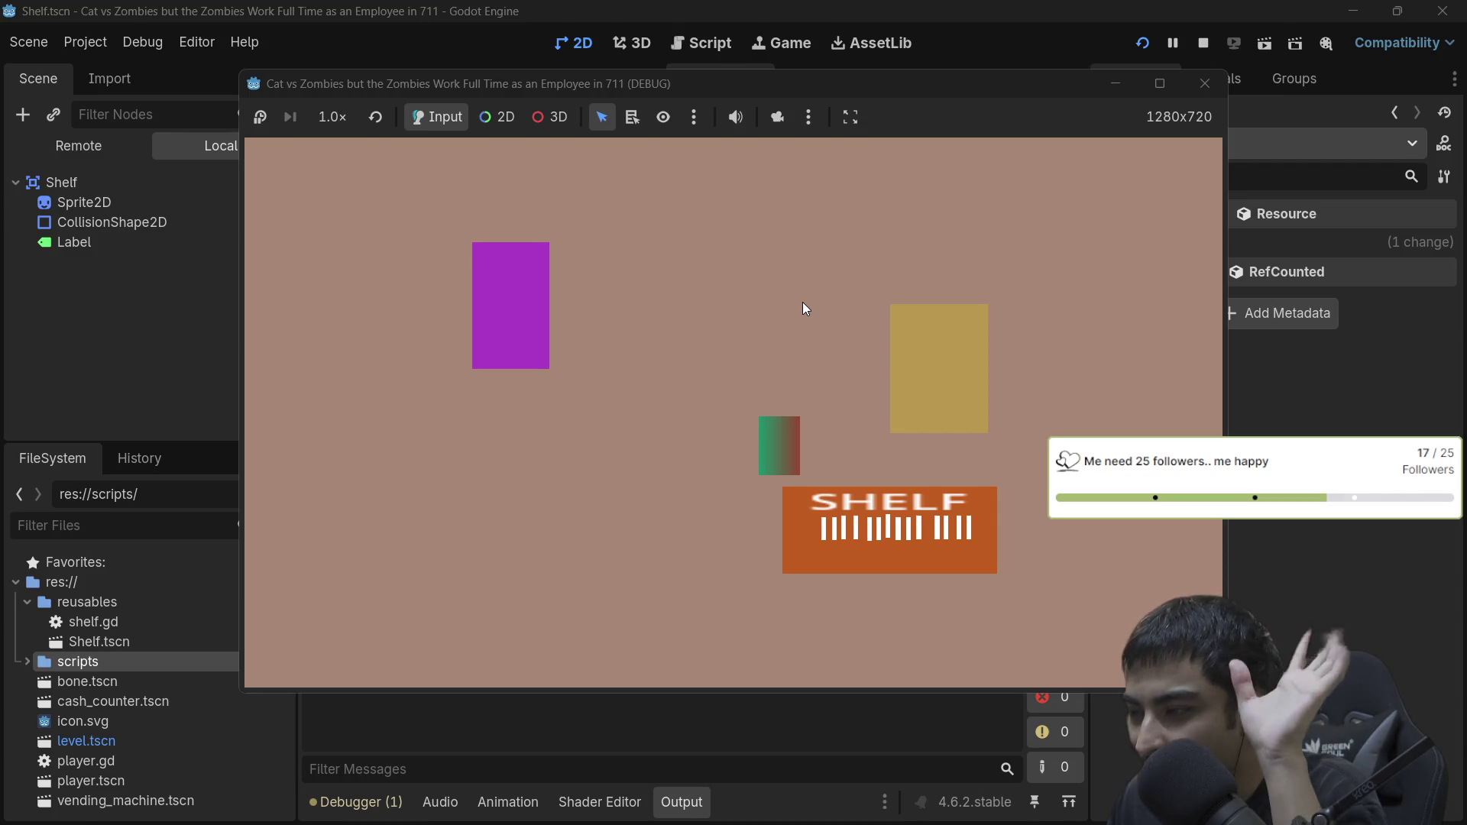
key(Down)
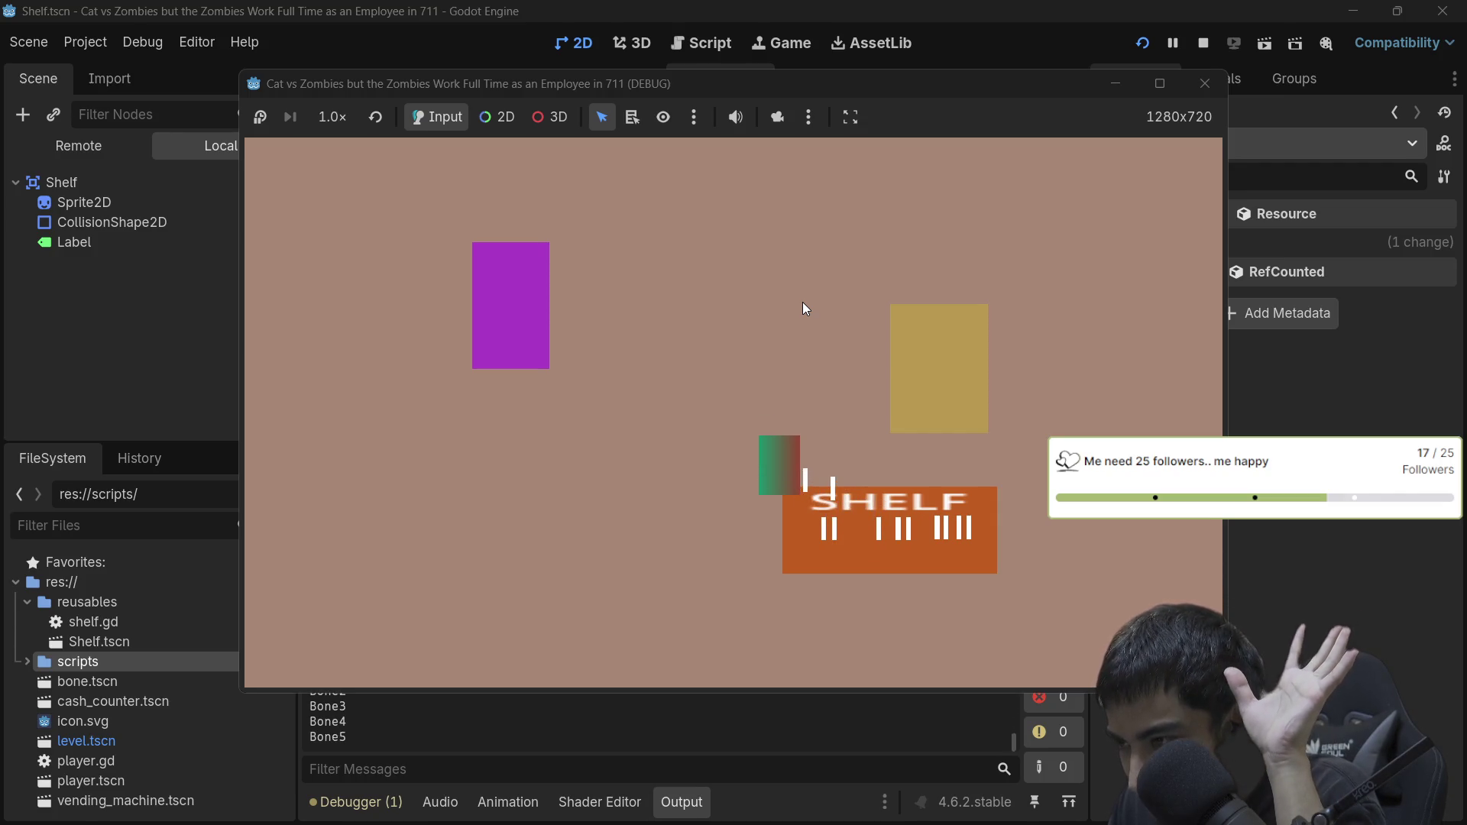
key(Left)
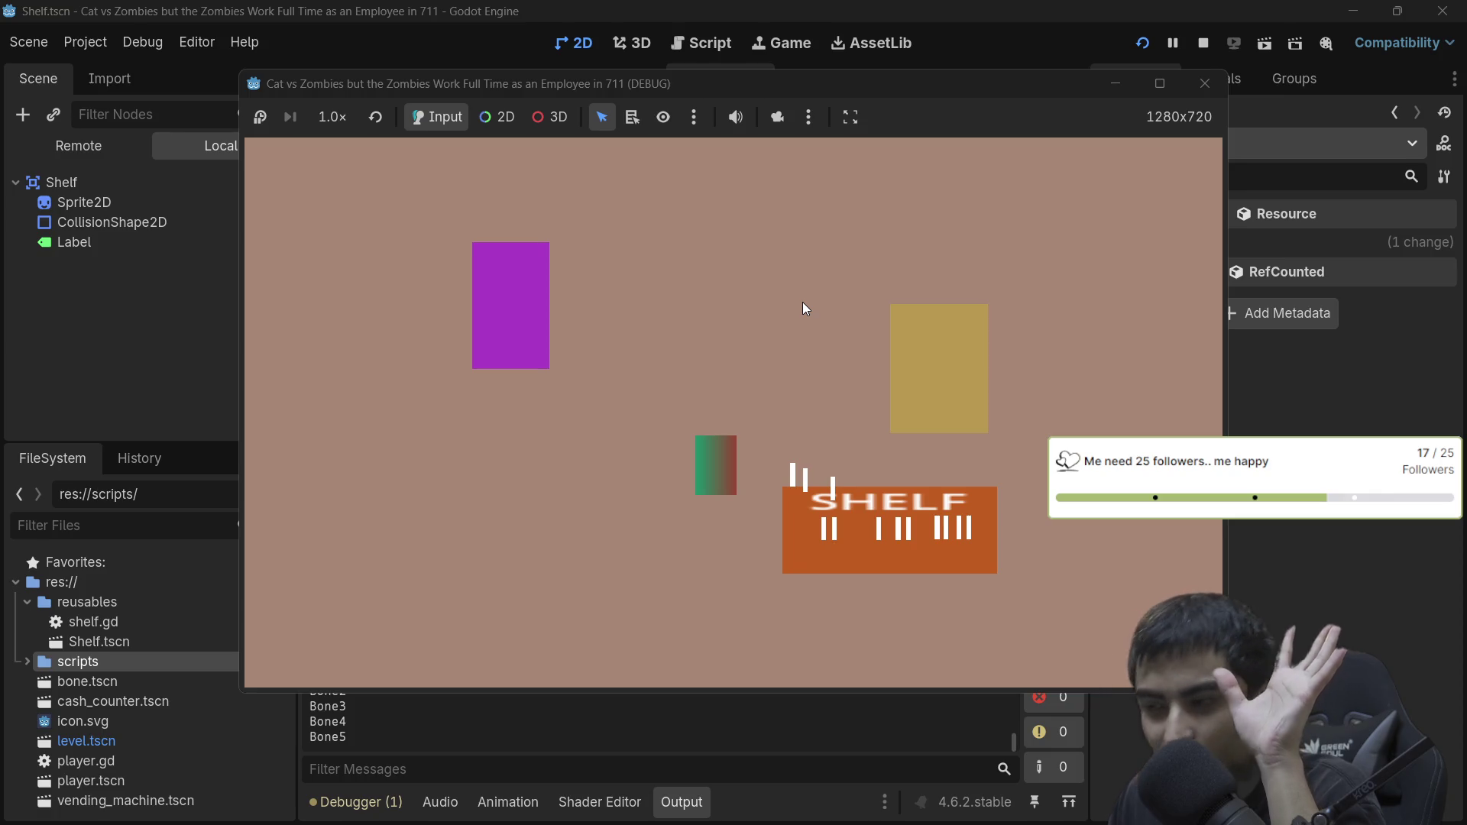
click(1207, 85)
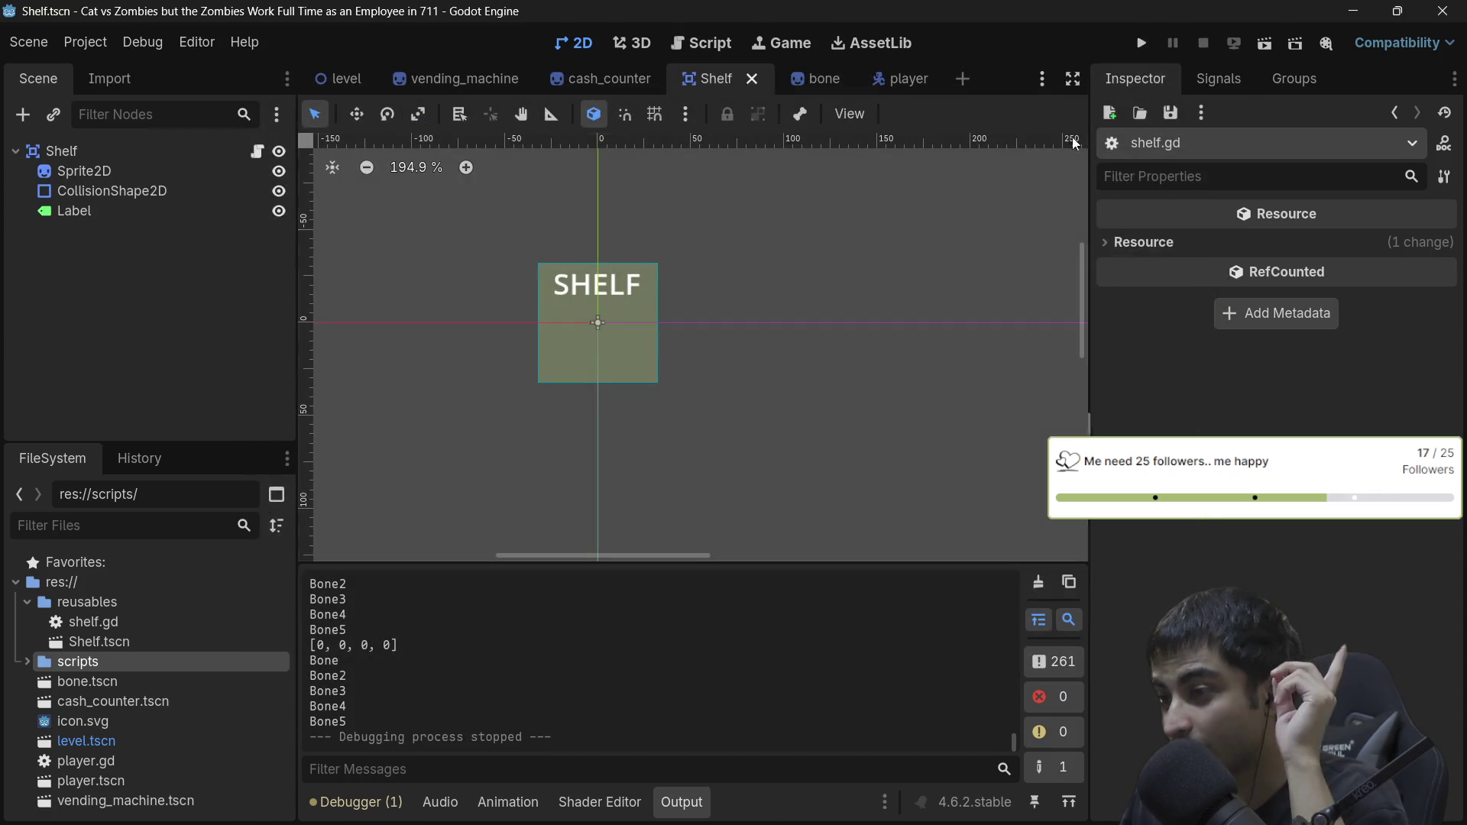
- Show shelf.gd in a floating Script Editor window
click(703, 43)
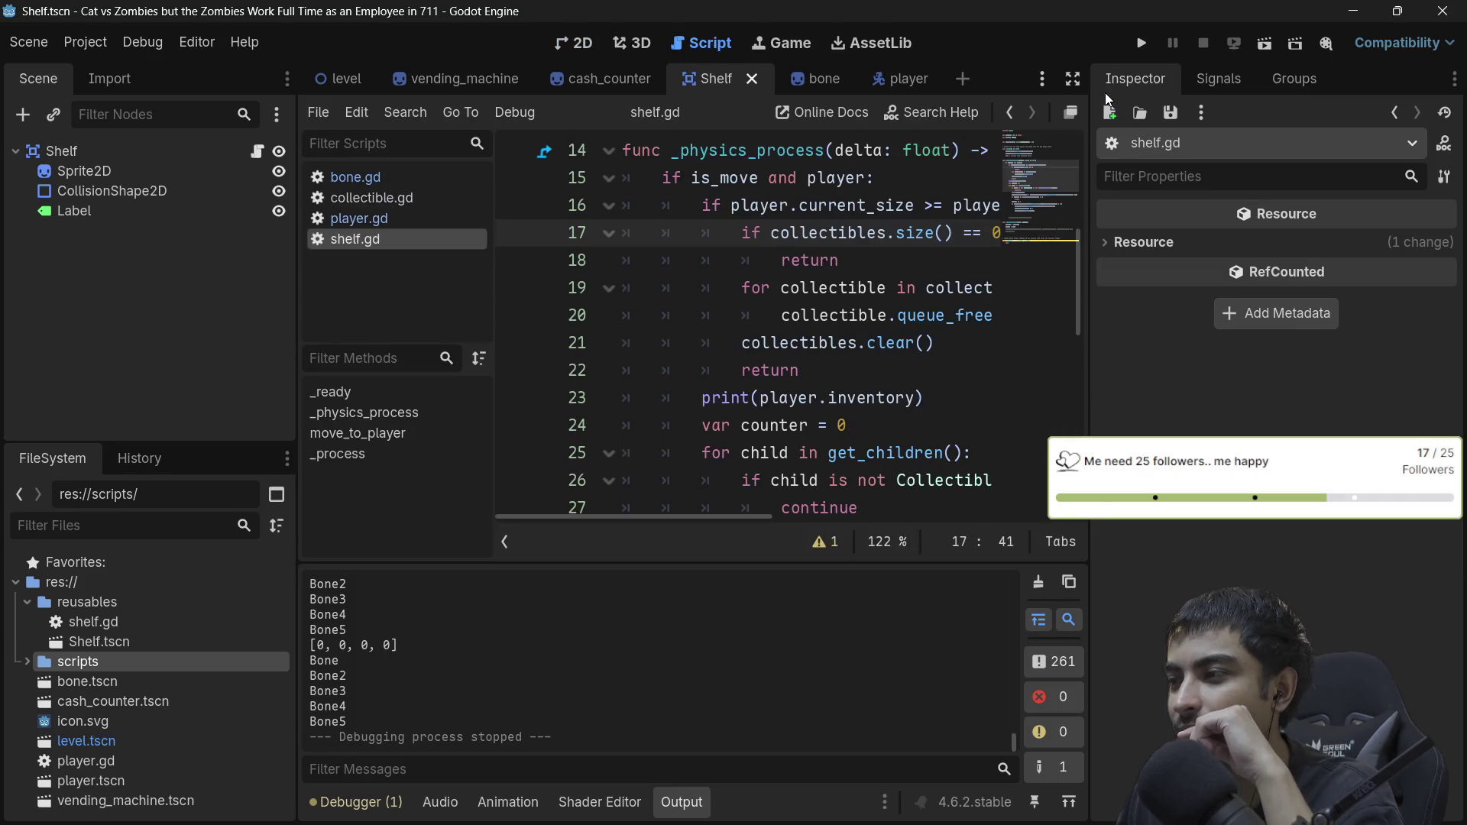
click(1071, 112)
scroll(588, 279, up, 1)
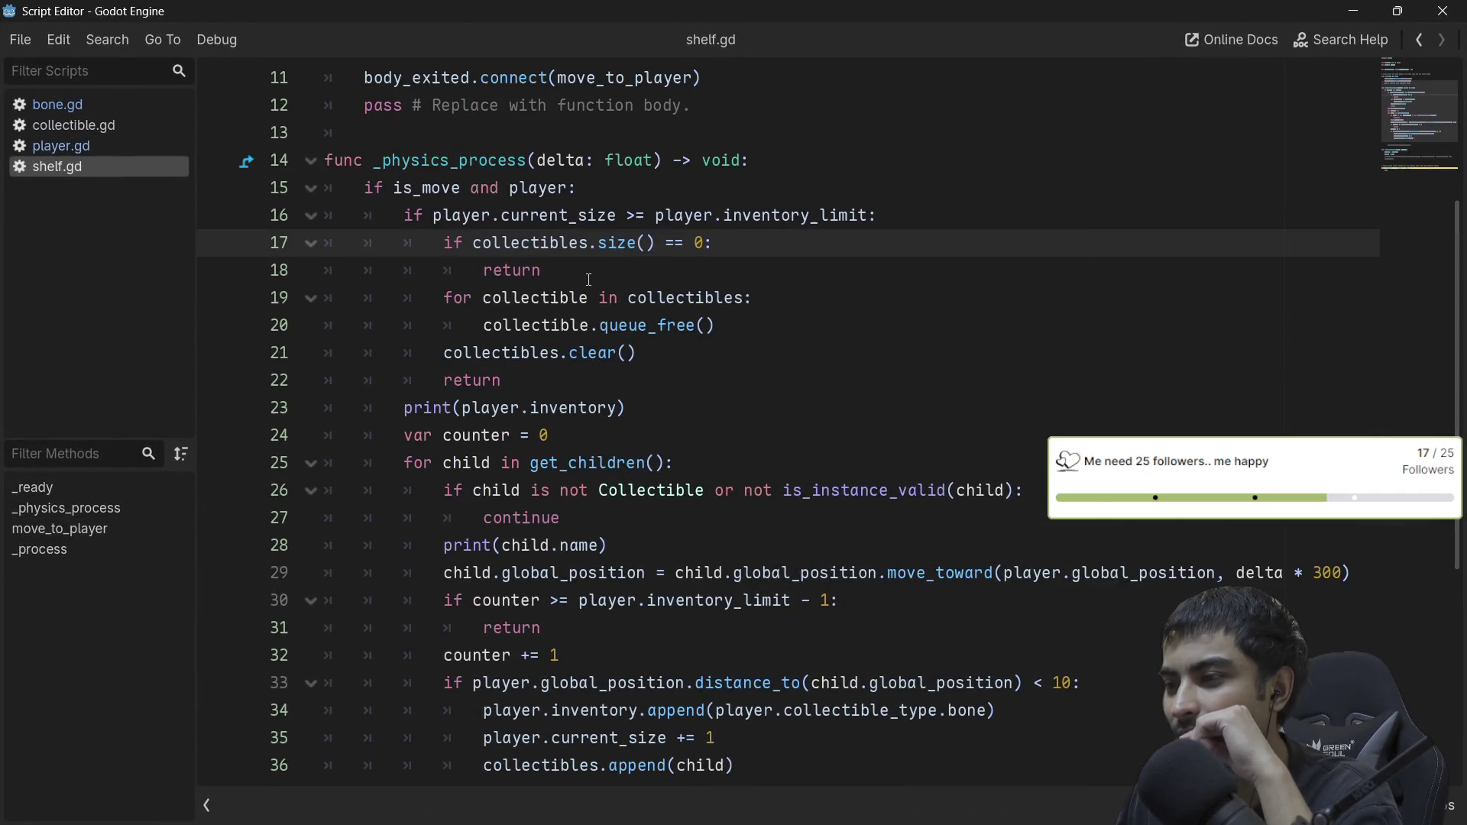
scroll(603, 336, down, 5)
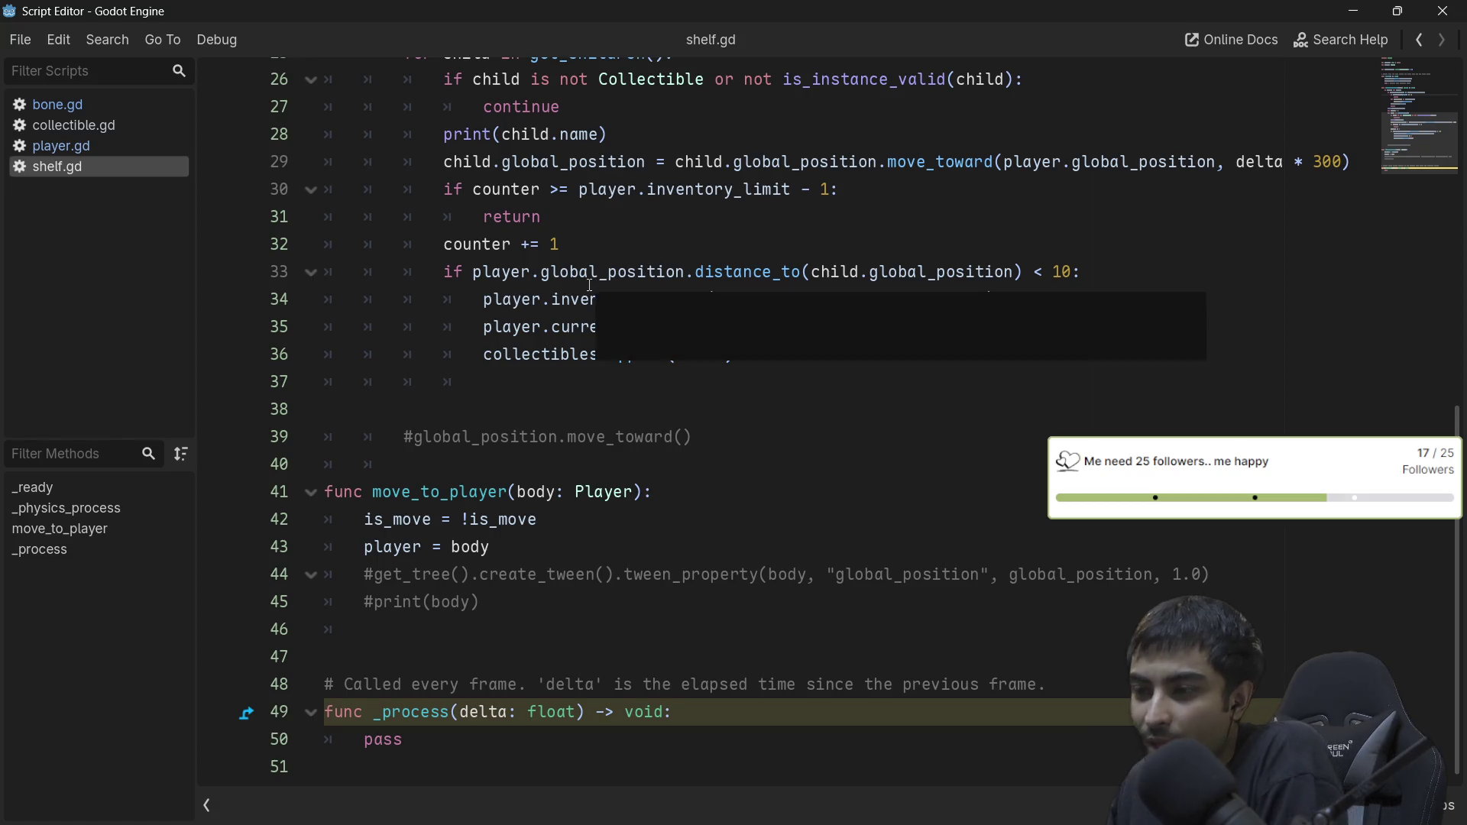
- Inspect the distance_to check on line 33, the inventory append on line 34 and current_size on line 35
double_click(621, 271)
double_click(747, 272)
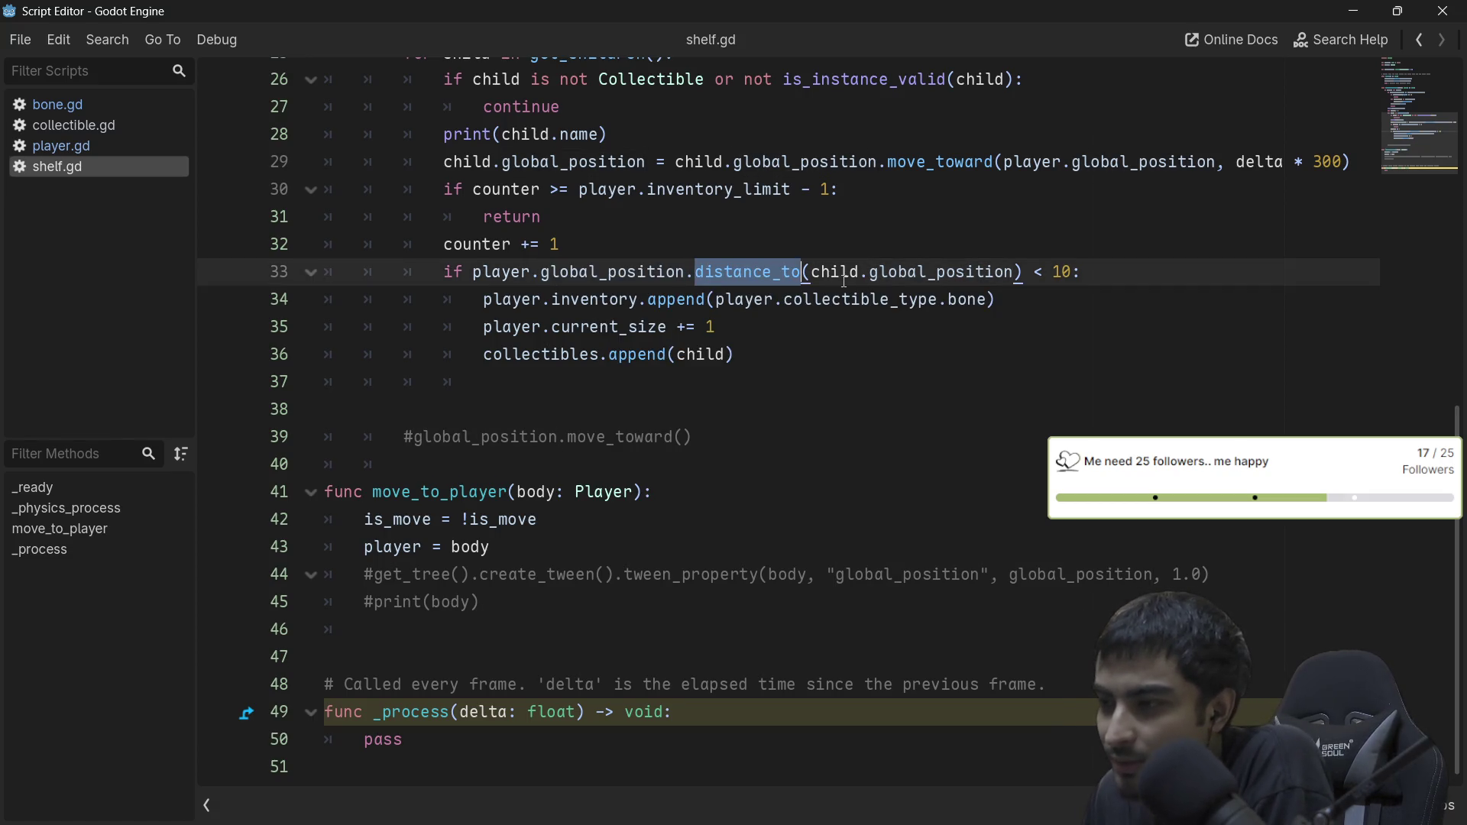
double_click(835, 273)
double_click(940, 272)
click(939, 272)
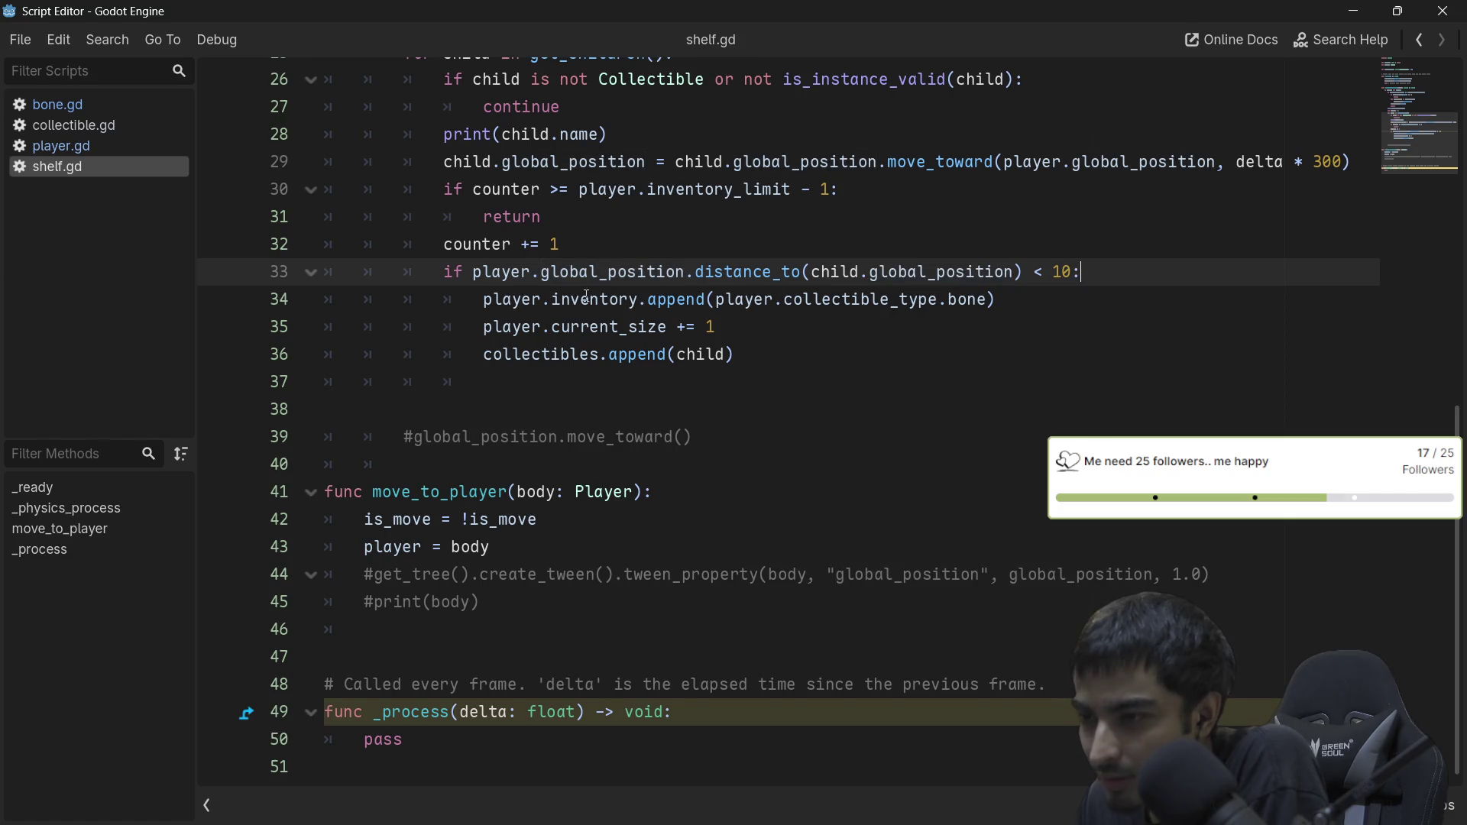
drag(484, 299, 1020, 306)
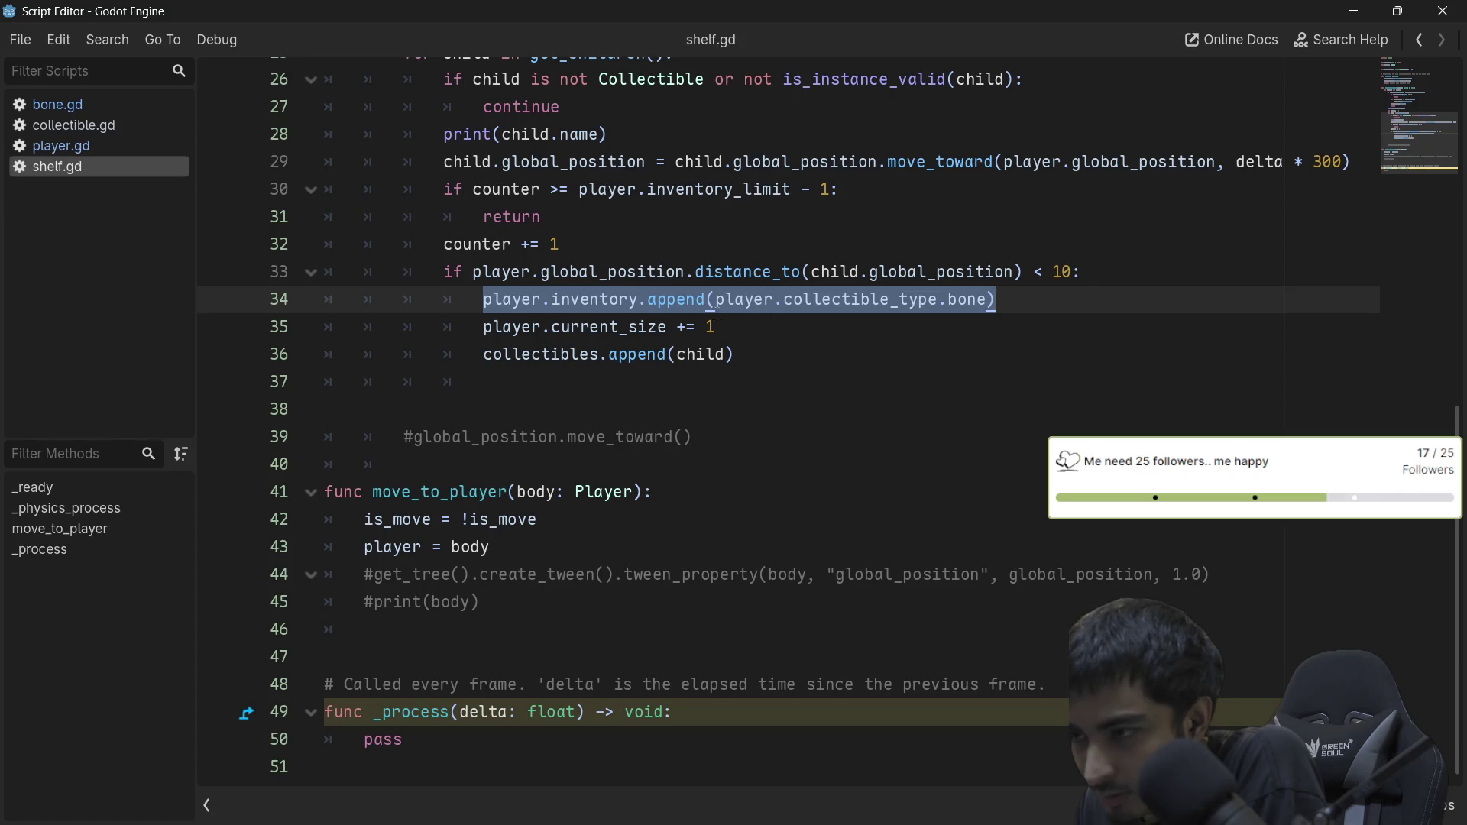
click(609, 327)
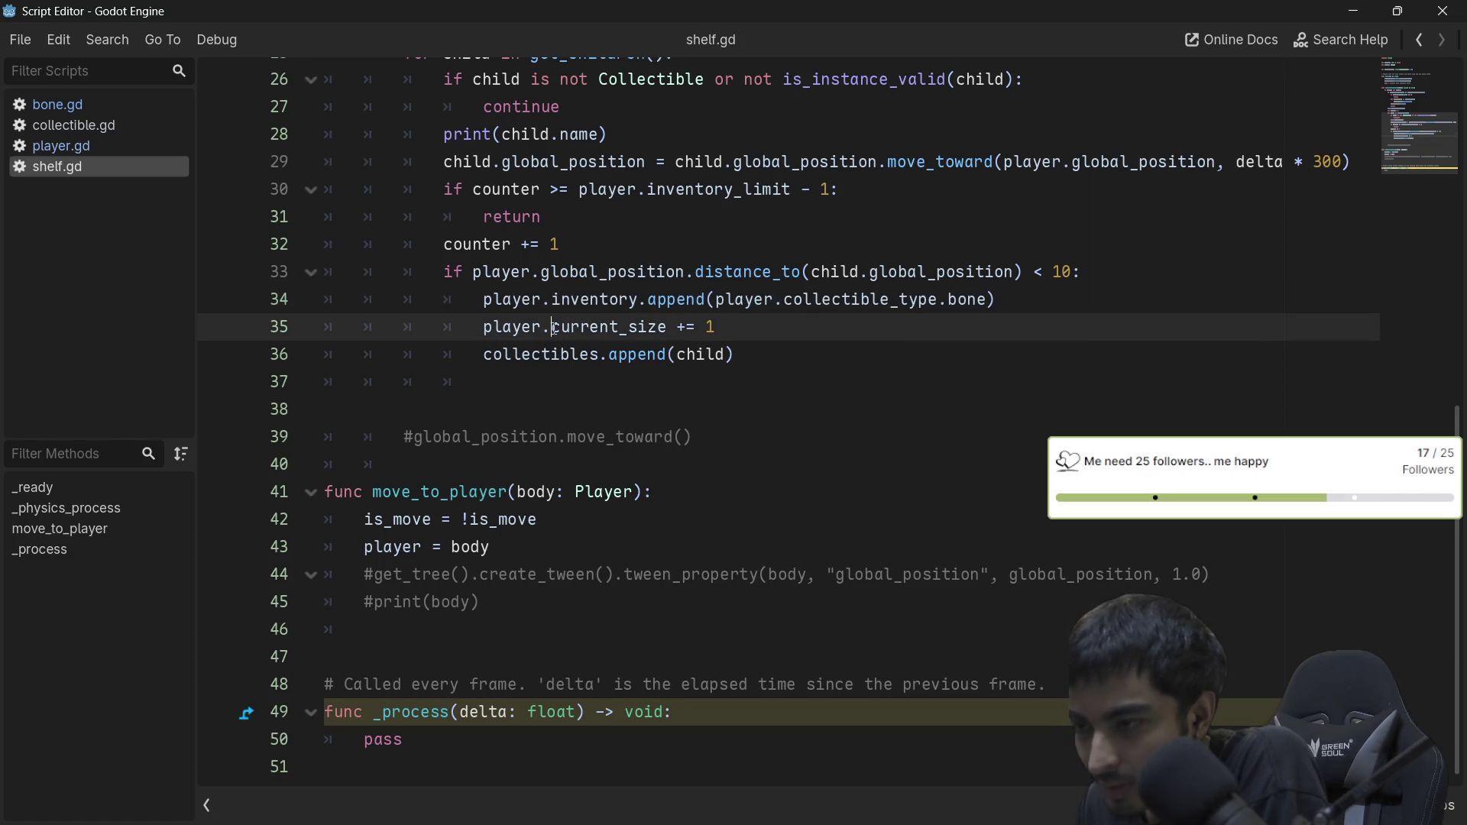
double_click(609, 327)
click(742, 339)
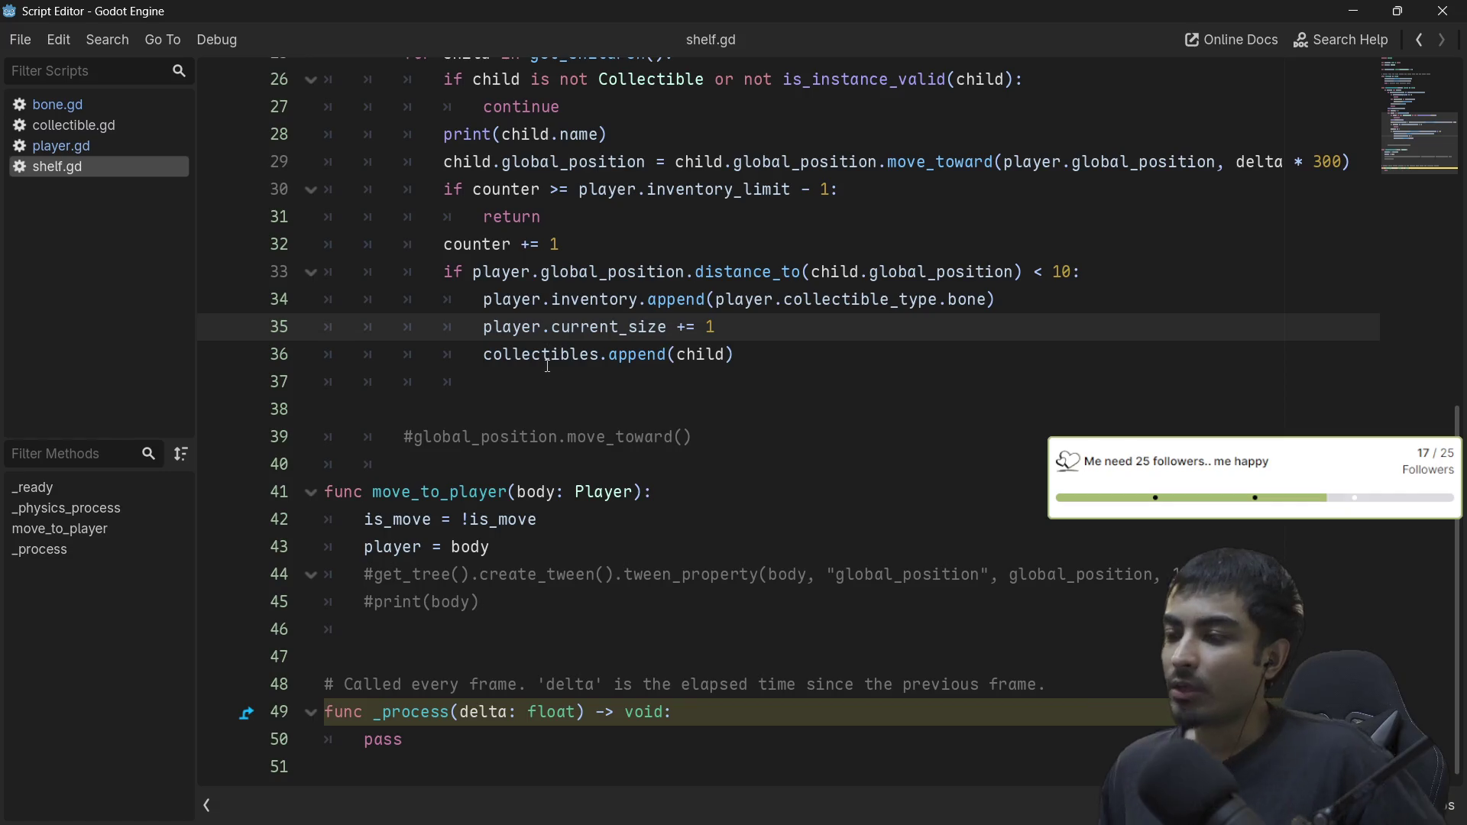
- Highlight every use of collectibles and review the inventory-limit check on line 16
scroll(666, 374, up, 8)
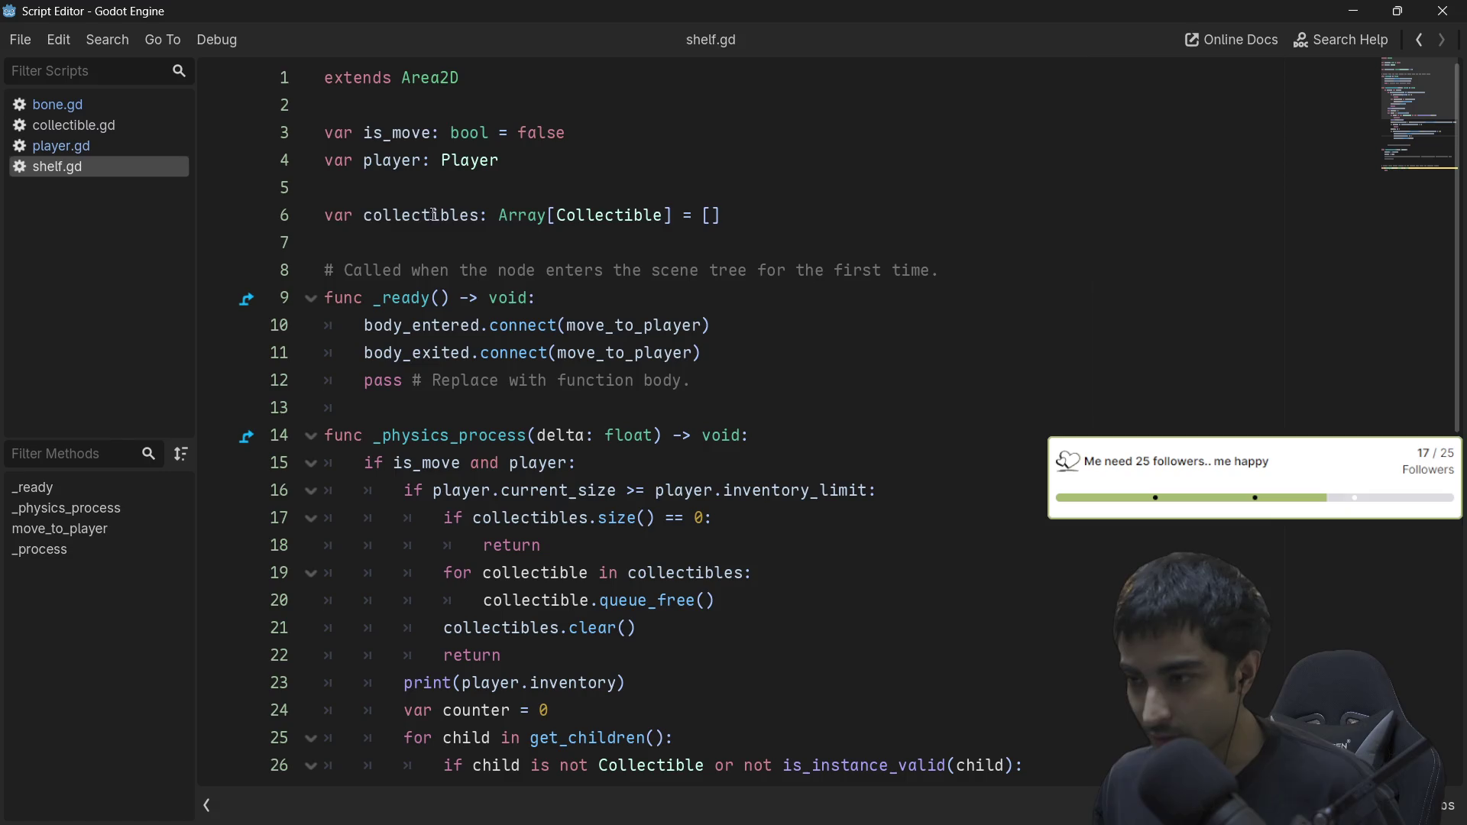
double_click(433, 214)
scroll(433, 215, down, 3)
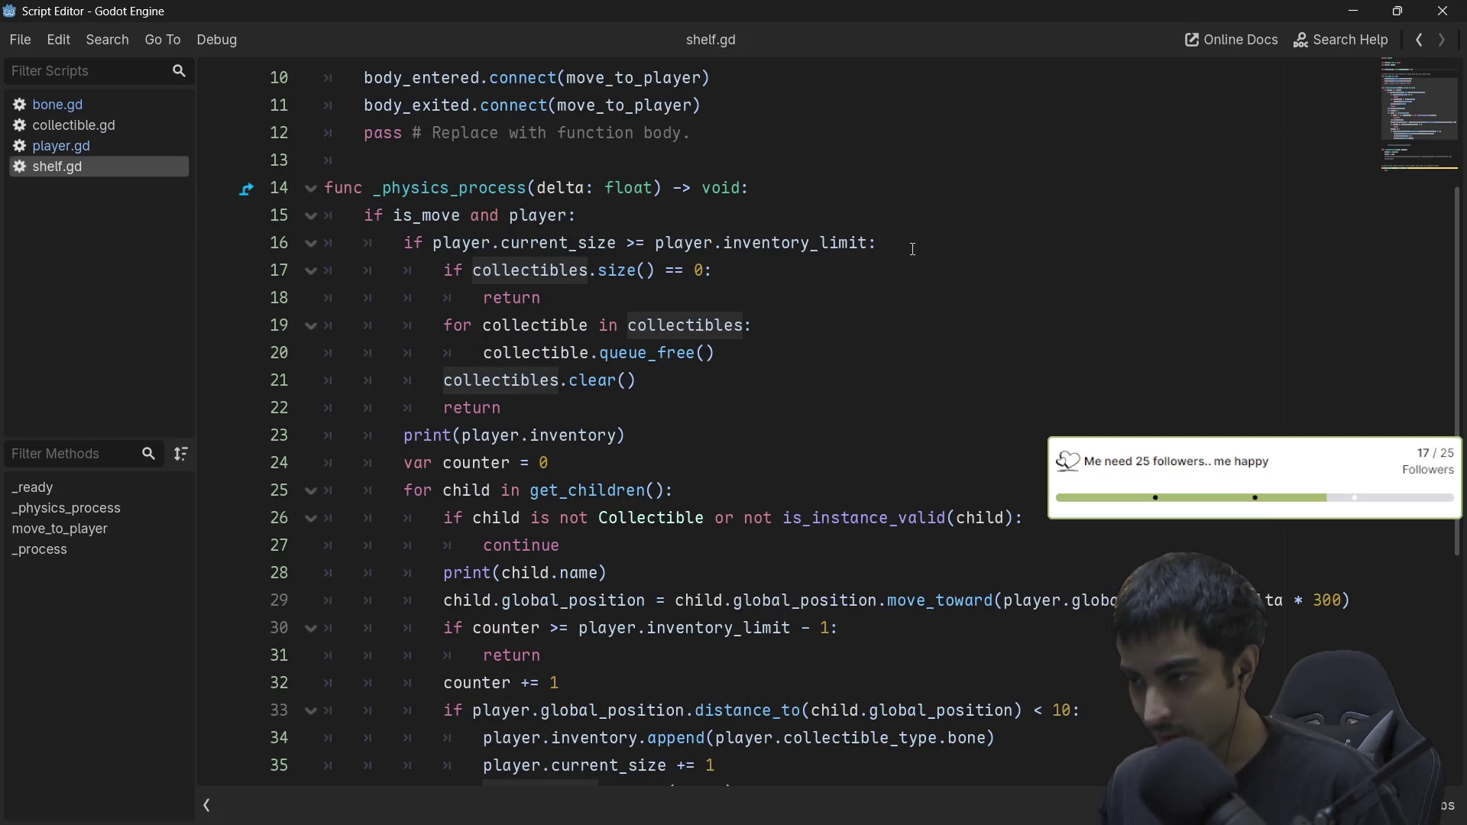
mouse_move(912, 248)
mouse_down()
mouse_move(327, 243)
mouse_move(563, 229)
mouse_move(392, 243)
mouse_up()
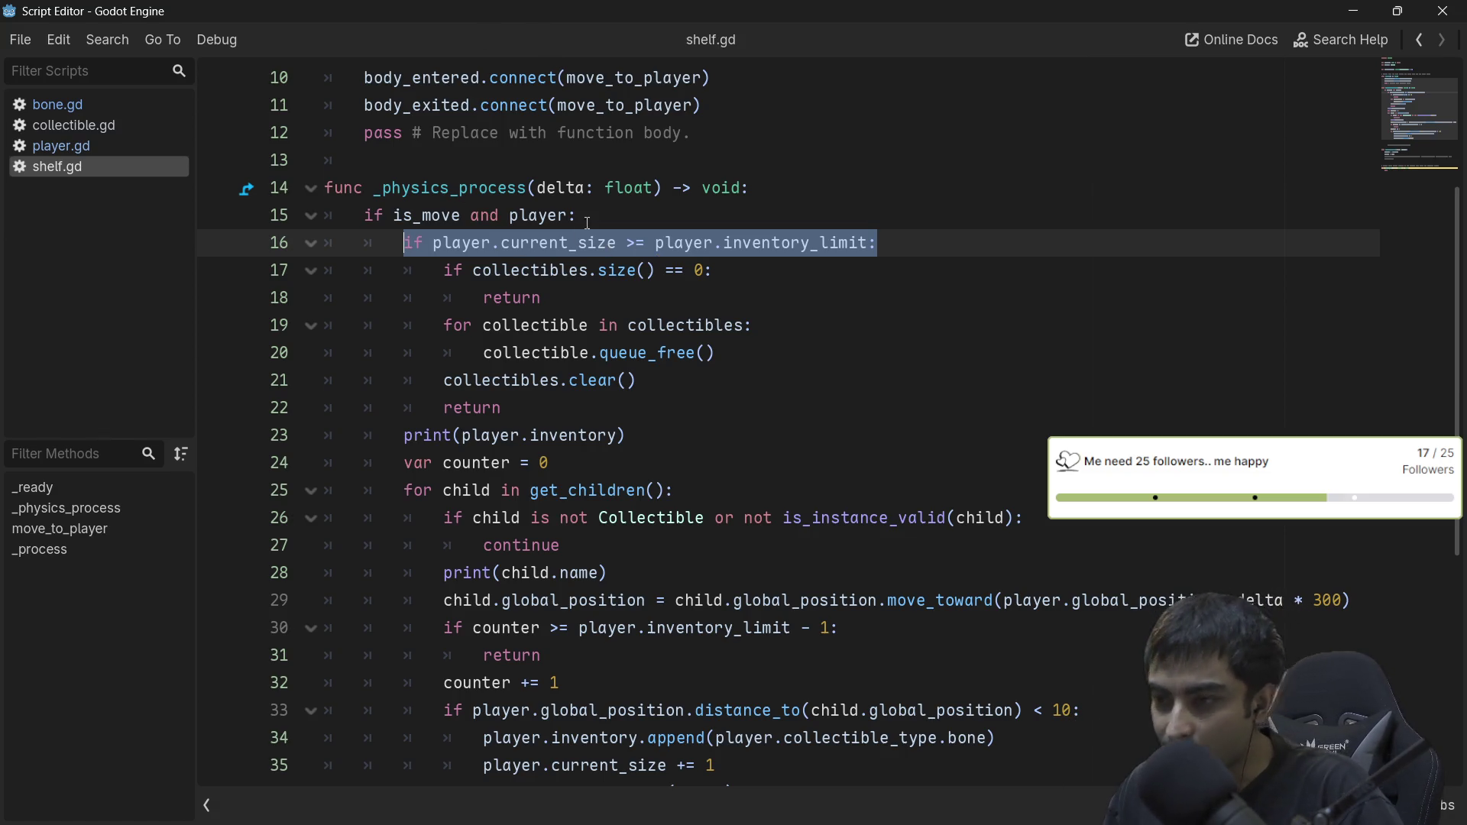
- Review line 33's distance check with its threshold of 10 and the inventory append on line 34
scroll(630, 387, down, 5)
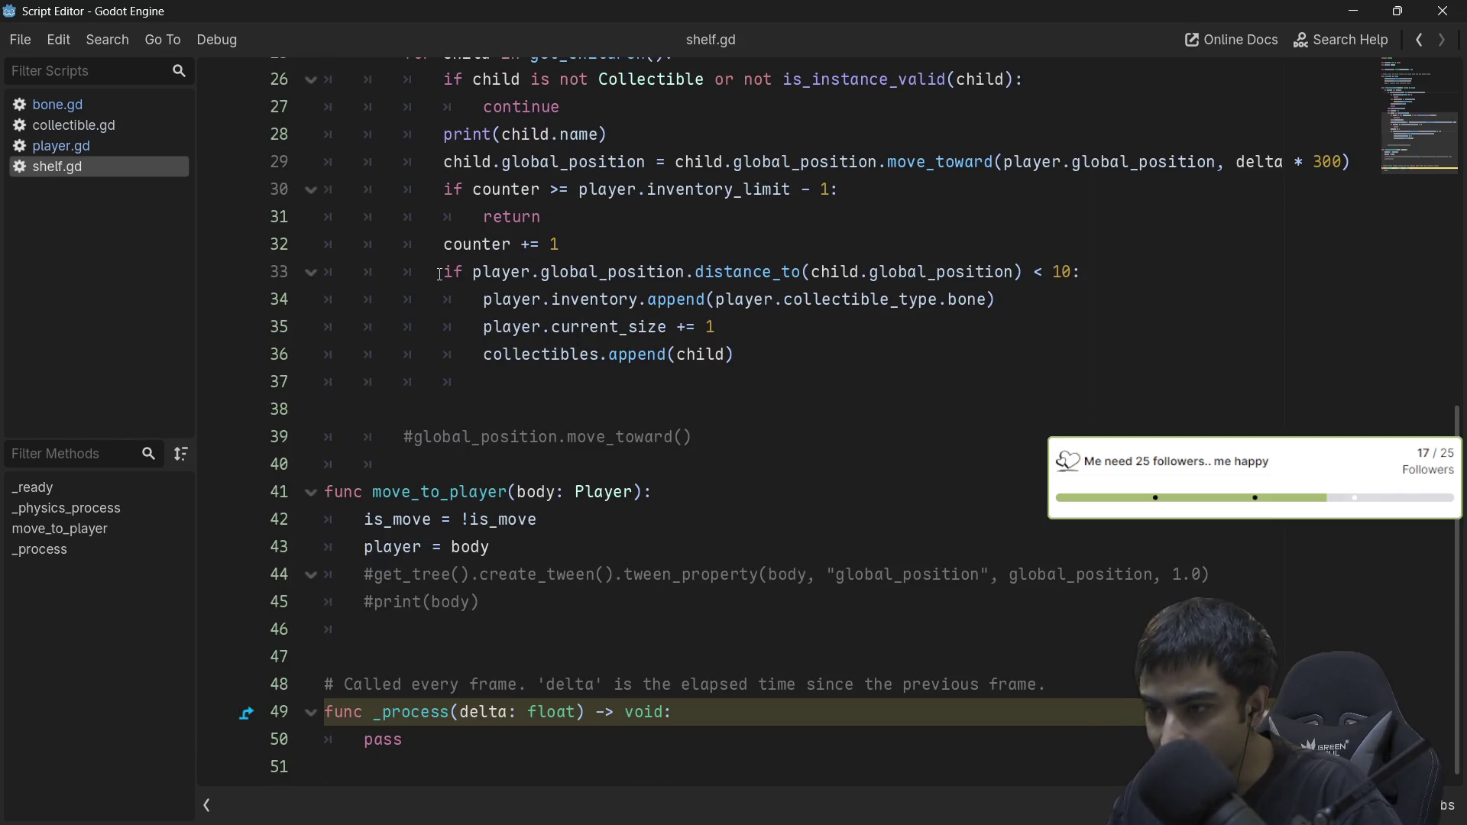
drag(439, 273, 1087, 270)
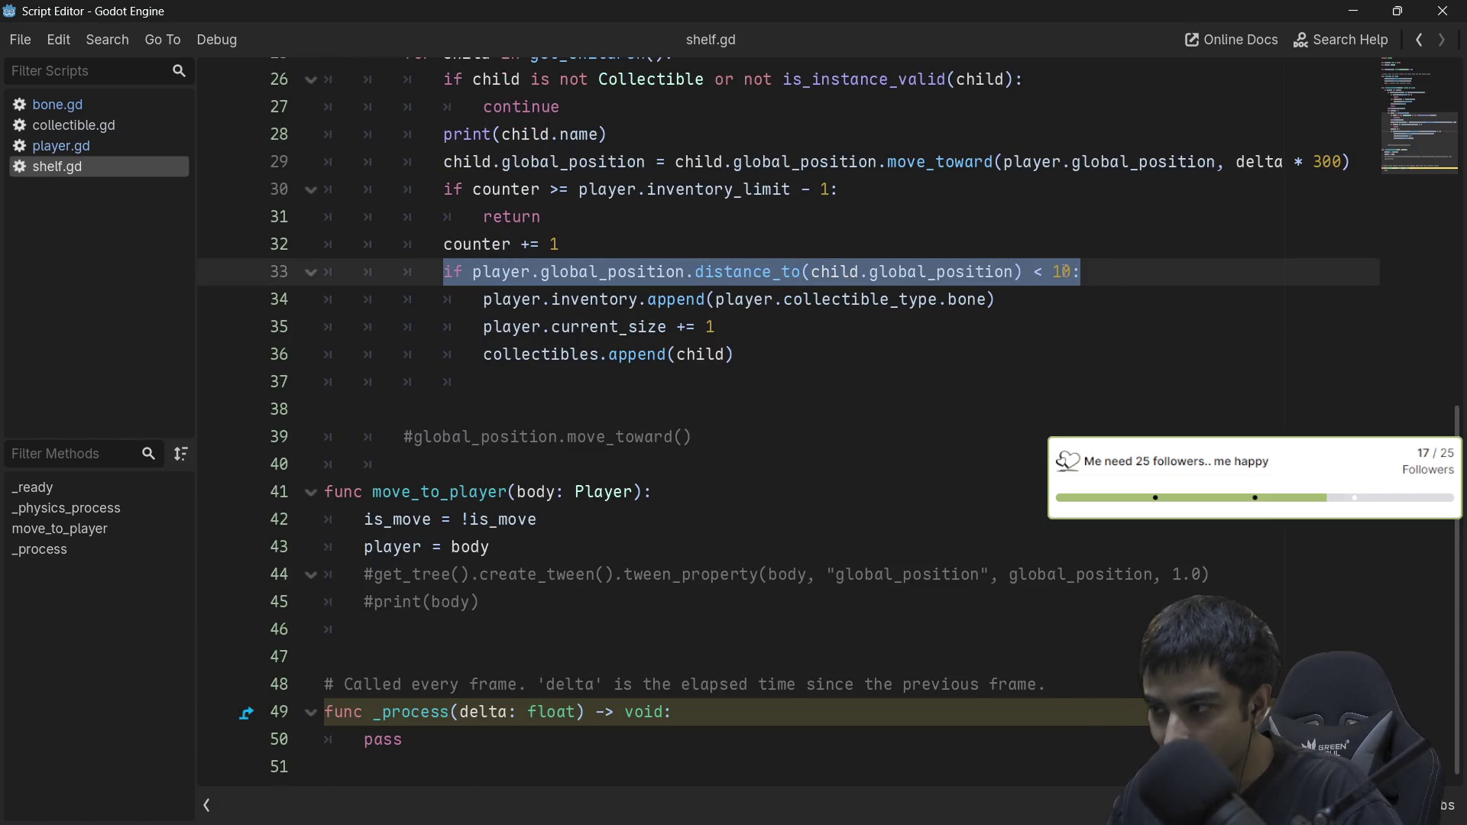
double_click(1062, 272)
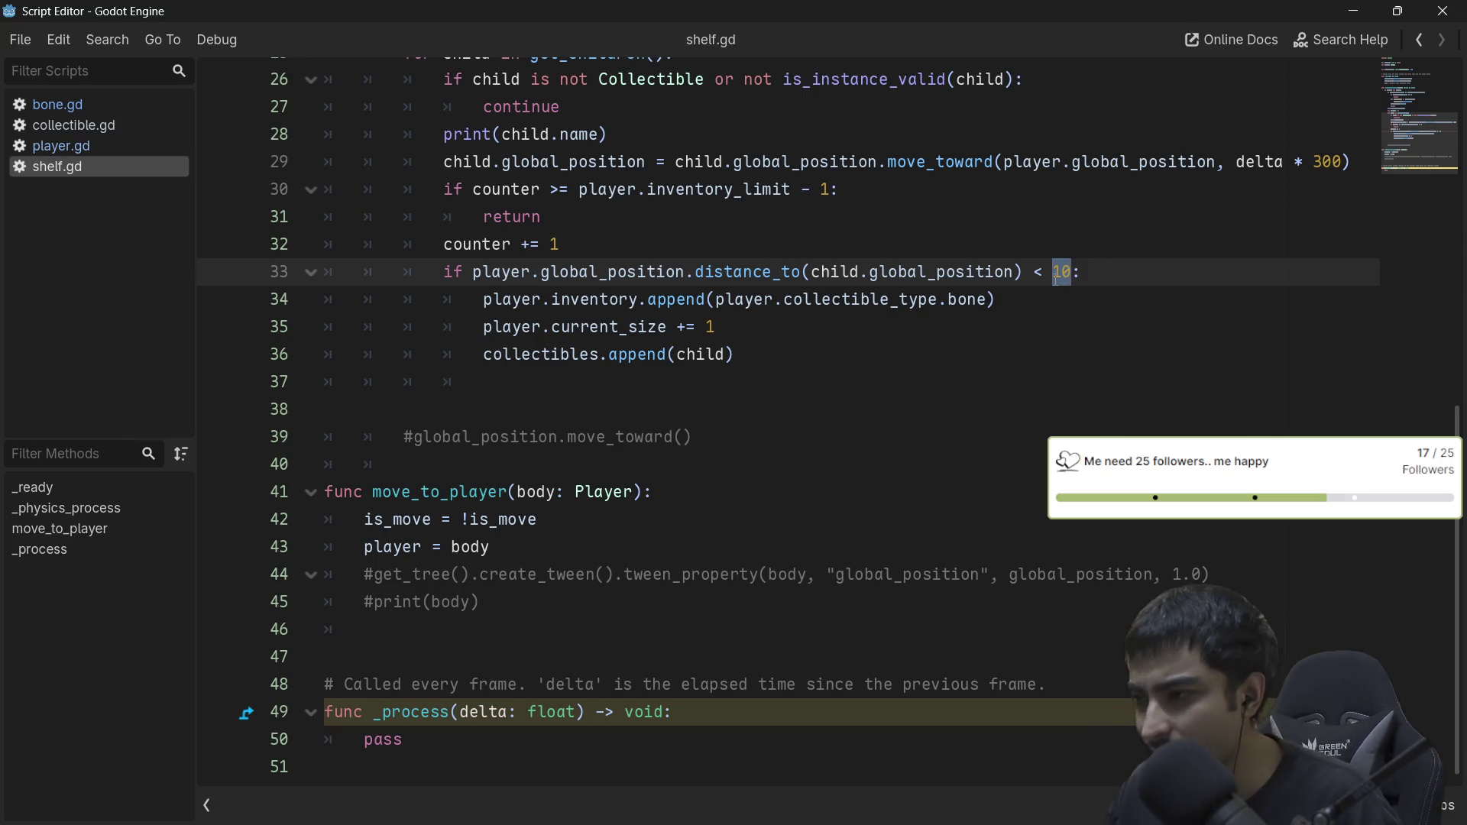
click(784, 346)
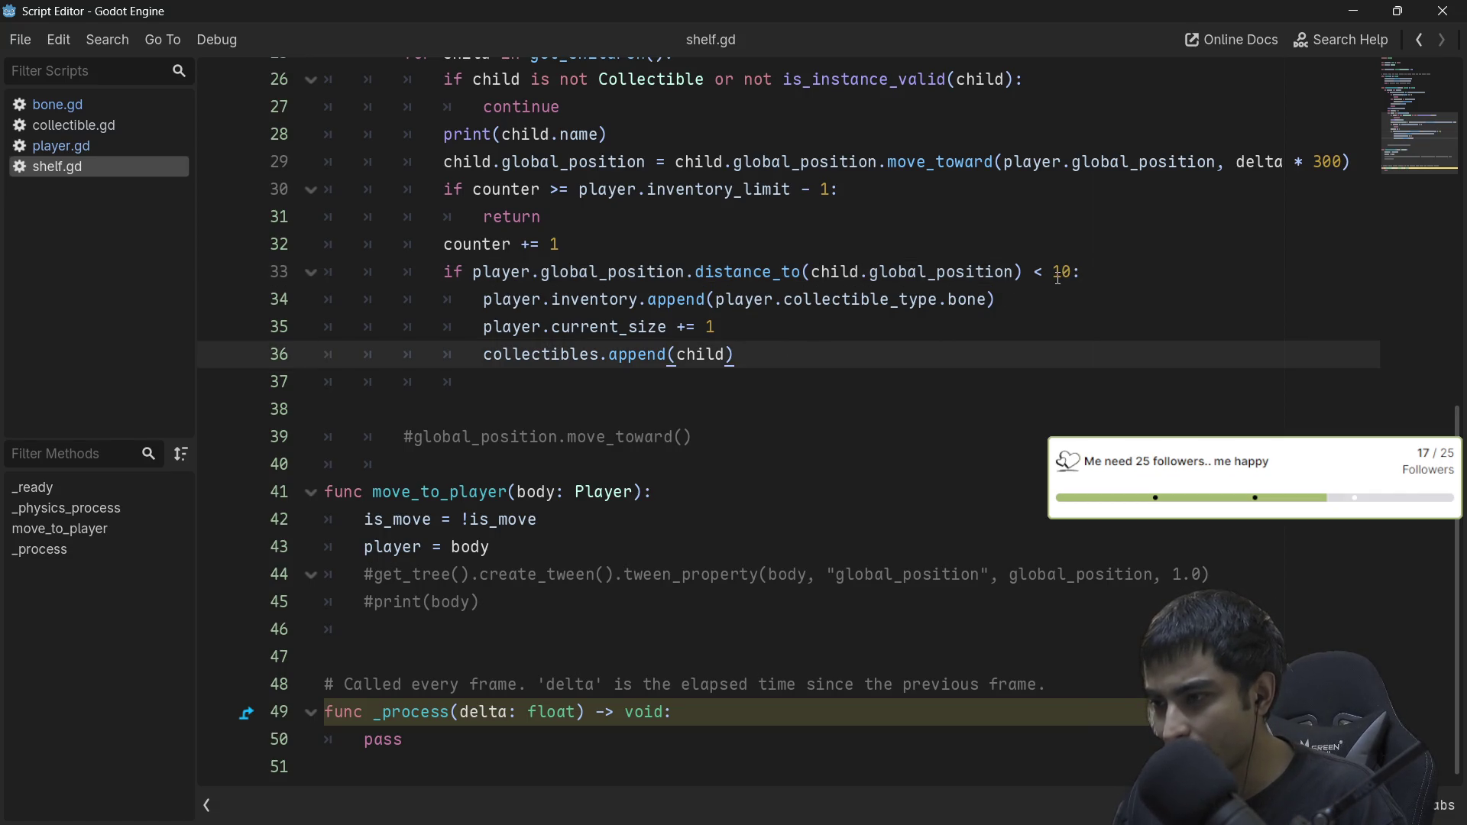
mouse_move(483, 299)
mouse_down()
mouse_move(1031, 321)
mouse_move(986, 300)
mouse_move(894, 300)
mouse_move(1001, 304)
mouse_up()
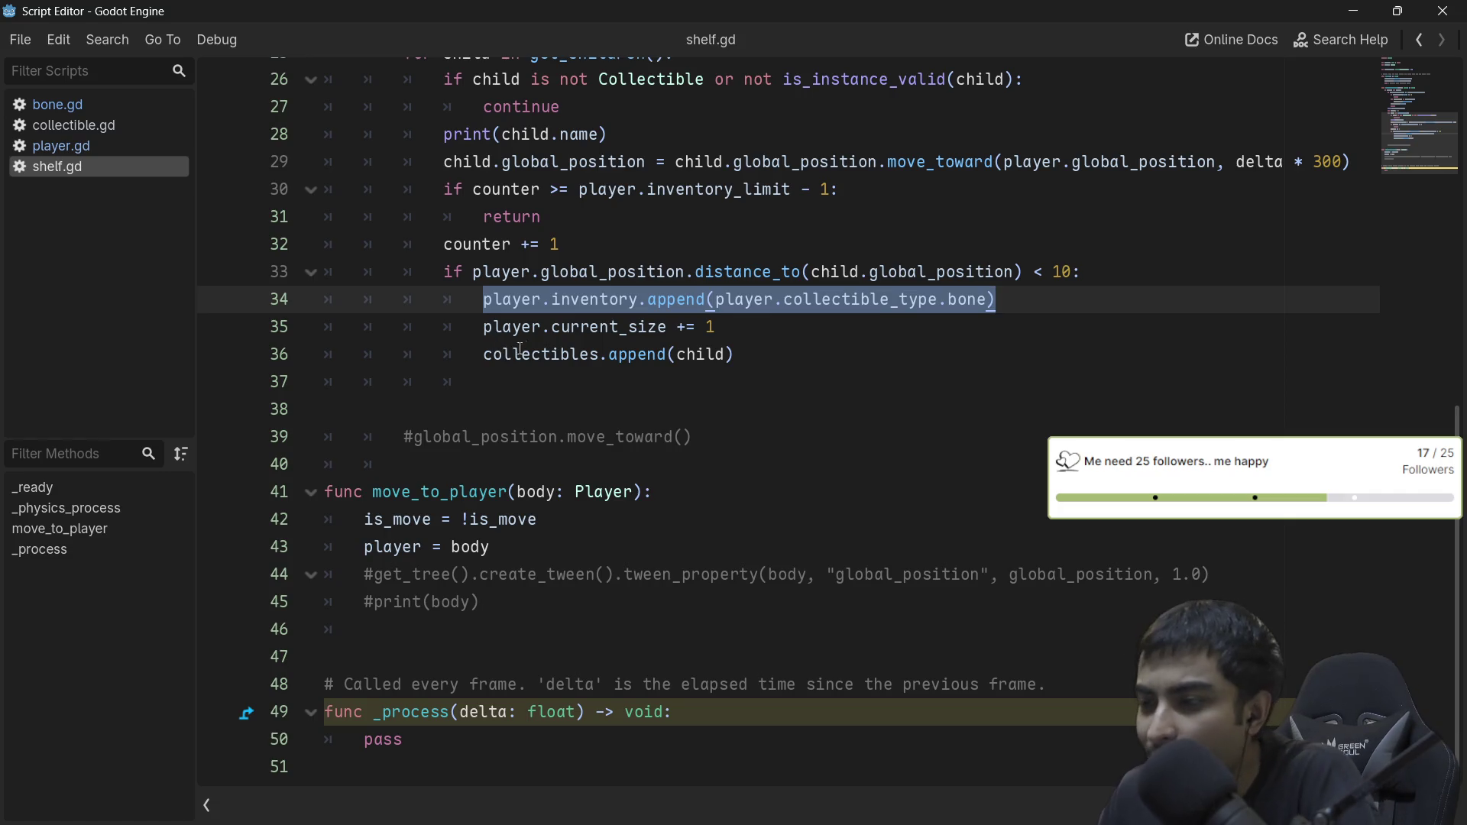
- Check the collectibles append call on line 36 and close the floating Script Editor
mouse_move(667, 345)
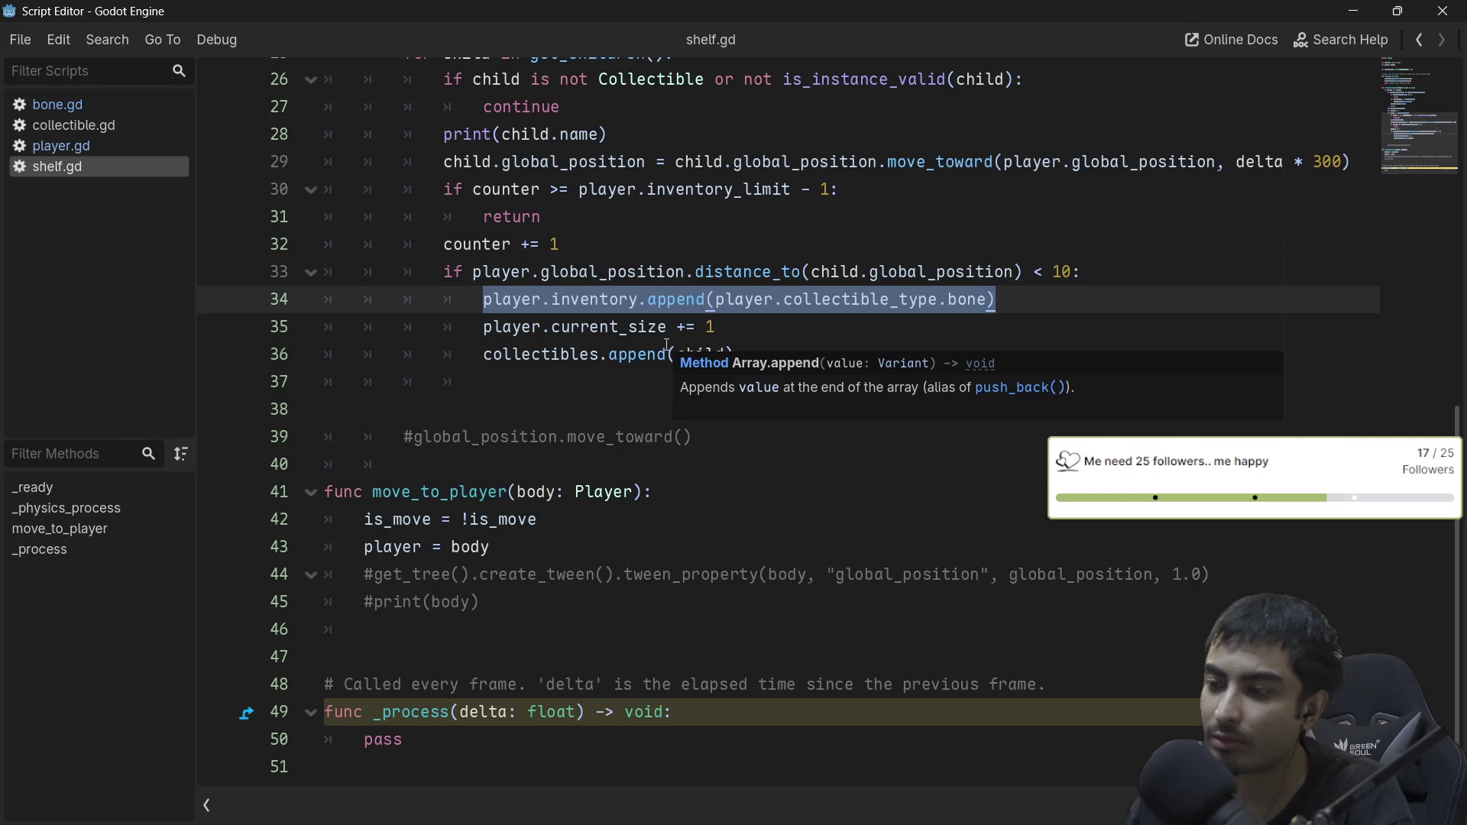
double_click(542, 354)
double_click(640, 356)
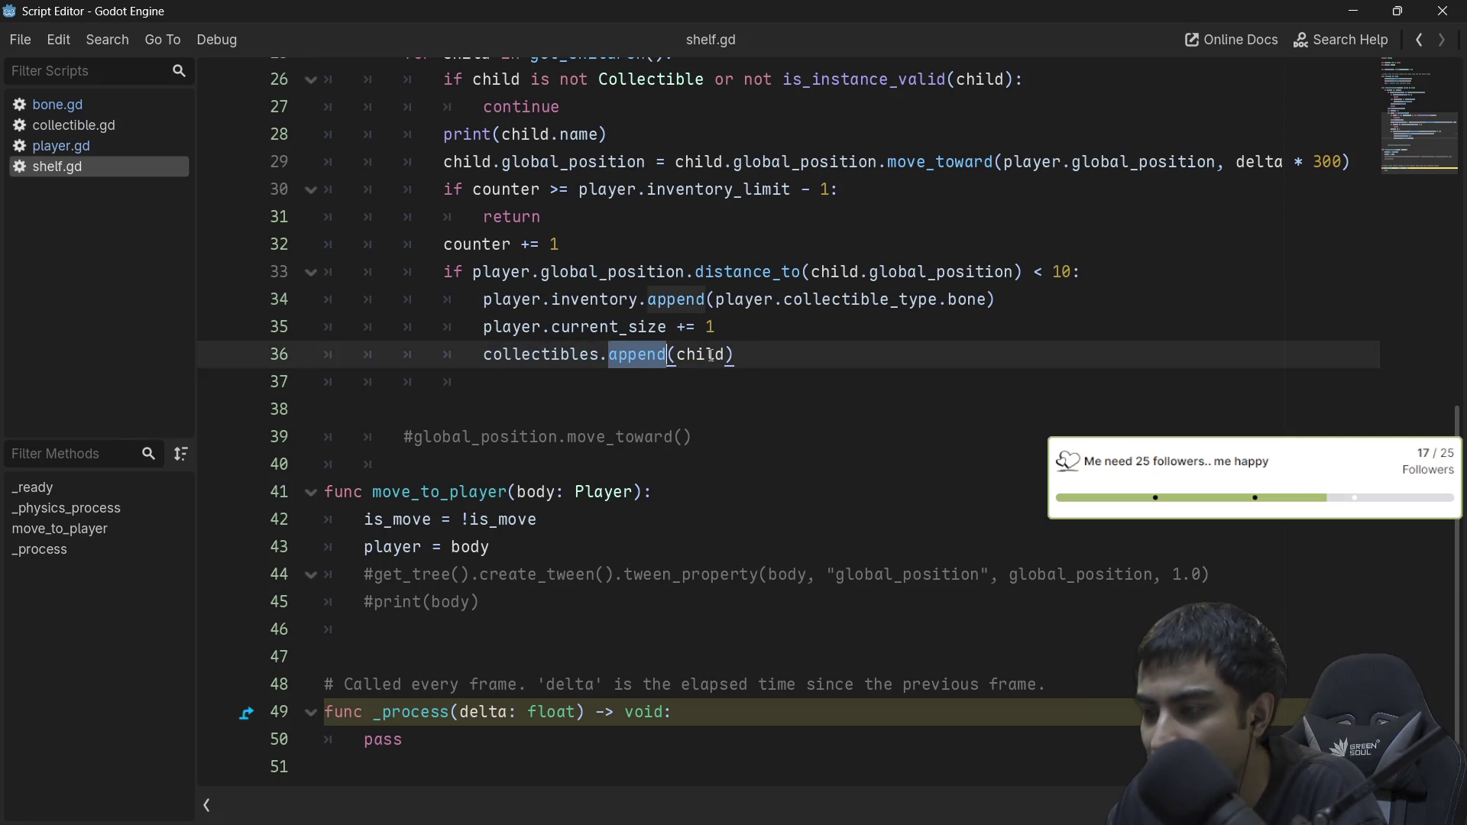
click(1442, 10)
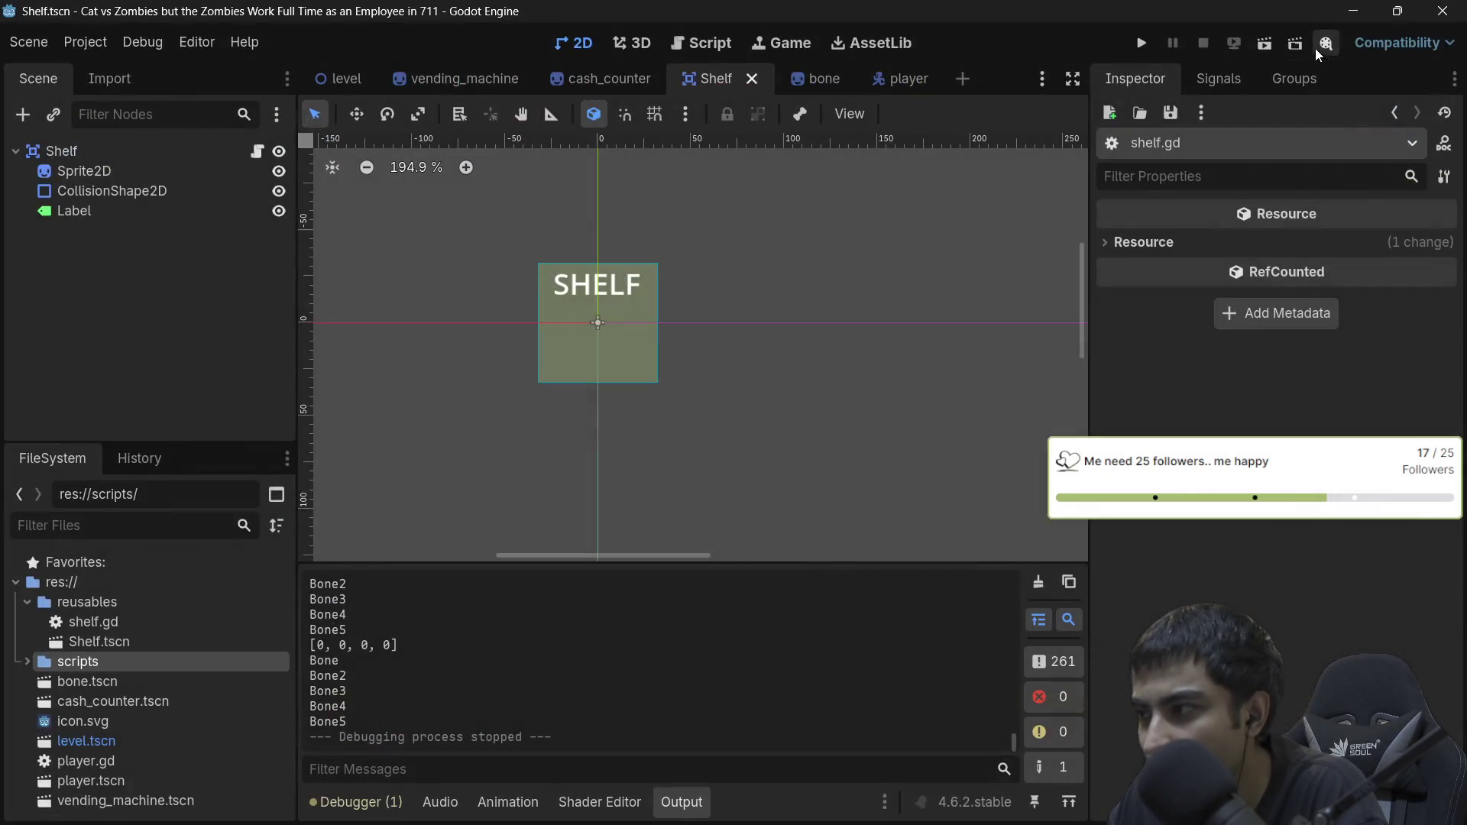
click(1142, 51)
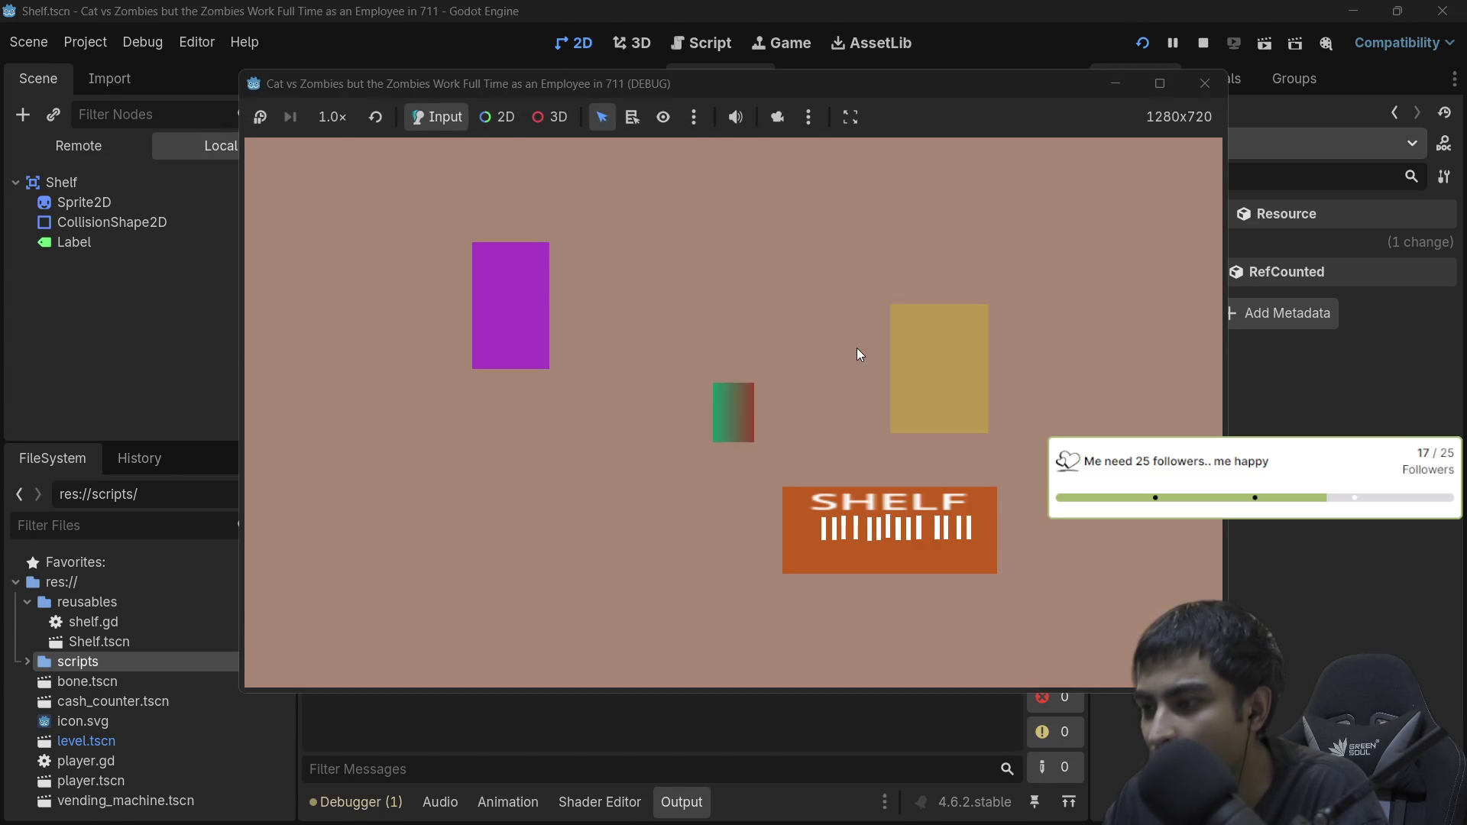
key(Right)
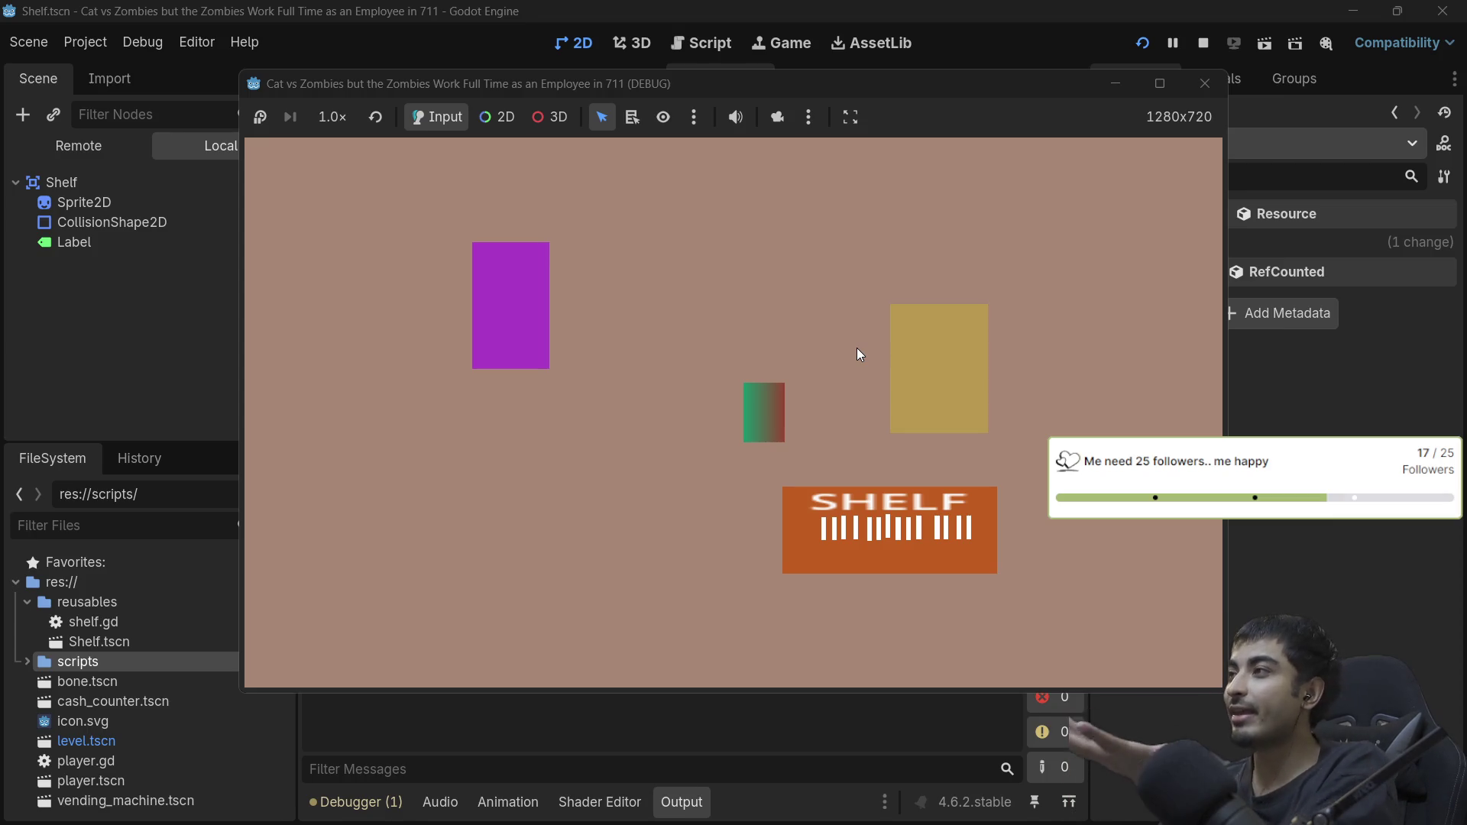
key(Down)
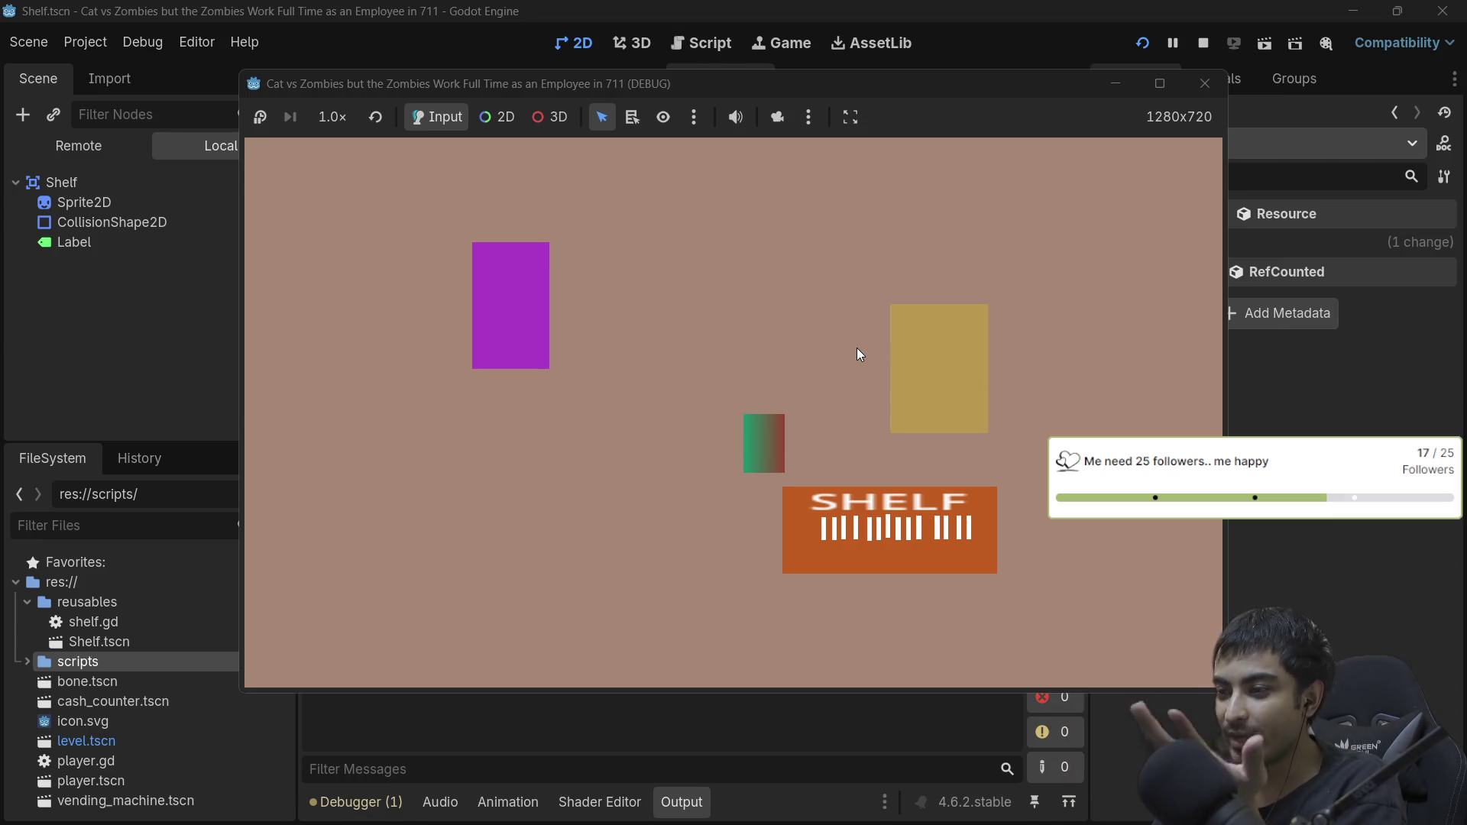
key(Right)
key(Down)
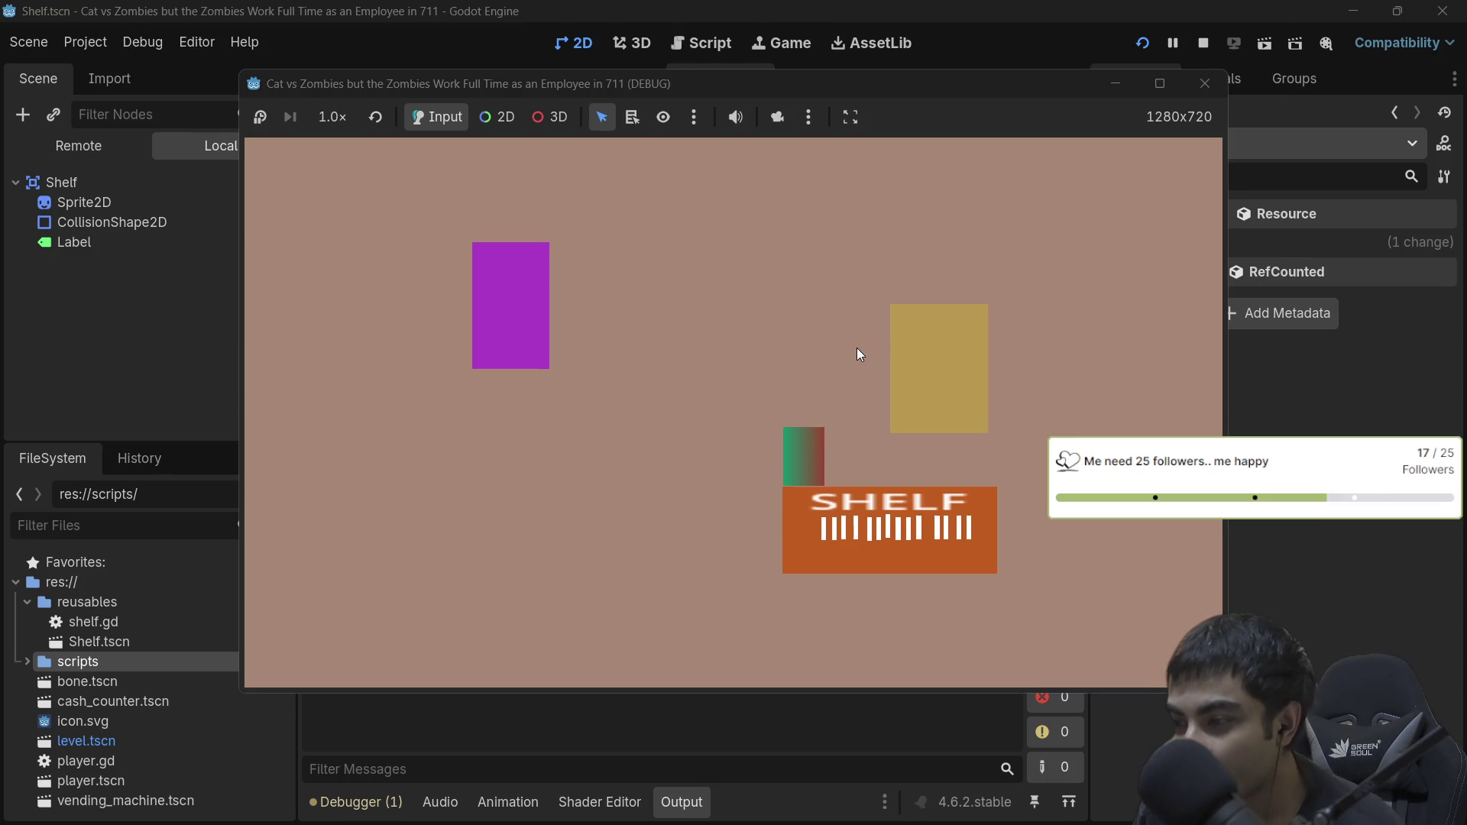
key(Down)
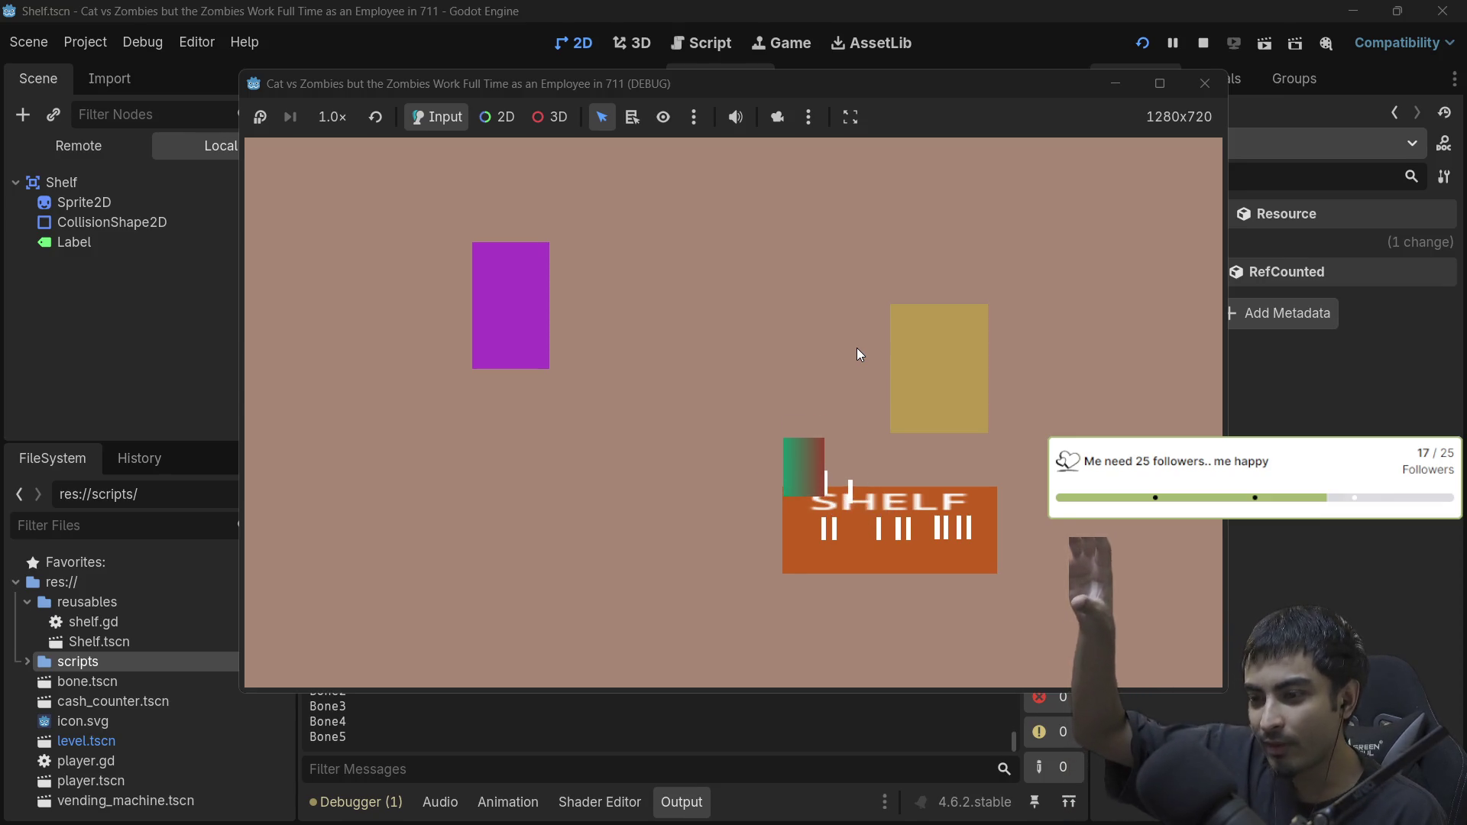
click(1198, 92)
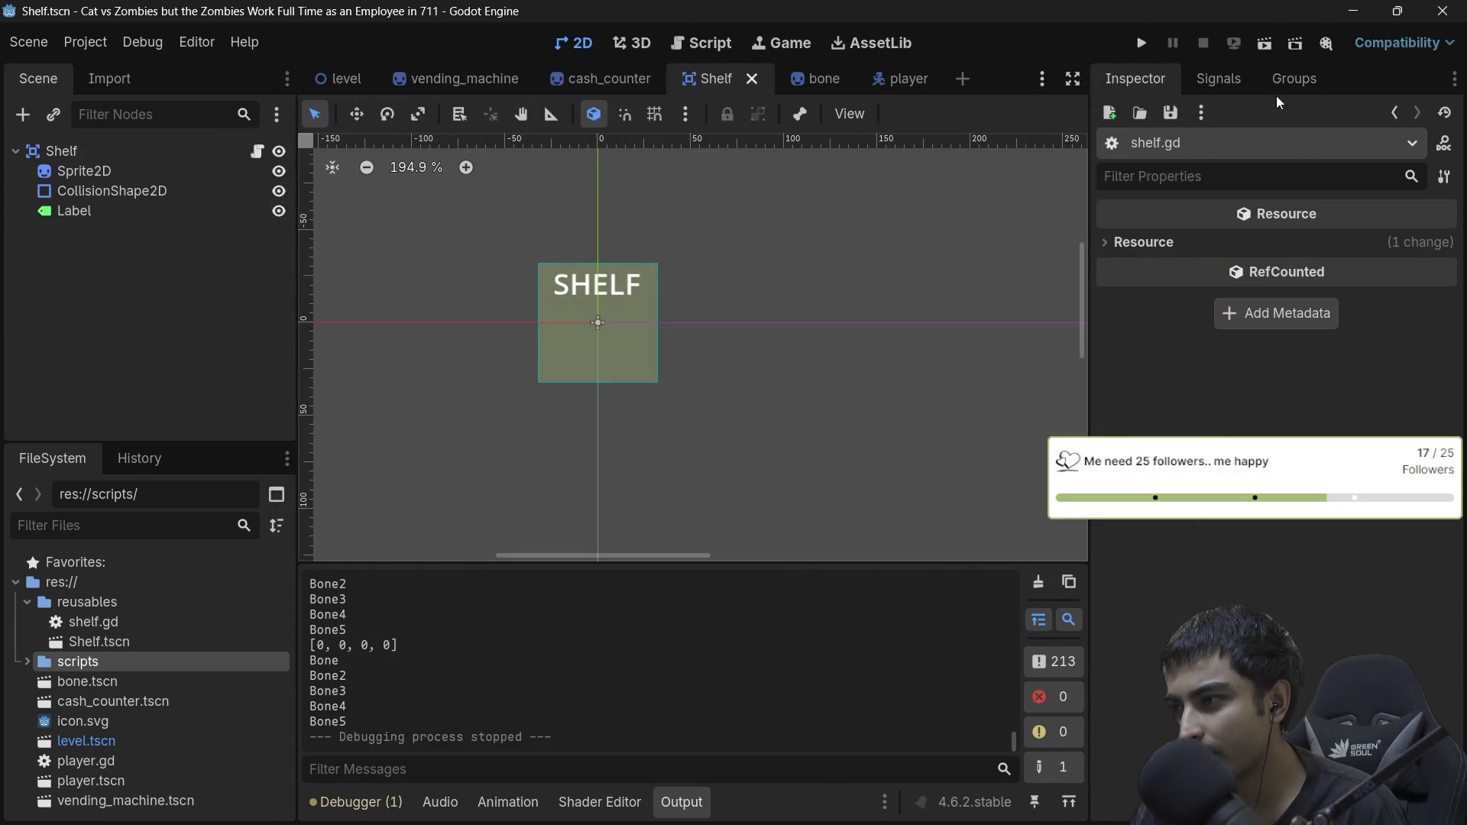
- Float shelf.gd's Script Editor again and put the caret on the line 33 distance check
click(715, 43)
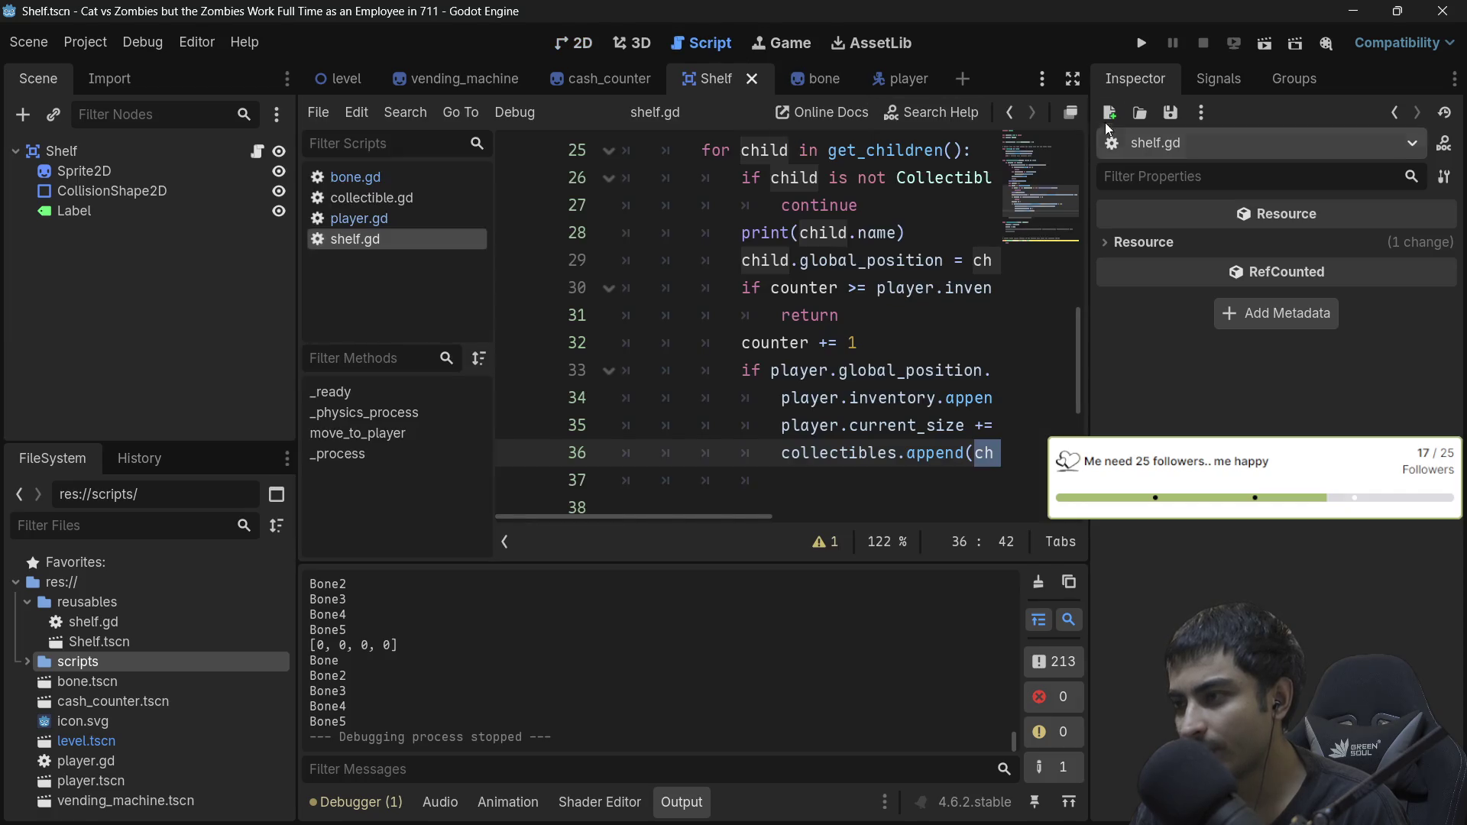
click(1073, 110)
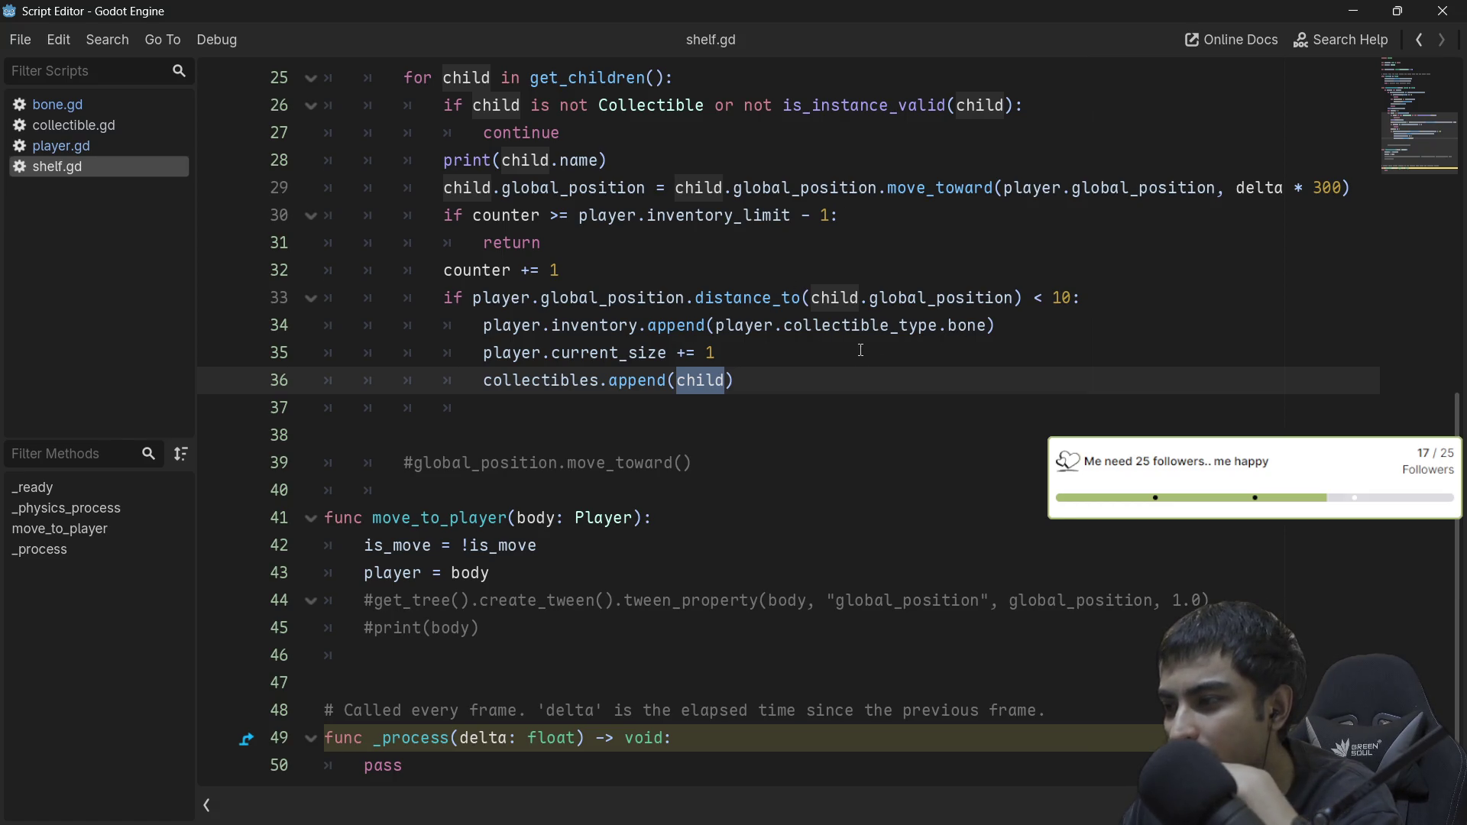
scroll(599, 432, up, 2)
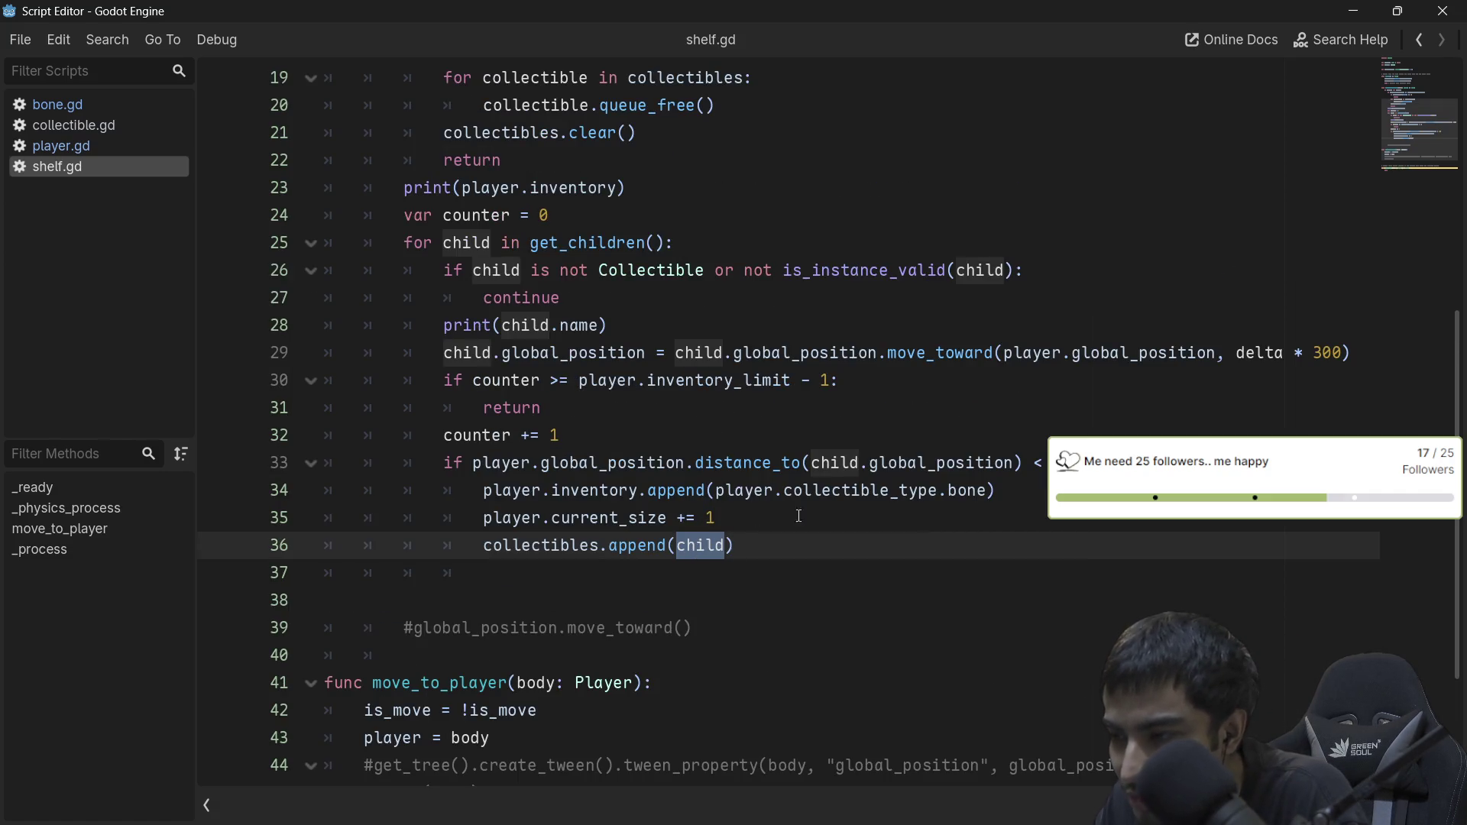
click(1016, 463)
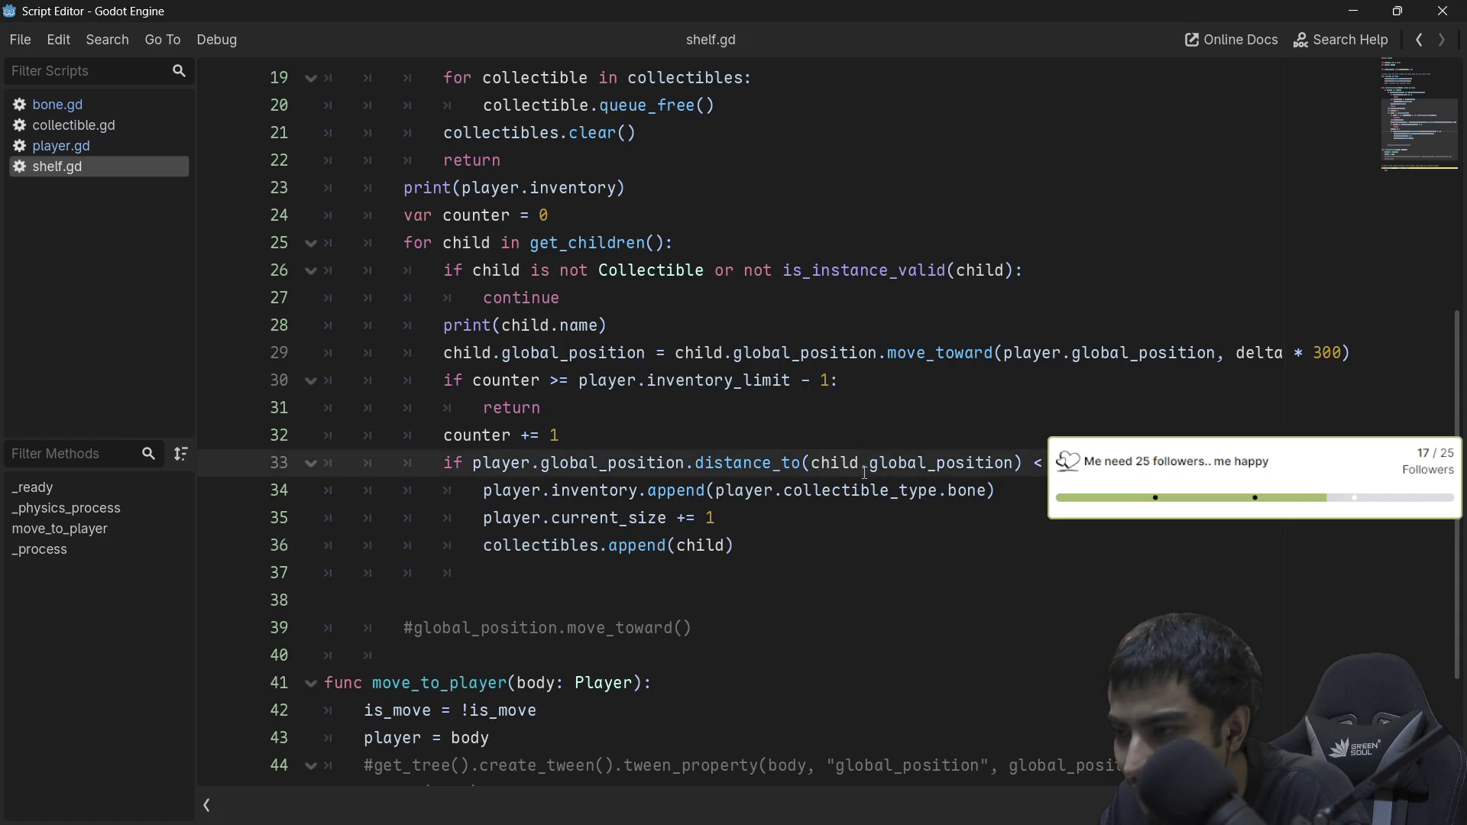